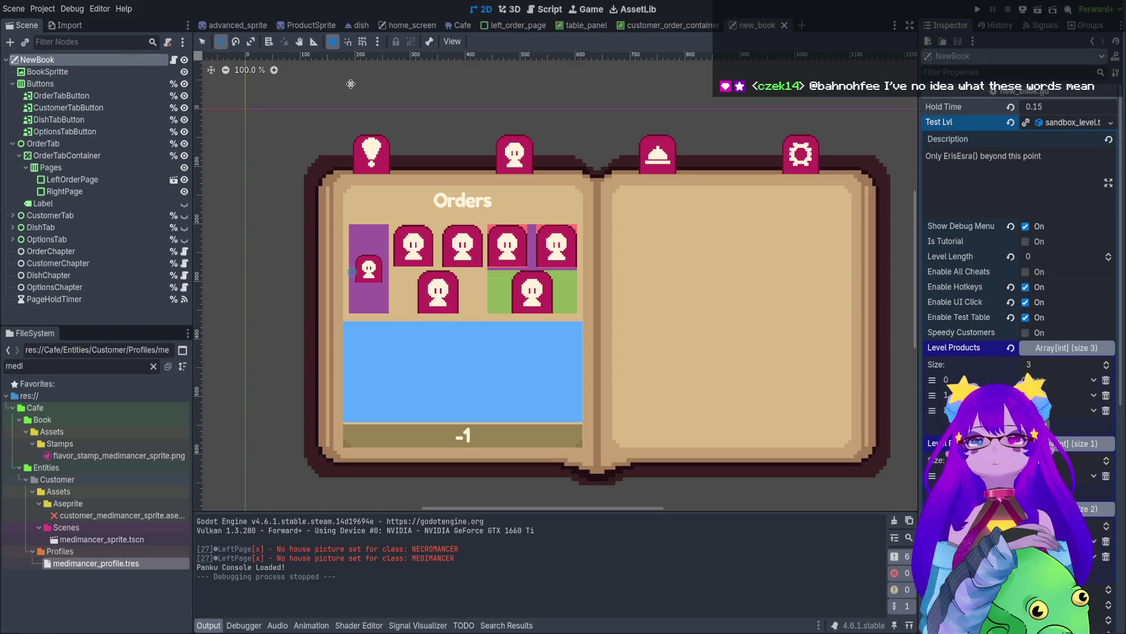
In the table_panel scene, select ProductIcon, RightFlavorIcon, LeftFlavorIcon, then the TableIcon node.
{"action": "left_click", "coordinate": [638, 27]}
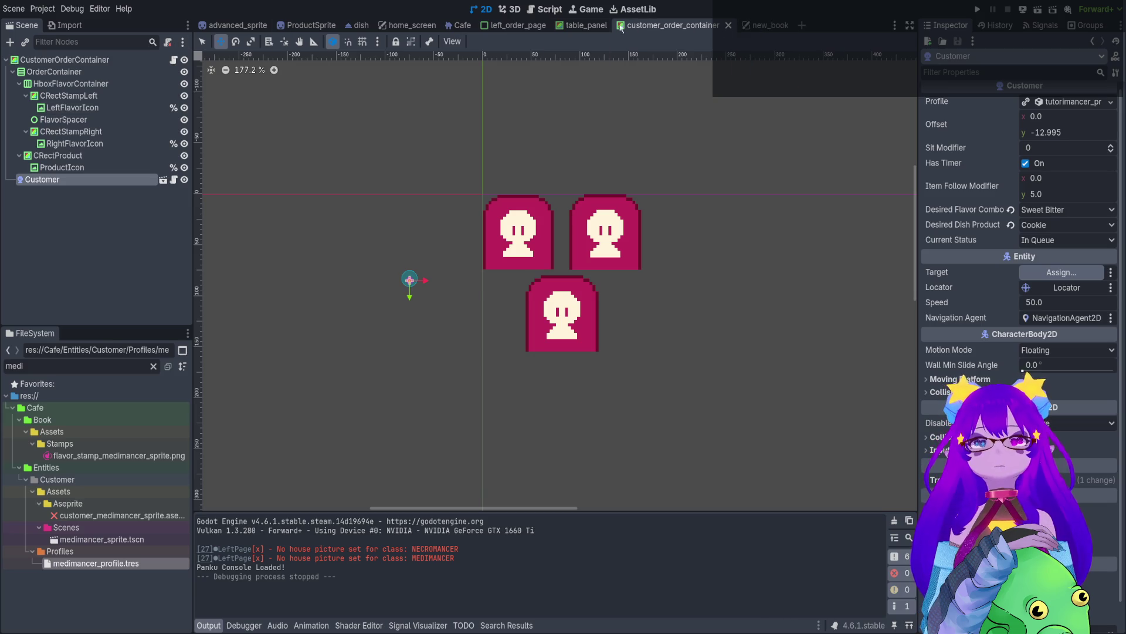
{"action": "left_click", "coordinate": [584, 25]}
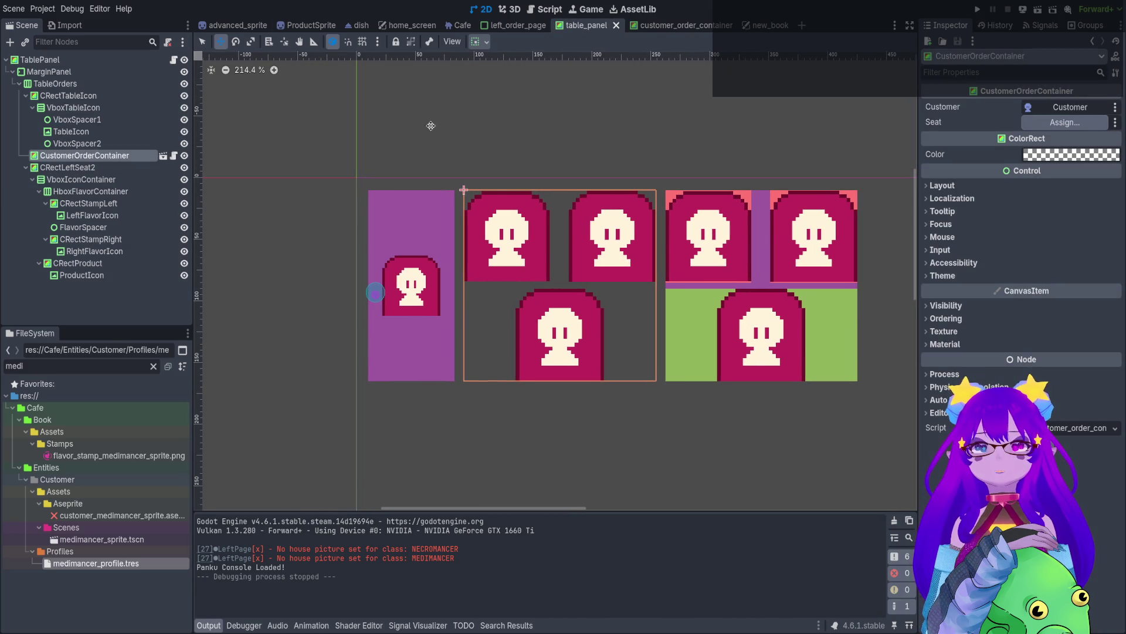
{"action": "left_click", "coordinate": [101, 280]}
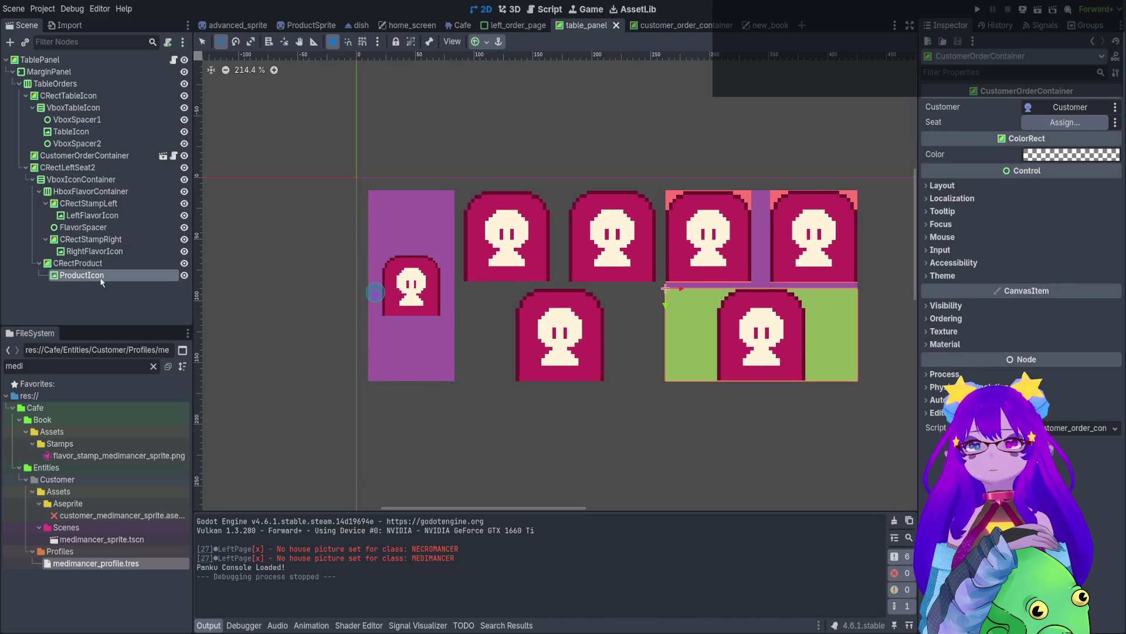
{"action": "left_click", "coordinate": [112, 251]}
{"action": "left_click", "coordinate": [113, 217]}
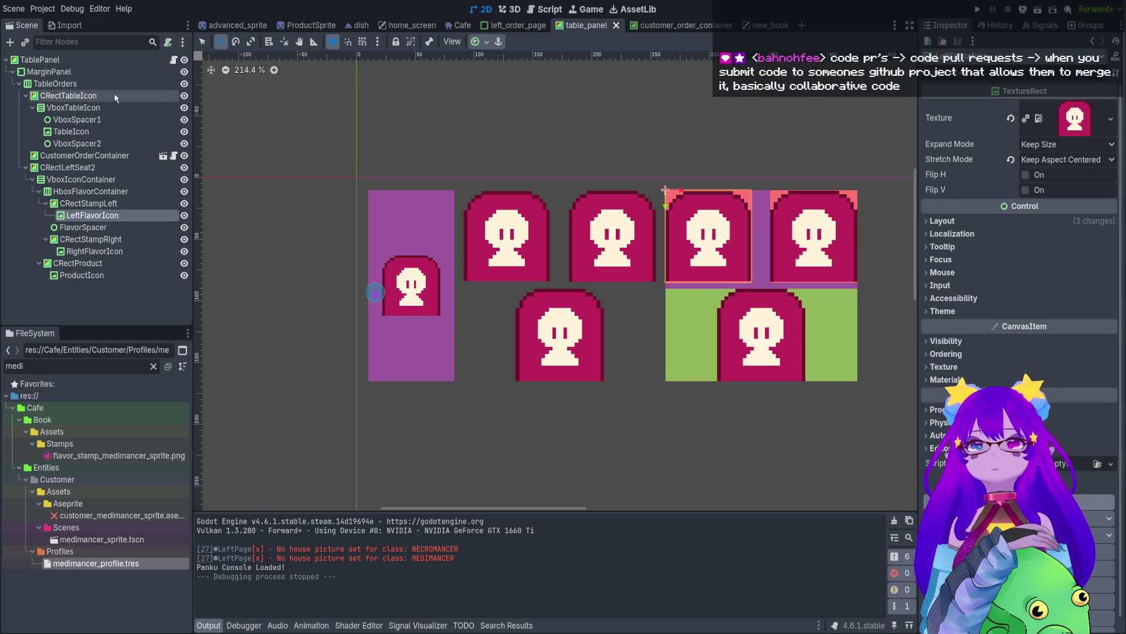
{"action": "left_click", "coordinate": [98, 132]}
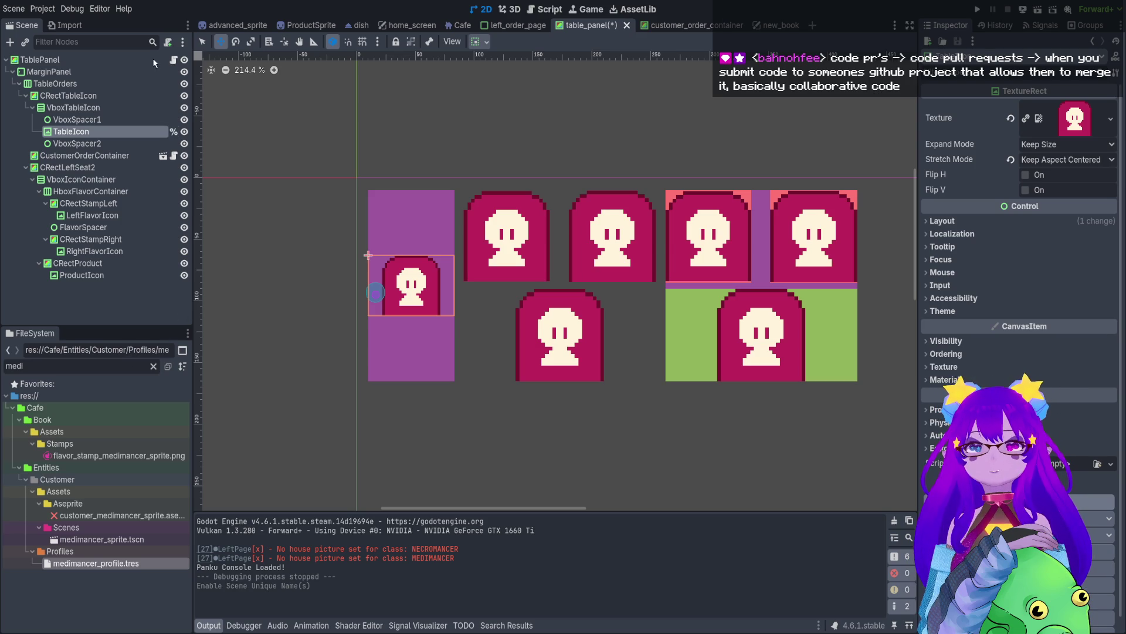
{"action": "left_click", "coordinate": [174, 60]}
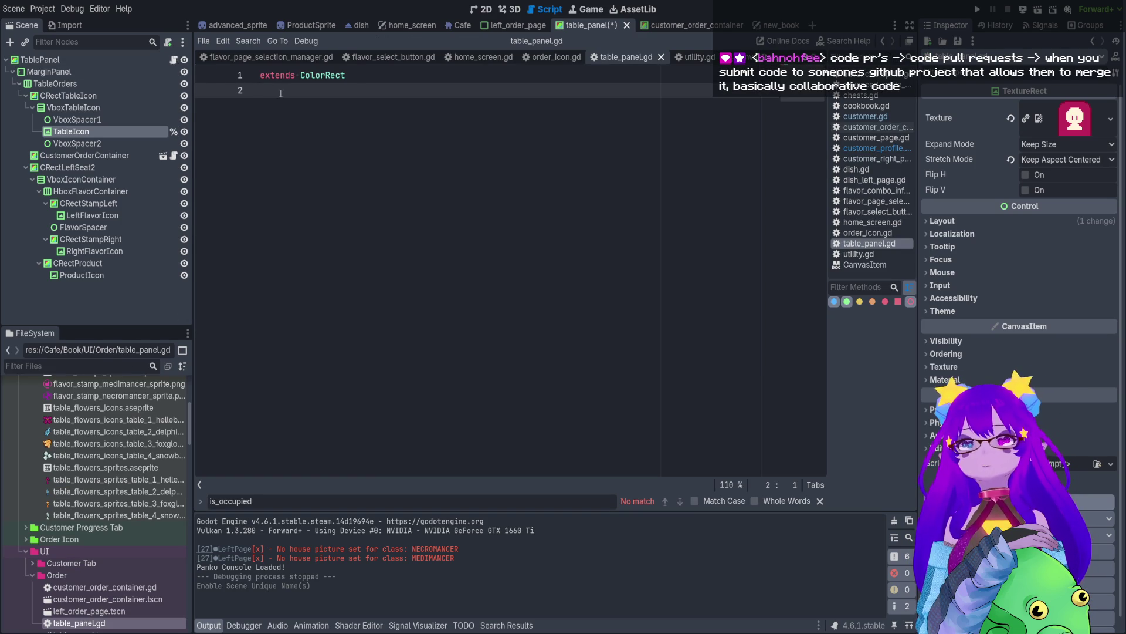
{"action": "key", "text": "Return"}
{"action": "type", "text": "export"}
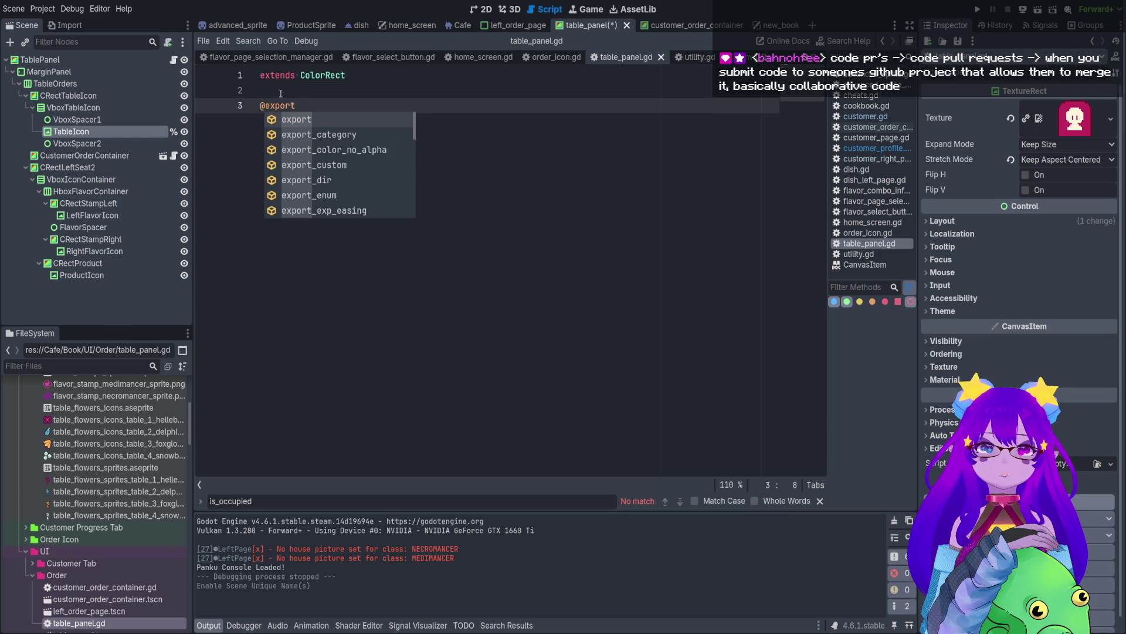
{"action": "type", "text": "_var"}
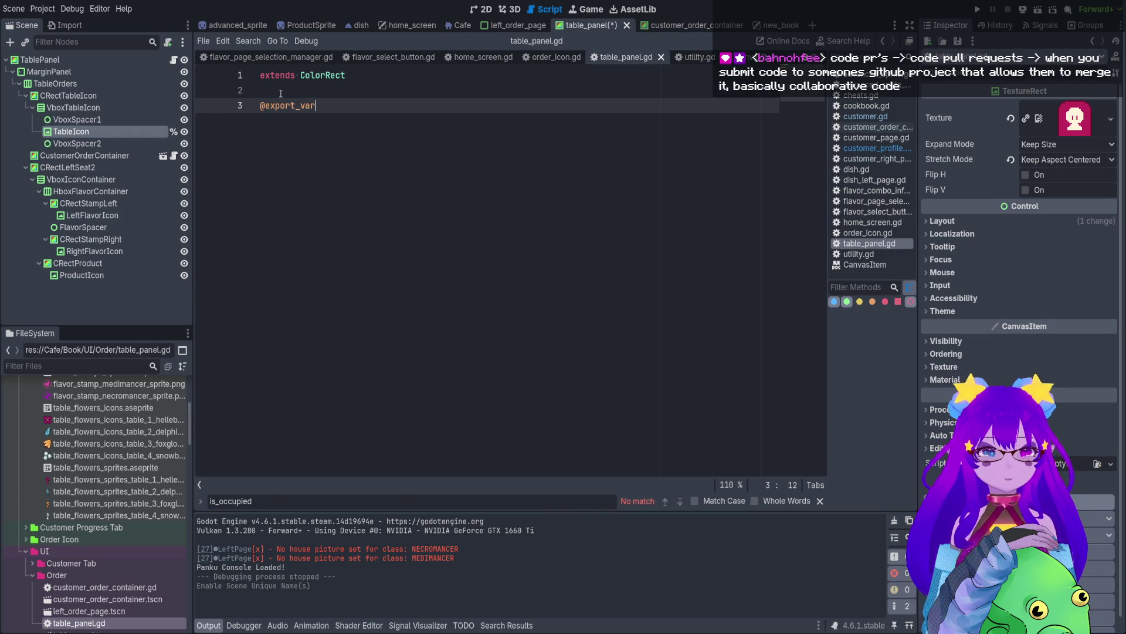
{"action": "left_click", "coordinate": [314, 90]}
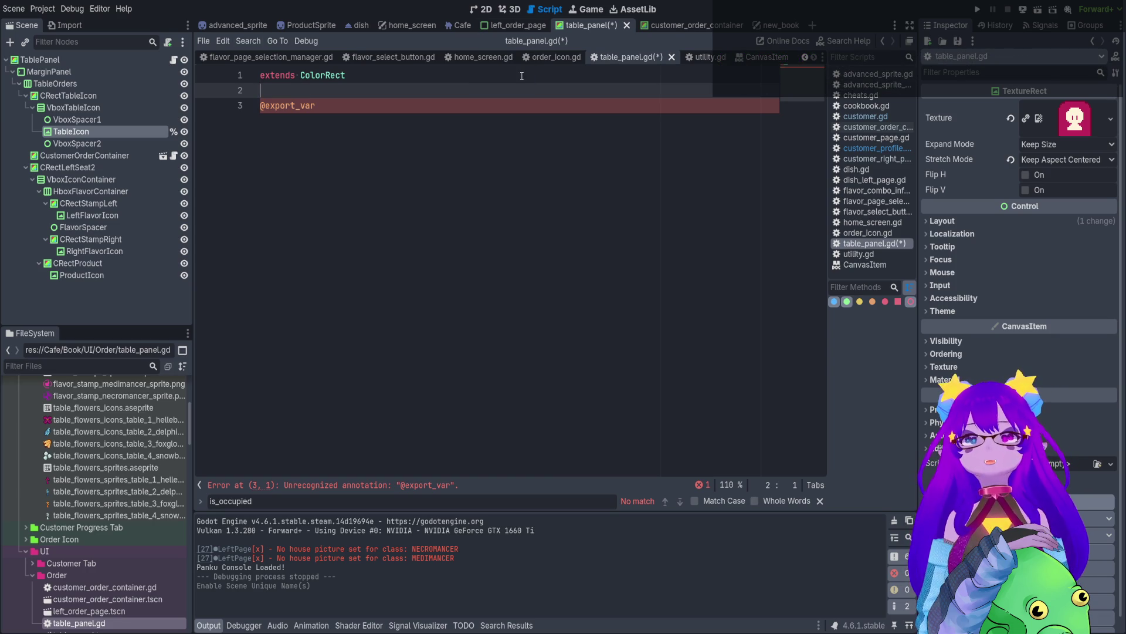
{"action": "left_click", "coordinate": [462, 26]}
Run the Cafe scene and toggle the table panel open and closed twice with E.
{"action": "left_click", "coordinate": [484, 9]}
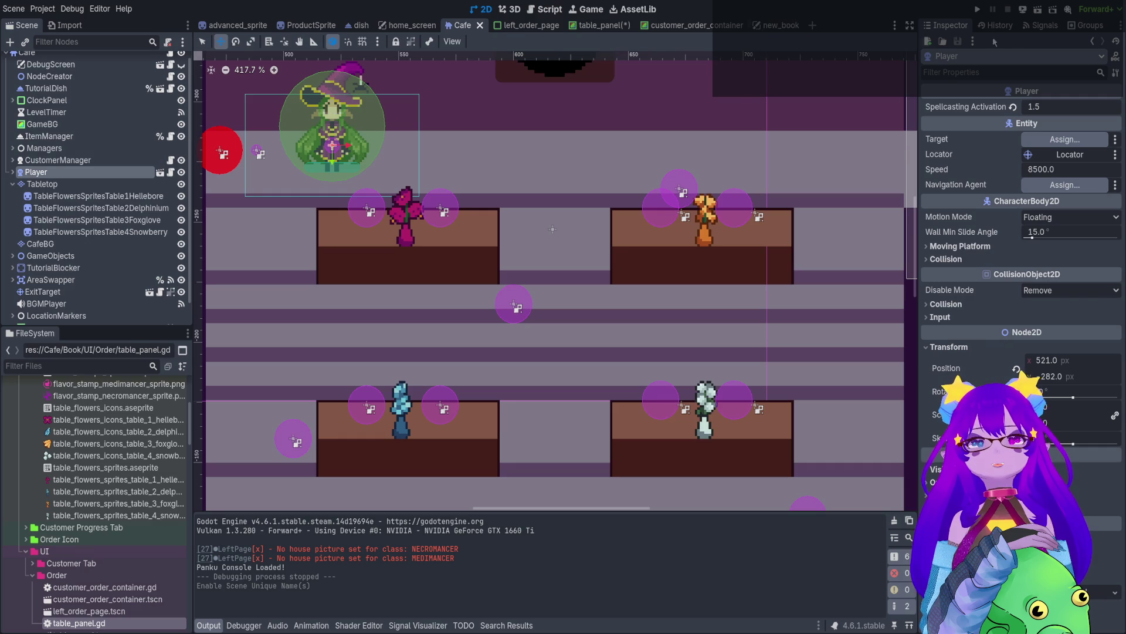
{"action": "left_click", "coordinate": [977, 9]}
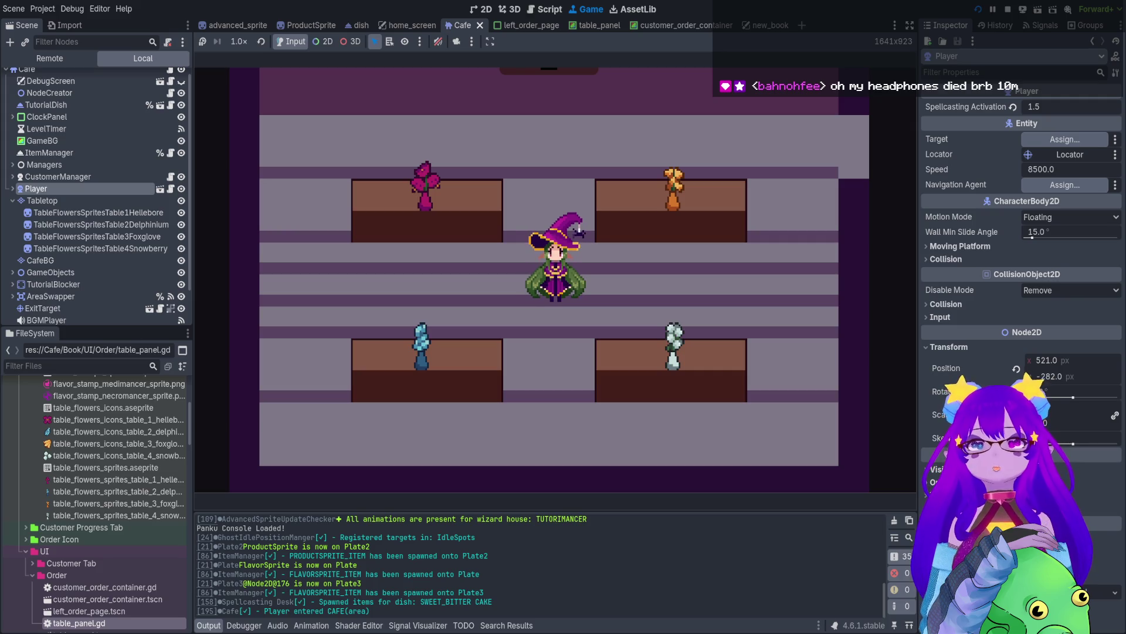
{"action": "key", "text": "e"}
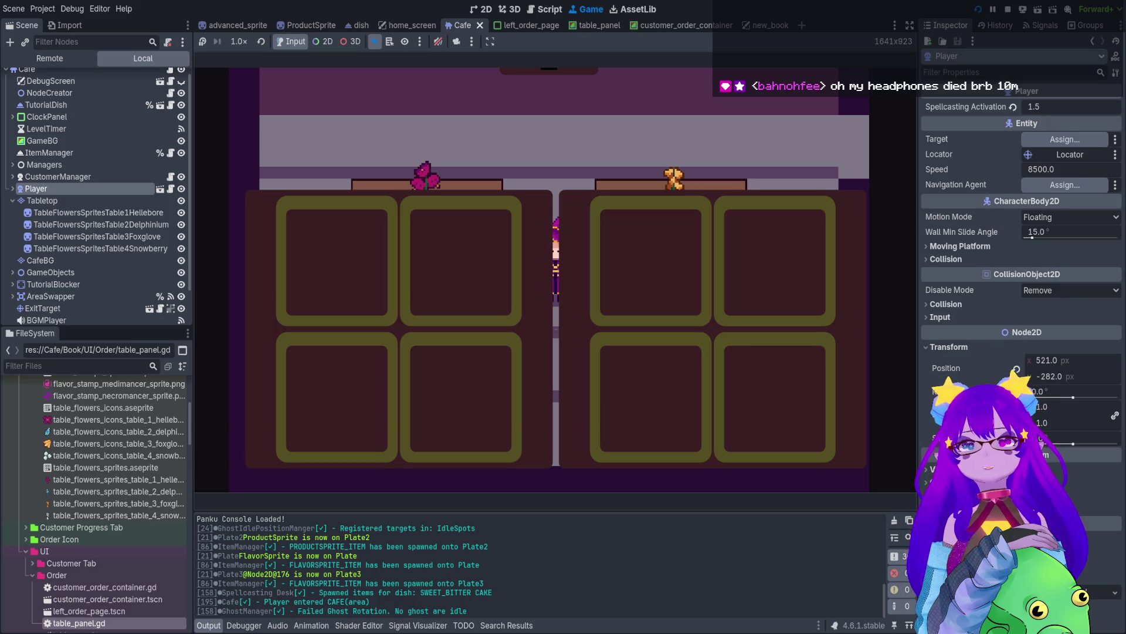
{"action": "key", "text": "e"}
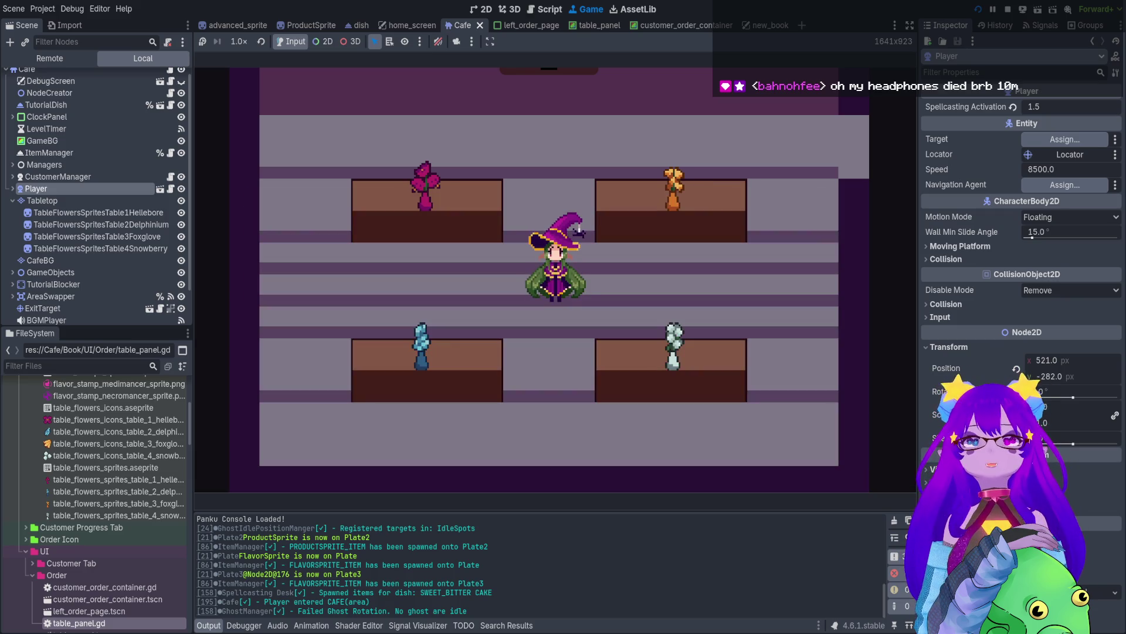
{"action": "key", "text": "e"}
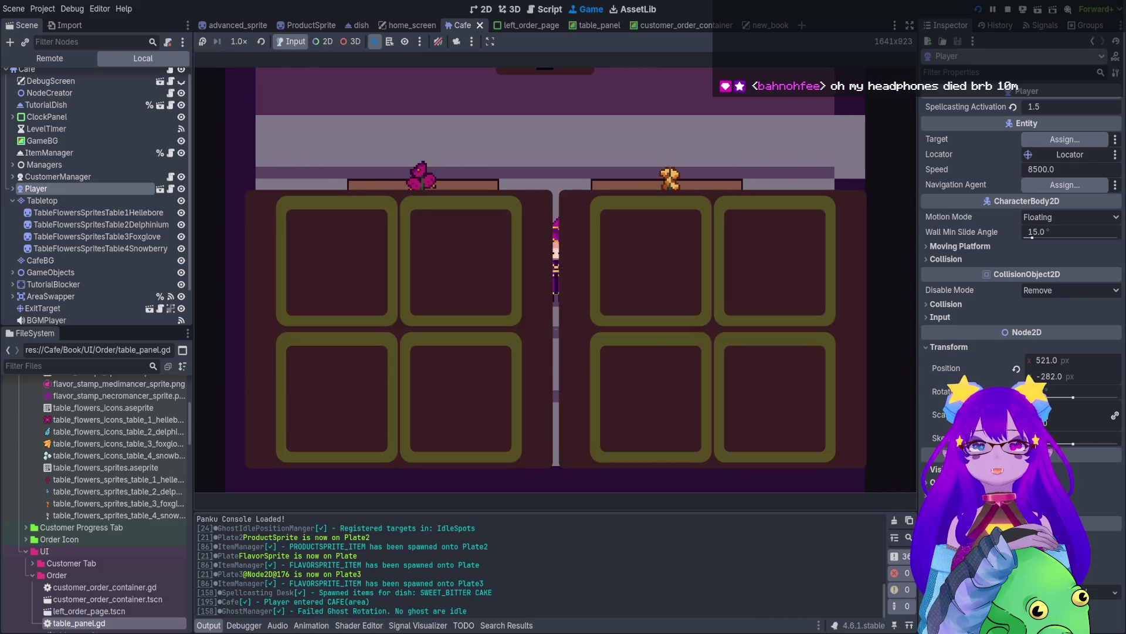
{"action": "key", "text": "e"}
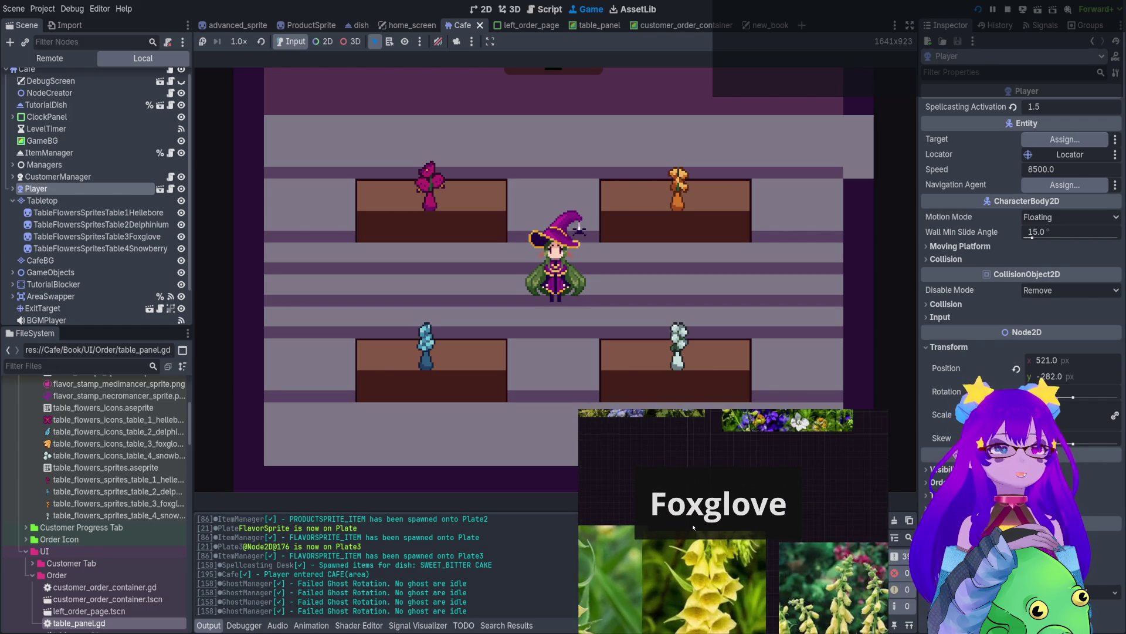
Dismiss the reference window, toggle the table panel with E, then stop the game with F8.
{"action": "scroll", "coordinate": [693, 527], "scroll_direction": "down", "scroll_amount": 5}
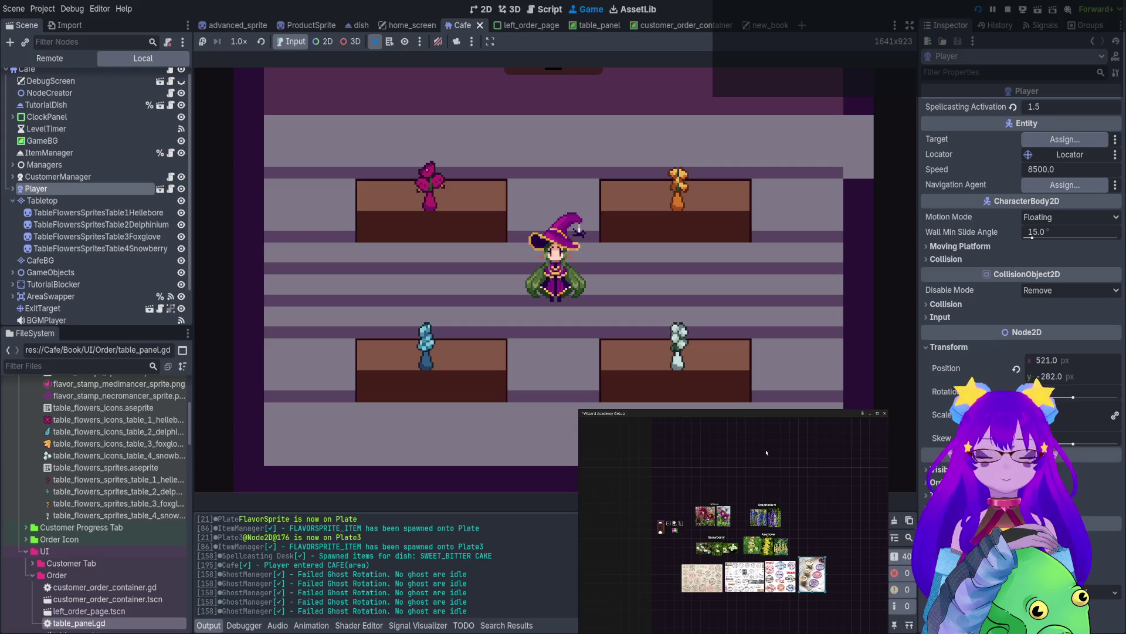
{"action": "key", "text": "alt+Tab"}
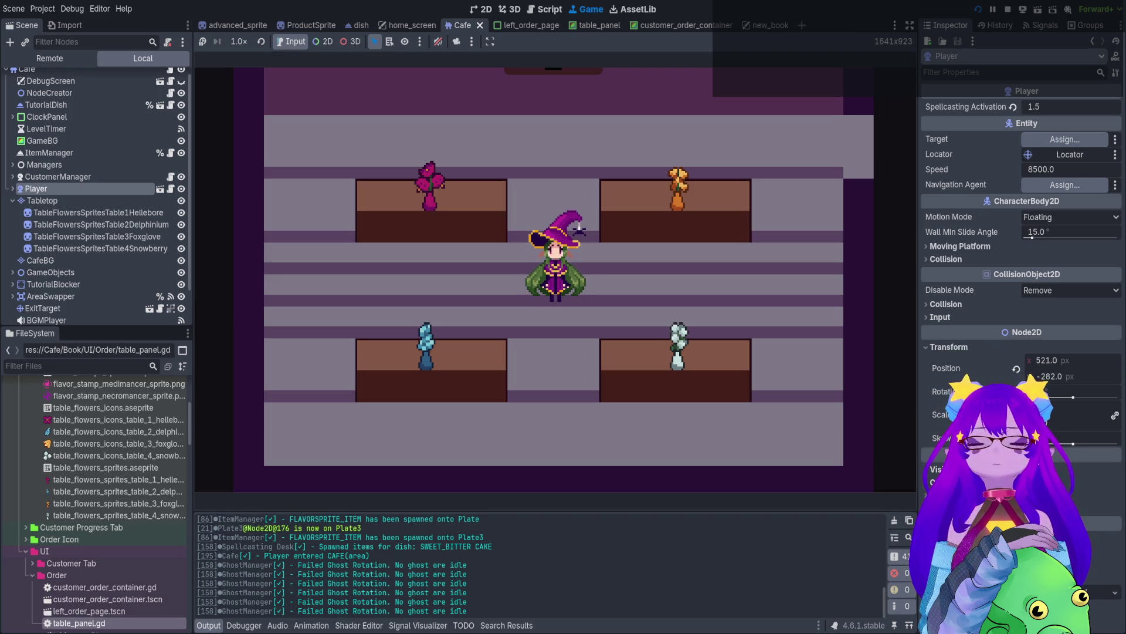
{"action": "key", "text": "e"}
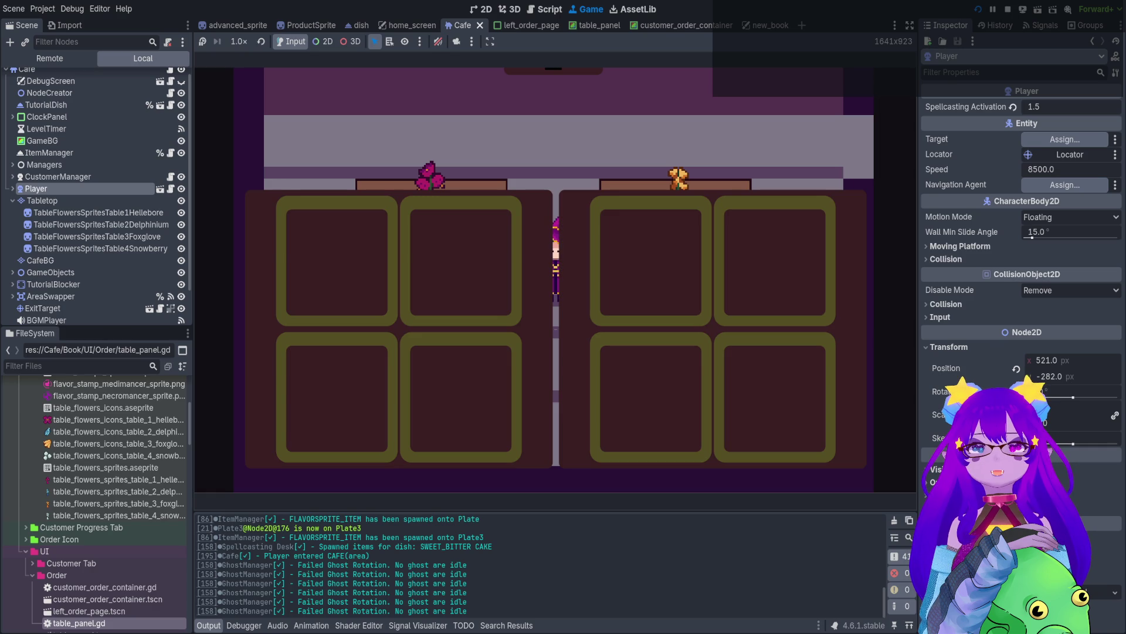
{"action": "key", "text": "e"}
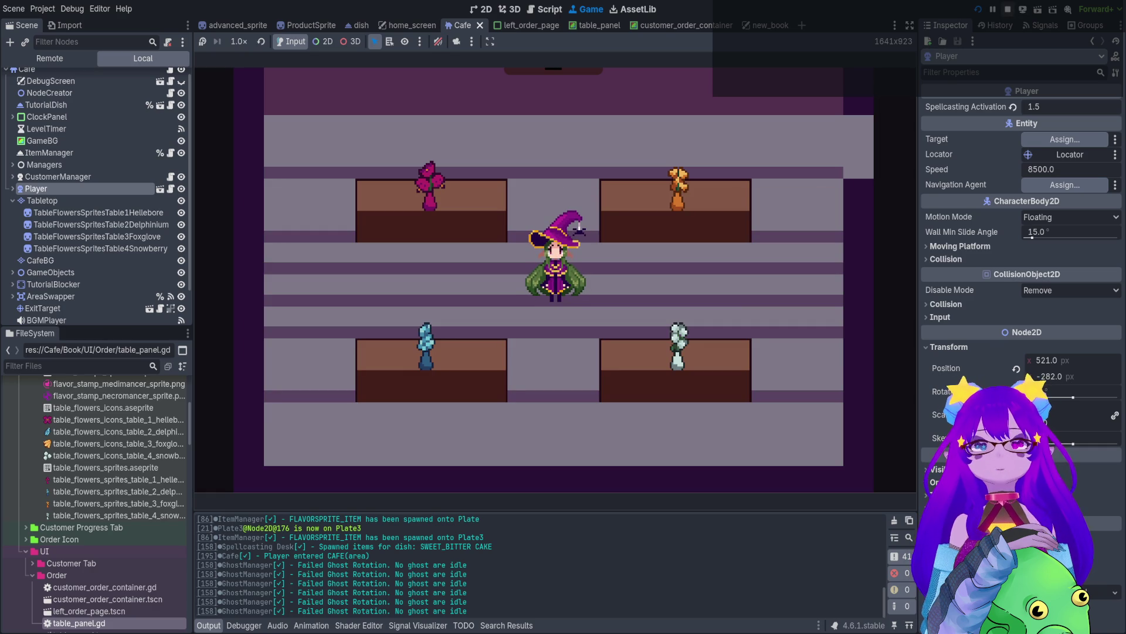
{"action": "key", "text": "F8"}
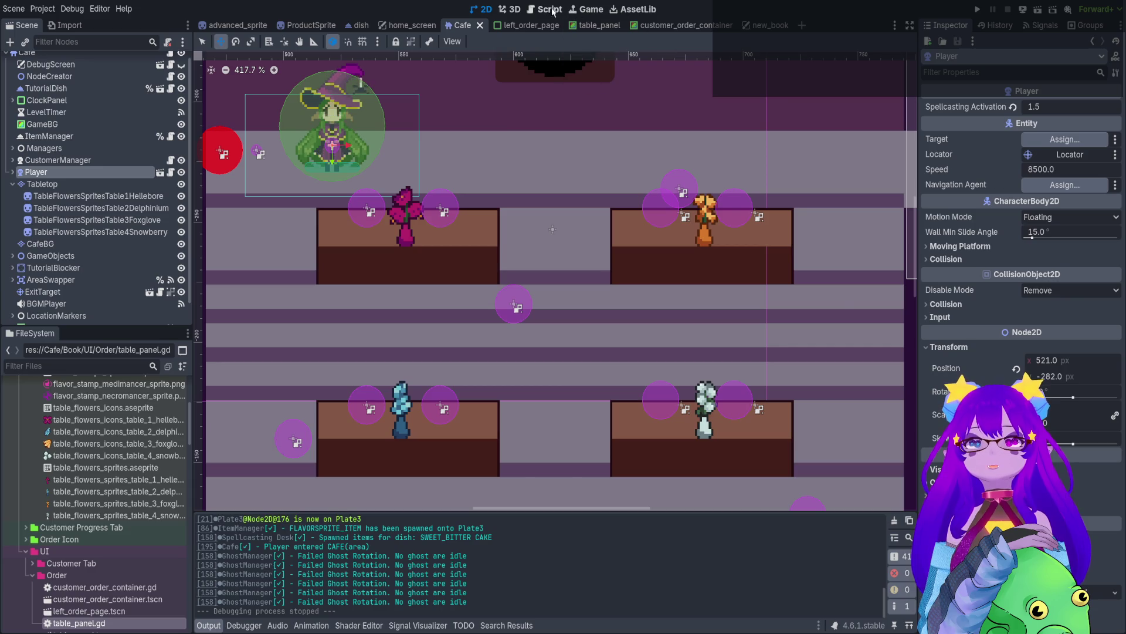
Add 'class_name TablePanel' on line 2 of table_panel.gd.
{"action": "left_click", "coordinate": [546, 10]}
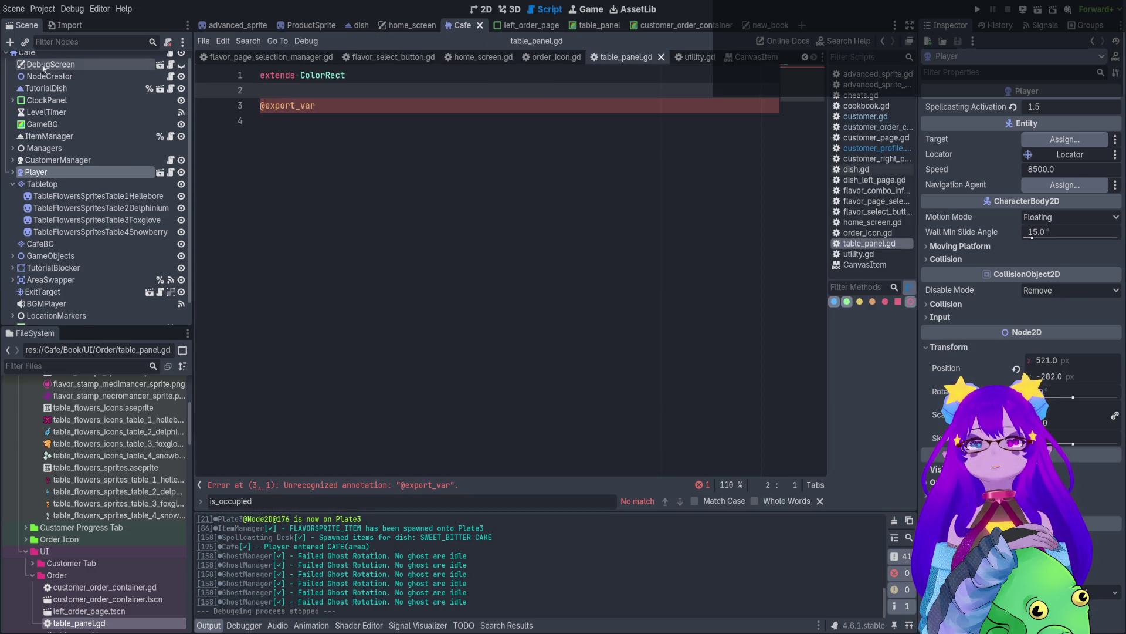
{"action": "scroll", "coordinate": [115, 65], "scroll_direction": "up", "scroll_amount": 1}
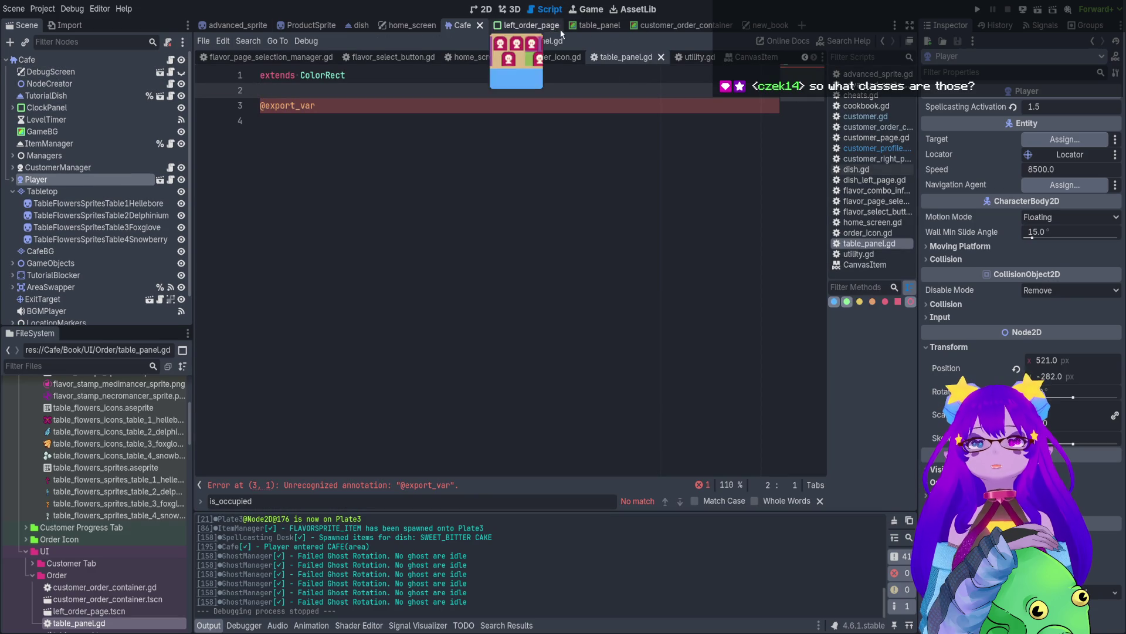
{"action": "left_click", "coordinate": [587, 25]}
{"action": "left_click", "coordinate": [355, 91]}
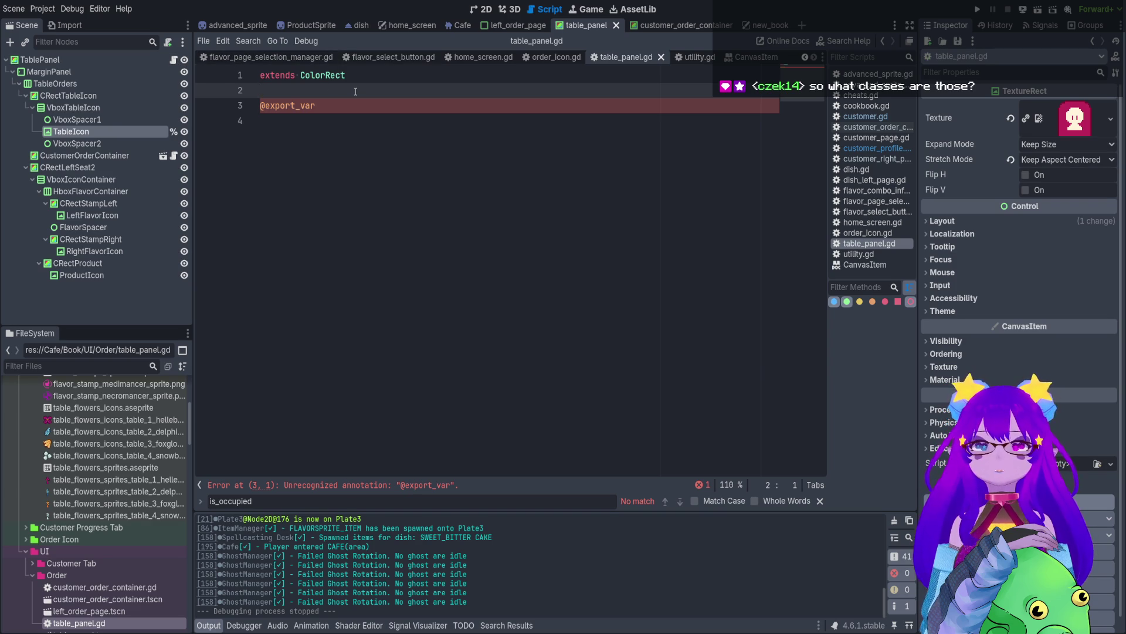
{"action": "type", "text": "class_name "}
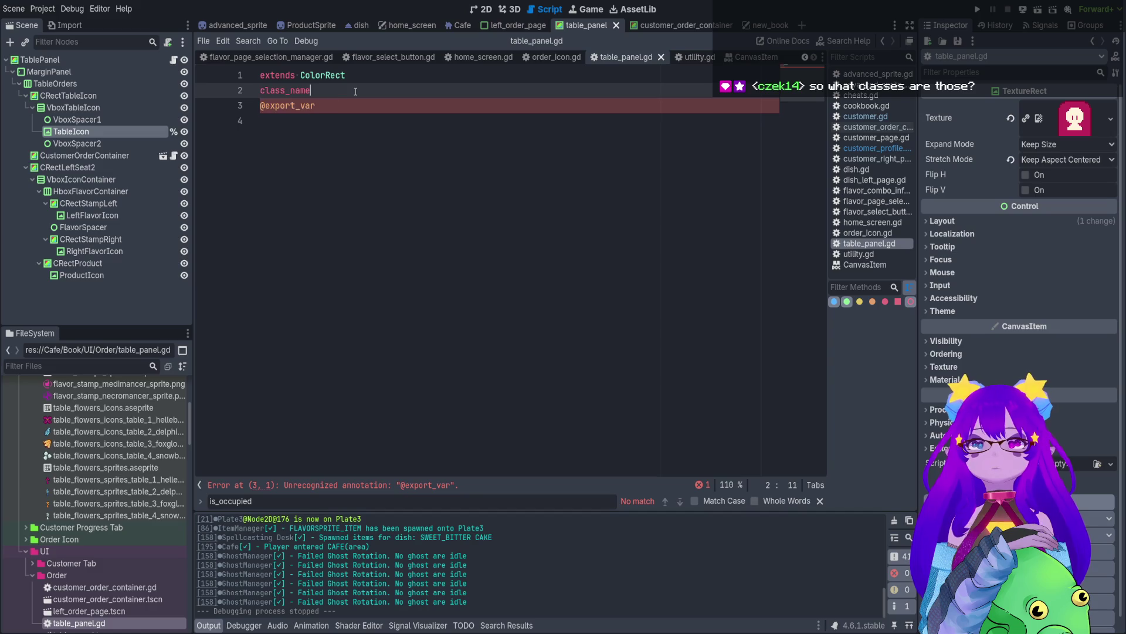
{"action": "type", "text": "Tabl"}
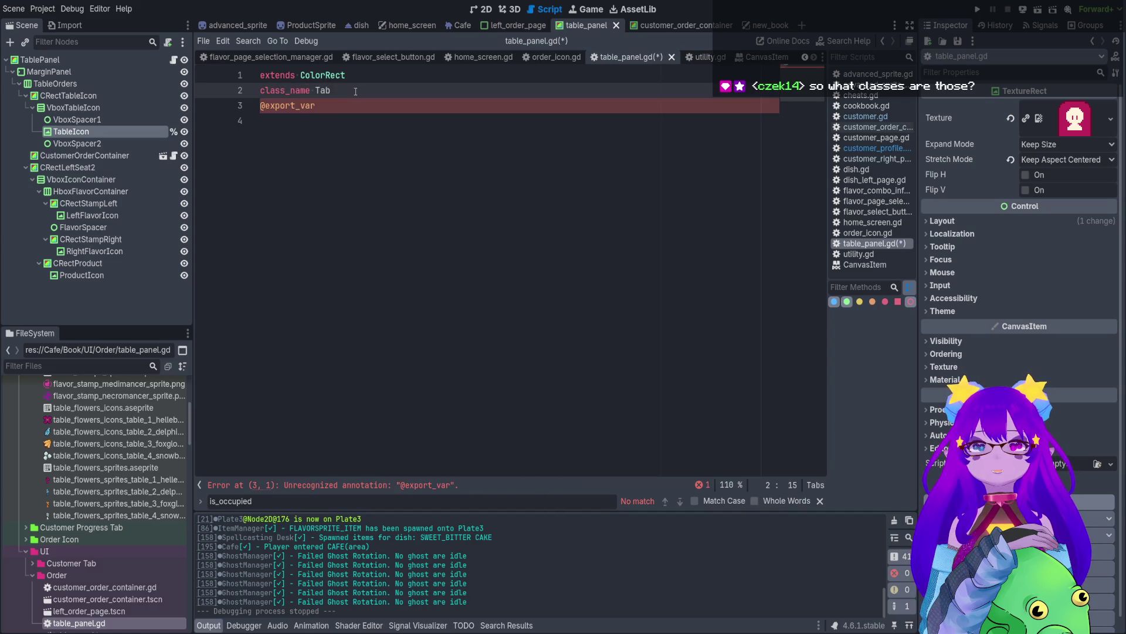
{"action": "type", "text": "e"}
{"action": "type", "text": "Pane"}
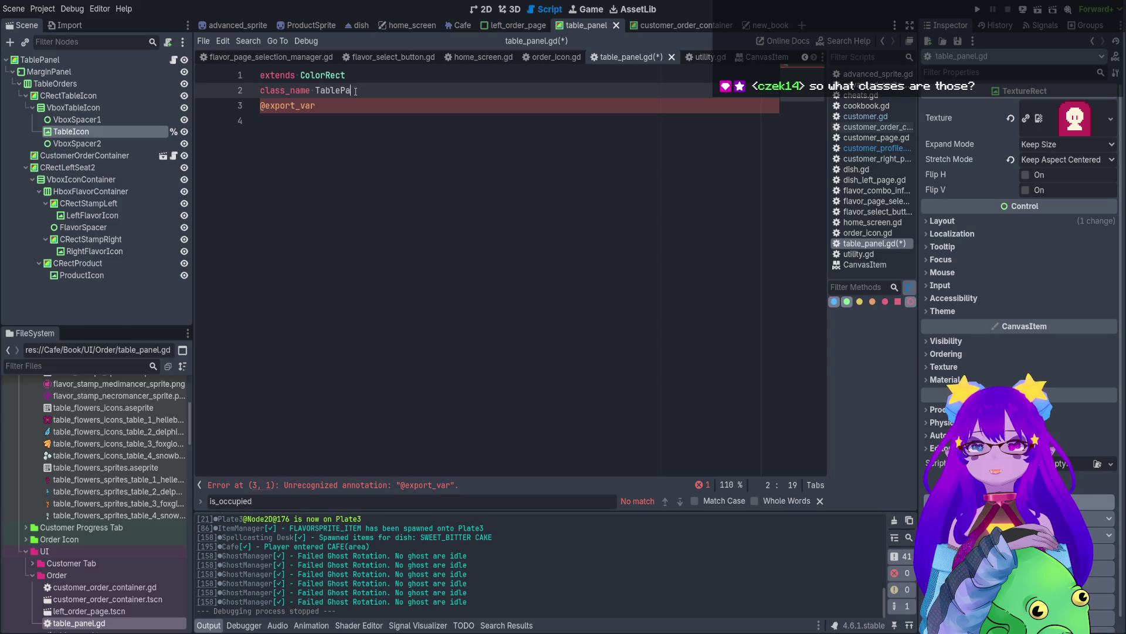
{"action": "type", "text": "l"}
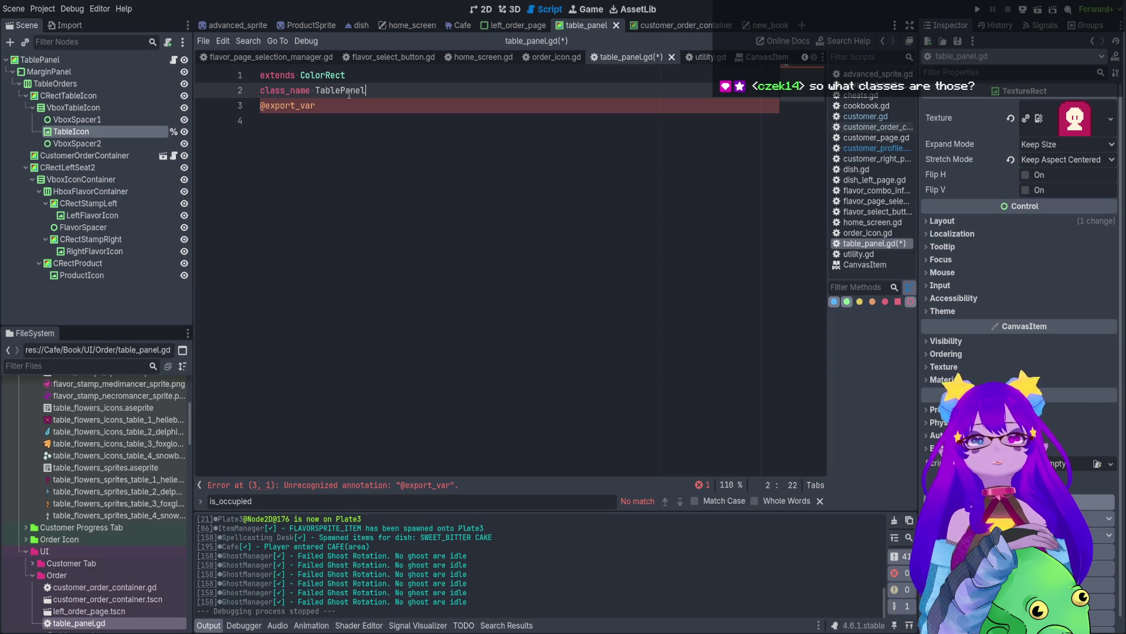
Look over the Cafe scene in 2D, then return to the table_panel script.
{"action": "left_click", "coordinate": [481, 9]}
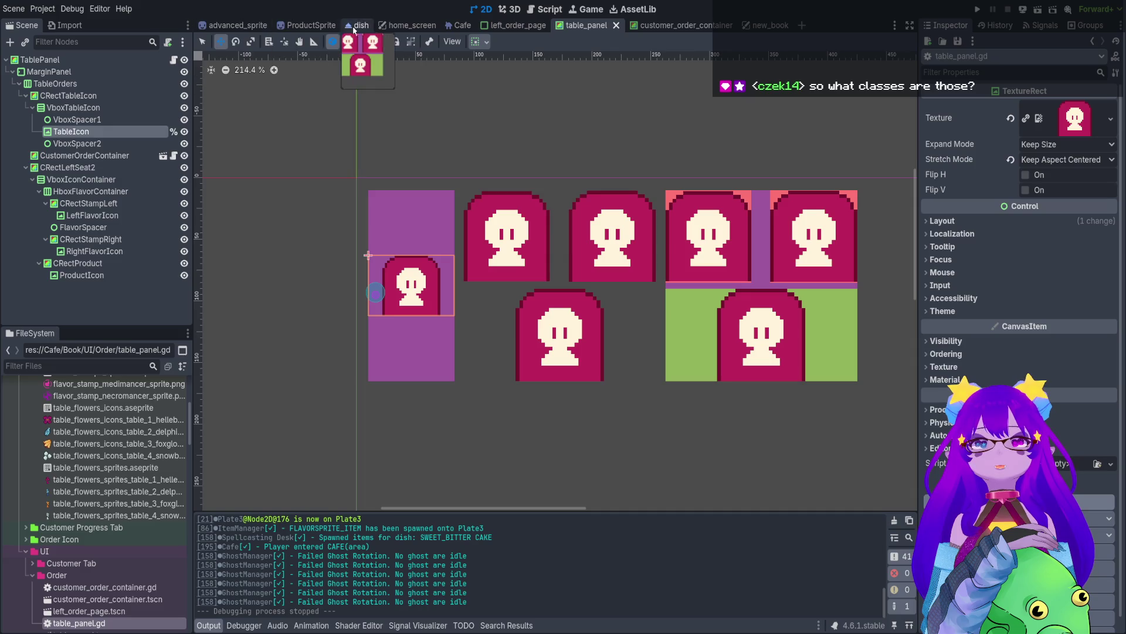
{"action": "left_click", "coordinate": [461, 25]}
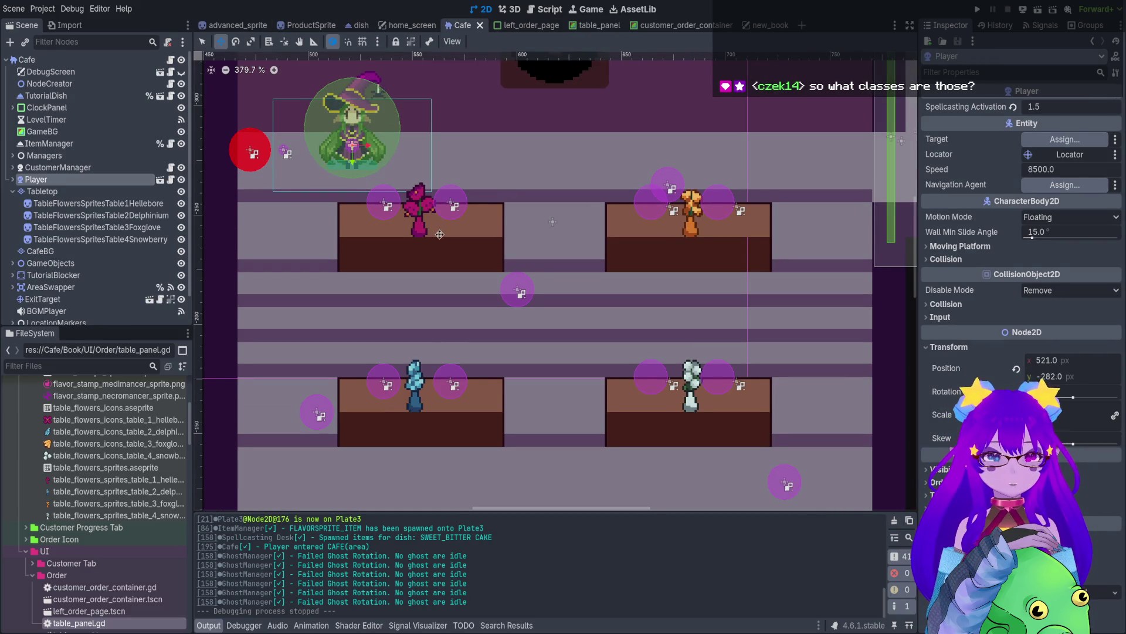
{"action": "left_click_drag", "start_coordinate": [438, 234], "coordinate": [455, 260]}
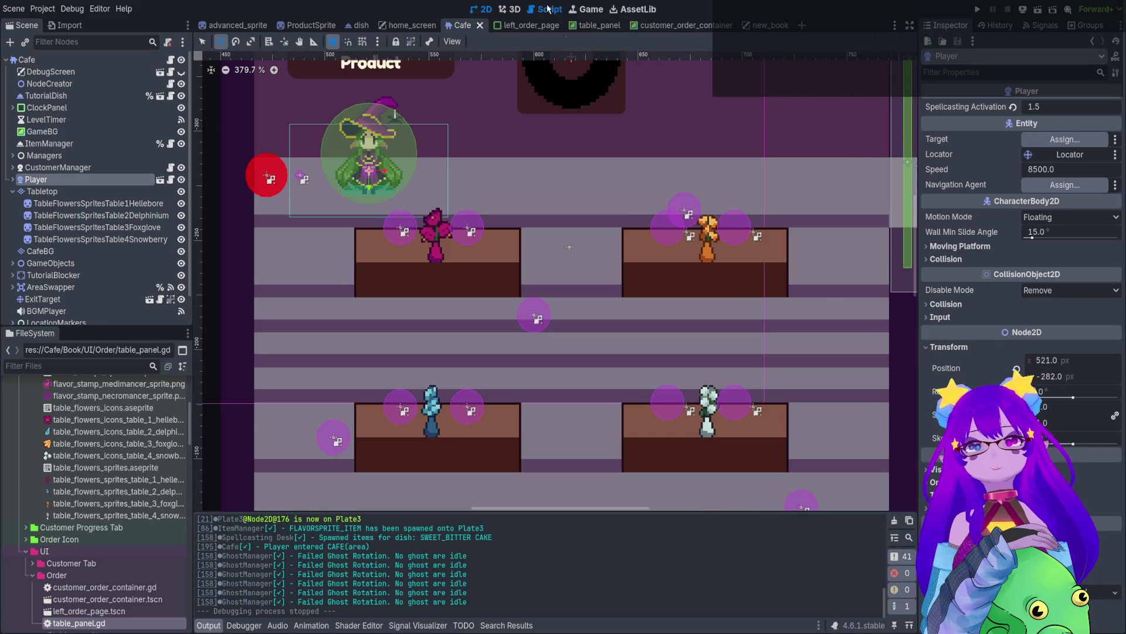
{"action": "left_click", "coordinate": [547, 9]}
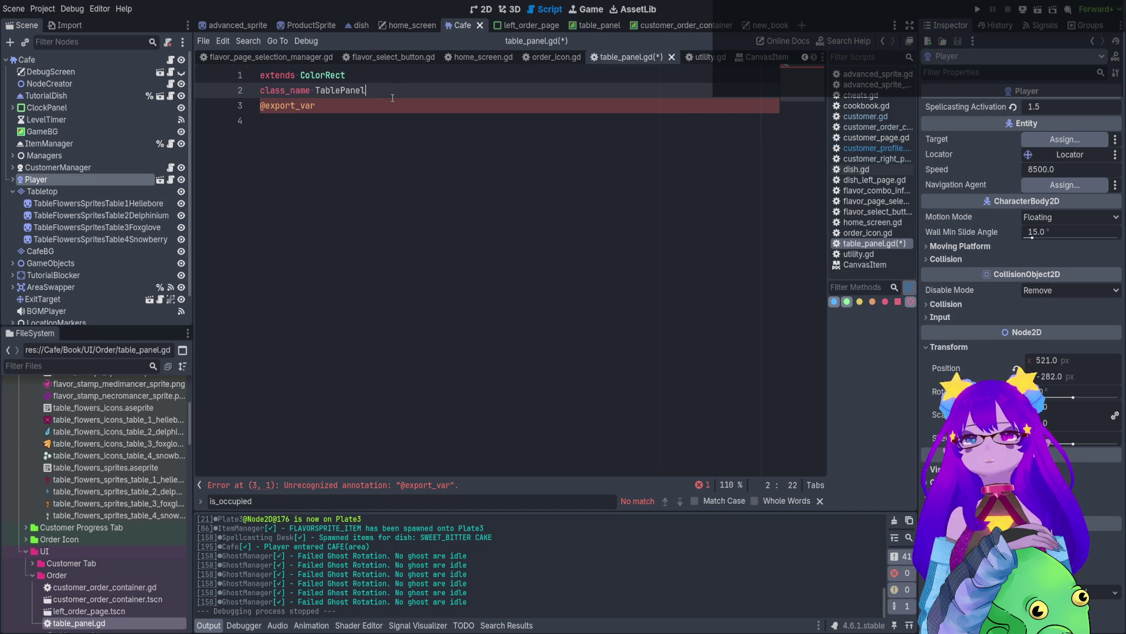
Add a blank line under class_name and append TYPE to the export line.
{"action": "key", "text": "Return"}
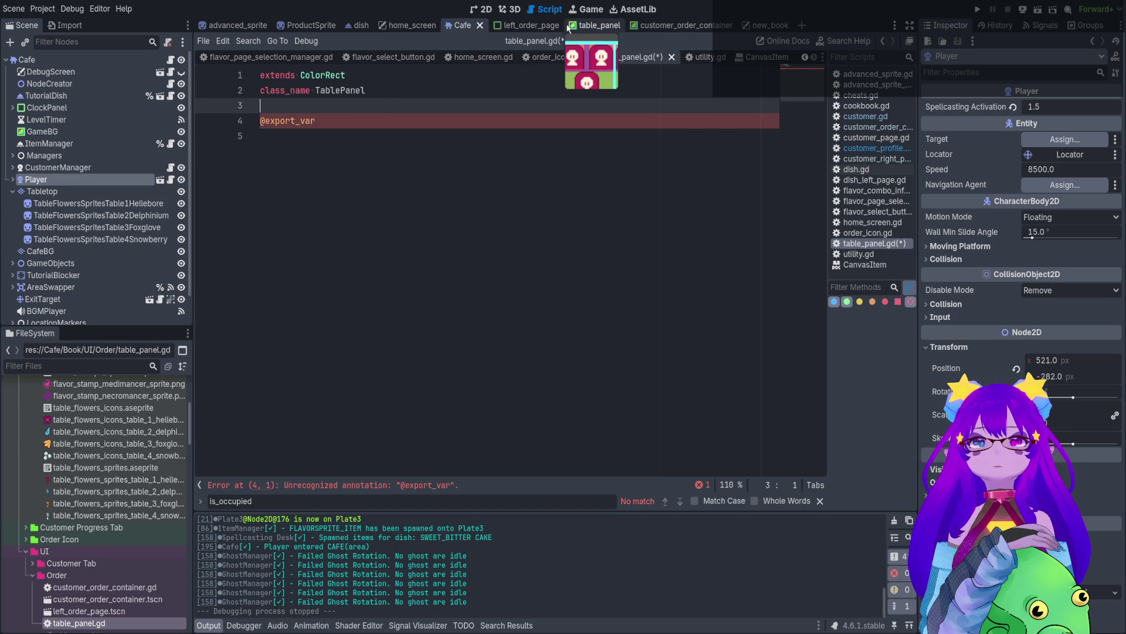
{"action": "left_click", "coordinate": [587, 25]}
{"action": "left_click", "coordinate": [380, 122]}
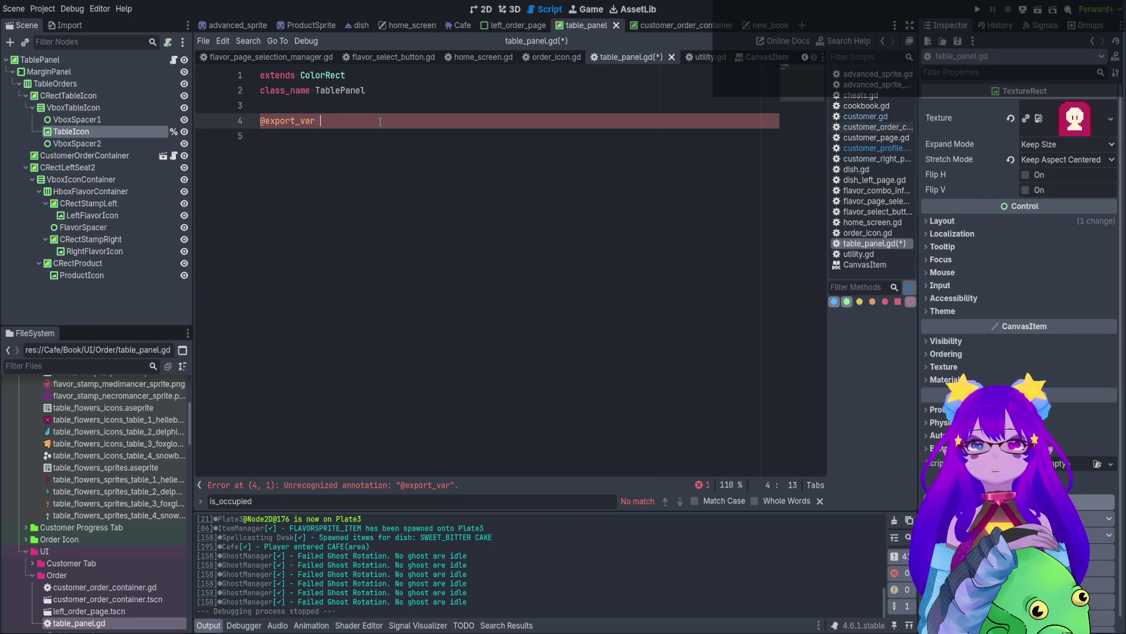
{"action": "type", "text": "TYPE:"}
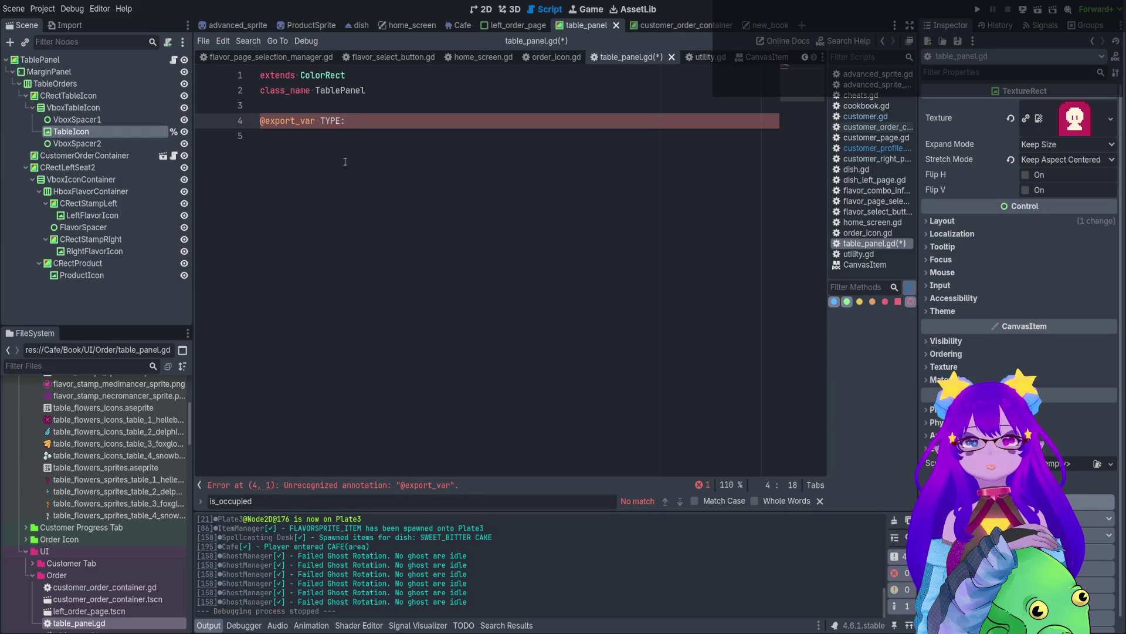
Insert enum TYPE with values PINK, BLUE, WHITE, YELLOW above the export line.
{"action": "key", "text": "ctrl+shift+Return"}
{"action": "key", "text": "ctrl+shift+Return"}
{"action": "type", "text": "enum TYPE "}
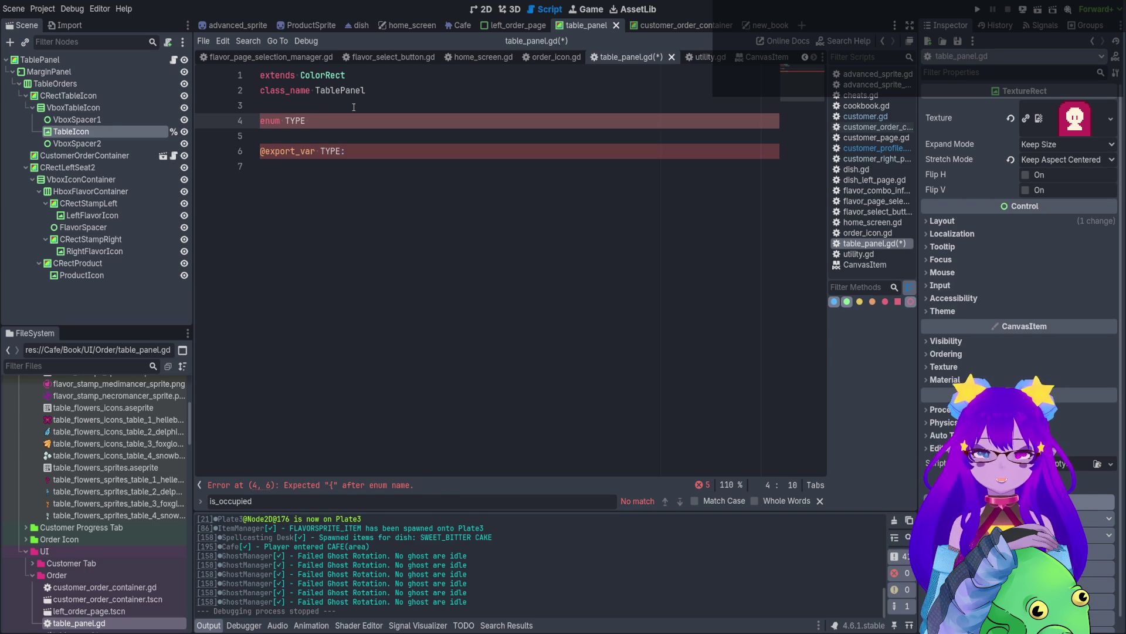
{"action": "type", "text": "{"}
{"action": "key", "text": "Return"}
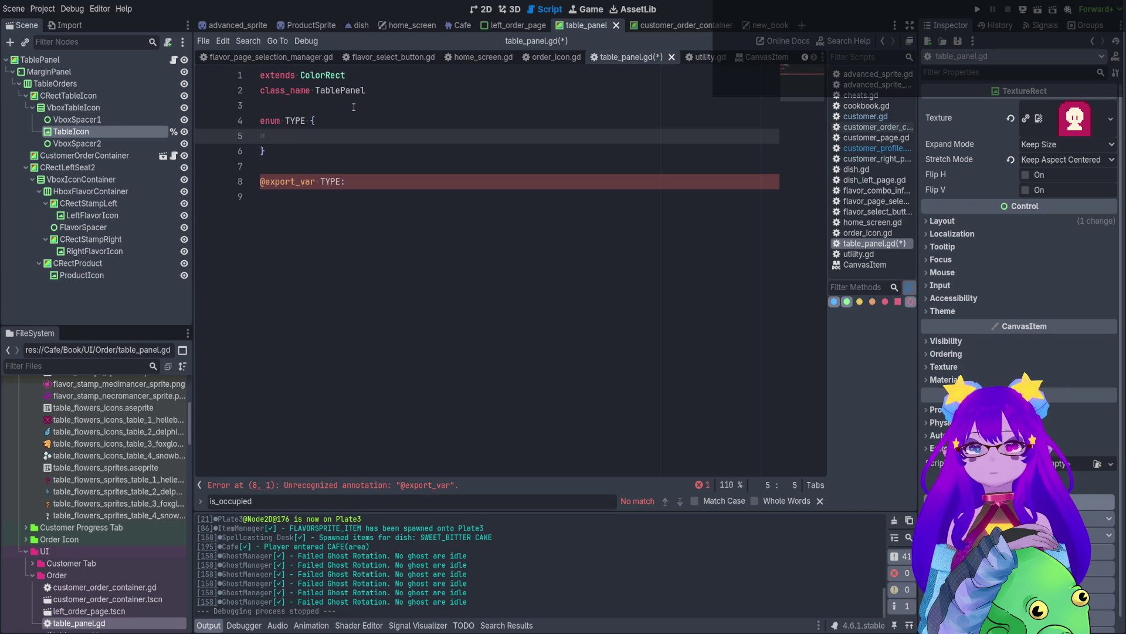
{"action": "type", "text": "PINK,"}
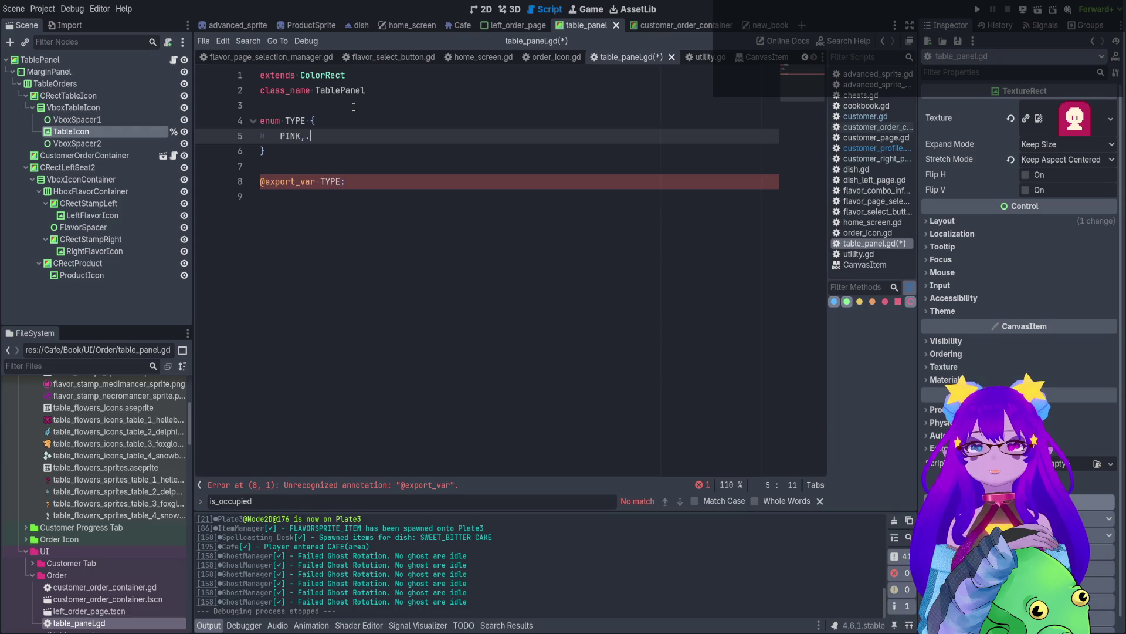
{"action": "key", "text": "Return"}
{"action": "type", "text": "BLUE,"}
{"action": "key", "text": "Return"}
{"action": "type", "text": "WHITE,"}
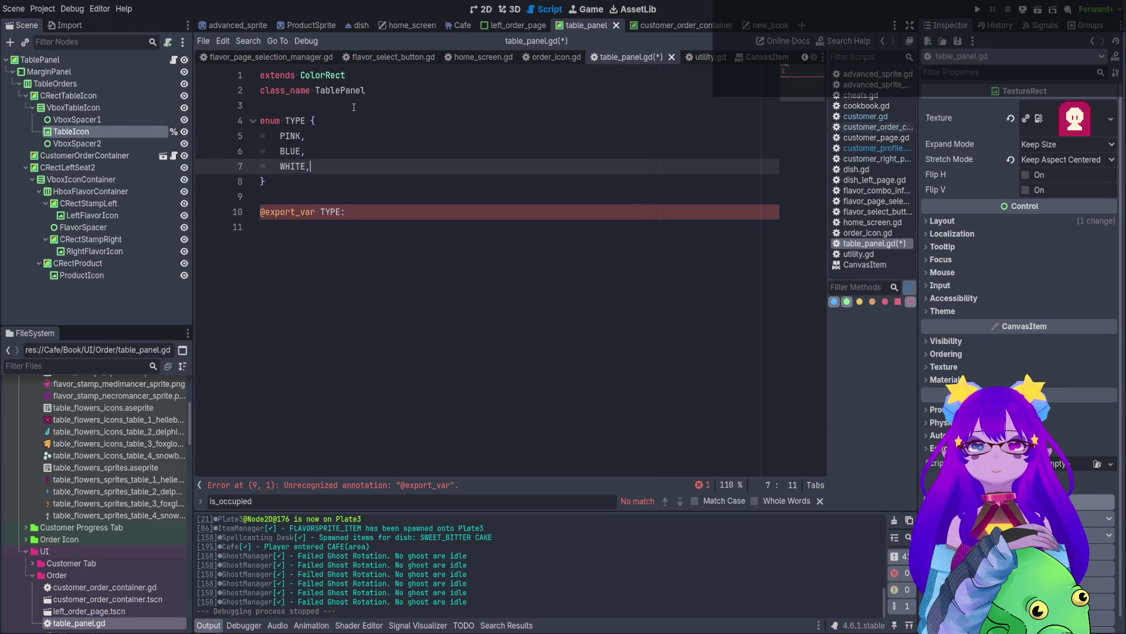
{"action": "key", "text": "Return"}
{"action": "type", "text": "YELLOW,"}
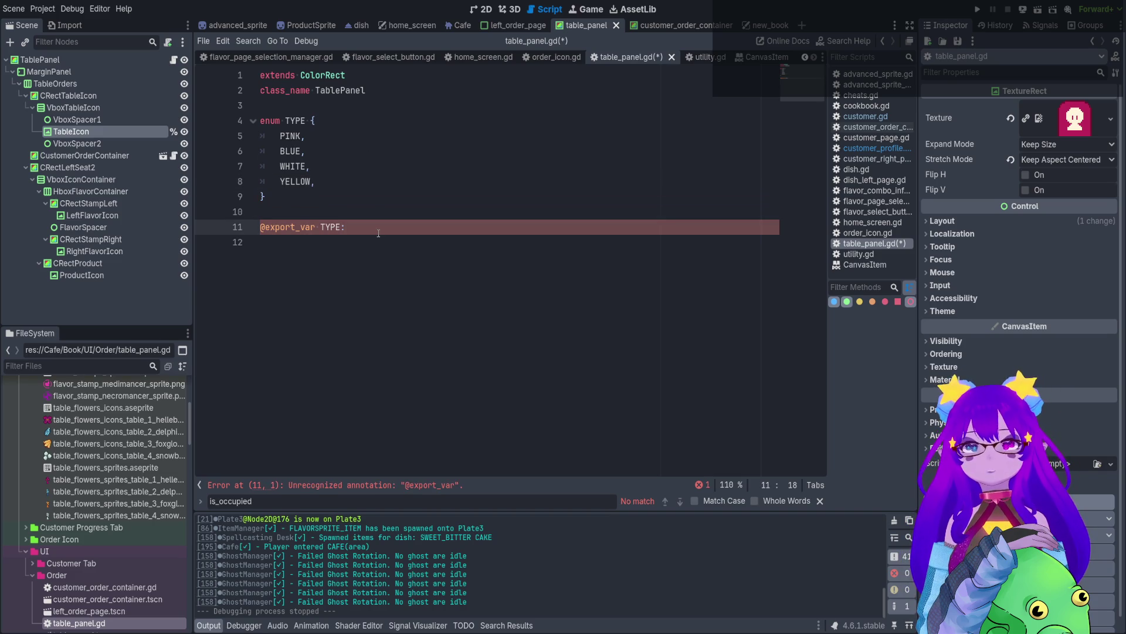
Rewrite the export line as type: TYPE = TYPE.PINK and save.
{"action": "key", "text": "BackSpace"}
{"action": "key", "text": "BackSpace"}
{"action": "key", "text": "BackSpace"}
{"action": "key", "text": "BackSpace"}
{"action": "key", "text": "BackSpace"}
{"action": "type", "text": "type"}
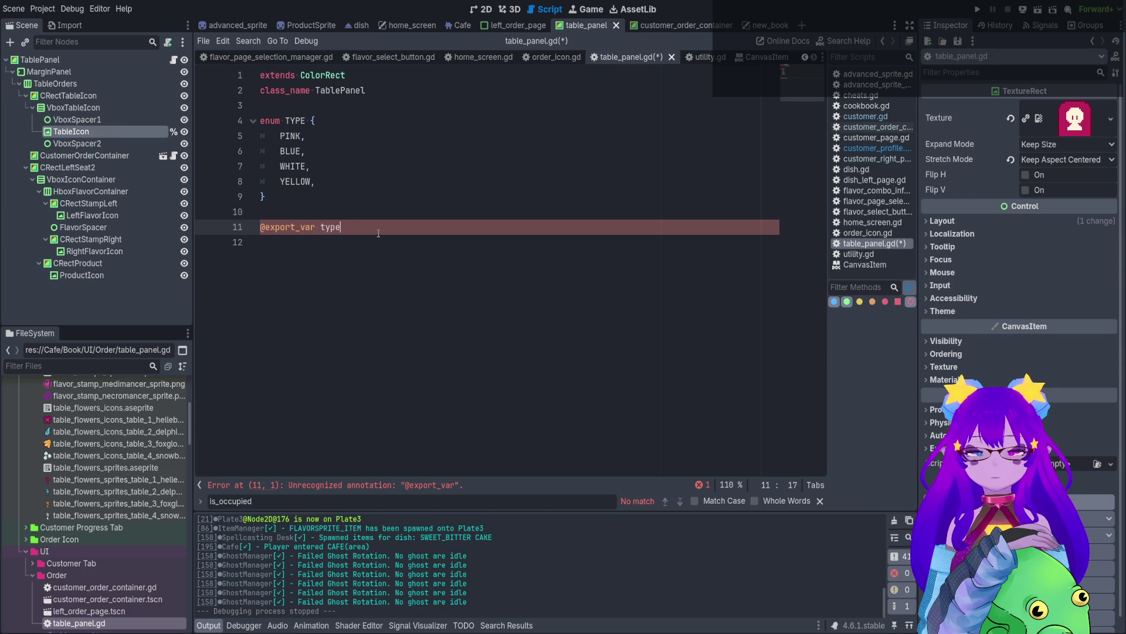
{"action": "type", "text": "TYPE"}
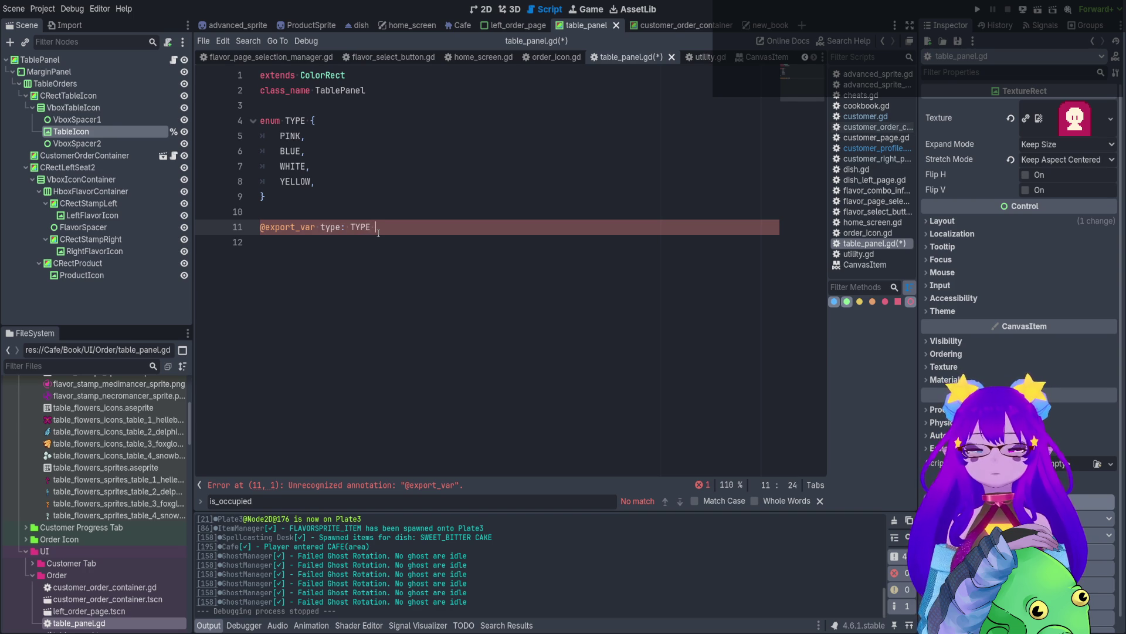
{"action": "type", "text": " =TYPE"}
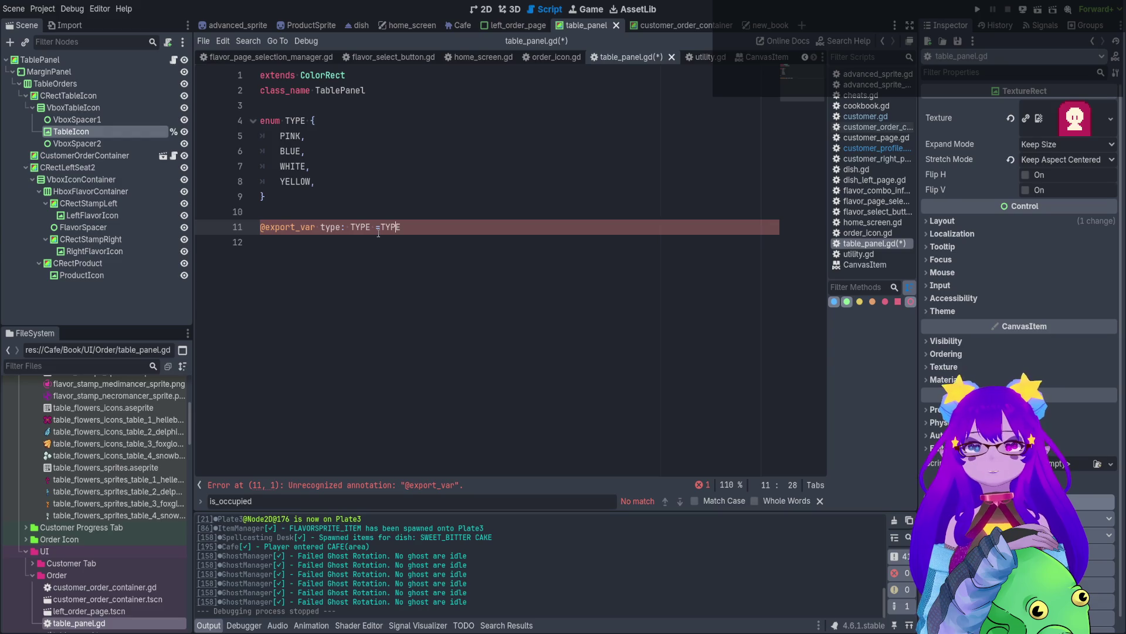
{"action": "key", "text": "Down"}
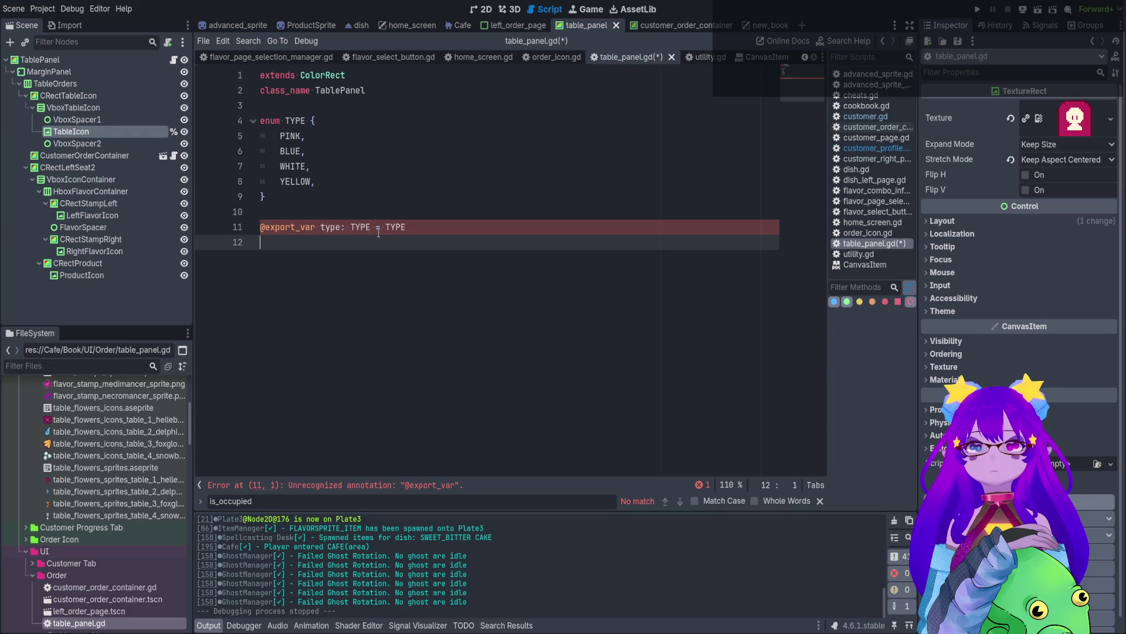
{"action": "left_click", "coordinate": [430, 228]}
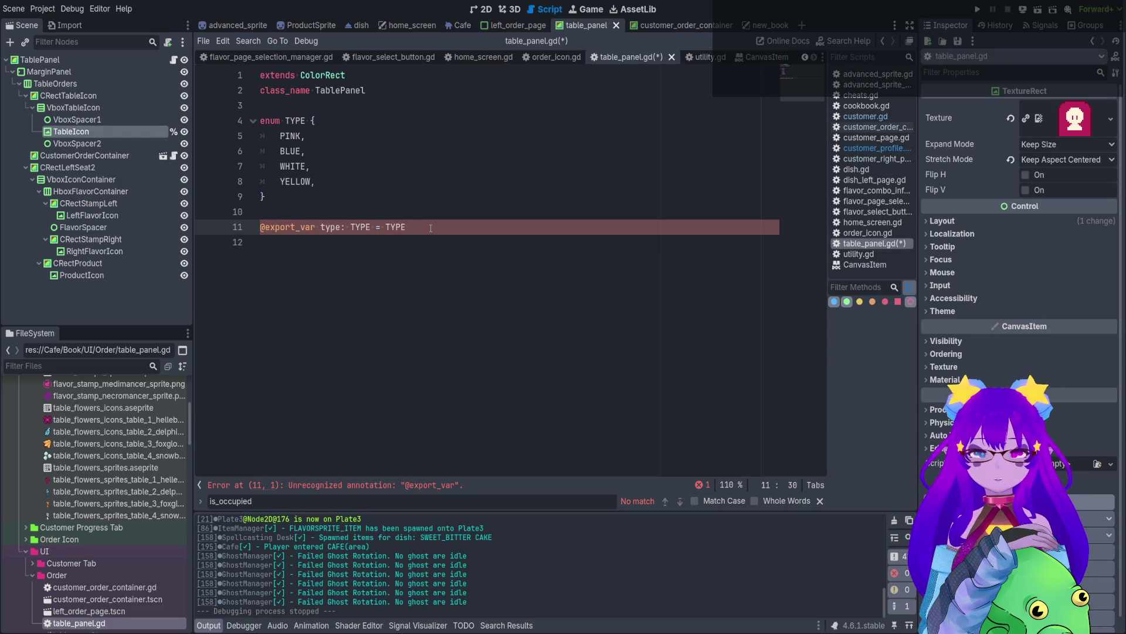
{"action": "type", "text": ".PIN"}
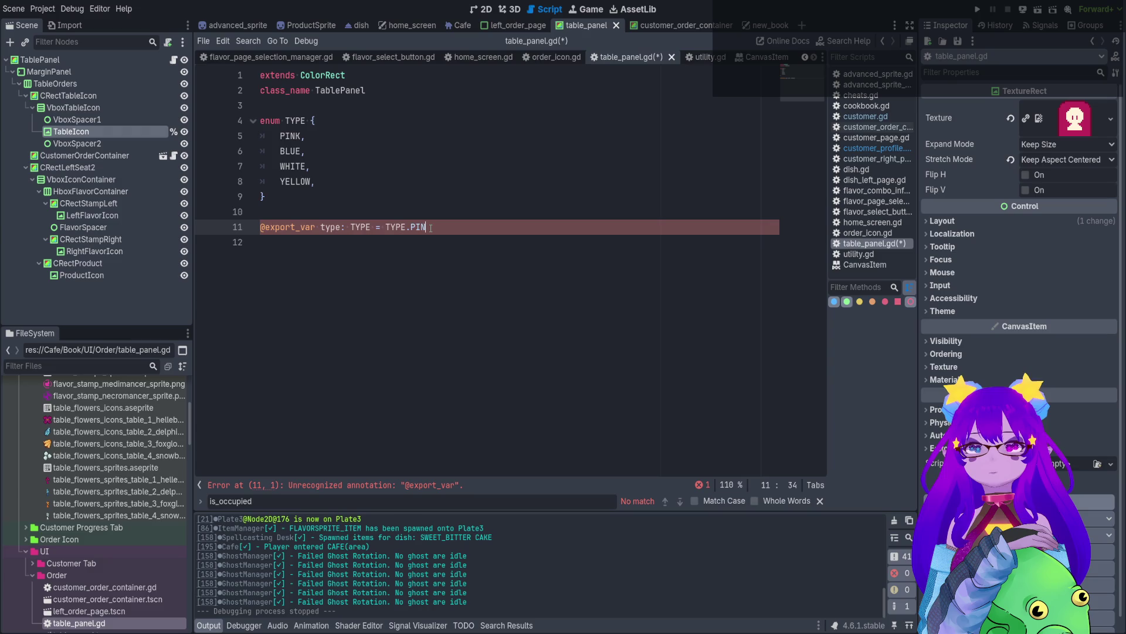
{"action": "type", "text": "K"}
{"action": "key", "text": "ctrl+s"}
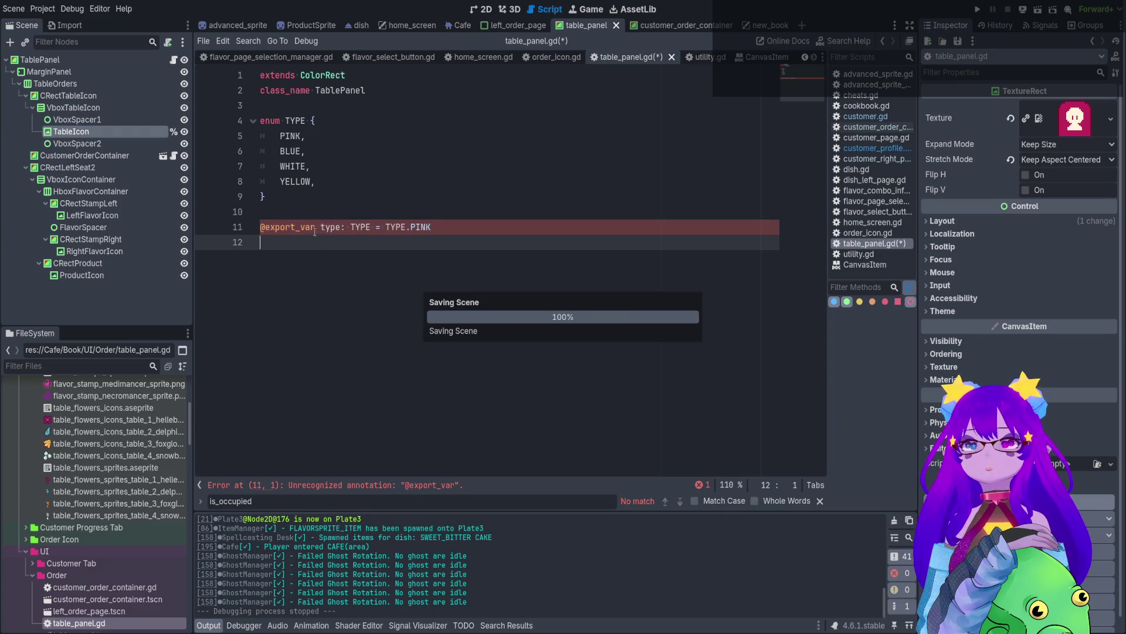
{"action": "left_click", "coordinate": [300, 228]}
{"action": "left_click", "coordinate": [269, 226]}
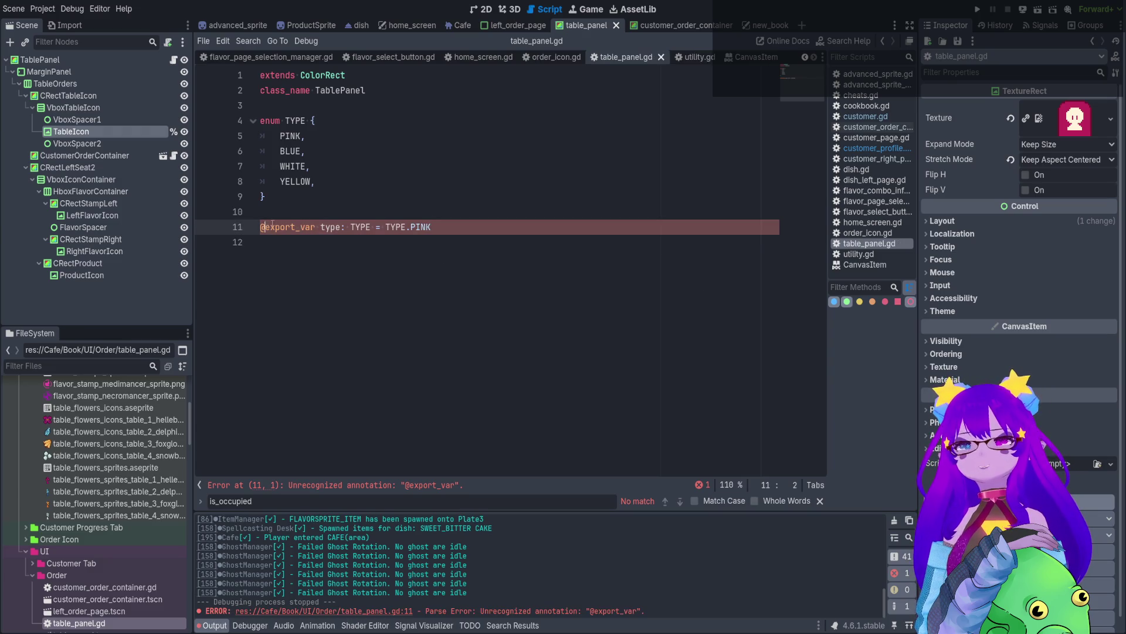
{"action": "key", "text": "BackSpace"}
{"action": "type", "text": "@"}
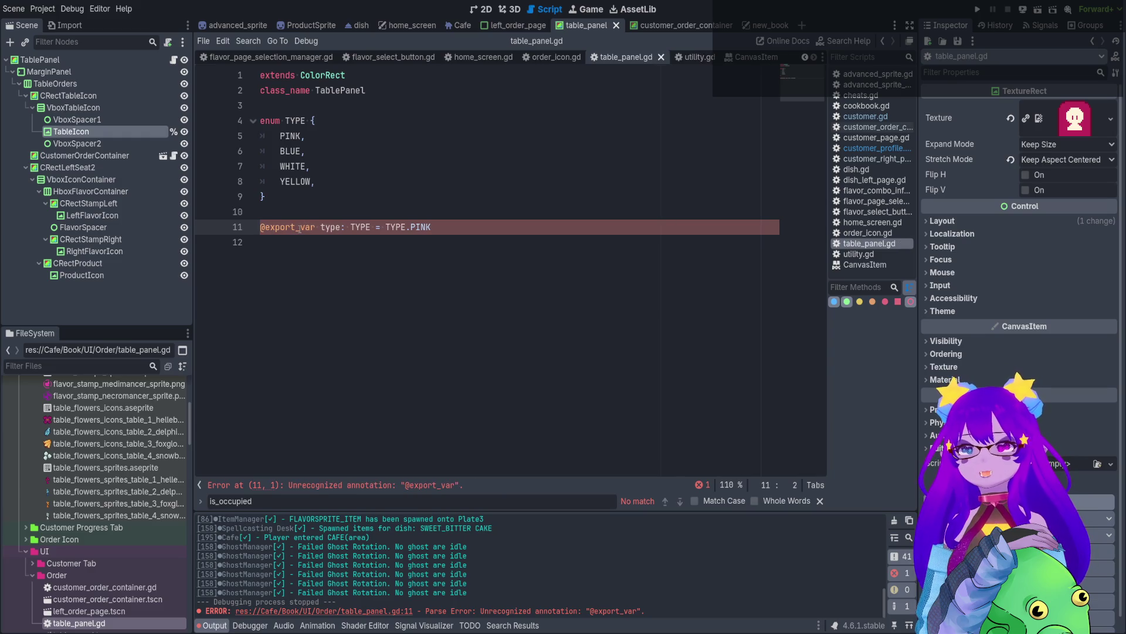
{"action": "left_click", "coordinate": [299, 228]}
{"action": "key", "text": "BackSpace"}
{"action": "left_click", "coordinate": [505, 236]}
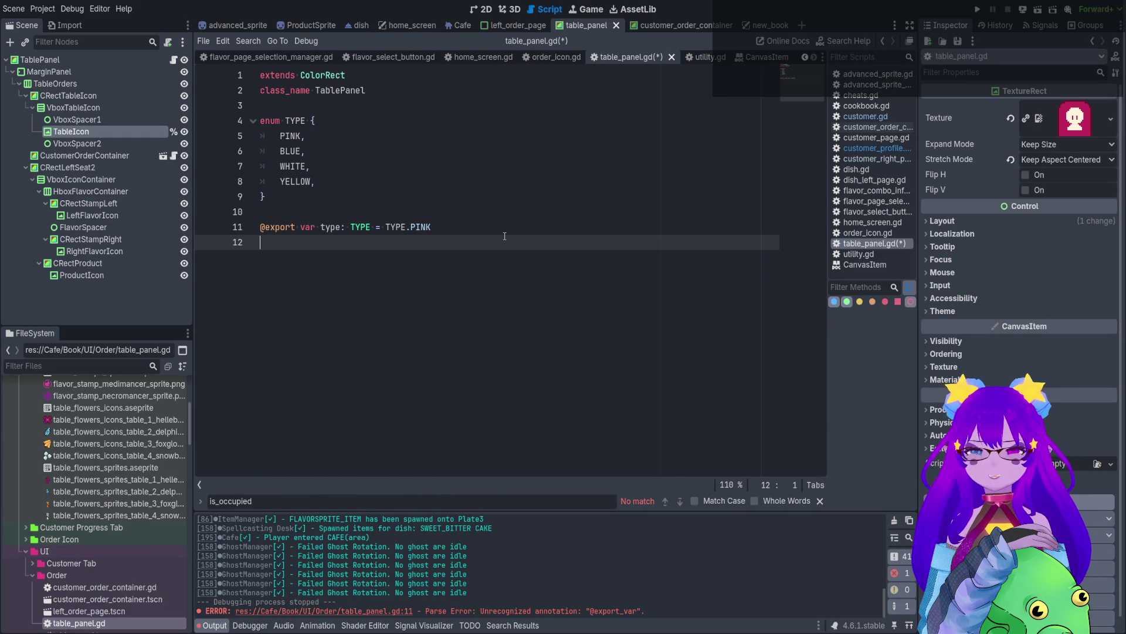
{"action": "key", "text": "ctrl+s"}
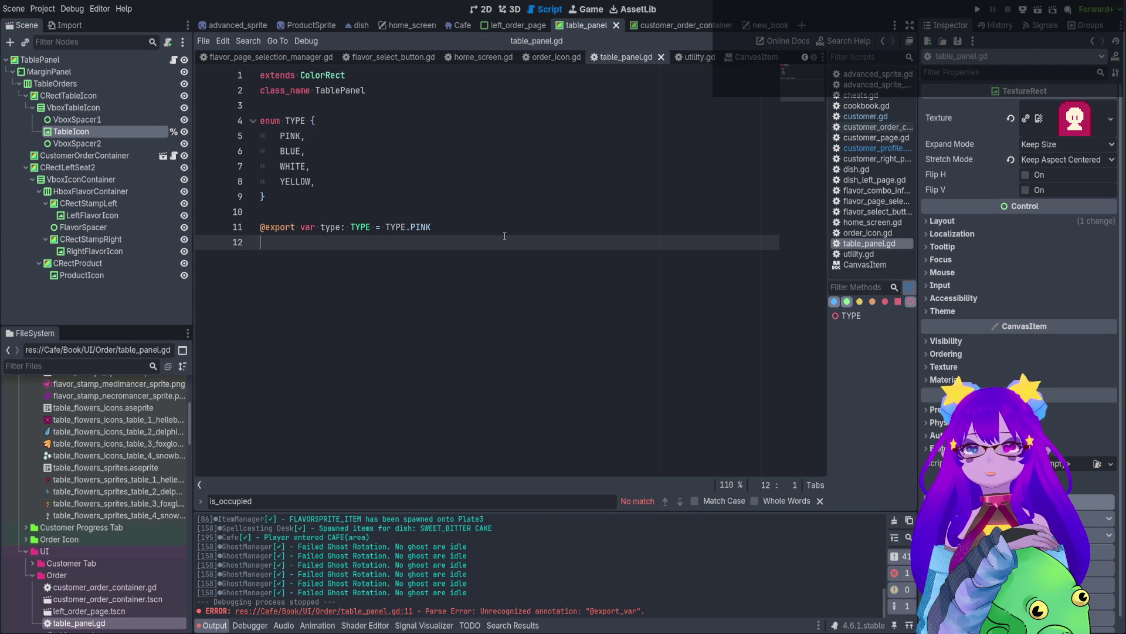
{"action": "key", "text": "ctrl+s"}
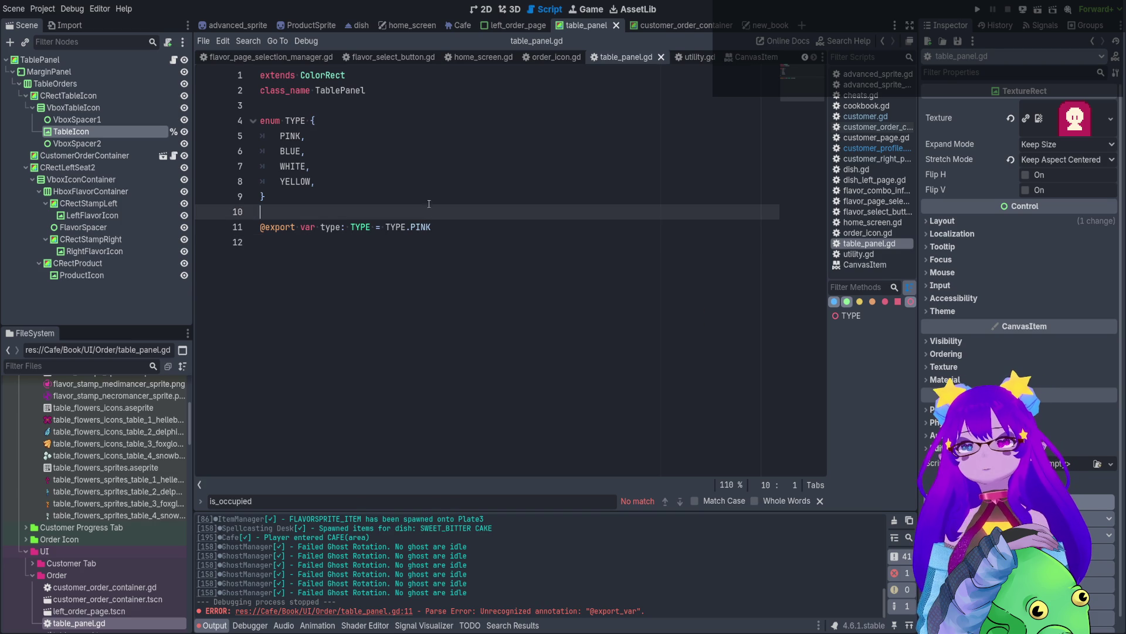
Add preload constants for the delphinium, foxglove and snowberry icons above the enum.
{"action": "left_click", "coordinate": [374, 104]}
{"action": "key", "text": "Return"}
{"action": "key", "text": "Return"}
{"action": "key", "text": "Return"}
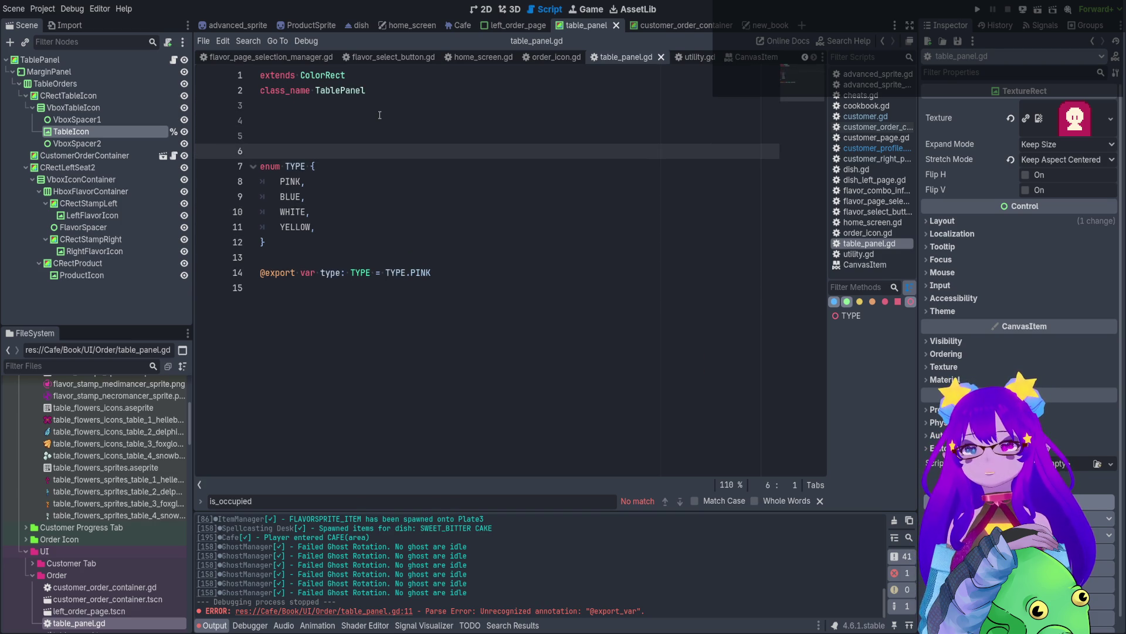
{"action": "key", "text": "Return"}
{"action": "key", "text": "Up"}
{"action": "key", "text": "Up"}
{"action": "key", "text": "Up"}
{"action": "left_click", "coordinate": [81, 420]}
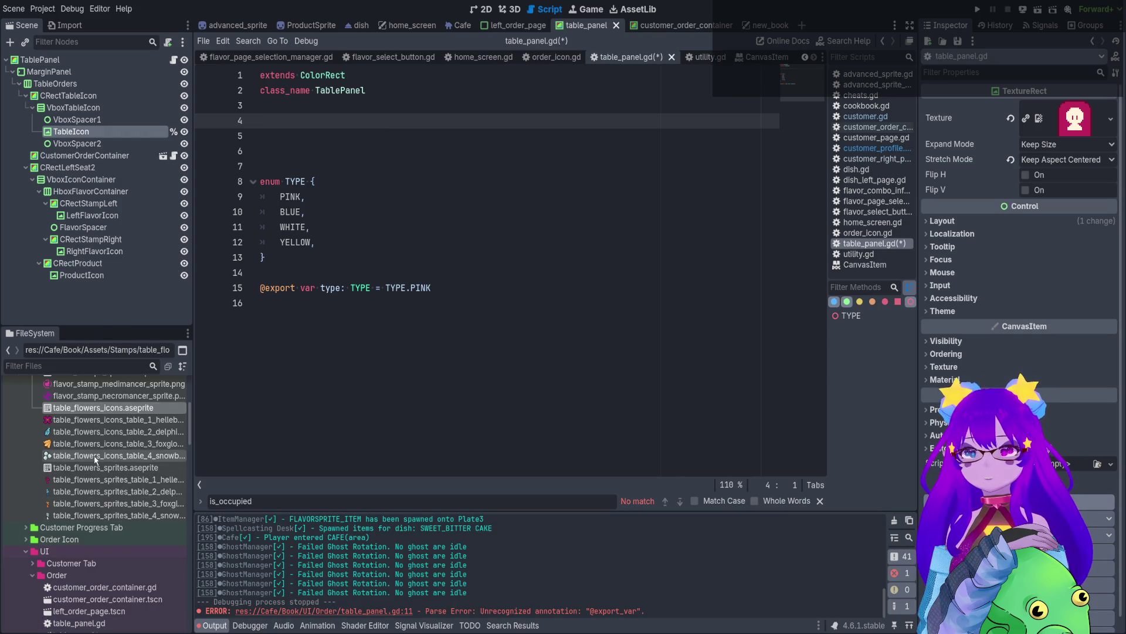
{"action": "left_click", "coordinate": [105, 455], "text": "shift"}
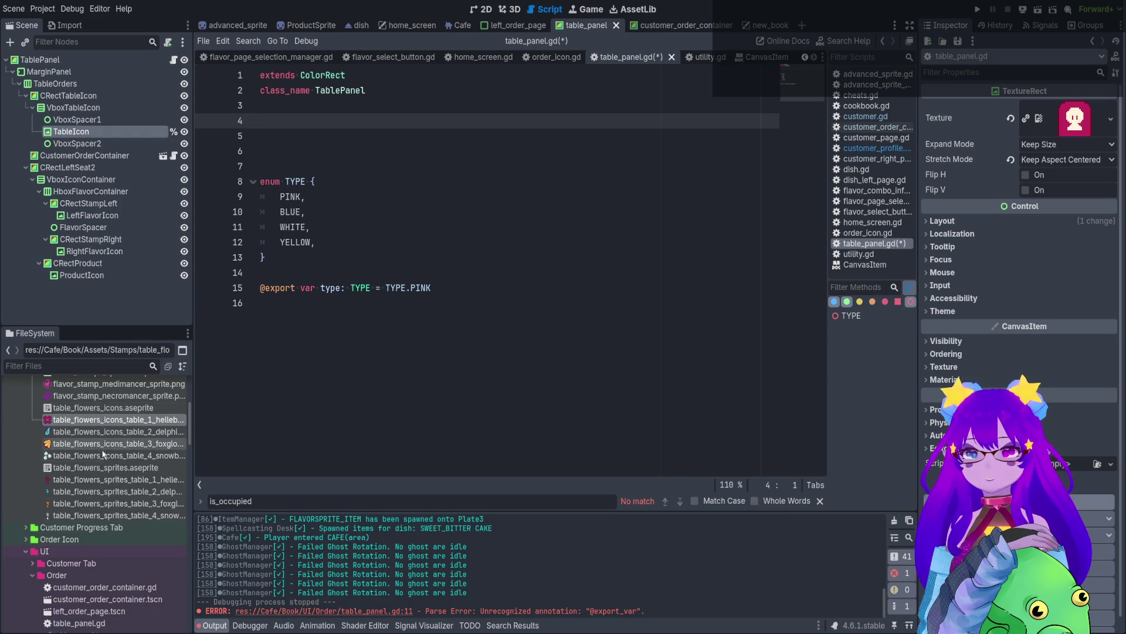
{"action": "left_click", "coordinate": [105, 421], "text": "ctrl"}
{"action": "mouse_move", "coordinate": [106, 433]}
{"action": "left_mouse_down"}
{"action": "mouse_move", "coordinate": [354, 264]}
{"action": "mouse_move", "coordinate": [332, 129]}
{"action": "left_mouse_up"}
{"action": "key", "text": "Delete"}
{"action": "key", "text": "Delete"}
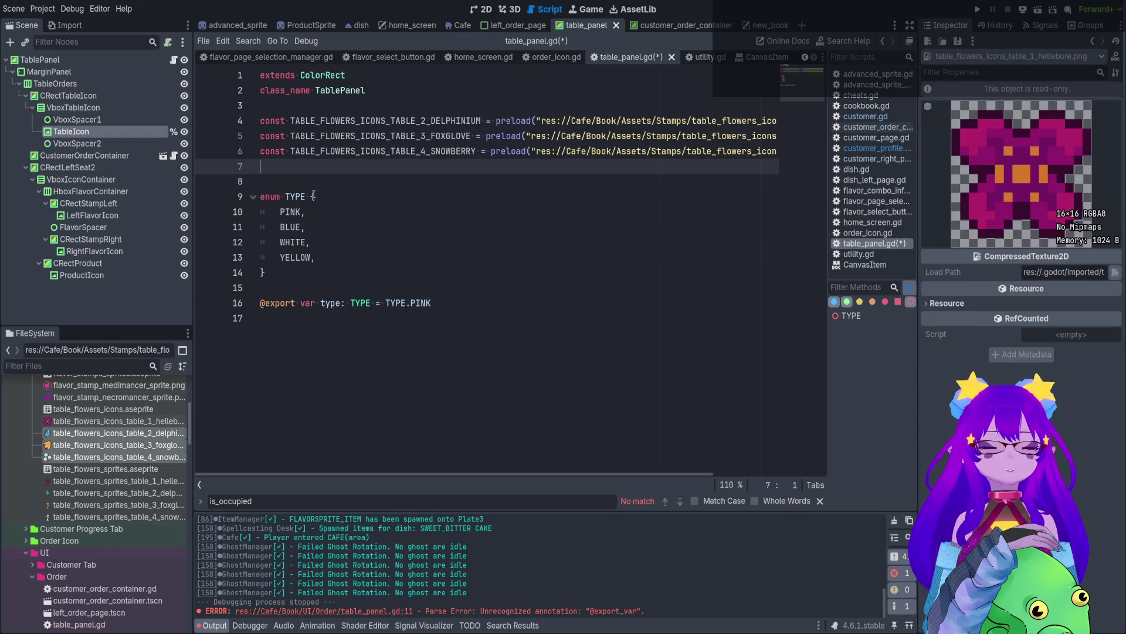
Preview the icons, then add a preload constant for the table 1 hellebore icon.
{"action": "left_click", "coordinate": [88, 434]}
{"action": "left_click", "coordinate": [81, 445]}
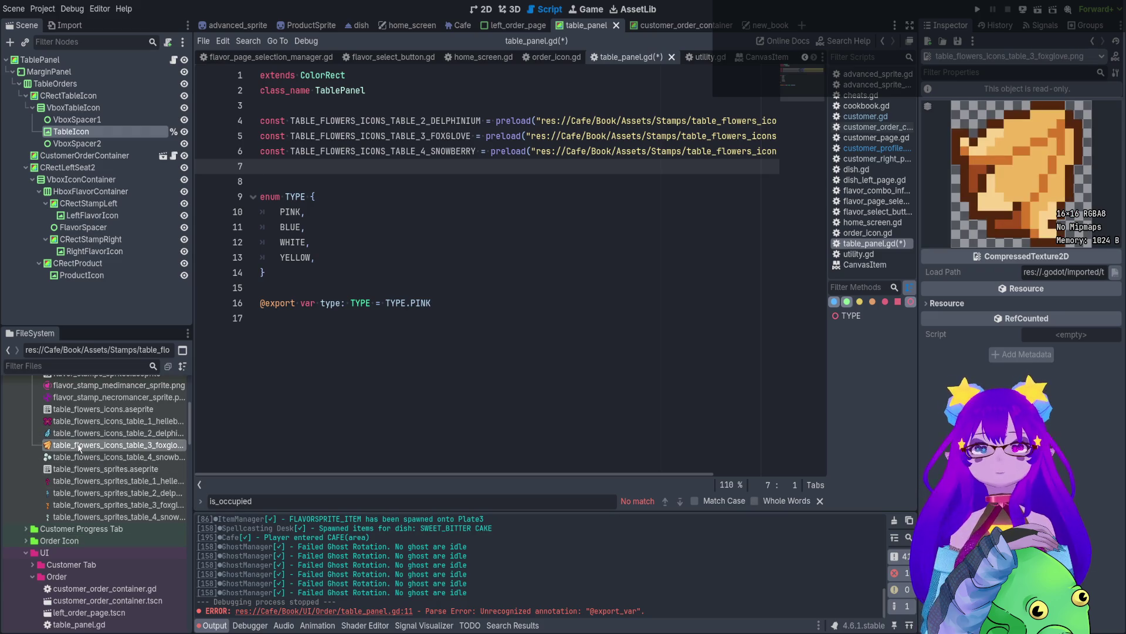
{"action": "left_click", "coordinate": [80, 457]}
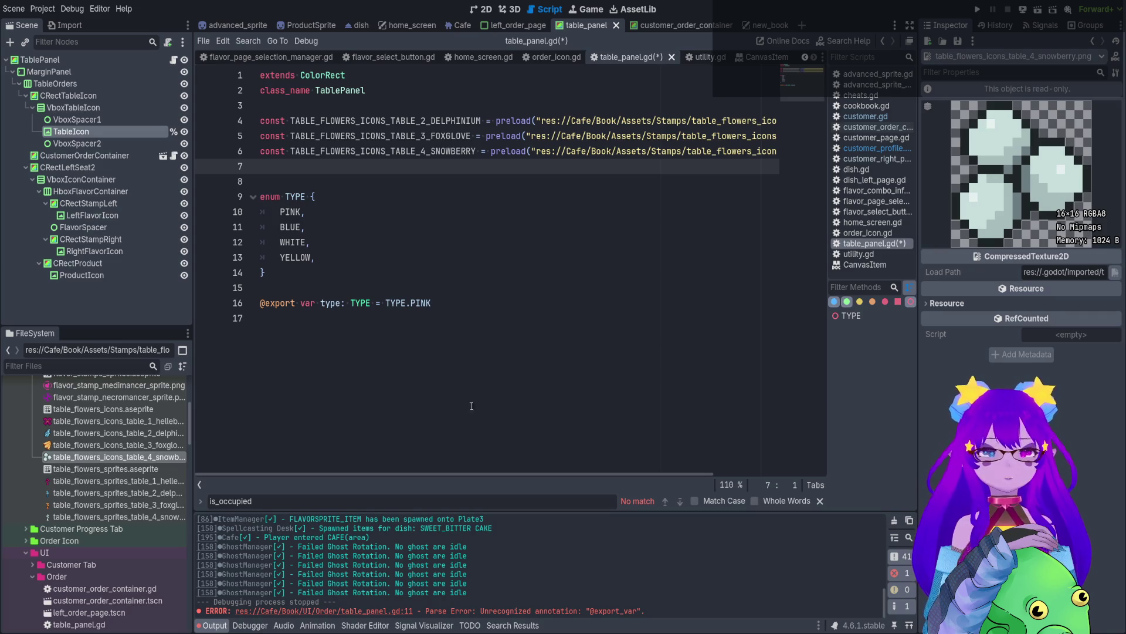
{"action": "left_click", "coordinate": [470, 320]}
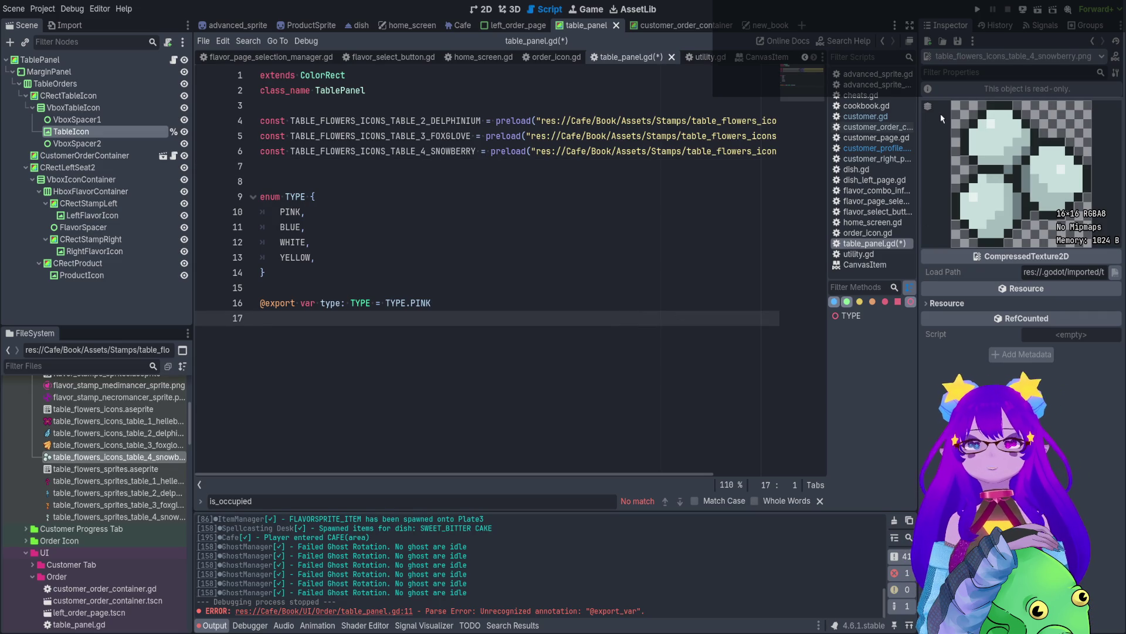
{"action": "left_click", "coordinate": [474, 120]}
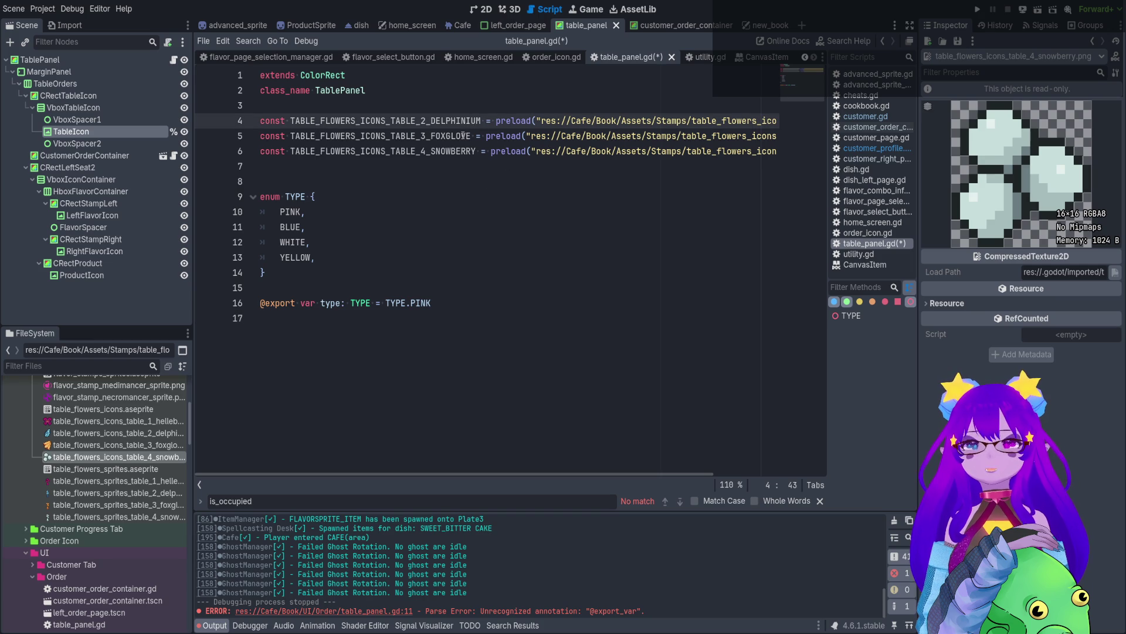
{"action": "left_click", "coordinate": [463, 135]}
{"action": "key", "text": "Down"}
{"action": "left_click", "coordinate": [107, 423]}
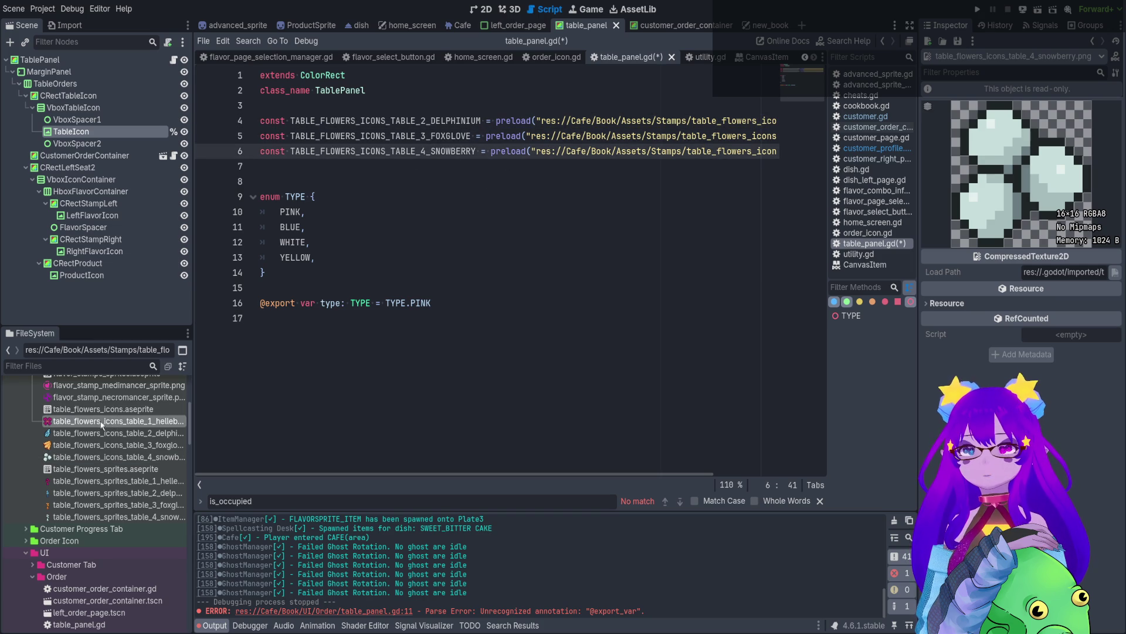
{"action": "left_click_drag", "start_coordinate": [107, 422], "coordinate": [318, 170]}
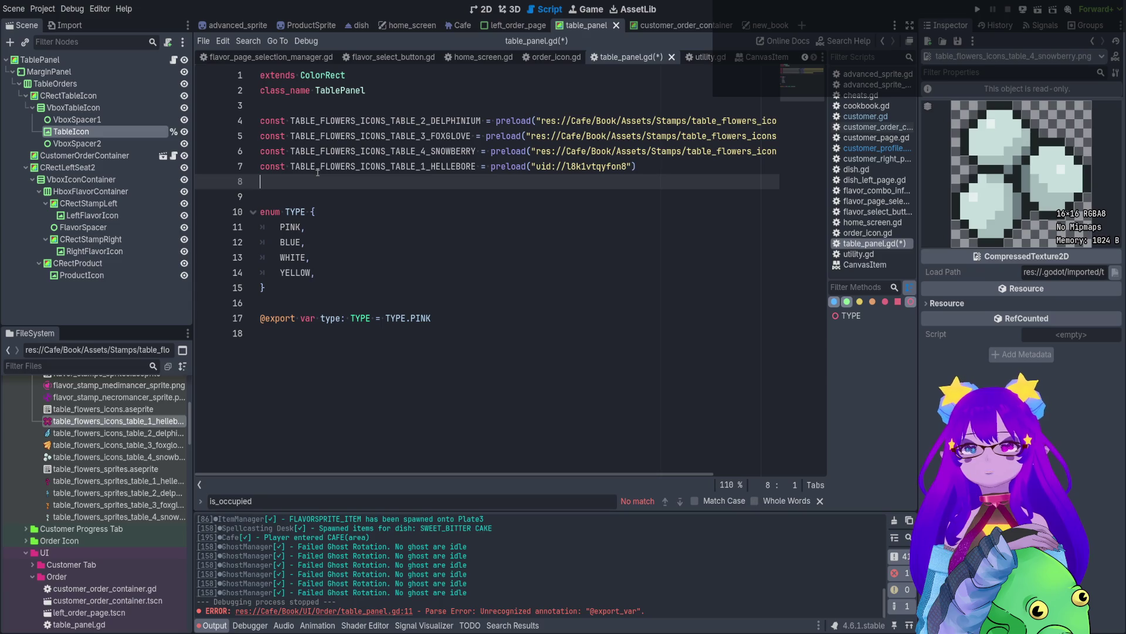
Declare var type_to_sprite: Dictionary[TYPE, CompressedTexture2D] on a new line after the TYPE enum.
{"action": "key", "text": "BackSpace"}
{"action": "left_click", "coordinate": [320, 275]}
{"action": "key", "text": "Return"}
{"action": "key", "text": "Return"}
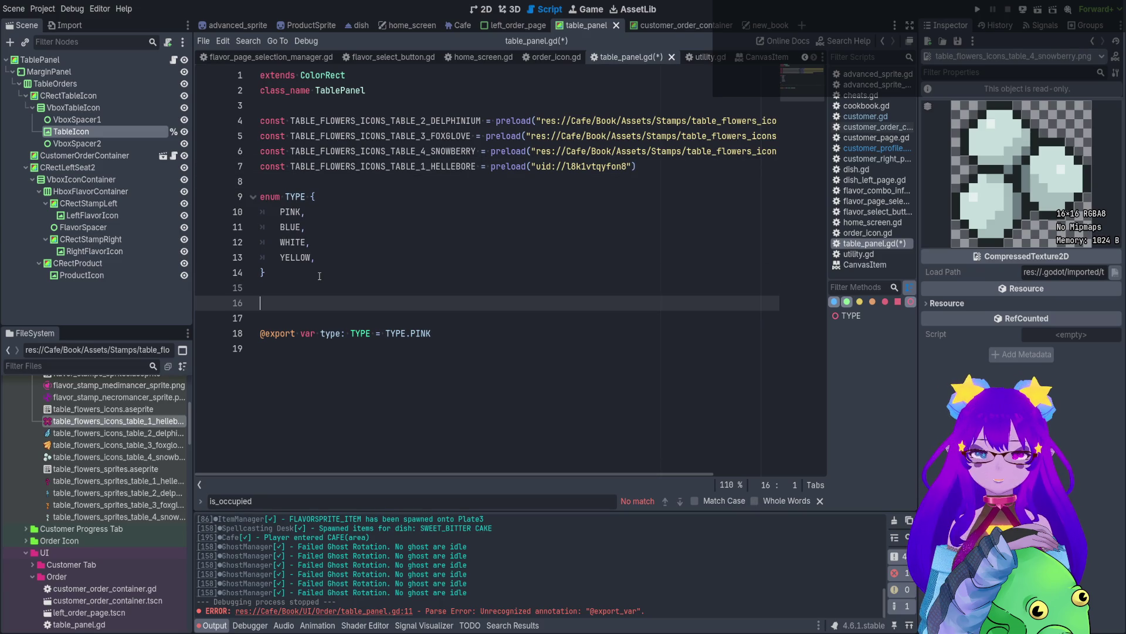
{"action": "type", "text": "var type"}
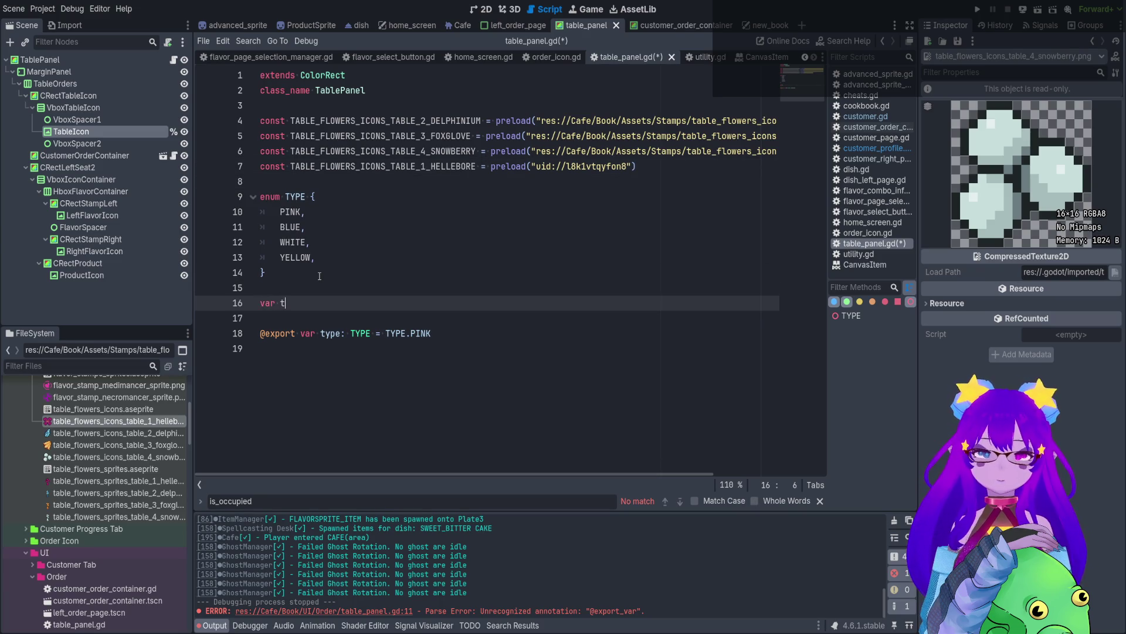
{"action": "type", "text": "_to"}
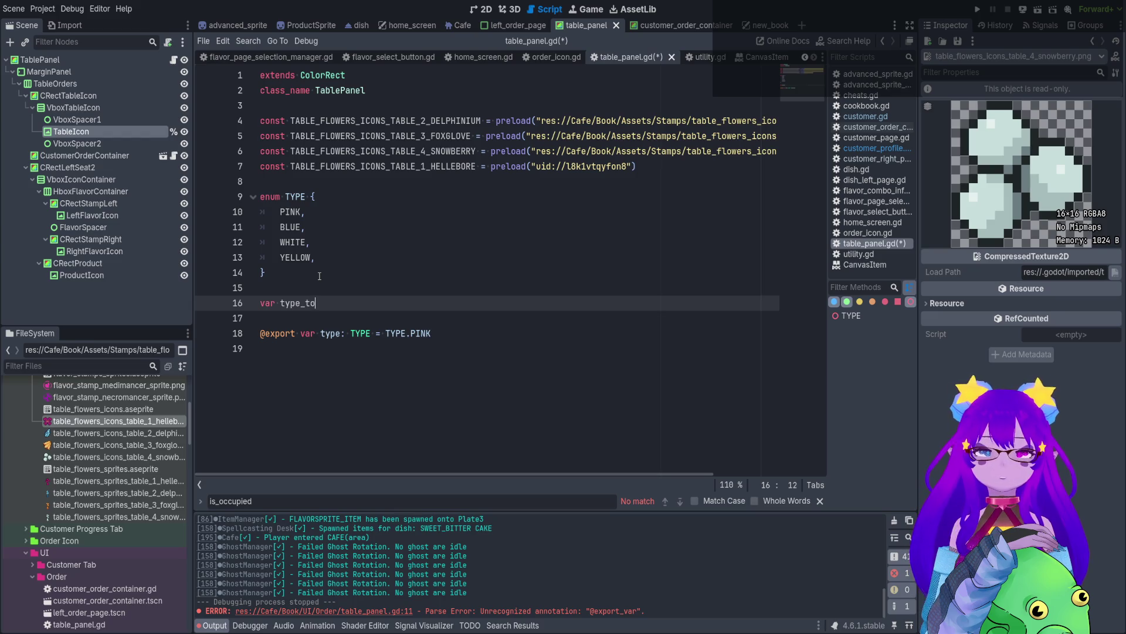
{"action": "type", "text": "_sprite: "}
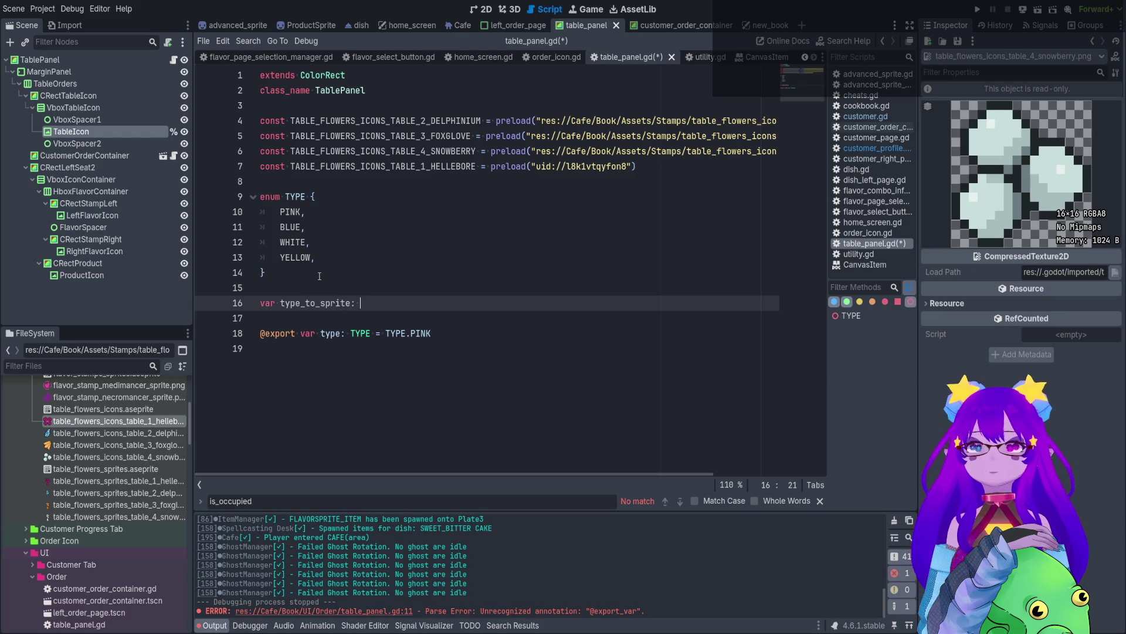
{"action": "type", "text": "Dic"}
{"action": "key", "text": "Return"}
{"action": "type", "text": "[TYPE"}
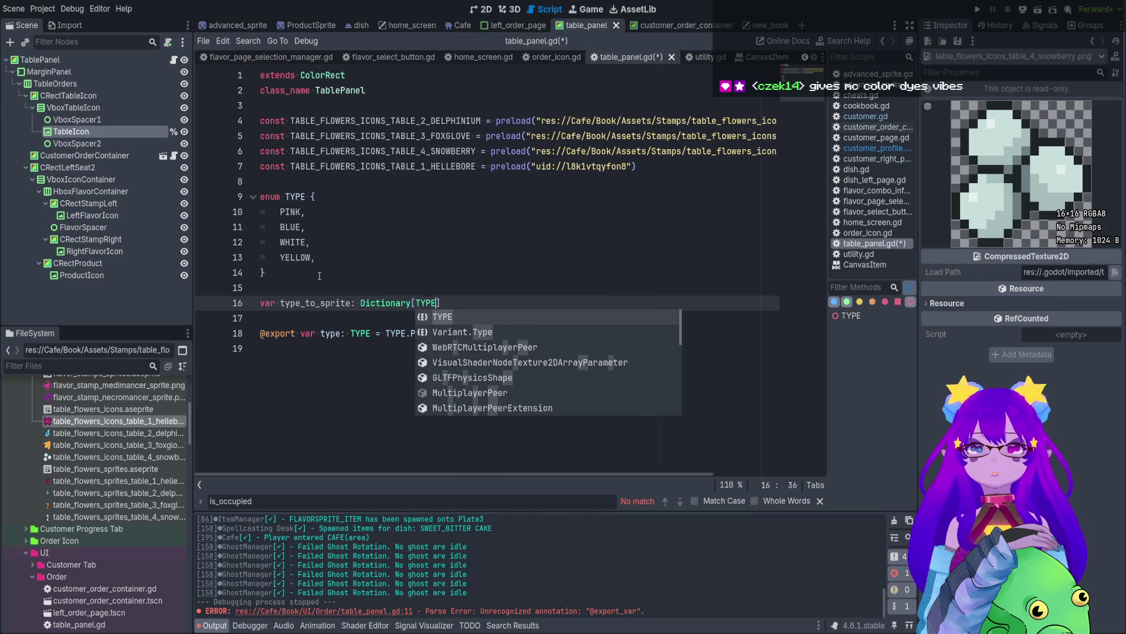
{"action": "type", "text": ", Compr"}
{"action": "key", "text": "Down"}
{"action": "key", "text": "Down"}
{"action": "key", "text": "Return"}
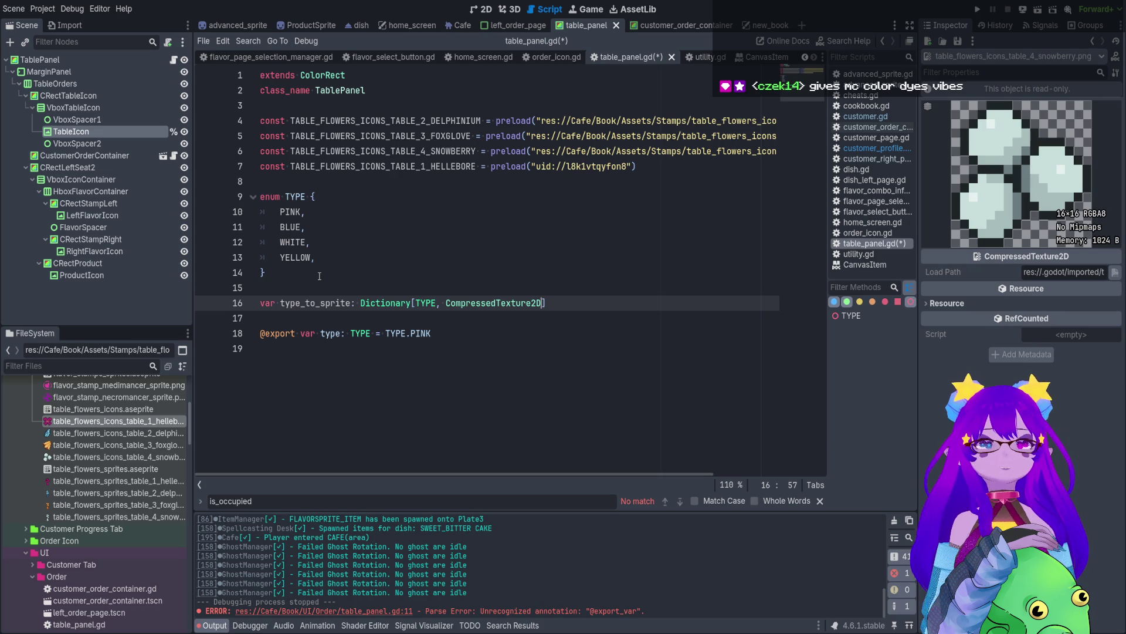
{"action": "left_click", "coordinate": [475, 11]}
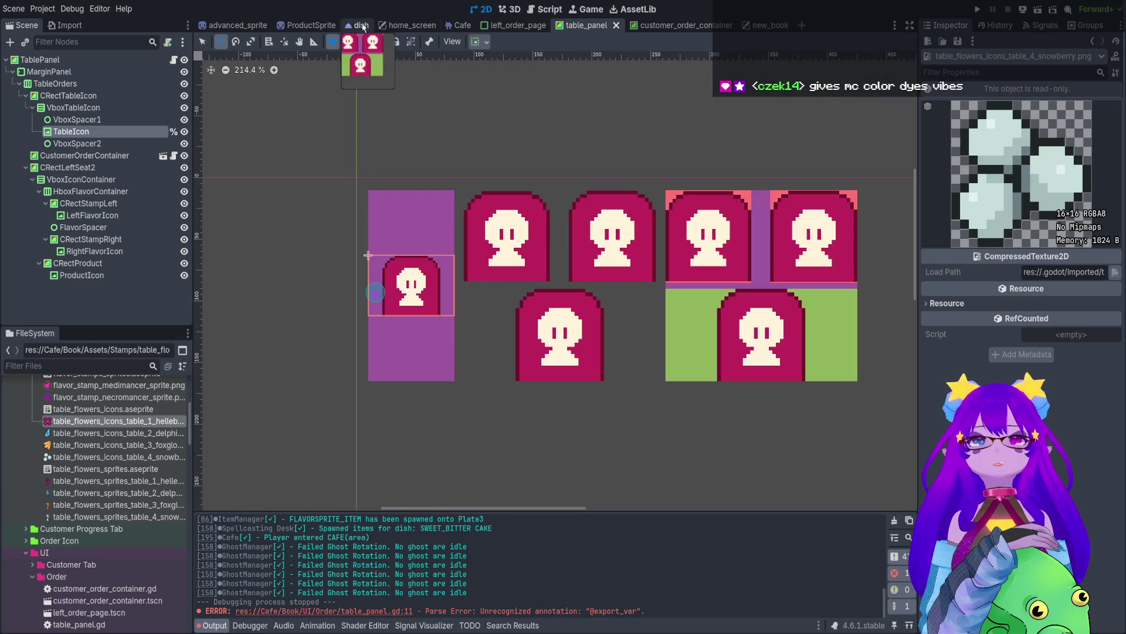
Zoom out over the Cafe scene, then return to table_panel.gd.
{"action": "left_click", "coordinate": [457, 27]}
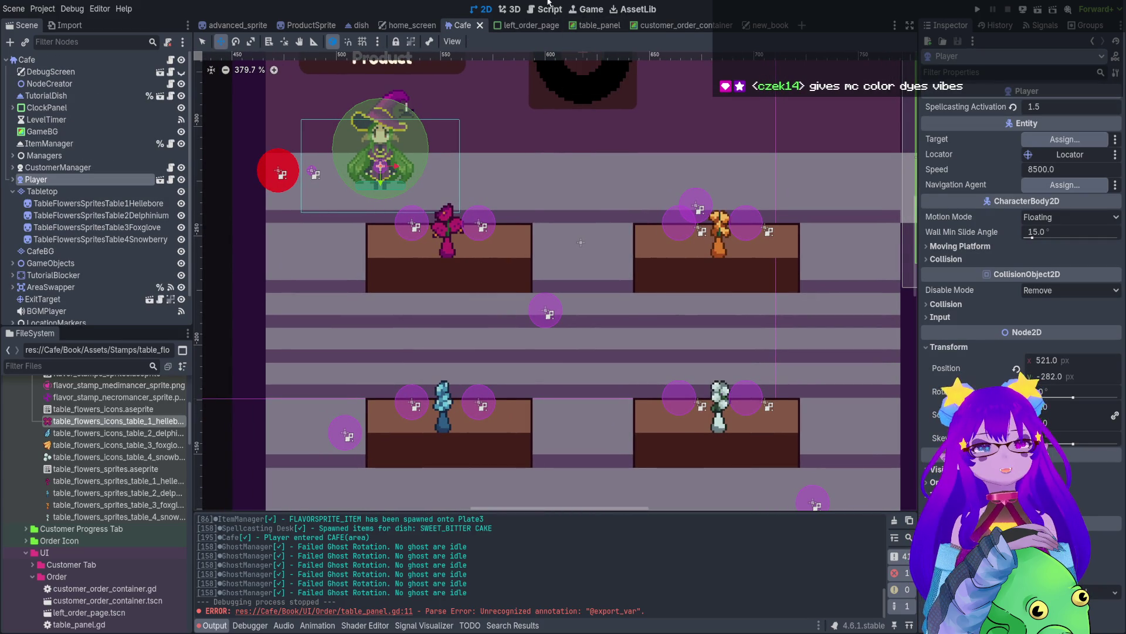
{"action": "scroll", "coordinate": [487, 188], "scroll_direction": "down", "scroll_amount": 3}
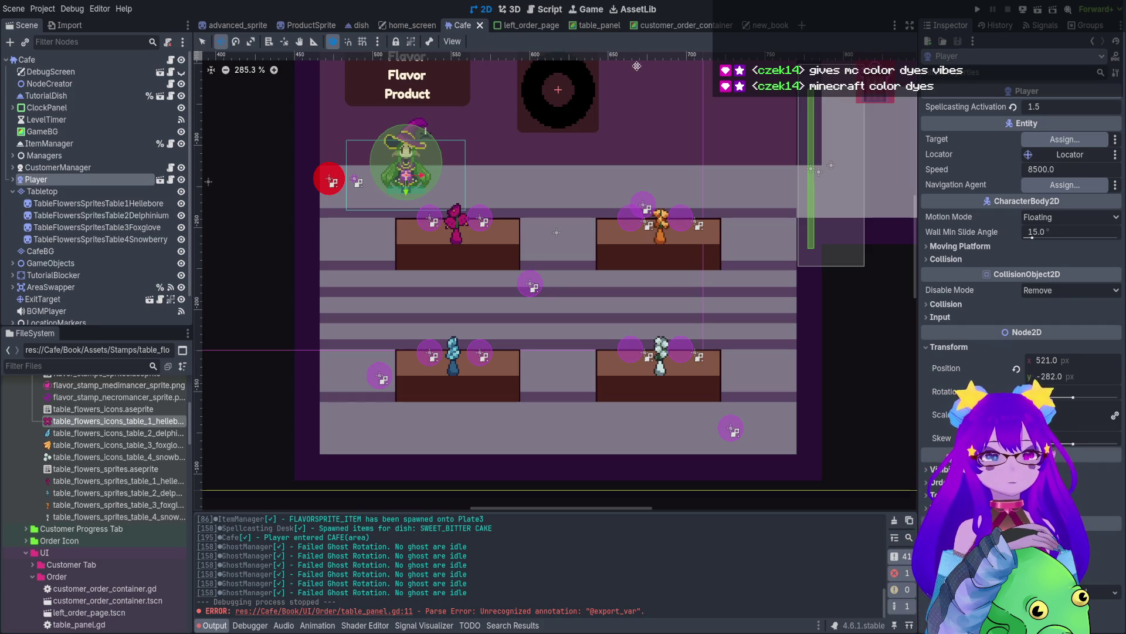
{"action": "left_click", "coordinate": [553, 10]}
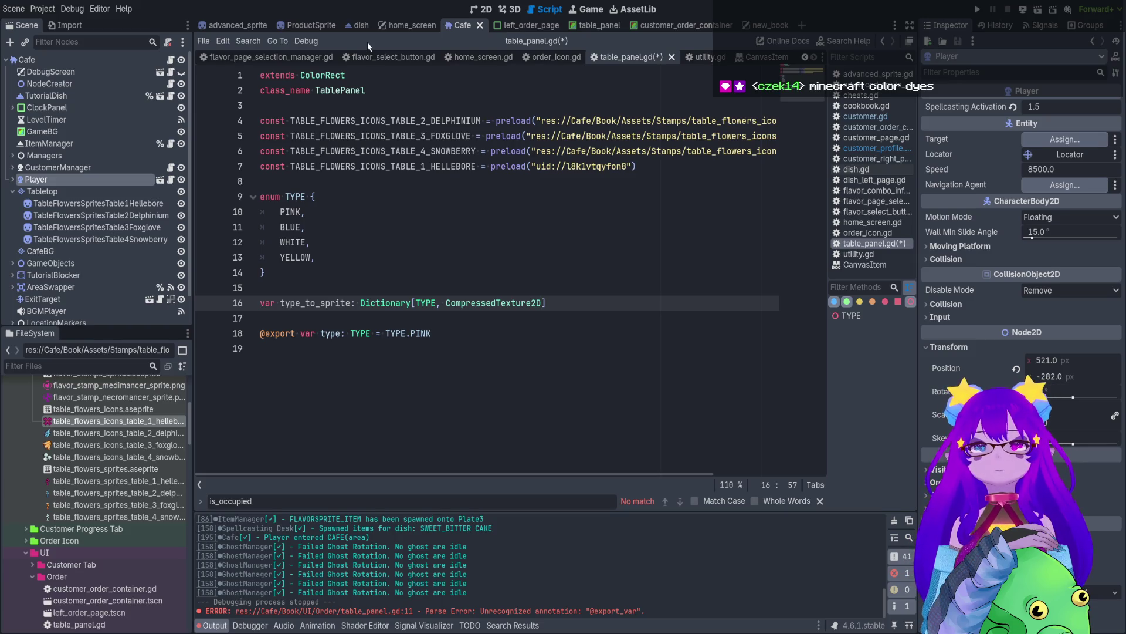
Open the dictionary with = { and add entry TYPE.PINK: TABLE_FLOWERS_ICONS_TABLE_1_HELLEBORE.
{"action": "type", "text": "] "}
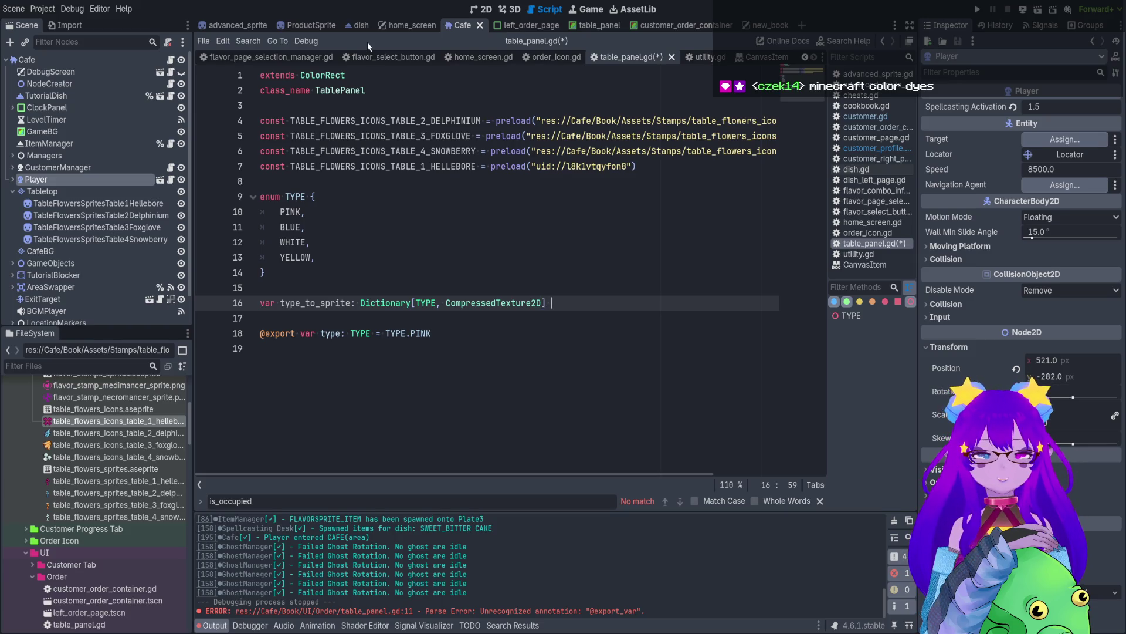
{"action": "type", "text": "= ["}
{"action": "key", "text": "BackSpace"}
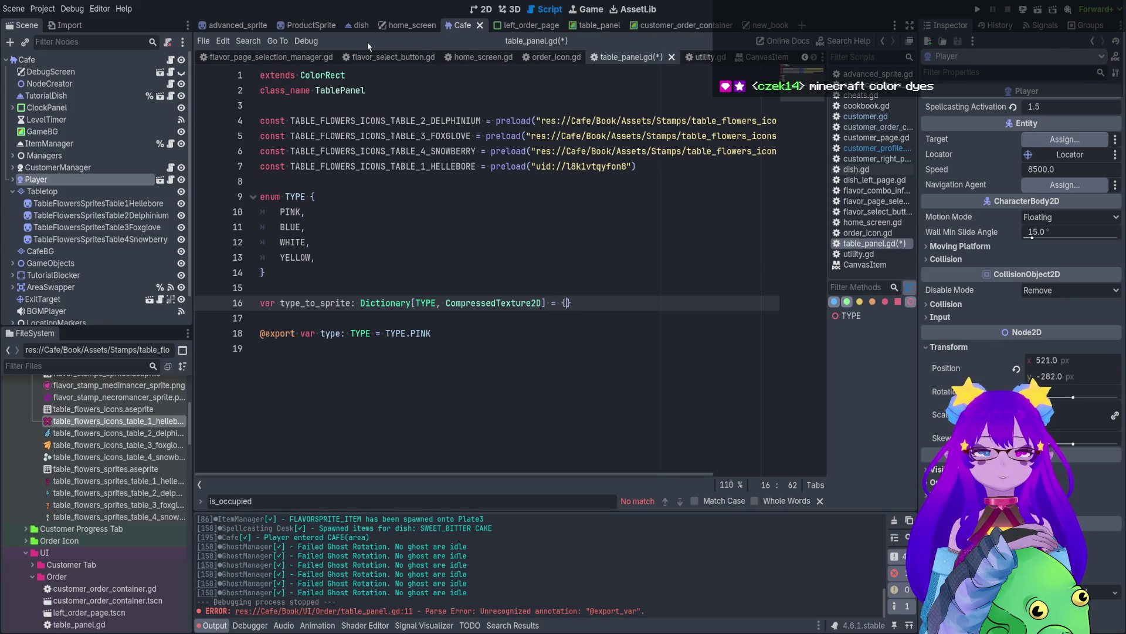
{"action": "type", "text": "{"}
{"action": "key", "text": "Return"}
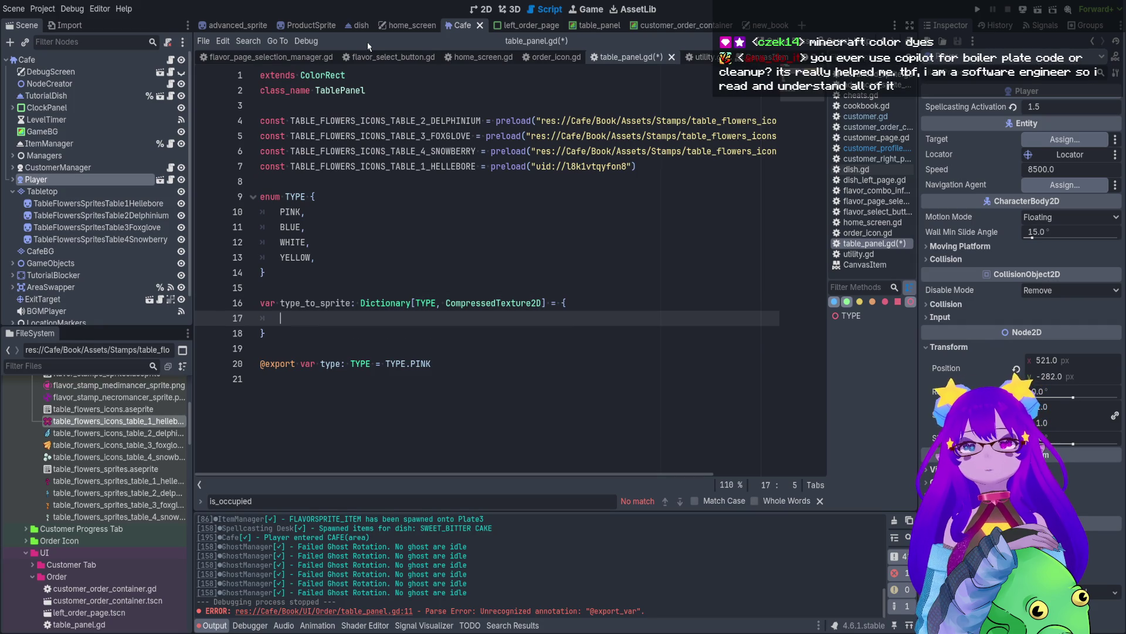
{"action": "type", "text": "TYPE."}
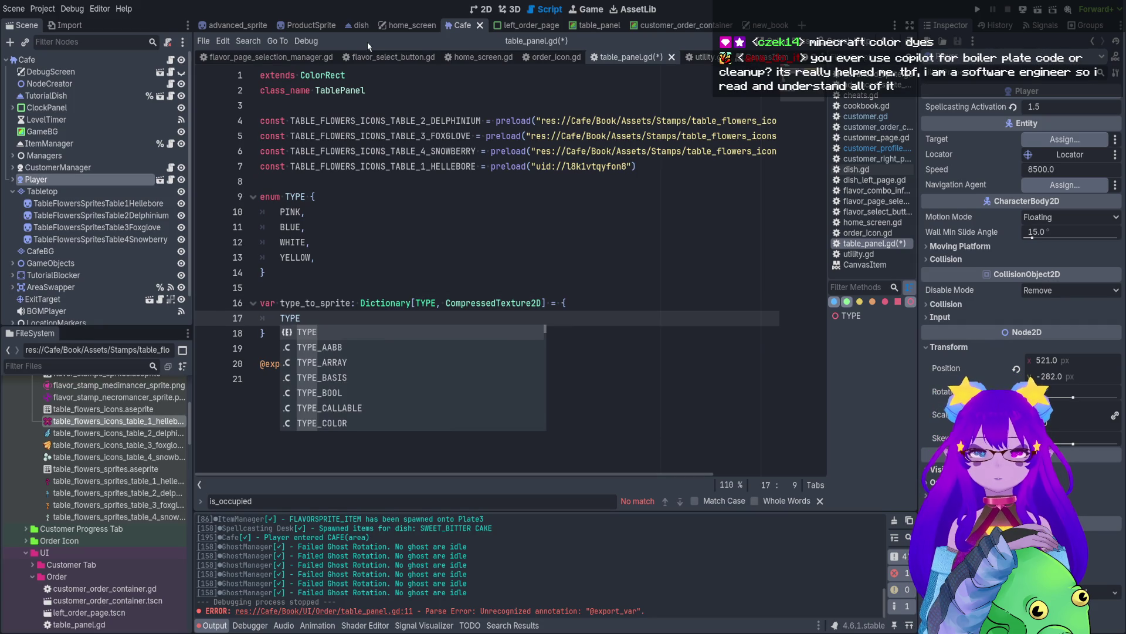
{"action": "type", "text": "PINK: "}
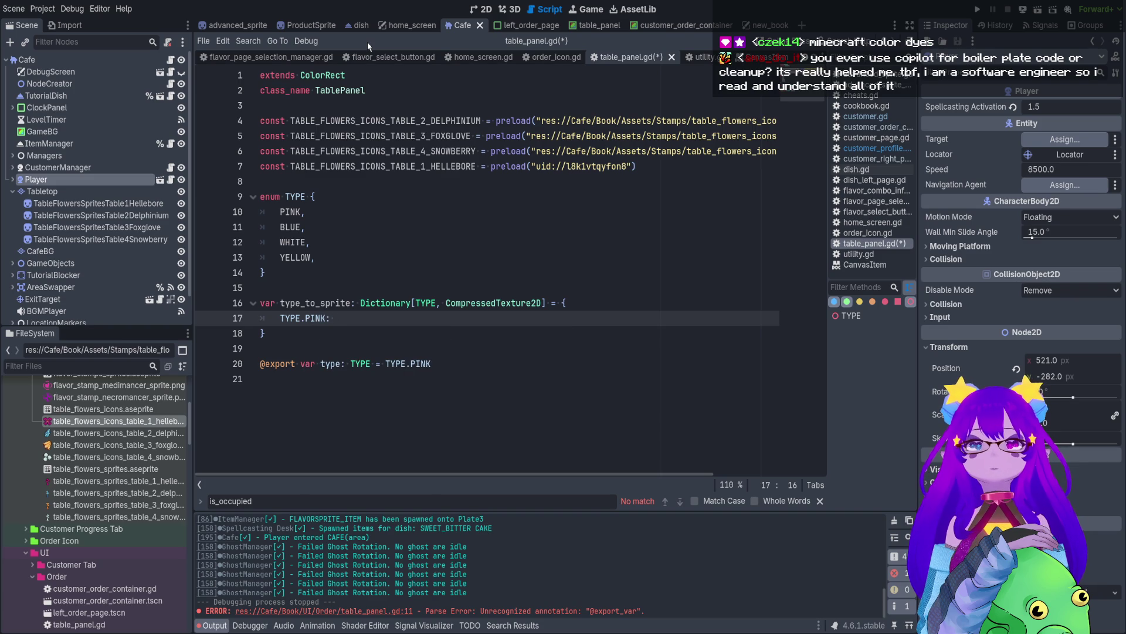
{"action": "type", "text": "HEL"}
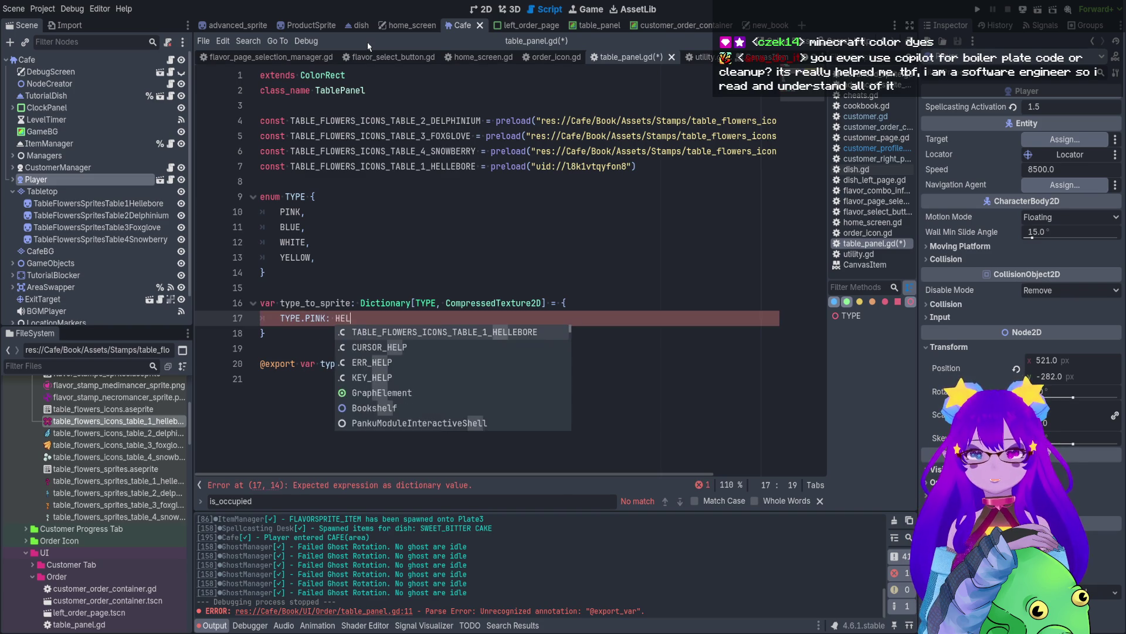
{"action": "key", "text": "BackSpace"}
{"action": "key", "text": "BackSpace"}
{"action": "key", "text": "BackSpace"}
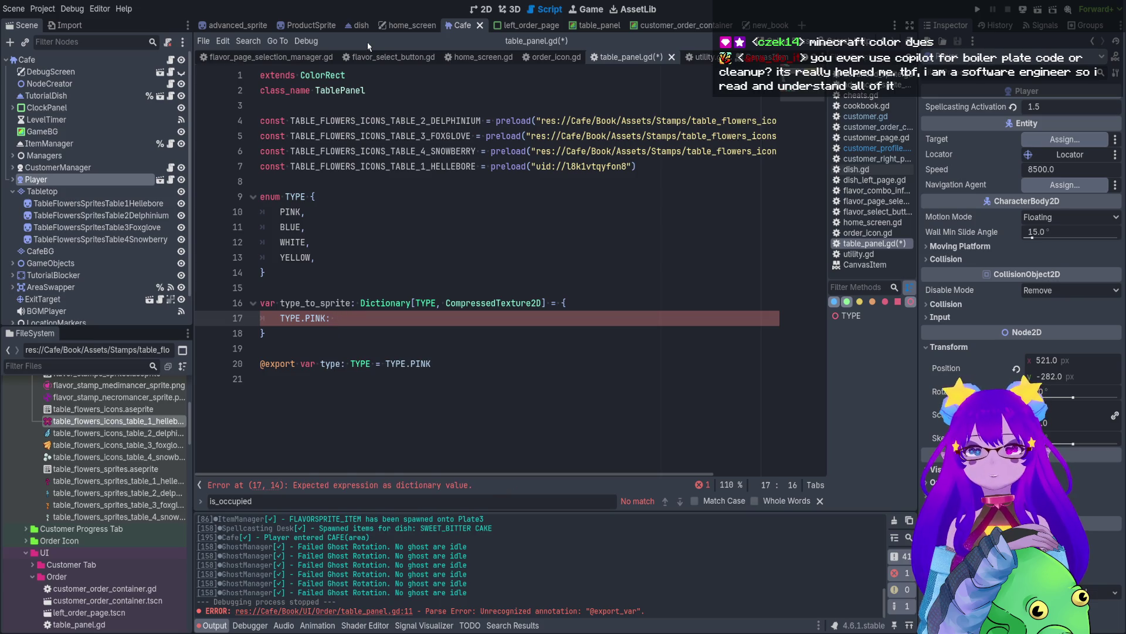
{"action": "double_click", "coordinate": [444, 166]}
{"action": "key", "text": "ctrl+c"}
{"action": "left_click", "coordinate": [422, 317]}
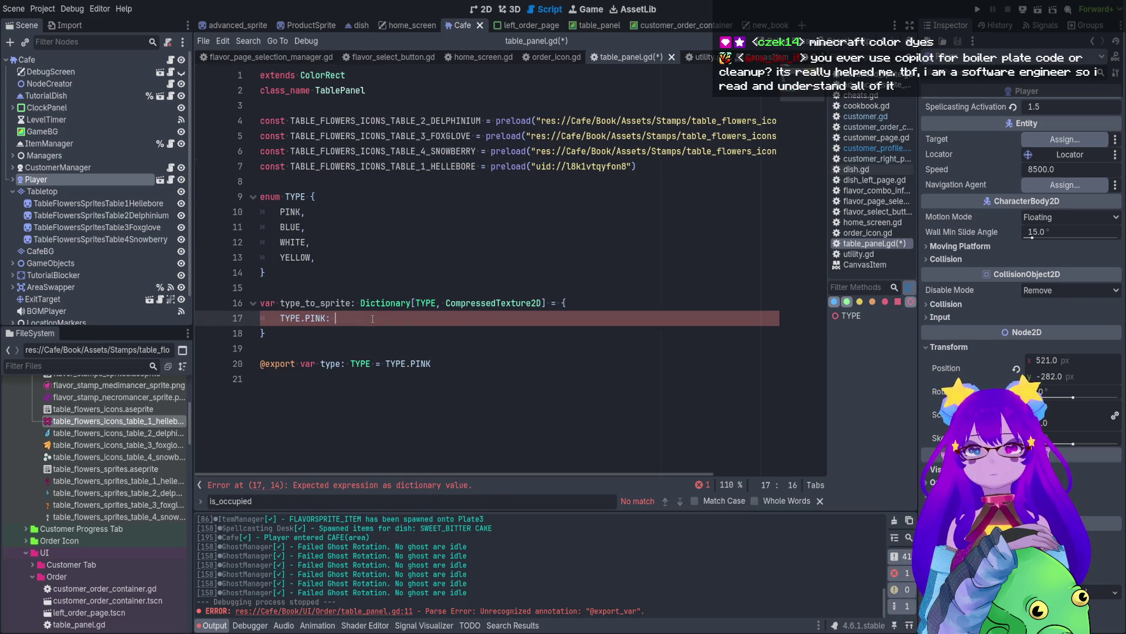
{"action": "key", "text": "ctrl+v"}
{"action": "type", "text": ","}
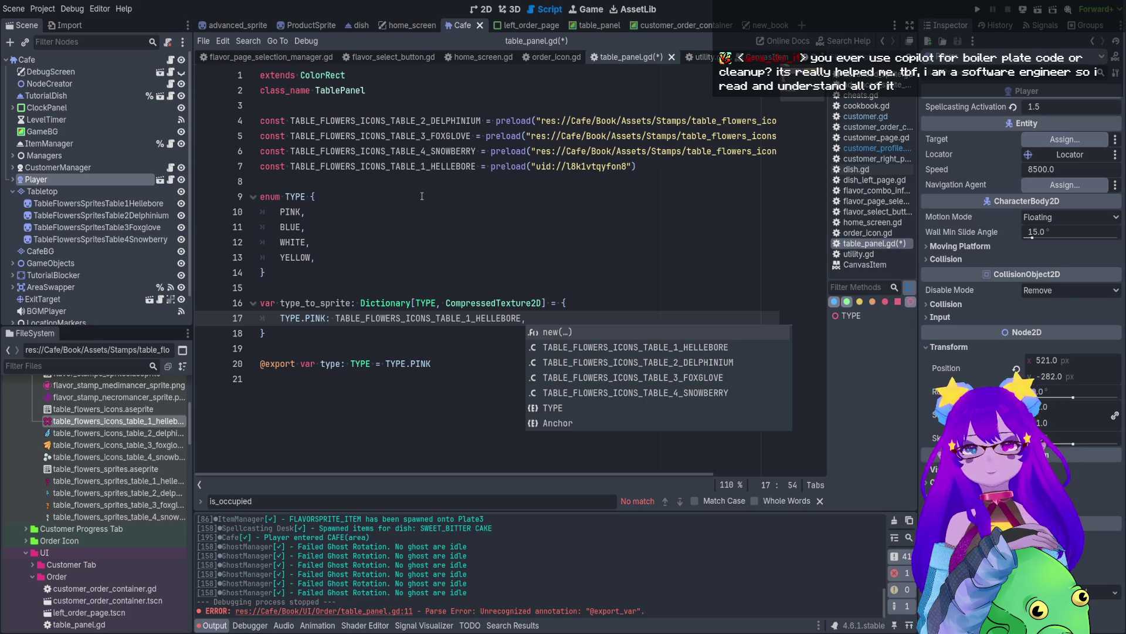
Duplicate the TYPE.PINK dictionary entry twice and assign the delphinium, foxglove and snowberry textures to the copies.
{"action": "key", "text": "ctrl+shift+d"}
{"action": "key", "text": "ctrl+shift+d"}
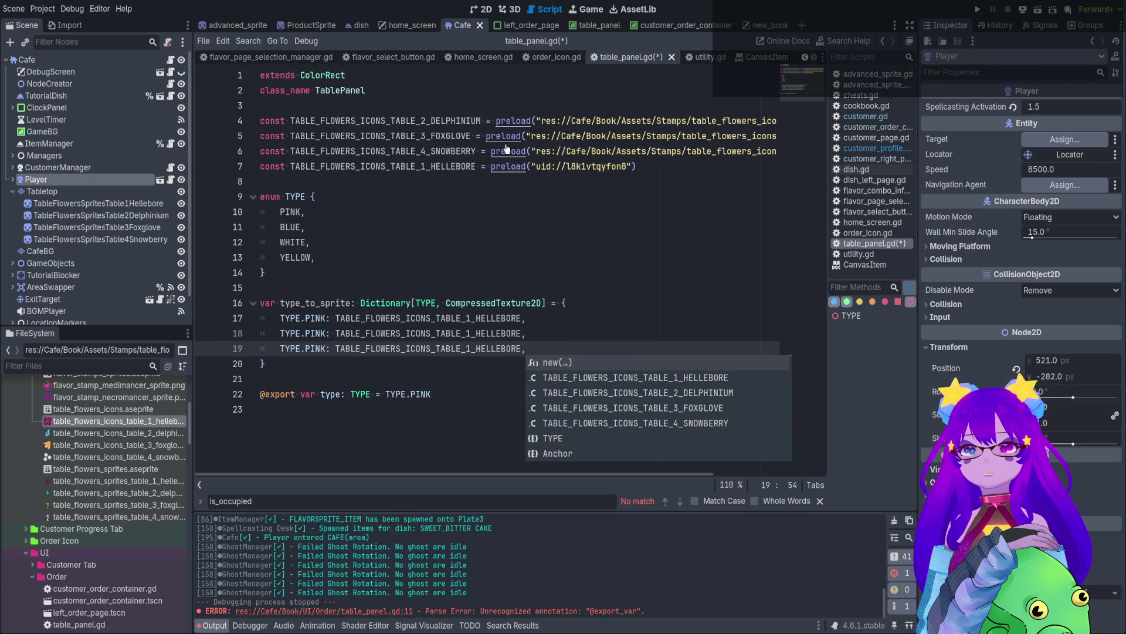
{"action": "key", "text": "ctrl+shift+d"}
{"action": "double_click", "coordinate": [387, 120]}
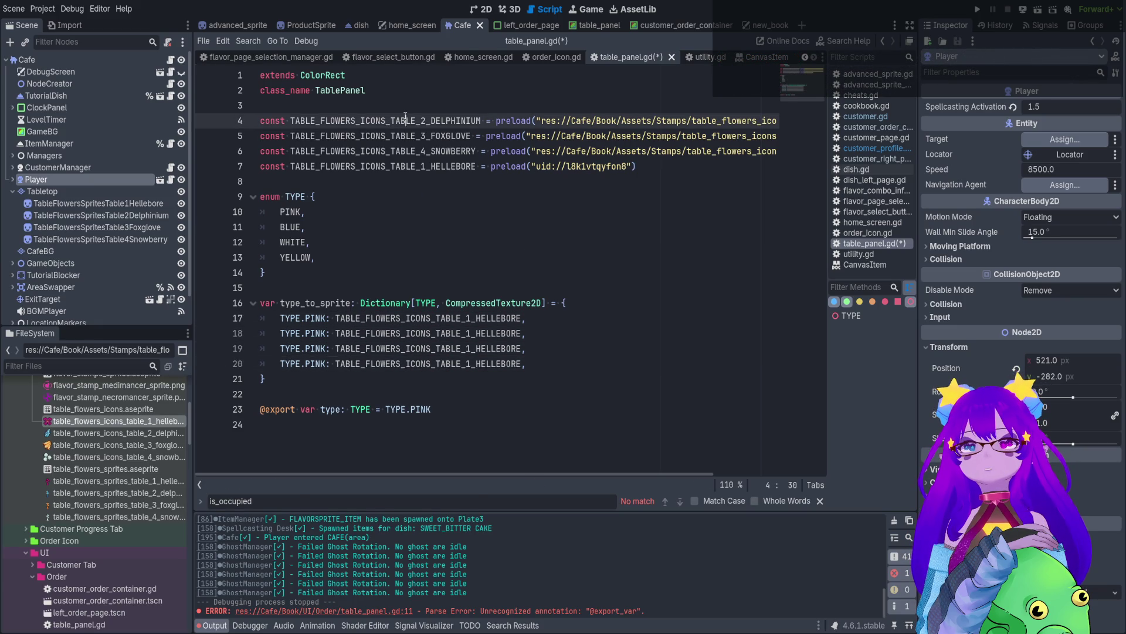
{"action": "key", "text": "ctrl+c"}
{"action": "double_click", "coordinate": [473, 333]}
{"action": "key", "text": "ctrl+v"}
{"action": "double_click", "coordinate": [439, 139]}
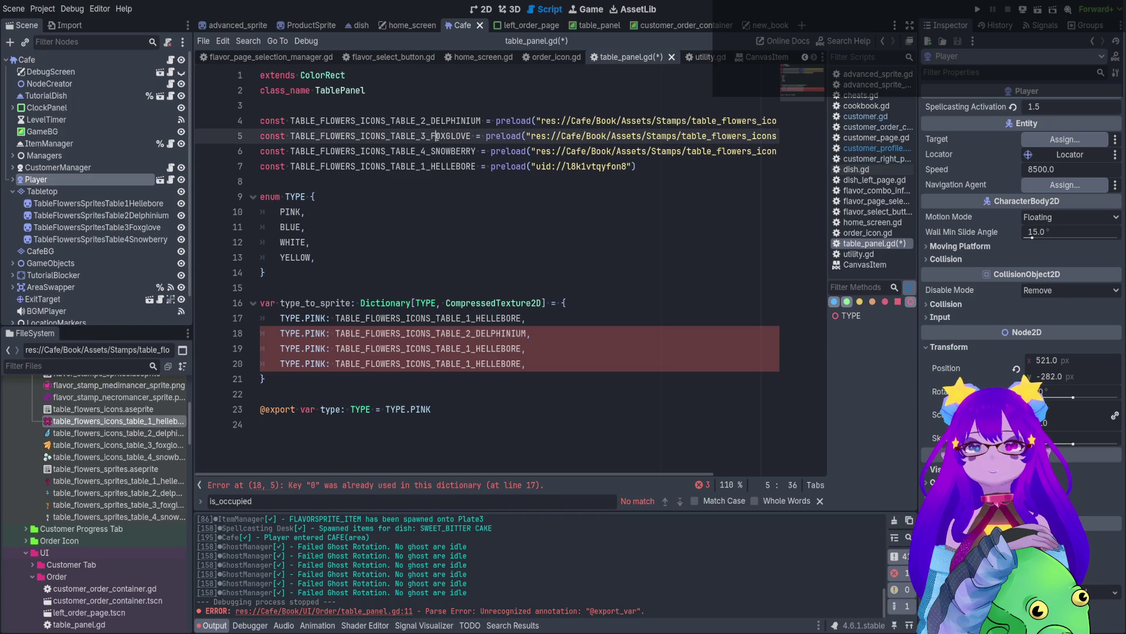
{"action": "key", "text": "ctrl+c"}
{"action": "double_click", "coordinate": [430, 348]}
{"action": "key", "text": "ctrl+v"}
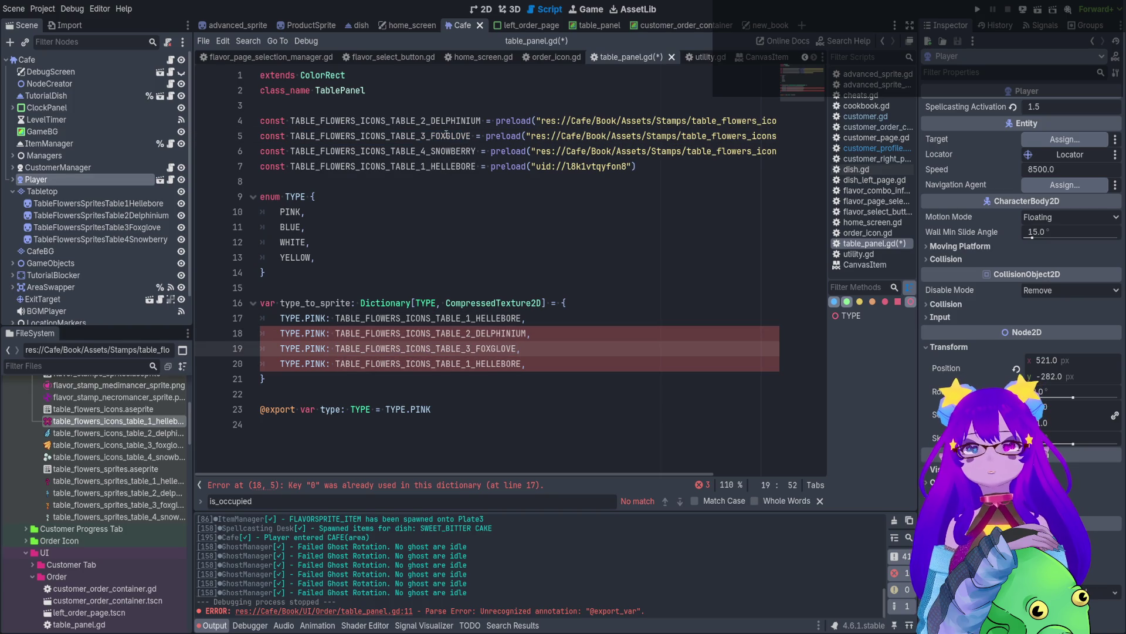
{"action": "double_click", "coordinate": [436, 144]}
{"action": "key", "text": "ctrl+c"}
{"action": "double_click", "coordinate": [447, 363]}
{"action": "key", "text": "ctrl+v"}
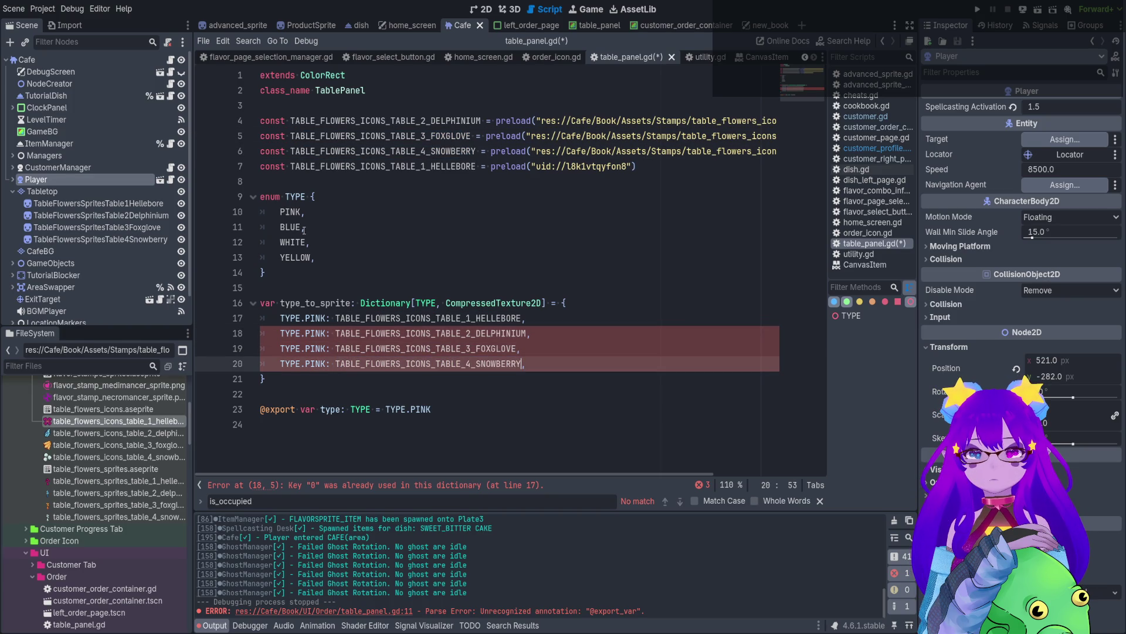
Change the copied entries' keys to BLUE, YELLOW and WHITE, then save the script.
{"action": "double_click", "coordinate": [292, 227]}
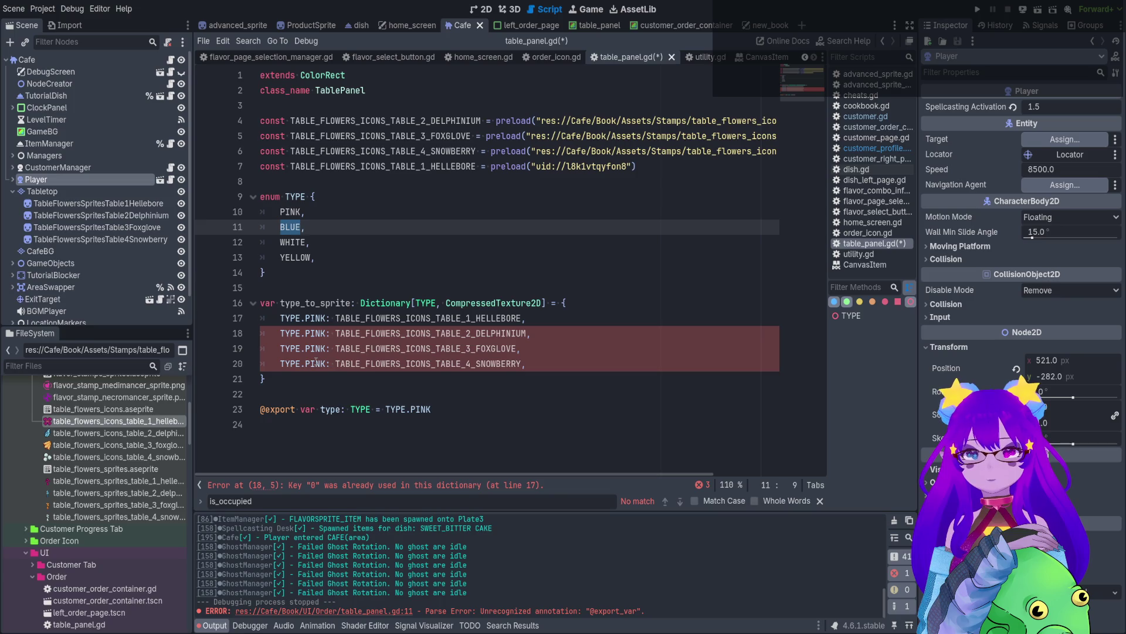
{"action": "key", "text": "ctrl+c"}
{"action": "double_click", "coordinate": [318, 333]}
{"action": "key", "text": "ctrl+v"}
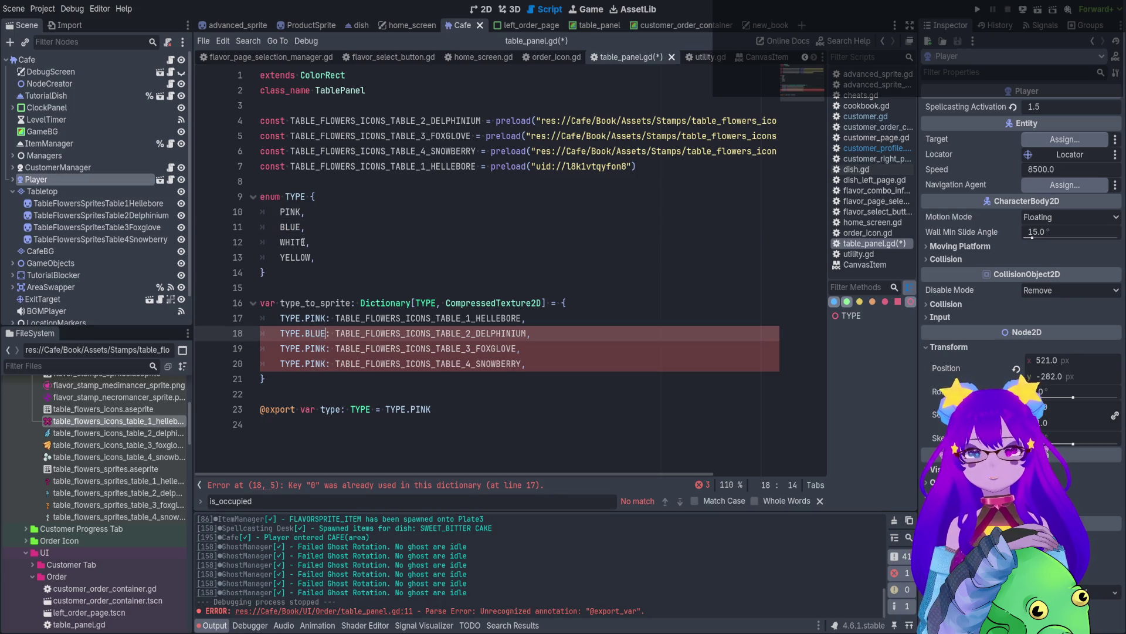
{"action": "double_click", "coordinate": [292, 242]}
{"action": "key", "text": "ctrl+c"}
{"action": "double_click", "coordinate": [315, 364]}
{"action": "key", "text": "ctrl+v"}
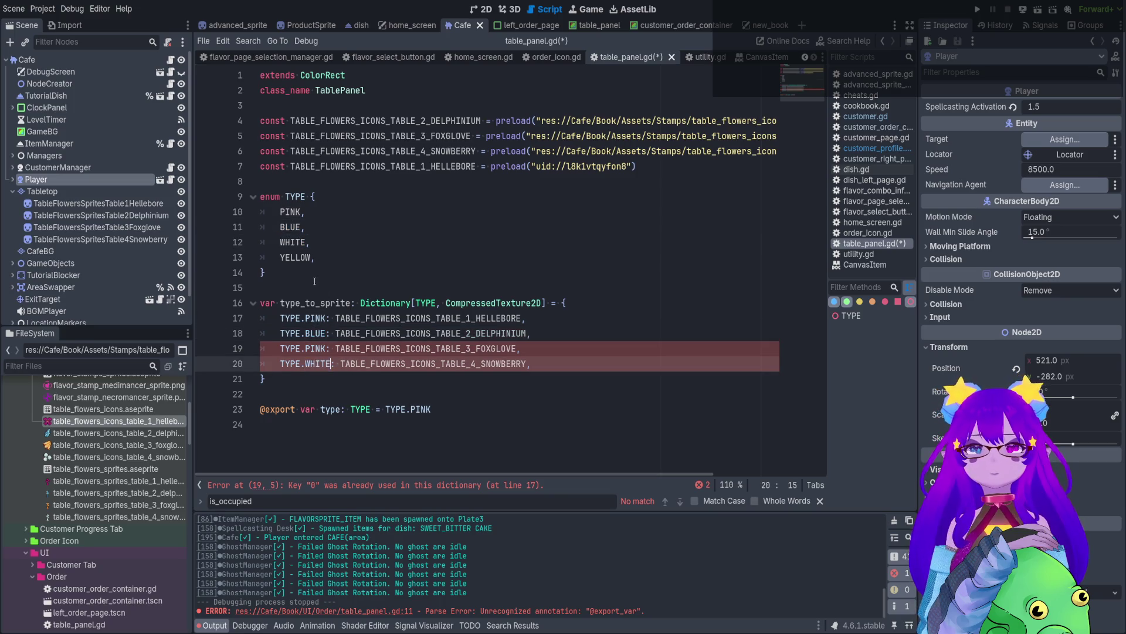
{"action": "double_click", "coordinate": [295, 258]}
{"action": "key", "text": "ctrl+c"}
{"action": "double_click", "coordinate": [290, 349]}
{"action": "key", "text": "ctrl+v"}
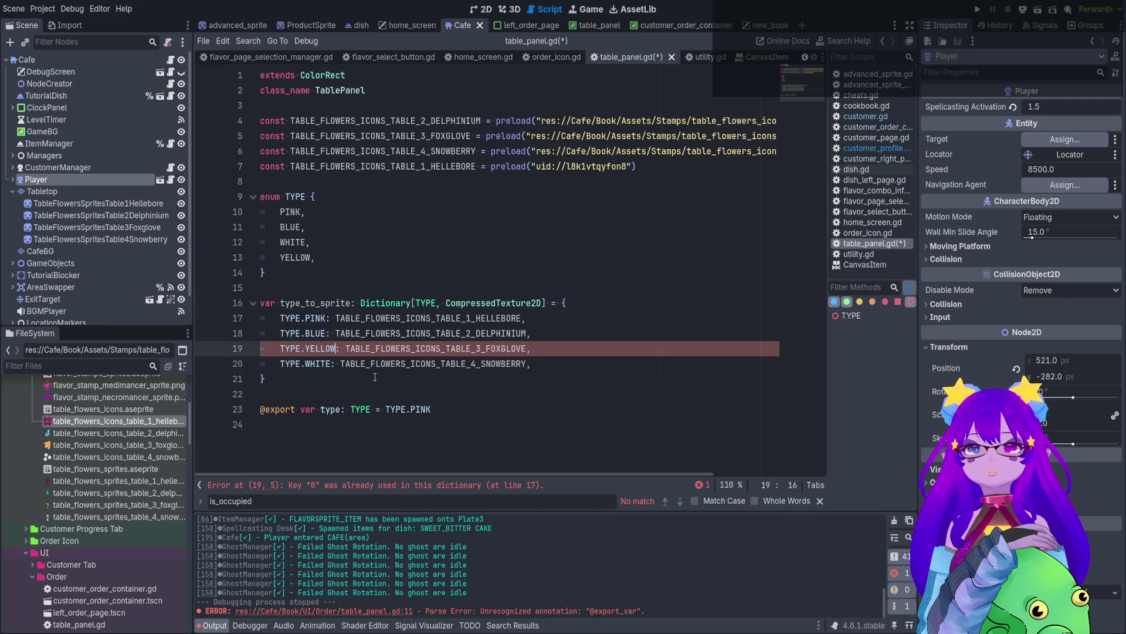
{"action": "left_click", "coordinate": [396, 389]}
{"action": "key", "text": "ctrl+s"}
{"action": "key", "text": "Down"}
{"action": "key", "text": "Down"}
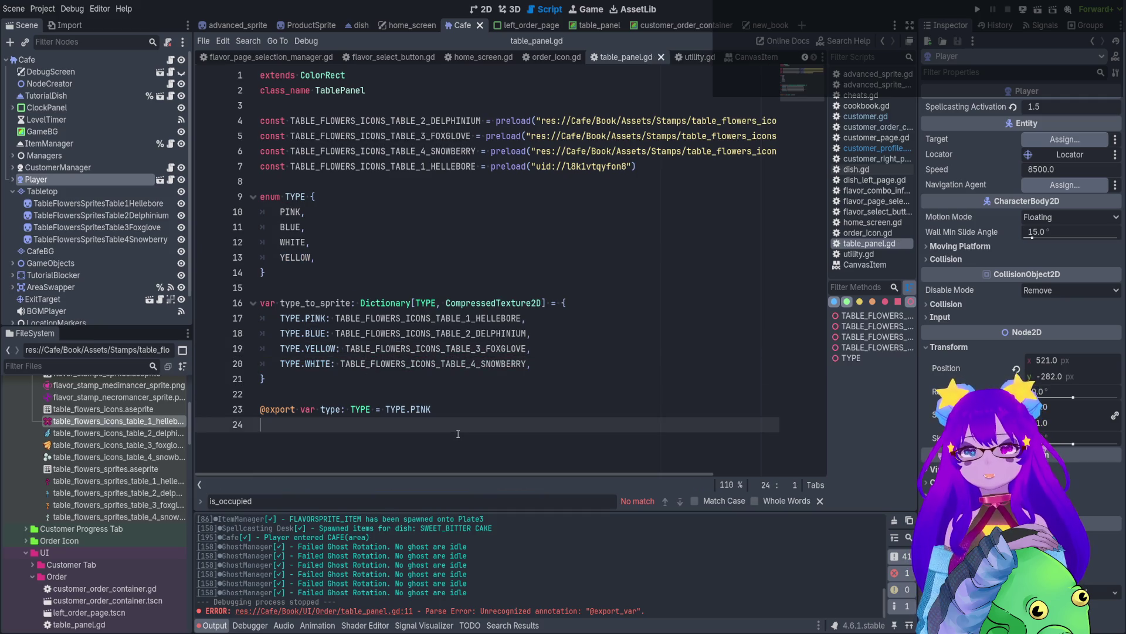
{"action": "key", "text": "Return"}
{"action": "type", "text": "func"}
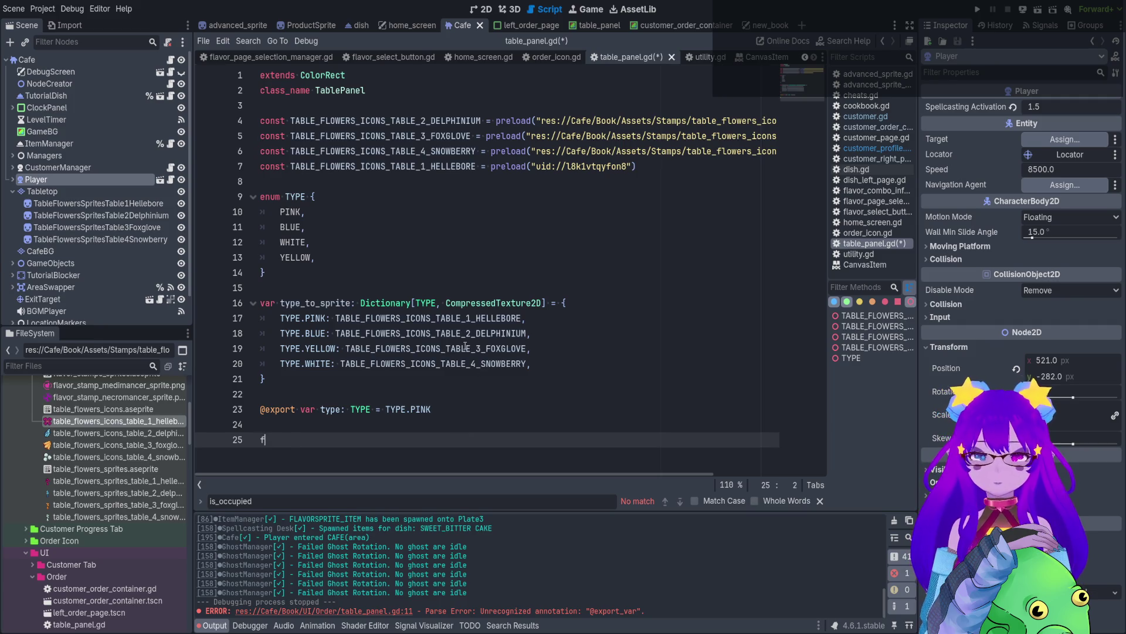
{"action": "type", "text": " _rea"}
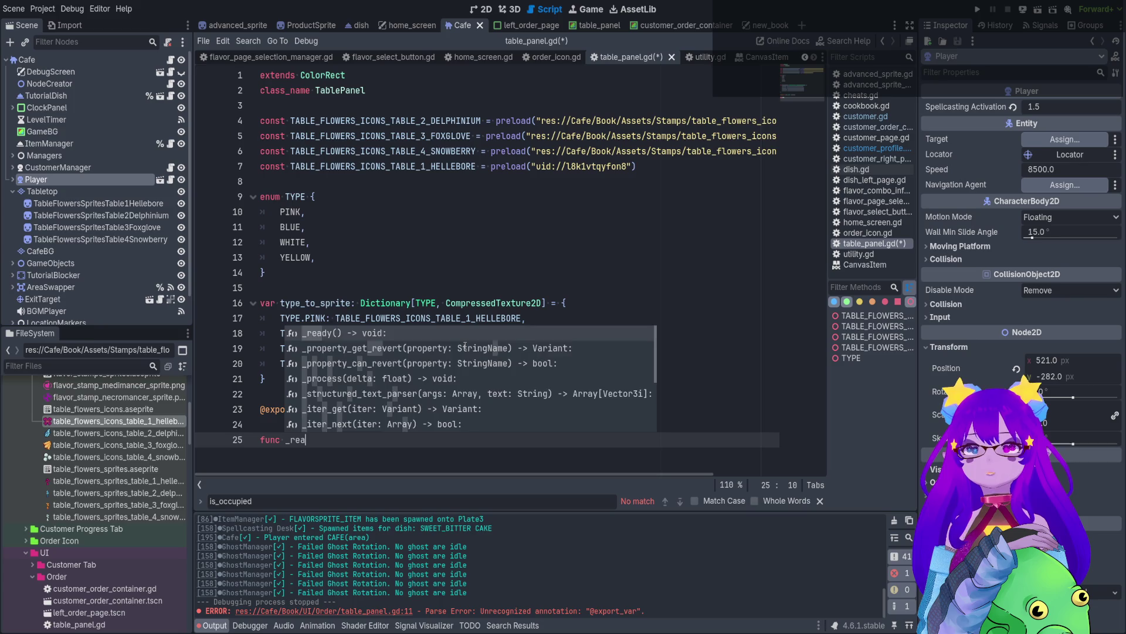
{"action": "key", "text": "Return"}
{"action": "key", "text": "Return"}
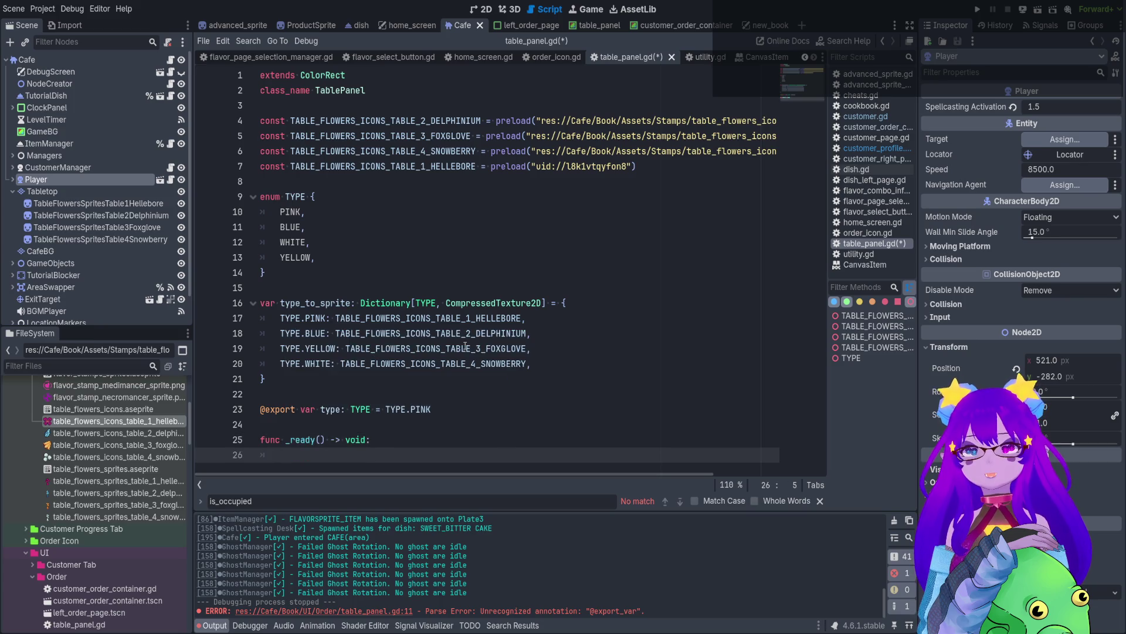
{"action": "left_click", "coordinate": [461, 405]}
{"action": "key", "text": "Return"}
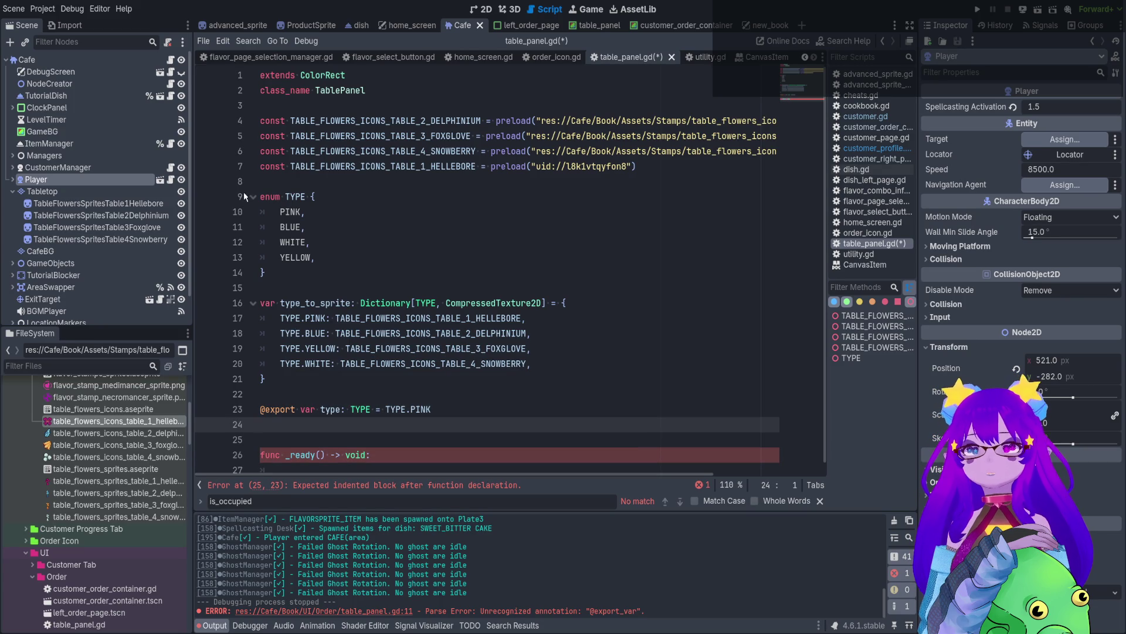
{"action": "left_click", "coordinate": [587, 27]}
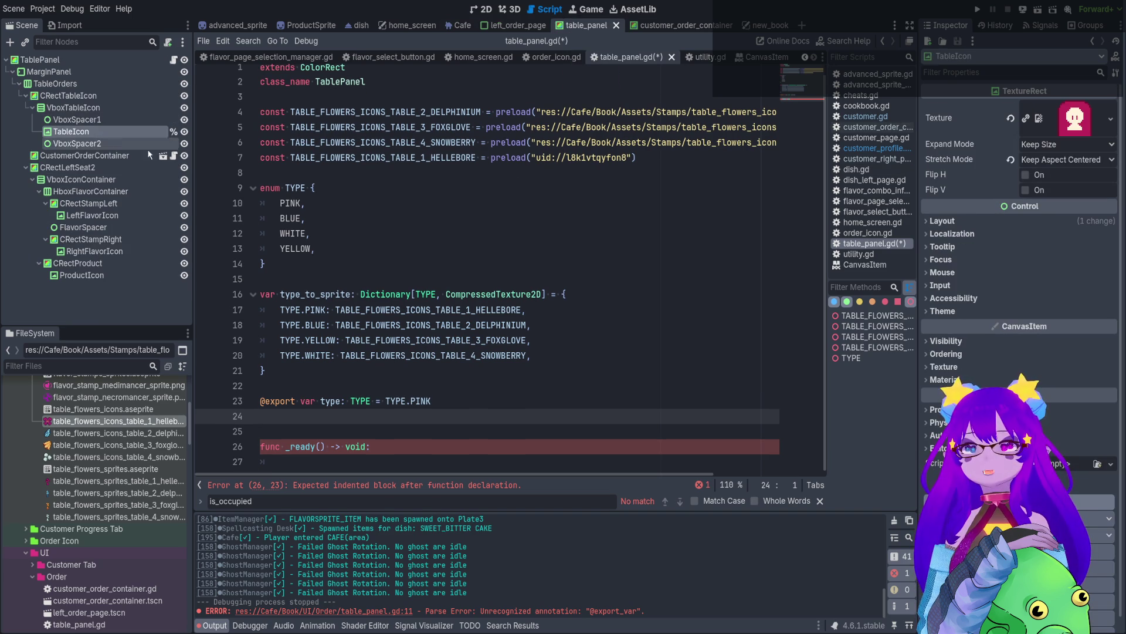
{"action": "mouse_move", "coordinate": [71, 131]}
{"action": "left_mouse_down"}
{"action": "mouse_move", "coordinate": [206, 129]}
{"action": "mouse_move", "coordinate": [264, 416]}
{"action": "left_mouse_up"}
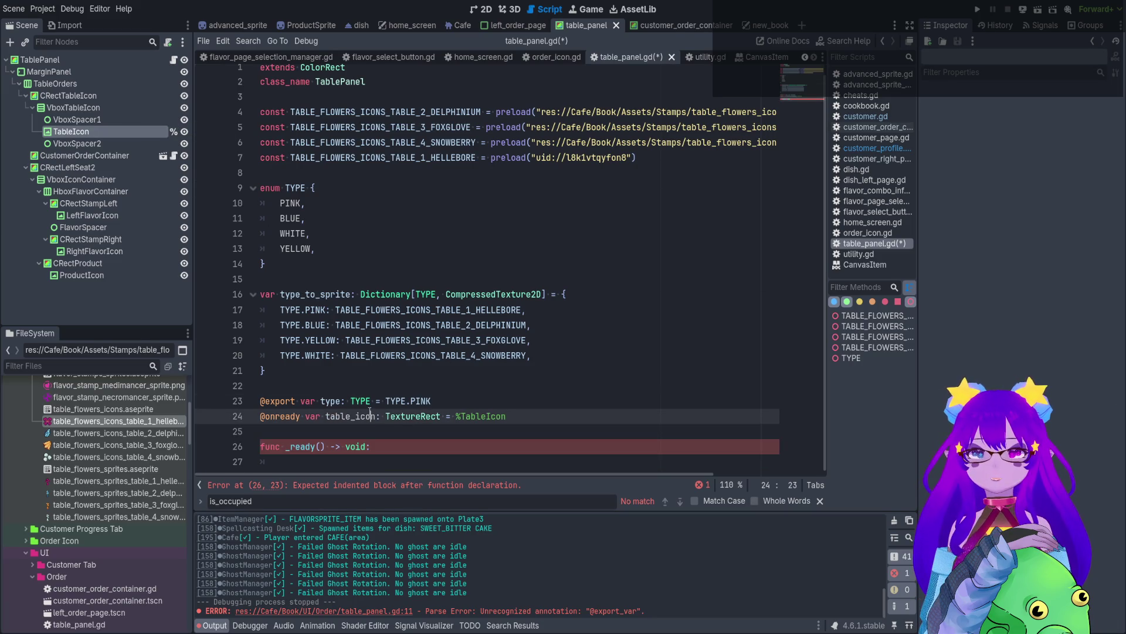
Set table_icon.texture = type_to_sprite[type] in _ready, remove trailing blank lines, and save.
{"action": "left_click", "coordinate": [362, 464]}
{"action": "scroll", "coordinate": [362, 464], "scroll_direction": "down", "scroll_amount": 2}
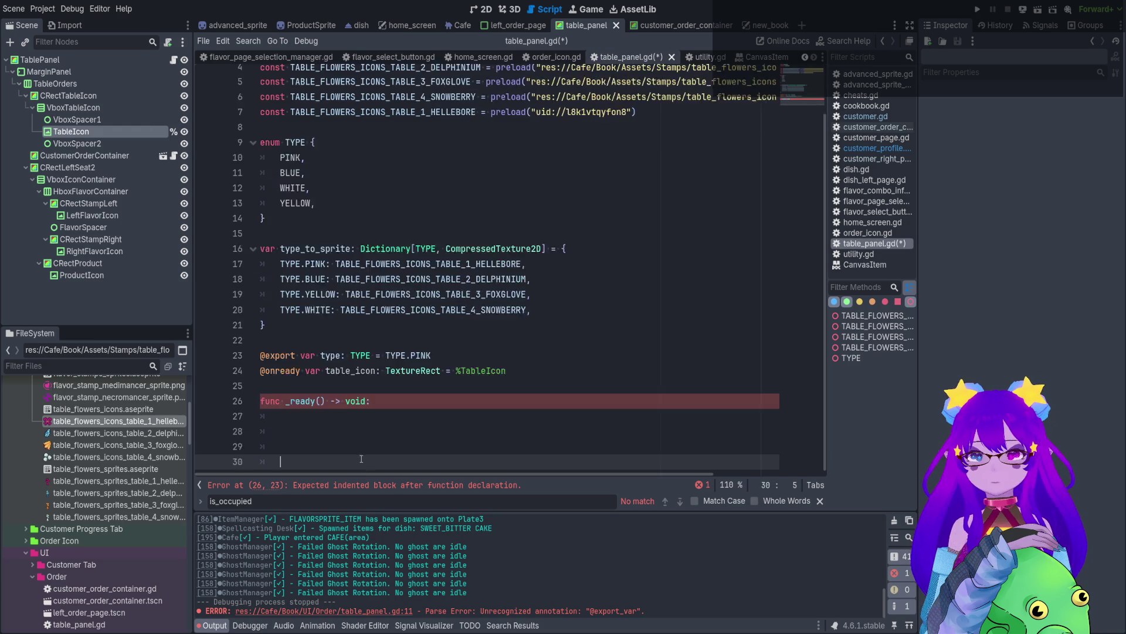
{"action": "type", "text": "table_icon."}
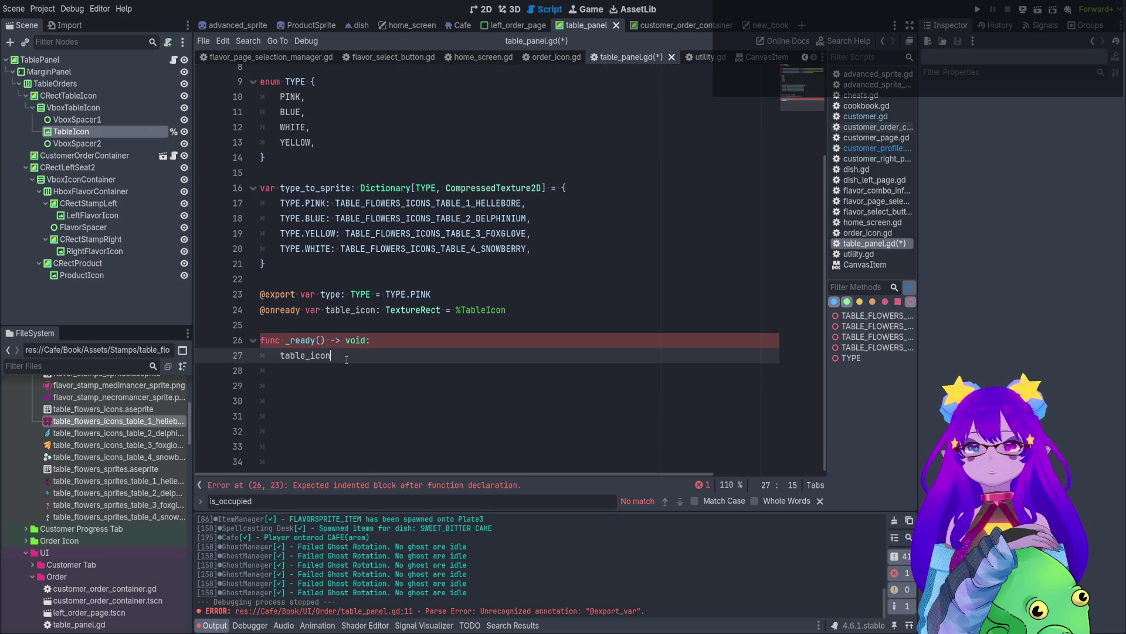
{"action": "type", "text": "t"}
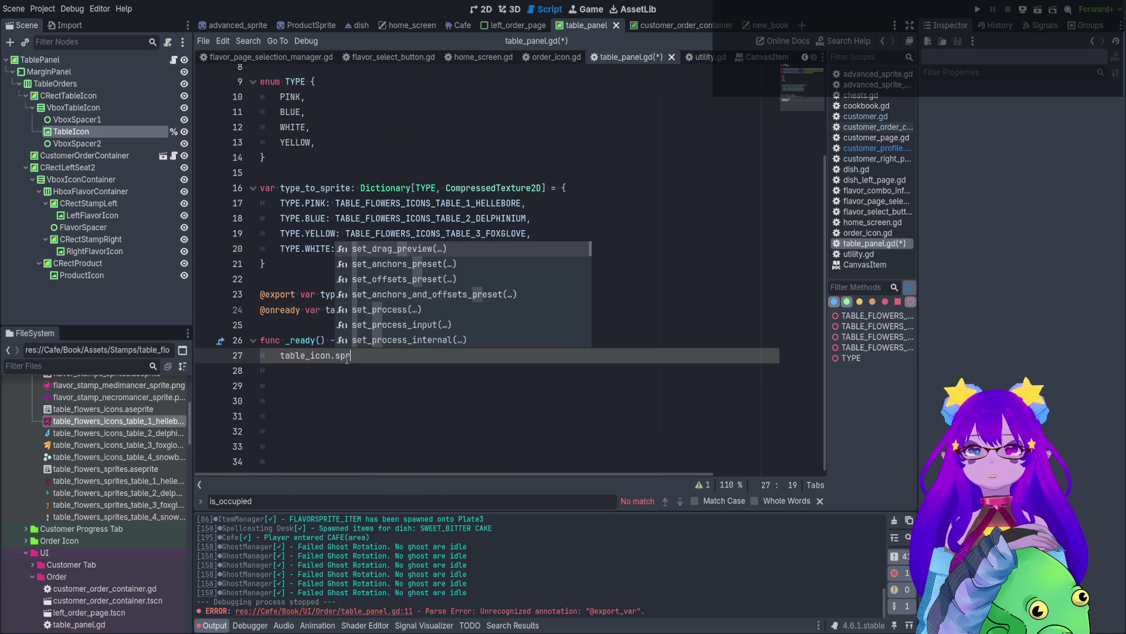
{"action": "type", "text": "exture"}
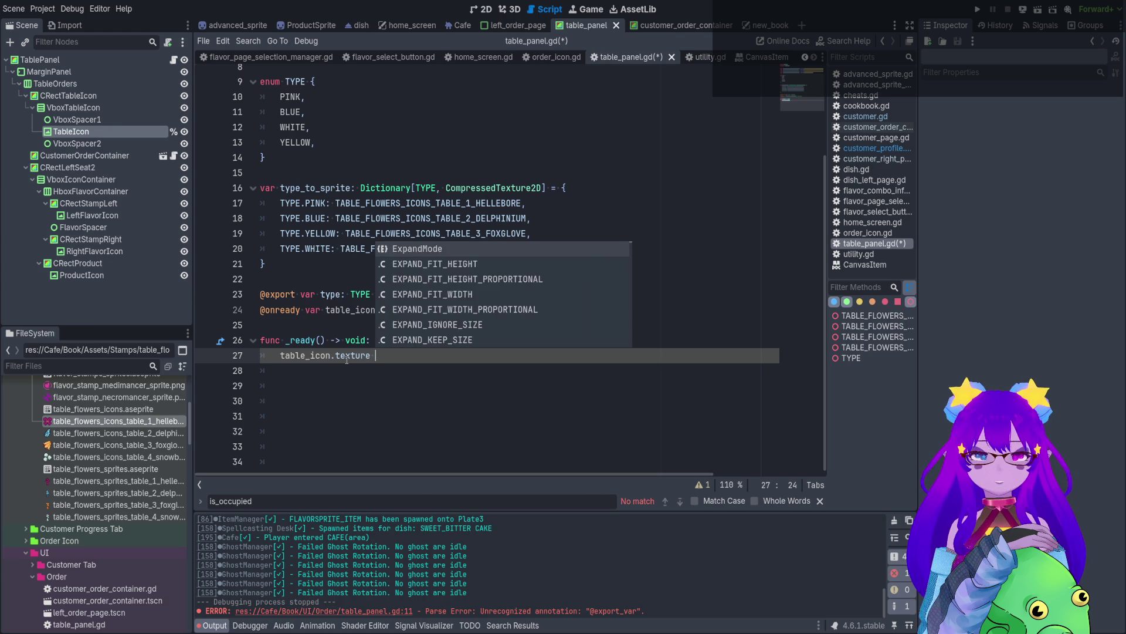
{"action": "type", "text": " = type"}
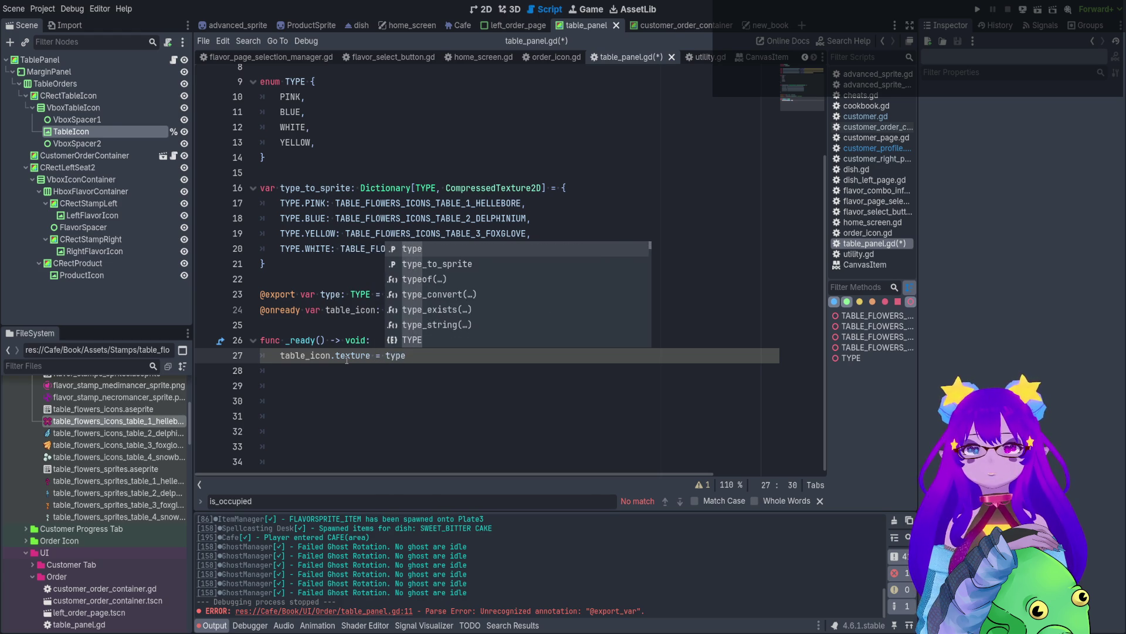
{"action": "key", "text": "Down"}
{"action": "key", "text": "Return"}
{"action": "type", "text": "["}
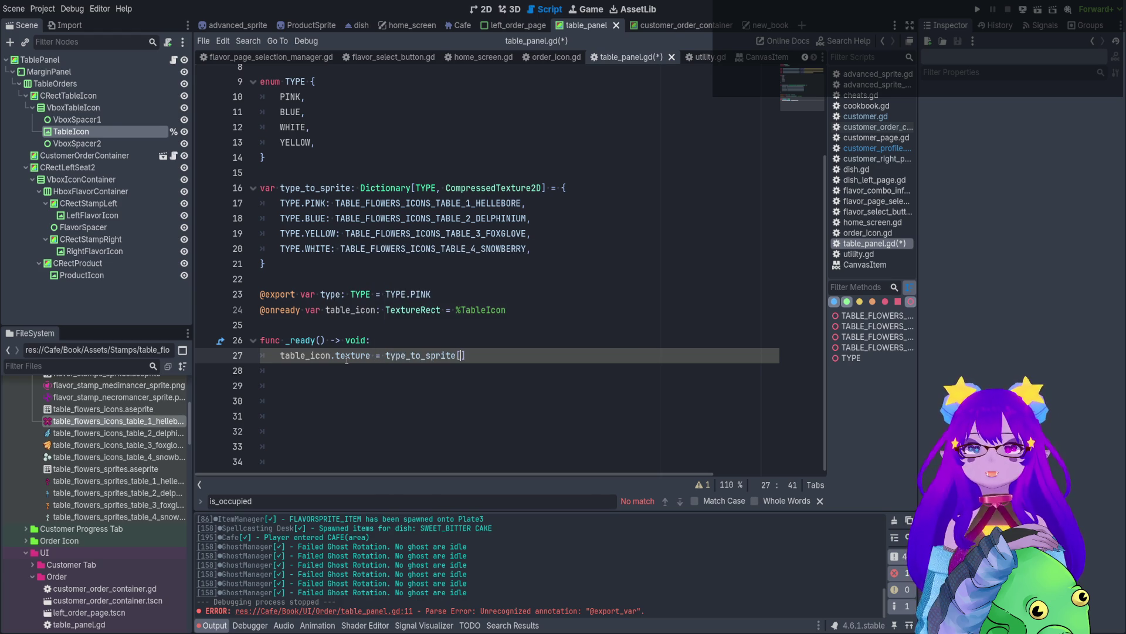
{"action": "type", "text": "type"}
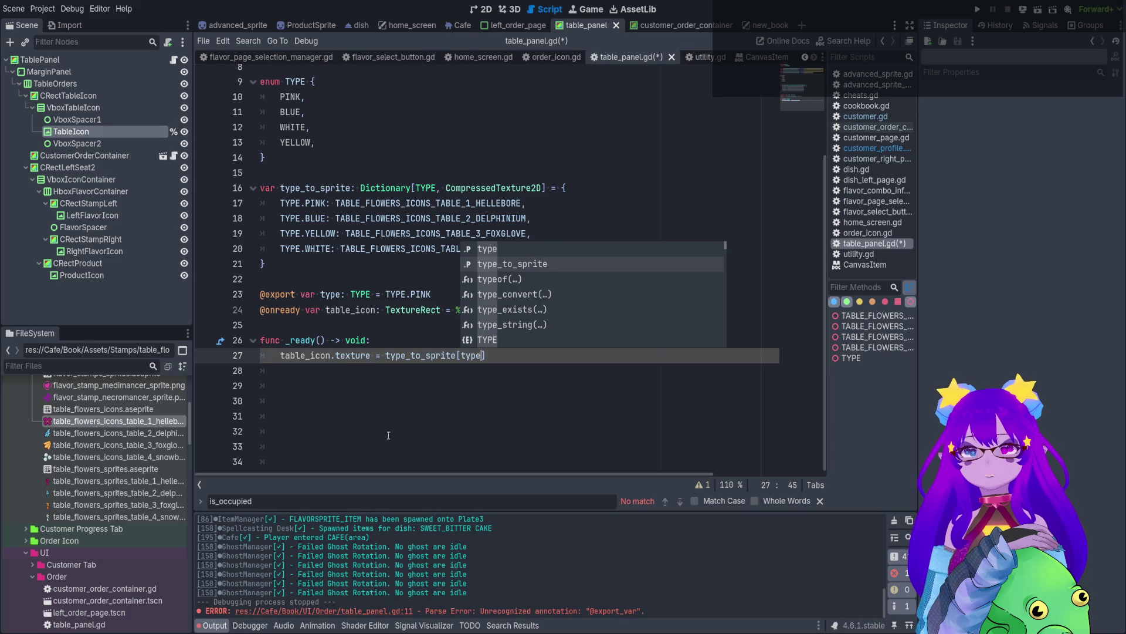
{"action": "left_click", "coordinate": [388, 435]}
{"action": "key", "text": "BackSpace"}
{"action": "key", "text": "BackSpace"}
{"action": "key", "text": "BackSpace"}
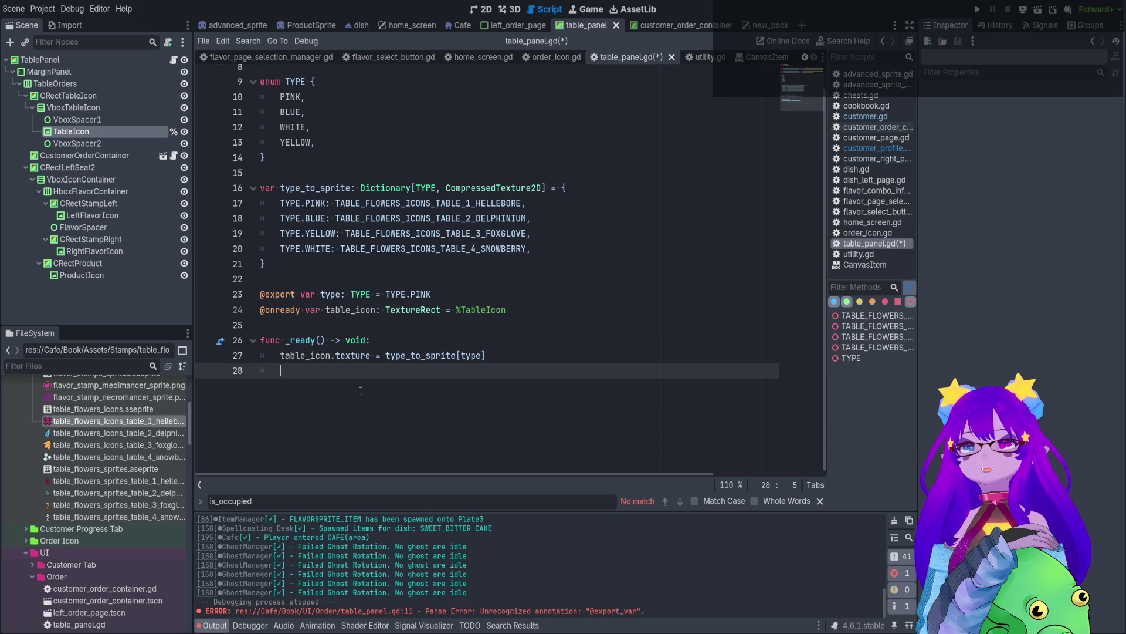
{"action": "key", "text": "BackSpace"}
{"action": "key", "text": "BackSpace"}
{"action": "key", "text": "ctrl+s"}
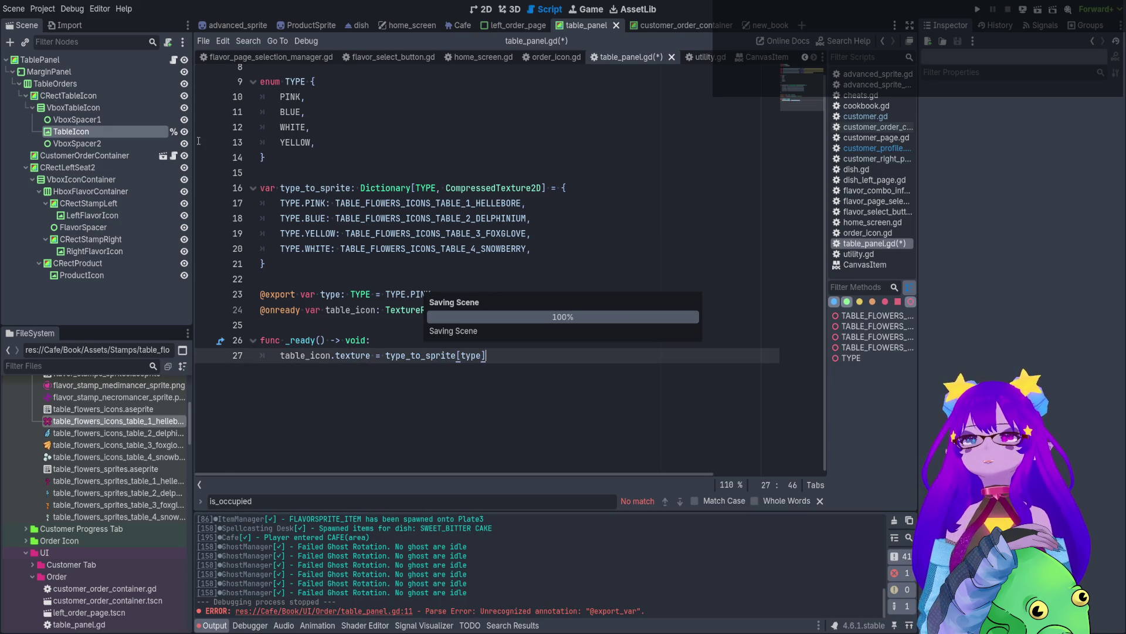
{"action": "left_click", "coordinate": [71, 58]}
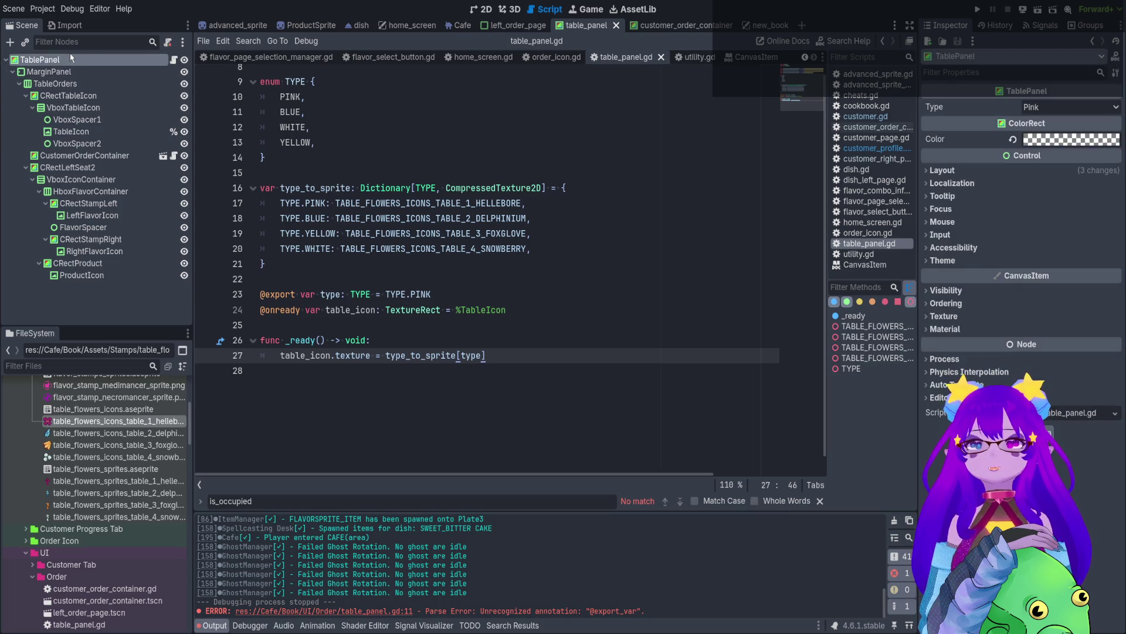
Browse the new_book, table_panel.gd and left_order_page tabs to locate the table panel.
{"action": "left_click", "coordinate": [590, 169]}
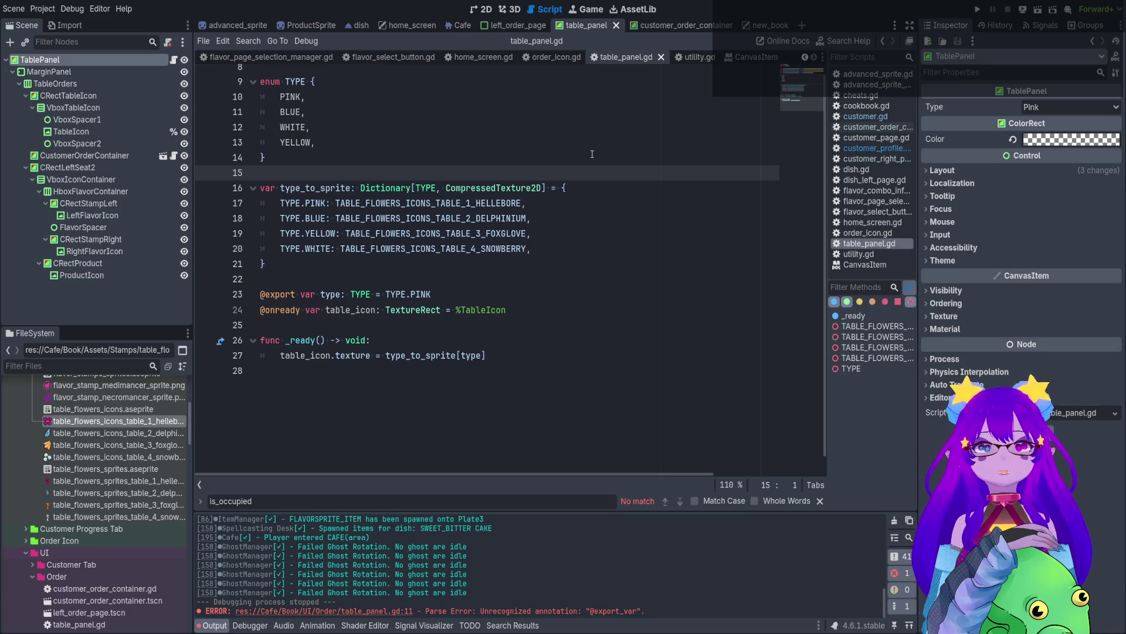
{"action": "left_click", "coordinate": [753, 29]}
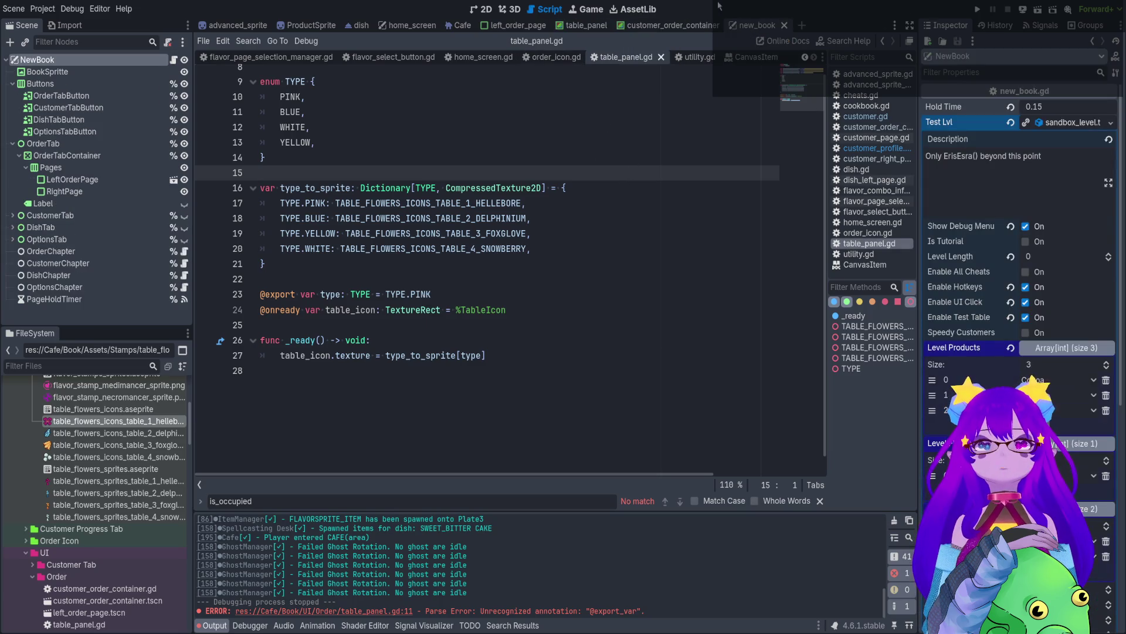
{"action": "left_click", "coordinate": [485, 10]}
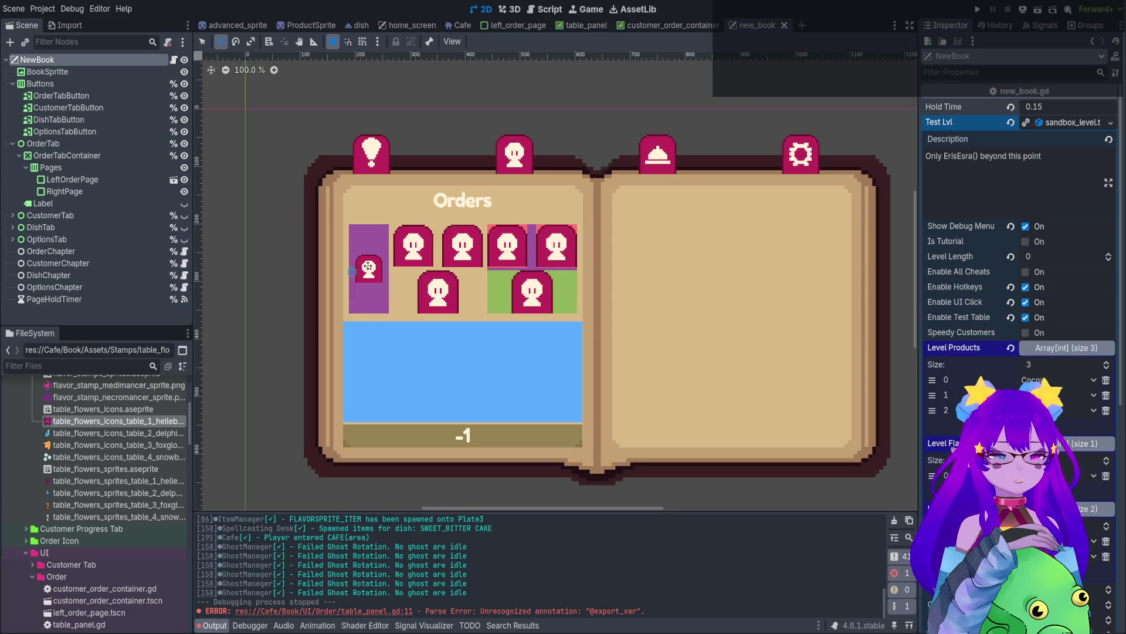
{"action": "left_click", "coordinate": [545, 10]}
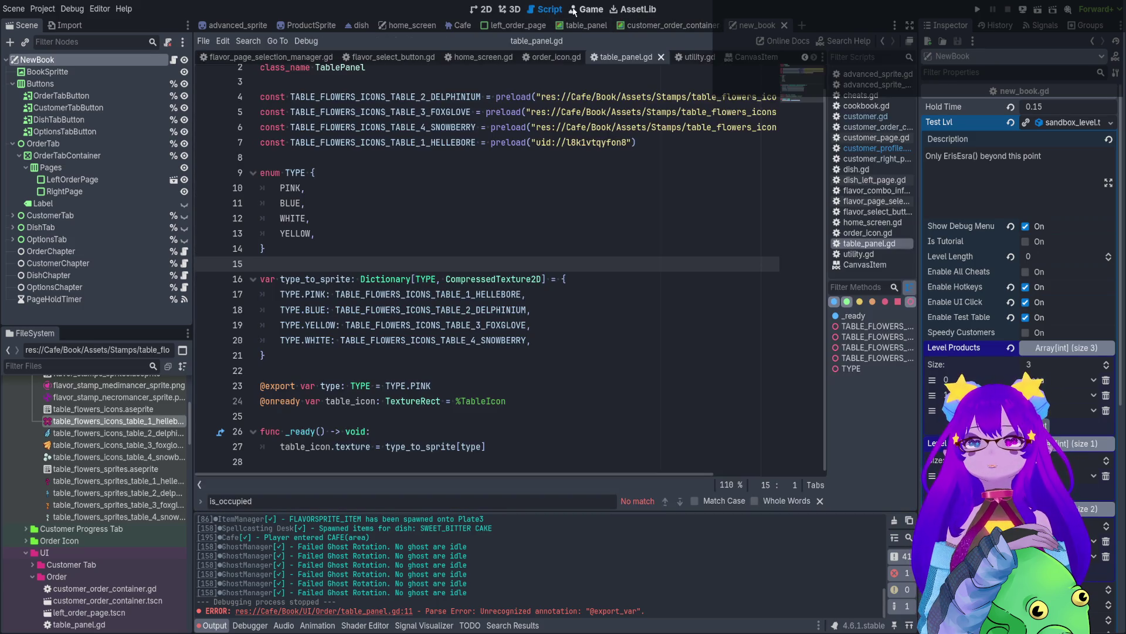
{"action": "left_click", "coordinate": [516, 26]}
{"action": "left_click", "coordinate": [487, 10]}
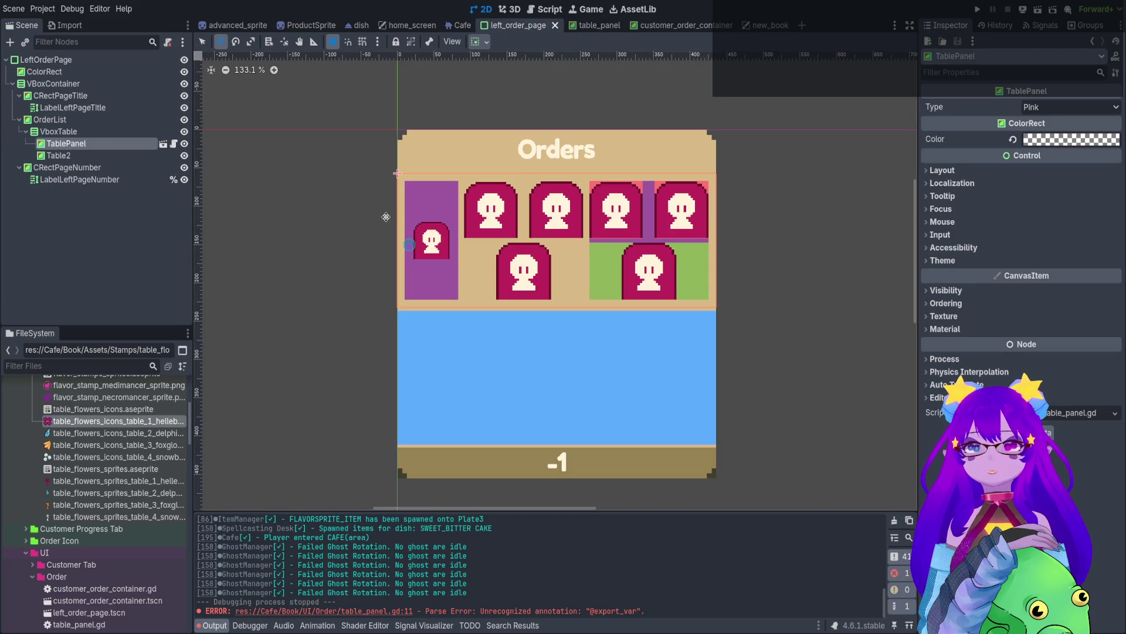
{"action": "scroll", "coordinate": [360, 213], "scroll_direction": "up", "scroll_amount": 5}
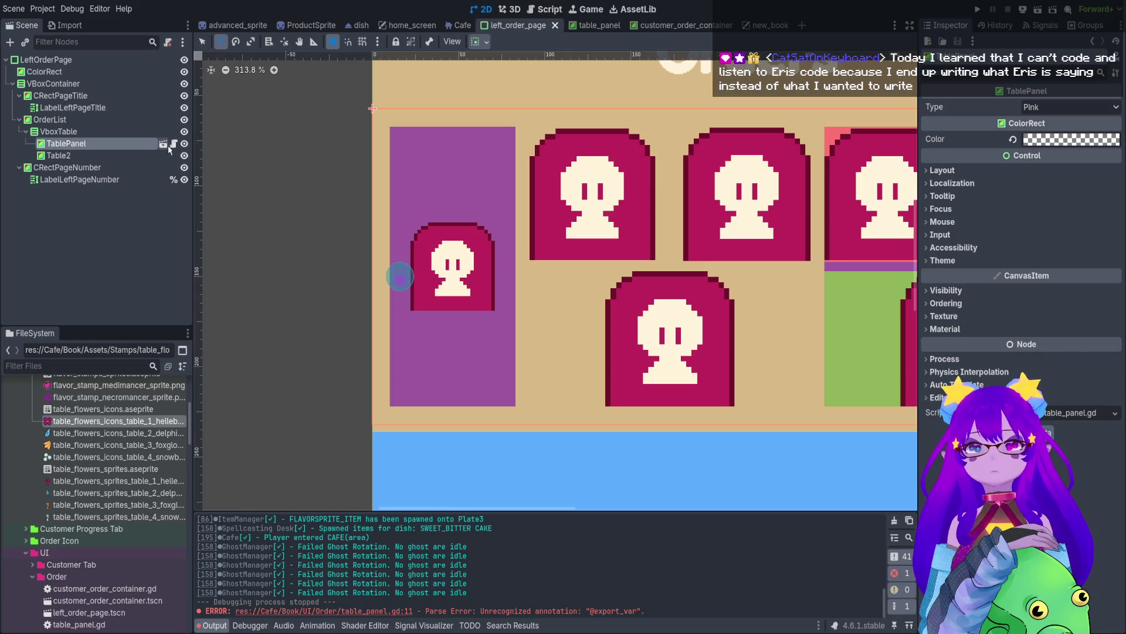
Make CRectTableIcon's Color transparent in table_panel, save, and return to new_book.
{"action": "left_click", "coordinate": [167, 145]}
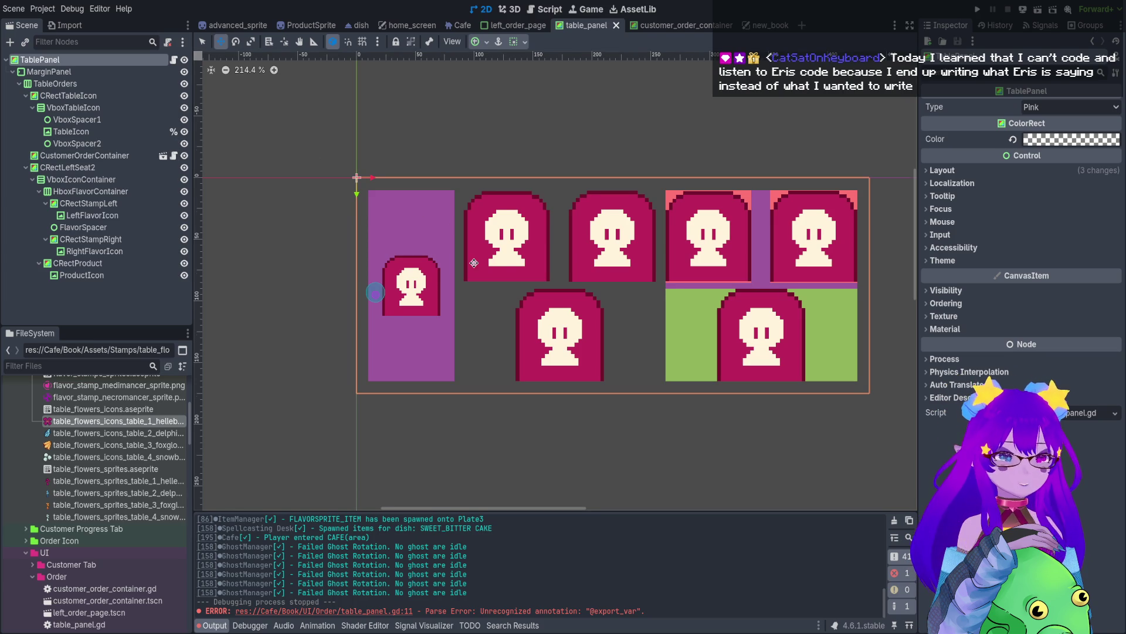
{"action": "left_click_drag", "start_coordinate": [352, 255], "coordinate": [345, 266]}
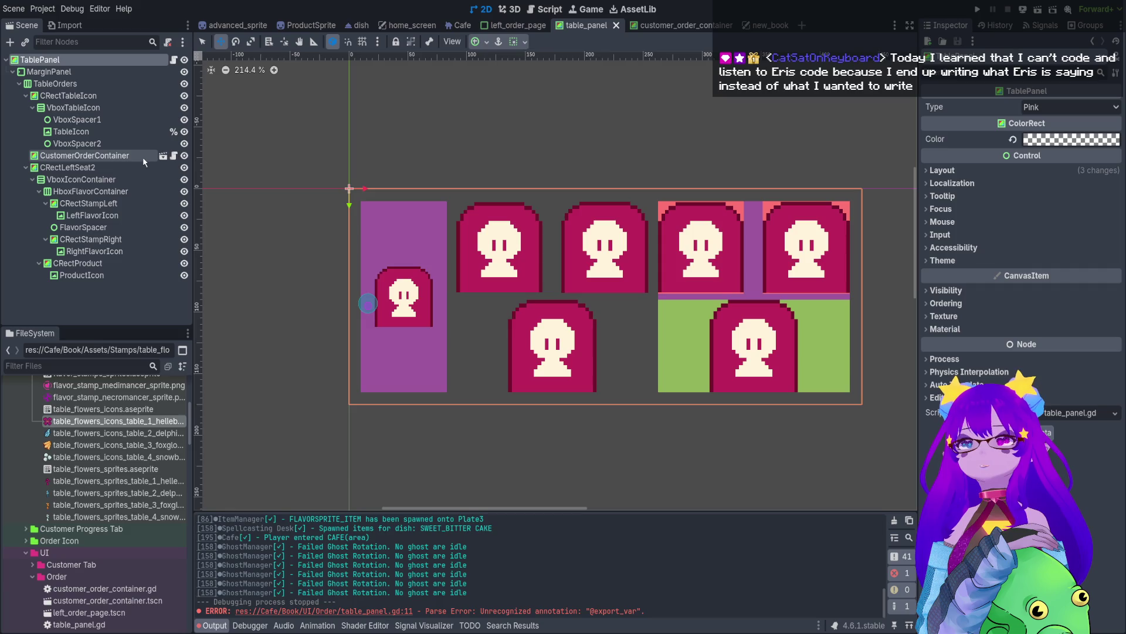
{"action": "left_click", "coordinate": [134, 96]}
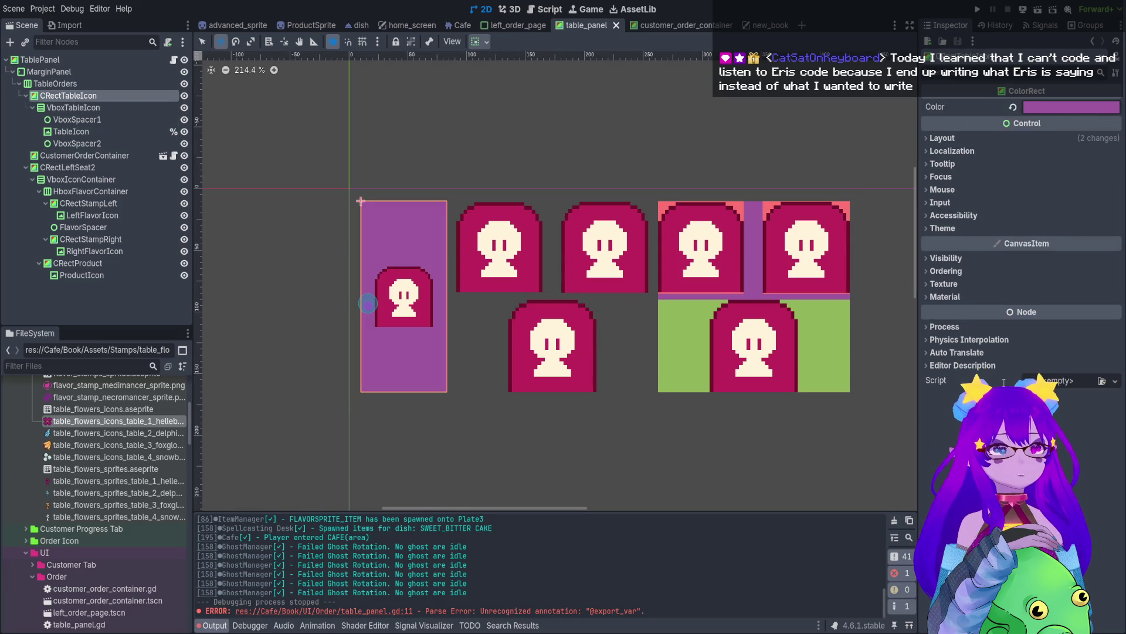
{"action": "key", "text": "ctrl+s"}
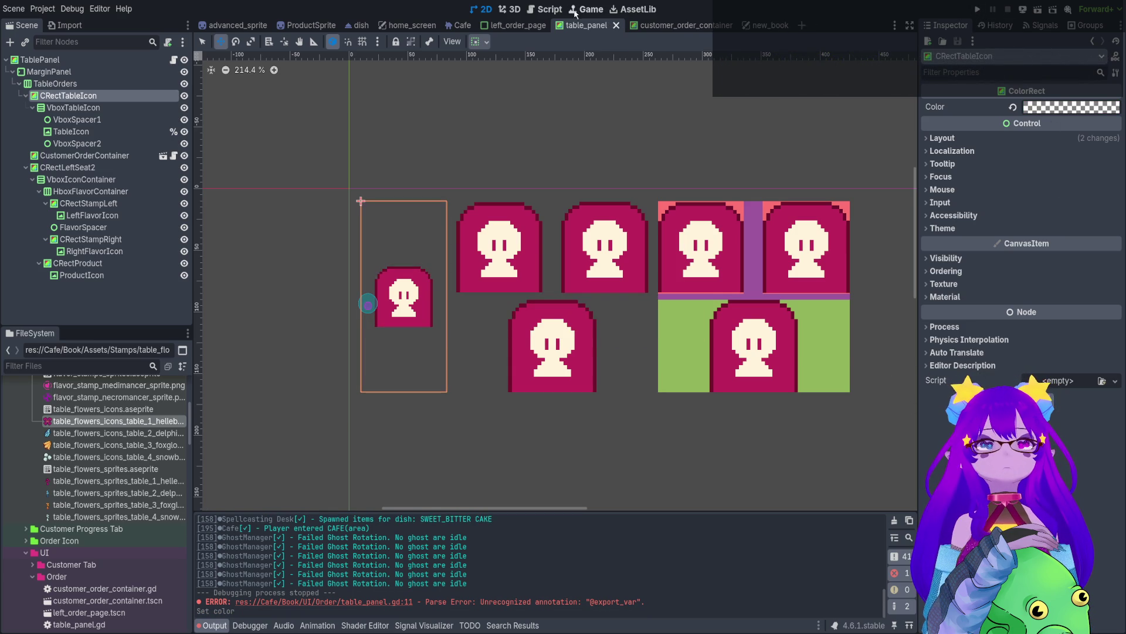
{"action": "left_click", "coordinate": [762, 26]}
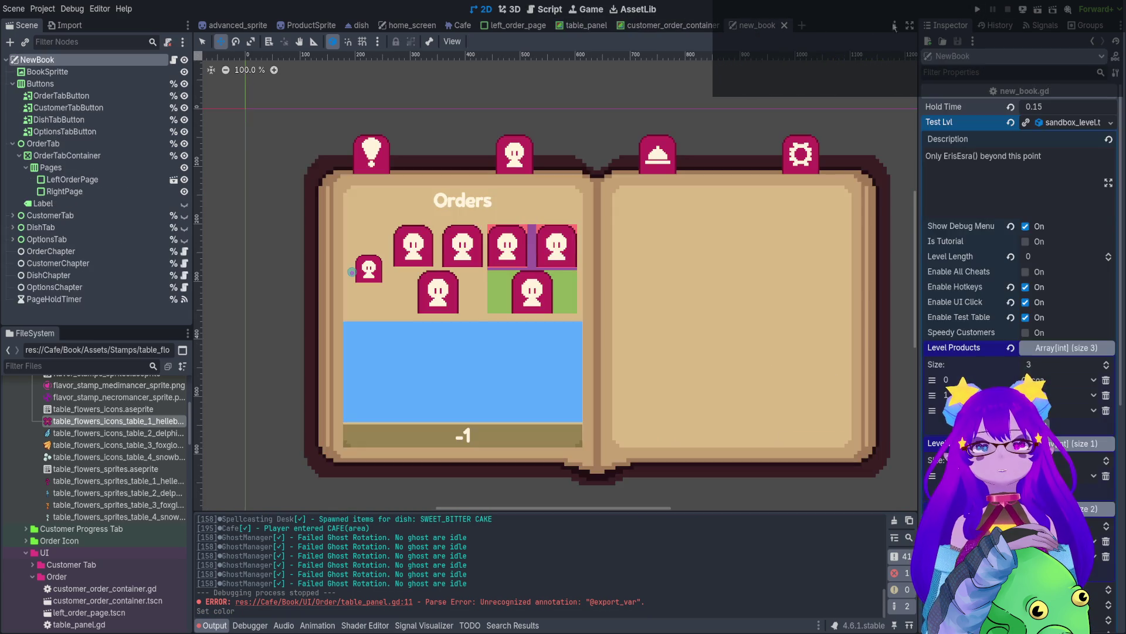
Run the book scene to check the Orders page, then select table_flowers_sprites.aseprite.
{"action": "left_click", "coordinate": [1039, 11]}
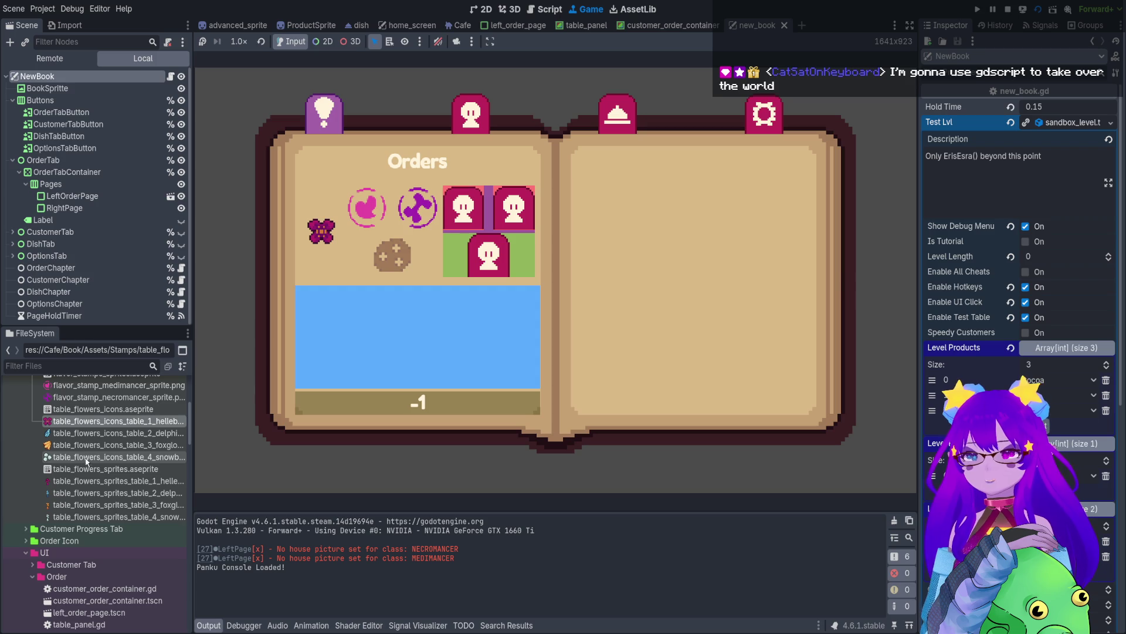
{"action": "left_click", "coordinate": [99, 469]}
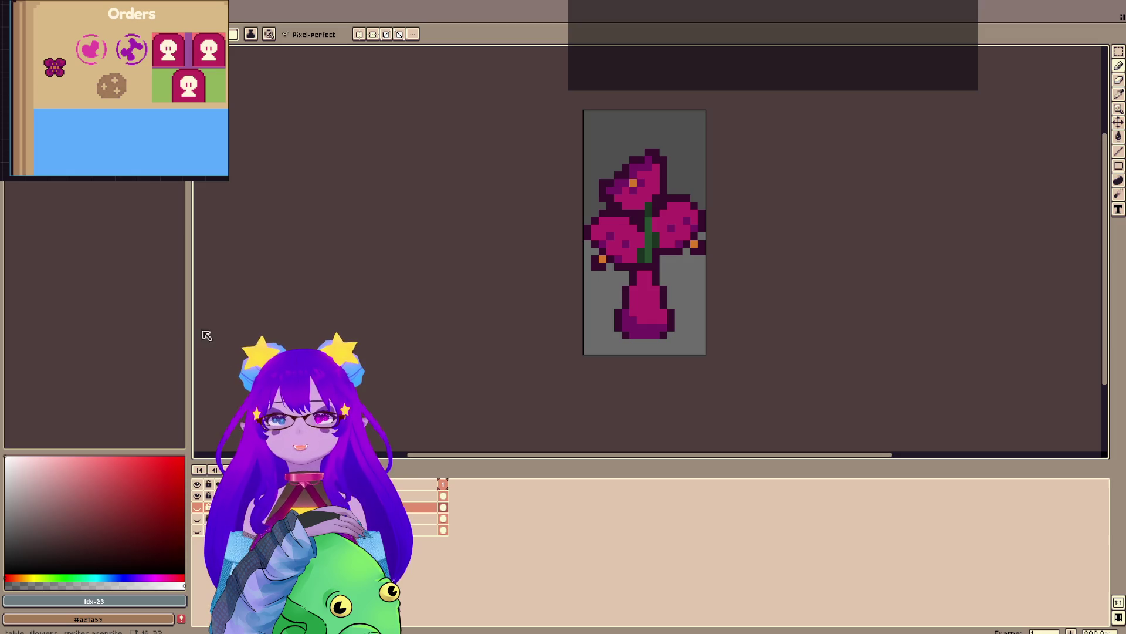
Switch the vase layers so the pale white-flowered vase shows instead of the magenta delphinium.
{"action": "scroll", "coordinate": [563, 229], "scroll_direction": "up", "scroll_amount": 4}
{"action": "scroll", "coordinate": [573, 284], "scroll_direction": "down", "scroll_amount": 1}
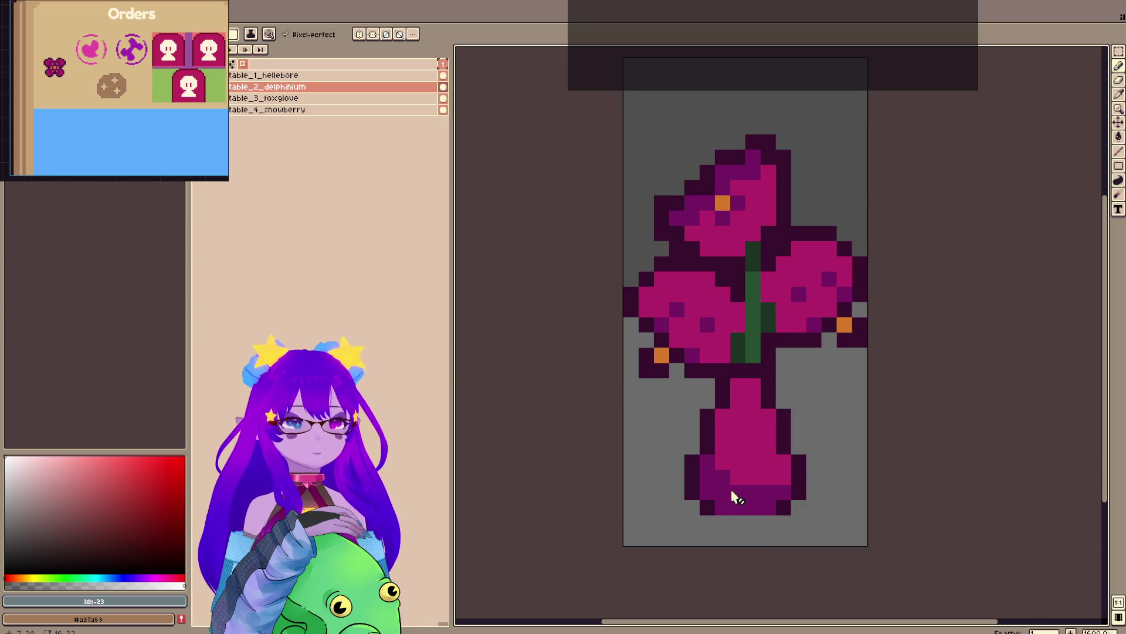
{"action": "left_click", "coordinate": [692, 432]}
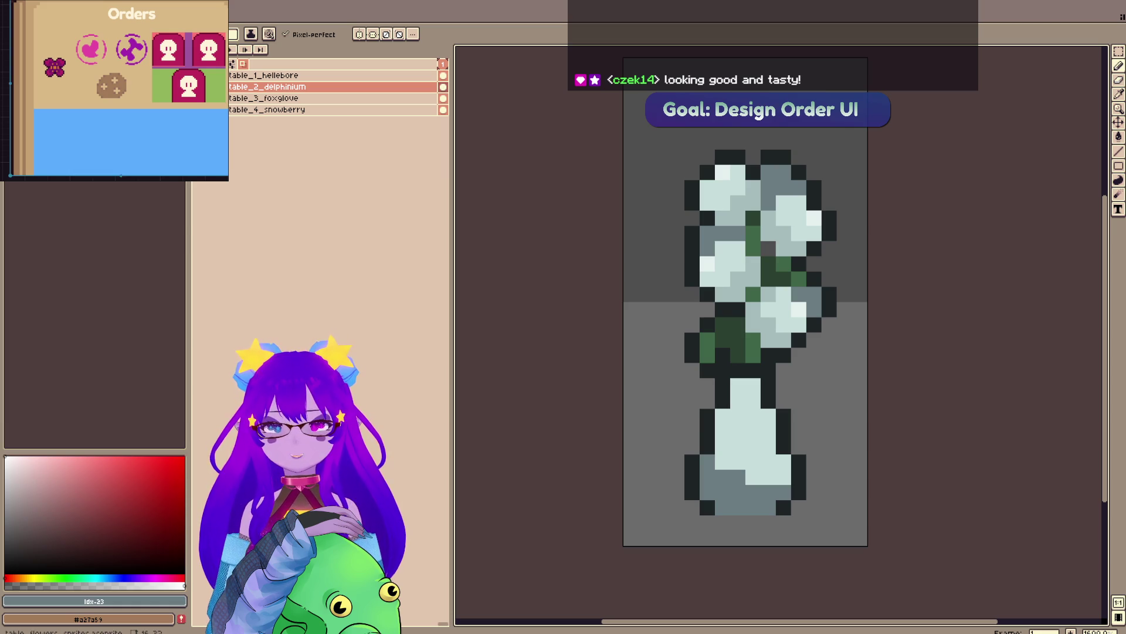
{"action": "scroll", "coordinate": [138, 81], "scroll_direction": "up", "scroll_amount": 2}
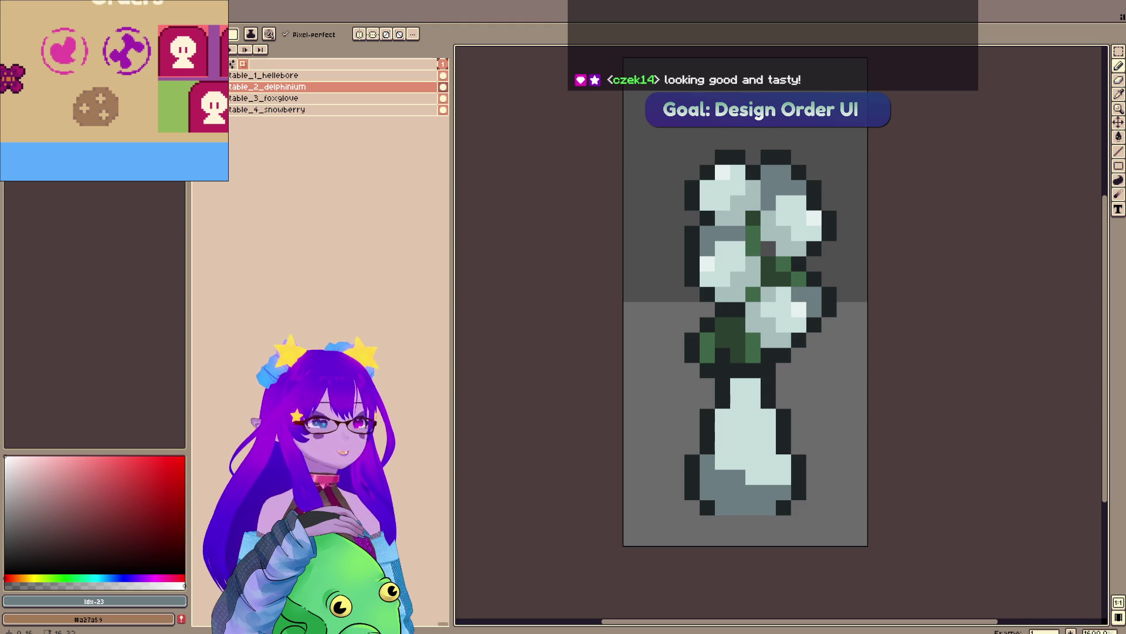
Pin the game window always on top and frame the Orders panel in its view.
{"action": "left_click_drag", "start_coordinate": [637, 306], "coordinate": [663, 324]}
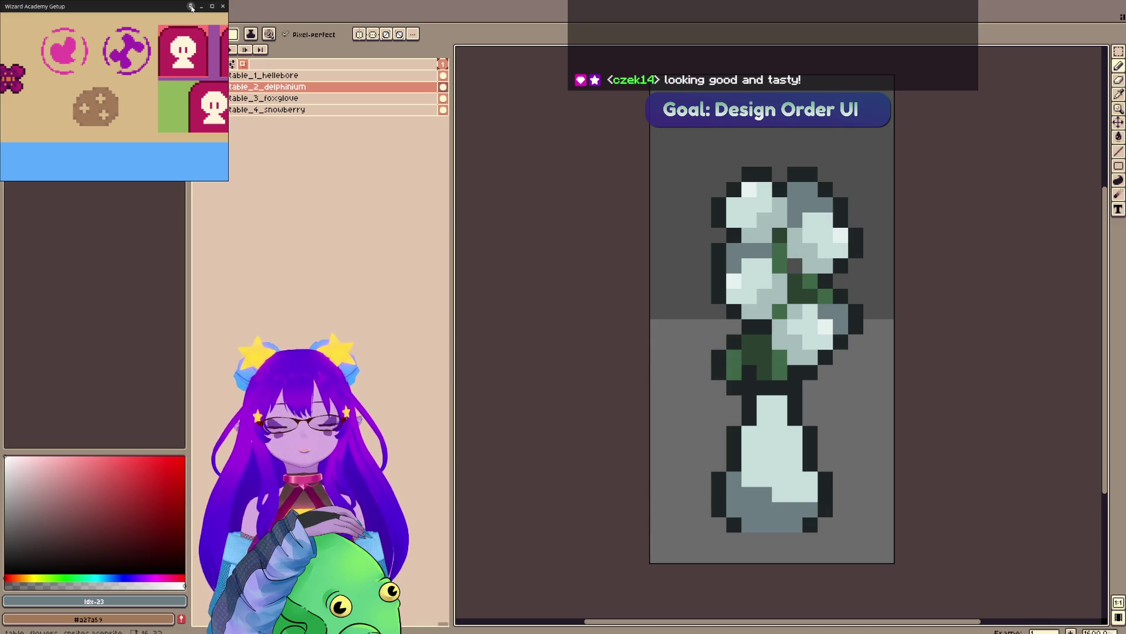
{"action": "key", "text": "ctrl+shift+a"}
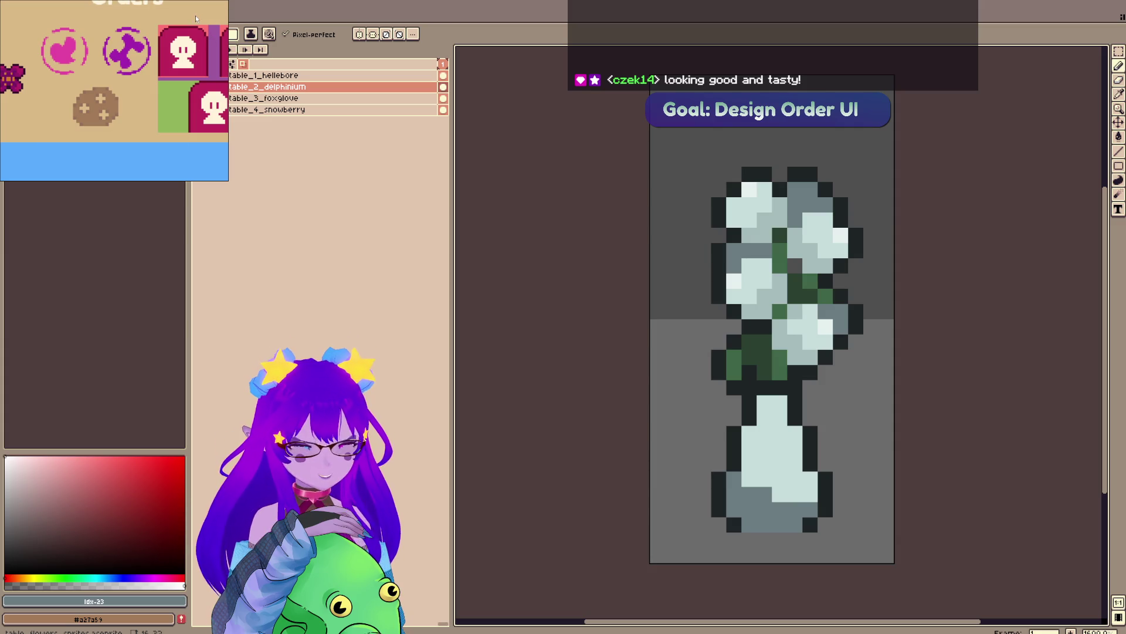
{"action": "scroll", "coordinate": [58, 34], "scroll_direction": "down", "scroll_amount": 3}
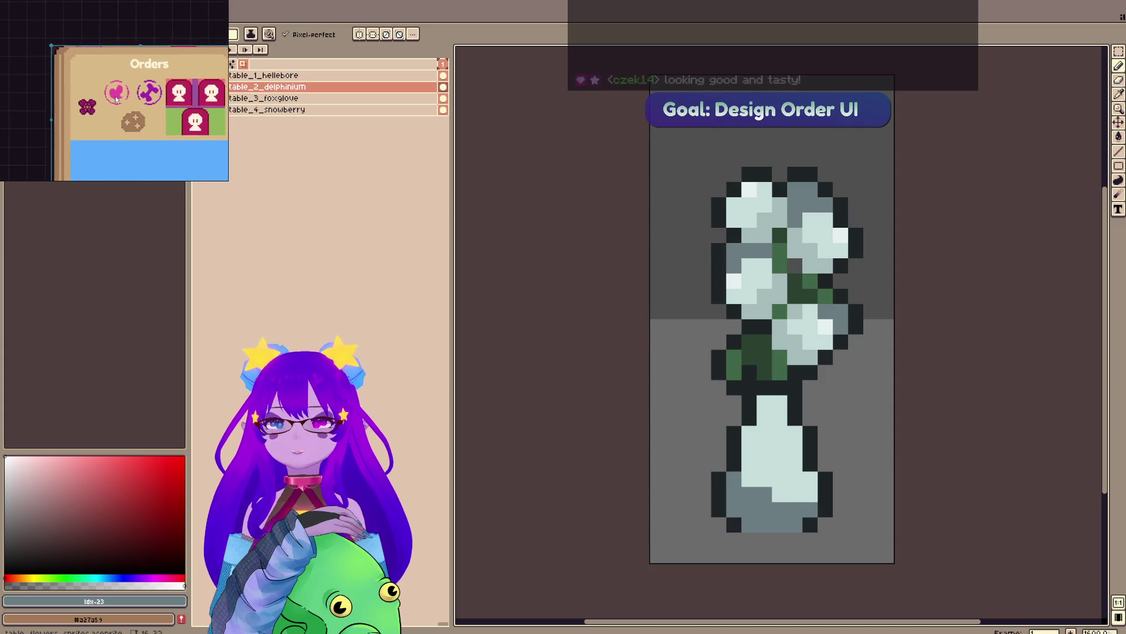
{"action": "scroll", "coordinate": [53, 71], "scroll_direction": "up", "scroll_amount": 4}
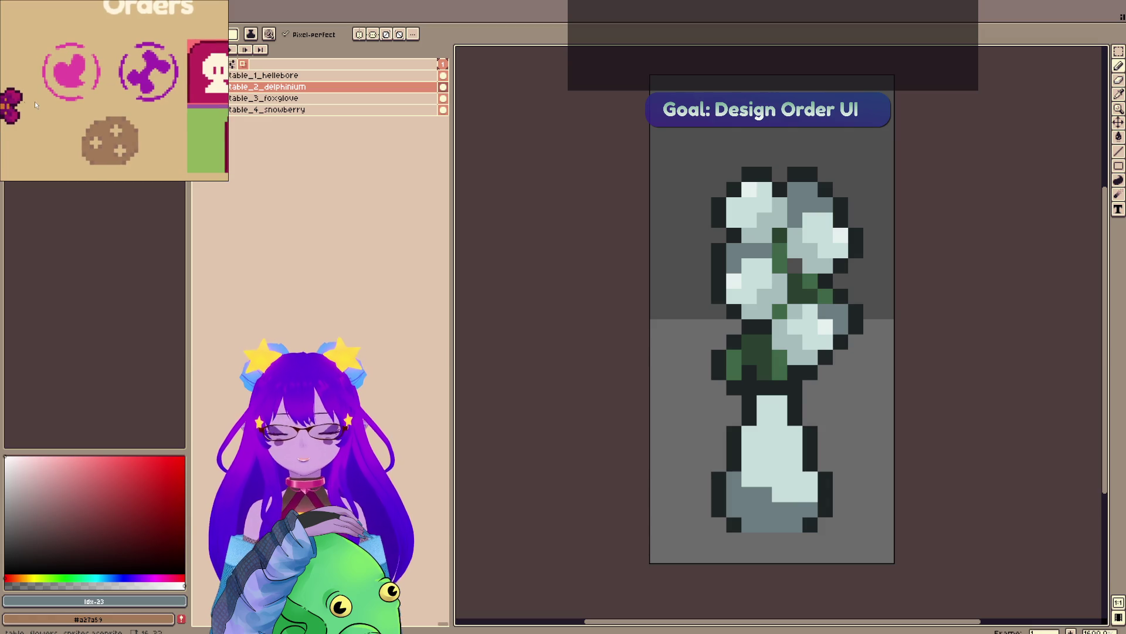
{"action": "left_click_drag", "start_coordinate": [25, 105], "coordinate": [132, 84]}
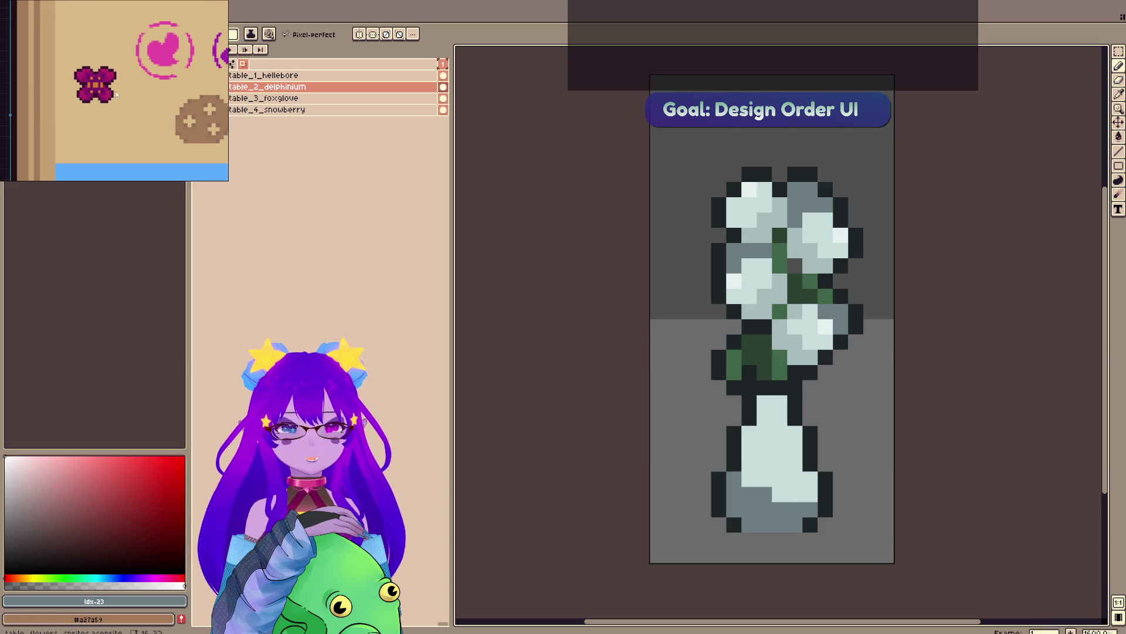
{"action": "scroll", "coordinate": [94, 104], "scroll_direction": "down", "scroll_amount": 2}
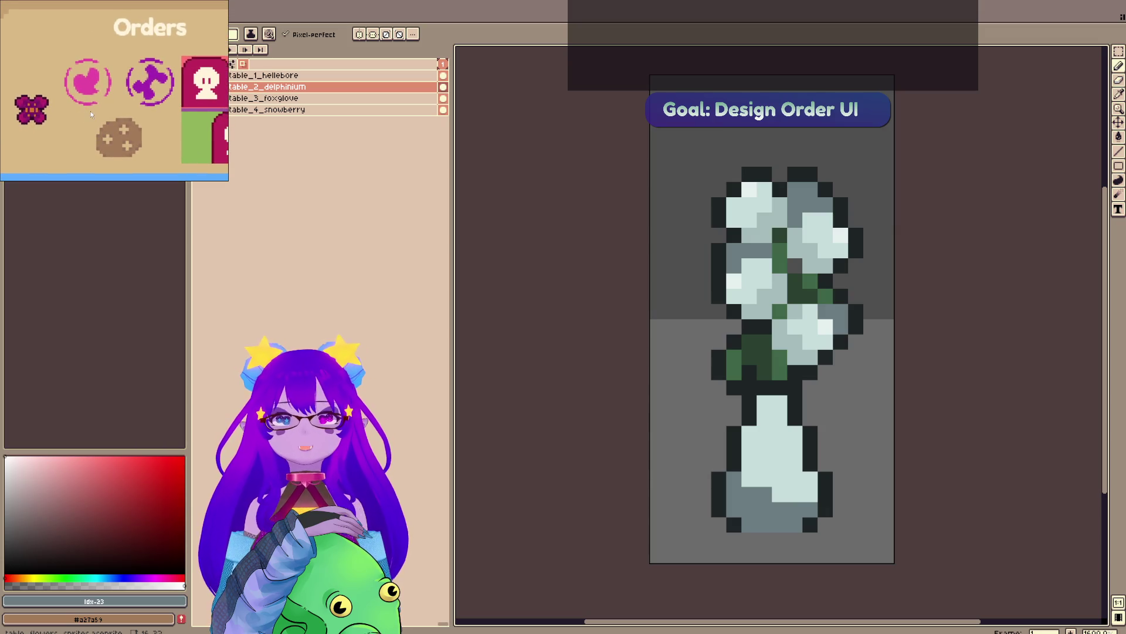
{"action": "left_click_drag", "start_coordinate": [86, 110], "coordinate": [108, 104]}
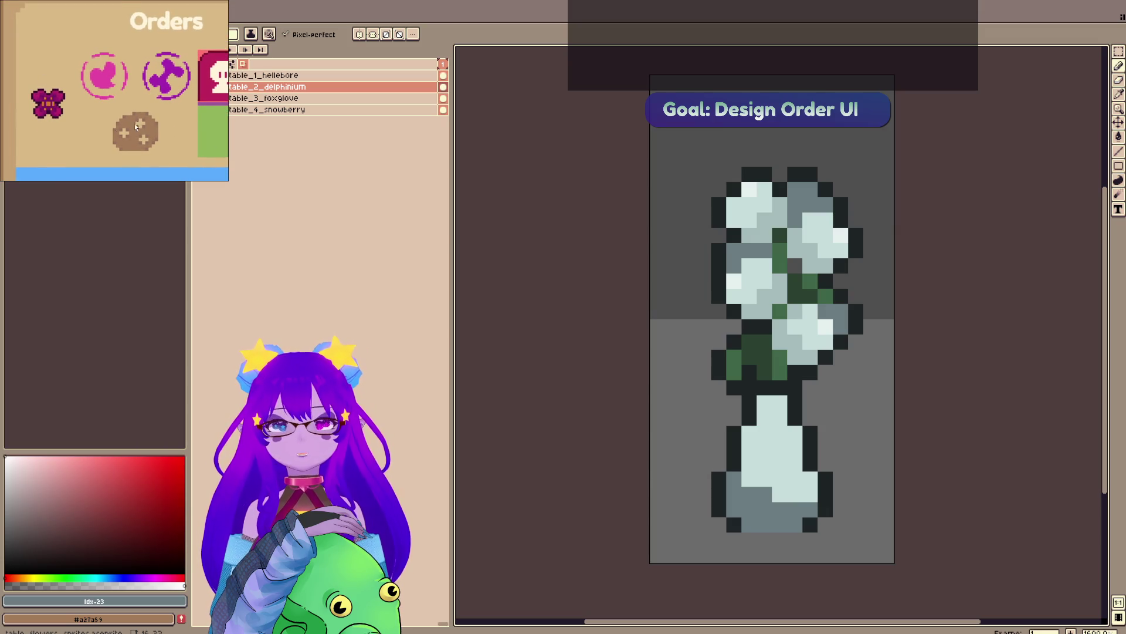
{"action": "scroll", "coordinate": [135, 123], "scroll_direction": "up", "scroll_amount": 2}
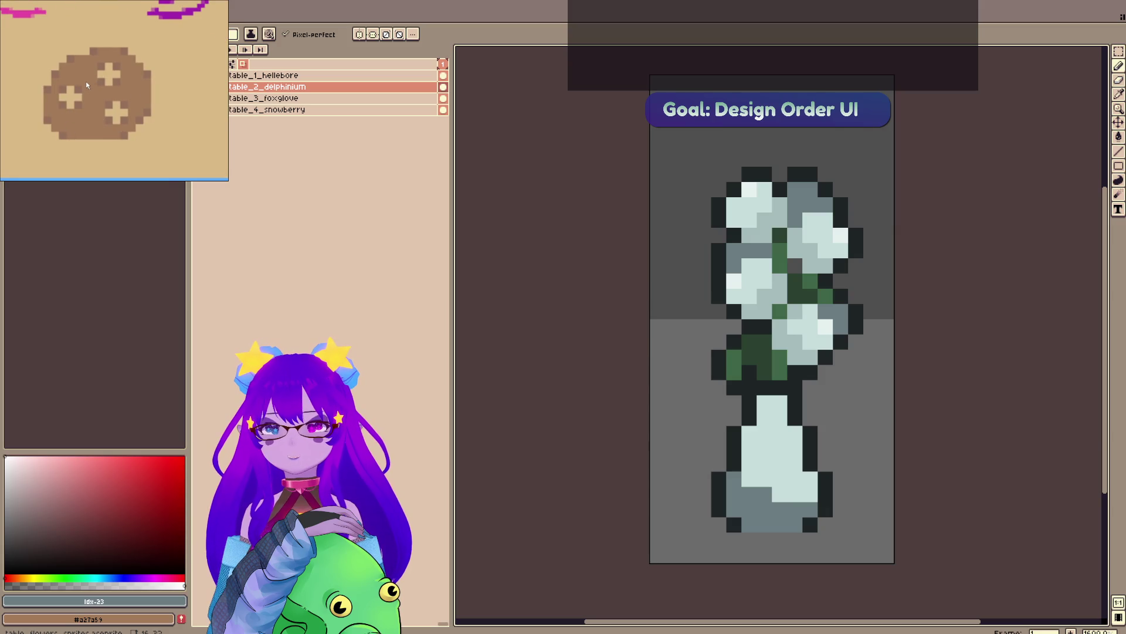
{"action": "scroll", "coordinate": [85, 82], "scroll_direction": "down", "scroll_amount": 3}
{"action": "left_click_drag", "start_coordinate": [86, 86], "coordinate": [103, 107]}
{"action": "scroll", "coordinate": [104, 108], "scroll_direction": "up", "scroll_amount": 1}
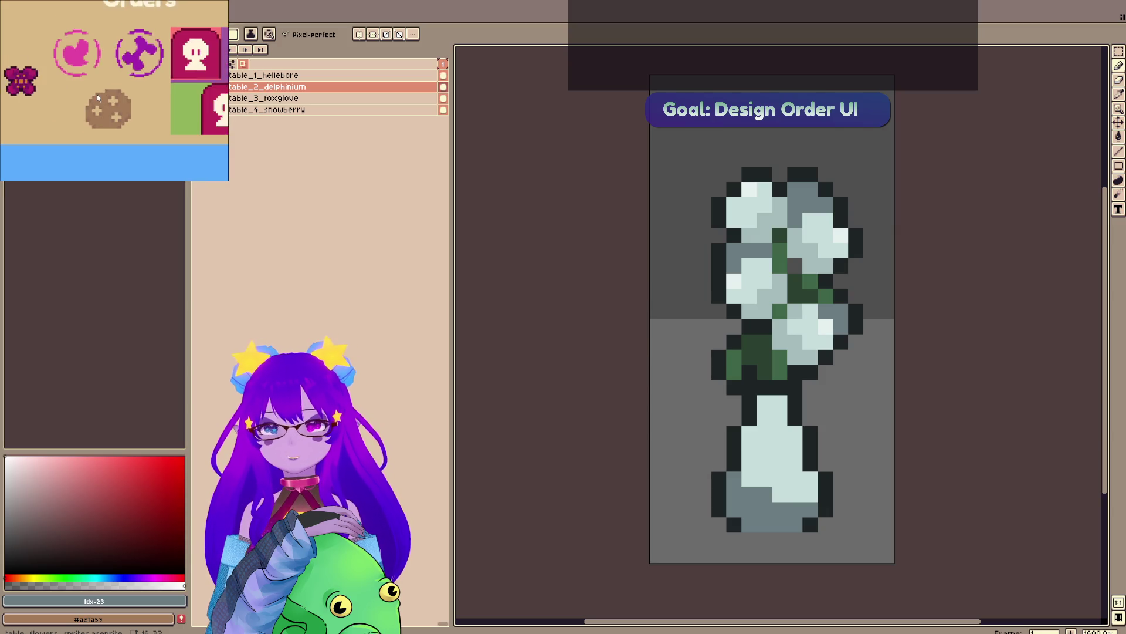
{"action": "scroll", "coordinate": [106, 109], "scroll_direction": "up", "scroll_amount": 2}
{"action": "scroll", "coordinate": [135, 115], "scroll_direction": "down", "scroll_amount": 2}
{"action": "scroll", "coordinate": [148, 117], "scroll_direction": "up", "scroll_amount": 1}
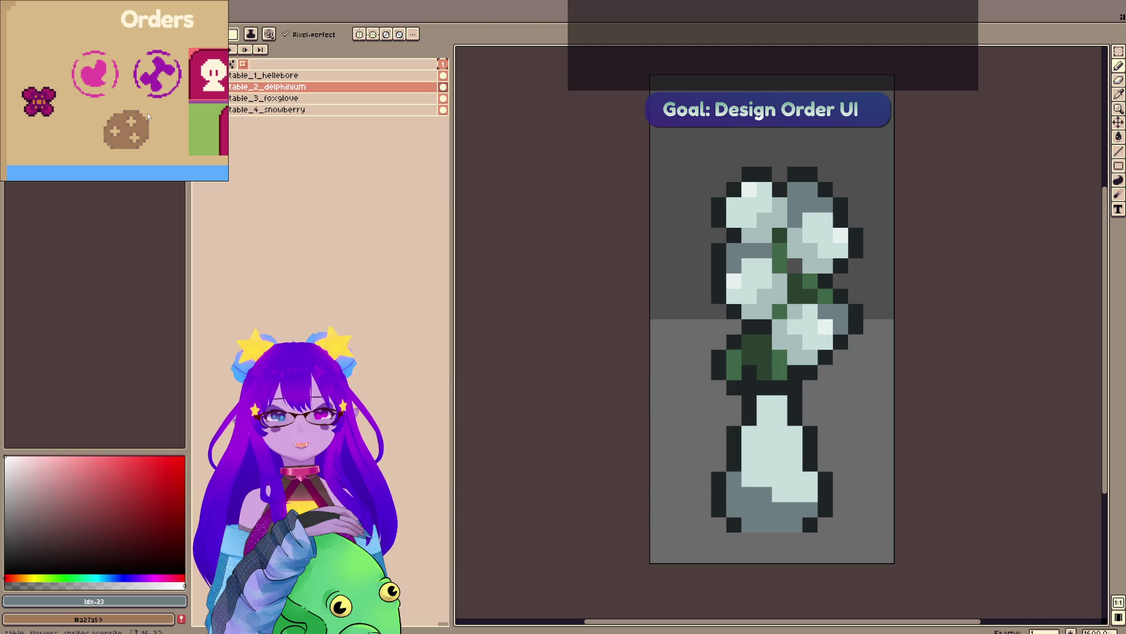
{"action": "left_click", "coordinate": [114, 80]}
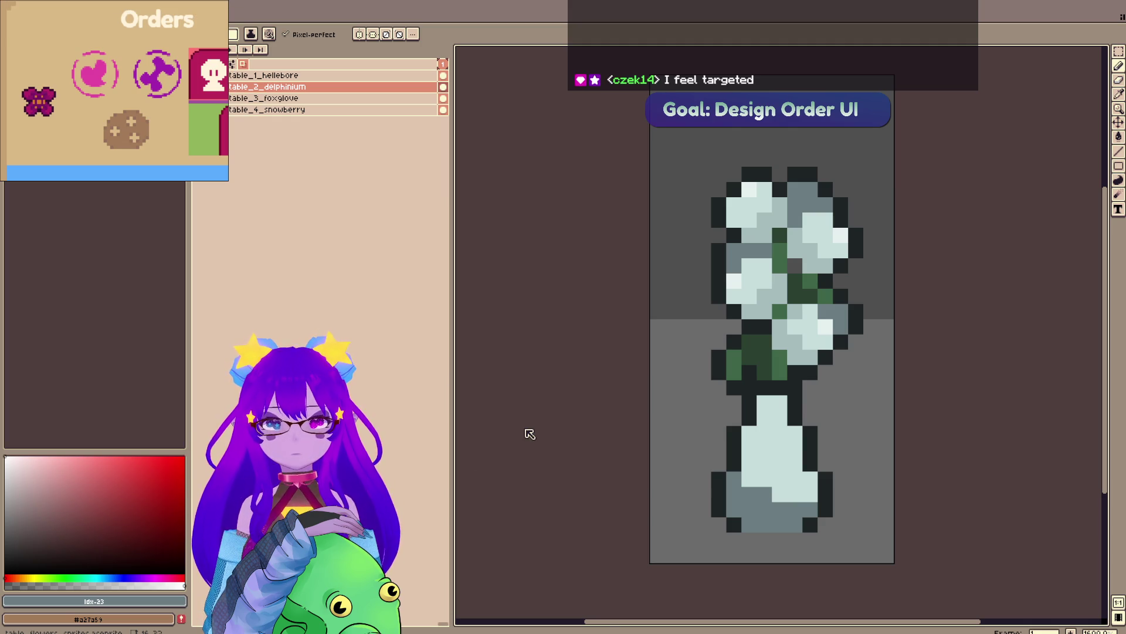
Create a new Aseprite sprite from the clipboard's Orders panel screenshot.
{"action": "key", "text": "ctrl+n"}
{"action": "key", "text": "Return"}
{"action": "key", "text": "ctrl+v"}
{"action": "key", "text": "Return"}
Pick the Orders panel's tan #daba87 as the drawing colour.
{"action": "key", "text": "i"}
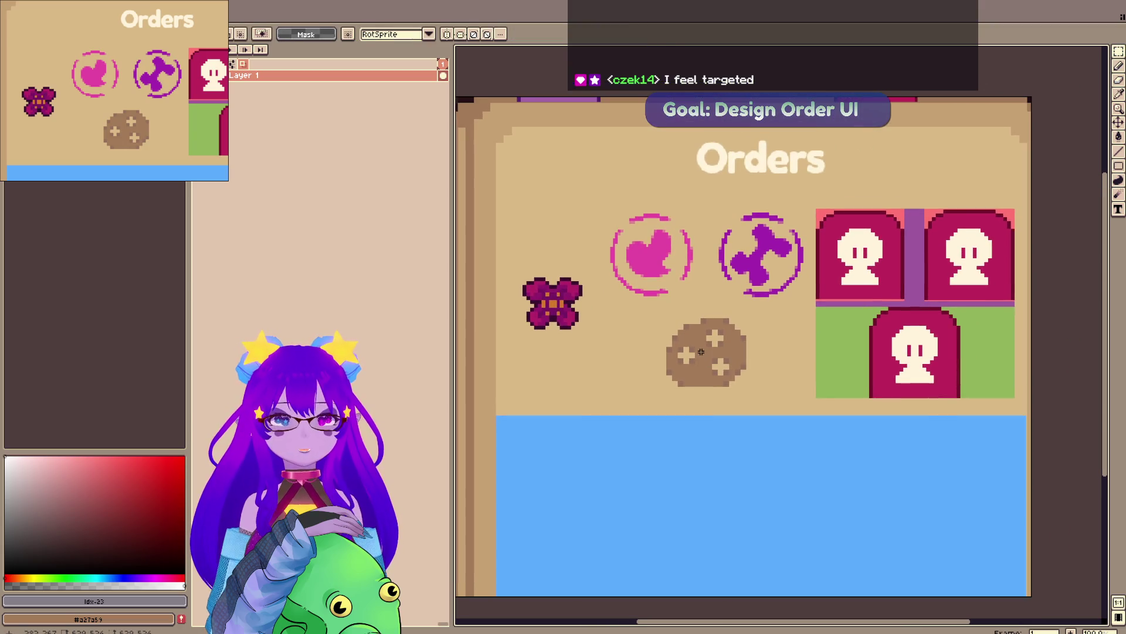
{"action": "left_click", "coordinate": [646, 353]}
{"action": "key", "text": "m"}
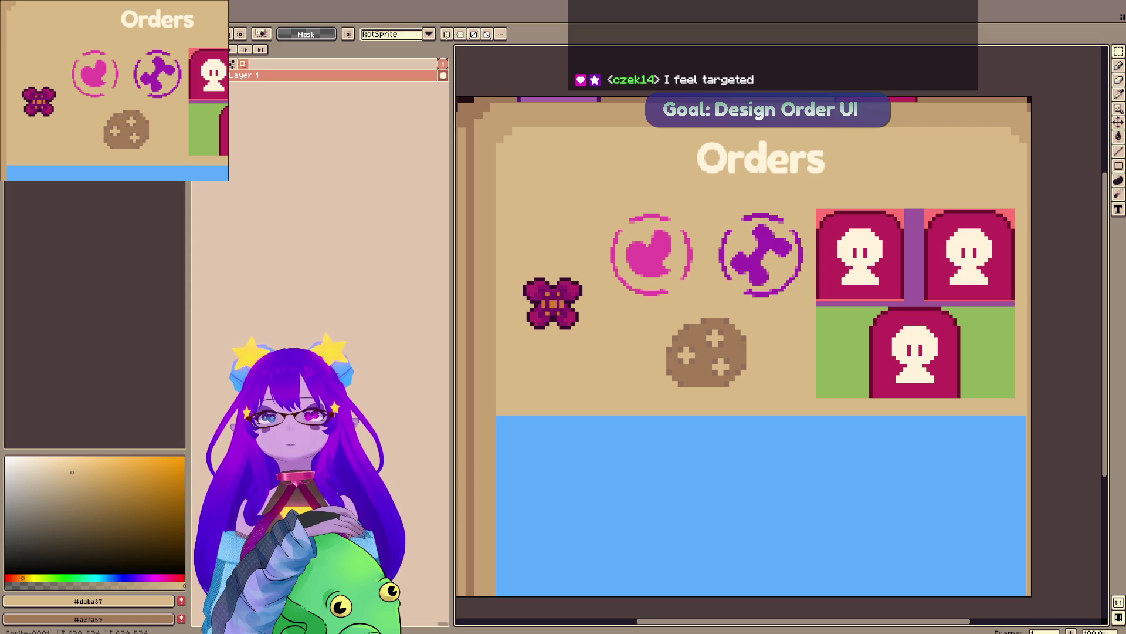
Cycle through the open sprites, via the heart sprite, to the dish_stamps cookie sprite.
{"action": "key", "text": "ctrl+Tab"}
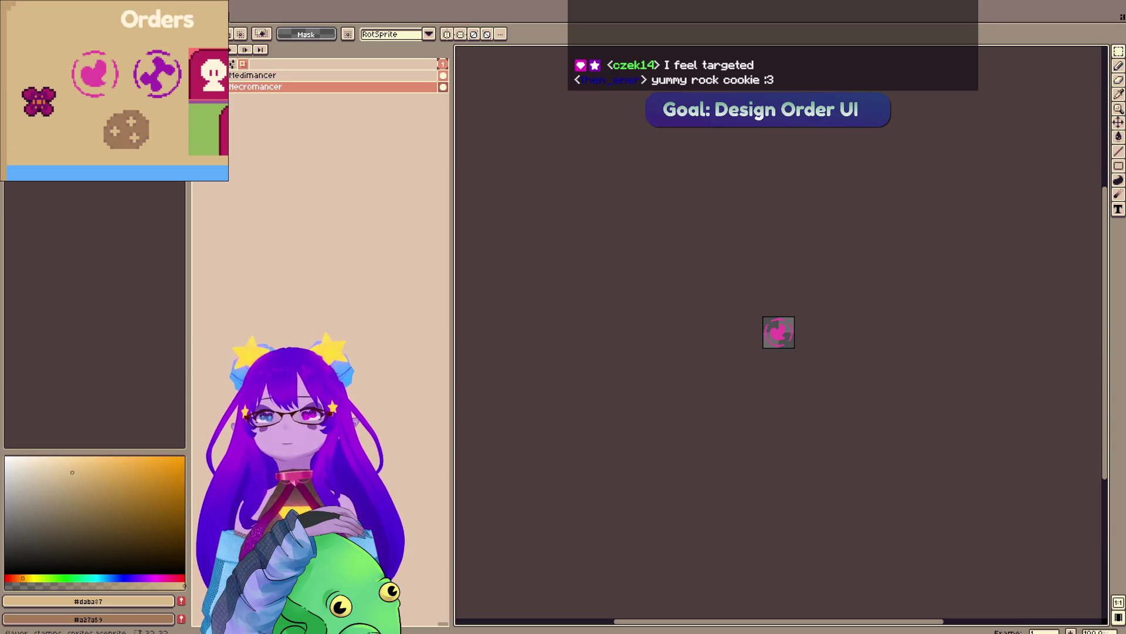
{"action": "key", "text": "ctrl+Tab"}
{"action": "scroll", "coordinate": [708, 448], "scroll_direction": "up", "scroll_amount": 3}
{"action": "scroll", "coordinate": [763, 329], "scroll_direction": "up", "scroll_amount": 3}
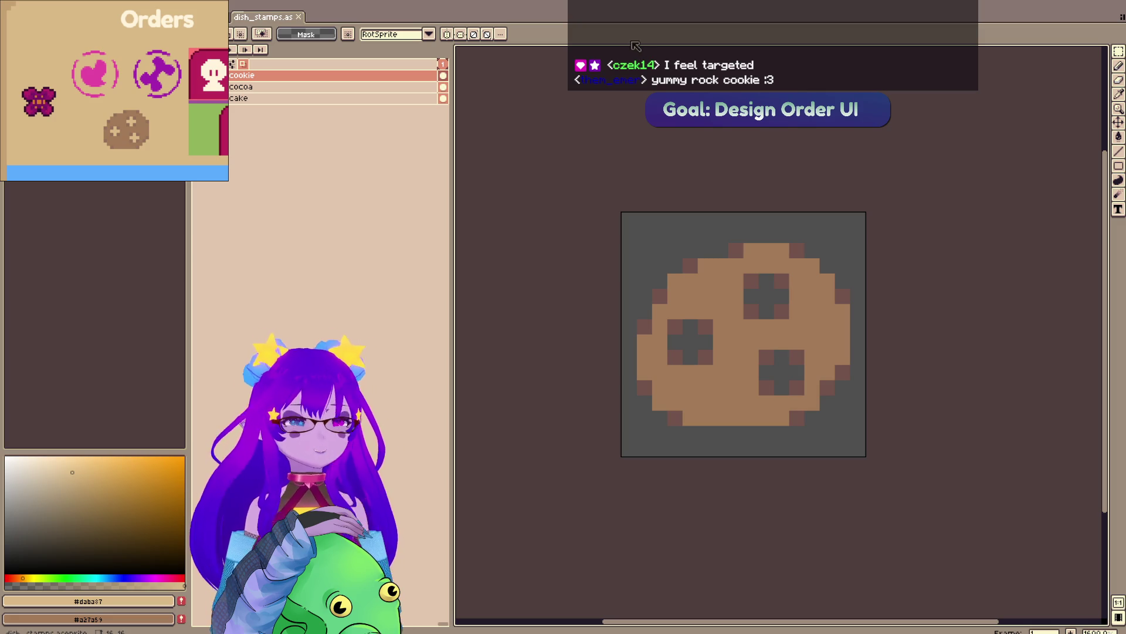
{"action": "key", "text": "b"}
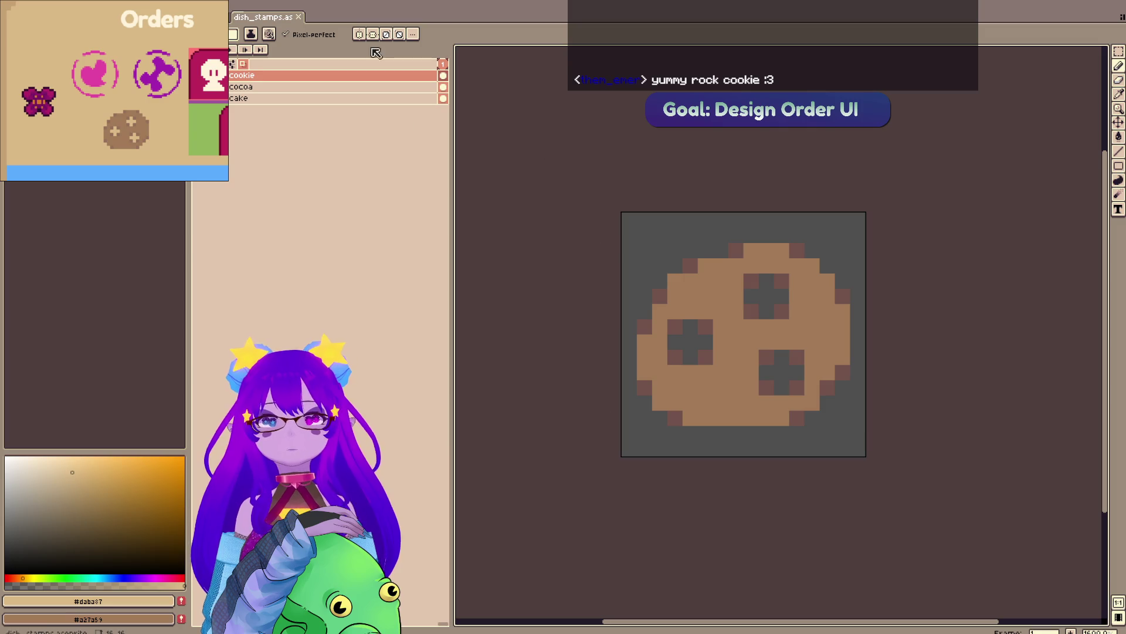
{"action": "key", "text": "ctrl+Tab"}
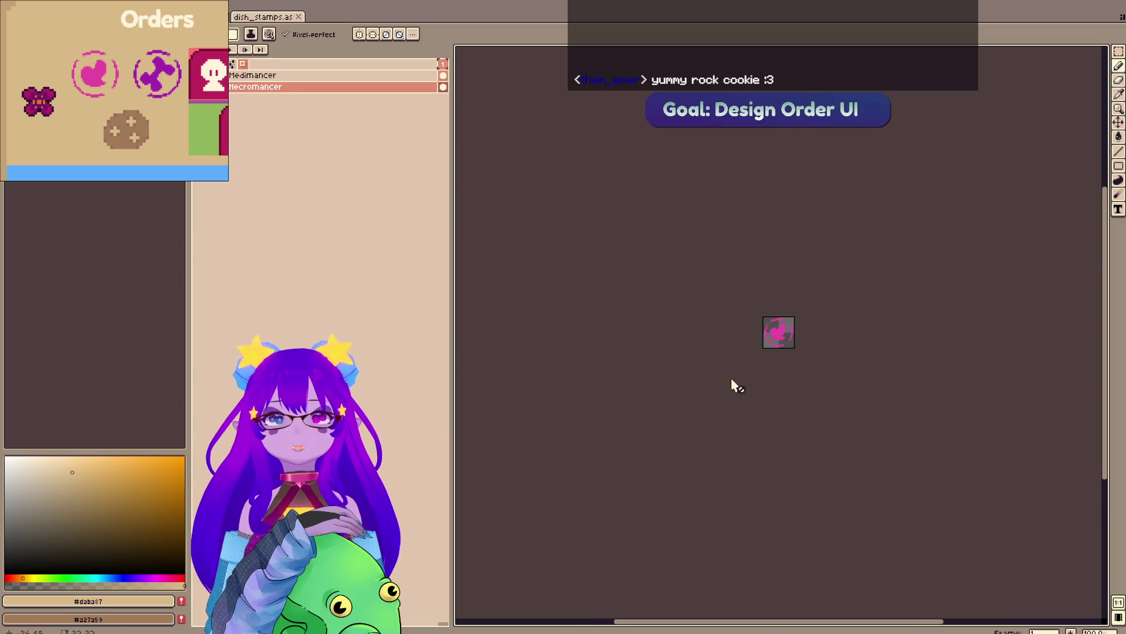
{"action": "scroll", "coordinate": [728, 383], "scroll_direction": "up", "scroll_amount": 5}
{"action": "left_click_drag", "start_coordinate": [765, 384], "coordinate": [807, 408]}
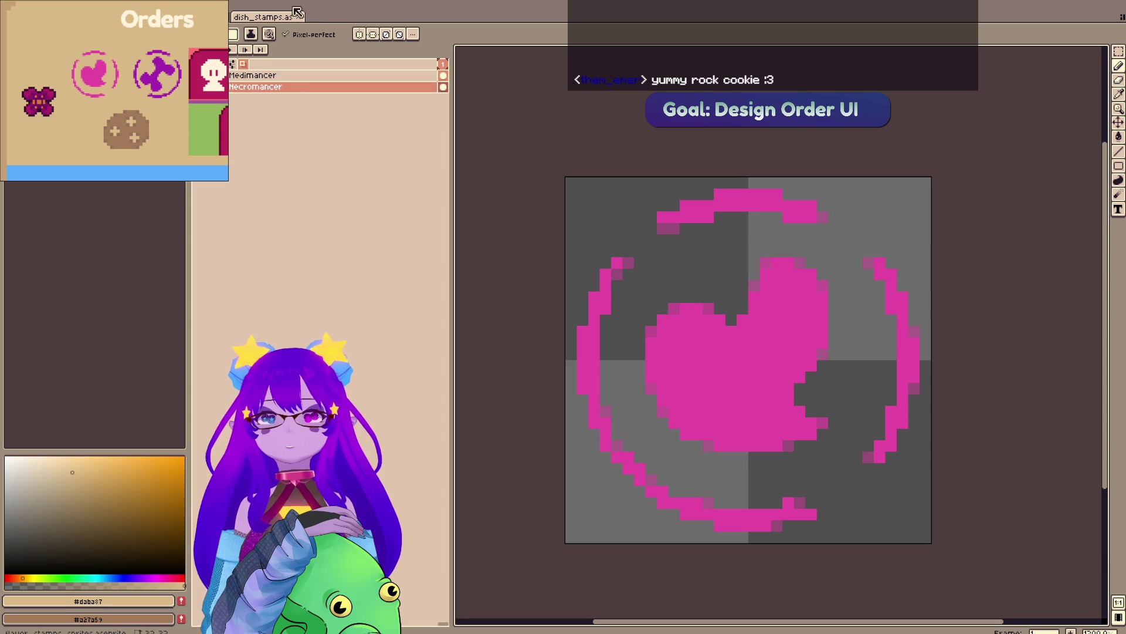
{"action": "key", "text": "ctrl+Tab"}
{"action": "scroll", "coordinate": [729, 329], "scroll_direction": "left", "scroll_amount": 1}
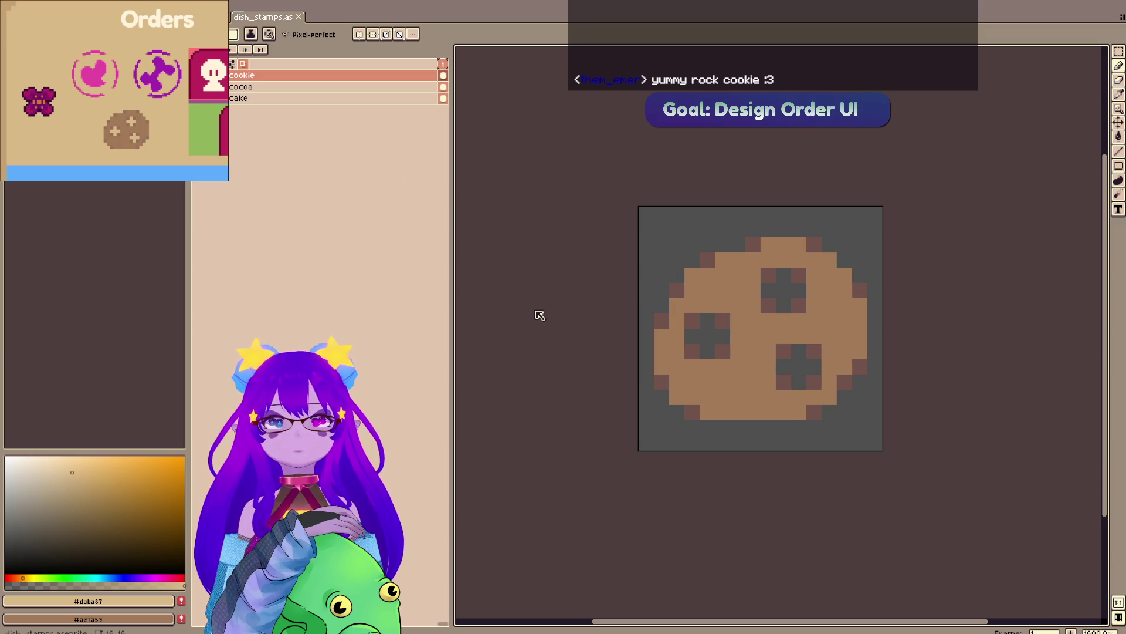
Save dish_stamps.aseprite and open the View menu to reach Preview.
{"action": "scroll", "coordinate": [886, 334], "scroll_direction": "up", "scroll_amount": 2}
{"action": "scroll", "coordinate": [756, 357], "scroll_direction": "down", "scroll_amount": 3}
{"action": "scroll", "coordinate": [756, 356], "scroll_direction": "left", "scroll_amount": 1}
{"action": "key", "text": "ctrl+s"}
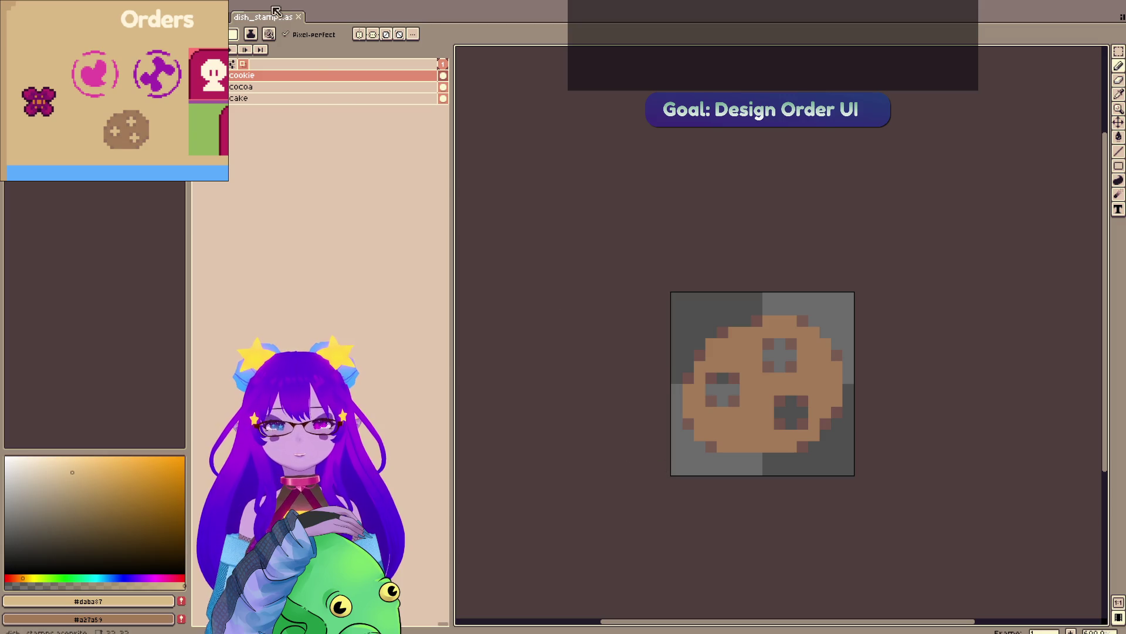
{"action": "left_click", "coordinate": [179, 6]}
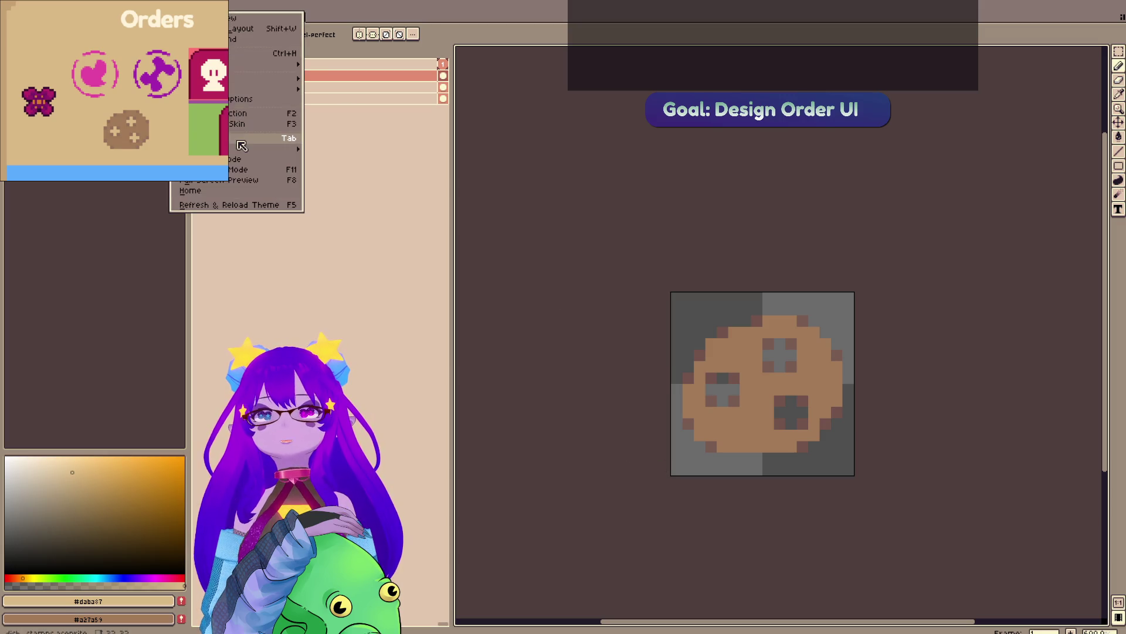
Open a floating preview of the cookie sprite and move it up and left.
{"action": "mouse_move", "coordinate": [247, 149]}
{"action": "left_click", "coordinate": [334, 149]}
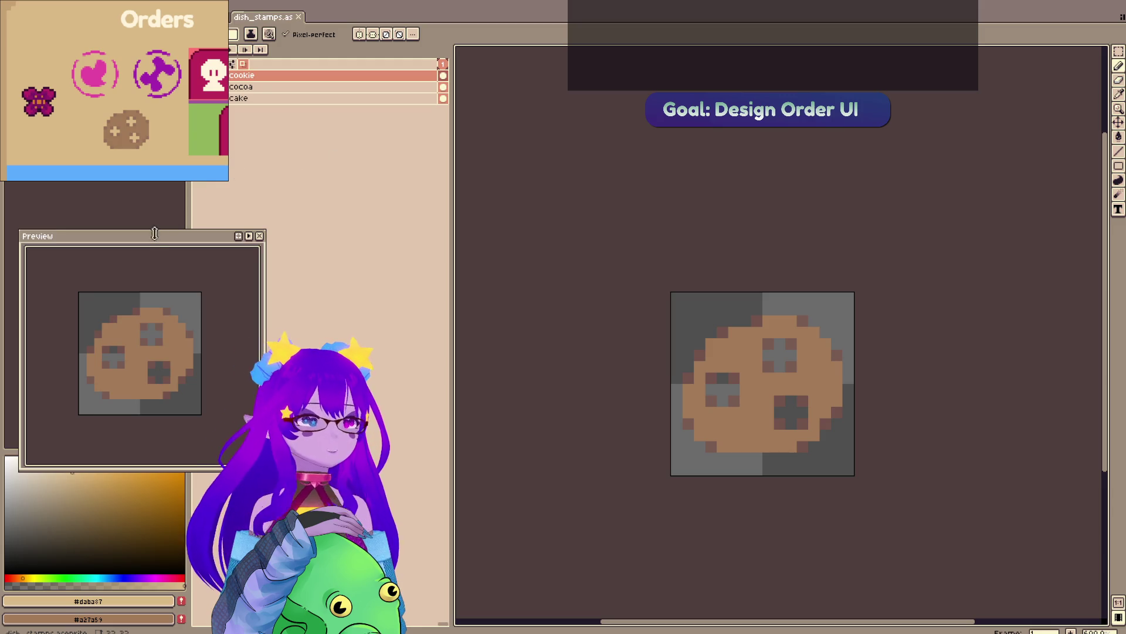
{"action": "left_click_drag", "start_coordinate": [154, 234], "coordinate": [146, 195]}
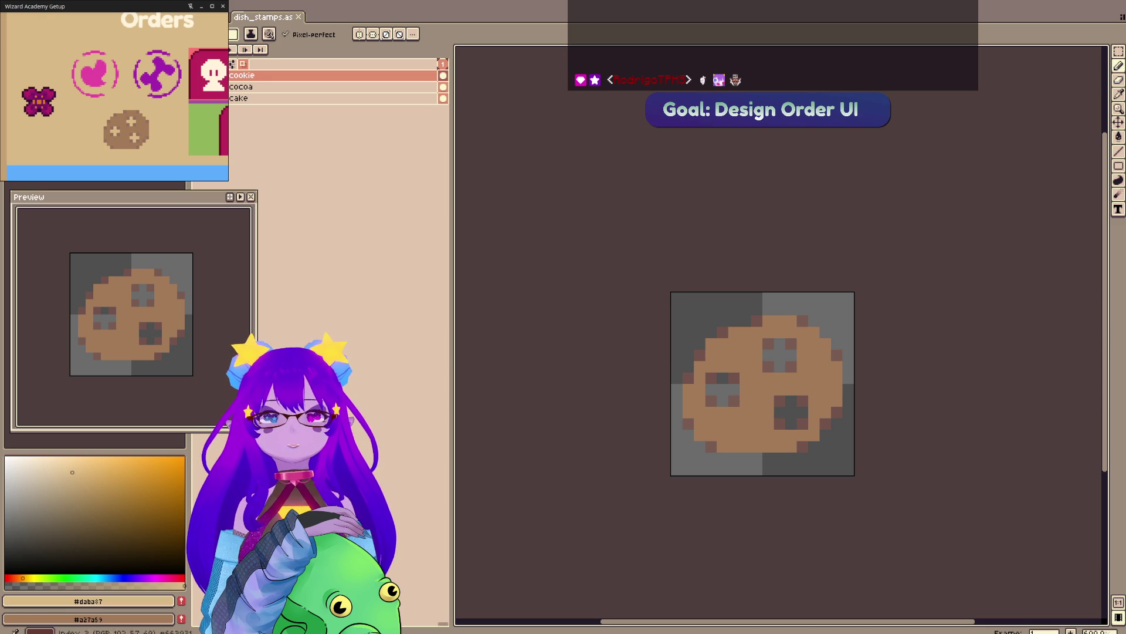
Copy the Medimancer heart artwork and paste it over the cookie stamp.
{"action": "key", "text": "ctrl+Tab"}
{"action": "key", "text": "m"}
{"action": "key", "text": "ctrl+a"}
{"action": "key", "text": "ctrl+Tab"}
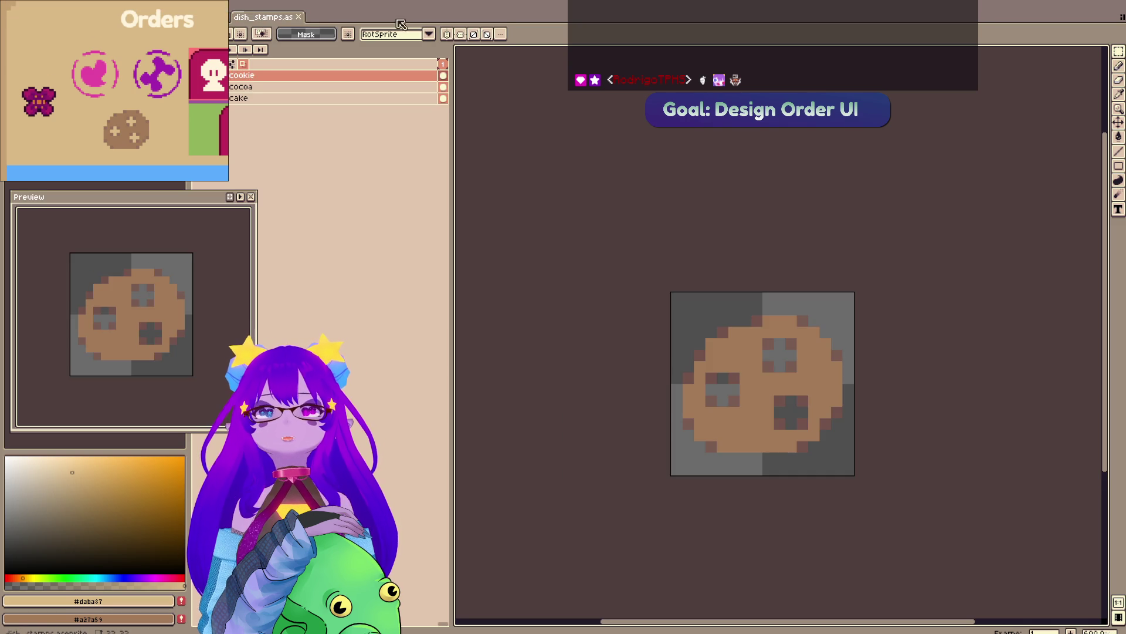
{"action": "key", "text": "shift+n"}
{"action": "key", "text": "ctrl+v"}
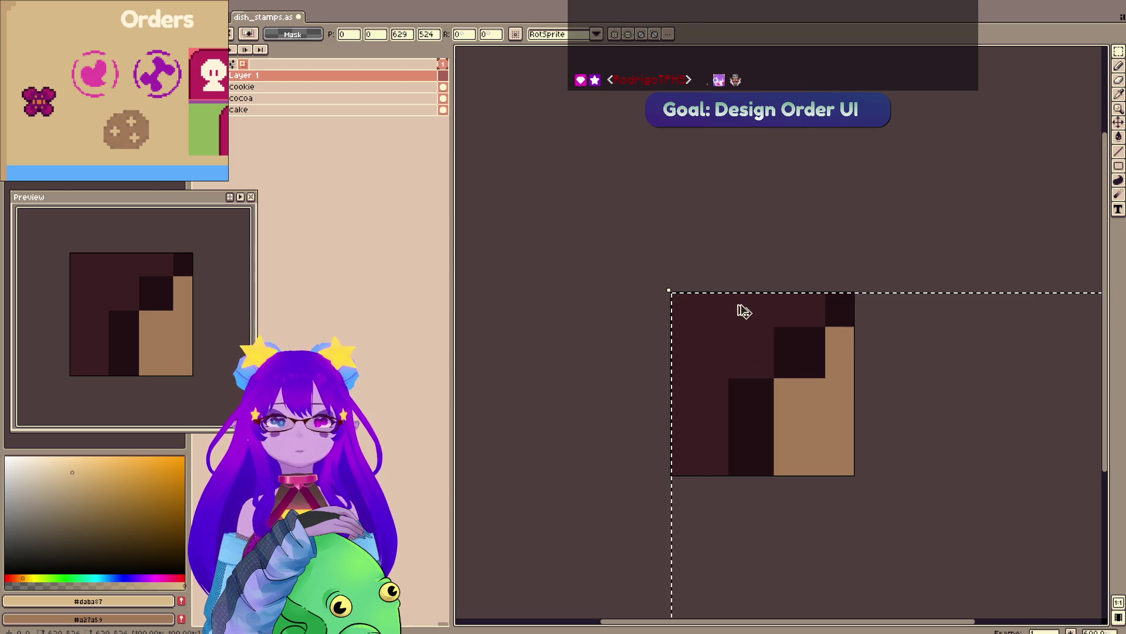
{"action": "key", "text": "Escape"}
{"action": "key", "text": "ctrl+Tab"}
{"action": "left_click", "coordinate": [293, 75]}
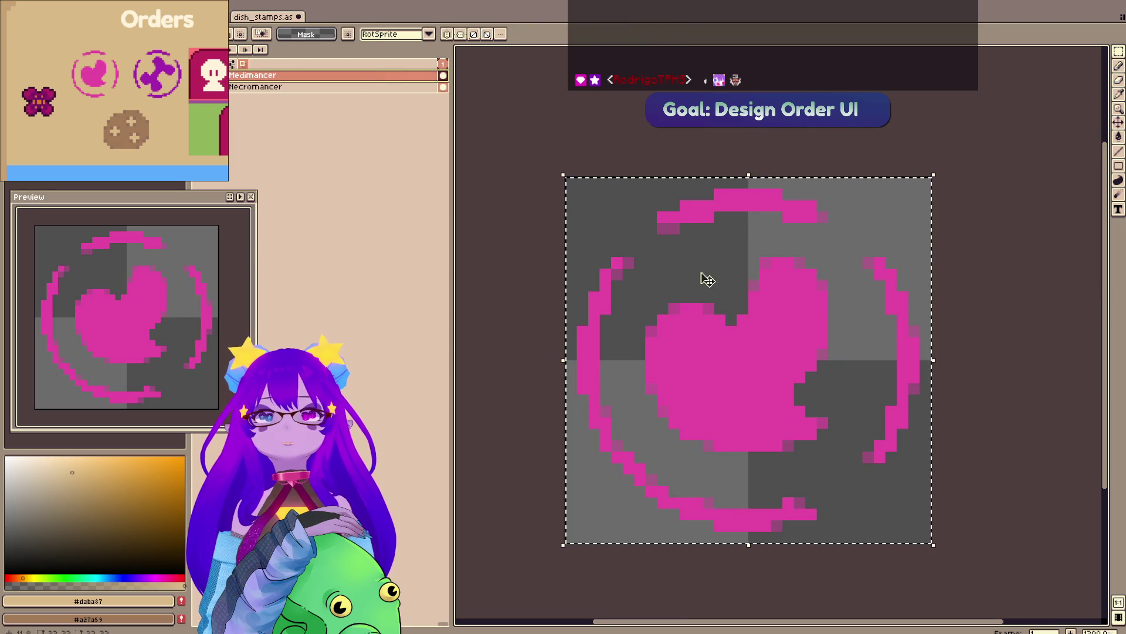
{"action": "key", "text": "ctrl+c"}
{"action": "key", "text": "ctrl+Tab"}
{"action": "key", "text": "ctrl+v"}
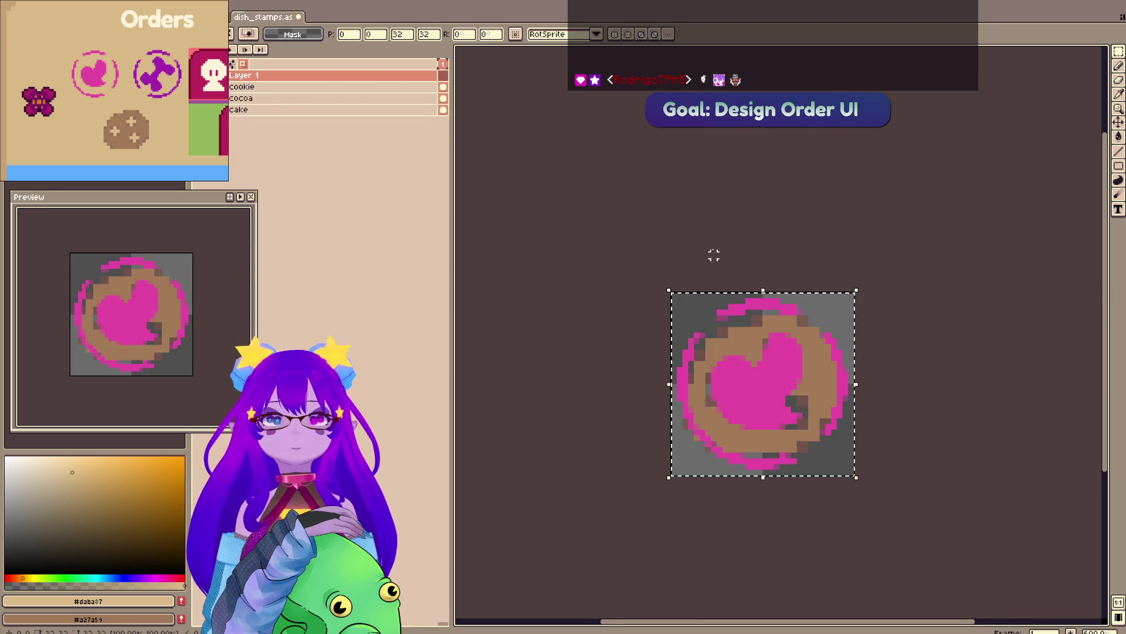
{"action": "key", "text": "Return"}
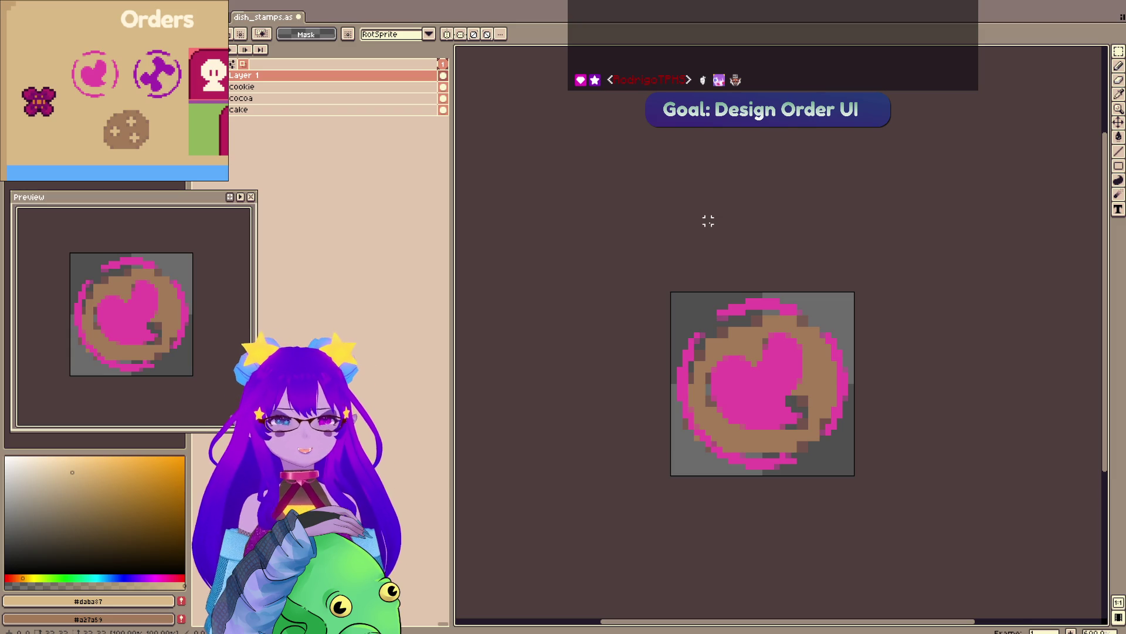
Erase the pink heart pixels from the cookie, leaving the cookie and its chips.
{"action": "key", "text": "e"}
{"action": "left_click_drag", "start_coordinate": [728, 364], "coordinate": [774, 411]}
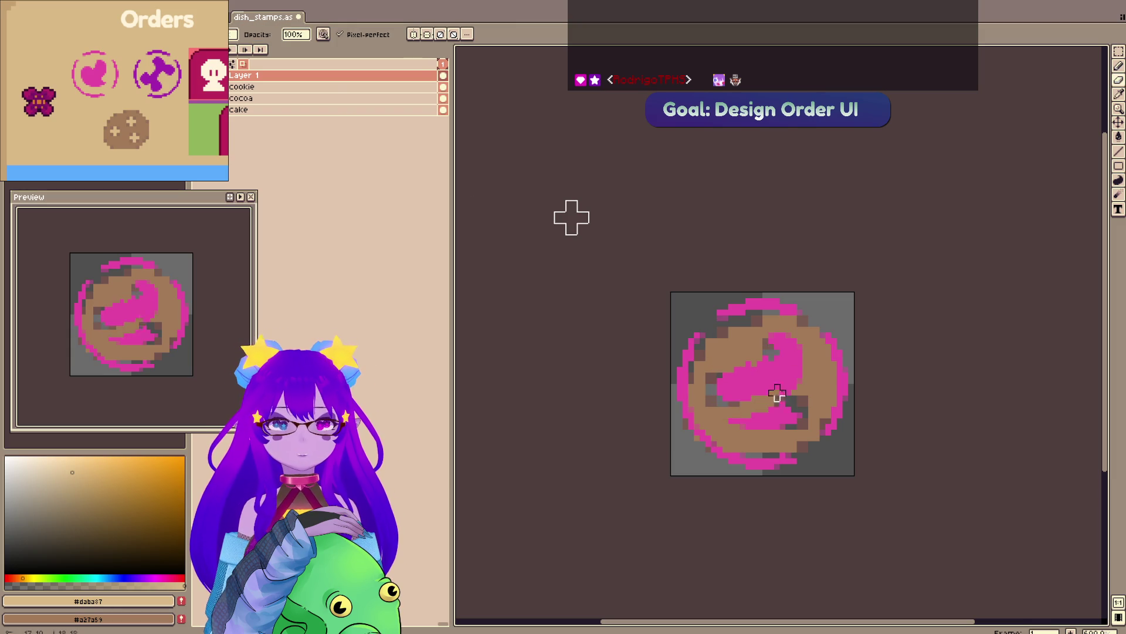
{"action": "mouse_move", "coordinate": [763, 364]}
{"action": "left_mouse_down"}
{"action": "mouse_move", "coordinate": [748, 416]}
{"action": "mouse_move", "coordinate": [729, 384]}
{"action": "mouse_move", "coordinate": [804, 362]}
{"action": "left_mouse_up"}
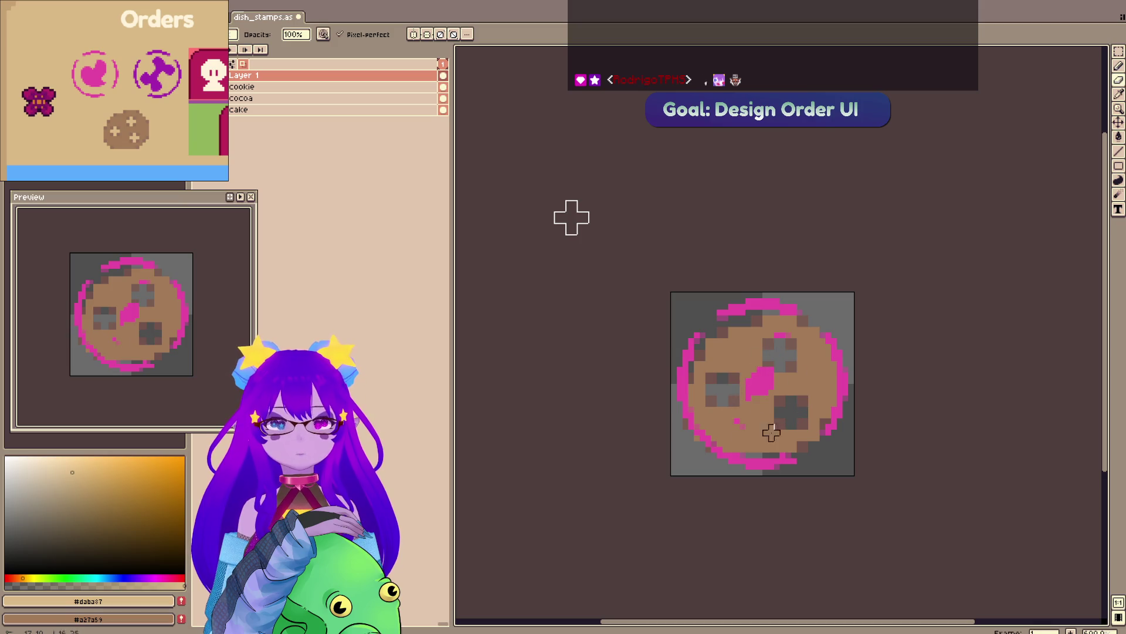
{"action": "left_click", "coordinate": [759, 381]}
{"action": "key", "text": "ctrl+Tab"}
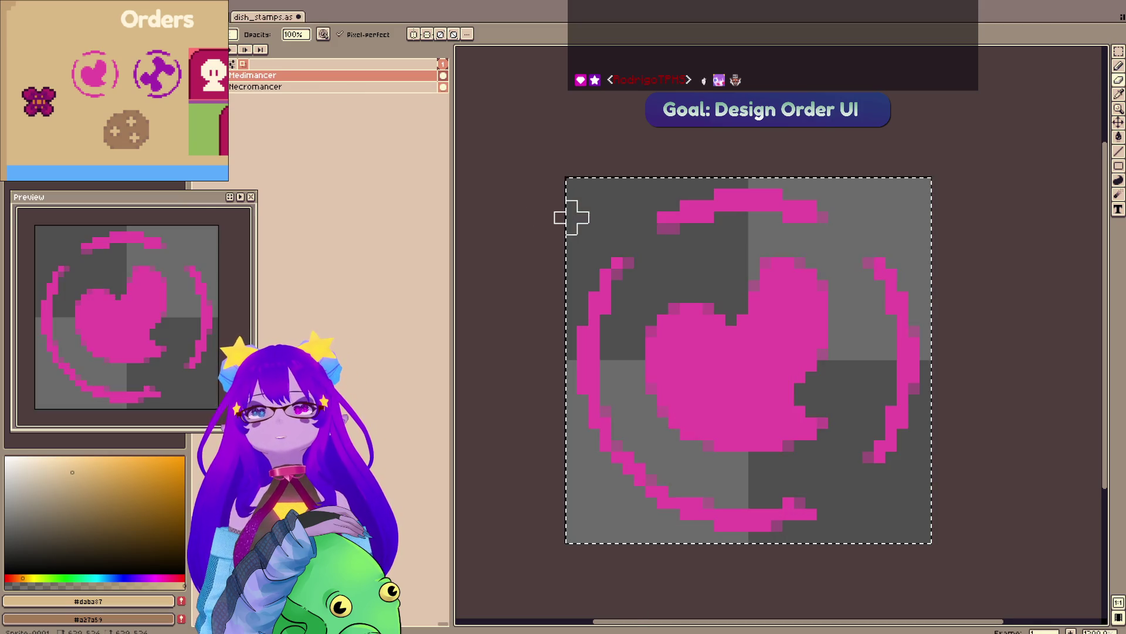
{"action": "key", "text": "ctrl+Tab"}
Add a new layer below the cake layer and rename it BG.
{"action": "key", "text": "w"}
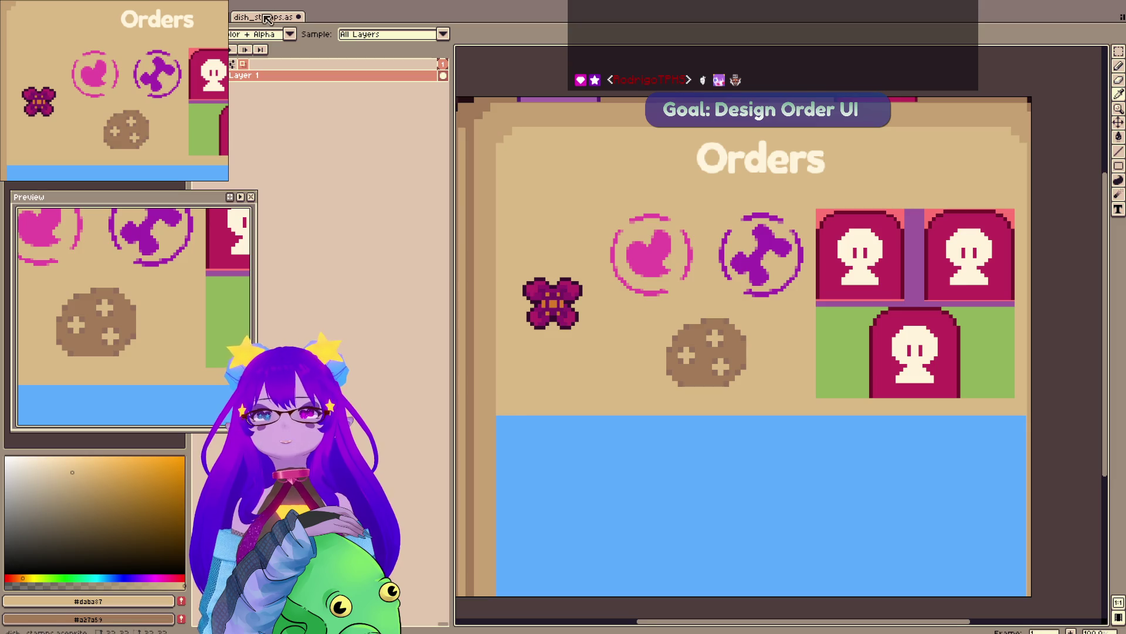
{"action": "key", "text": "ctrl+Tab"}
{"action": "left_click", "coordinate": [294, 109]}
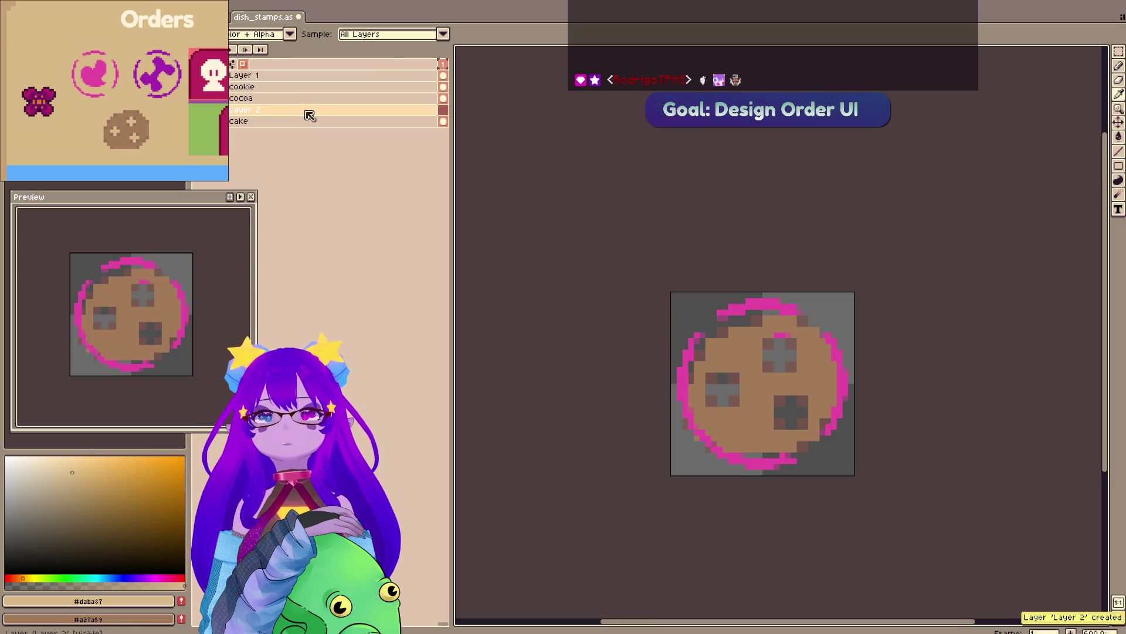
{"action": "key", "text": "shift+n"}
{"action": "left_click_drag", "start_coordinate": [316, 120], "coordinate": [314, 124]}
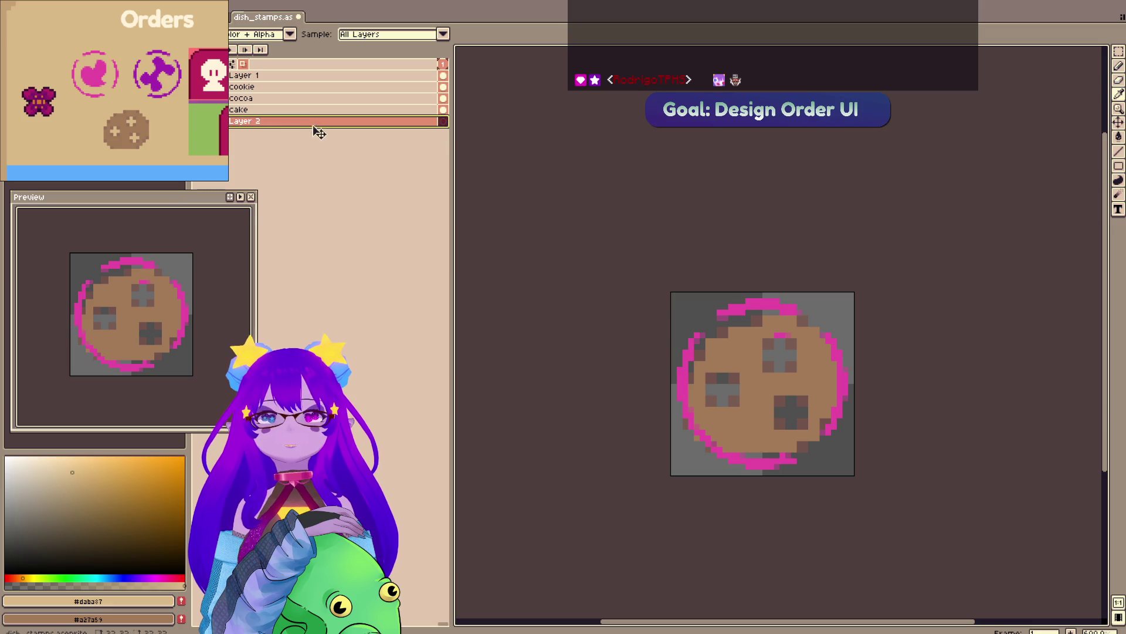
{"action": "double_click", "coordinate": [312, 123]}
{"action": "type", "text": "BG"}
{"action": "key", "text": "Return"}
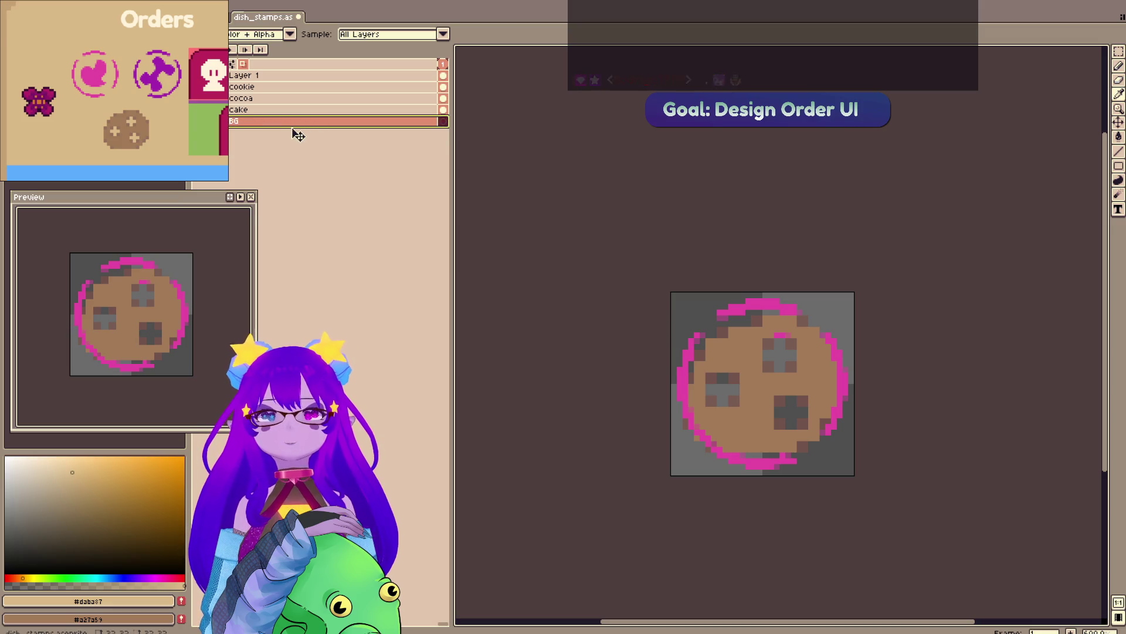
Fill the grey backdrop behind the cookie with tan, then select Layer 1 with the pencil.
{"action": "key", "text": "b"}
{"action": "key", "text": "g"}
{"action": "left_click", "coordinate": [701, 306]}
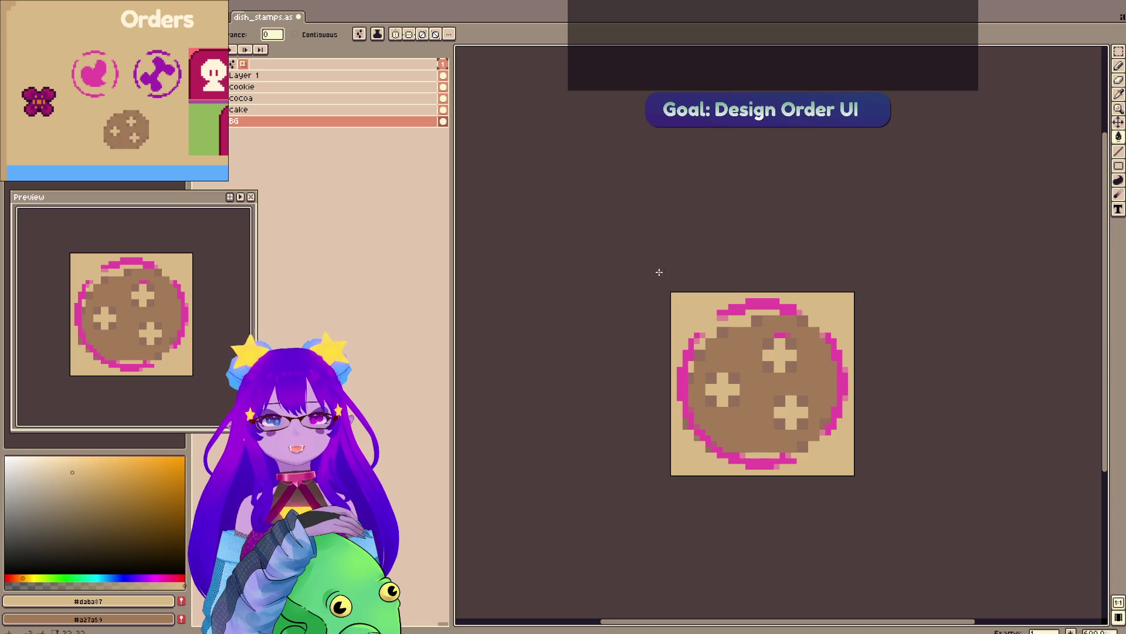
{"action": "scroll", "coordinate": [710, 325], "scroll_direction": "up", "scroll_amount": 3}
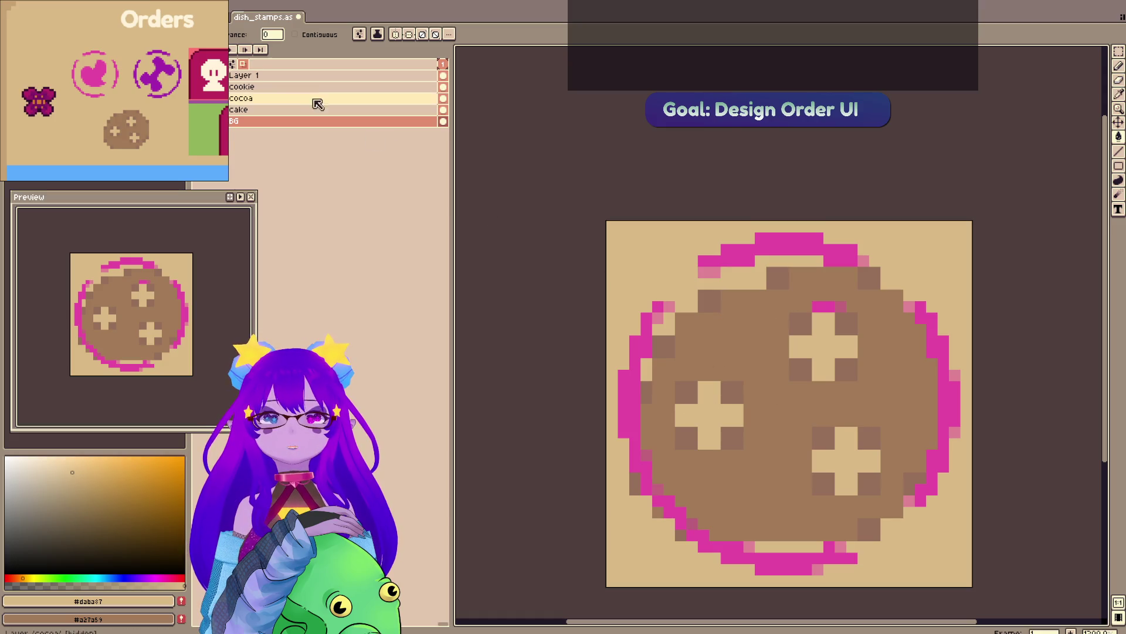
{"action": "left_click", "coordinate": [320, 76]}
{"action": "key", "text": "b"}
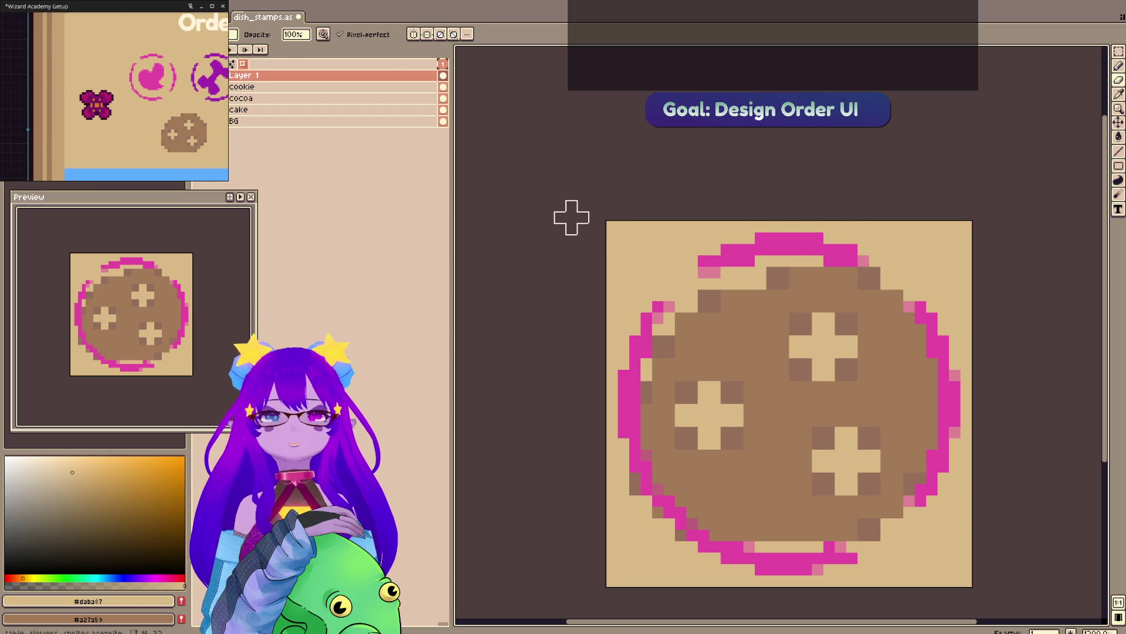
{"action": "key", "text": "ctrl+Tab"}
Sample the mock-up's tan and test two fills on the cookie stamp, undoing both.
{"action": "key", "text": "i"}
{"action": "left_click", "coordinate": [492, 153]}
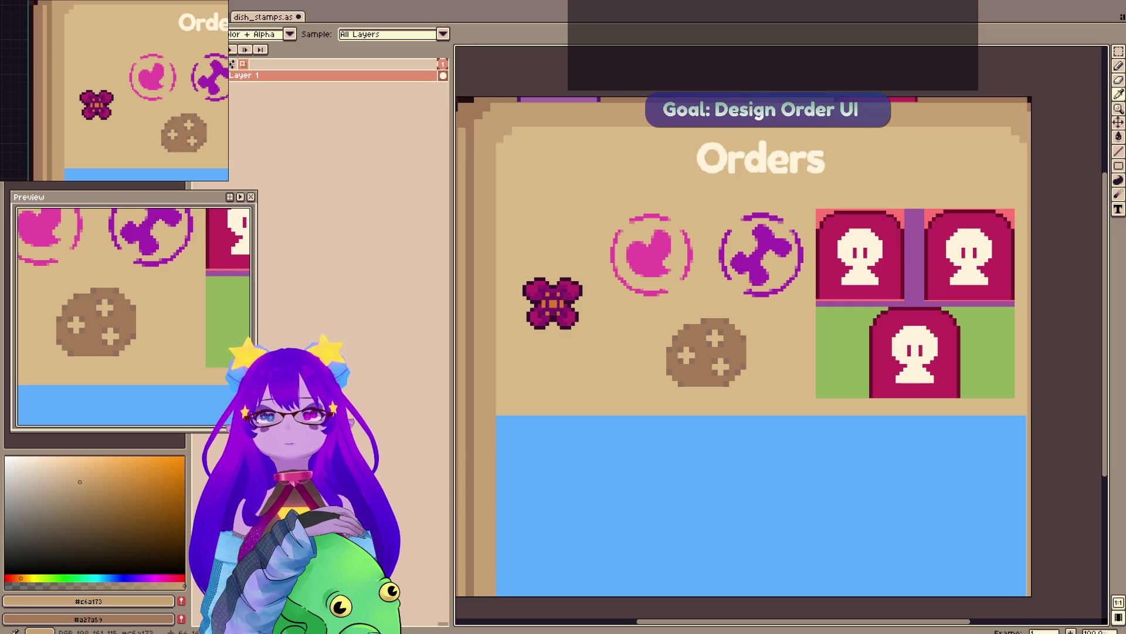
{"action": "key", "text": "g"}
{"action": "key", "text": "ctrl+Tab"}
{"action": "left_click", "coordinate": [719, 319]}
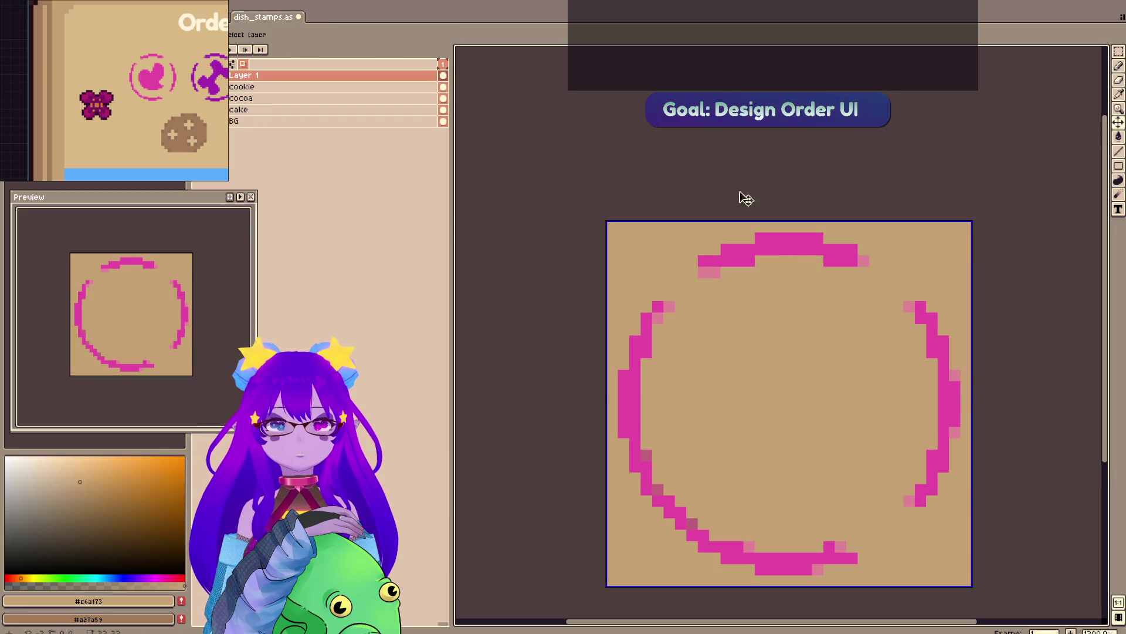
{"action": "key", "text": "ctrl+z"}
{"action": "left_click", "coordinate": [284, 87]}
{"action": "left_click", "coordinate": [727, 335]}
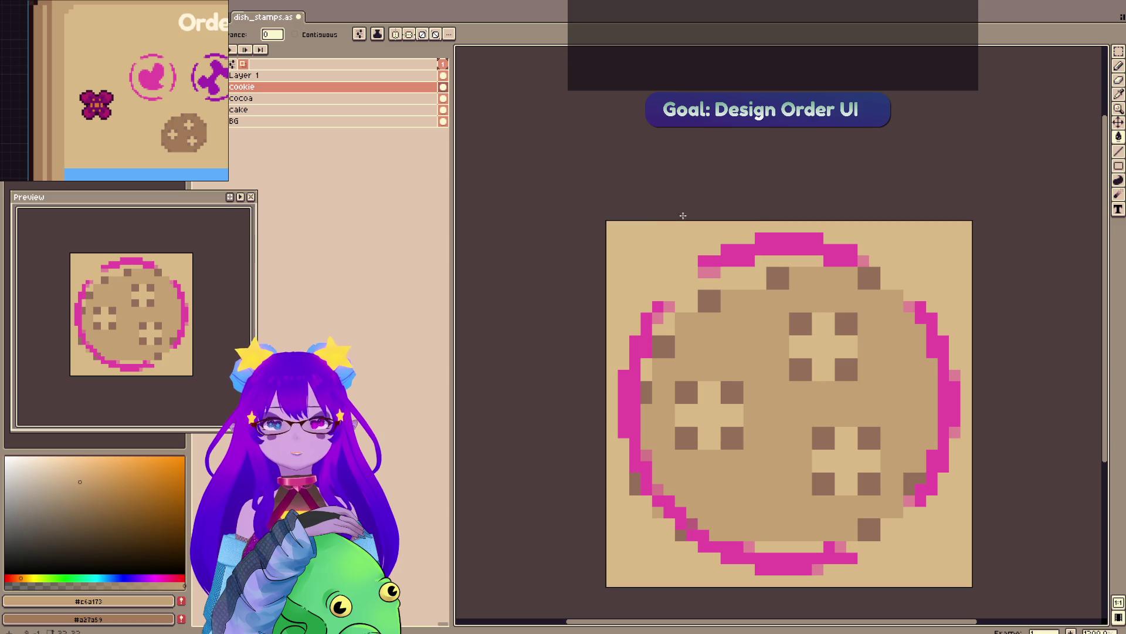
{"action": "scroll", "coordinate": [152, 309], "scroll_direction": "down", "scroll_amount": 2}
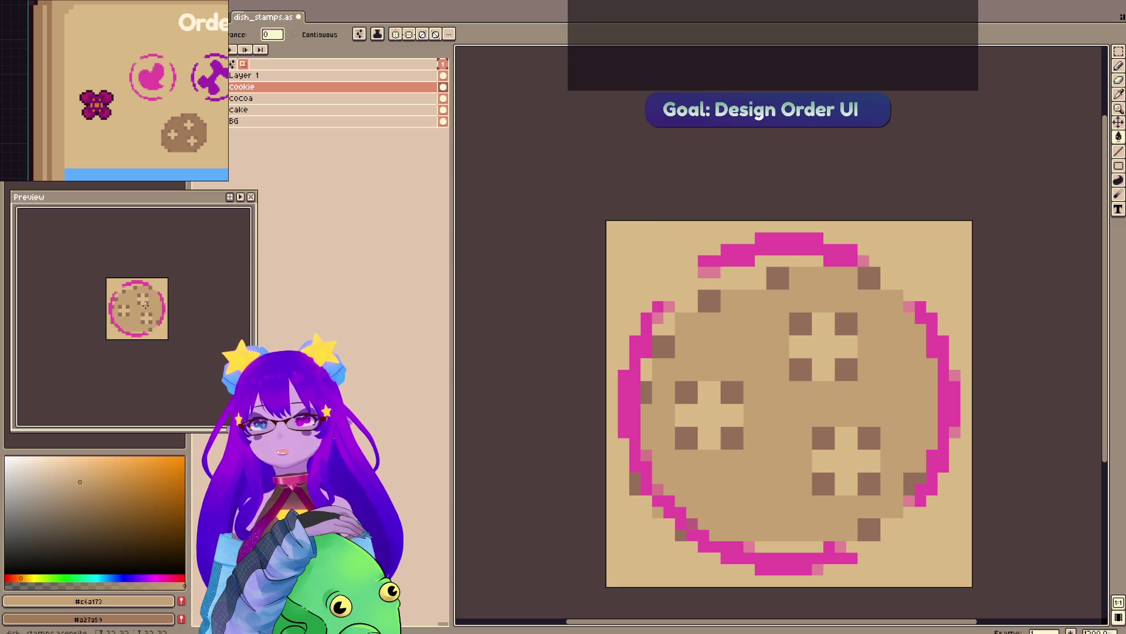
{"action": "scroll", "coordinate": [152, 308], "scroll_direction": "up", "scroll_amount": 1}
{"action": "key", "text": "ctrl+z"}
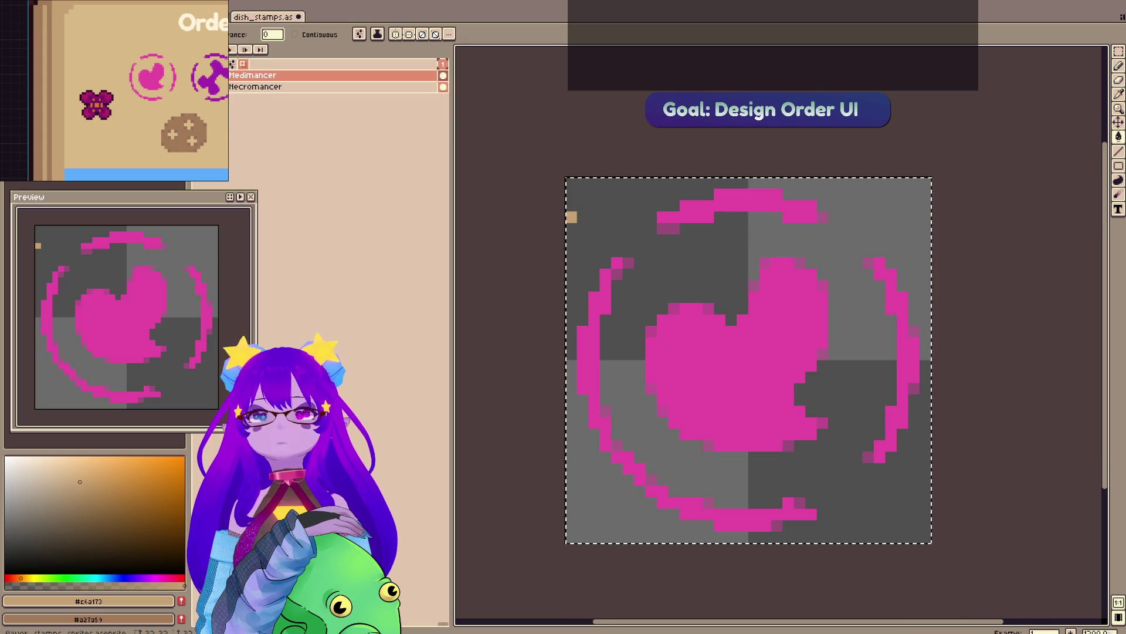
Sample the fan icon's purple from the Orders mock-up and darken it to near-black.
{"action": "key", "text": "ctrl+Tab"}
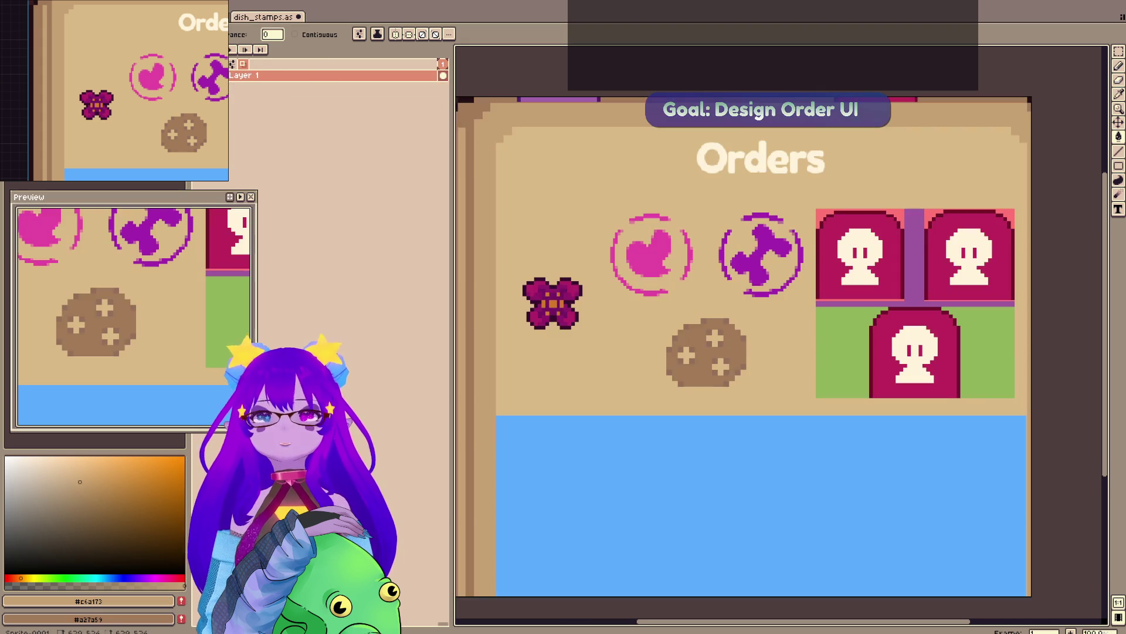
{"action": "key", "text": "ctrl+Tab"}
{"action": "key", "text": "i"}
{"action": "left_click", "coordinate": [763, 242]}
{"action": "key", "text": "g"}
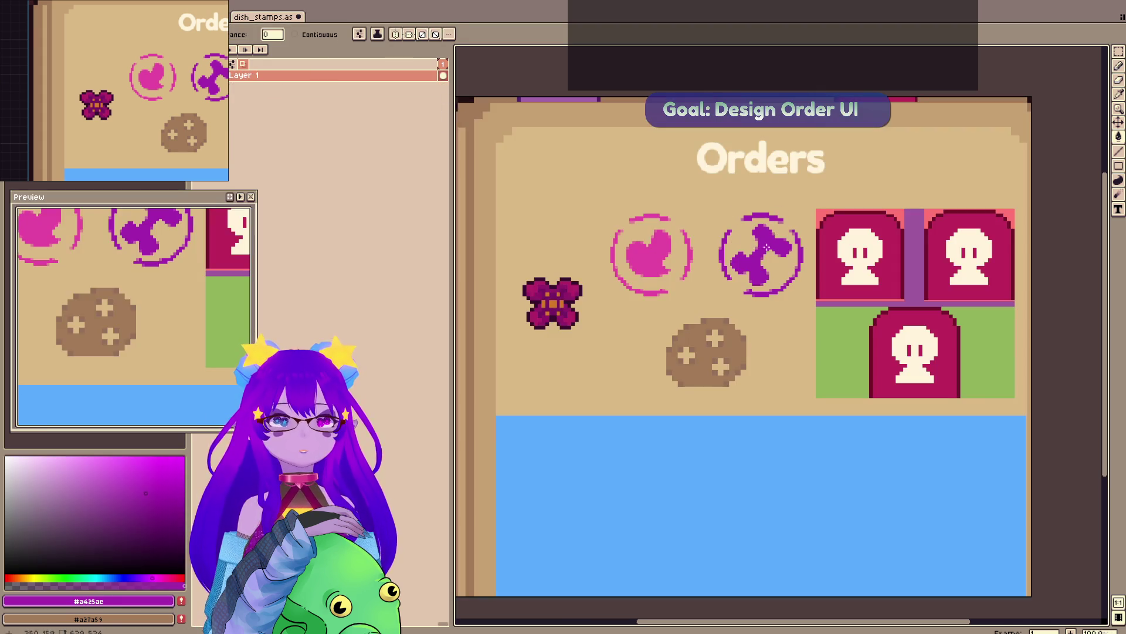
{"action": "left_click_drag", "start_coordinate": [54, 513], "coordinate": [15, 539]}
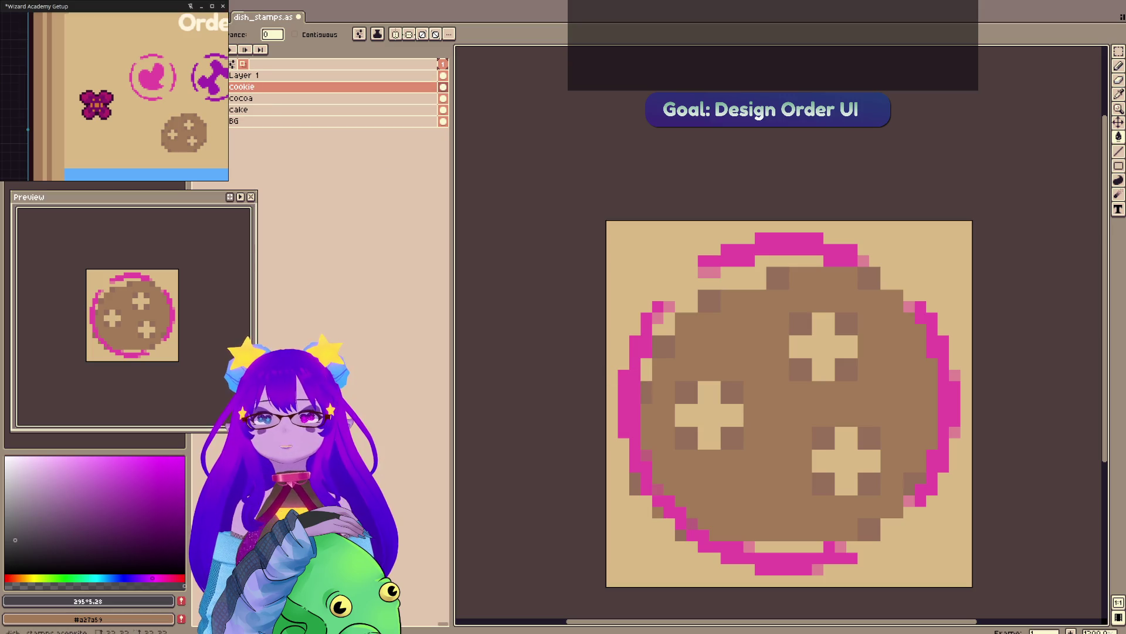
Hide the cookie layer and fill the Layer 1 ring with the dark shade.
{"action": "key", "text": "Delete"}
{"action": "left_click", "coordinate": [246, 75]}
{"action": "left_click", "coordinate": [737, 249]}
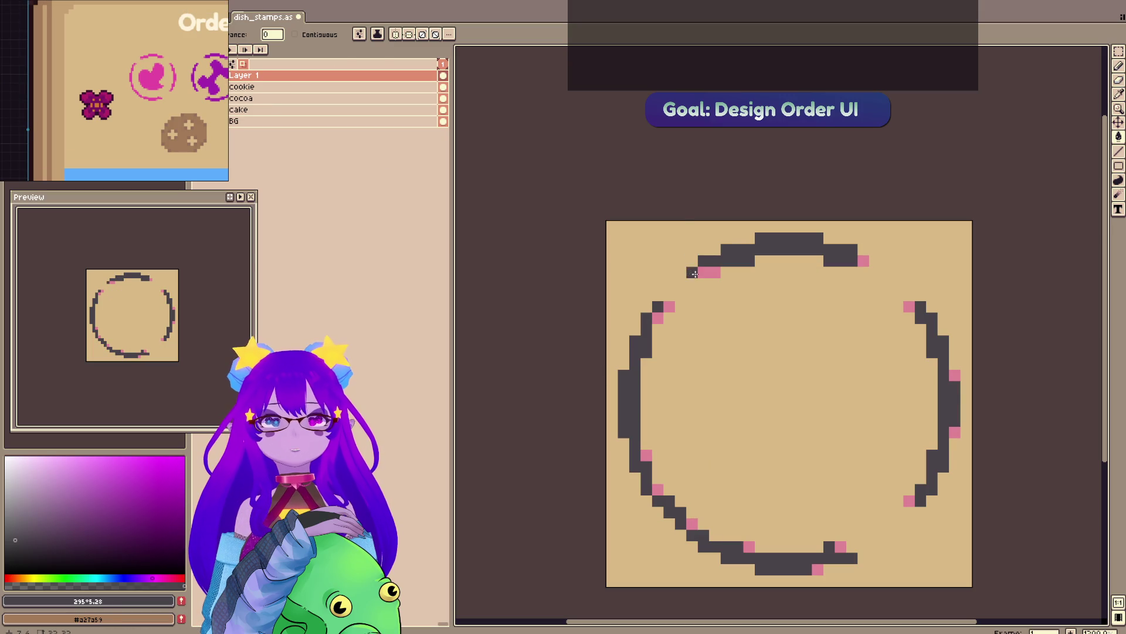
Add a Grayscale Overlay layer to check values, then hide it again.
{"action": "left_click", "coordinate": [12, 523]}
{"action": "key", "text": "ctrl+shift+g"}
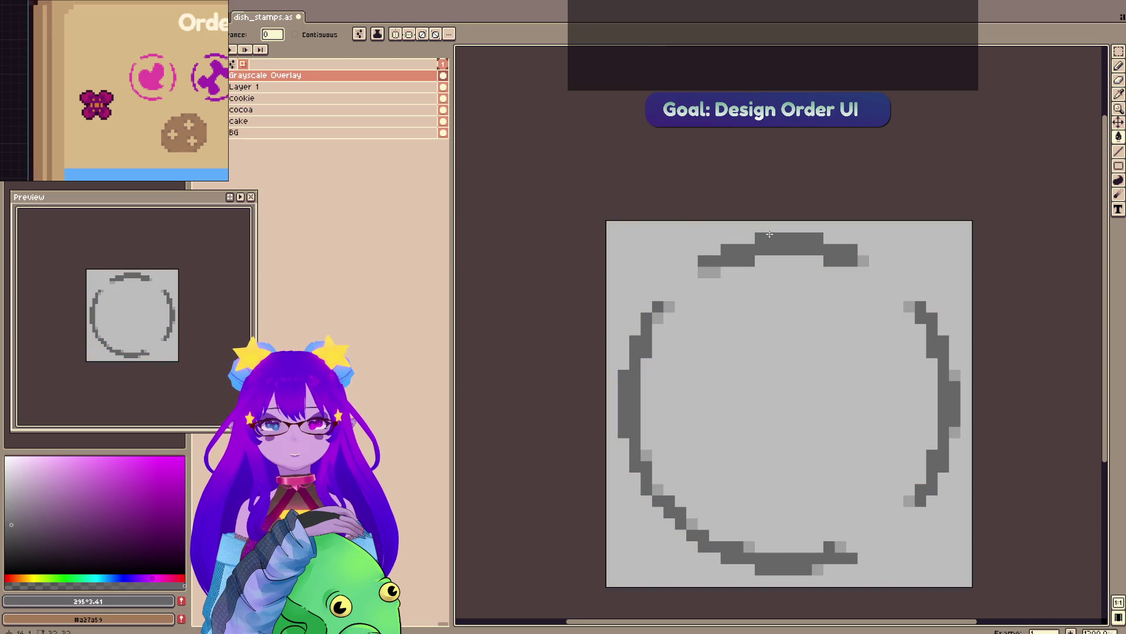
{"action": "key", "text": "ctrl+shift+g"}
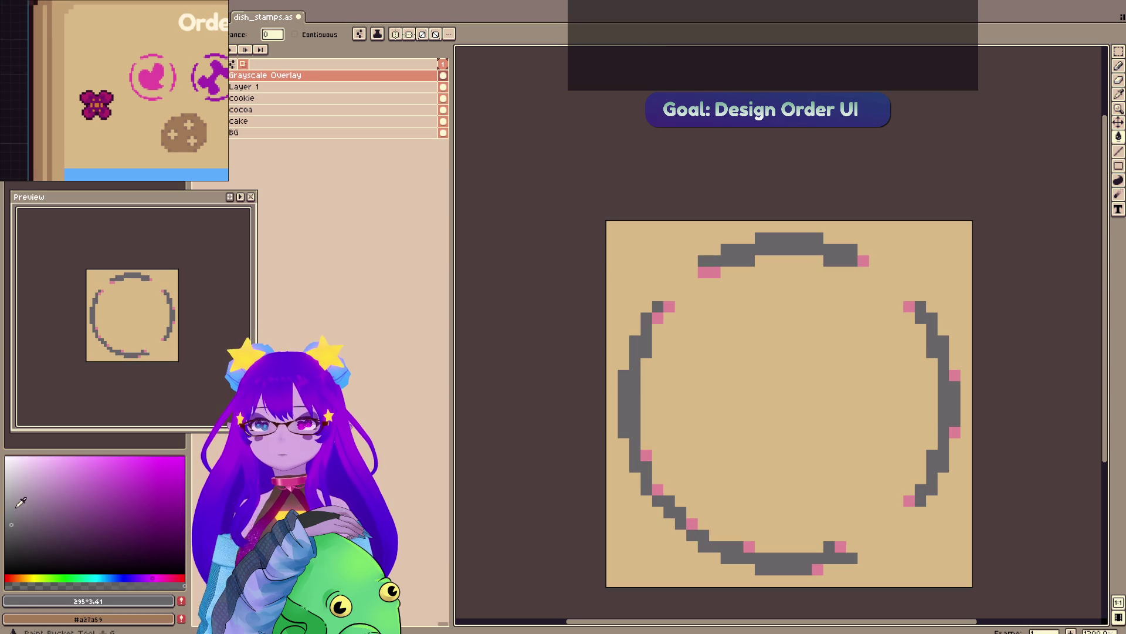
Fill the Layer 1 ring with trial greys, then muted purple #7b657c, and select its pink pixels.
{"action": "left_click", "coordinate": [8, 503]}
{"action": "left_click", "coordinate": [290, 86]}
{"action": "left_click", "coordinate": [763, 232]}
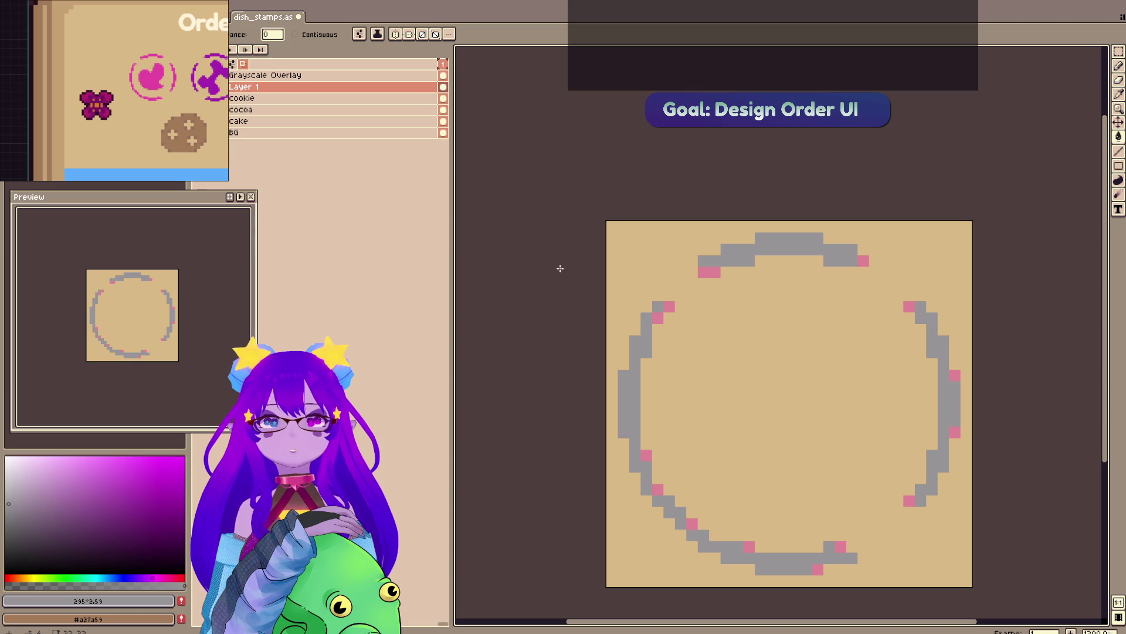
{"action": "left_click", "coordinate": [12, 526]}
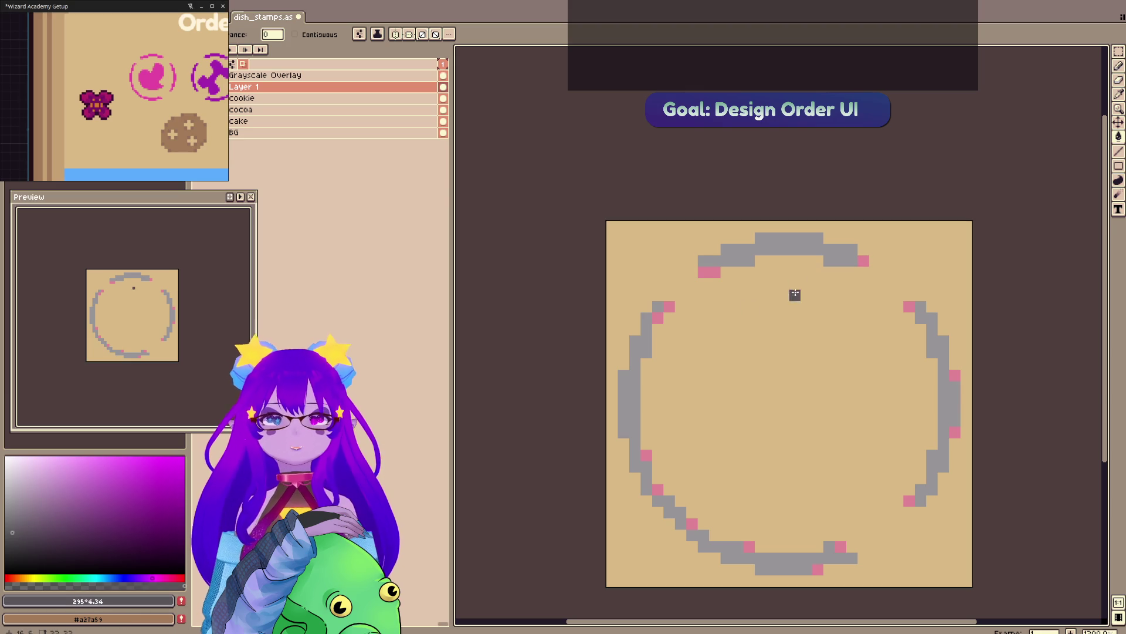
{"action": "left_click", "coordinate": [794, 238]}
{"action": "left_click", "coordinate": [8, 522]}
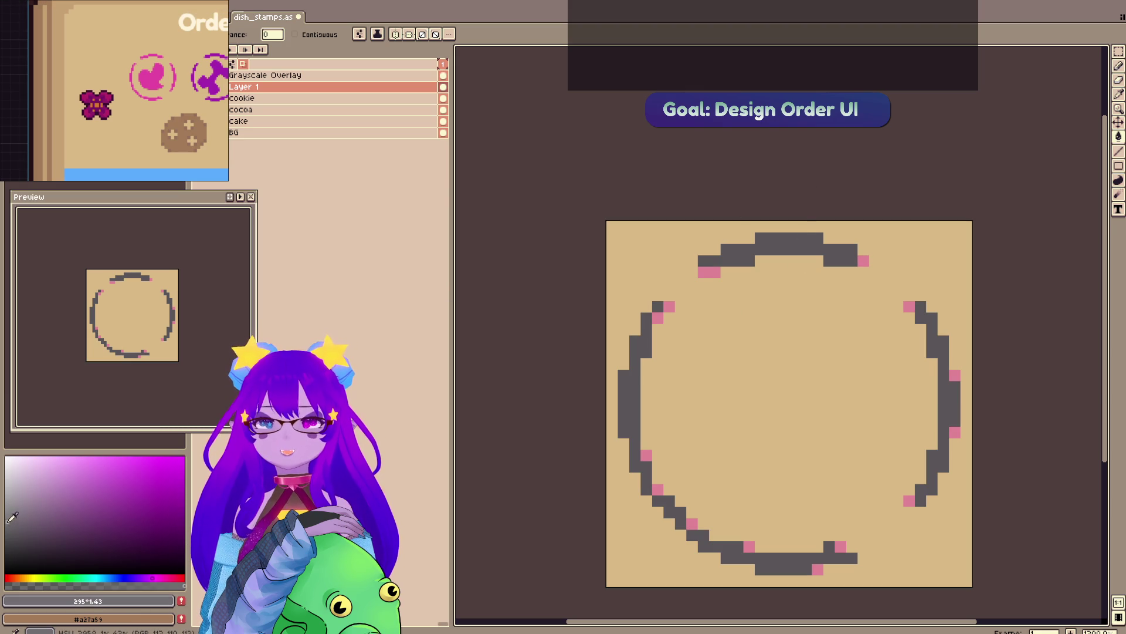
{"action": "left_click", "coordinate": [746, 261]}
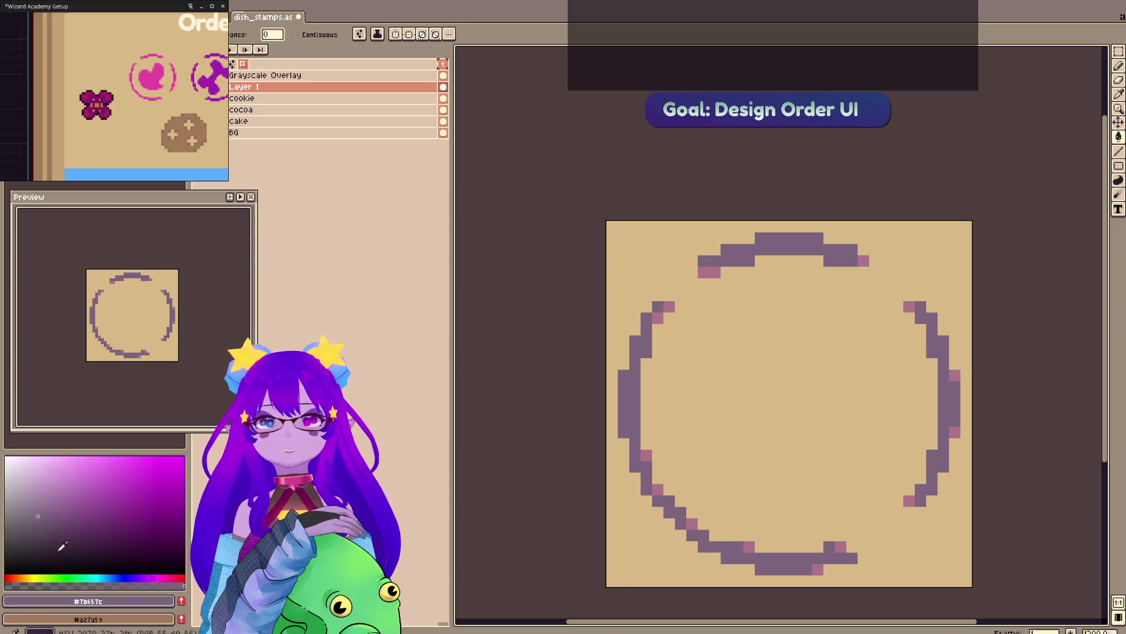
{"action": "key", "text": "w"}
{"action": "left_click", "coordinate": [711, 272]}
Duplicate Layer 1 and reselect the ring's pink pixels on the copy, then deselect.
{"action": "key", "text": "ctrl+d"}
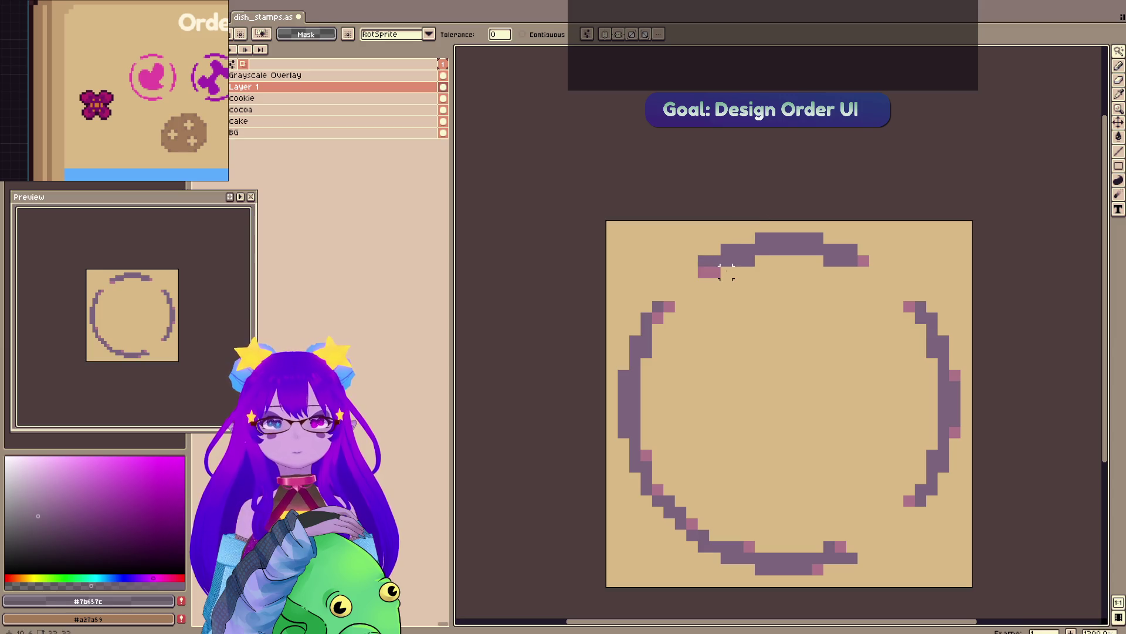
{"action": "key", "text": "ctrl+j"}
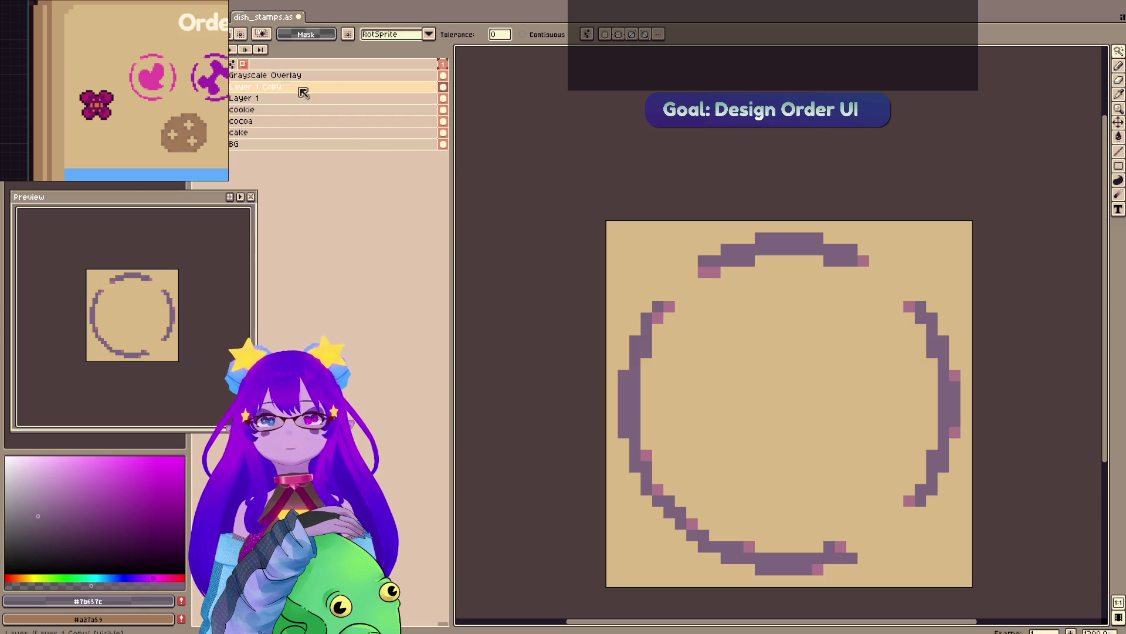
{"action": "left_click", "coordinate": [709, 272]}
{"action": "key", "text": "ctrl+d"}
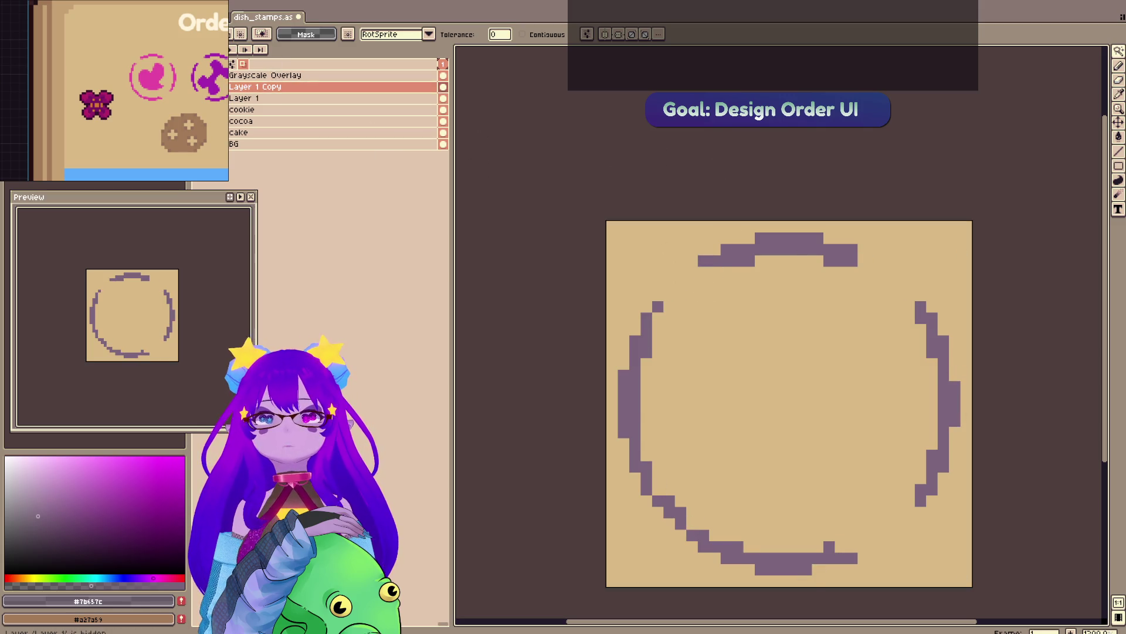
{"action": "key", "text": "alt+Down"}
{"action": "key", "text": "ctrl+shift+d"}
{"action": "left_click", "coordinate": [305, 87]}
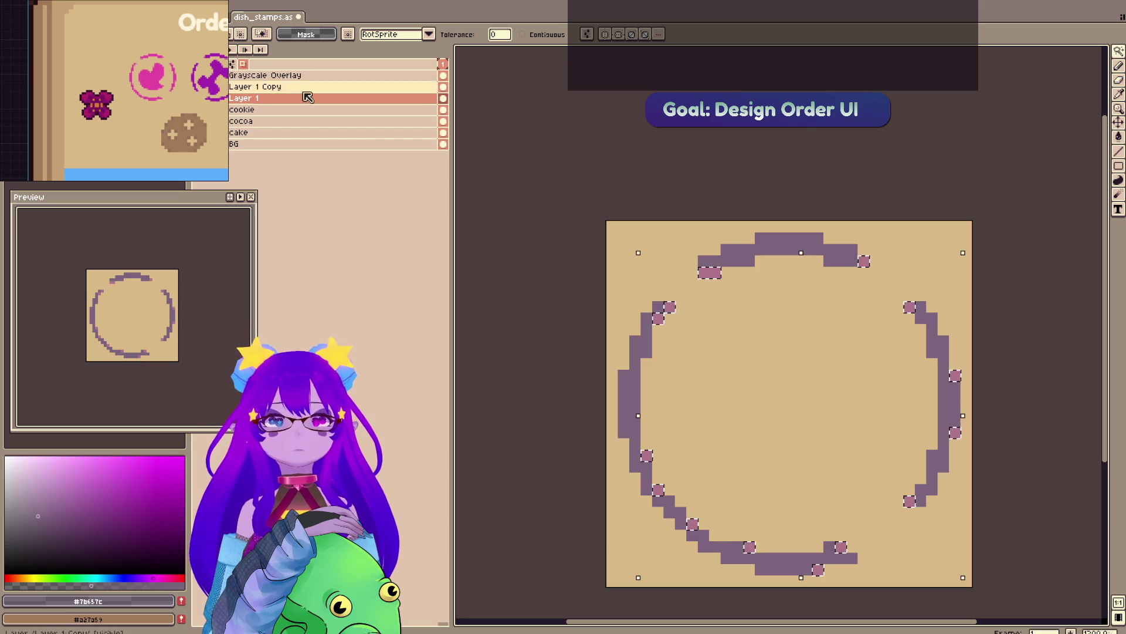
{"action": "key", "text": "g"}
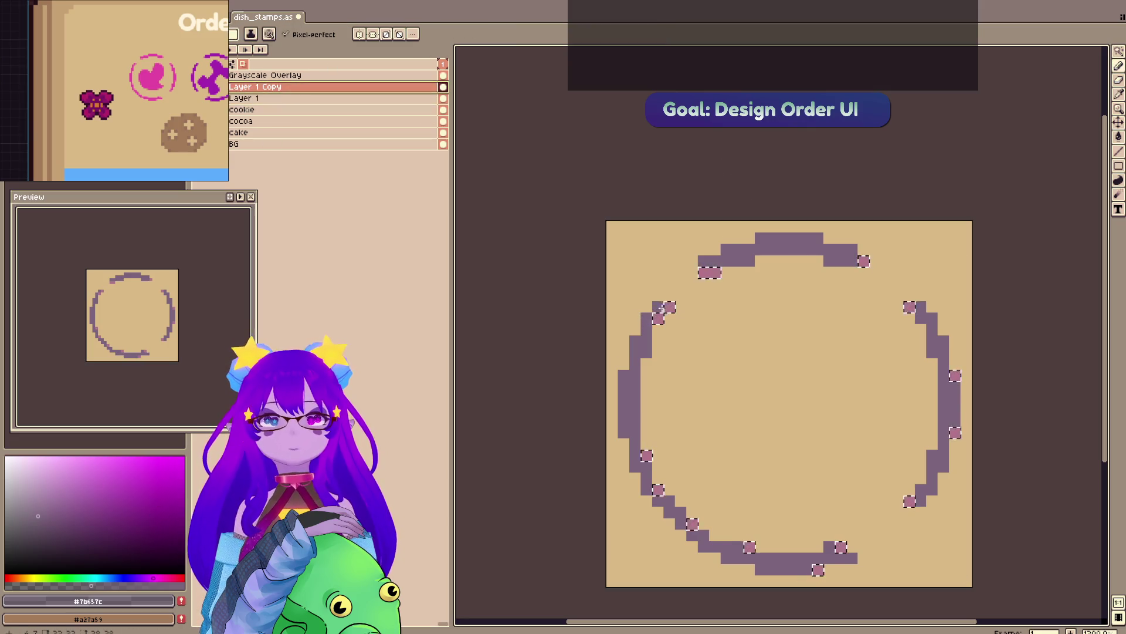
{"action": "key", "text": "ctrl+d"}
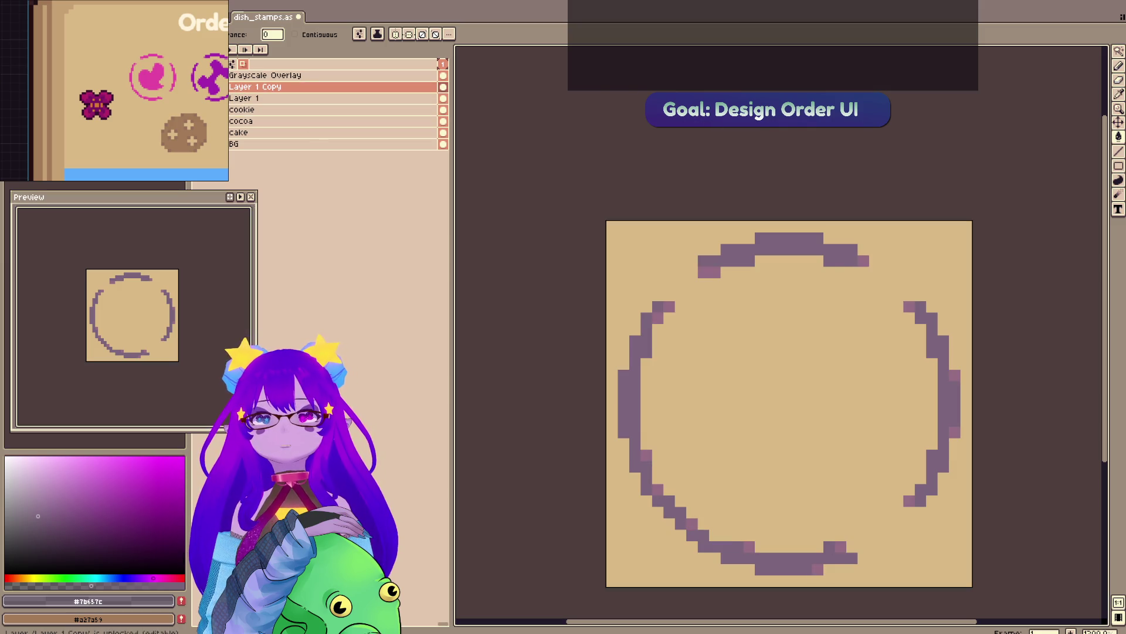
Delete the original Layer 1, rename Layer 1 Copy to 'Stamp Outline', and save.
{"action": "left_click", "coordinate": [249, 99]}
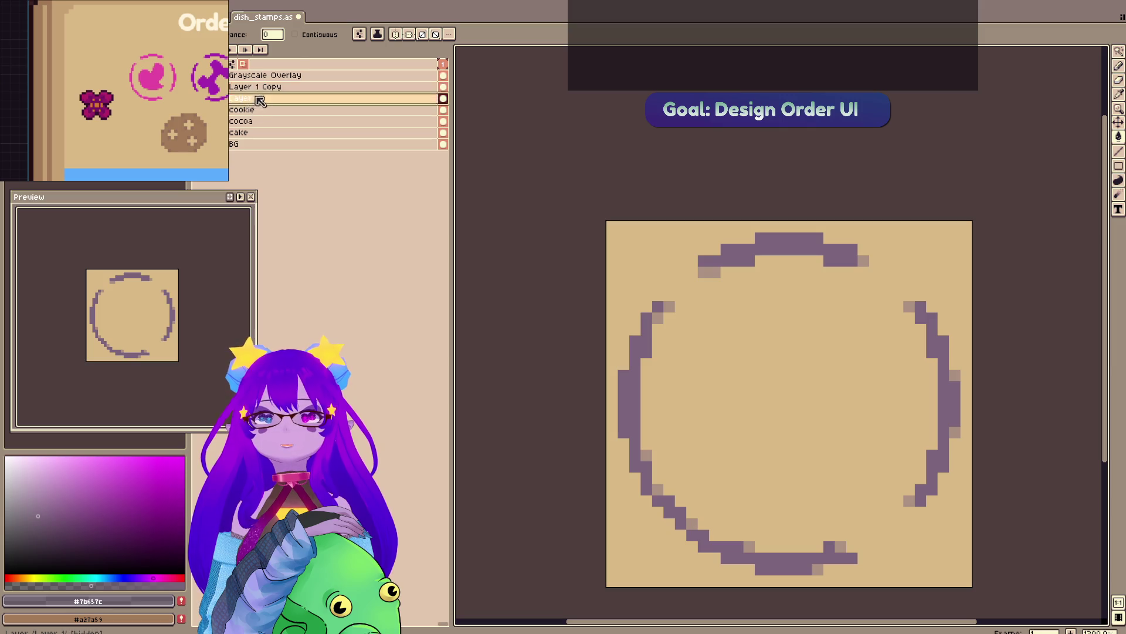
{"action": "key", "text": "Delete"}
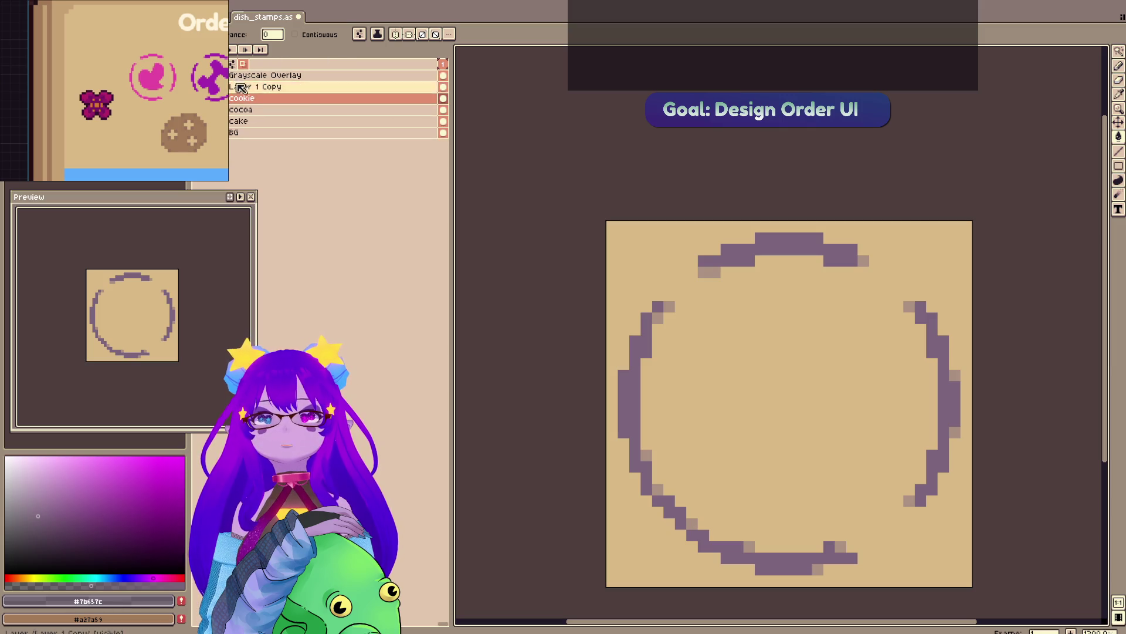
{"action": "double_click", "coordinate": [258, 86]}
{"action": "type", "text": "Sta"}
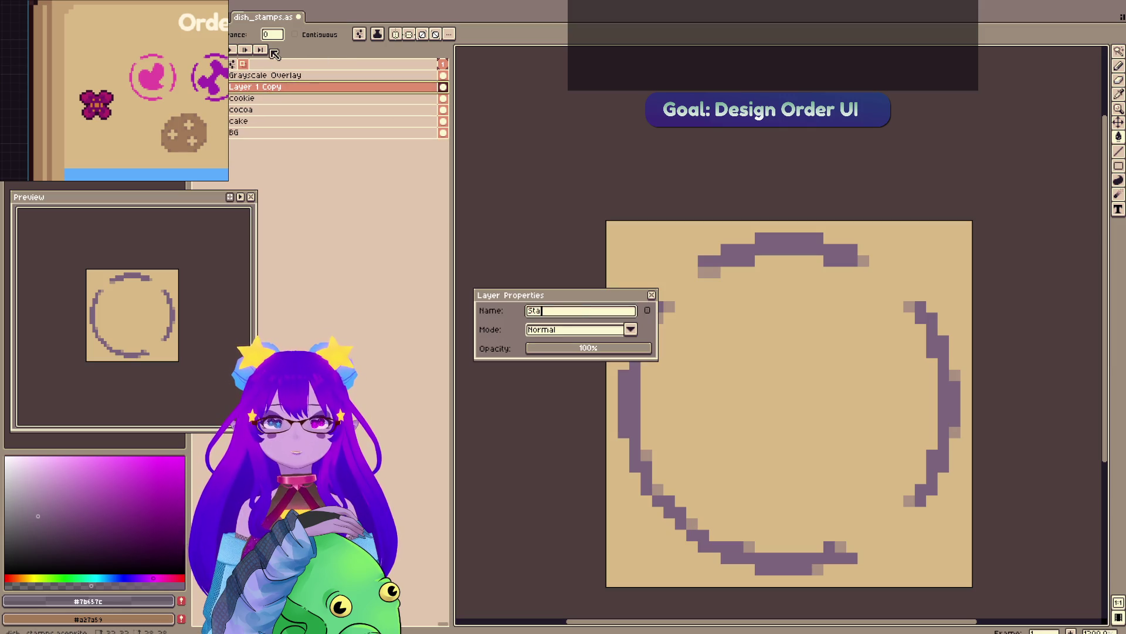
{"action": "type", "text": "mp Outline"}
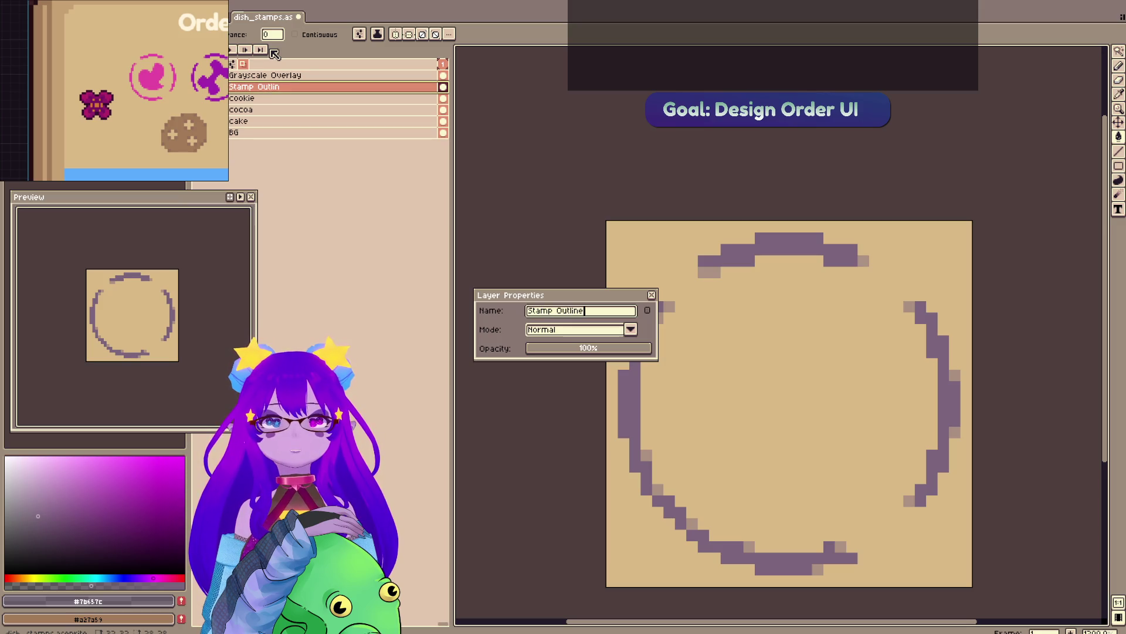
{"action": "key", "text": "Return"}
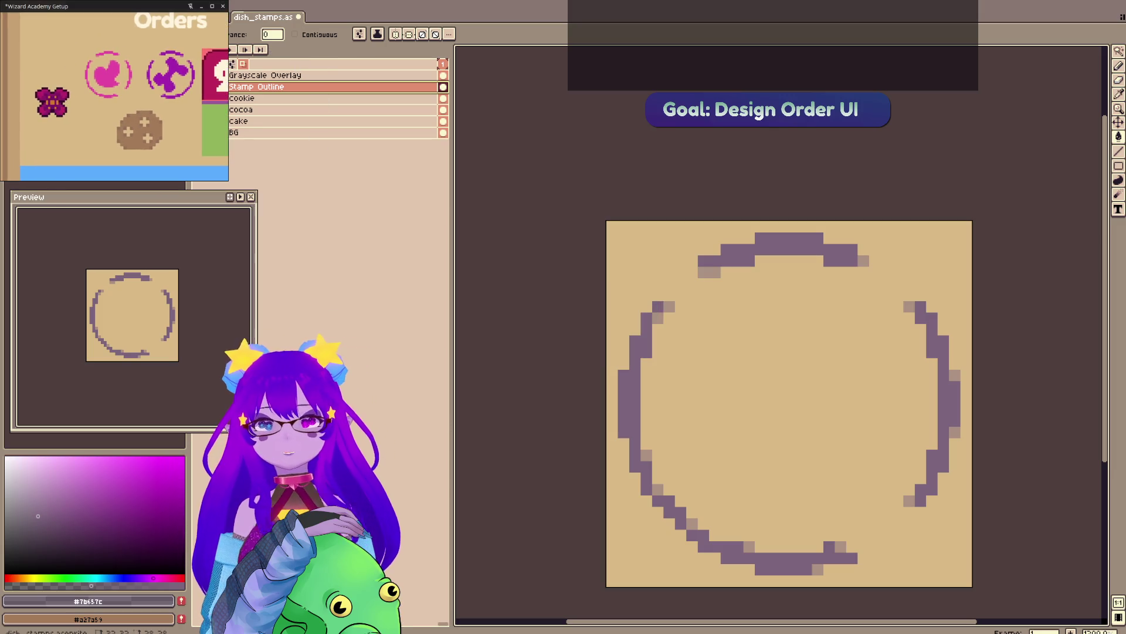
{"action": "left_click_drag", "start_coordinate": [629, 178], "coordinate": [643, 143]}
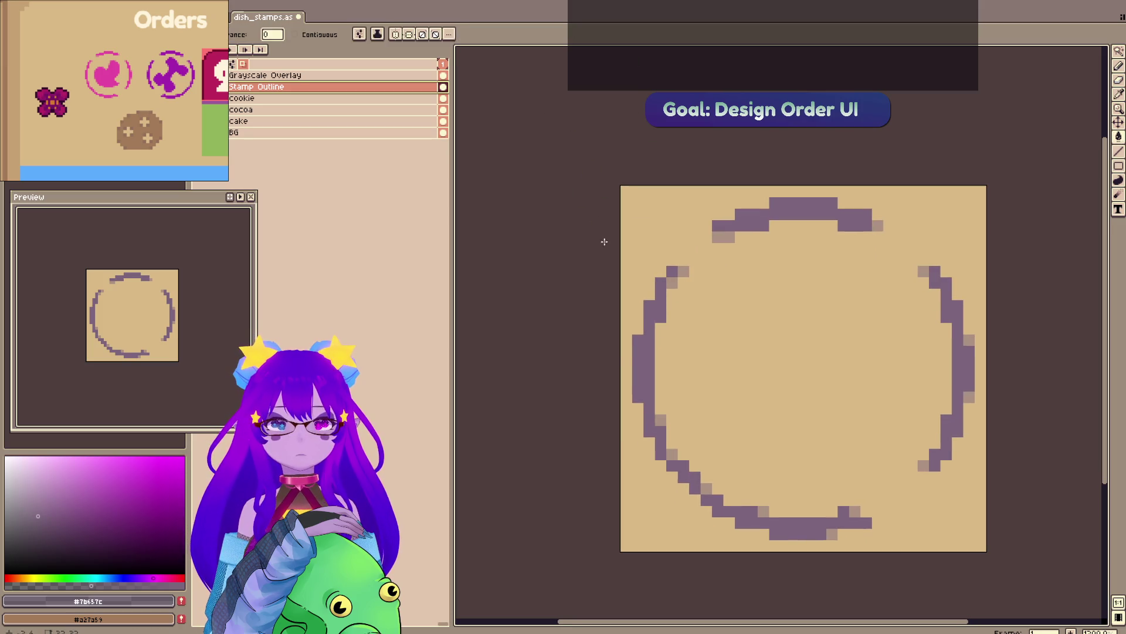
{"action": "key", "text": "b"}
{"action": "key", "text": "ctrl+s"}
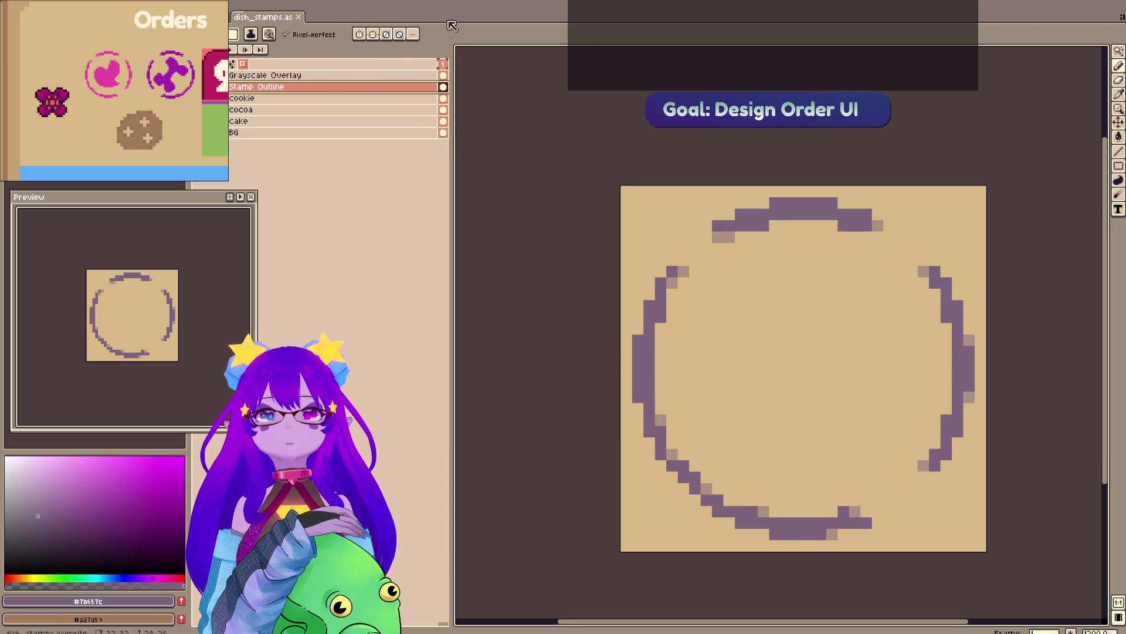
Turn on vertical and horizontal symmetry, centred on the canvas.
{"action": "left_click", "coordinate": [359, 34]}
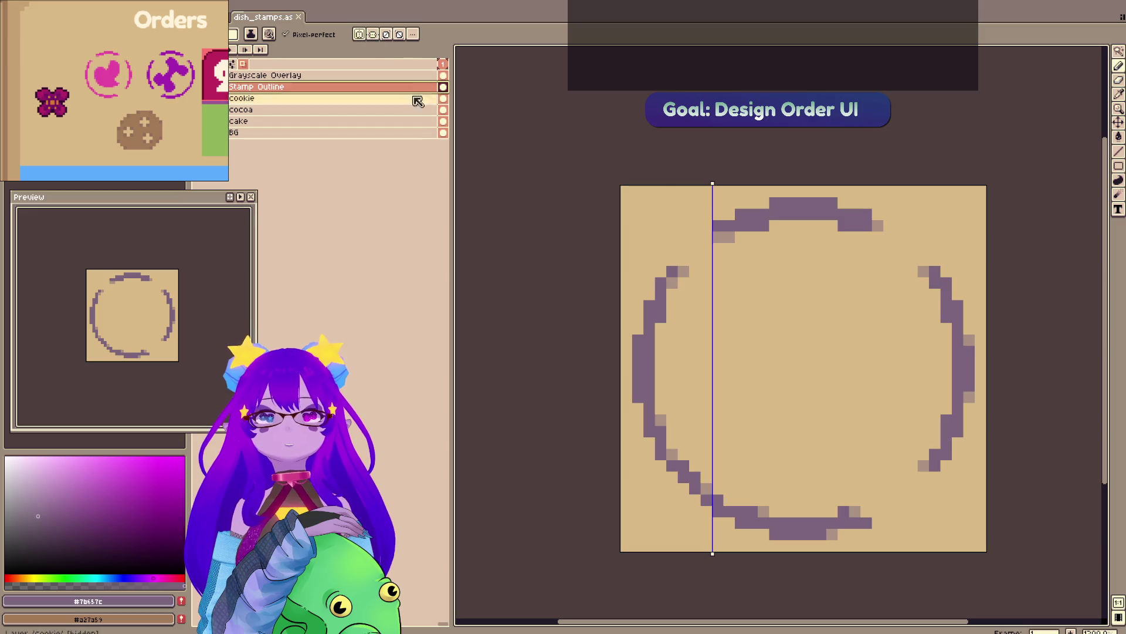
{"action": "left_click", "coordinate": [373, 34]}
{"action": "left_click", "coordinate": [413, 34]}
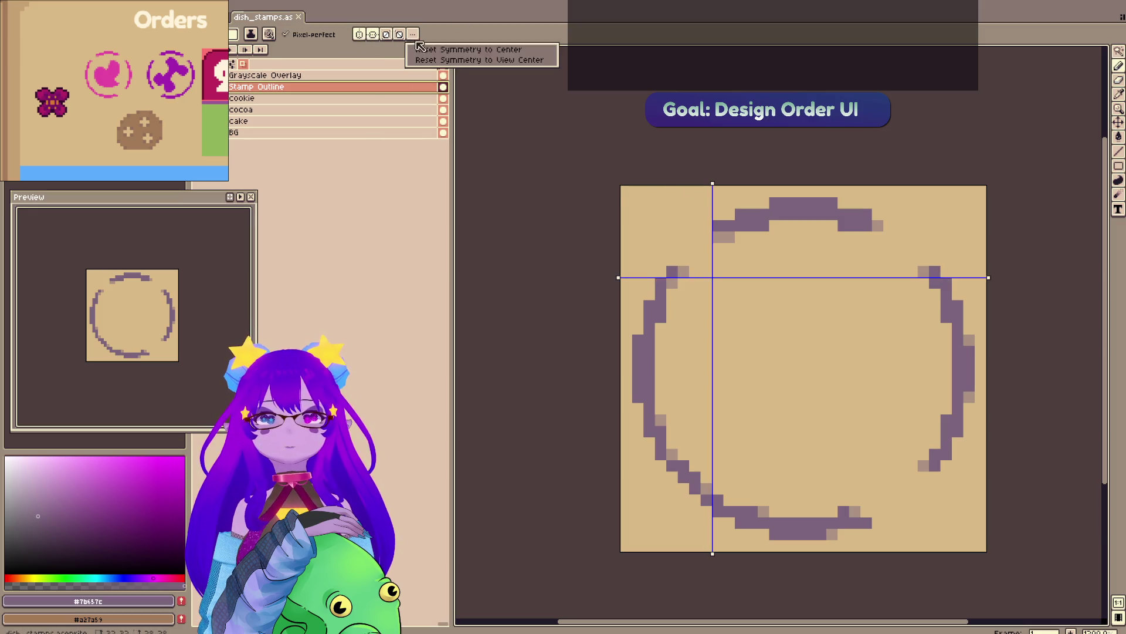
{"action": "left_click", "coordinate": [455, 54]}
Redraw the mirrored straight top, bottom and side edges of the outline.
{"action": "left_click_drag", "start_coordinate": [776, 204], "coordinate": [944, 203]}
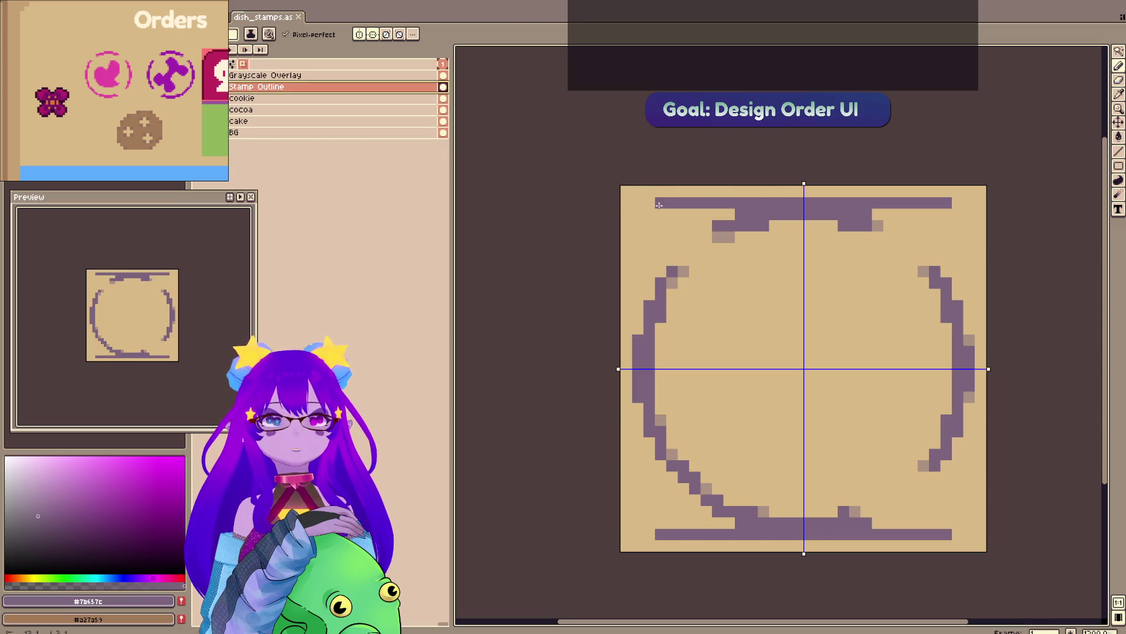
{"action": "key", "text": "ctrl+z"}
{"action": "mouse_move", "coordinate": [821, 215]}
{"action": "left_mouse_down"}
{"action": "mouse_move", "coordinate": [679, 212]}
{"action": "mouse_move", "coordinate": [650, 258]}
{"action": "mouse_move", "coordinate": [637, 351]}
{"action": "left_mouse_up"}
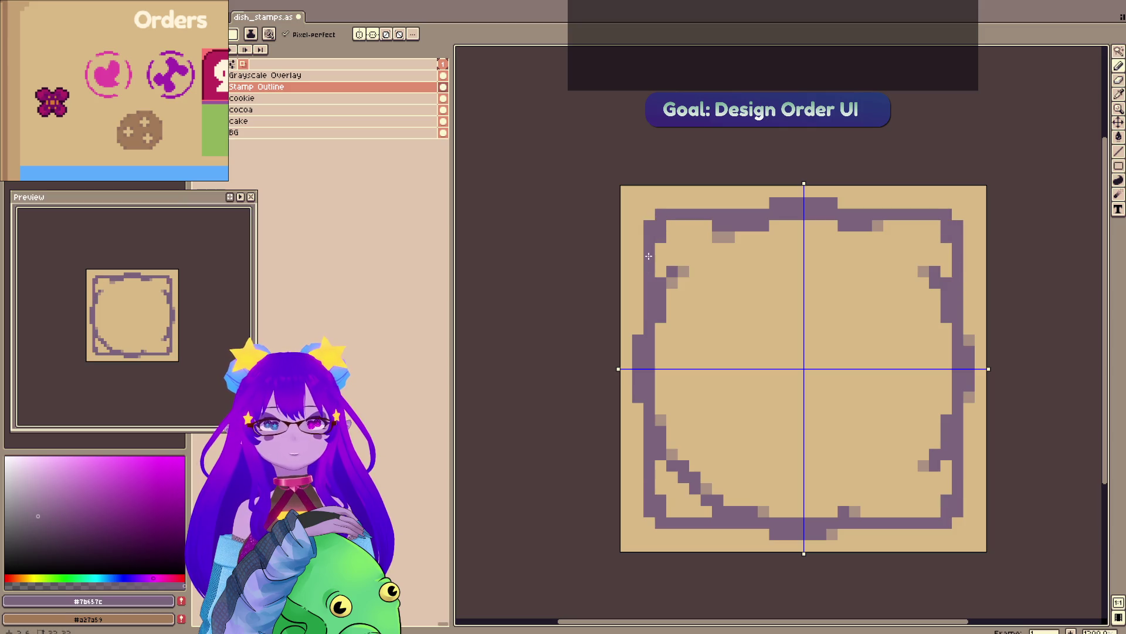
{"action": "mouse_move", "coordinate": [634, 438]}
{"action": "left_mouse_down"}
{"action": "mouse_move", "coordinate": [633, 261]}
{"action": "mouse_move", "coordinate": [667, 266]}
{"action": "mouse_move", "coordinate": [827, 471]}
{"action": "left_mouse_up"}
{"action": "key", "text": "e"}
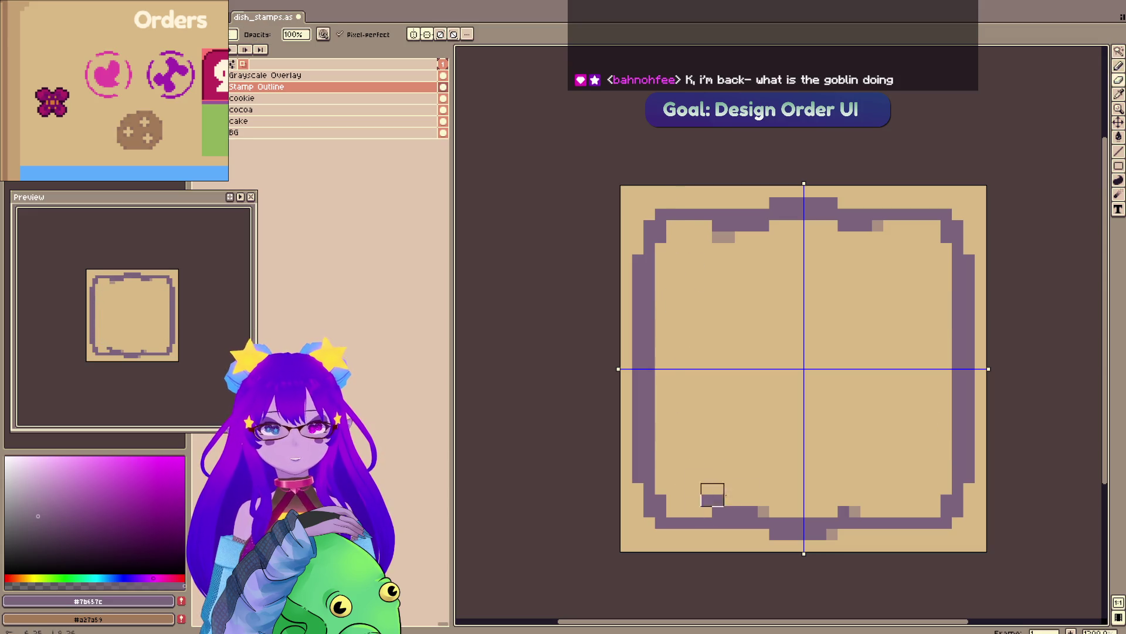
{"action": "key", "text": "b"}
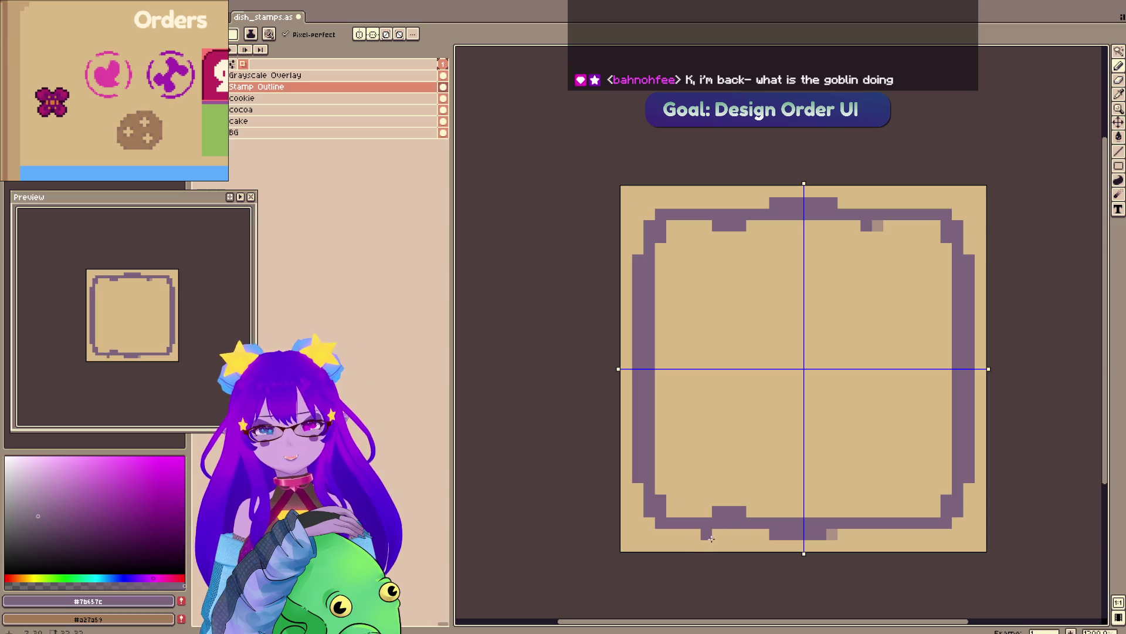
Fill the bottom edge, round the corners with stepped pixels, erase strays, and save.
{"action": "left_click_drag", "start_coordinate": [671, 526], "coordinate": [820, 519]}
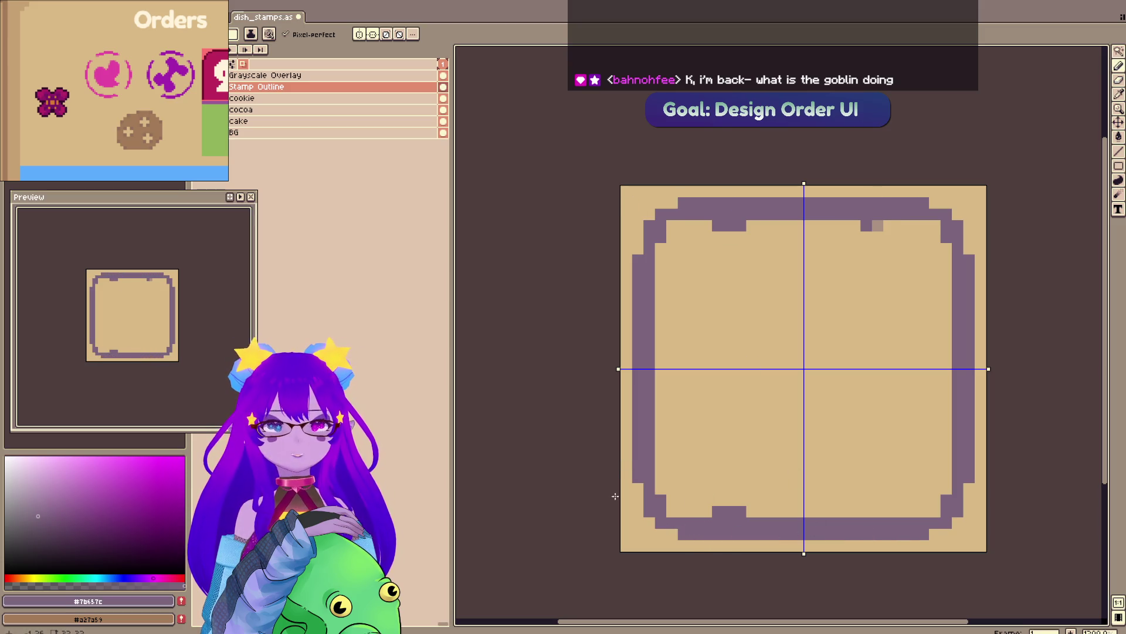
{"action": "left_click_drag", "start_coordinate": [651, 481], "coordinate": [678, 519]}
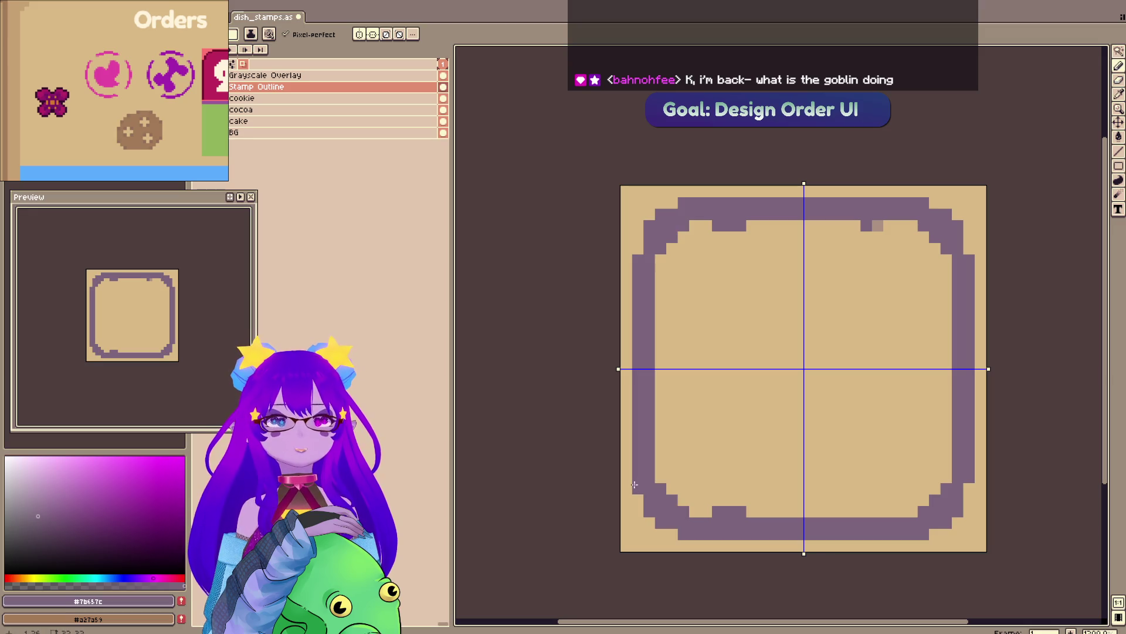
{"action": "left_click_drag", "start_coordinate": [634, 484], "coordinate": [638, 506]}
{"action": "key", "text": "e"}
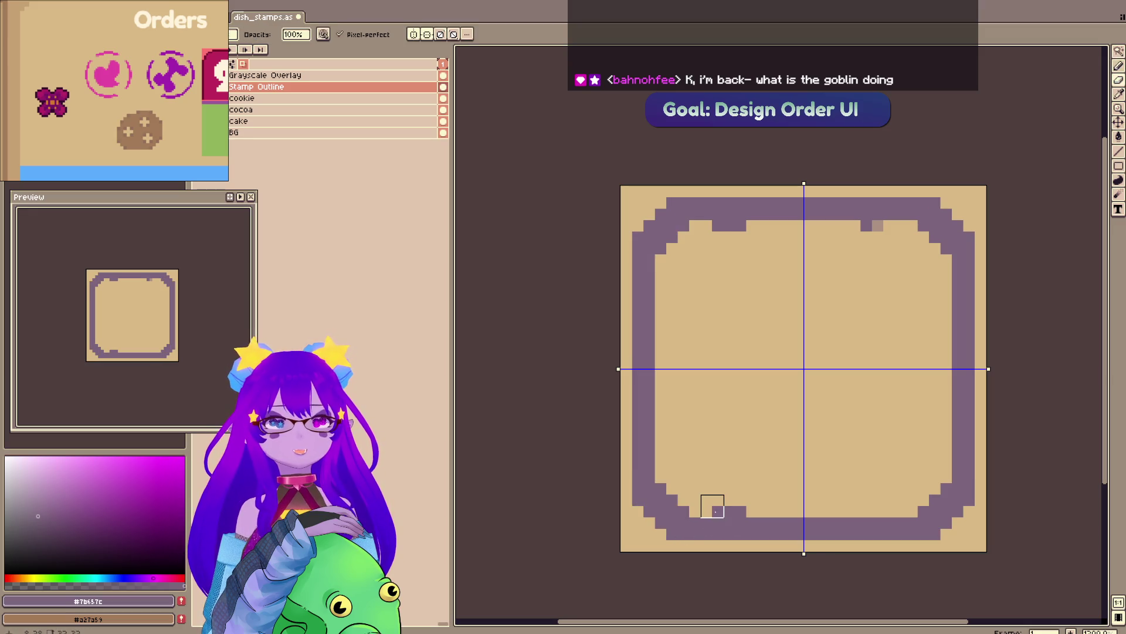
{"action": "left_click_drag", "start_coordinate": [713, 506], "coordinate": [758, 494]}
{"action": "key", "text": "ctrl+s"}
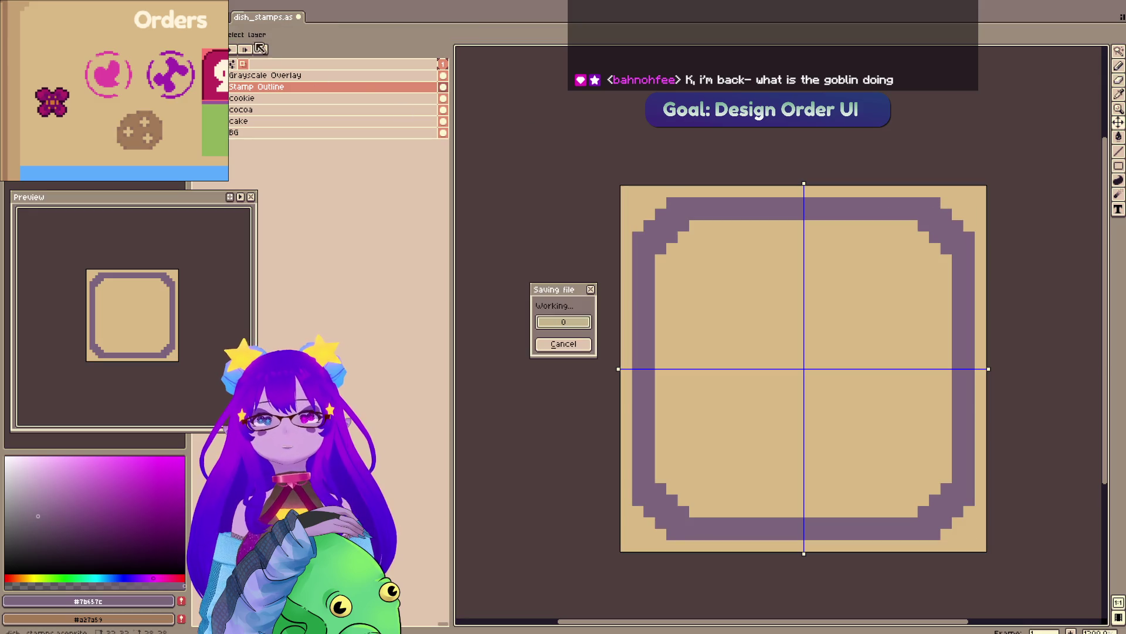
Turn off both vertical and horizontal symmetry.
{"action": "key", "text": "b"}
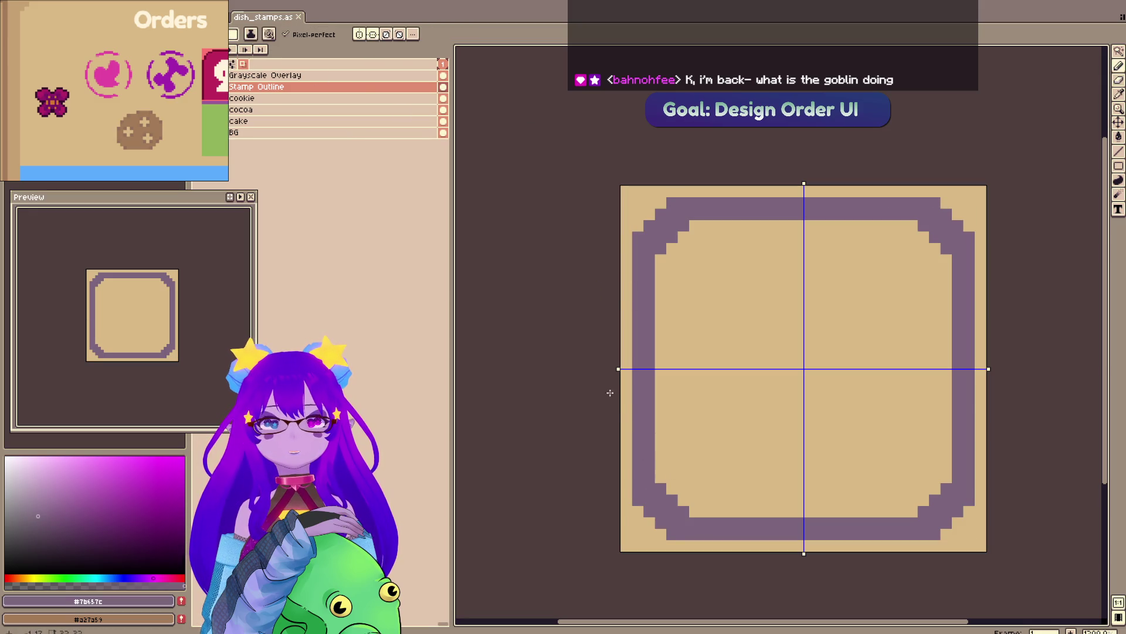
{"action": "key", "text": "b"}
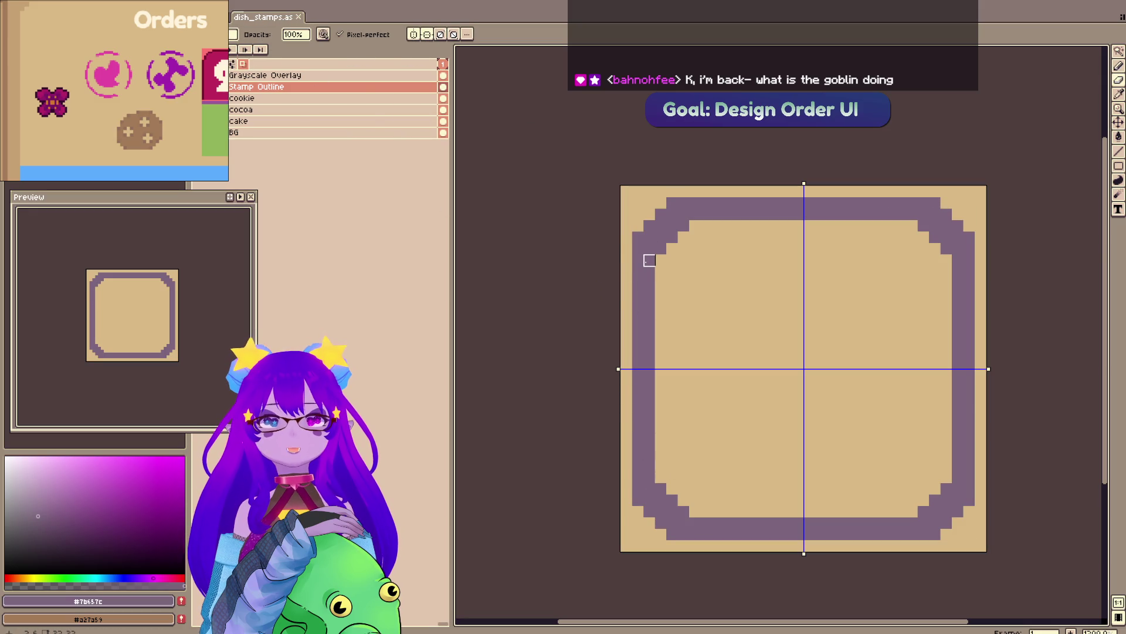
{"action": "left_click", "coordinate": [414, 35]}
{"action": "left_click", "coordinate": [427, 34]}
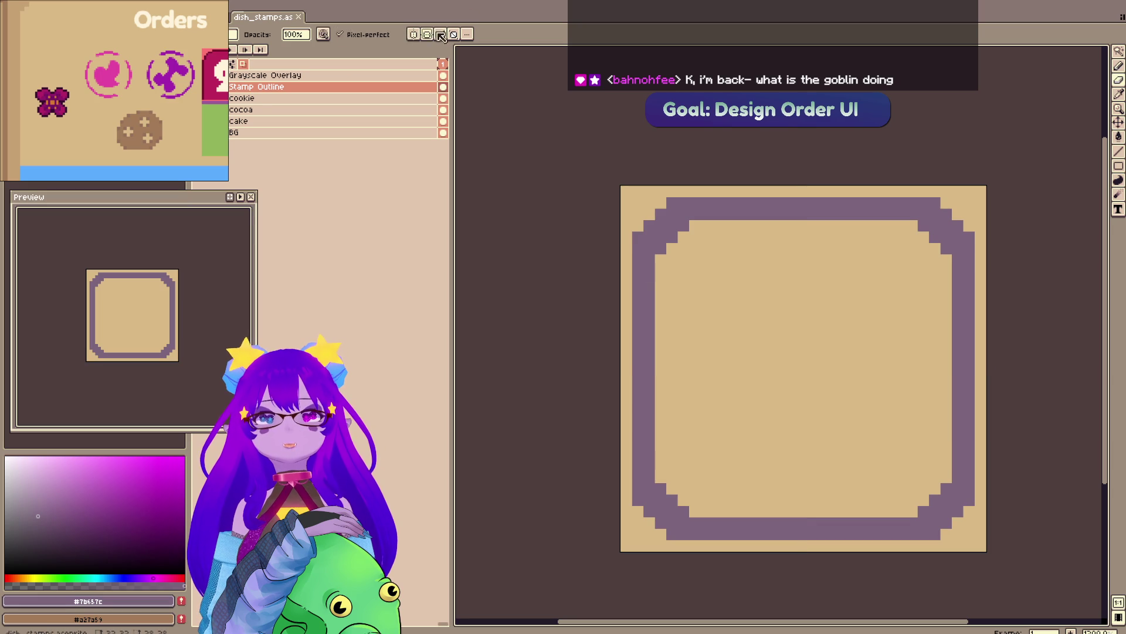
Duplicate Stamp Outline into Stamp Outline Copy and make the original layer active.
{"action": "key", "text": "ctrl+j"}
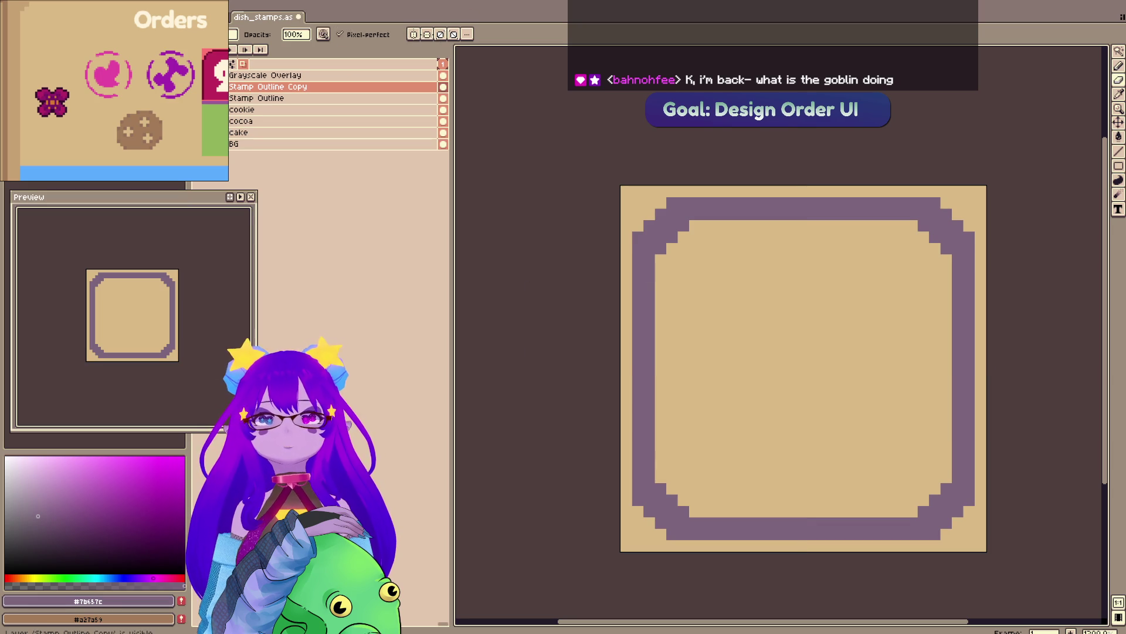
{"action": "left_click", "coordinate": [317, 98], "text": "shift"}
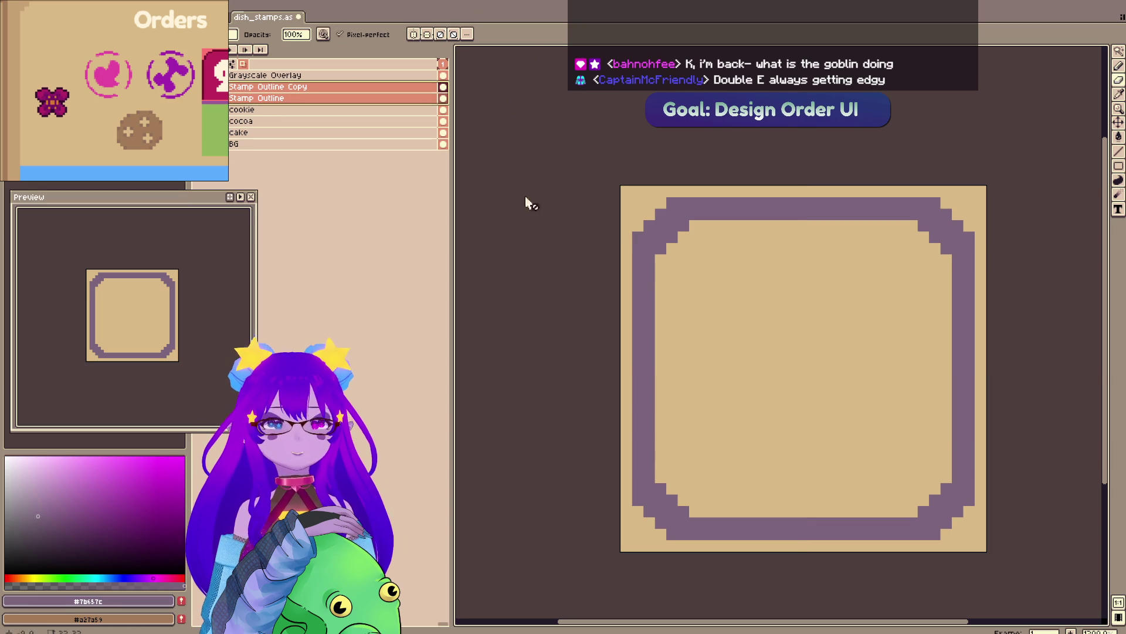
{"action": "left_click", "coordinate": [342, 100]}
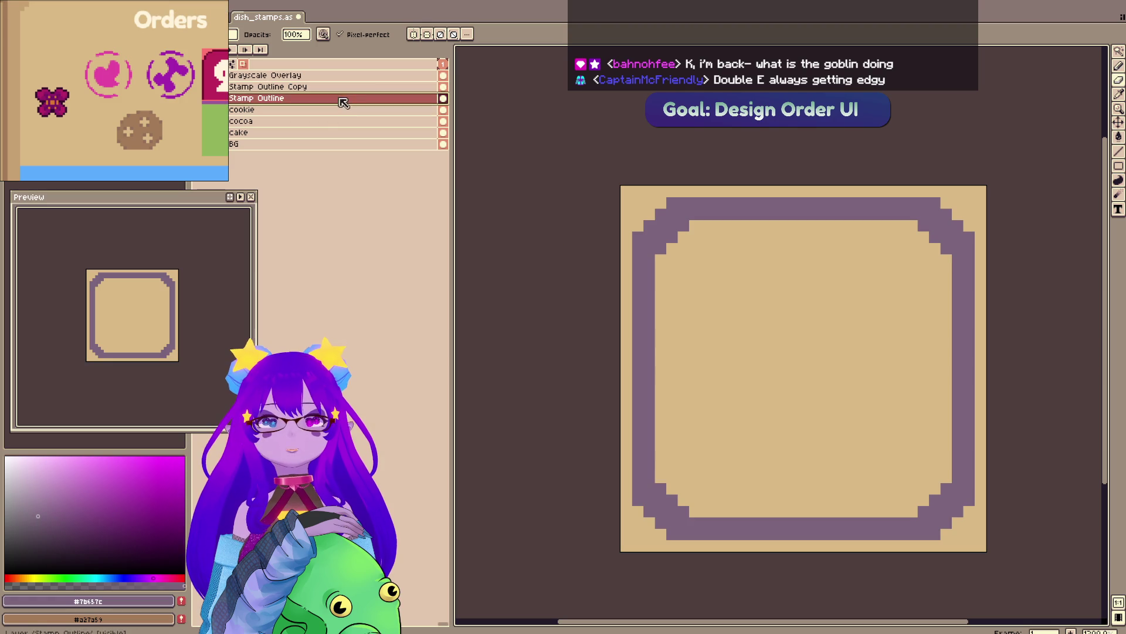
{"action": "key", "text": "b"}
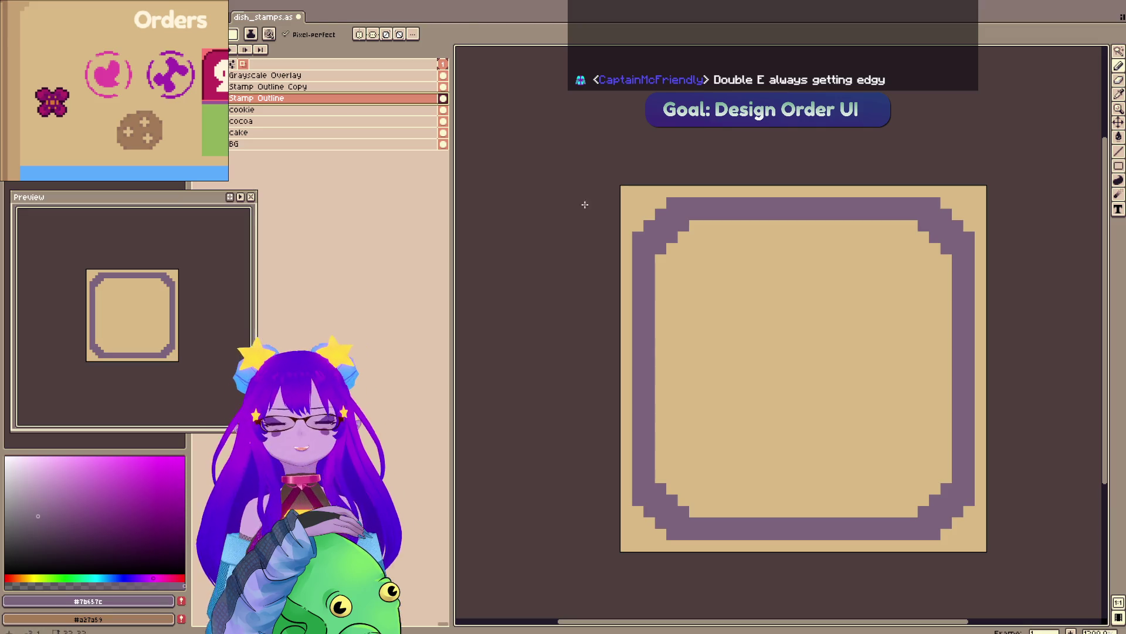
Erase gaps into the outline's left, top and bottom edges.
{"action": "key", "text": "b"}
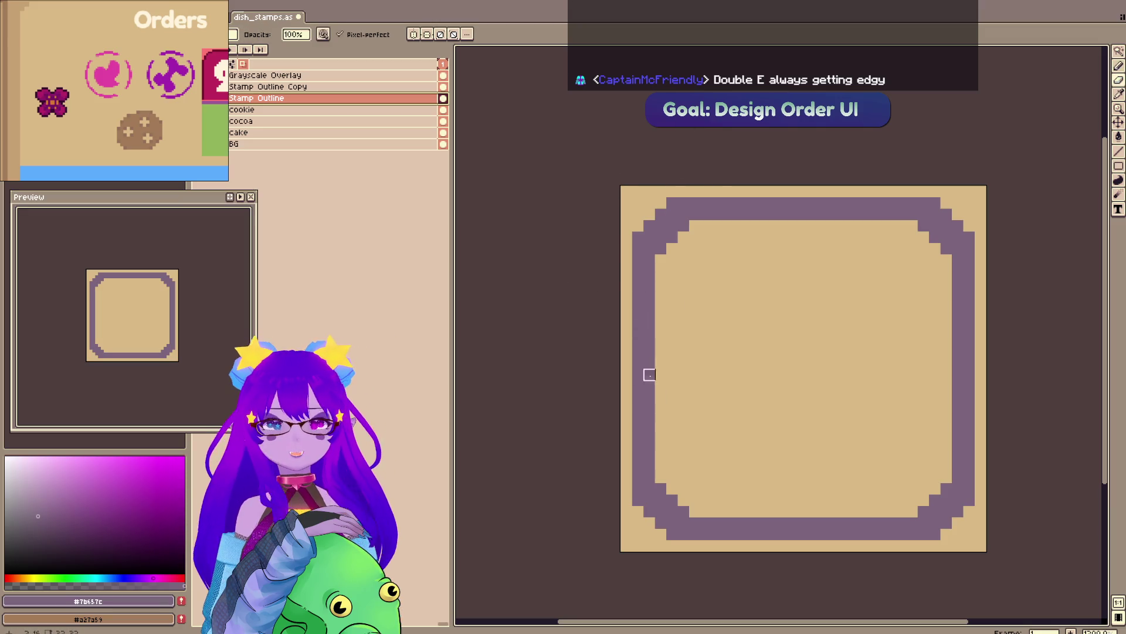
{"action": "left_click_drag", "start_coordinate": [650, 351], "coordinate": [649, 420]}
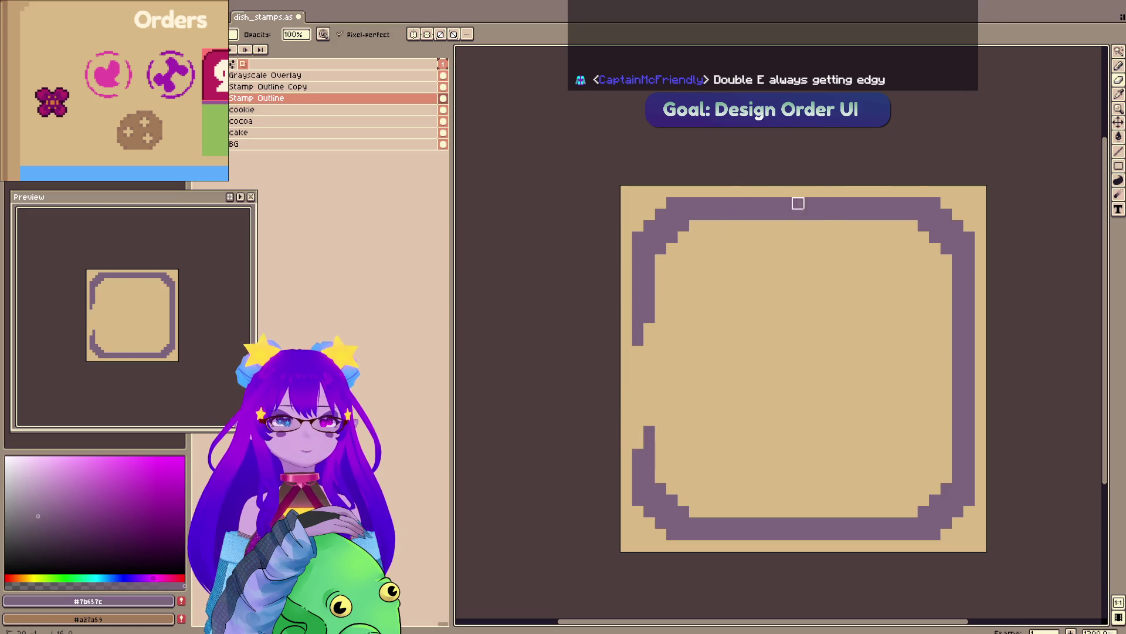
{"action": "left_click_drag", "start_coordinate": [854, 183], "coordinate": [800, 207]}
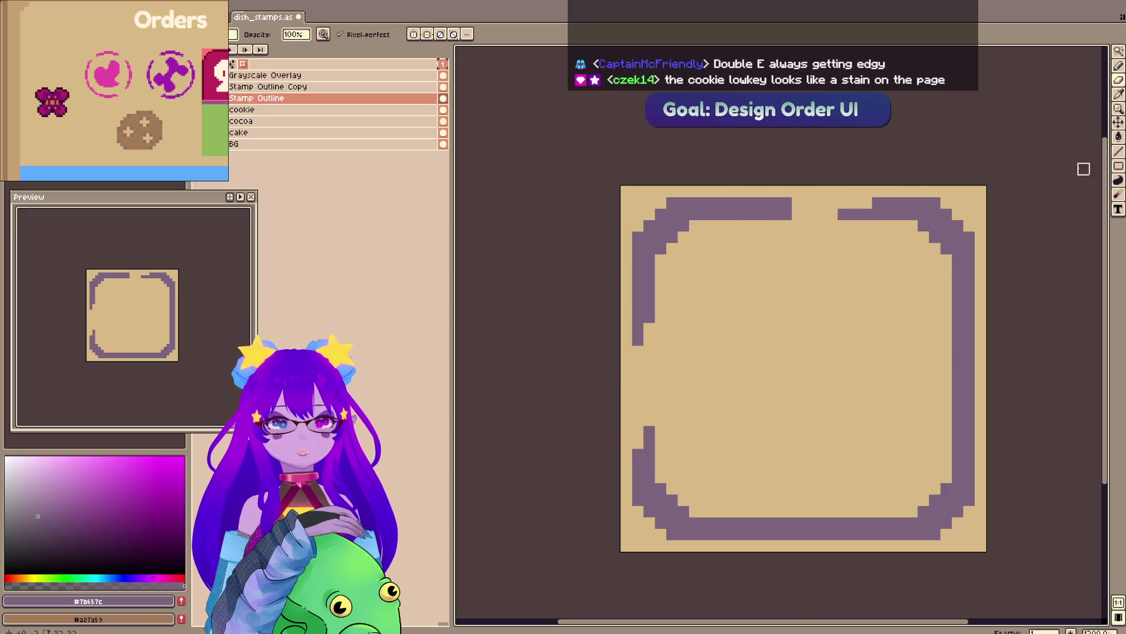
{"action": "left_click_drag", "start_coordinate": [843, 523], "coordinate": [845, 522]}
Move the right-edge gap higher and erase a stretch of the top-left outline.
{"action": "left_click_drag", "start_coordinate": [959, 341], "coordinate": [970, 435]}
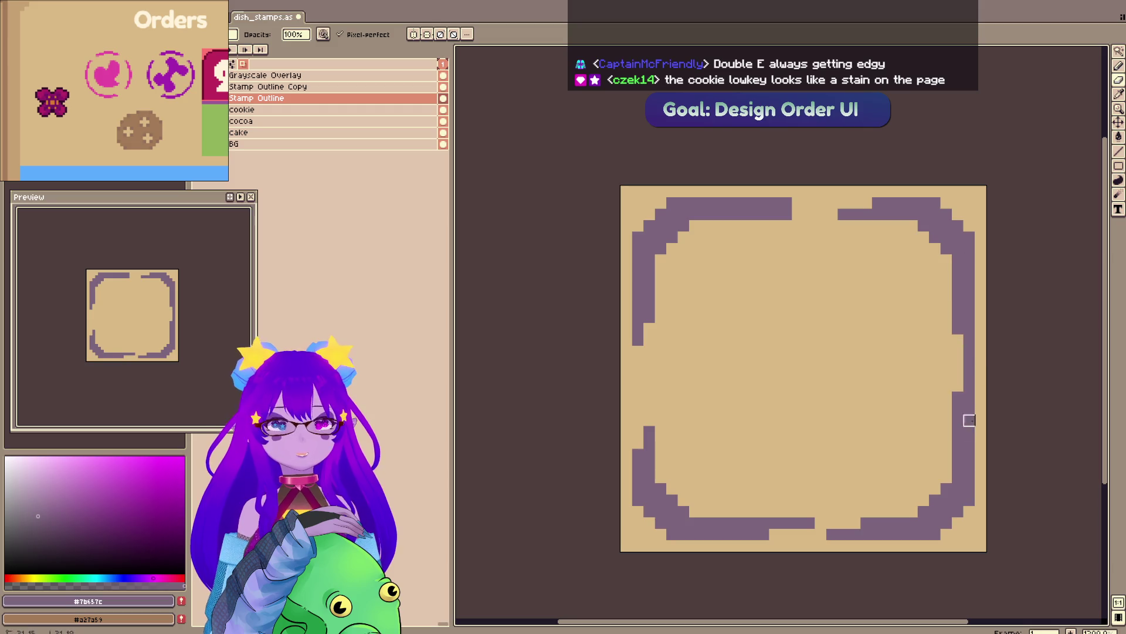
{"action": "key", "text": "ctrl+z"}
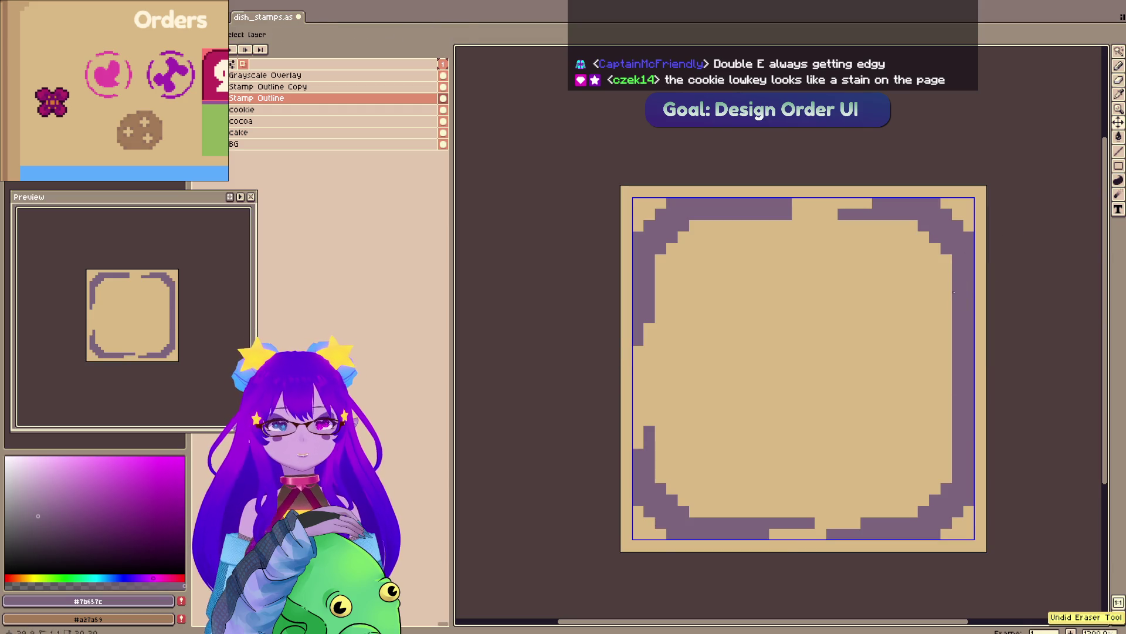
{"action": "left_click_drag", "start_coordinate": [964, 291], "coordinate": [964, 311]}
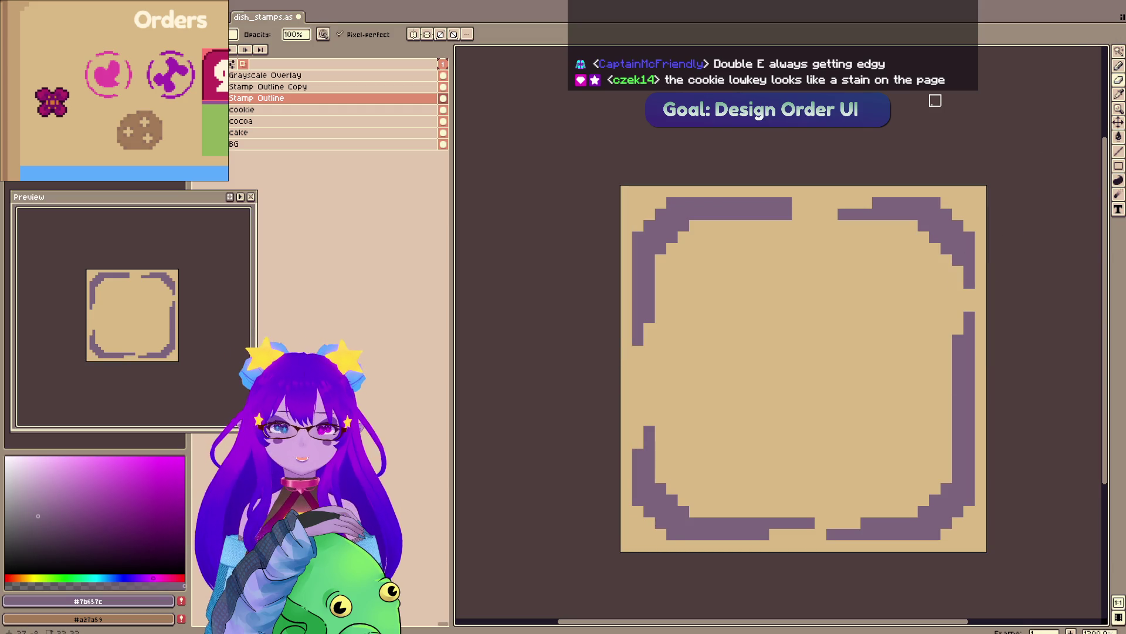
{"action": "left_click_drag", "start_coordinate": [787, 215], "coordinate": [761, 214]}
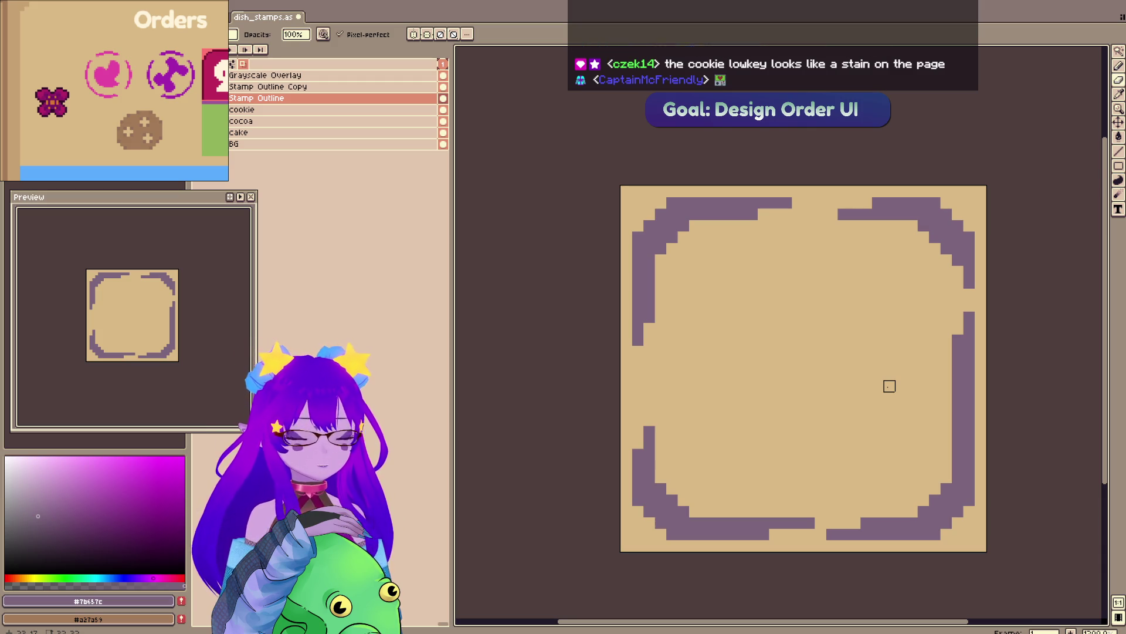
{"action": "left_click", "coordinate": [132, 128]}
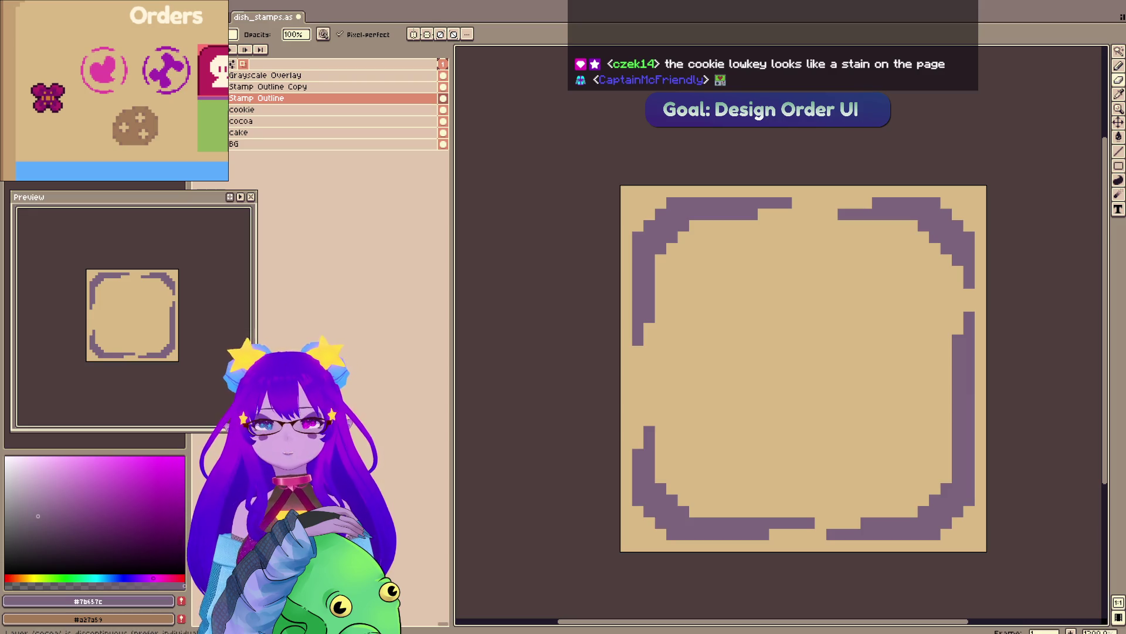
Lighten the outline pixels at the left-side gap ends.
{"action": "left_click", "coordinate": [193, 43]}
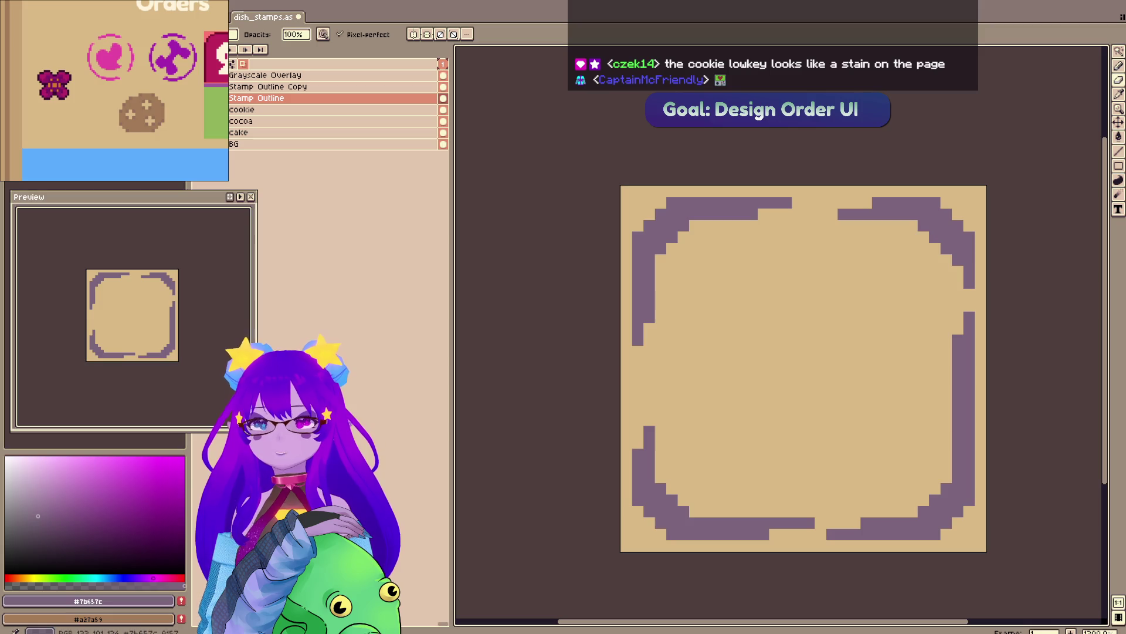
{"action": "key", "text": "e"}
{"action": "left_click", "coordinate": [638, 340]}
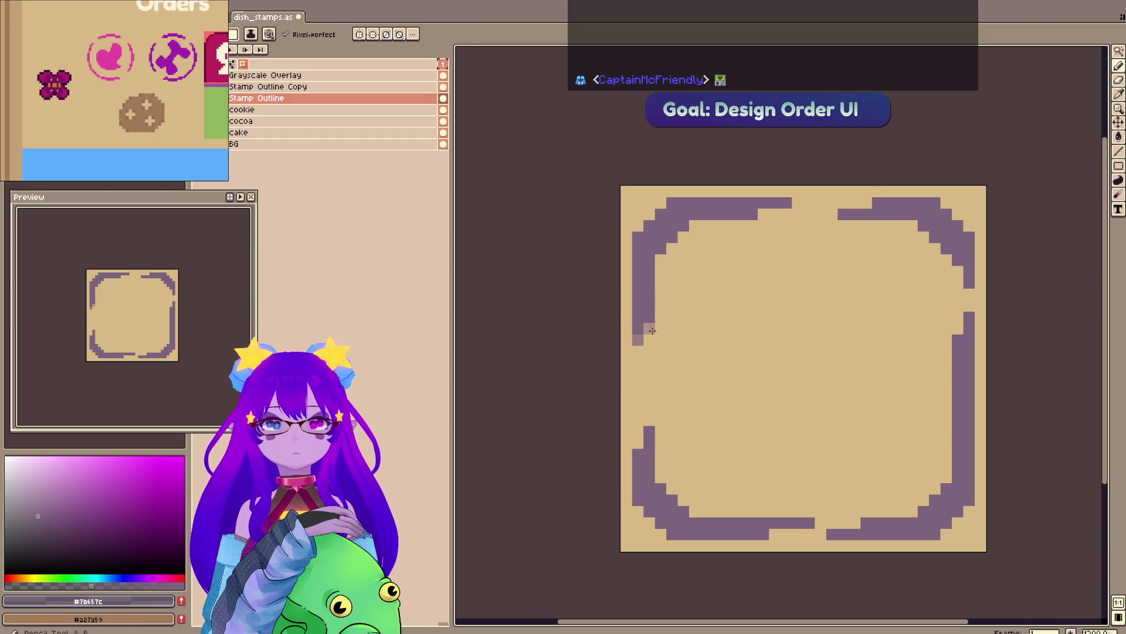
{"action": "left_click", "coordinate": [649, 317]}
{"action": "left_click", "coordinate": [650, 431]}
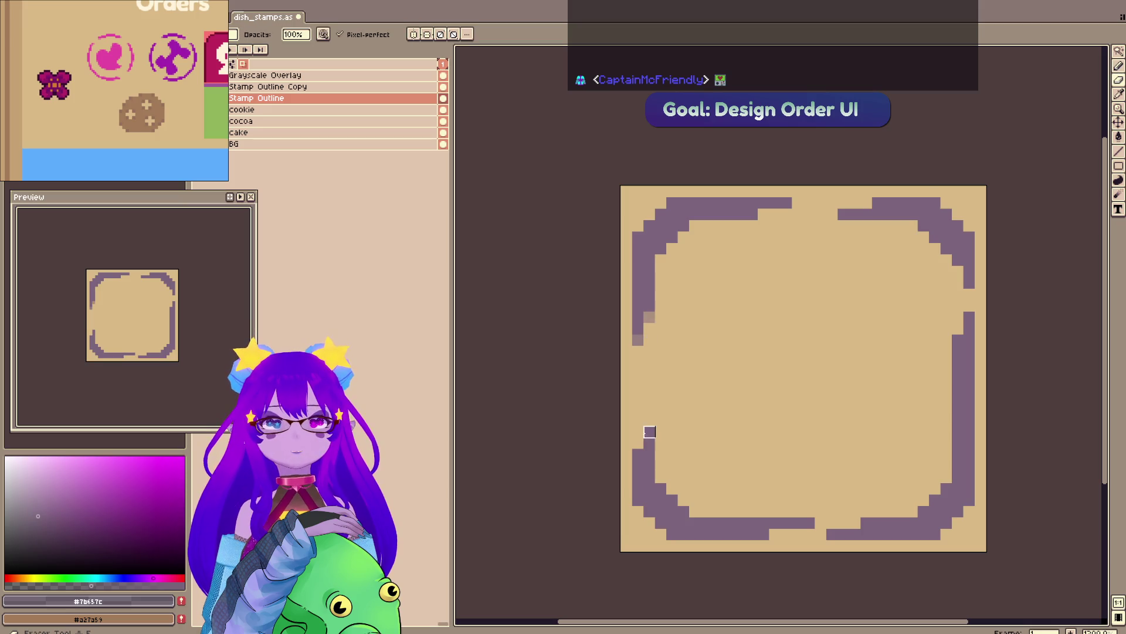
Paint lighter anti-alias pixels at the bottom and right gap ends.
{"action": "key", "text": "b"}
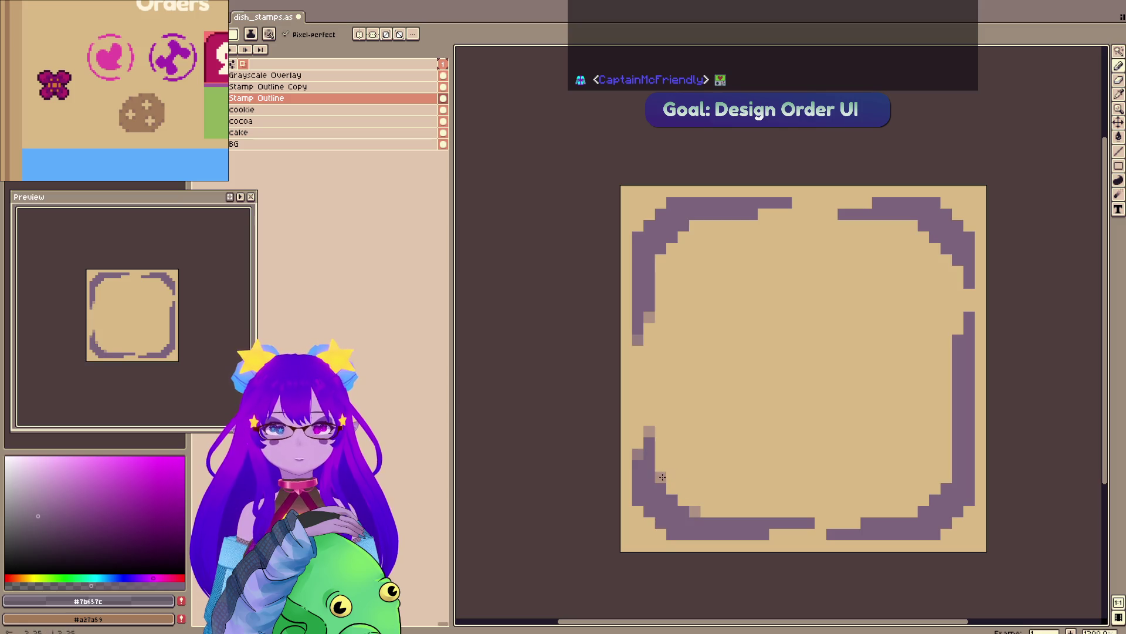
{"action": "left_click", "coordinate": [672, 534]}
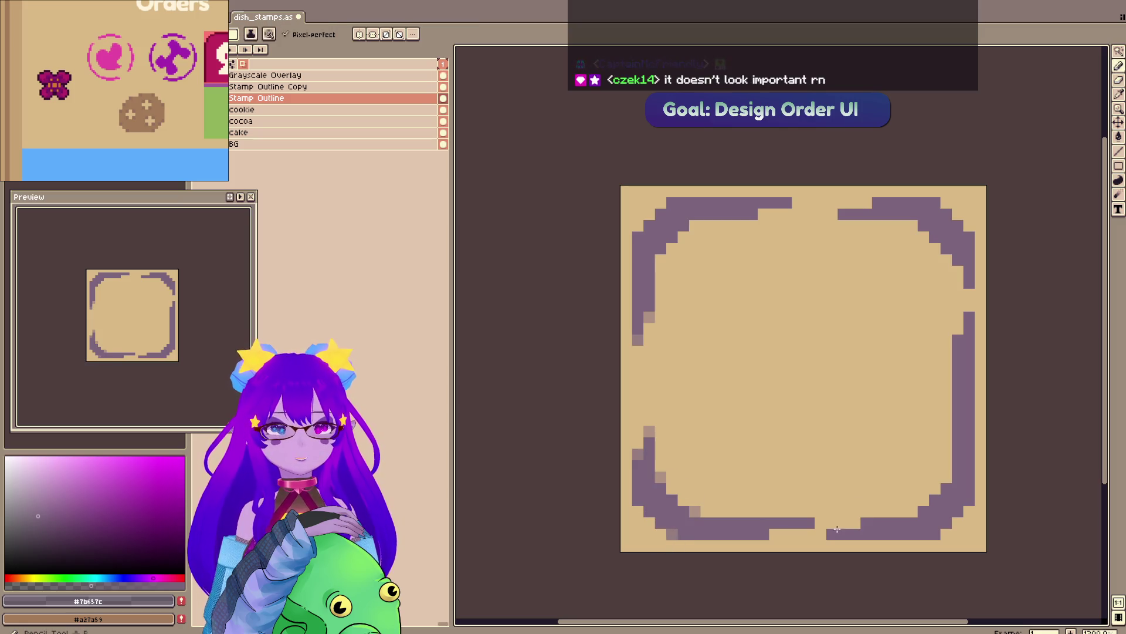
{"action": "left_click", "coordinate": [832, 534]}
{"action": "left_click", "coordinate": [808, 523]}
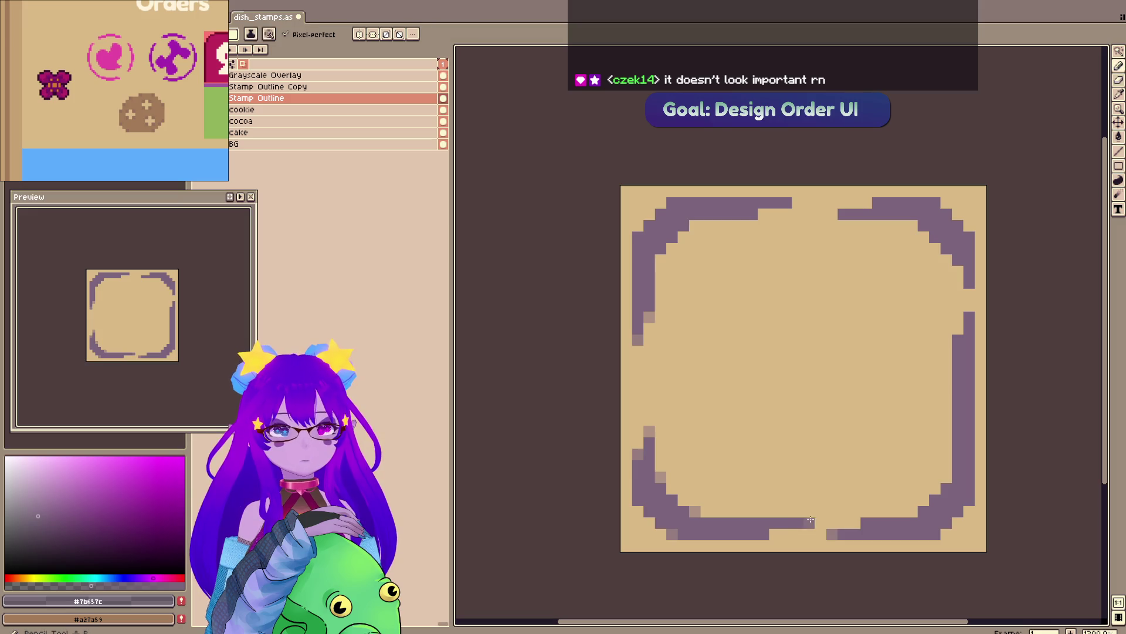
{"action": "left_click", "coordinate": [764, 534]}
{"action": "left_click", "coordinate": [866, 522]}
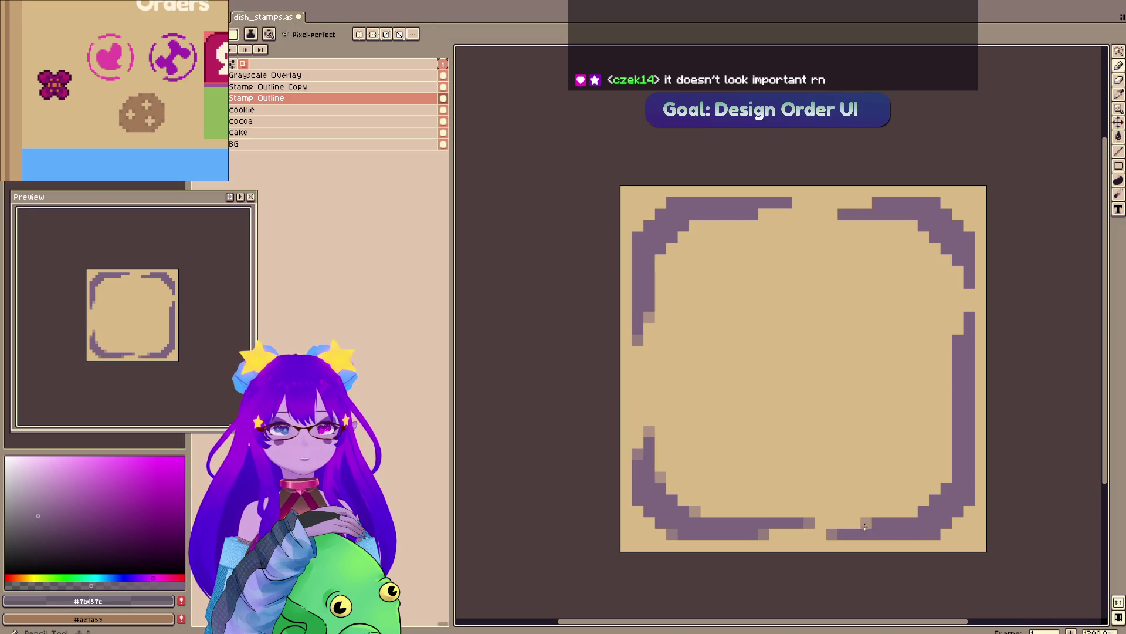
{"action": "left_click", "coordinate": [958, 344]}
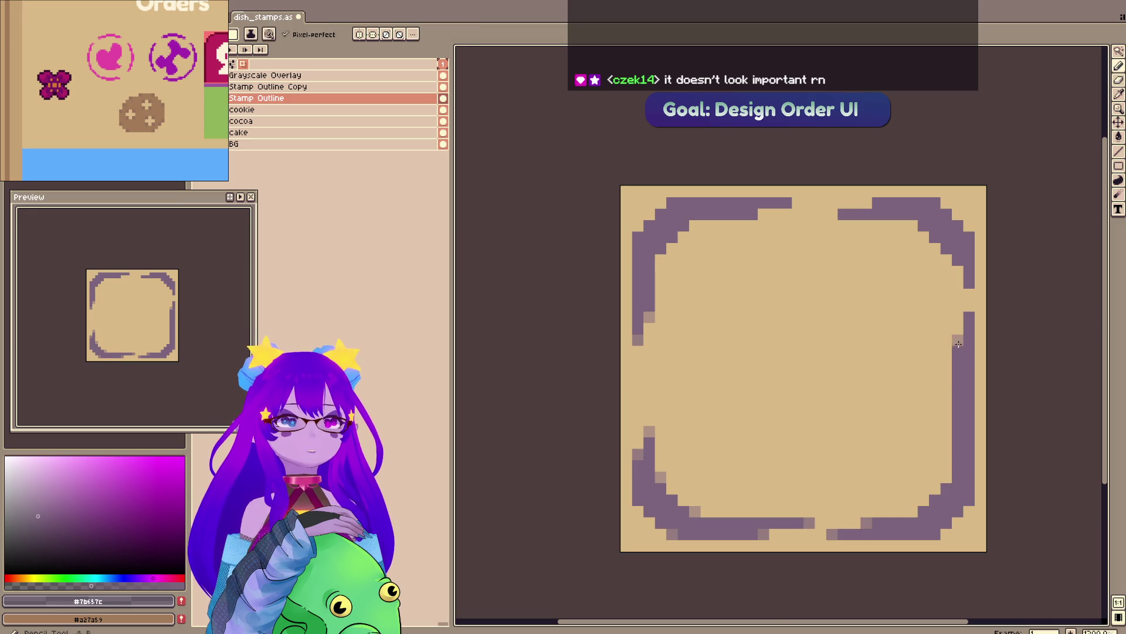
{"action": "left_click", "coordinate": [968, 317]}
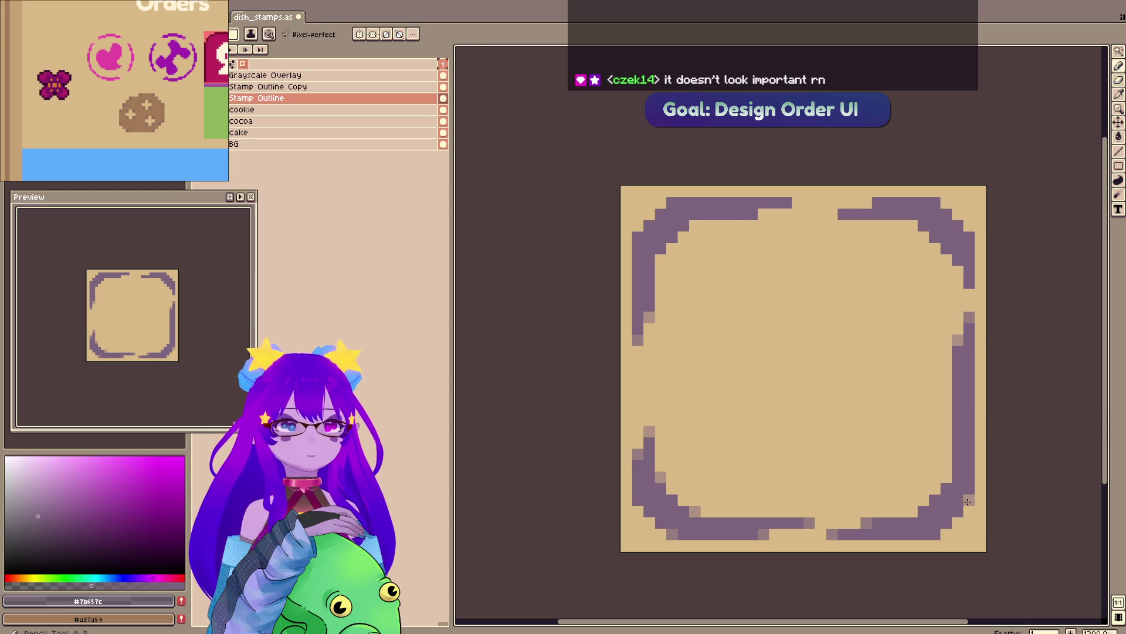
{"action": "left_click", "coordinate": [969, 236]}
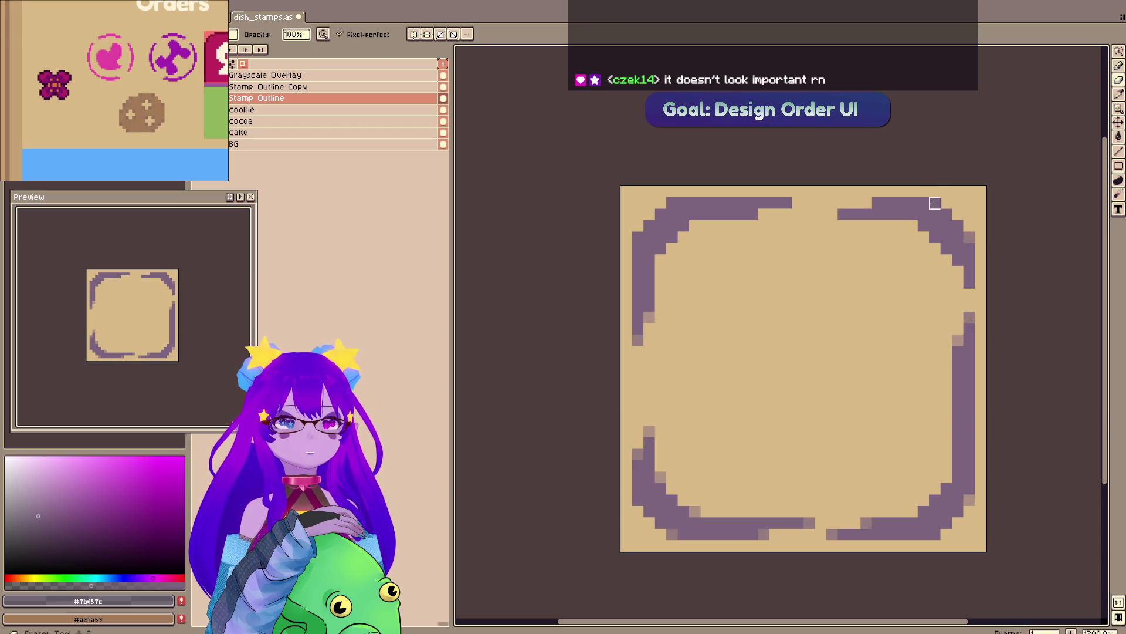
{"action": "left_click", "coordinate": [922, 226]}
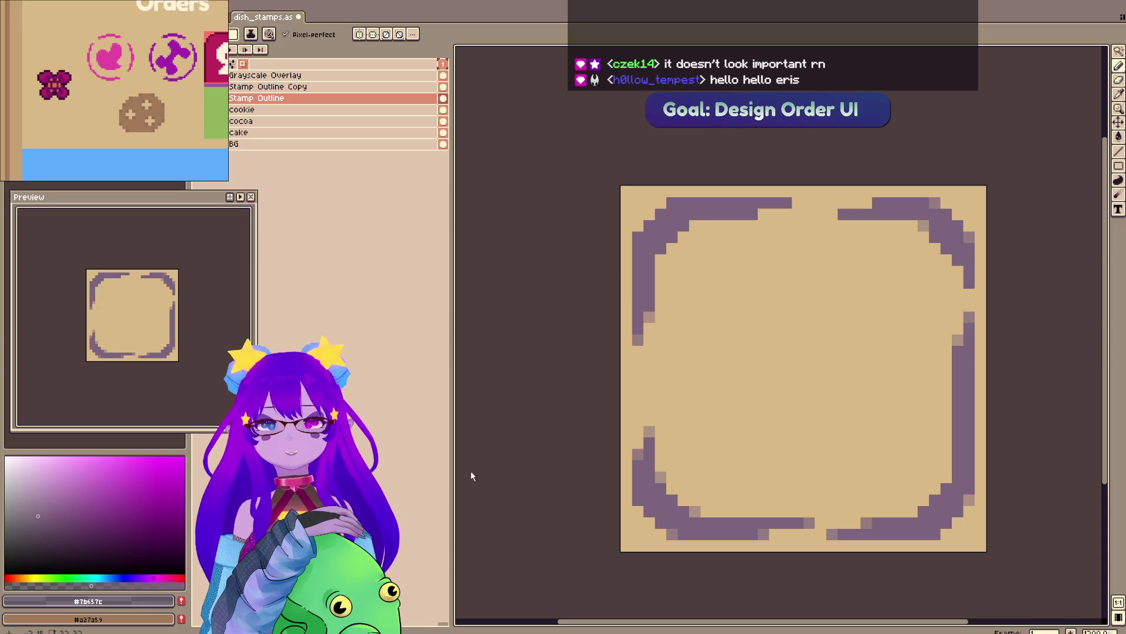
Touch up the top gap's ends with lighter pixels, reshaping it slightly.
{"action": "key", "text": "e"}
{"action": "left_click", "coordinate": [752, 214]}
{"action": "key", "text": "b"}
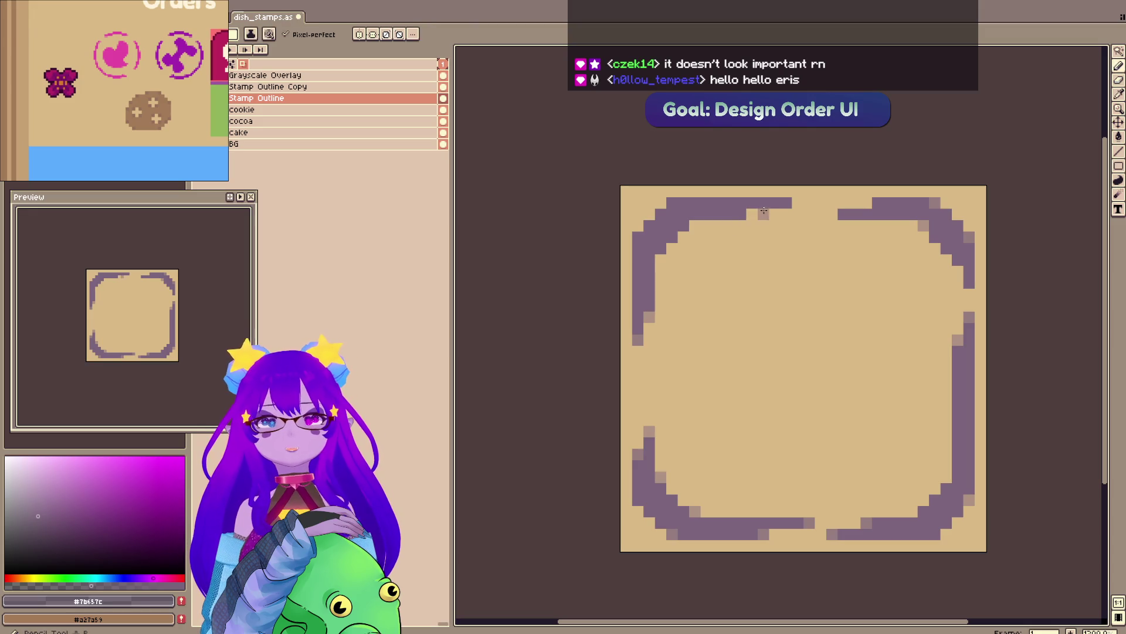
{"action": "left_click", "coordinate": [752, 214]}
{"action": "key", "text": "e"}
{"action": "left_click", "coordinate": [786, 203]}
{"action": "key", "text": "b"}
{"action": "left_click", "coordinate": [786, 203]}
{"action": "key", "text": "e"}
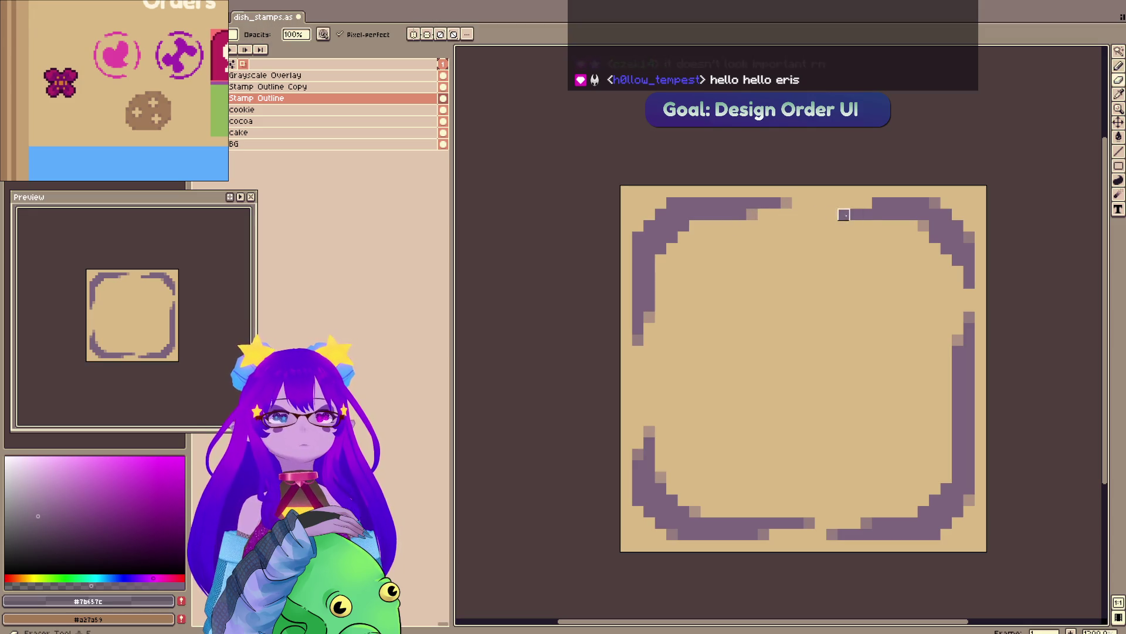
{"action": "left_click", "coordinate": [844, 213]}
{"action": "key", "text": "b"}
{"action": "key", "text": "e"}
{"action": "left_click", "coordinate": [875, 203]}
{"action": "key", "text": "b"}
{"action": "left_click", "coordinate": [875, 203]}
Save and toggle the cookie, cocoa and cake layers one by one inside the frame.
{"action": "key", "text": "ctrl+s"}
{"action": "left_click", "coordinate": [223, 86]}
{"action": "left_click", "coordinate": [223, 86]}
{"action": "left_click", "coordinate": [223, 109]}
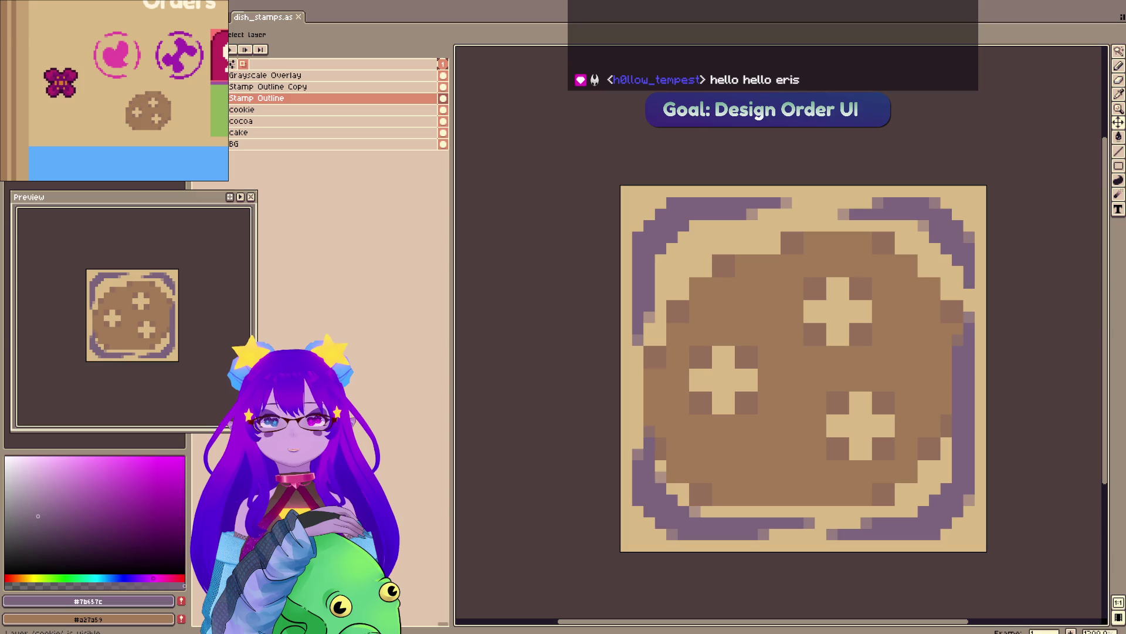
{"action": "left_click", "coordinate": [443, 98]}
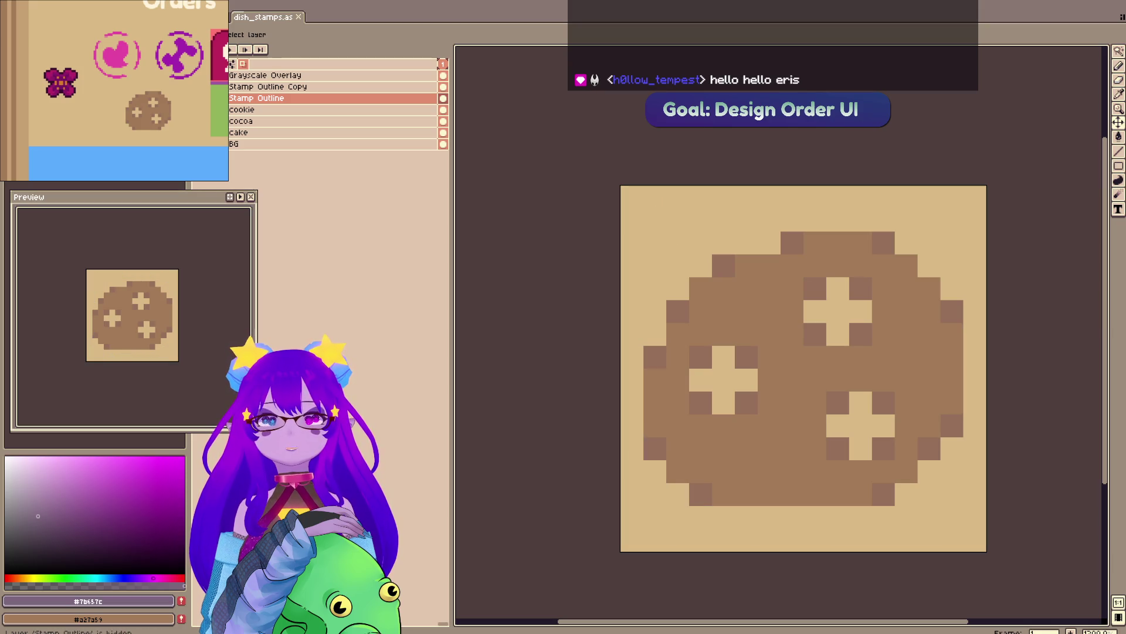
{"action": "left_click", "coordinate": [443, 98]}
{"action": "left_click", "coordinate": [443, 110]}
{"action": "left_click", "coordinate": [443, 121]}
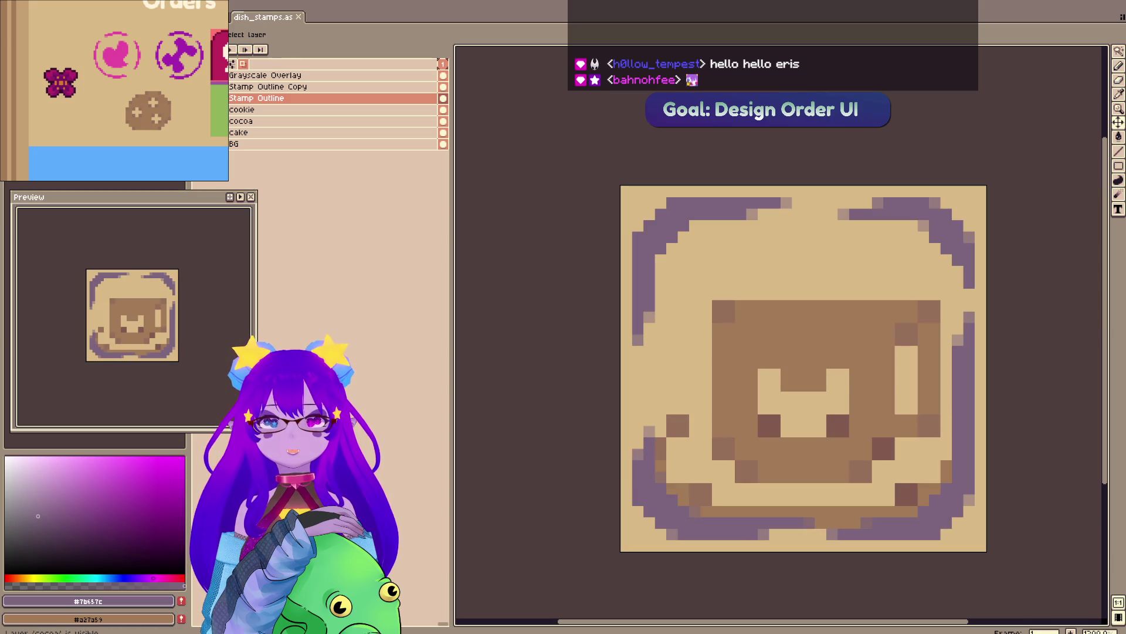
{"action": "left_click", "coordinate": [443, 121]}
{"action": "left_click", "coordinate": [443, 132]}
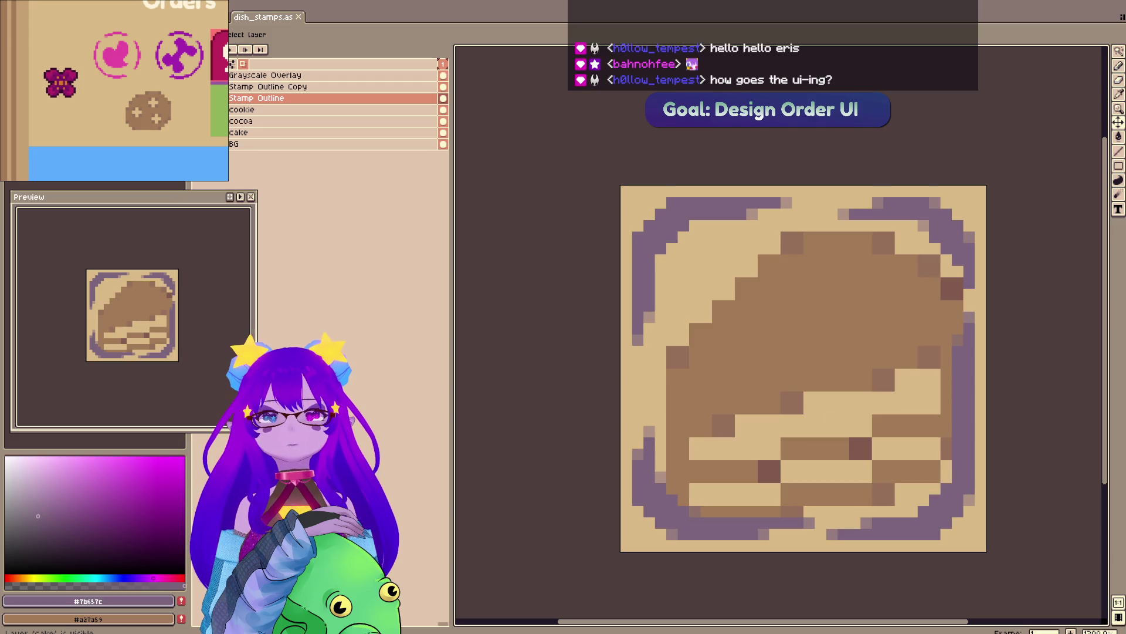
{"action": "left_click", "coordinate": [443, 132]}
Save, then drag Stamp Outline below the cake layer, just above BG.
{"action": "key", "text": "ctrl+s"}
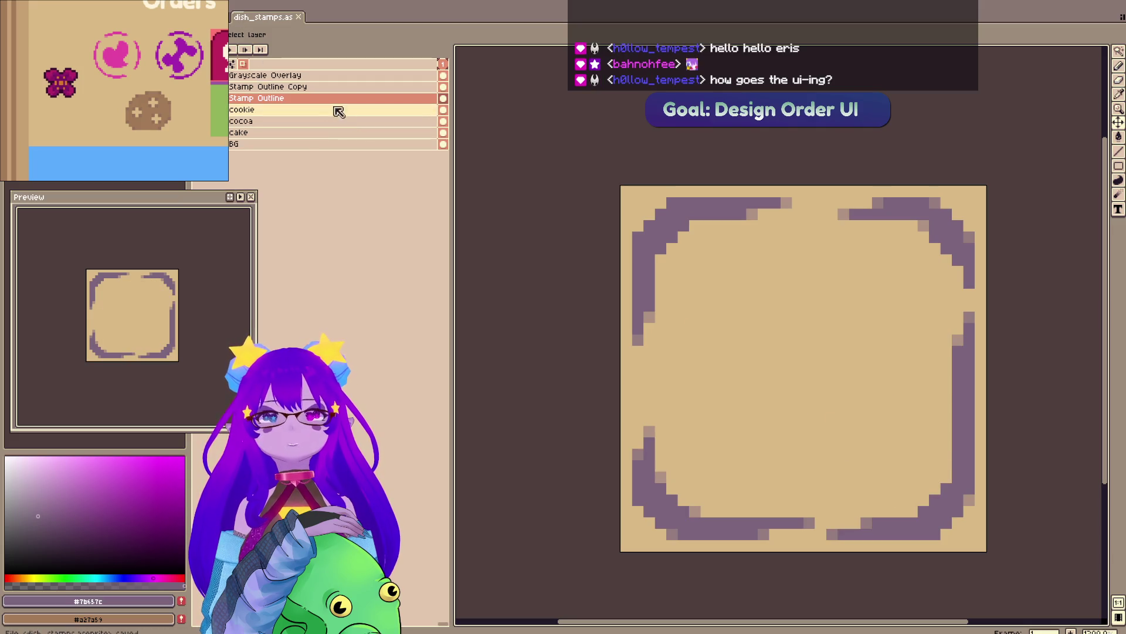
{"action": "left_click_drag", "start_coordinate": [338, 98], "coordinate": [341, 145]}
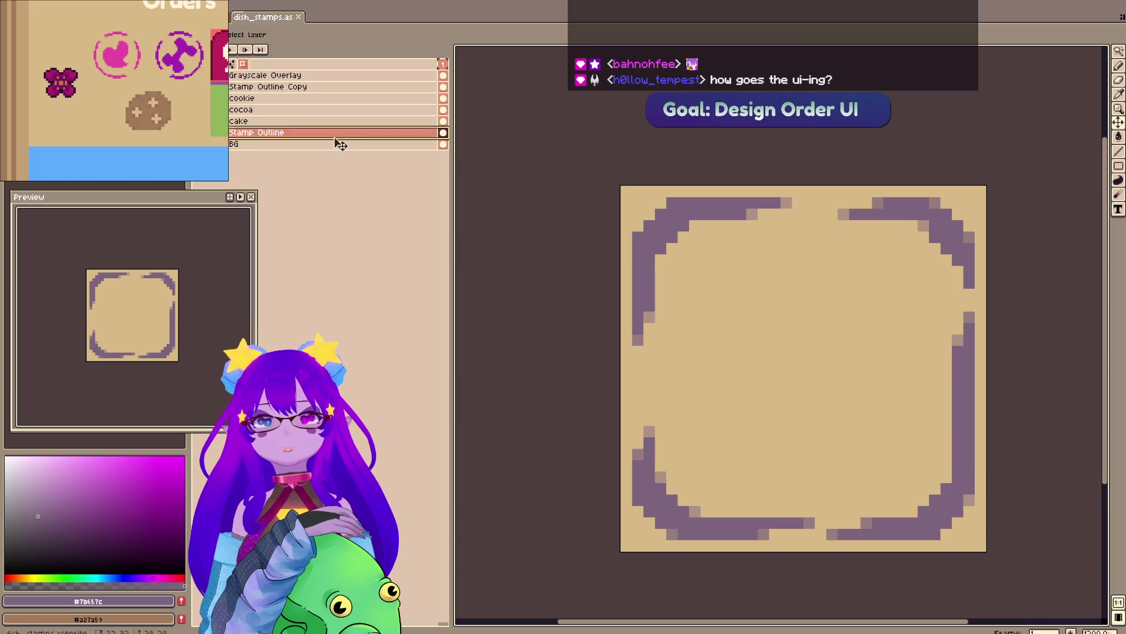
{"action": "left_click_drag", "start_coordinate": [270, 98], "coordinate": [272, 124]}
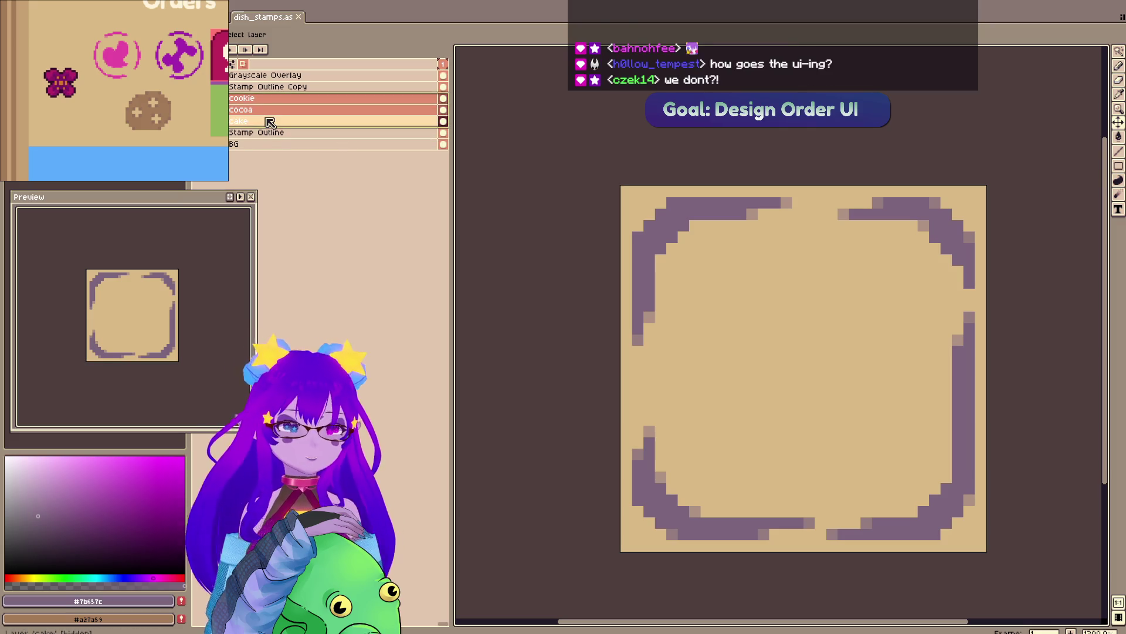
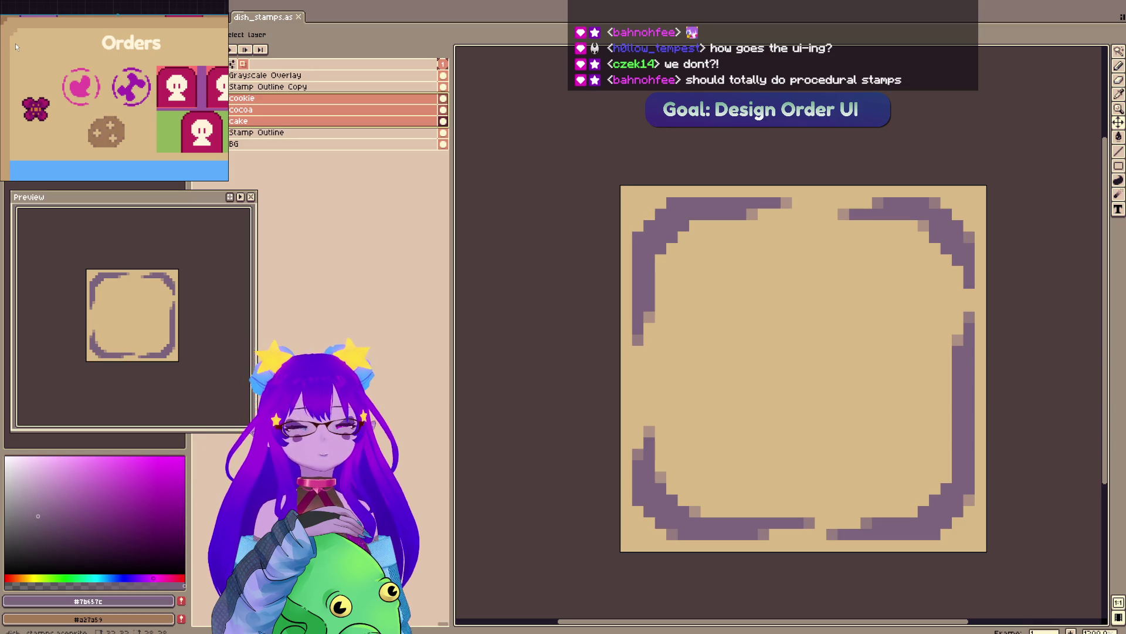
Select the cookie layer in the Layers panel and save dish_stamps.aseprite.
{"action": "key", "text": "b"}
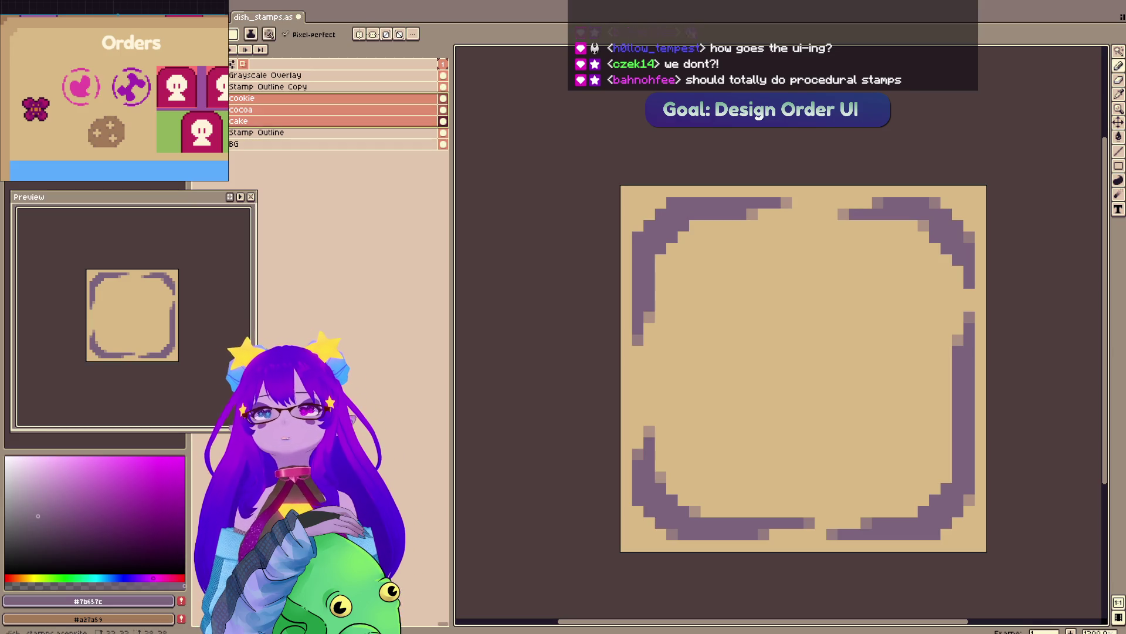
{"action": "left_click", "coordinate": [443, 121]}
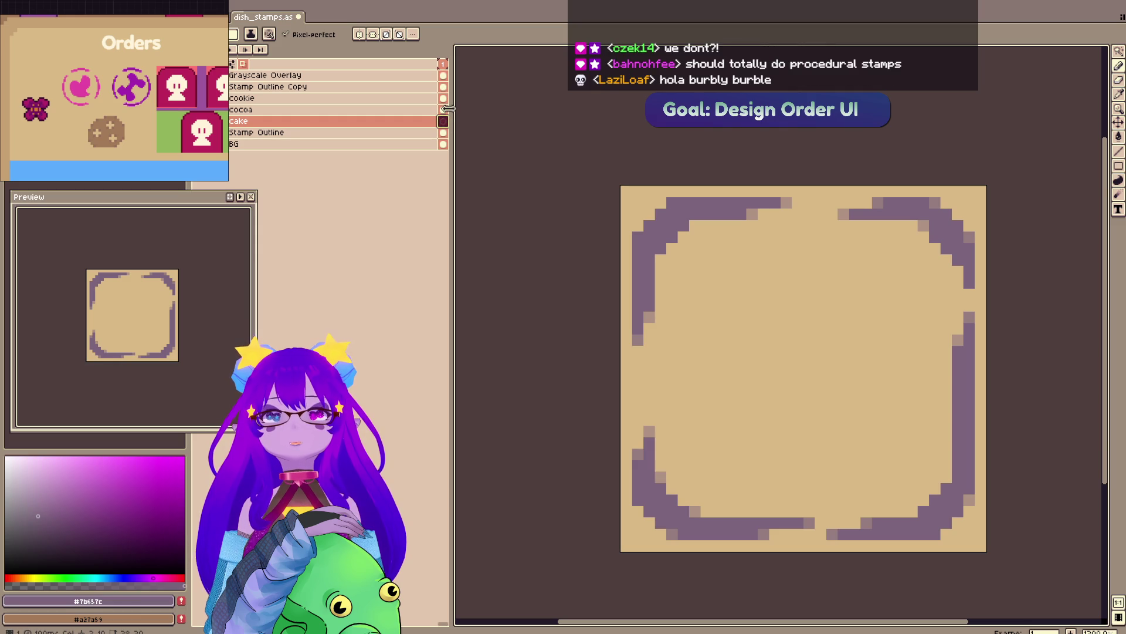
{"action": "left_click", "coordinate": [443, 110]}
{"action": "left_click", "coordinate": [443, 99]}
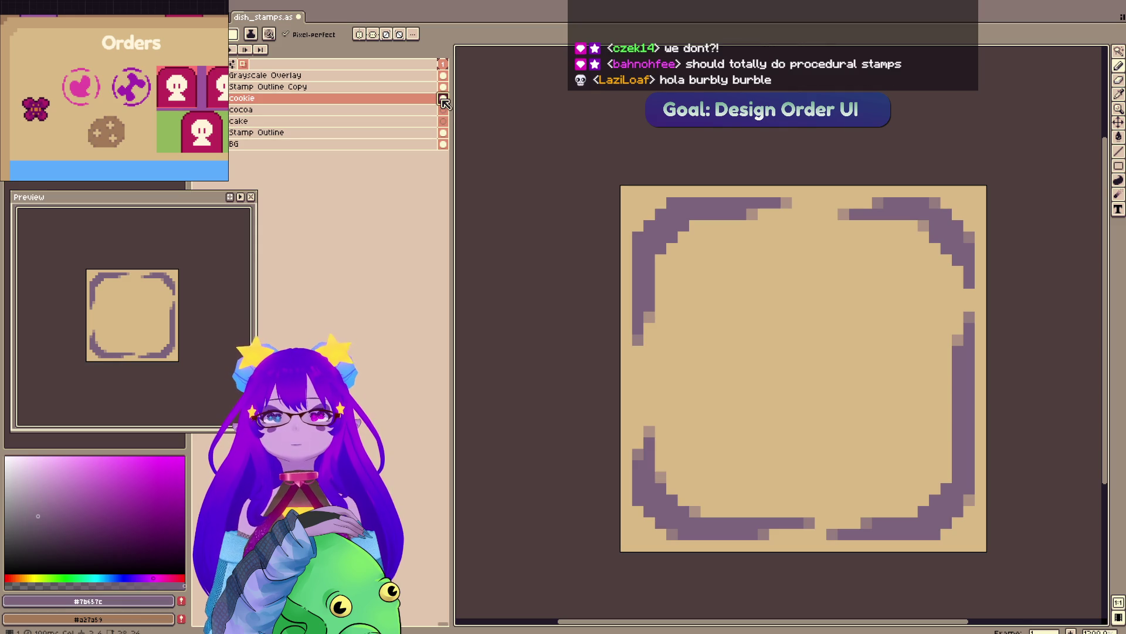
{"action": "key", "text": "ctrl+s"}
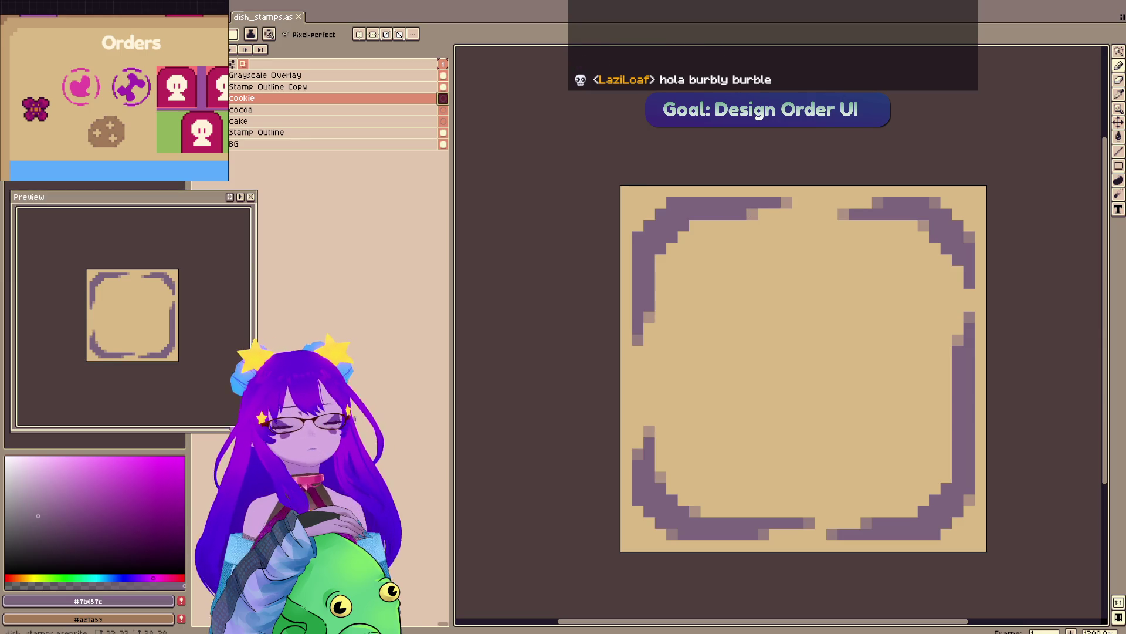
Pan the canvas view with the Hand tool and save the stamp file again.
{"action": "key", "text": "b"}
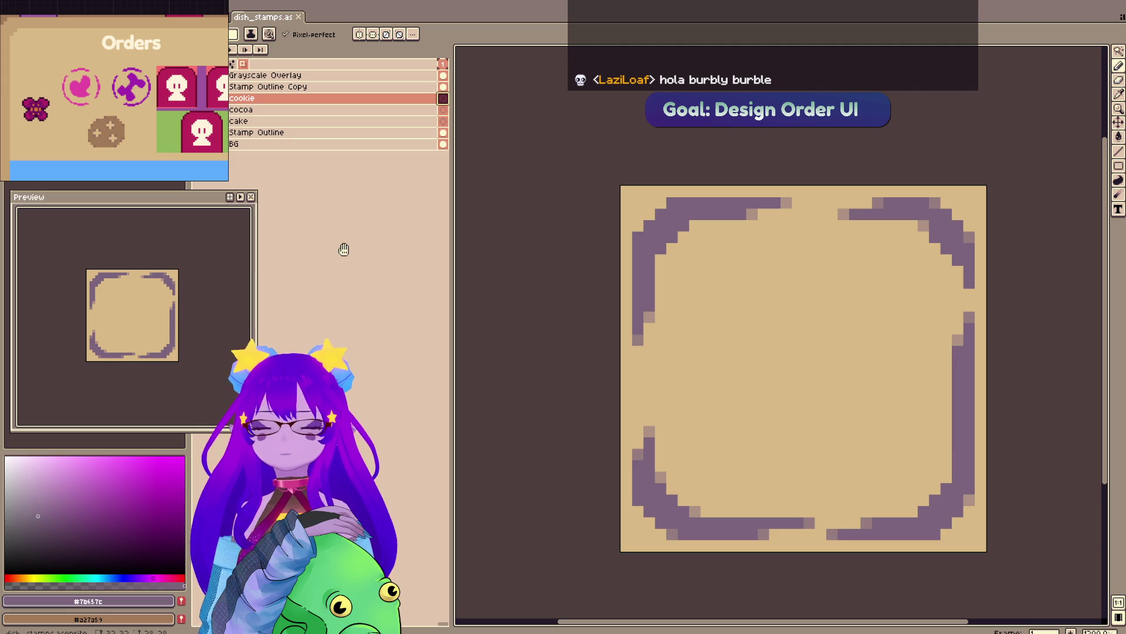
{"action": "key", "text": "h"}
{"action": "mouse_move", "coordinate": [725, 215]}
{"action": "left_mouse_down"}
{"action": "mouse_move", "coordinate": [623, 289]}
{"action": "mouse_move", "coordinate": [682, 237]}
{"action": "left_mouse_up"}
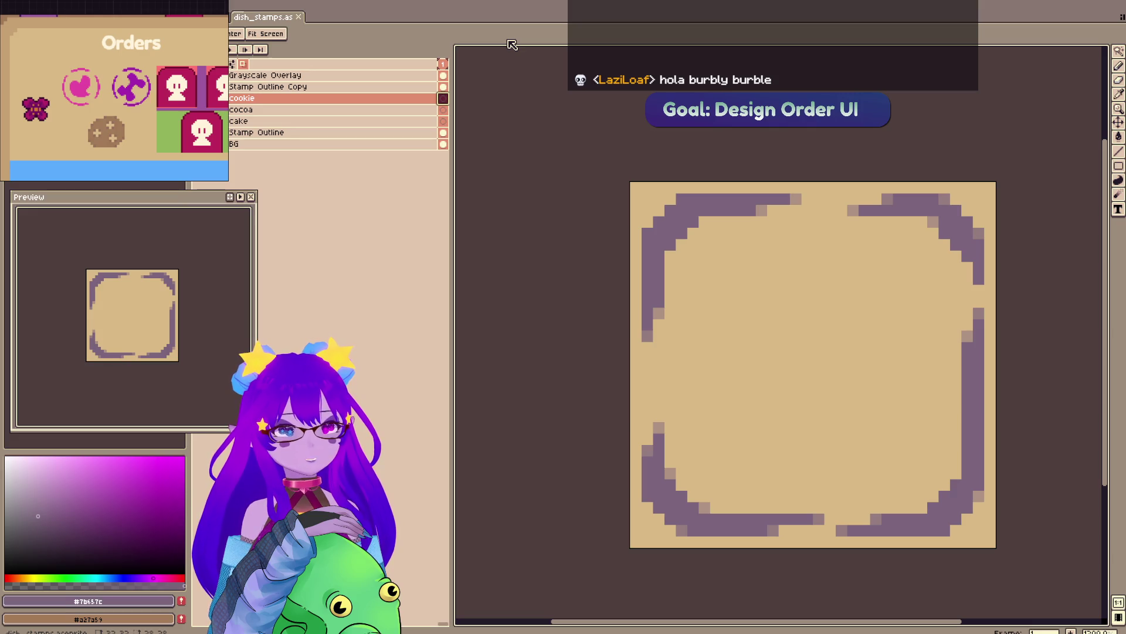
{"action": "key", "text": "b"}
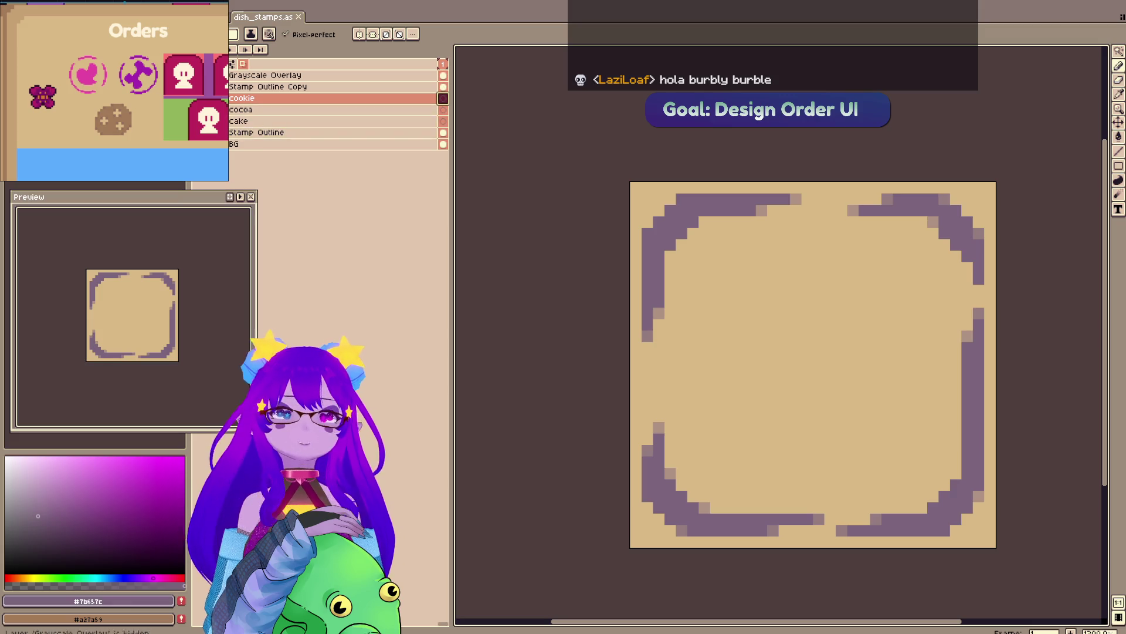
{"action": "key", "text": "ctrl+s"}
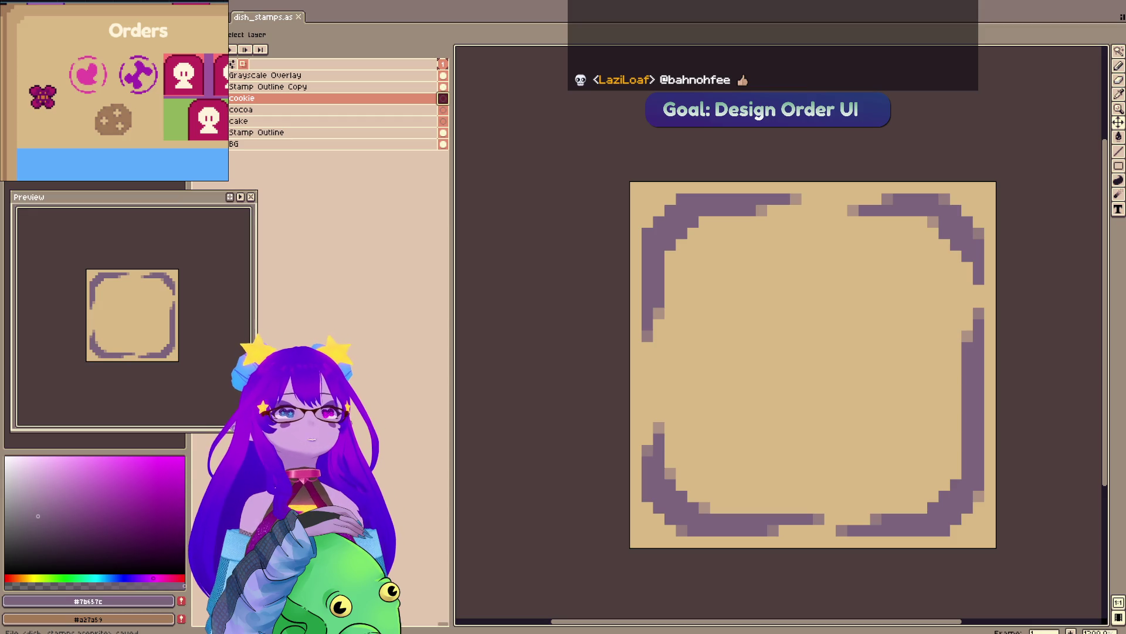
{"action": "left_click_drag", "start_coordinate": [786, 249], "coordinate": [742, 243]}
Stamp a large round purple cookie in the centre and erase a wedge bite from its upper right.
{"action": "key", "text": "plus"}
{"action": "key", "text": "plus"}
{"action": "key", "text": "plus"}
{"action": "key", "text": "plus"}
{"action": "key", "text": "plus"}
{"action": "key", "text": "plus"}
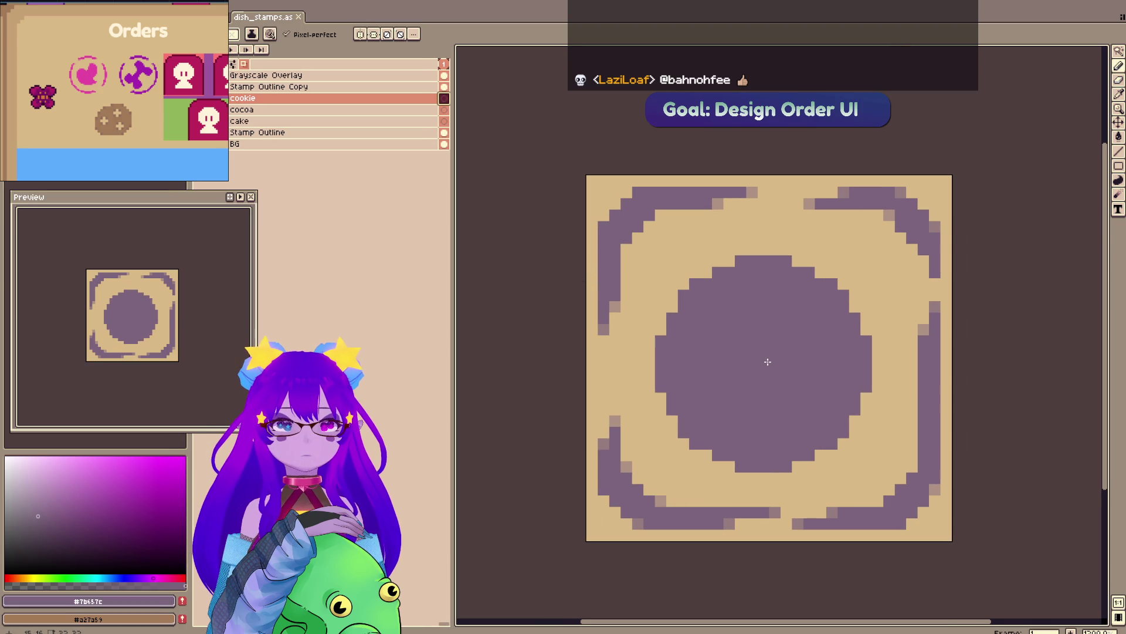
{"action": "left_click", "coordinate": [767, 361]}
{"action": "key", "text": "e"}
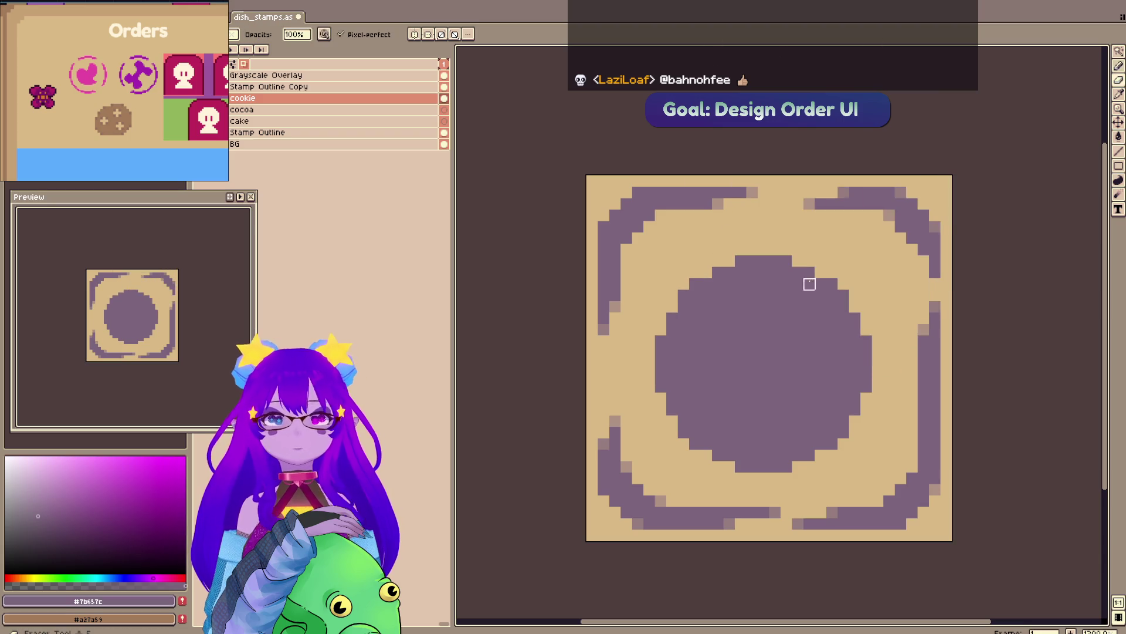
{"action": "left_click_drag", "start_coordinate": [777, 251], "coordinate": [843, 352]}
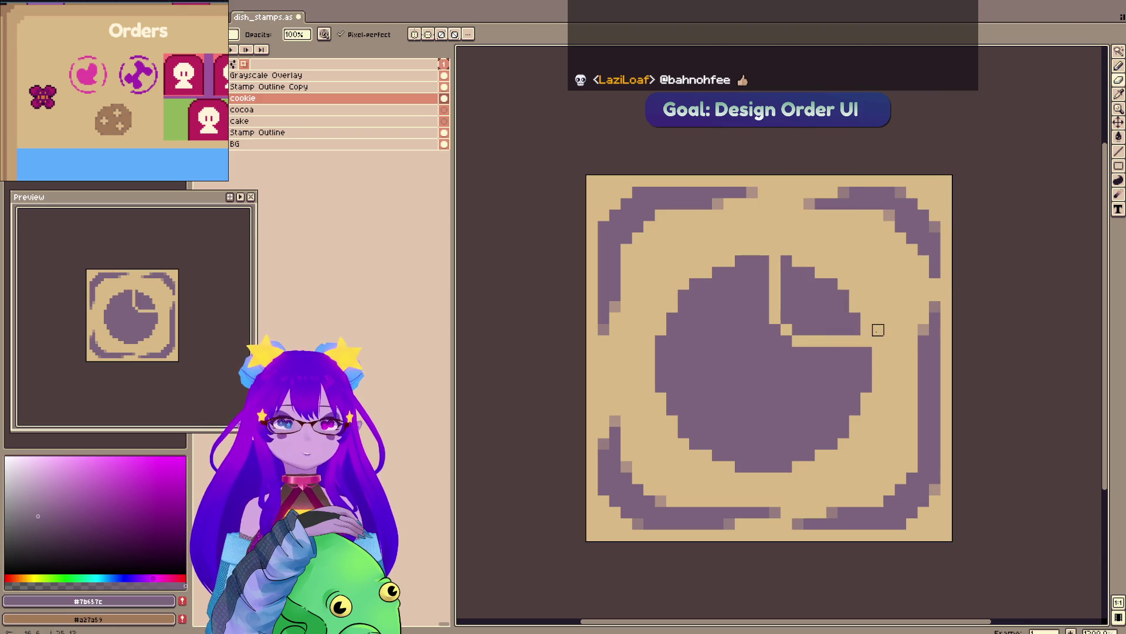
{"action": "left_click", "coordinate": [867, 364]}
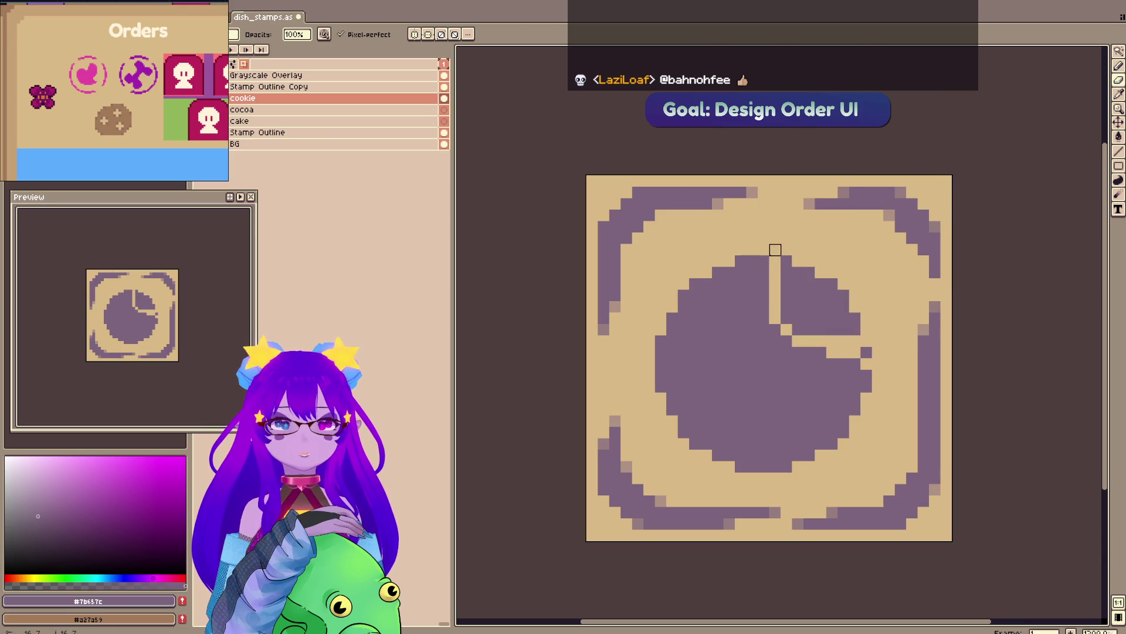
{"action": "left_click_drag", "start_coordinate": [798, 267], "coordinate": [786, 259]}
{"action": "mouse_move", "coordinate": [786, 318]}
{"action": "left_mouse_down"}
{"action": "mouse_move", "coordinate": [829, 327]}
{"action": "mouse_move", "coordinate": [810, 296]}
{"action": "mouse_move", "coordinate": [832, 307]}
{"action": "mouse_move", "coordinate": [843, 297]}
{"action": "mouse_move", "coordinate": [855, 329]}
{"action": "left_mouse_up"}
{"action": "mouse_move", "coordinate": [787, 306]}
{"action": "left_mouse_down"}
{"action": "mouse_move", "coordinate": [818, 361]}
{"action": "mouse_move", "coordinate": [879, 352]}
{"action": "left_mouse_up"}
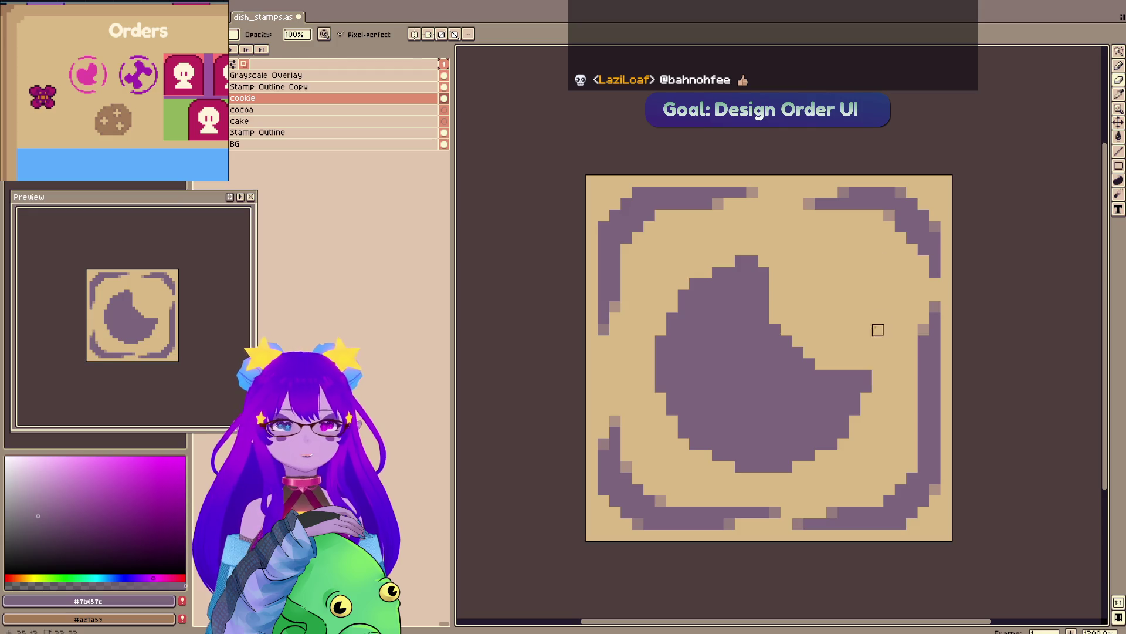
Touch up the bite edge, undoing an accidental purple fill and the last edge tweaks.
{"action": "key", "text": "ctrl+z"}
{"action": "key", "text": "ctrl+z"}
{"action": "key", "text": "ctrl+y"}
{"action": "key", "text": "ctrl+y"}
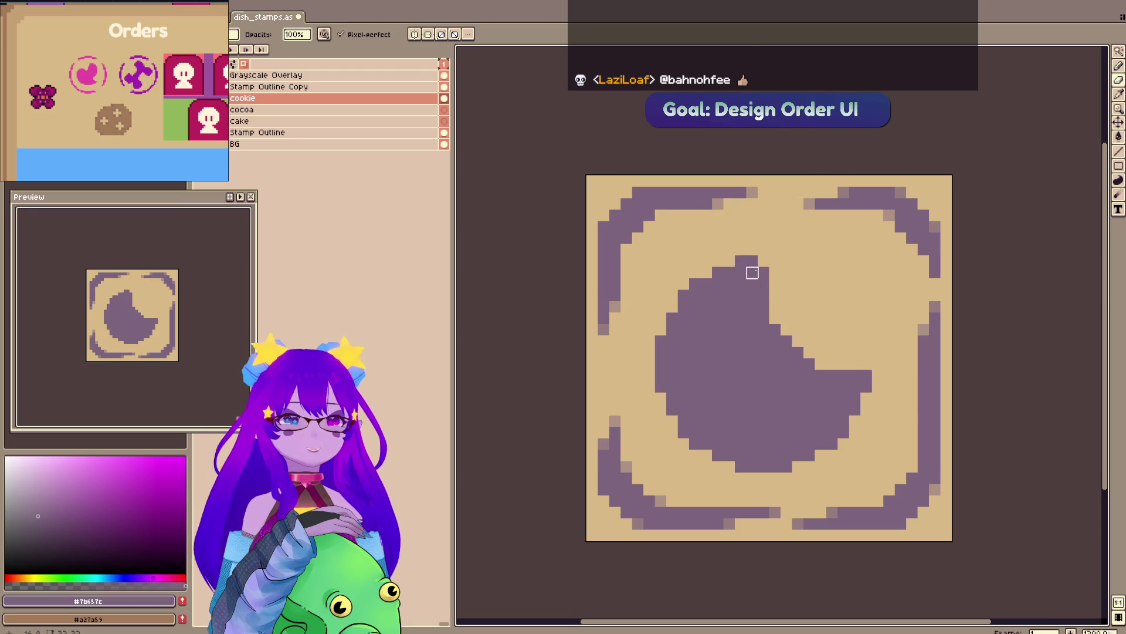
{"action": "key", "text": "b"}
{"action": "mouse_move", "coordinate": [762, 262]}
{"action": "left_mouse_down"}
{"action": "mouse_move", "coordinate": [818, 259]}
{"action": "mouse_move", "coordinate": [766, 314]}
{"action": "mouse_move", "coordinate": [813, 351]}
{"action": "left_mouse_up"}
{"action": "key", "text": "ctrl+z"}
{"action": "key", "text": "ctrl+z"}
{"action": "key", "text": "ctrl+z"}
{"action": "key", "text": "ctrl+z"}
{"action": "key", "text": "ctrl+z"}
{"action": "key", "text": "ctrl+z"}
{"action": "key", "text": "e"}
{"action": "left_click", "coordinate": [774, 317]}
{"action": "key", "text": "b"}
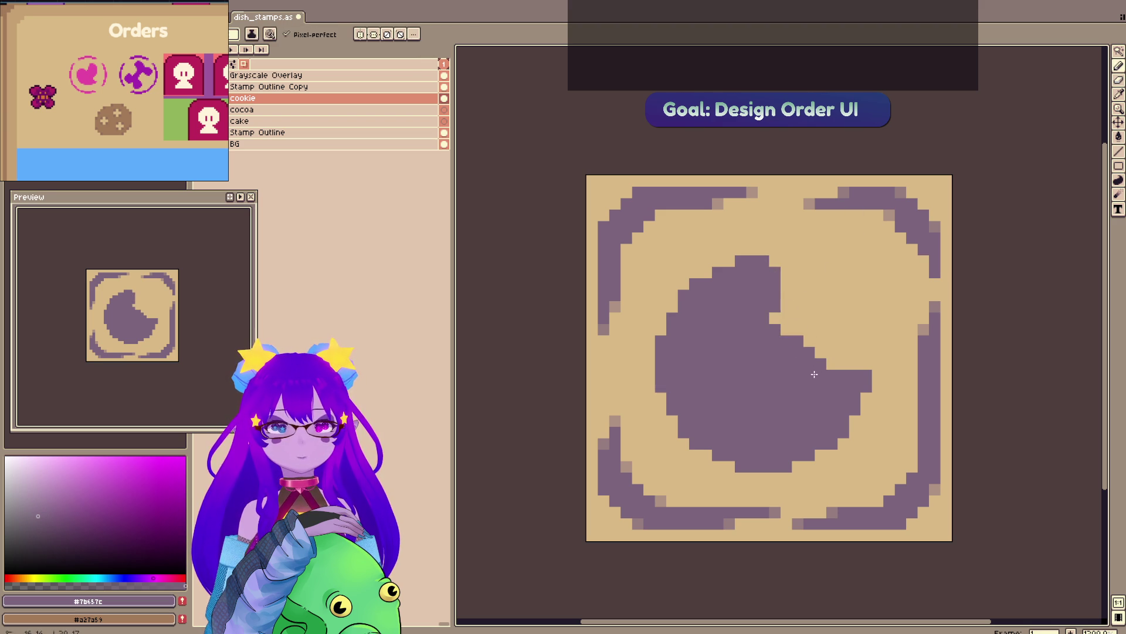
{"action": "key", "text": "ctrl+z"}
{"action": "key", "text": "ctrl+z"}
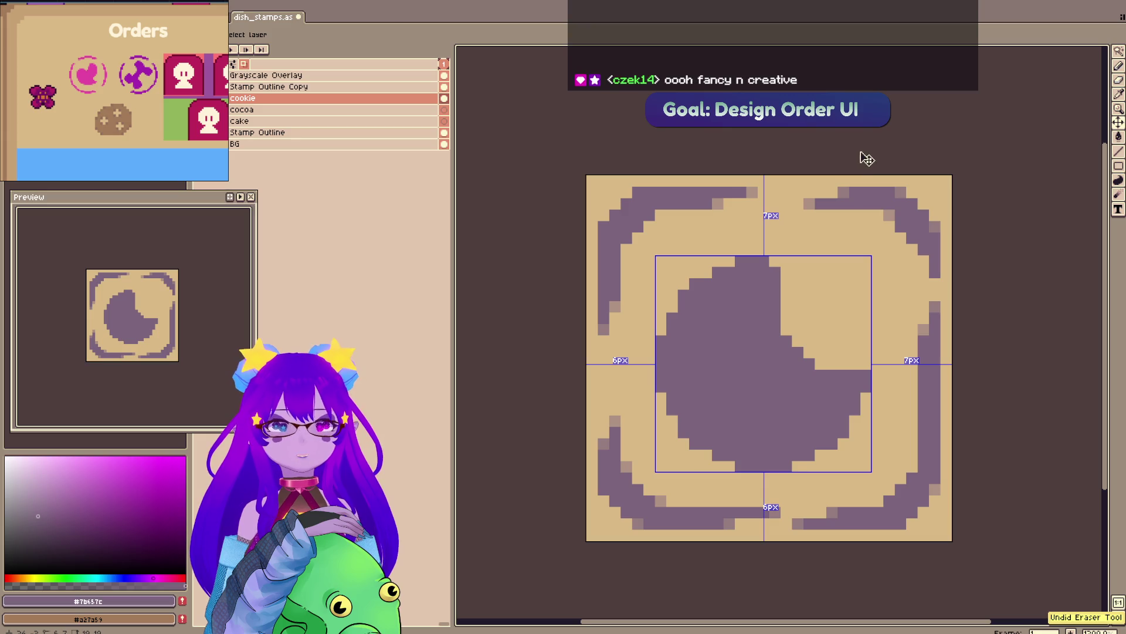
Draw a stepped pixel edge along the cookie's bite, dropping the top-right additions.
{"action": "left_click_drag", "start_coordinate": [777, 320], "coordinate": [821, 352]}
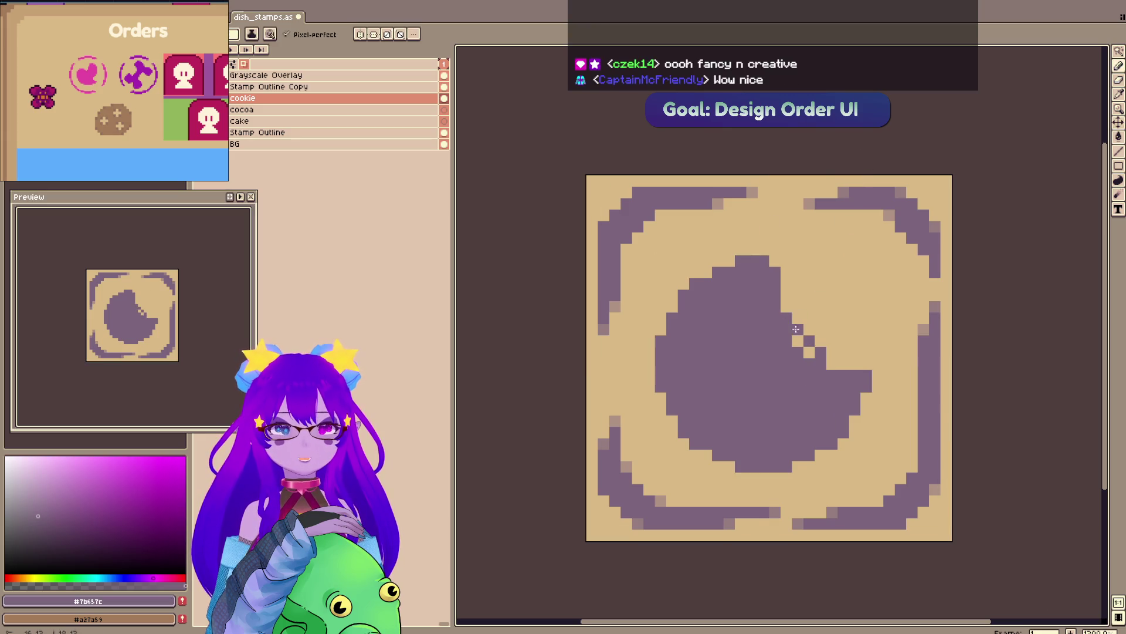
{"action": "left_click_drag", "start_coordinate": [785, 267], "coordinate": [783, 287]}
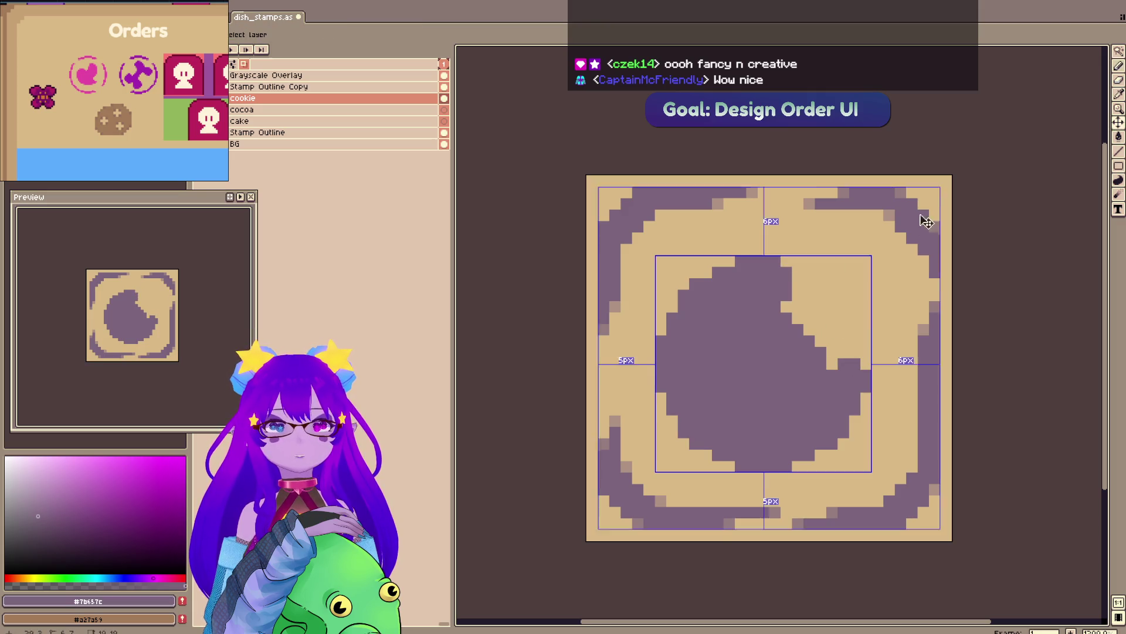
{"action": "key", "text": "ctrl+z"}
{"action": "key", "text": "ctrl+z"}
{"action": "key", "text": "ctrl+z"}
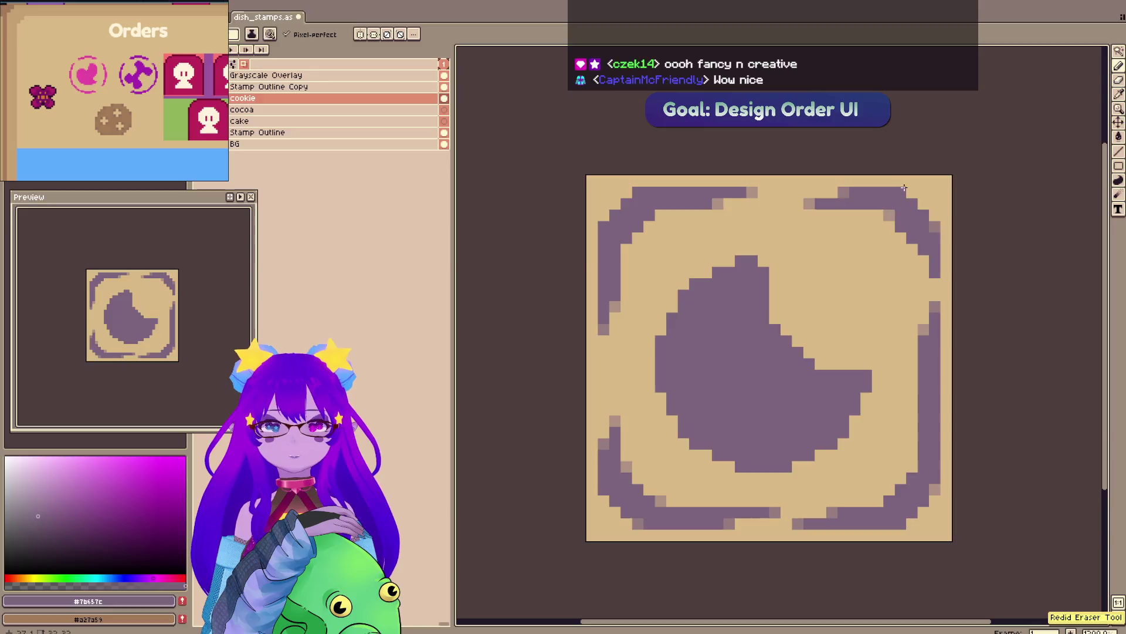
Add small purple crumbs beside the bite, shaping one into a plus and rounding the lowest.
{"action": "left_click", "coordinate": [815, 243]}
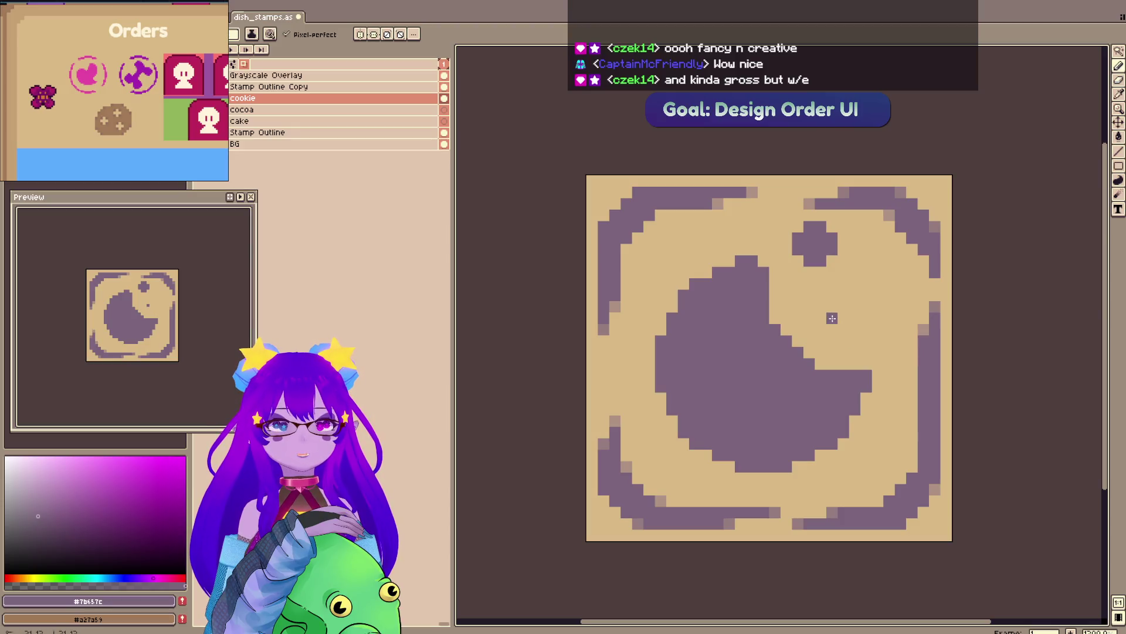
{"action": "left_click", "coordinate": [844, 329]}
{"action": "left_click", "coordinate": [855, 318]}
{"action": "left_click", "coordinate": [844, 307]}
{"action": "key", "text": "ctrl+z"}
{"action": "left_click", "coordinate": [901, 271]}
{"action": "left_click", "coordinate": [890, 283]}
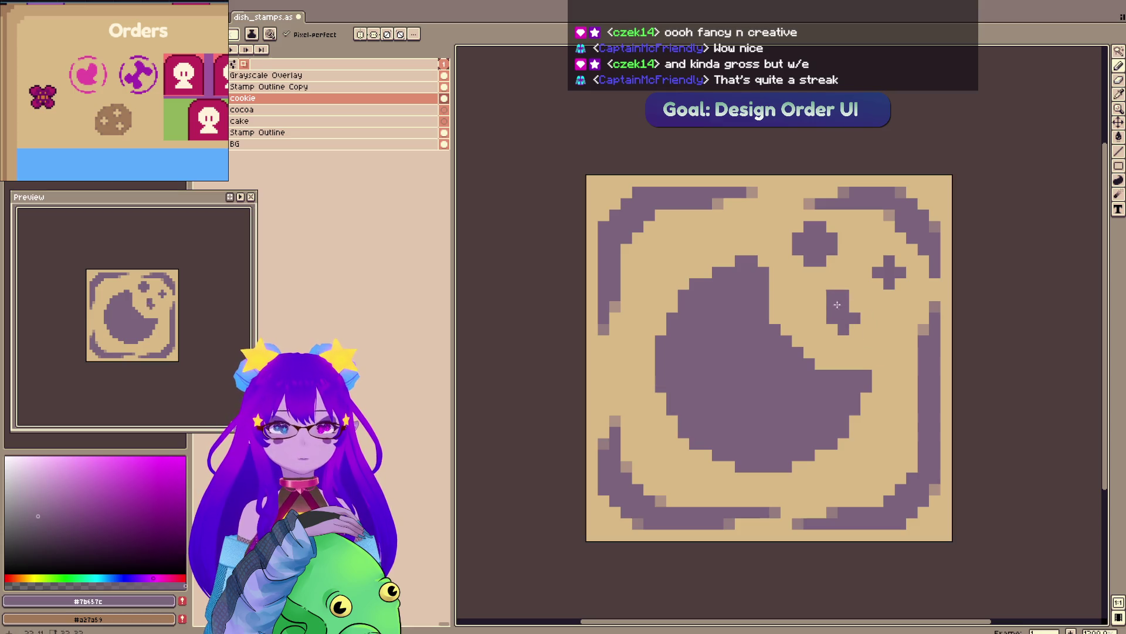
{"action": "mouse_move", "coordinate": [831, 342]}
{"action": "left_mouse_down"}
{"action": "mouse_move", "coordinate": [878, 340]}
{"action": "mouse_move", "coordinate": [878, 317]}
{"action": "mouse_move", "coordinate": [878, 347]}
{"action": "left_mouse_up"}
{"action": "left_click", "coordinate": [844, 295]}
{"action": "key", "text": "e"}
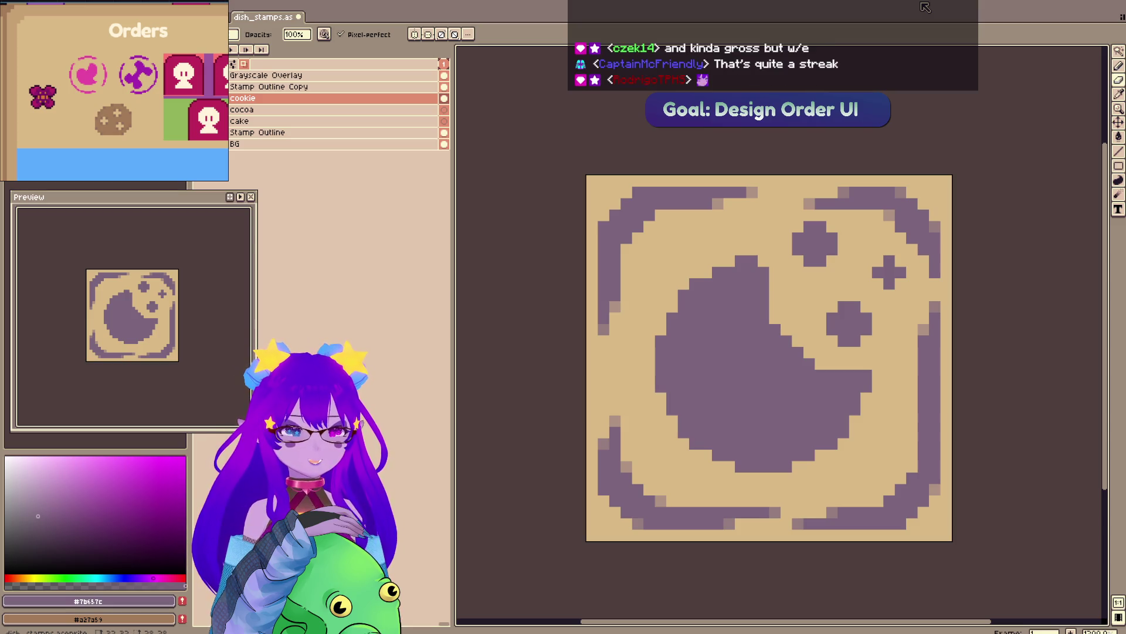
{"action": "key", "text": "b"}
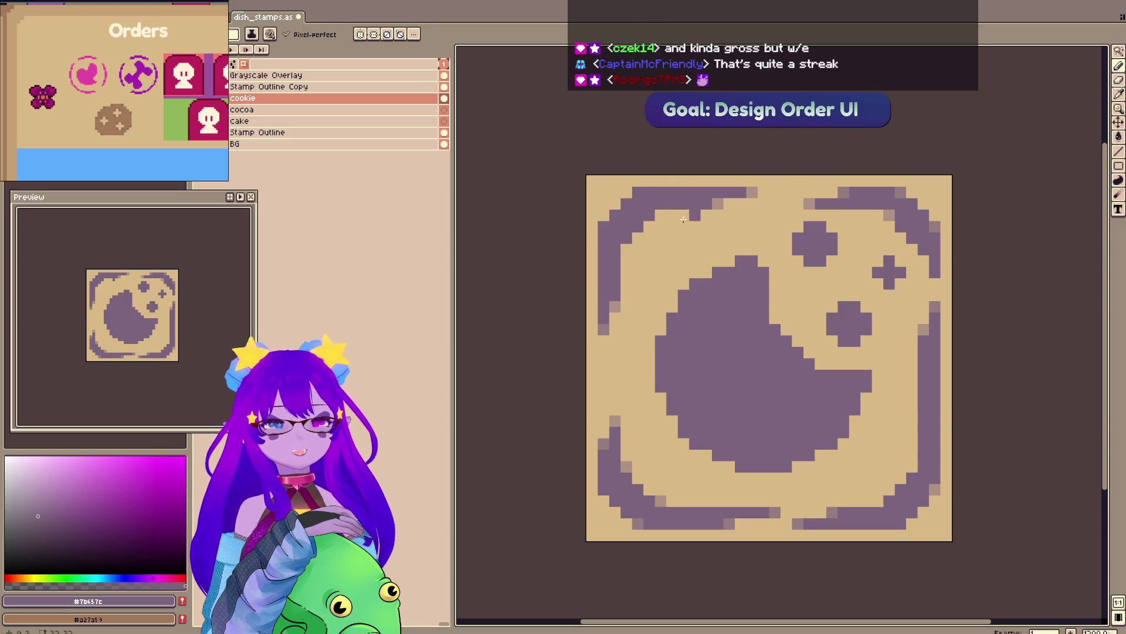
Erase a column along the cookie's left edge after several undone attempts.
{"action": "key", "text": "e"}
{"action": "left_click_drag", "start_coordinate": [672, 341], "coordinate": [661, 399]}
{"action": "key", "text": "ctrl+z"}
{"action": "left_click_drag", "start_coordinate": [679, 351], "coordinate": [668, 399]}
{"action": "key", "text": "ctrl+z"}
{"action": "key", "text": "v"}
{"action": "key", "text": "e"}
{"action": "left_click_drag", "start_coordinate": [675, 329], "coordinate": [672, 399]}
{"action": "key", "text": "ctrl+z"}
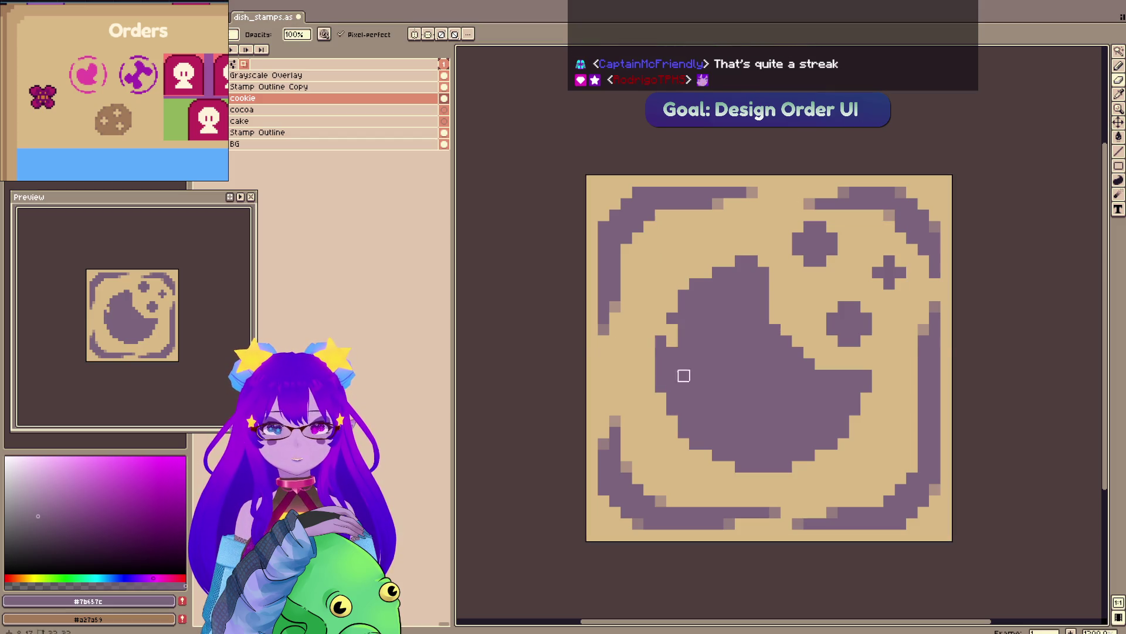
{"action": "key", "text": "v"}
{"action": "key", "text": "e"}
{"action": "left_click_drag", "start_coordinate": [684, 329], "coordinate": [684, 398]}
{"action": "mouse_move", "coordinate": [684, 352]}
{"action": "left_mouse_down"}
{"action": "mouse_move", "coordinate": [672, 388]}
{"action": "mouse_move", "coordinate": [695, 433]}
{"action": "mouse_move", "coordinate": [741, 433]}
{"action": "mouse_move", "coordinate": [786, 455]}
{"action": "mouse_move", "coordinate": [786, 444]}
{"action": "mouse_move", "coordinate": [729, 422]}
{"action": "left_mouse_up"}
{"action": "key", "text": "ctrl+z"}
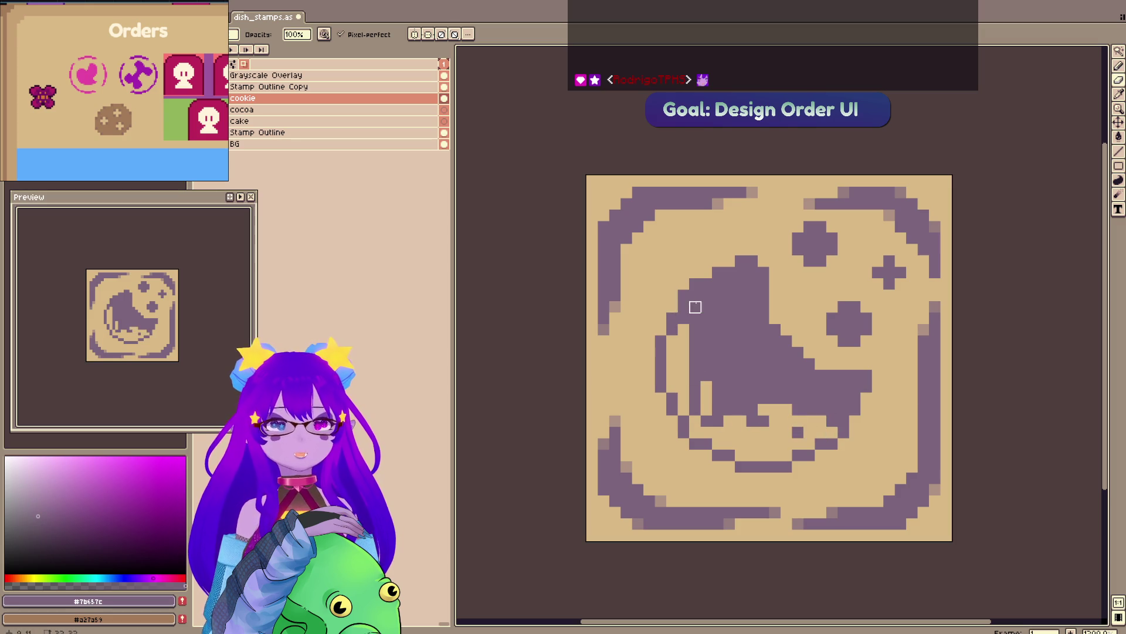
Carve out the cookie's left interior and begin erasing the purple wedge inside it.
{"action": "left_click_drag", "start_coordinate": [695, 306], "coordinate": [707, 398]}
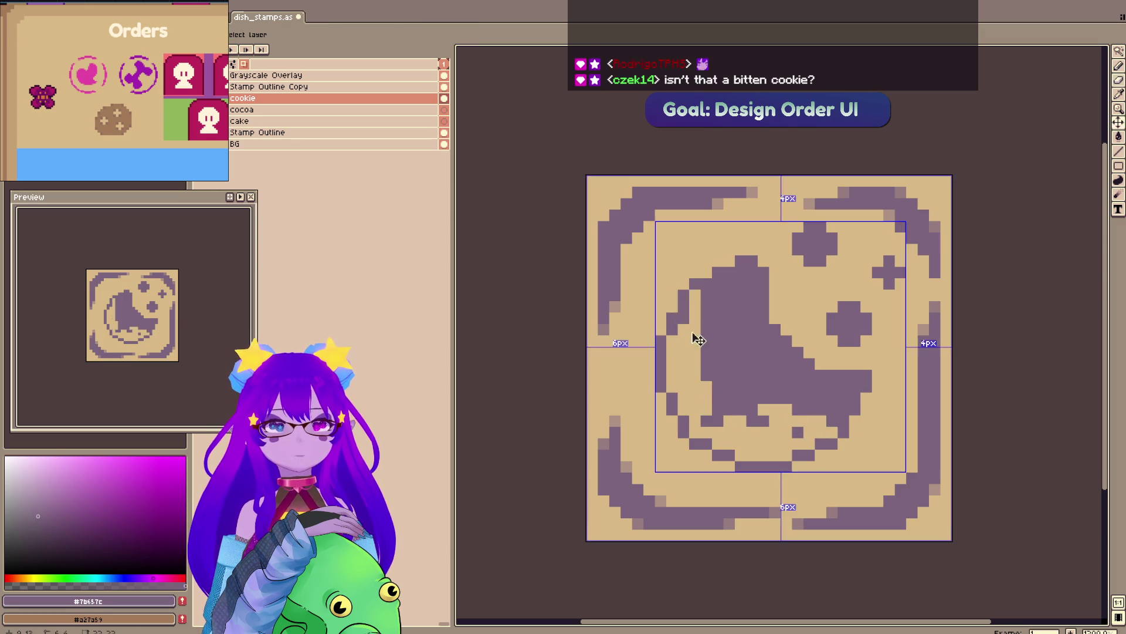
{"action": "key", "text": "ctrl+z"}
{"action": "left_click_drag", "start_coordinate": [695, 295], "coordinate": [695, 398]}
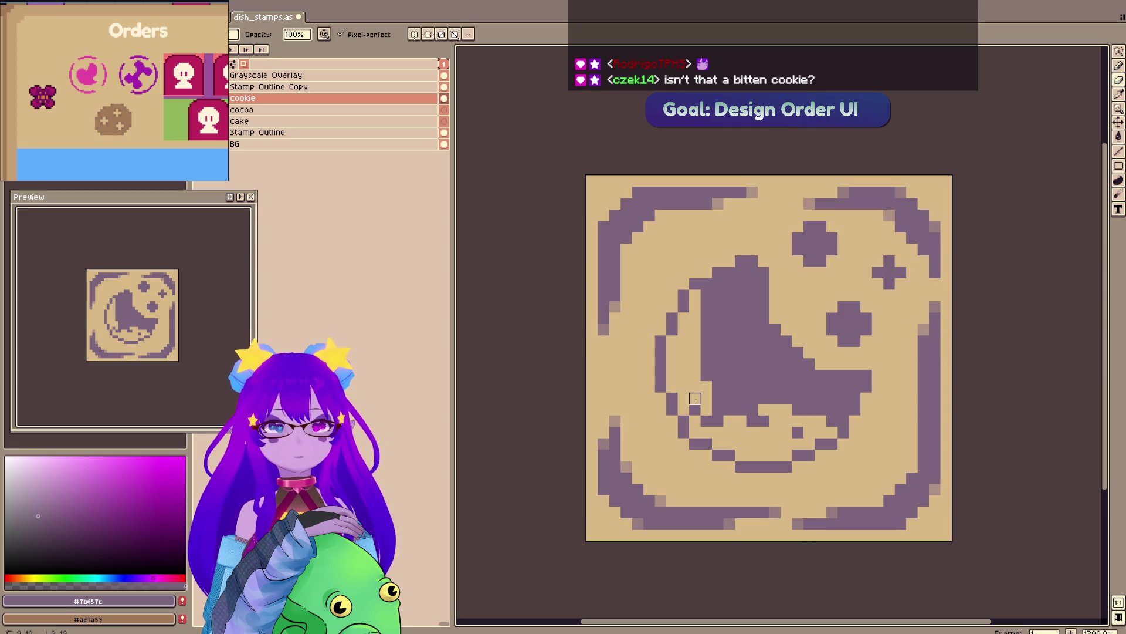
{"action": "left_click_drag", "start_coordinate": [706, 295], "coordinate": [718, 421]}
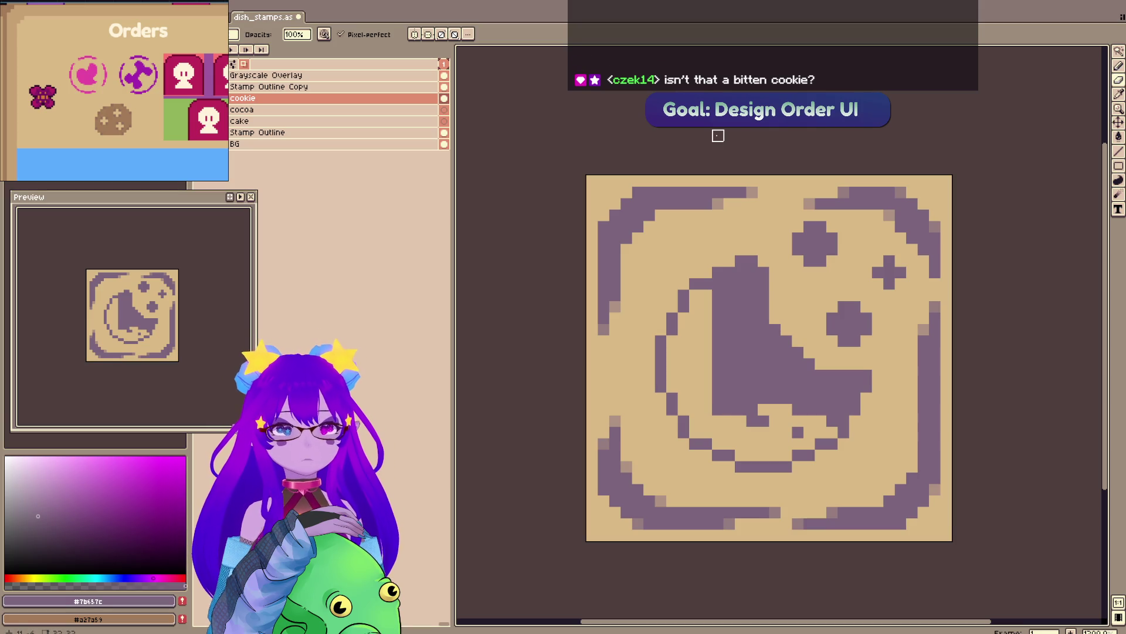
{"action": "left_click", "coordinate": [695, 444]}
{"action": "key", "text": "b"}
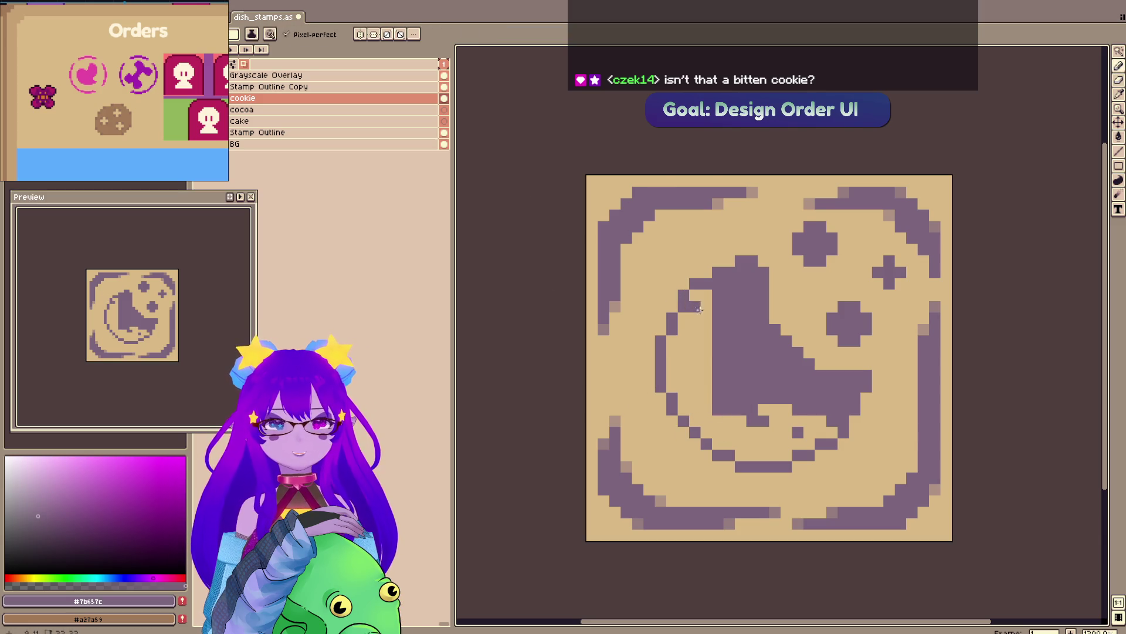
{"action": "left_click_drag", "start_coordinate": [718, 283], "coordinate": [718, 323]}
{"action": "key", "text": "e"}
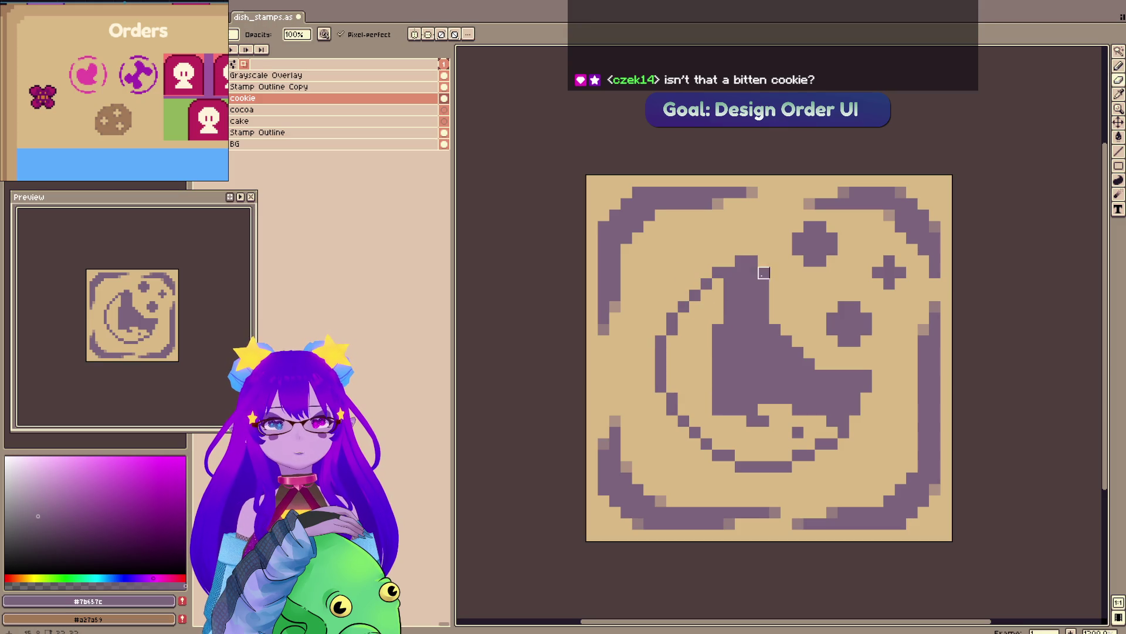
{"action": "left_click_drag", "start_coordinate": [752, 273], "coordinate": [741, 393]}
{"action": "left_click_drag", "start_coordinate": [741, 270], "coordinate": [731, 364]}
{"action": "mouse_move", "coordinate": [730, 320]}
{"action": "left_mouse_down"}
{"action": "mouse_move", "coordinate": [729, 307]}
{"action": "mouse_move", "coordinate": [724, 411]}
{"action": "left_mouse_up"}
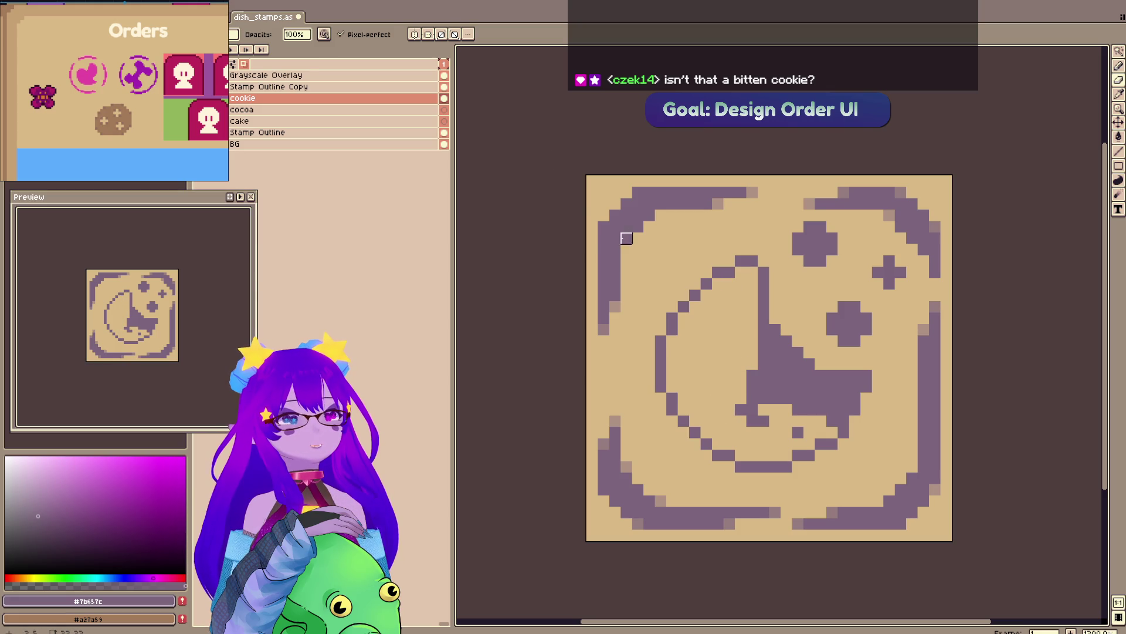
Clear the purple bite area and refine the bite edge pixel by pixel, then save.
{"action": "mouse_move", "coordinate": [763, 340]}
{"action": "left_mouse_down"}
{"action": "mouse_move", "coordinate": [741, 376]}
{"action": "mouse_move", "coordinate": [747, 418]}
{"action": "mouse_move", "coordinate": [786, 387]}
{"action": "left_mouse_up"}
{"action": "key", "text": "b"}
{"action": "left_click", "coordinate": [740, 398]}
{"action": "key", "text": "e"}
{"action": "left_click", "coordinate": [752, 374]}
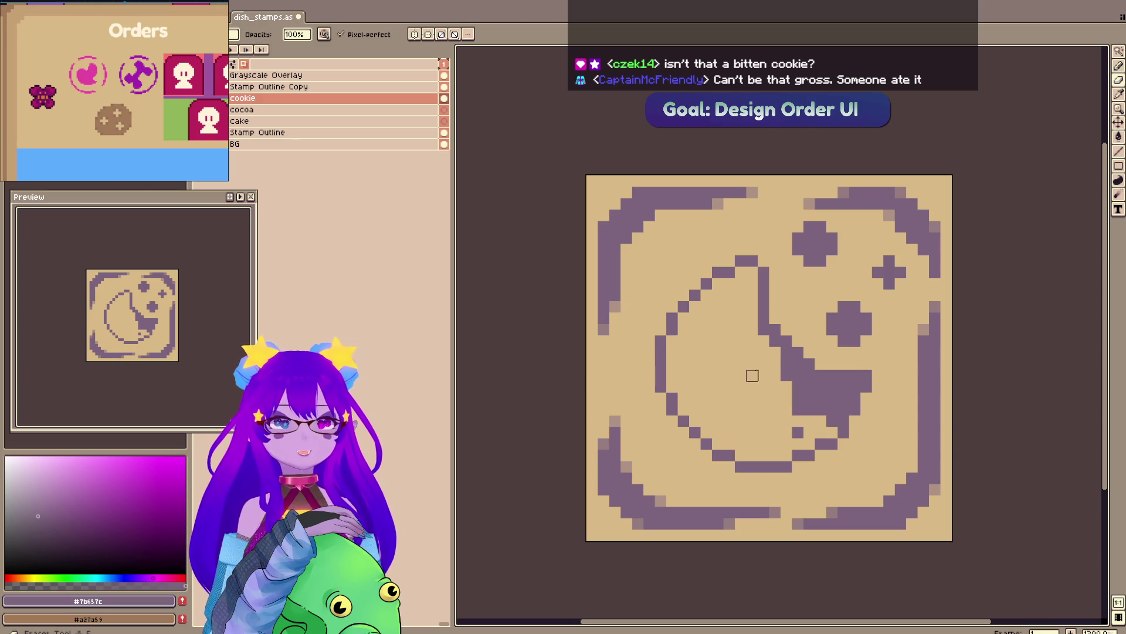
{"action": "key", "text": "b"}
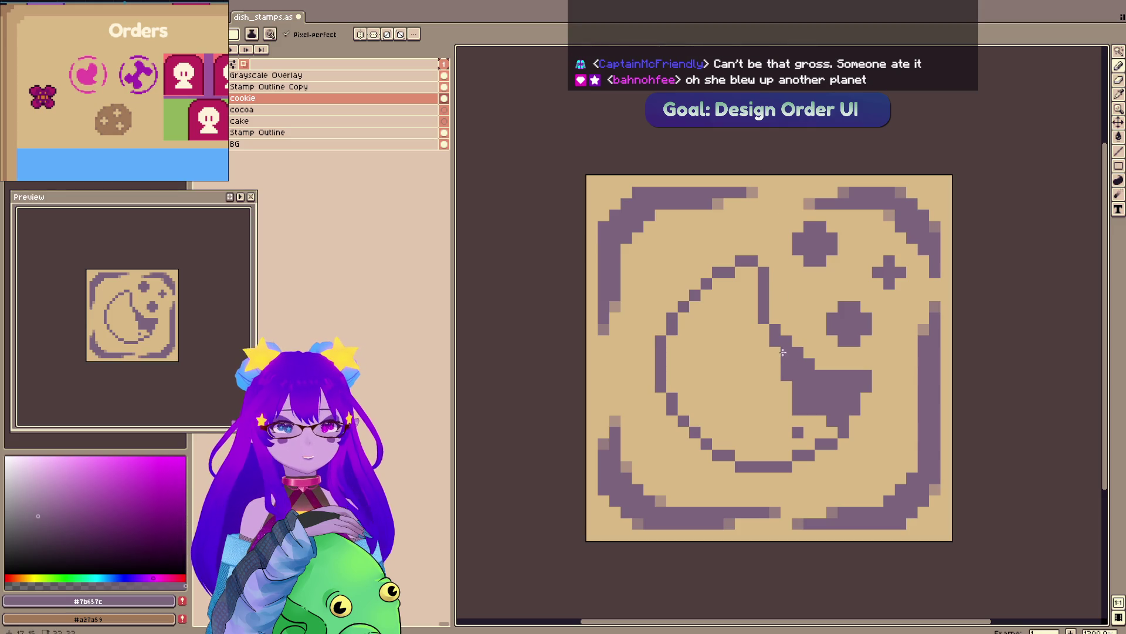
{"action": "key", "text": "e"}
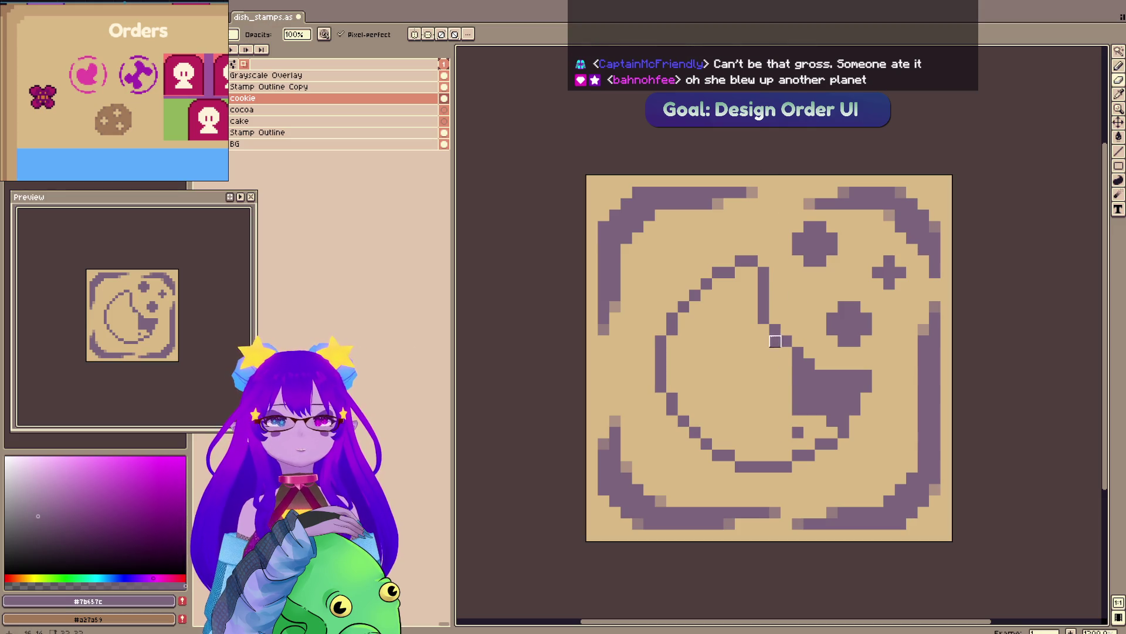
{"action": "left_click_drag", "start_coordinate": [798, 364], "coordinate": [798, 434]}
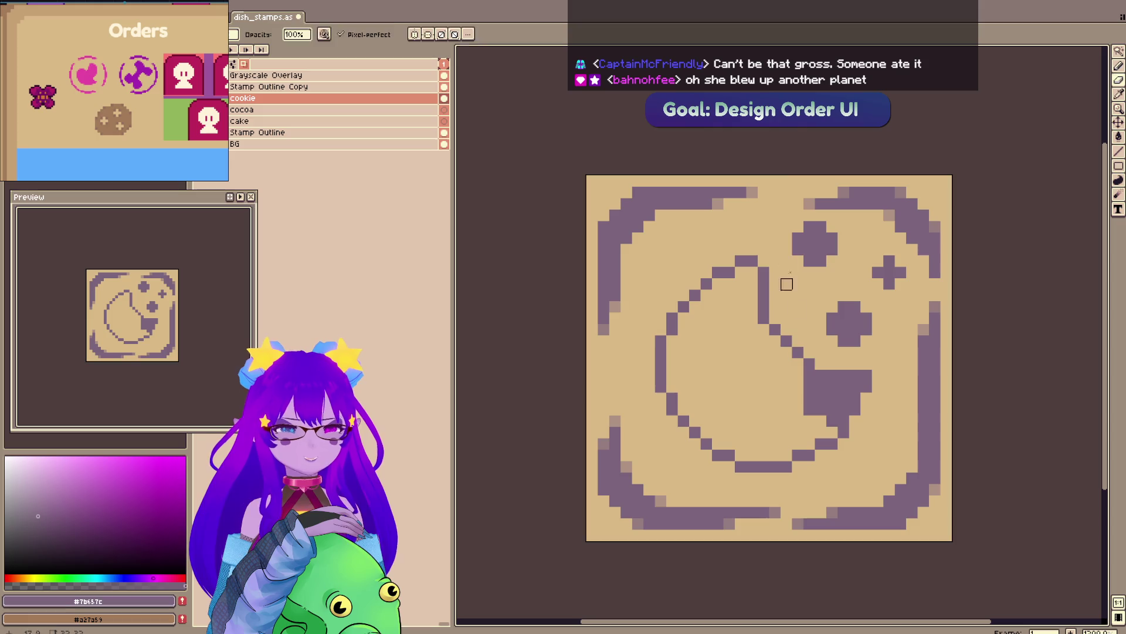
{"action": "key", "text": "b"}
{"action": "key", "text": "e"}
{"action": "left_click_drag", "start_coordinate": [810, 385], "coordinate": [809, 375]}
{"action": "left_click_drag", "start_coordinate": [821, 388], "coordinate": [832, 410]}
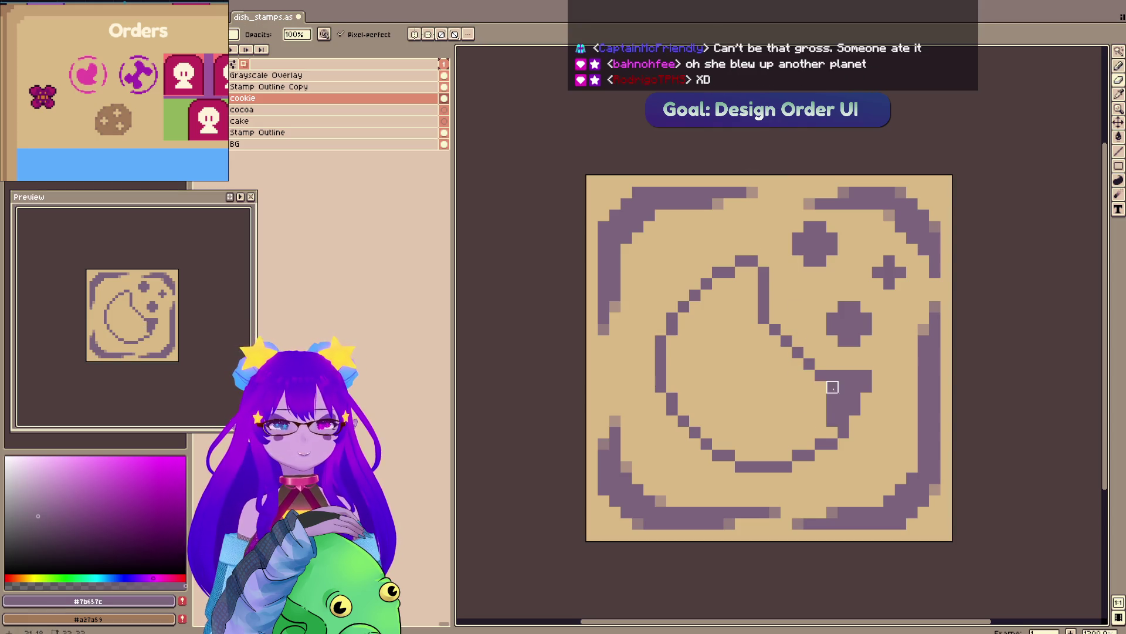
{"action": "key", "text": "ctrl+z"}
{"action": "key", "text": "ctrl+z"}
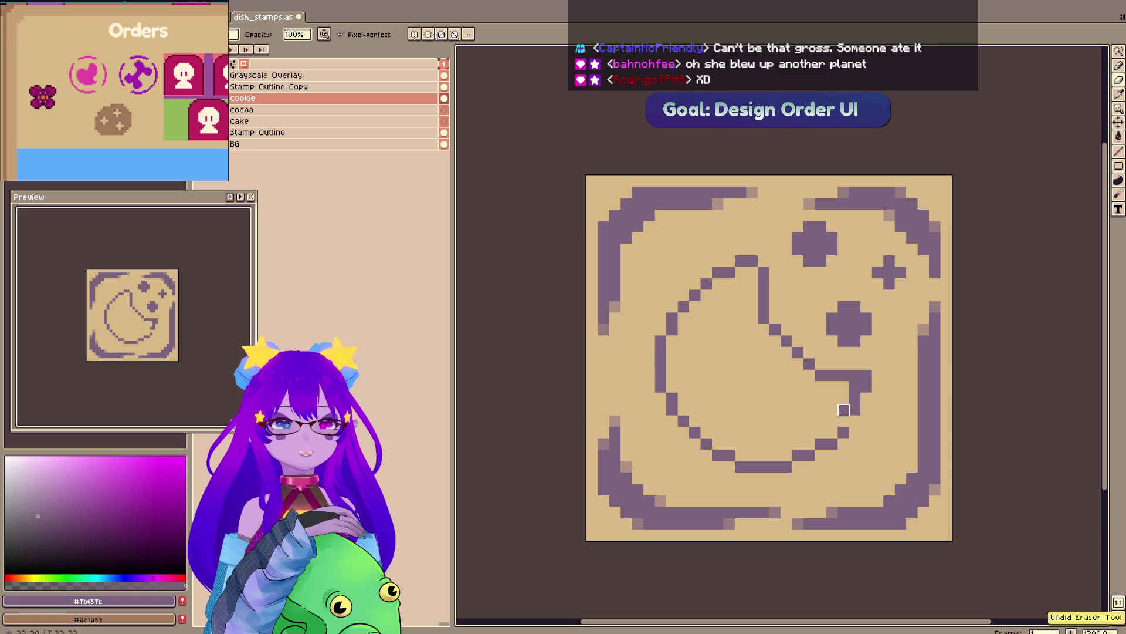
{"action": "key", "text": "b"}
{"action": "key", "text": "e"}
{"action": "left_click", "coordinate": [844, 409]}
{"action": "key", "text": "b"}
{"action": "key", "text": "e"}
{"action": "left_click", "coordinate": [855, 387]}
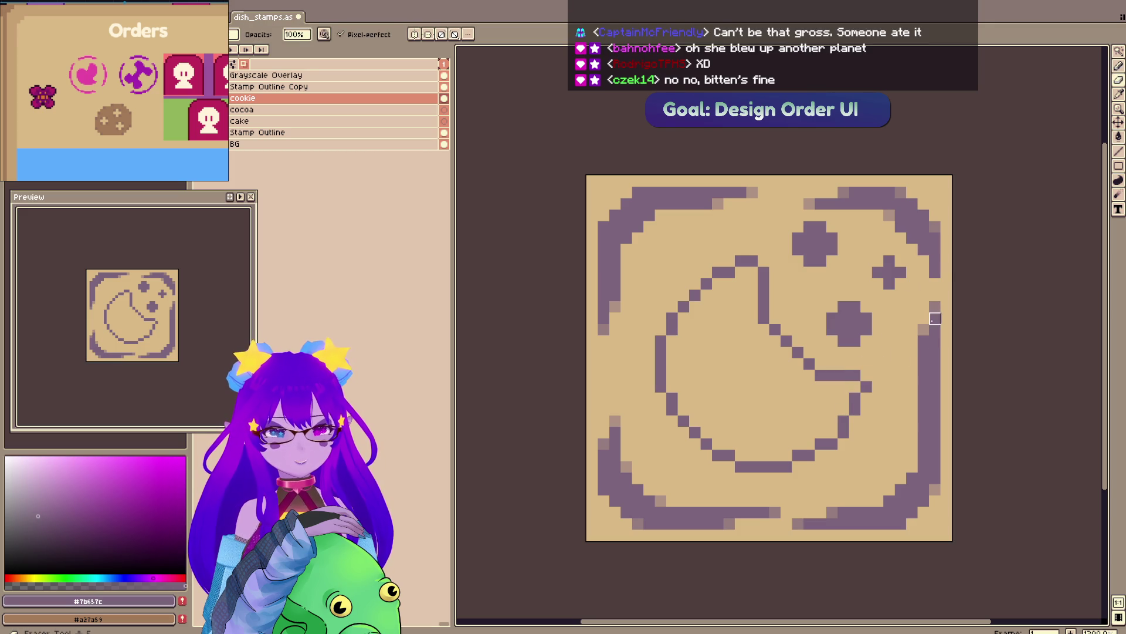
{"action": "key", "text": "b"}
{"action": "left_click", "coordinate": [866, 410]}
{"action": "key", "text": "e"}
{"action": "left_click", "coordinate": [854, 398]}
{"action": "left_click", "coordinate": [855, 410]}
{"action": "key", "text": "ctrl+s"}
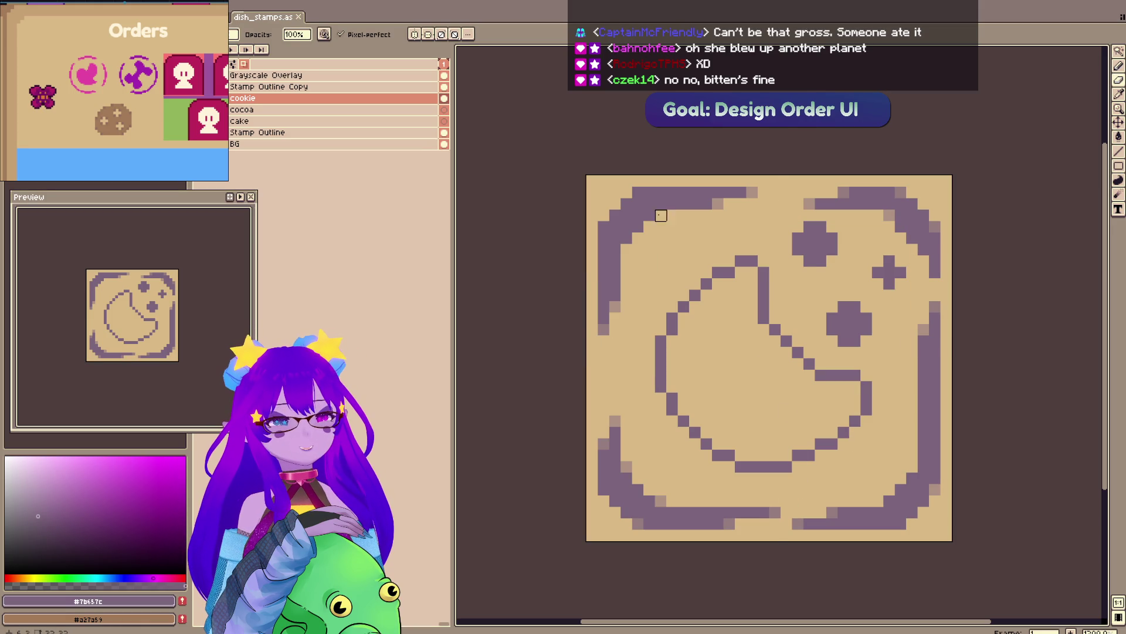
Erase stray pixels at the cookie's top-right and tidy the bite edge, then save again.
{"action": "key", "text": "b"}
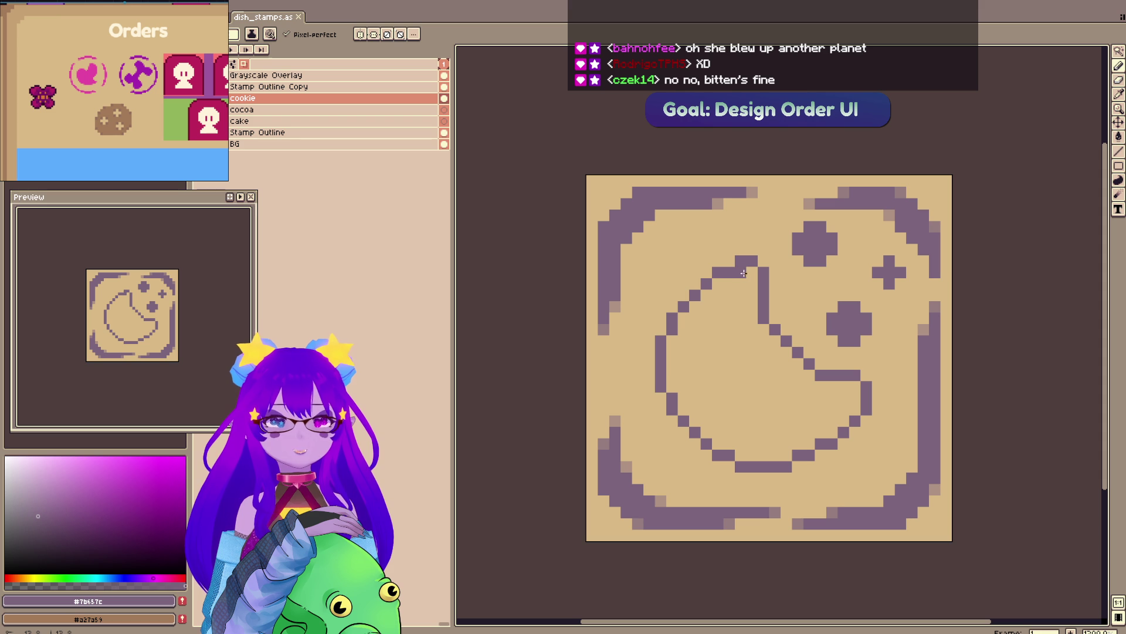
{"action": "key", "text": "e"}
{"action": "left_click_drag", "start_coordinate": [727, 261], "coordinate": [754, 261]}
{"action": "left_click", "coordinate": [762, 278]}
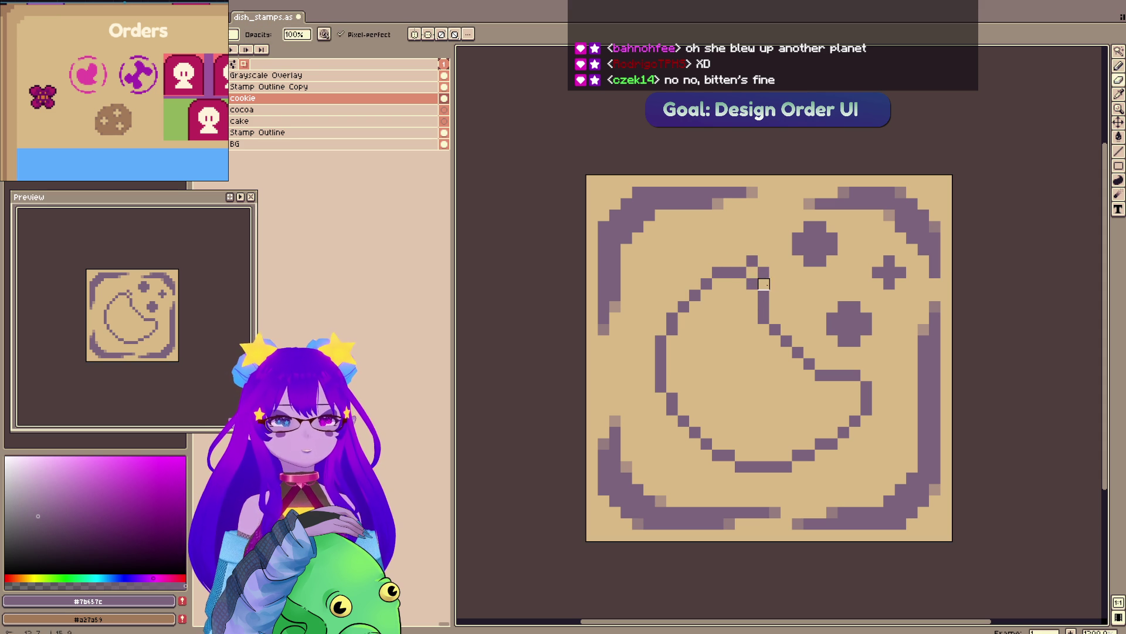
{"action": "key", "text": "b"}
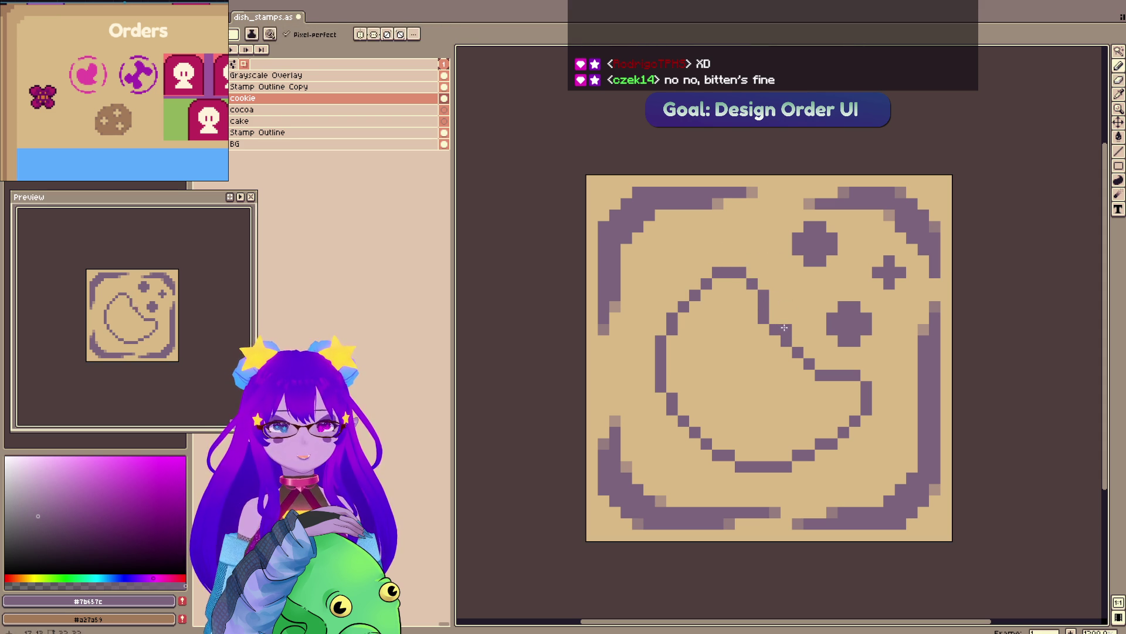
{"action": "key", "text": "e"}
{"action": "left_click", "coordinate": [786, 340]}
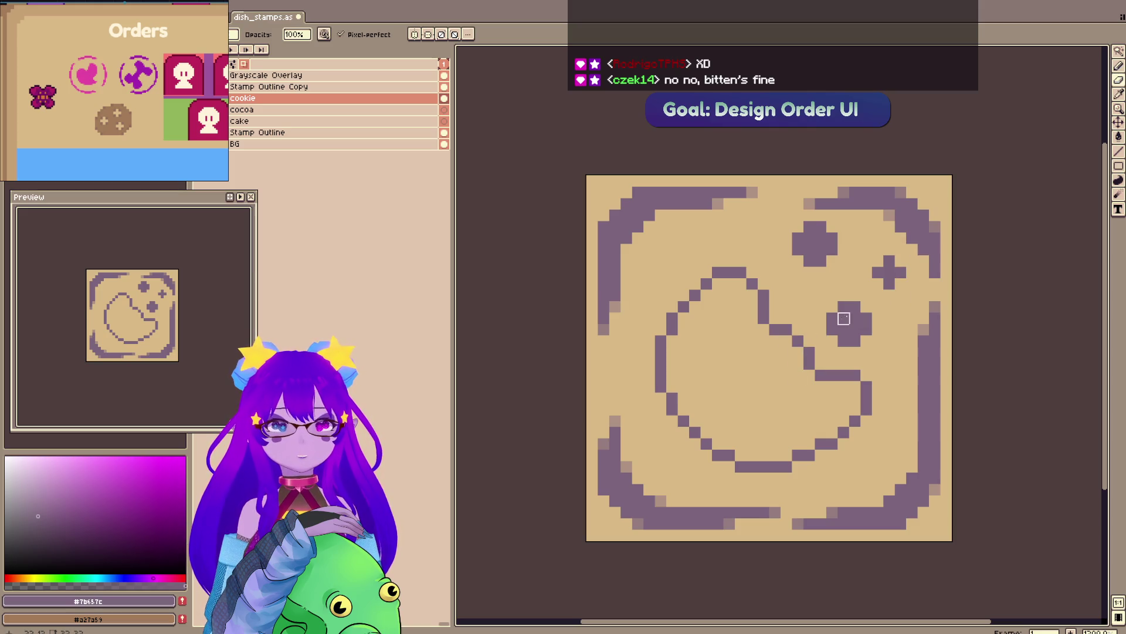
{"action": "key", "text": "b"}
{"action": "left_click", "coordinate": [855, 387]}
{"action": "key", "text": "e"}
{"action": "mouse_move", "coordinate": [866, 387]}
{"action": "left_mouse_down"}
{"action": "mouse_move", "coordinate": [855, 376]}
{"action": "mouse_move", "coordinate": [866, 418]}
{"action": "mouse_move", "coordinate": [855, 376]}
{"action": "left_mouse_up"}
{"action": "key", "text": "b"}
{"action": "left_click", "coordinate": [843, 386]}
{"action": "key", "text": "e"}
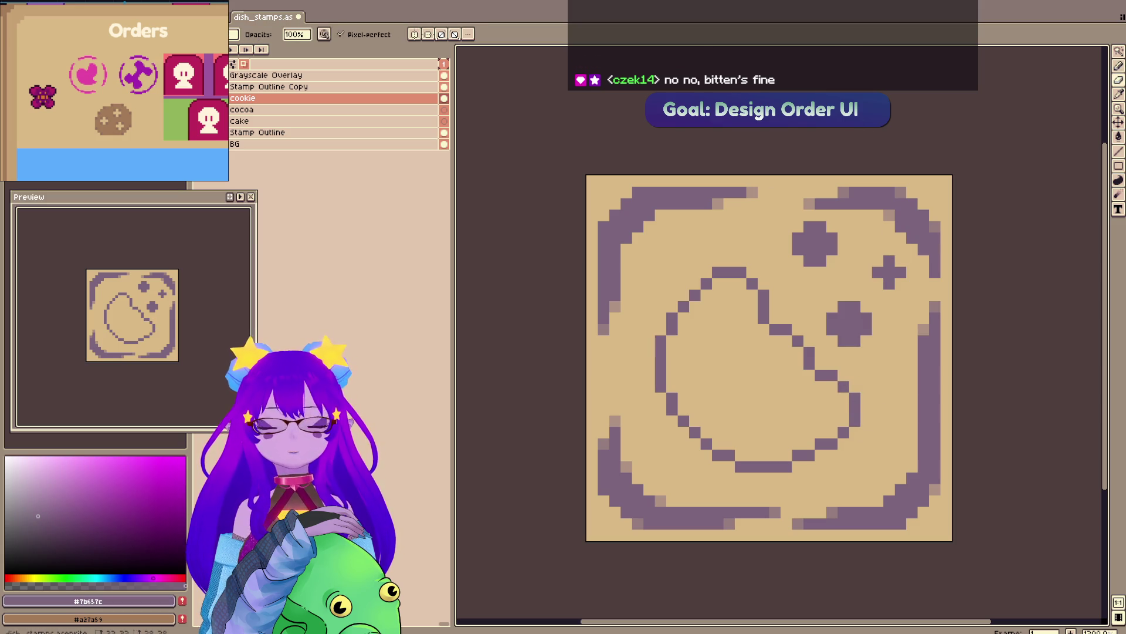
{"action": "key", "text": "ctrl+s"}
Dot four chocolate chips inside the cookie with a 2×2 pencil.
{"action": "key", "text": "b"}
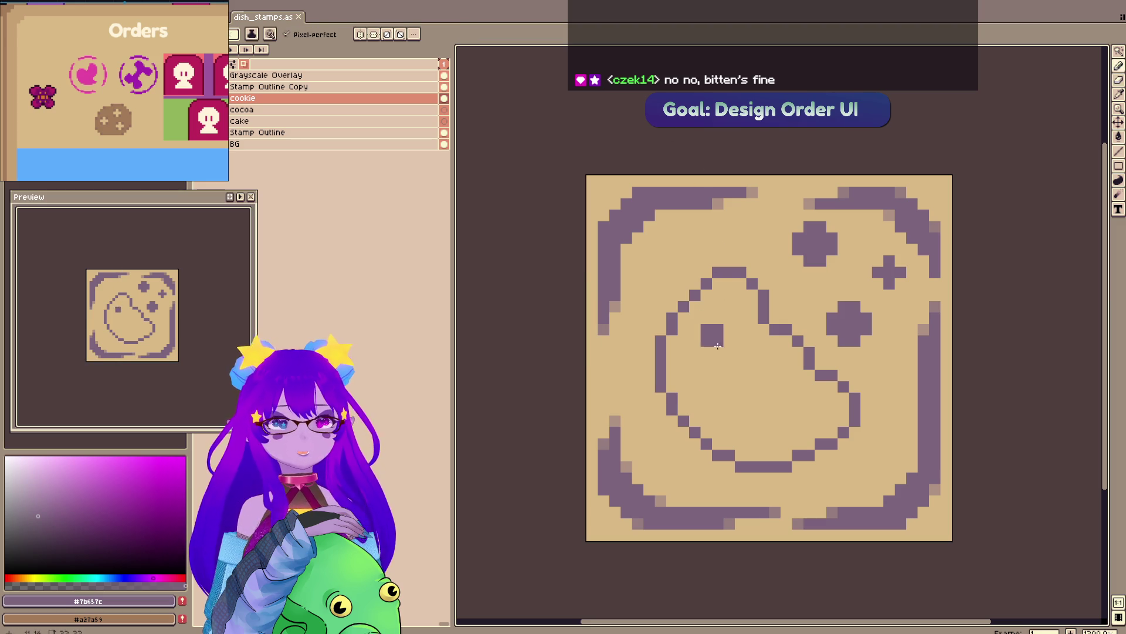
{"action": "key", "text": "minus"}
{"action": "left_click", "coordinate": [721, 326]}
{"action": "left_click", "coordinate": [698, 383]}
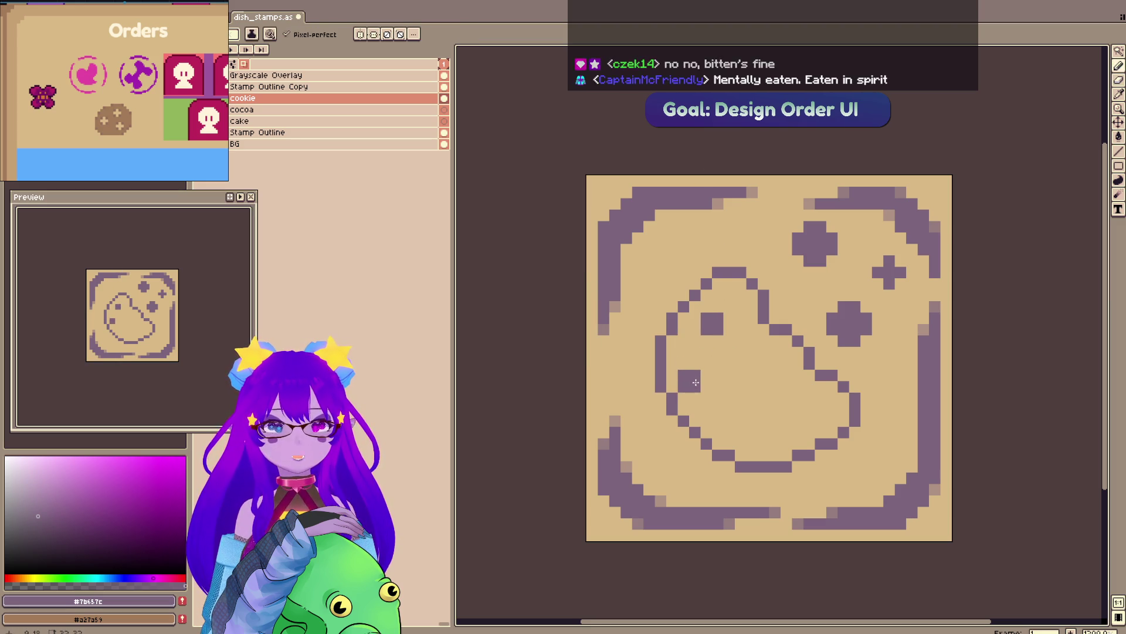
{"action": "left_click", "coordinate": [778, 417]}
{"action": "left_click", "coordinate": [755, 372]}
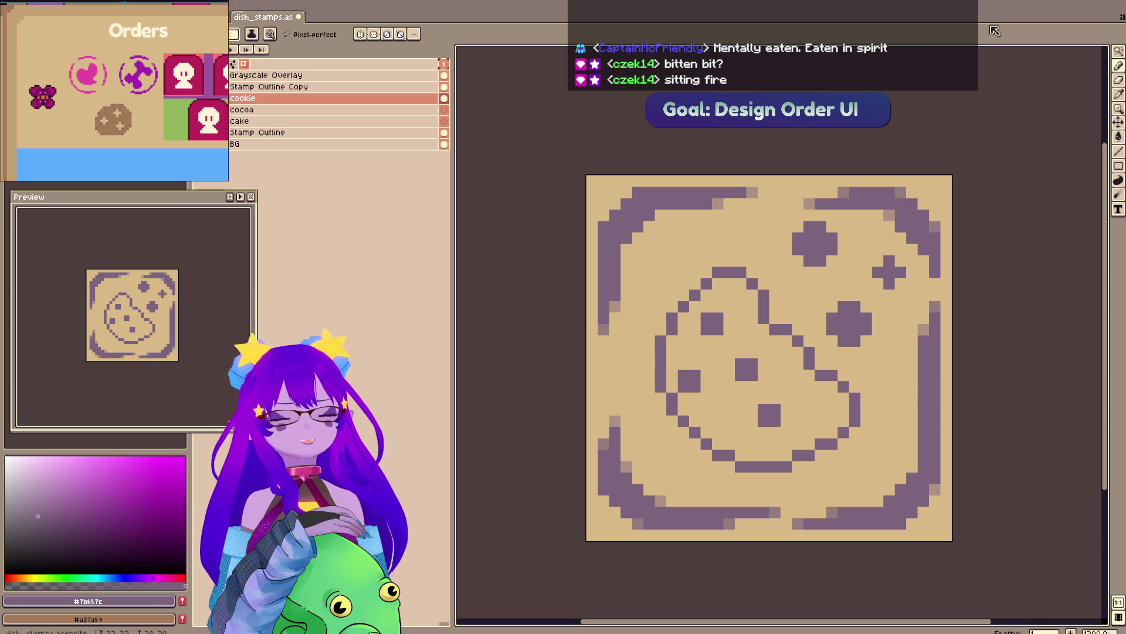
Close the outline gap and flood fill the cookie interior solid purple.
{"action": "key", "text": "b"}
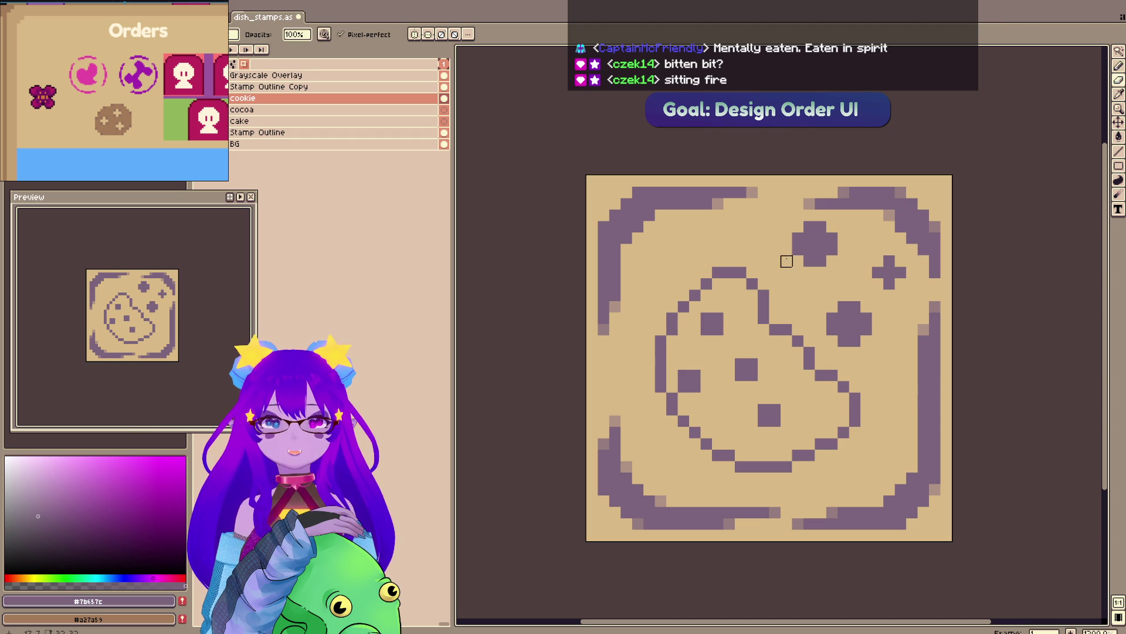
{"action": "left_click", "coordinate": [753, 341]}
{"action": "key", "text": "g"}
{"action": "left_click", "coordinate": [771, 311]}
{"action": "key", "text": "ctrl+z"}
{"action": "left_click", "coordinate": [753, 346]}
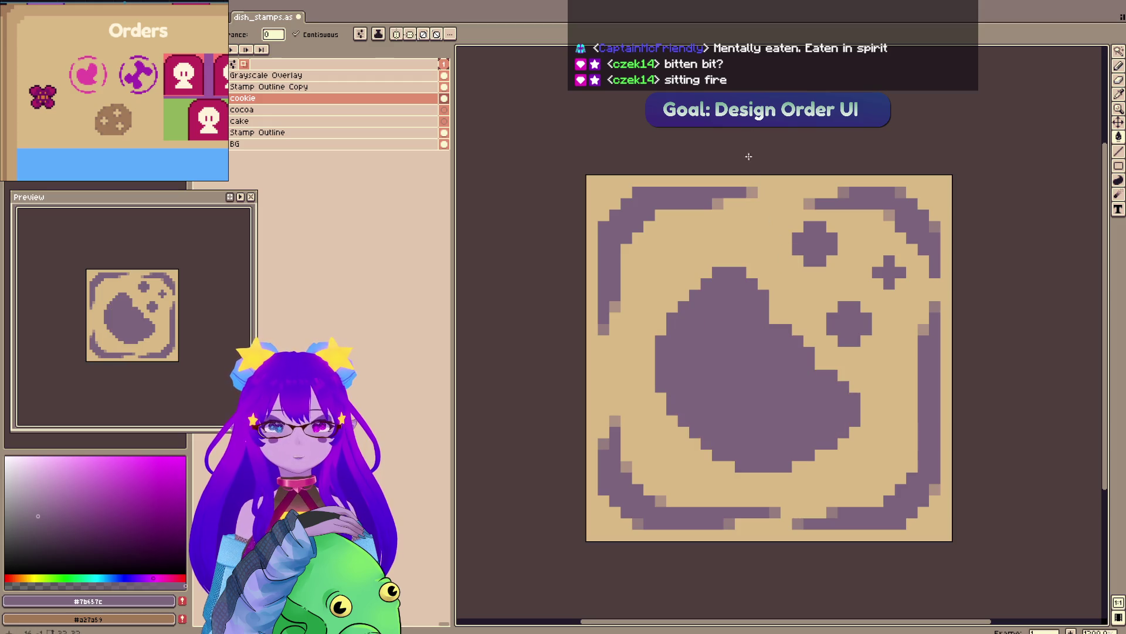
Recolour several cookie pixels back to tan, undoing the last stroke.
{"action": "key", "text": "e"}
{"action": "left_click", "coordinate": [729, 307]}
{"action": "left_click", "coordinate": [695, 387]}
{"action": "left_click", "coordinate": [763, 375]}
{"action": "left_click", "coordinate": [752, 433]}
{"action": "left_click", "coordinate": [832, 420]}
{"action": "key", "text": "ctrl+z"}
Clear the whole cookie layer, save, and try a large filled purple circle, undoing the oversized one.
{"action": "key", "text": "ctrl+a"}
{"action": "key", "text": "Delete"}
{"action": "key", "text": "ctrl+s"}
{"action": "left_click_drag", "start_coordinate": [739, 246], "coordinate": [769, 361]}
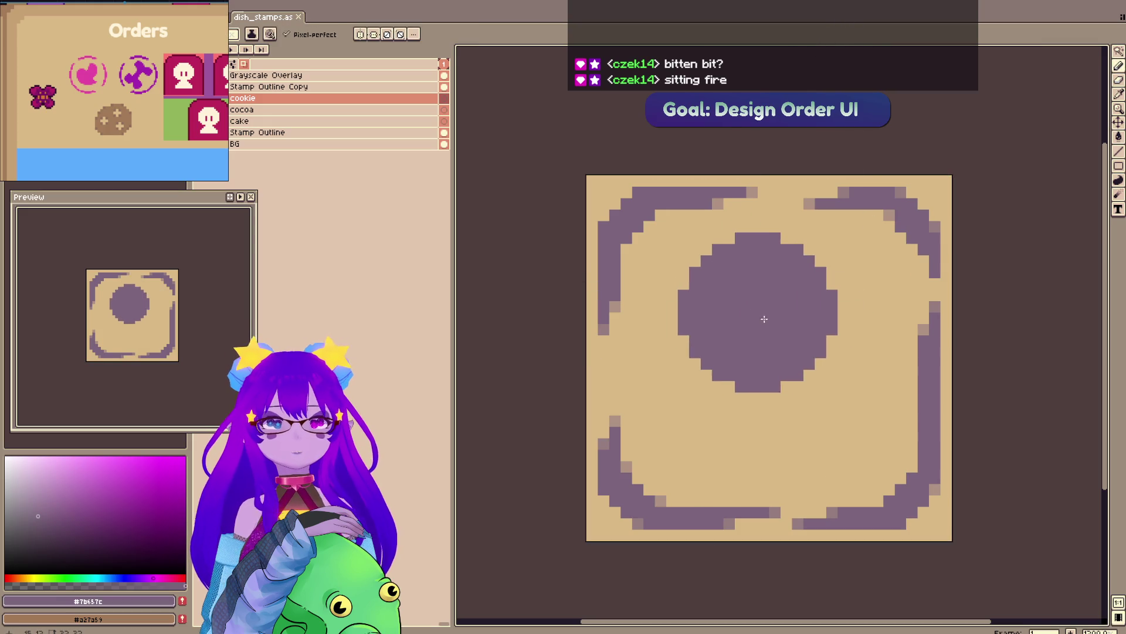
{"action": "key", "text": "Right"}
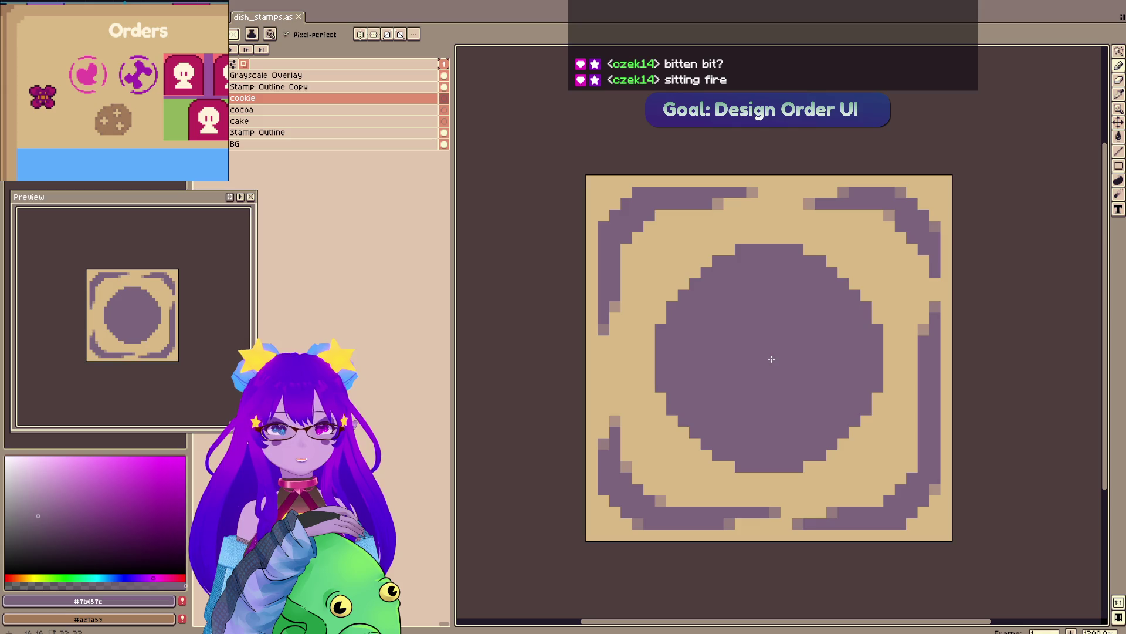
{"action": "left_click_drag", "start_coordinate": [771, 358], "coordinate": [780, 310]}
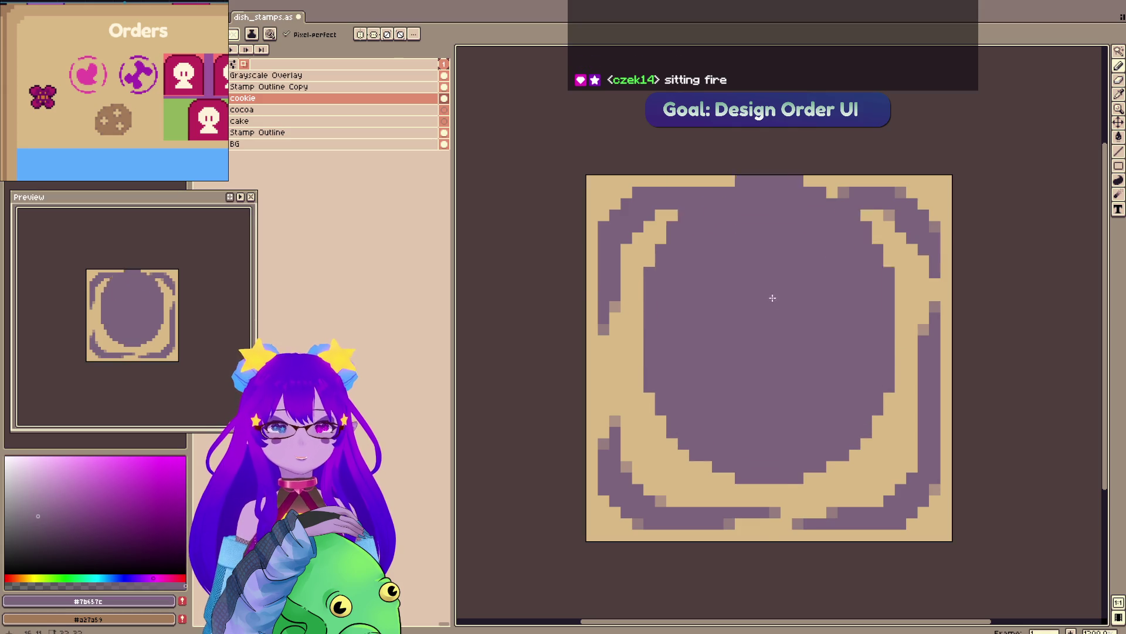
{"action": "key", "text": "ctrl+z"}
With both symmetry axes on, draw a mirrored circle, delete its inner area, and pencil outline segments.
{"action": "left_click", "coordinate": [360, 34]}
{"action": "left_click", "coordinate": [374, 34]}
{"action": "mouse_move", "coordinate": [729, 264]}
{"action": "left_mouse_down"}
{"action": "mouse_move", "coordinate": [771, 379]}
{"action": "mouse_move", "coordinate": [772, 364]}
{"action": "left_mouse_up"}
{"action": "key", "text": "shift+m"}
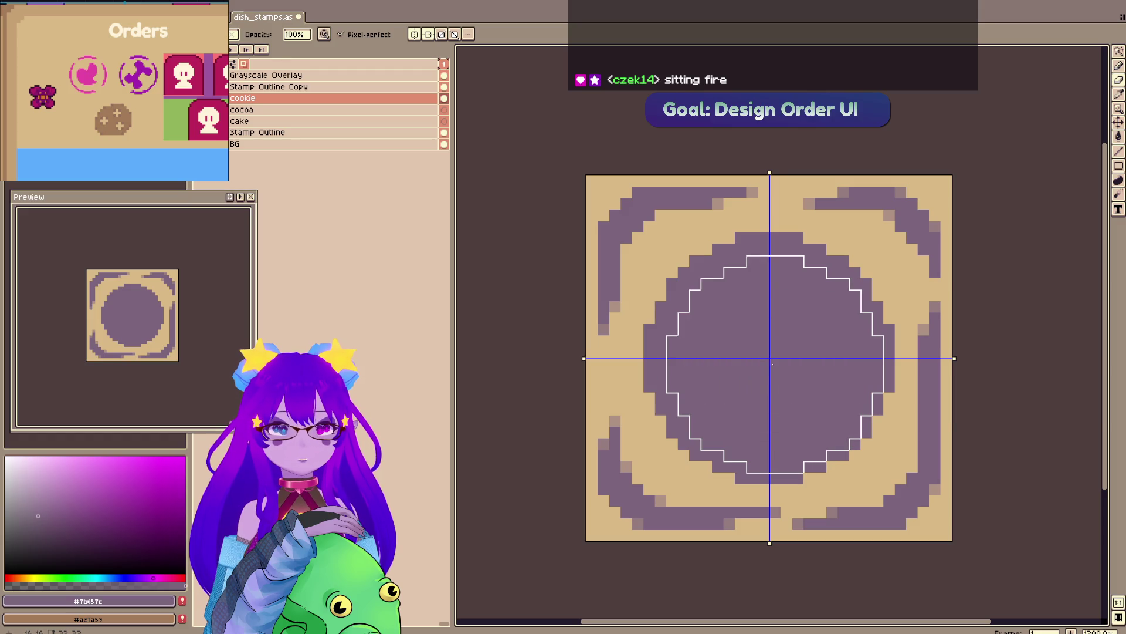
{"action": "key", "text": "ctrl+b"}
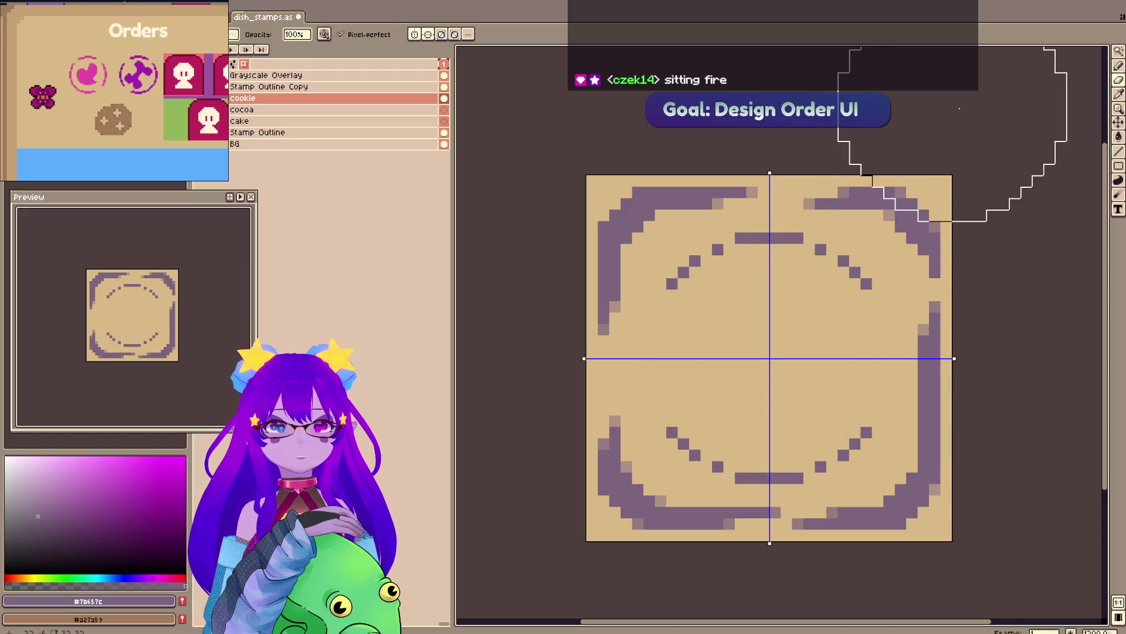
{"action": "key", "text": "Escape"}
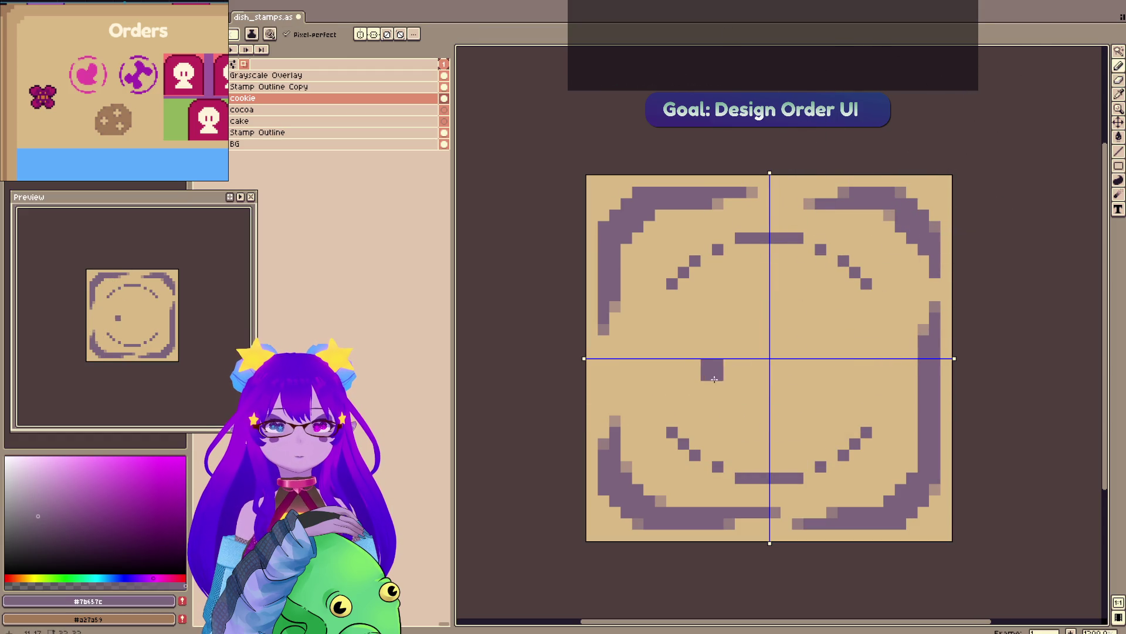
{"action": "left_click_drag", "start_coordinate": [660, 317], "coordinate": [661, 352]}
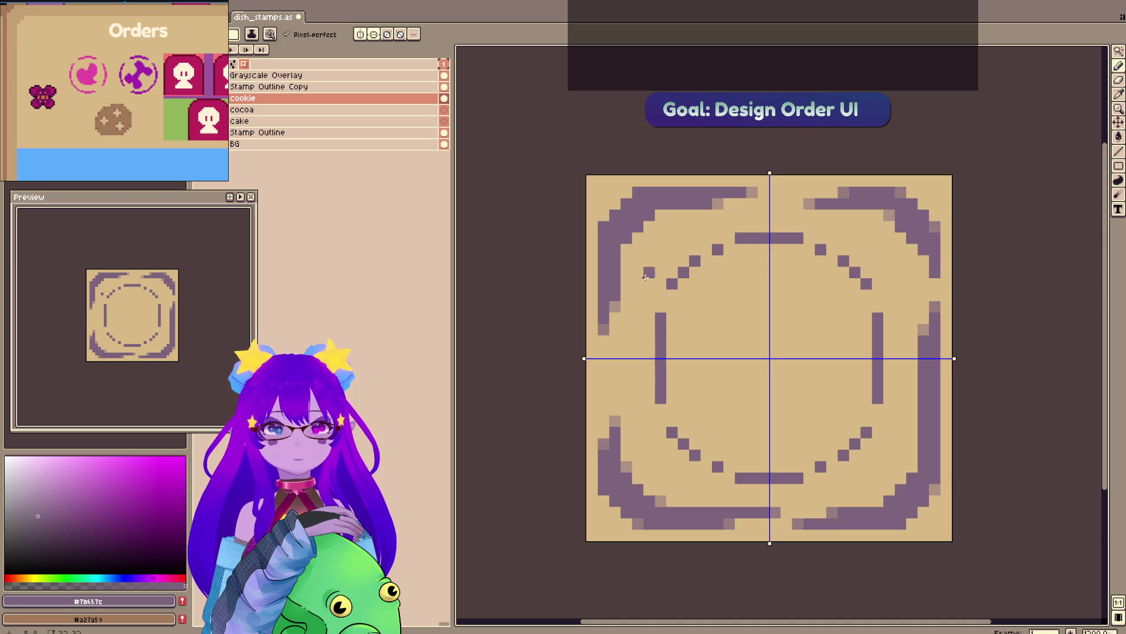
Redraw the mirrored left side of the cookie outline, then turn off both mirror symmetries.
{"action": "key", "text": "ctrl+z"}
{"action": "left_click", "coordinate": [649, 317]}
{"action": "left_click", "coordinate": [648, 399], "text": "shift"}
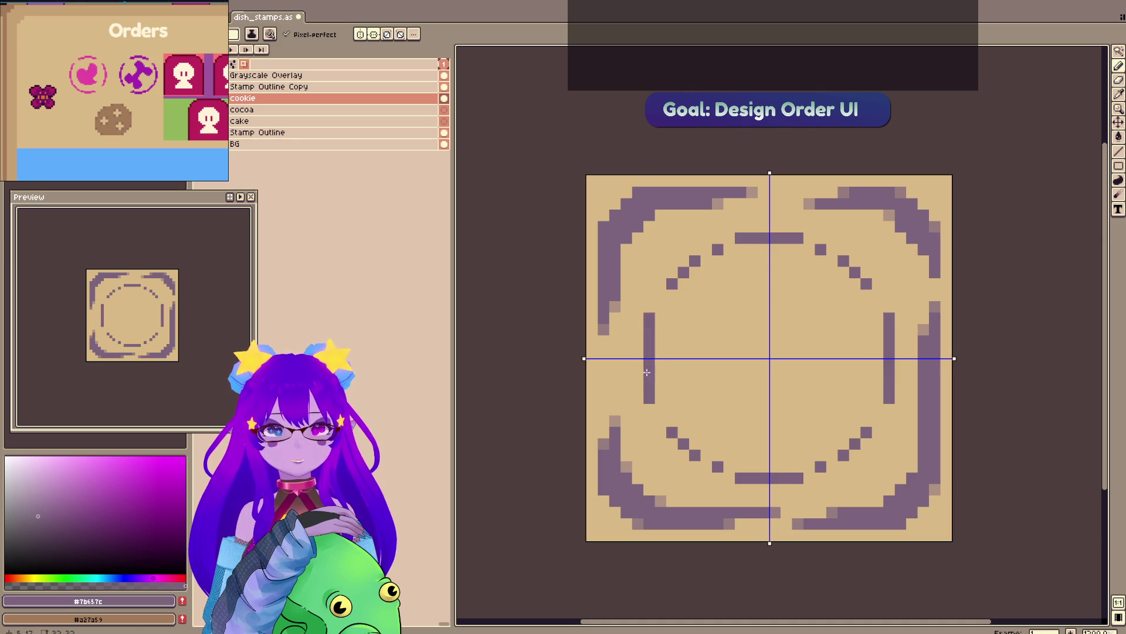
{"action": "left_click", "coordinate": [660, 421]}
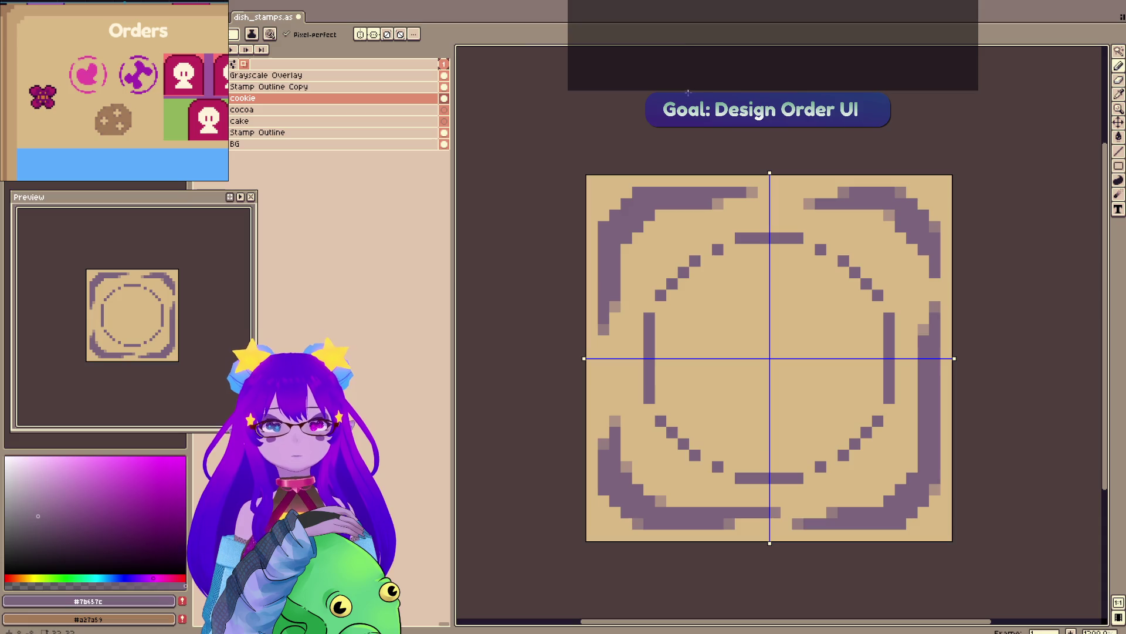
{"action": "left_click", "coordinate": [373, 34]}
{"action": "left_click", "coordinate": [387, 34]}
Stamp round purple chips inside the cookie with an enlarged brush, ending with a big left spot.
{"action": "left_click", "coordinate": [821, 409]}
{"action": "key", "text": "plus"}
{"action": "key", "text": "plus"}
{"action": "key", "text": "plus"}
{"action": "key", "text": "plus"}
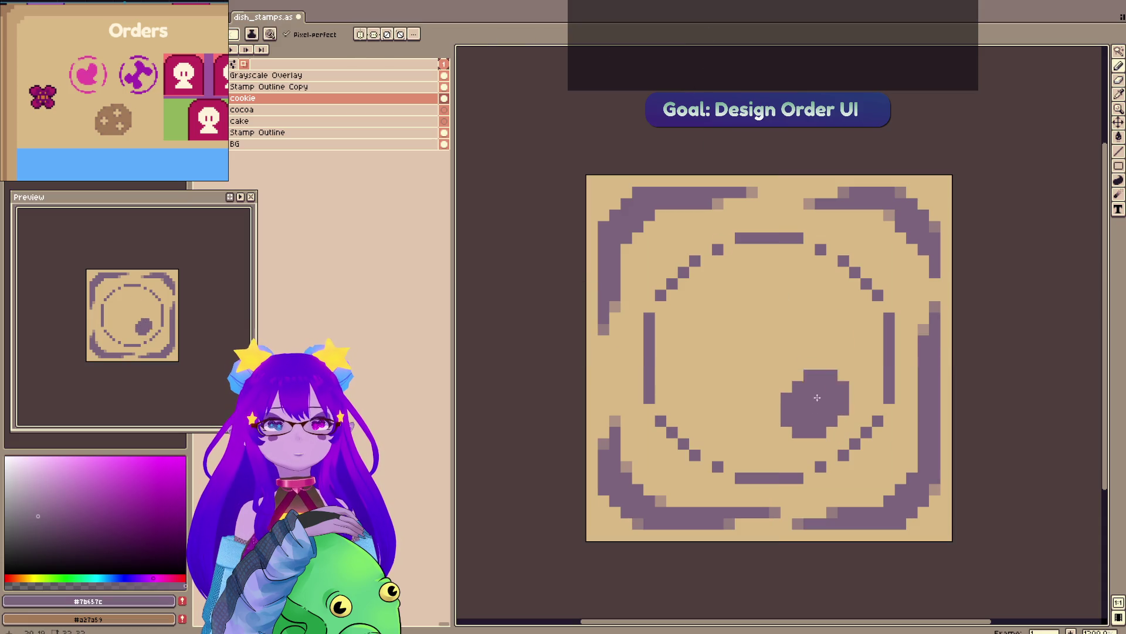
{"action": "left_click", "coordinate": [815, 409]}
{"action": "key", "text": "minus"}
{"action": "left_click", "coordinate": [822, 304]}
{"action": "key", "text": "plus"}
{"action": "key", "text": "plus"}
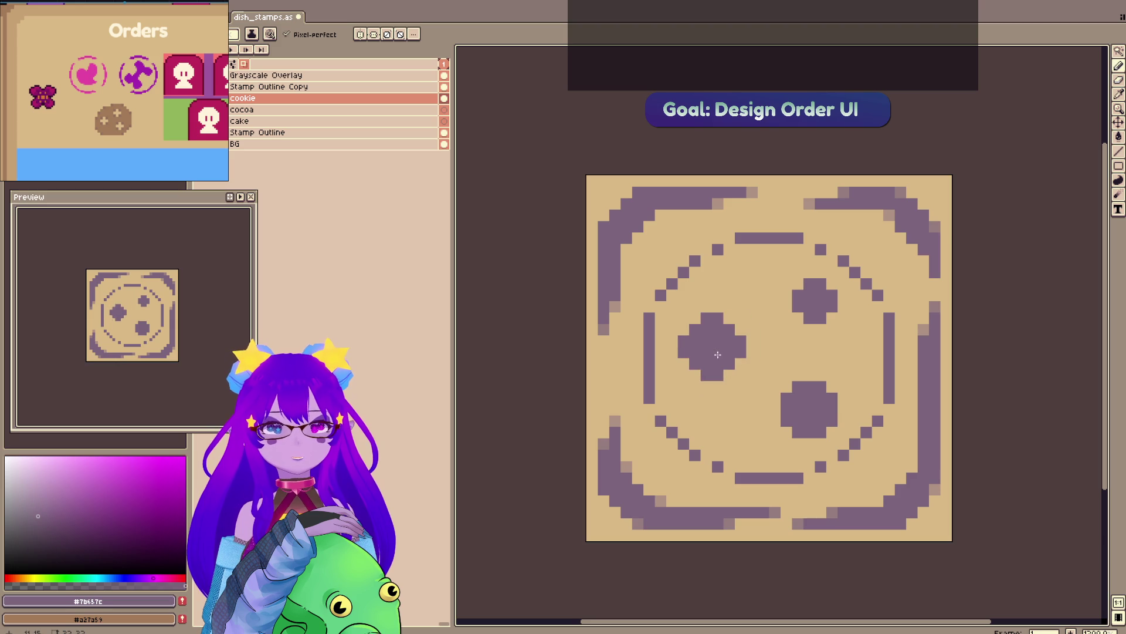
{"action": "key", "text": "plus"}
{"action": "key", "text": "plus"}
{"action": "left_click", "coordinate": [728, 359]}
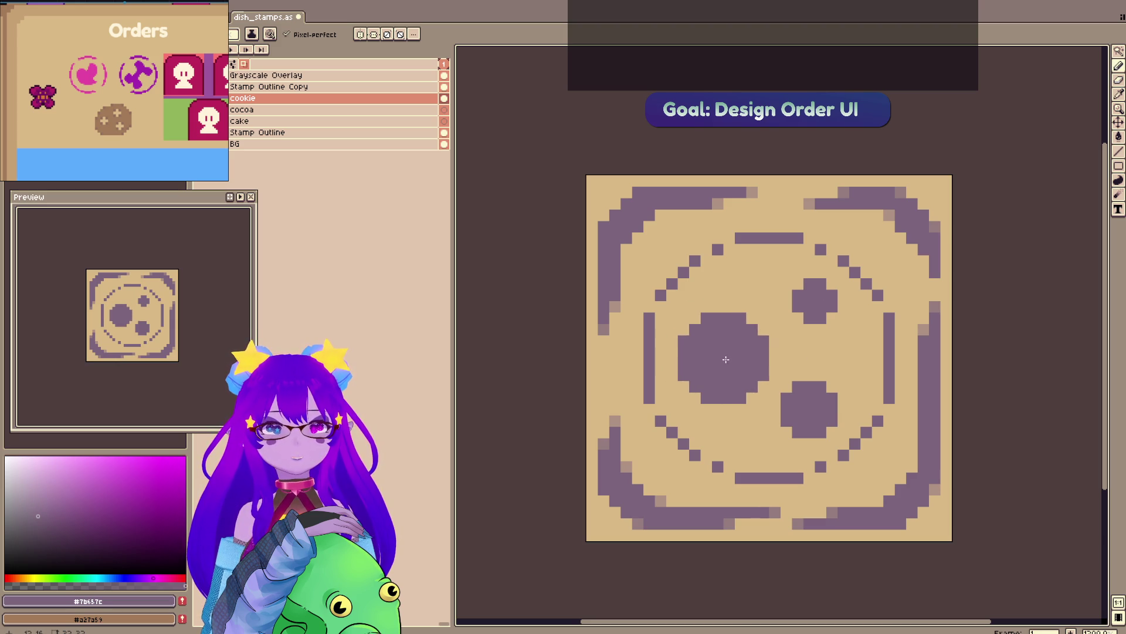
{"action": "key", "text": "Return"}
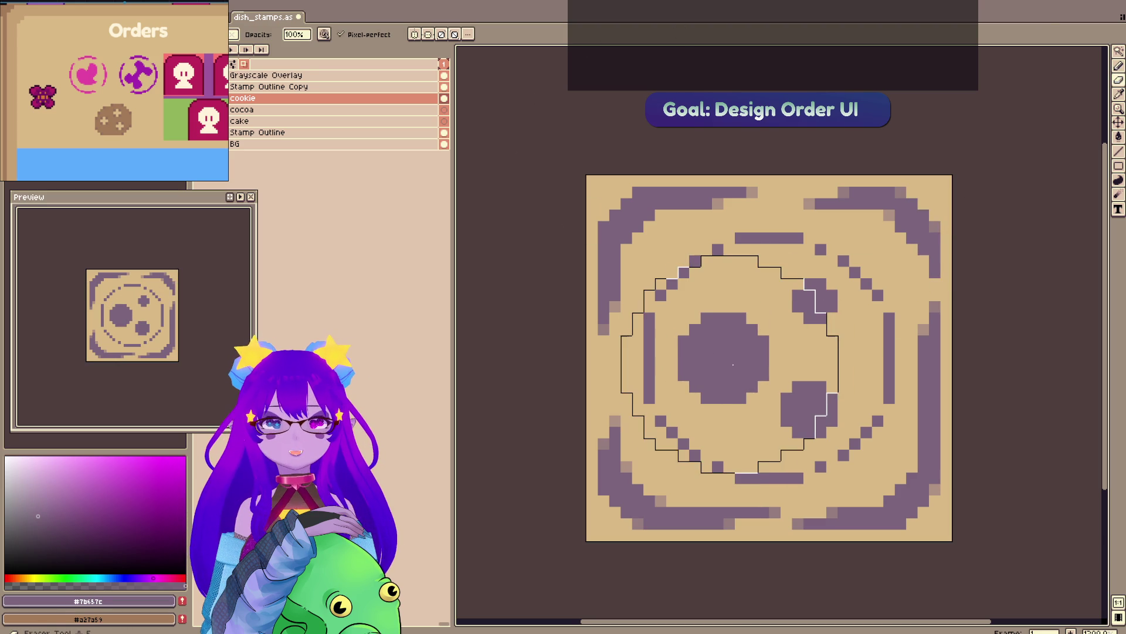
Erase the insides of the lower-right, upper-right and big left chips with the Eraser.
{"action": "key", "text": "Return"}
{"action": "key", "text": "e"}
{"action": "left_click_drag", "start_coordinate": [798, 398], "coordinate": [821, 421]}
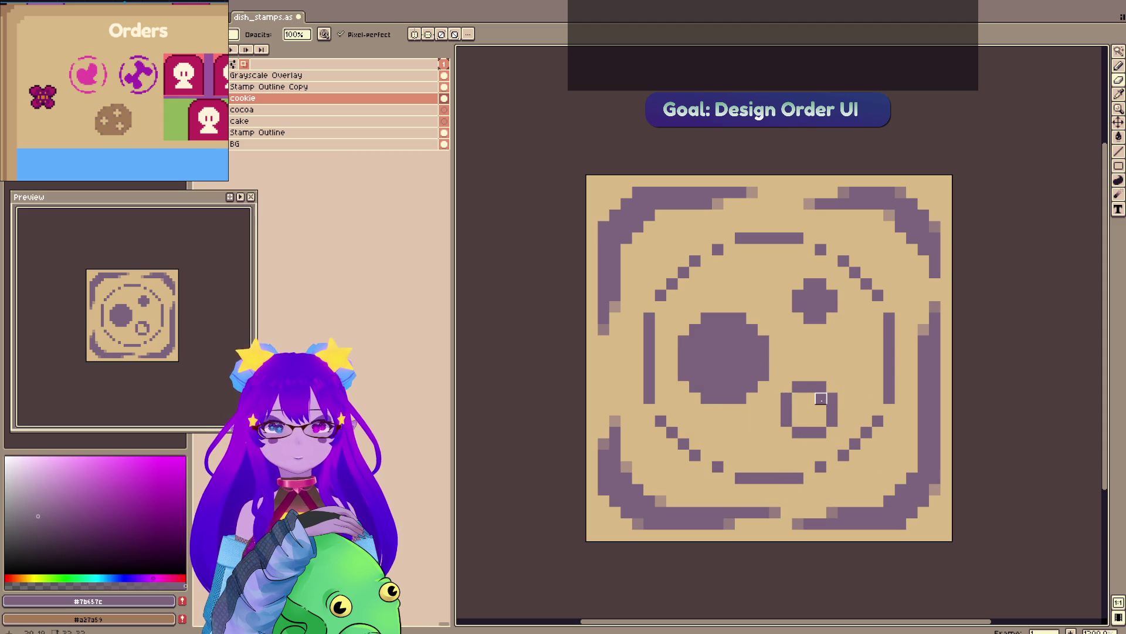
{"action": "left_click_drag", "start_coordinate": [810, 296], "coordinate": [822, 308]}
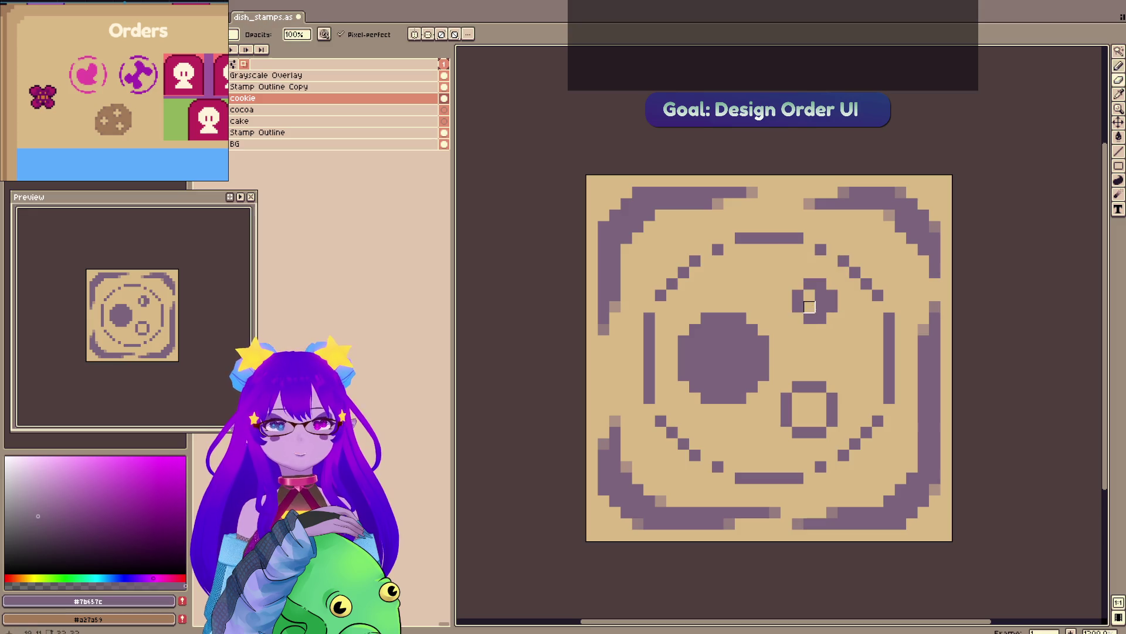
{"action": "mouse_move", "coordinate": [695, 341]}
{"action": "left_mouse_down"}
{"action": "mouse_move", "coordinate": [741, 387]}
{"action": "mouse_move", "coordinate": [741, 332]}
{"action": "left_mouse_up"}
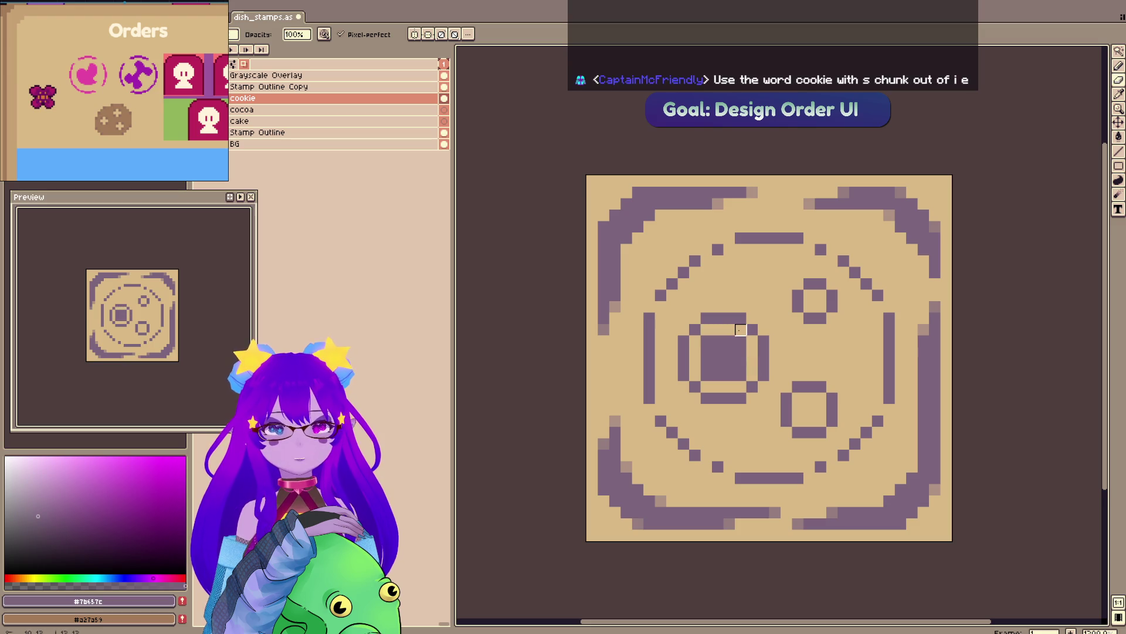
Magic-wand the leftover dark square inside the left chip and delete it.
{"action": "key", "text": "g"}
{"action": "key", "text": "w"}
{"action": "left_click", "coordinate": [729, 342]}
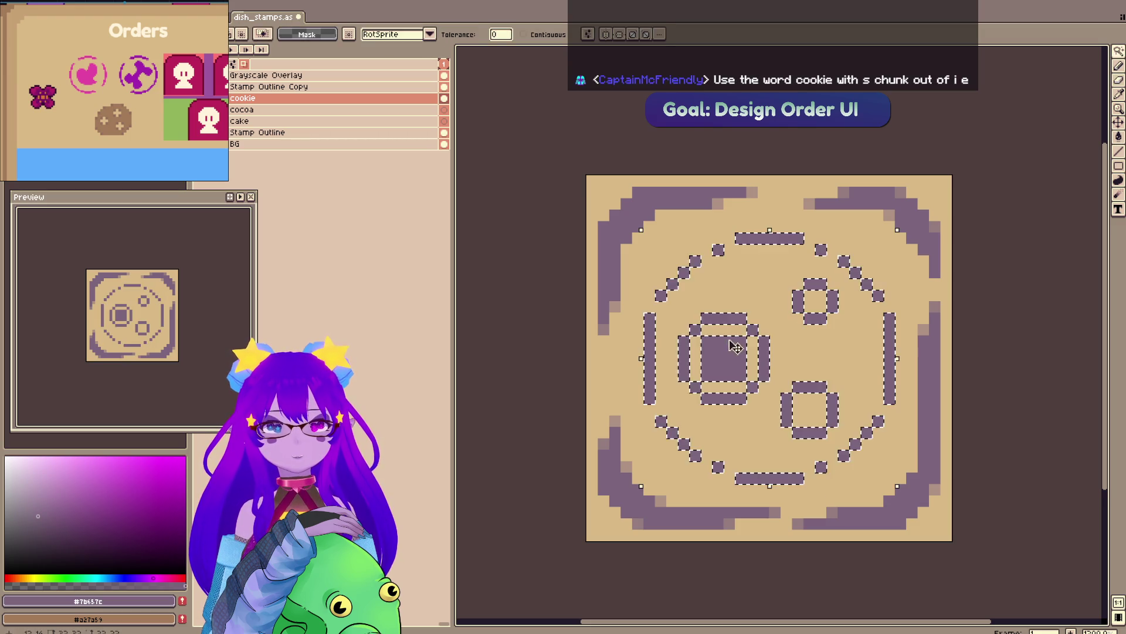
{"action": "key", "text": "Delete"}
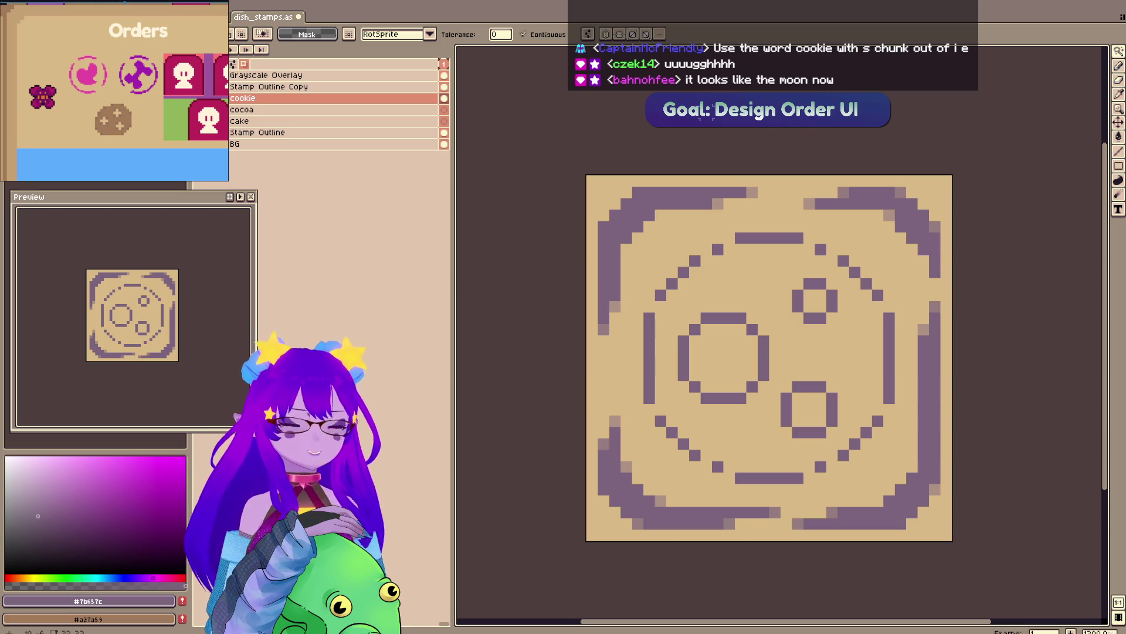
Sample the light mauve and dark purple, check the Stamp Outline layer, and return to the cookie layer.
{"action": "key", "text": "b"}
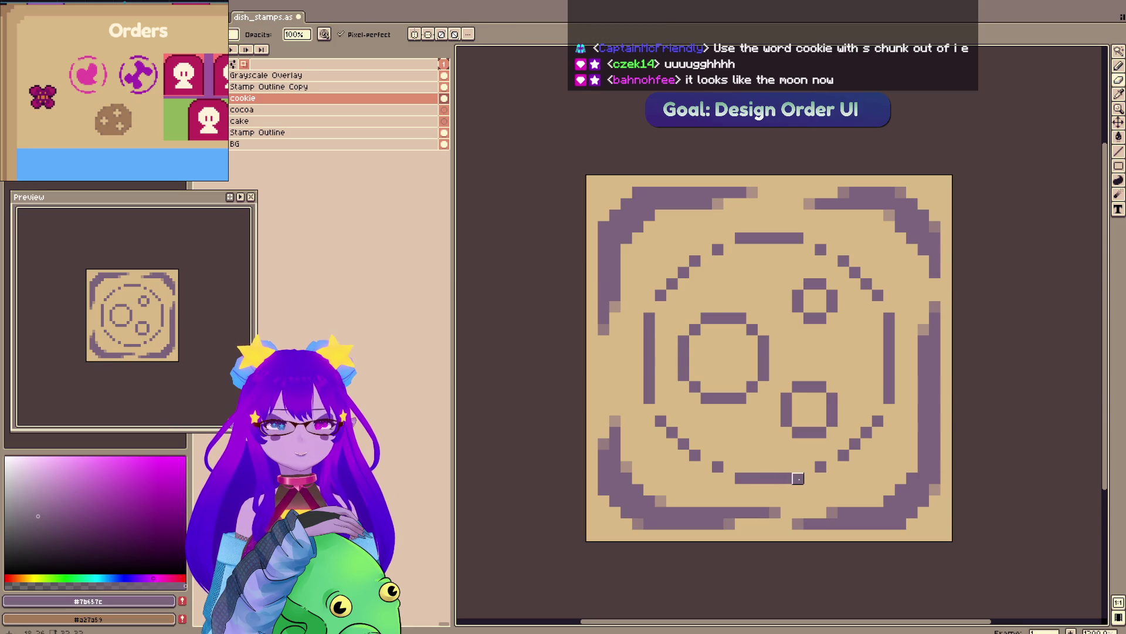
{"action": "left_click", "coordinate": [775, 512], "text": "alt"}
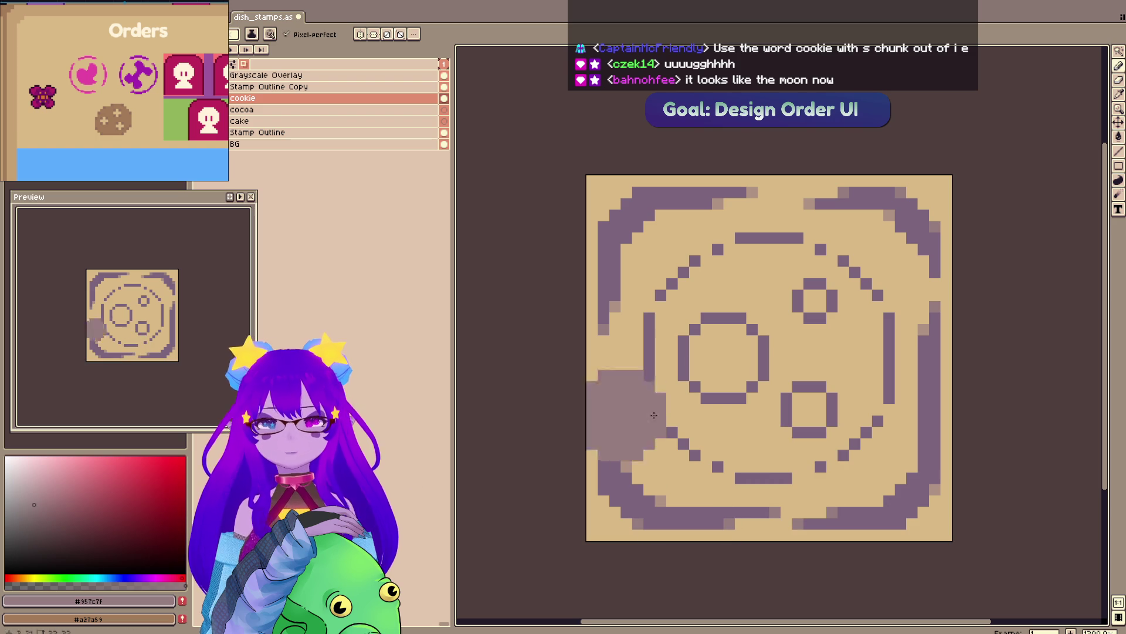
{"action": "left_click", "coordinate": [778, 477], "text": "alt"}
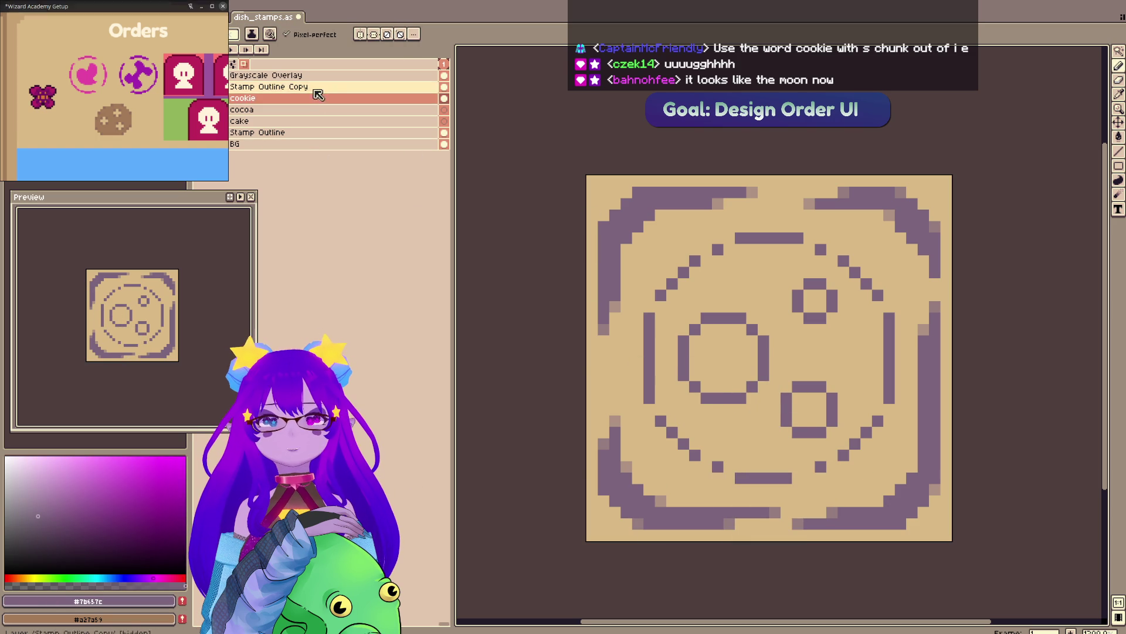
{"action": "left_click", "coordinate": [302, 132]}
{"action": "left_click", "coordinate": [691, 324]}
{"action": "left_click", "coordinate": [779, 509], "text": "alt"}
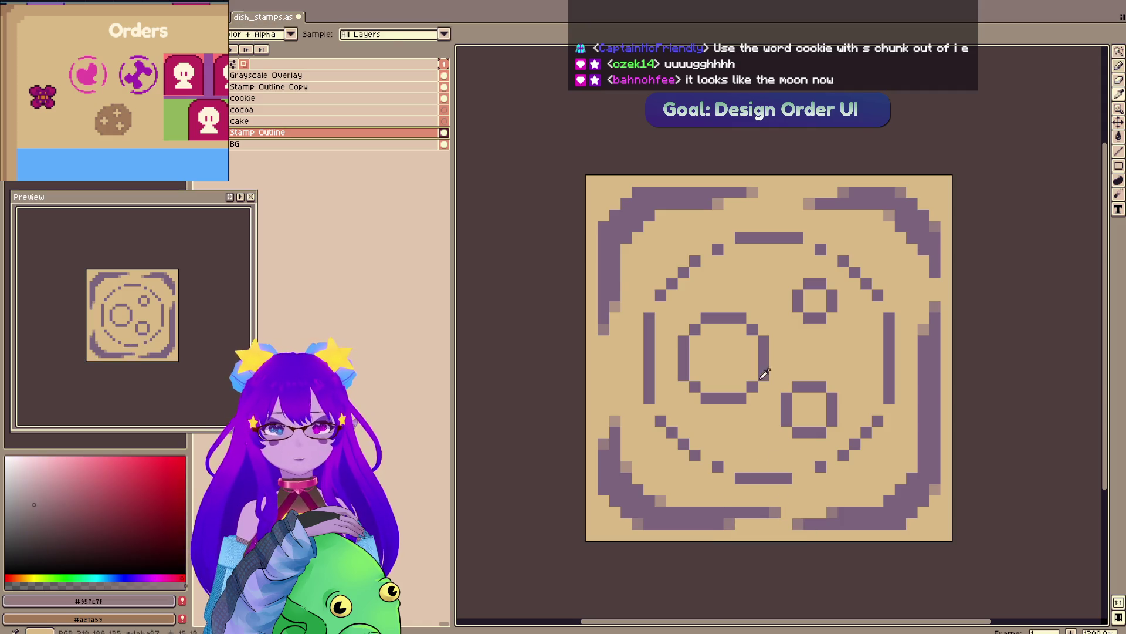
{"action": "left_click", "coordinate": [787, 473], "text": "alt"}
{"action": "key", "text": "Up"}
{"action": "key", "text": "Up"}
{"action": "key", "text": "Up"}
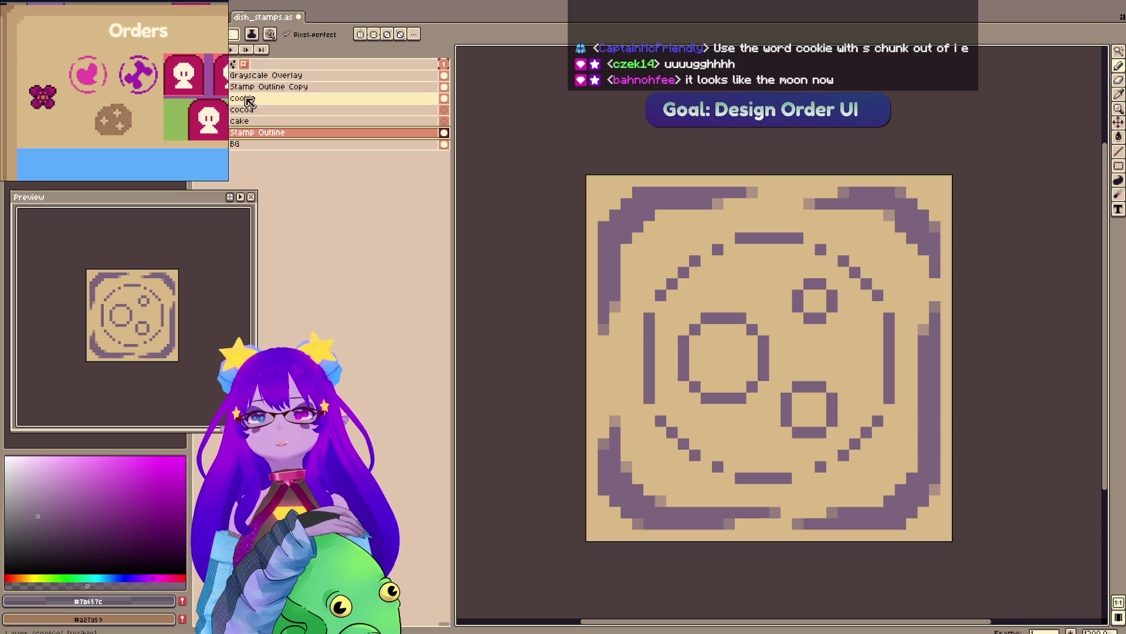
{"action": "key", "text": "e"}
{"action": "key", "text": "alt"}
{"action": "key", "text": "alt"}
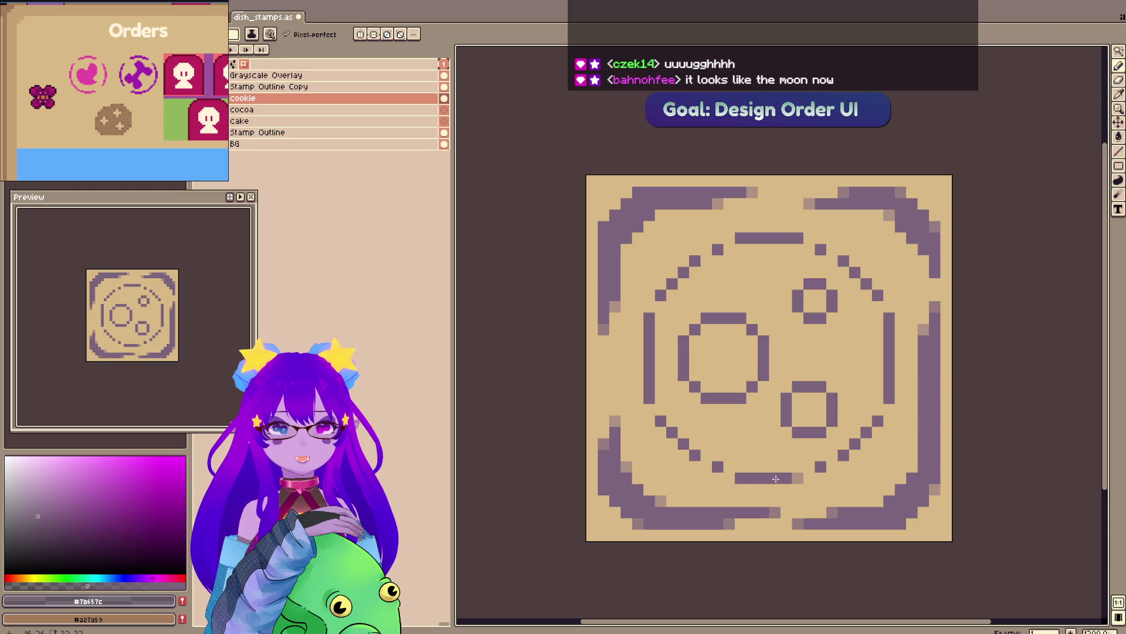
Lighten the end pixels of the short line, left vertical line and left diagonals.
{"action": "left_click", "coordinate": [739, 477]}
{"action": "key", "text": "e"}
{"action": "left_click", "coordinate": [649, 398]}
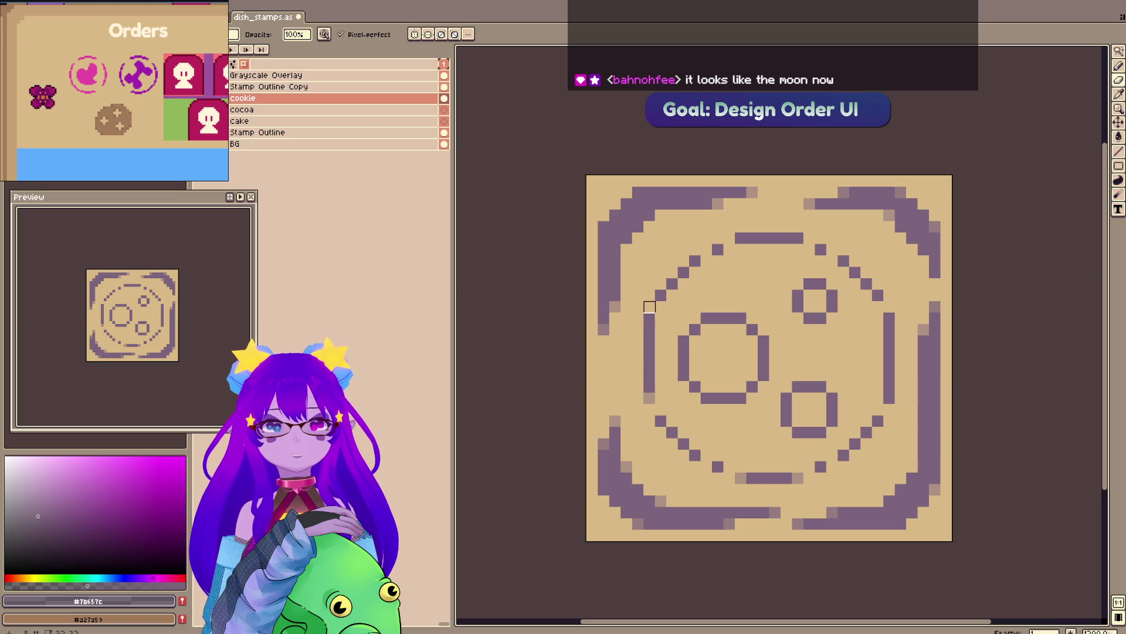
{"action": "left_click", "coordinate": [649, 318]}
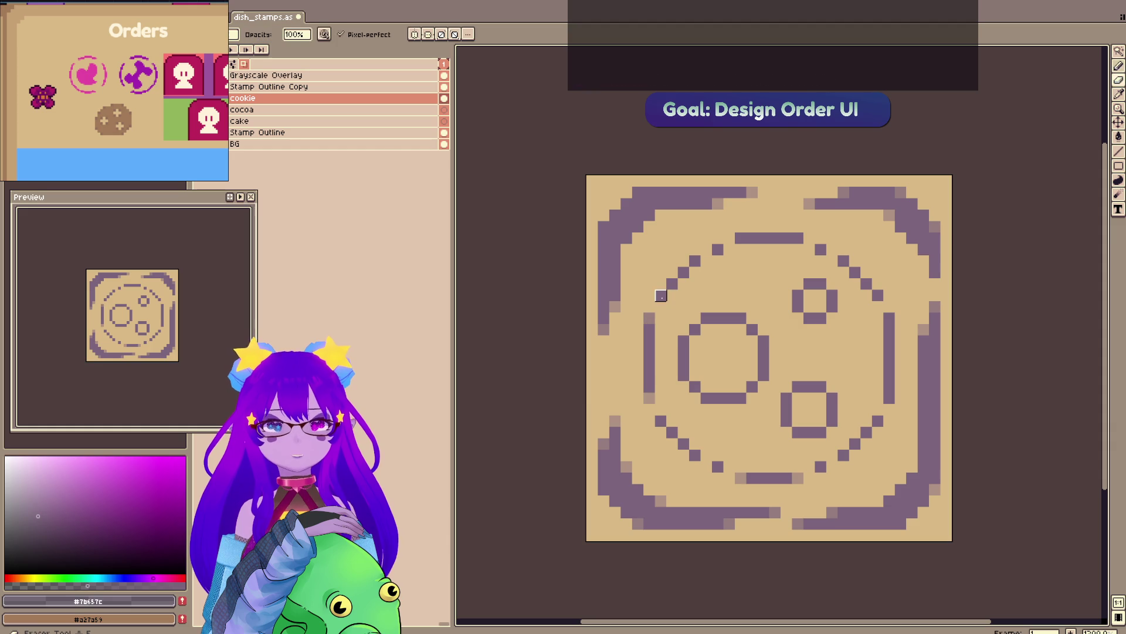
{"action": "left_click", "coordinate": [661, 295]}
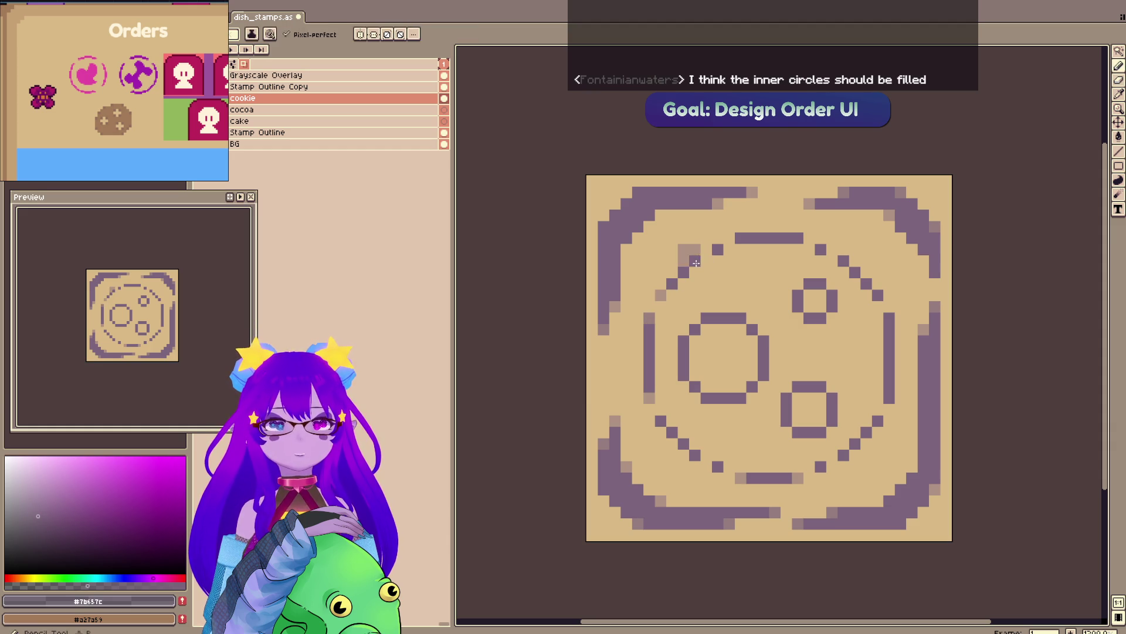
{"action": "key", "text": "b"}
{"action": "left_click", "coordinate": [695, 261]}
{"action": "key", "text": "ctrl+z"}
{"action": "left_click", "coordinate": [697, 270]}
{"action": "key", "text": "ctrl+z"}
{"action": "left_click", "coordinate": [695, 260]}
Lighten the ends of the top line, upper-right diagonal, right vertical and lower-right diagonal.
{"action": "left_click", "coordinate": [741, 237]}
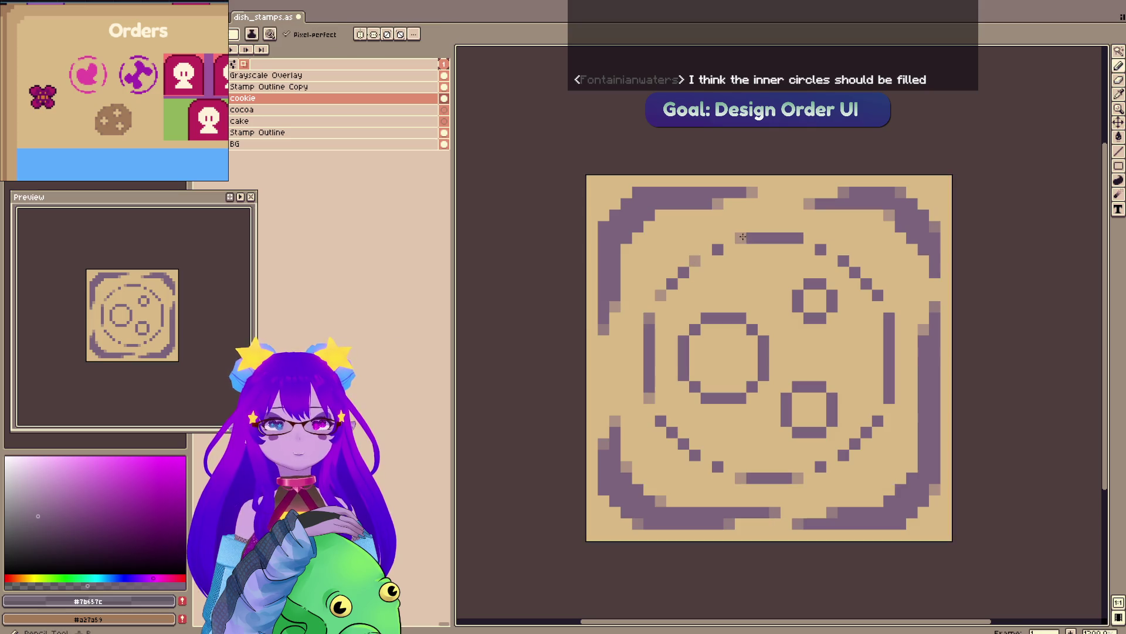
{"action": "left_click", "coordinate": [798, 238]}
{"action": "left_click", "coordinate": [845, 261]}
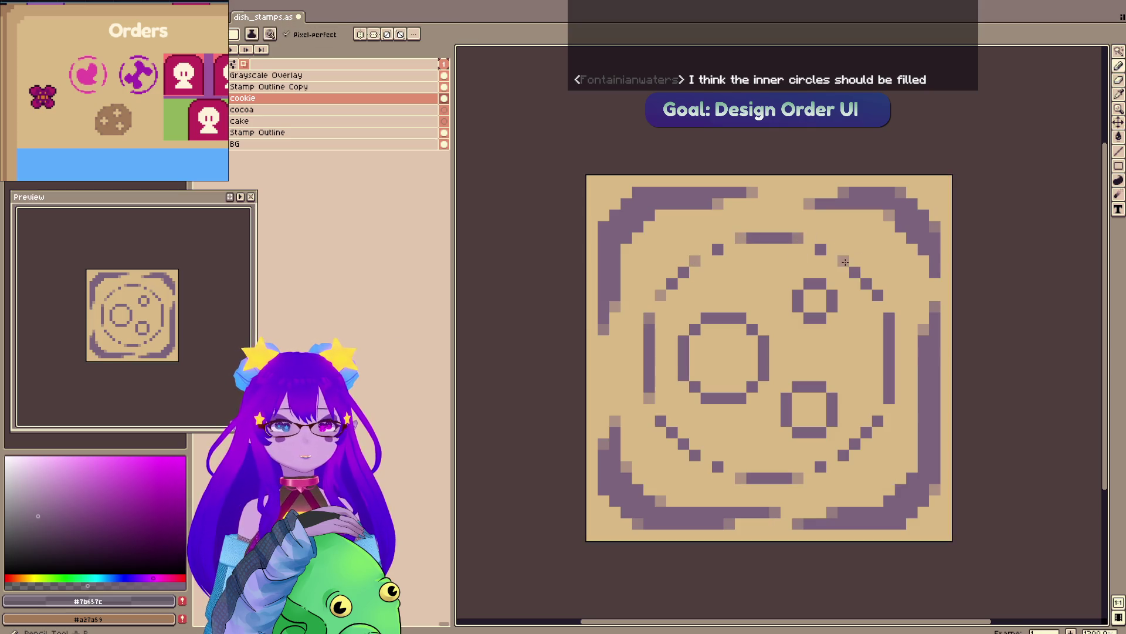
{"action": "left_click", "coordinate": [889, 317]}
{"action": "left_click", "coordinate": [890, 399]}
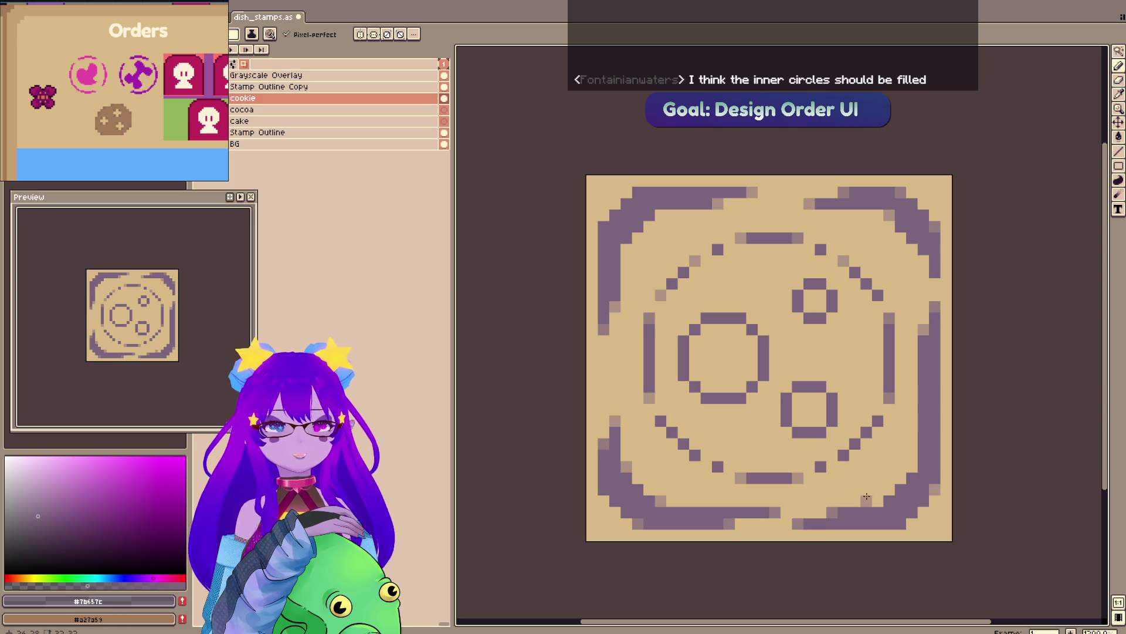
{"action": "left_click", "coordinate": [877, 422]}
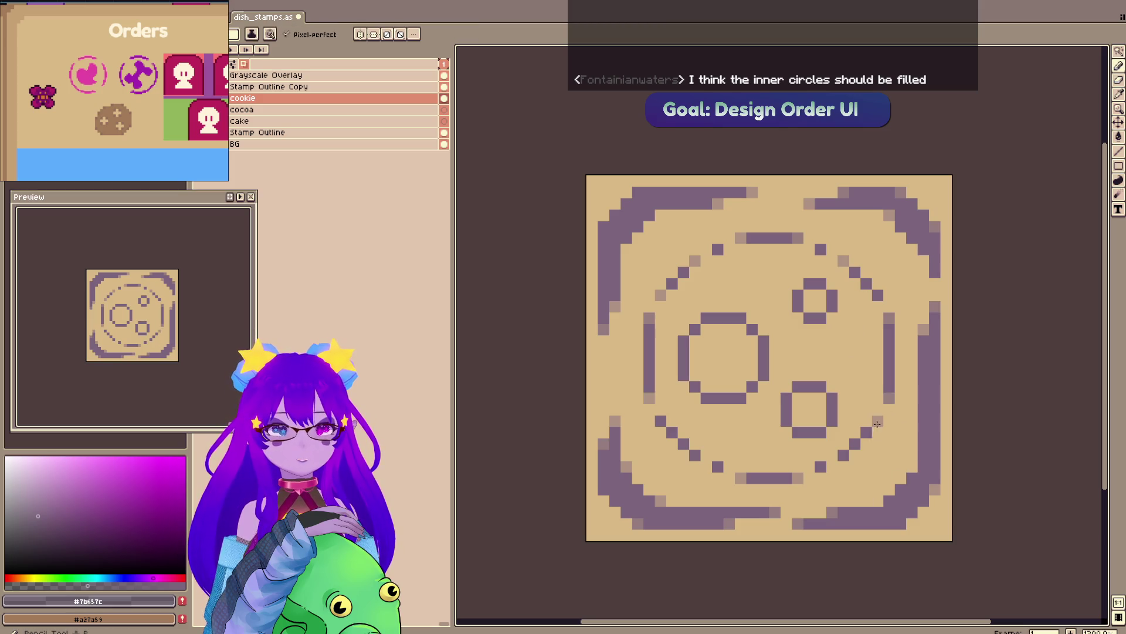
{"action": "left_click", "coordinate": [843, 455]}
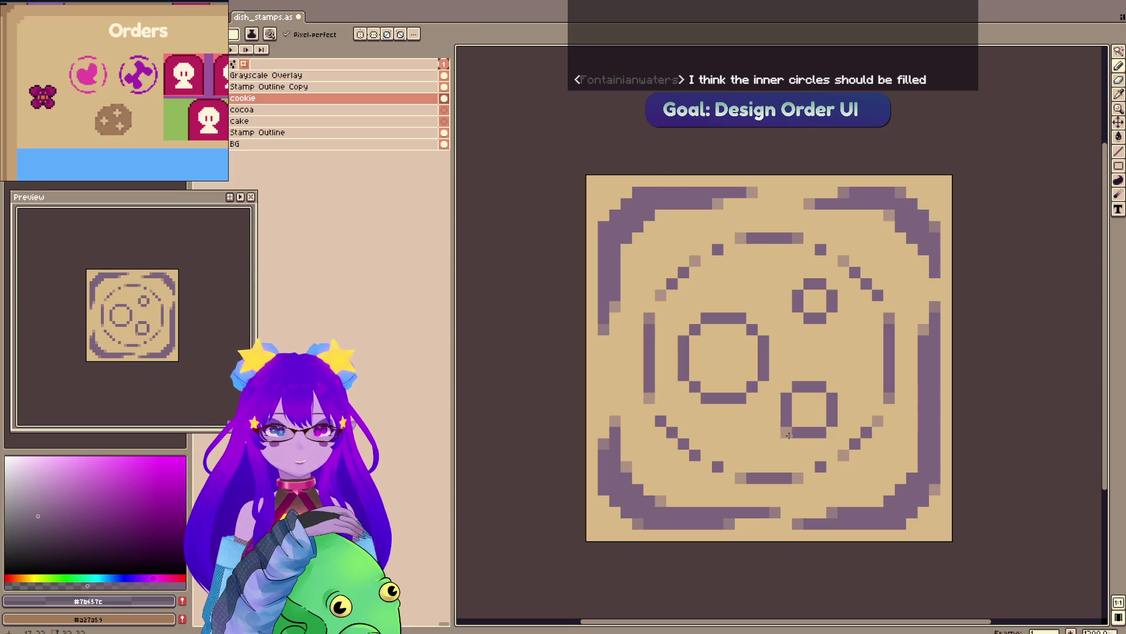
Soften the corners of the lower, small upper and left chip circles.
{"action": "left_click", "coordinate": [832, 432]}
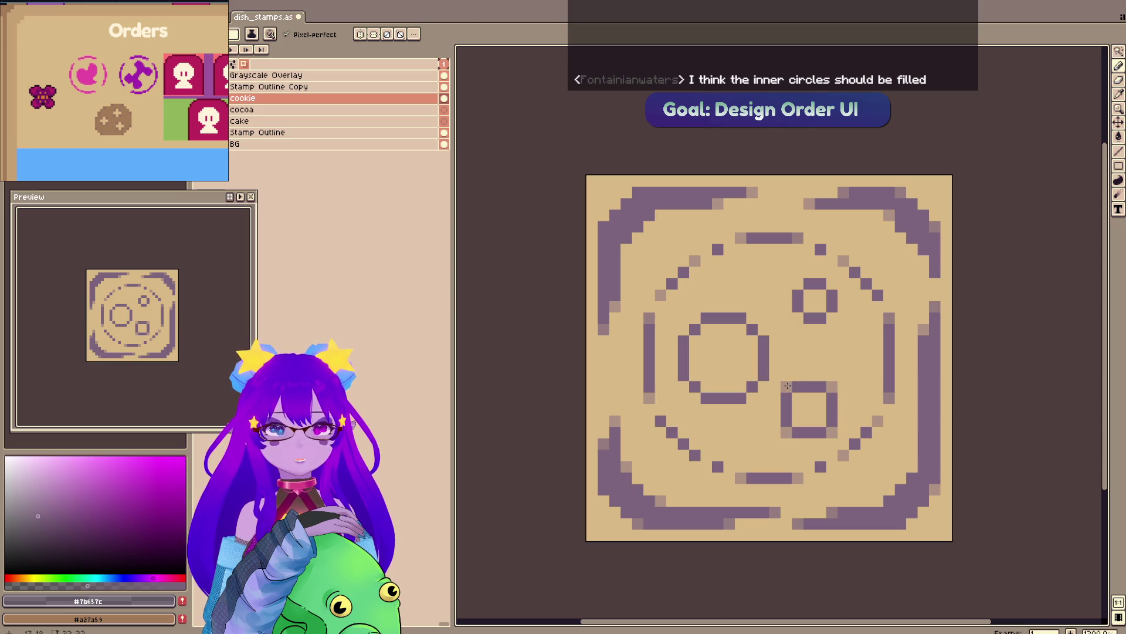
{"action": "left_click", "coordinate": [832, 317]}
{"action": "left_click", "coordinate": [797, 283]}
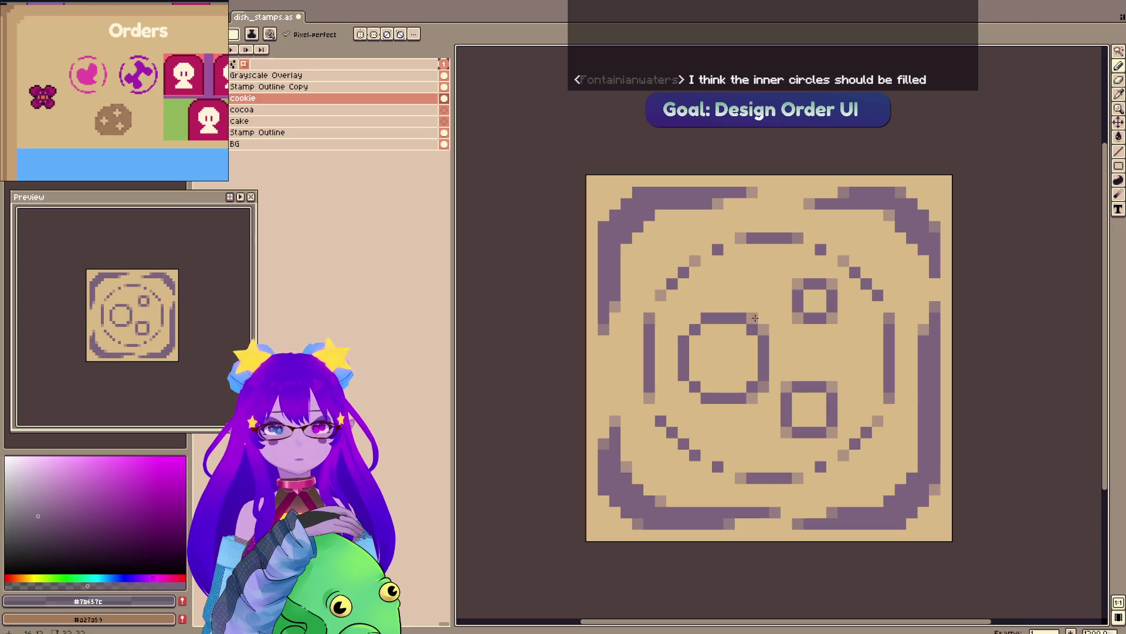
{"action": "left_click", "coordinate": [683, 330]}
{"action": "left_click", "coordinate": [695, 318]}
{"action": "left_click", "coordinate": [684, 386]}
{"action": "left_click", "coordinate": [695, 398]}
Flood-fill all three chip circles with dark mauve and save the file.
{"action": "key", "text": "i"}
{"action": "key", "text": "g"}
{"action": "left_click", "coordinate": [722, 358]}
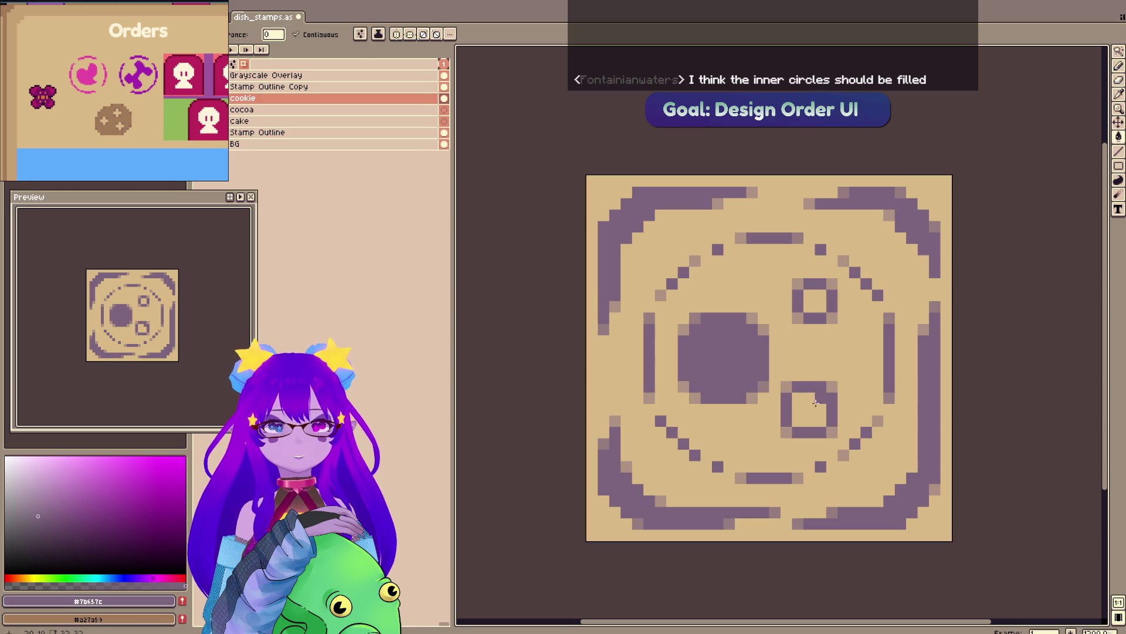
{"action": "left_click", "coordinate": [818, 404]}
{"action": "left_click", "coordinate": [820, 296]}
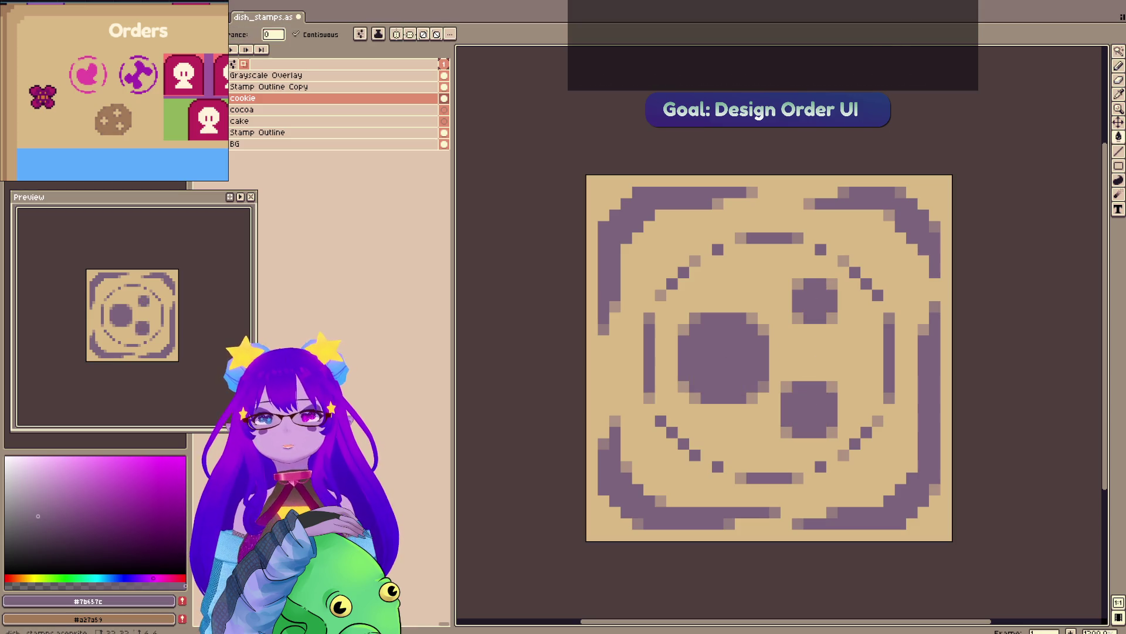
{"action": "key", "text": "ctrl+s"}
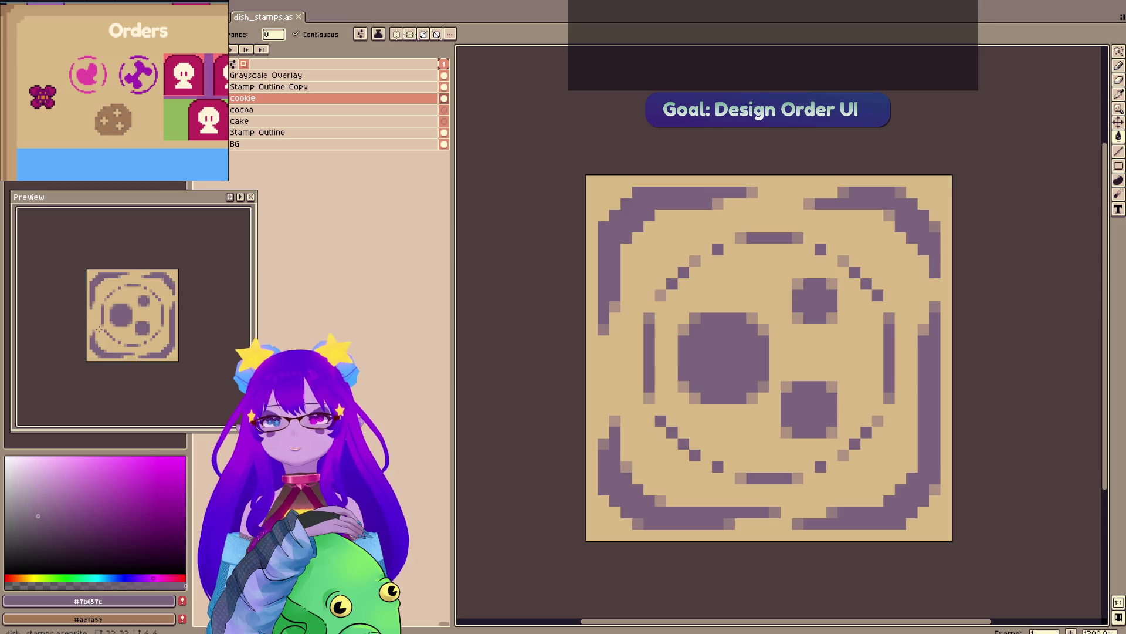
Erase the big filled left chip from the cookie.
{"action": "scroll", "coordinate": [166, 315], "scroll_direction": "down", "scroll_amount": 4}
{"action": "scroll", "coordinate": [130, 264], "scroll_direction": "up", "scroll_amount": 4}
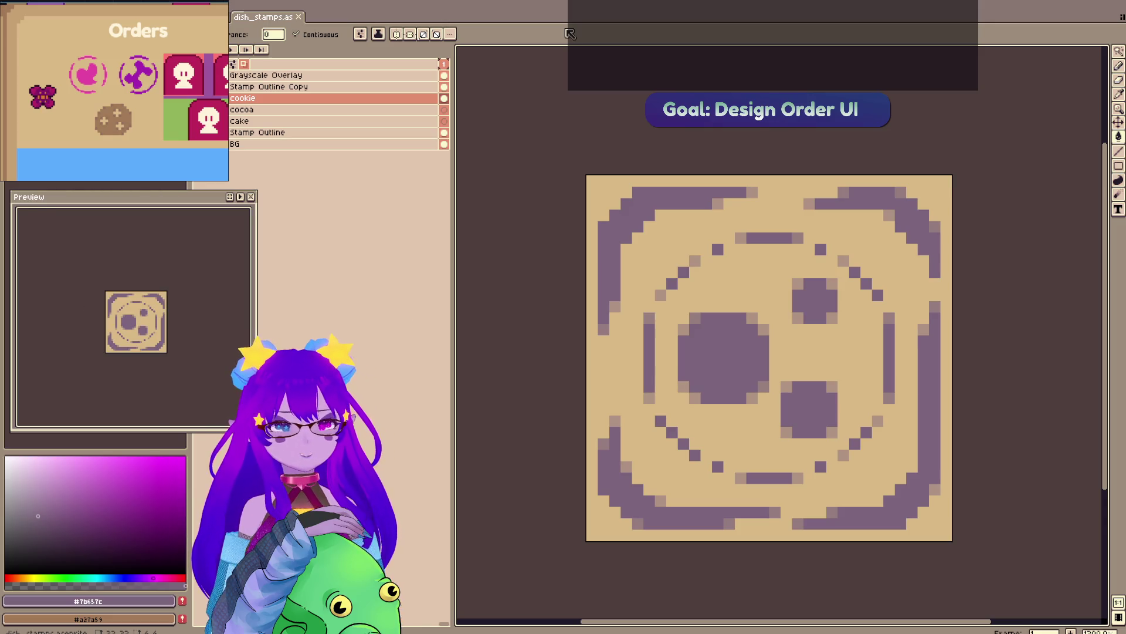
{"action": "key", "text": "e"}
{"action": "left_click_drag", "start_coordinate": [719, 328], "coordinate": [758, 369]}
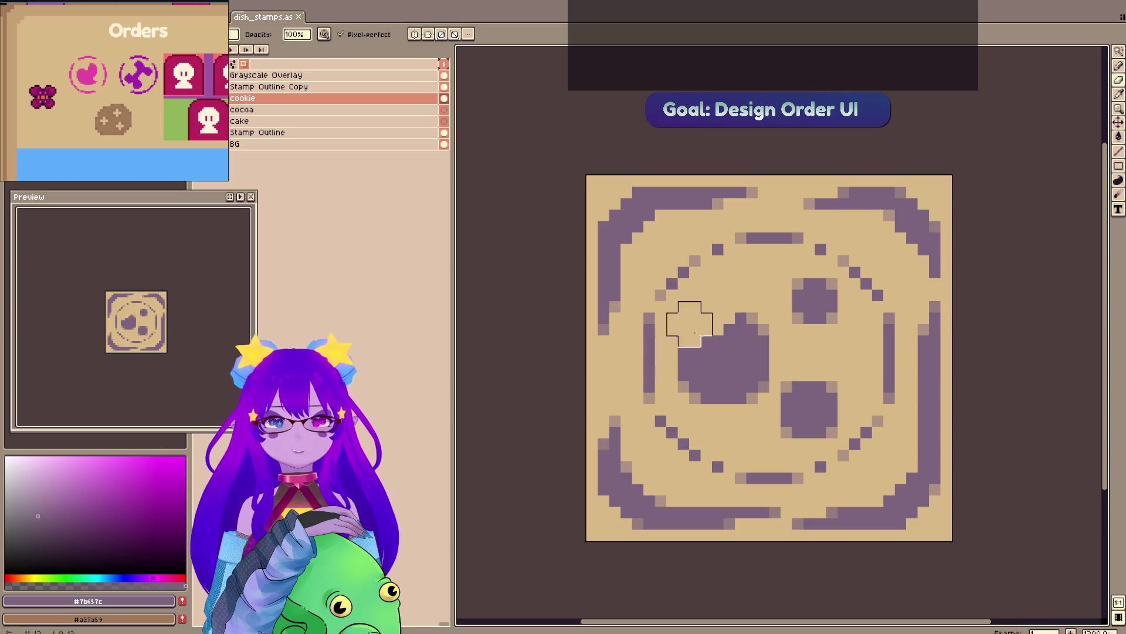
Try moving and copying chips with the Rectangular Marquee, then undo the extra moves.
{"action": "key", "text": "m"}
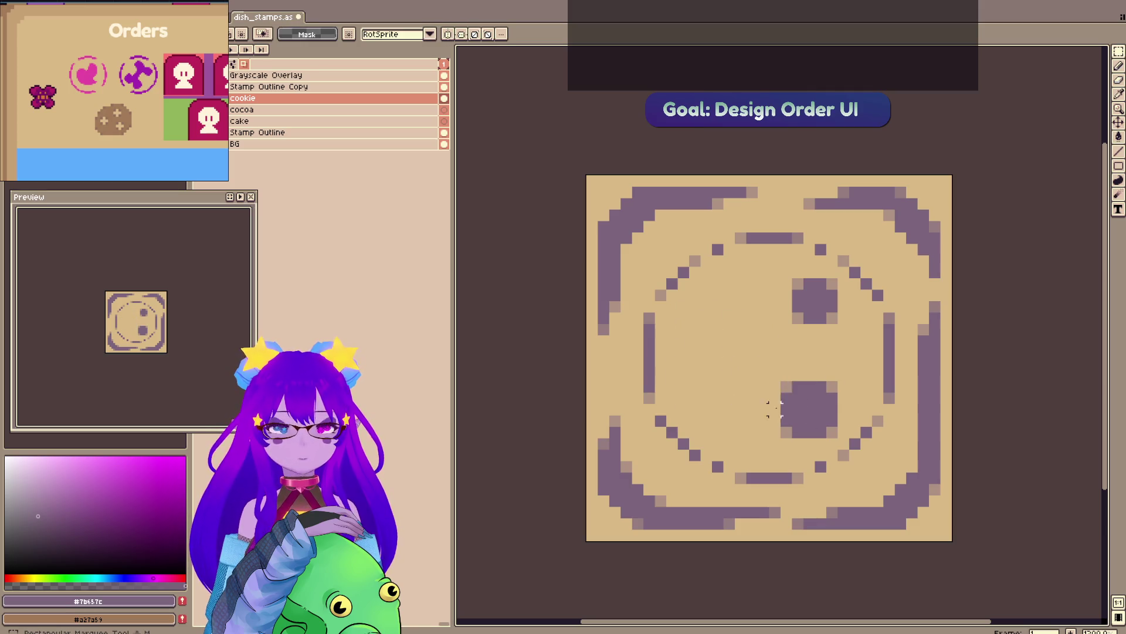
{"action": "mouse_move", "coordinate": [767, 379]}
{"action": "left_mouse_down"}
{"action": "mouse_move", "coordinate": [840, 452]}
{"action": "mouse_move", "coordinate": [757, 303]}
{"action": "mouse_move", "coordinate": [734, 313]}
{"action": "left_mouse_up"}
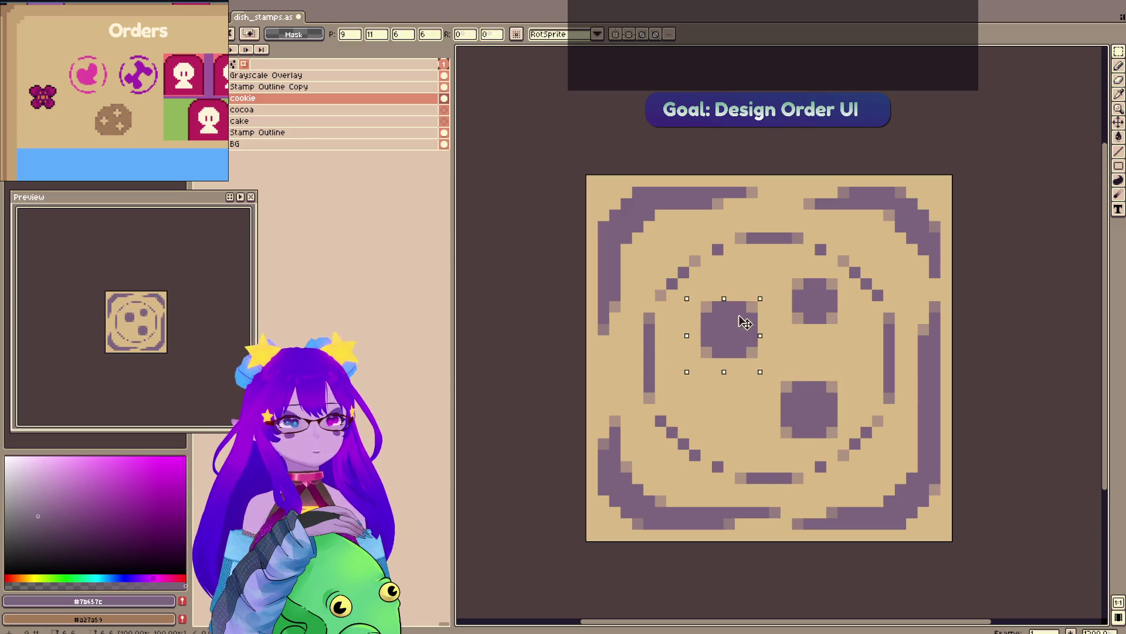
{"action": "left_click_drag", "start_coordinate": [778, 264], "coordinate": [851, 348]}
{"action": "left_click_drag", "start_coordinate": [800, 299], "coordinate": [687, 386], "text": "ctrl"}
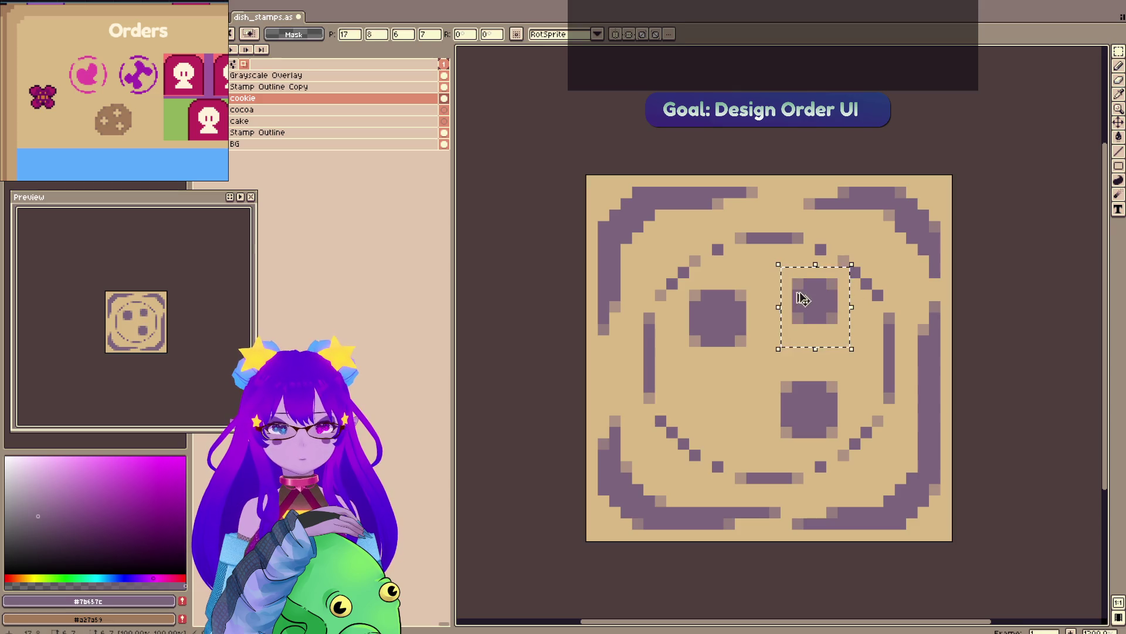
{"action": "mouse_move", "coordinate": [769, 366]}
{"action": "left_mouse_down"}
{"action": "mouse_move", "coordinate": [843, 437]}
{"action": "mouse_move", "coordinate": [782, 441]}
{"action": "left_mouse_up"}
{"action": "left_click_drag", "start_coordinate": [777, 440], "coordinate": [846, 383]}
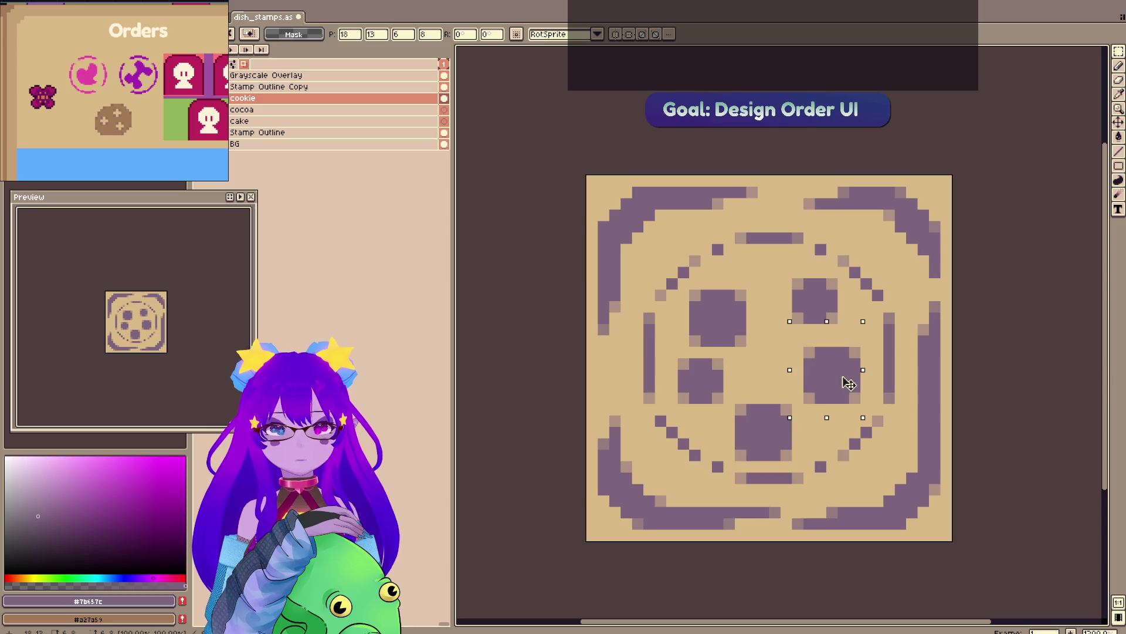
{"action": "mouse_move", "coordinate": [774, 271]}
{"action": "left_mouse_down"}
{"action": "mouse_move", "coordinate": [844, 328]}
{"action": "mouse_move", "coordinate": [784, 359]}
{"action": "left_mouse_up"}
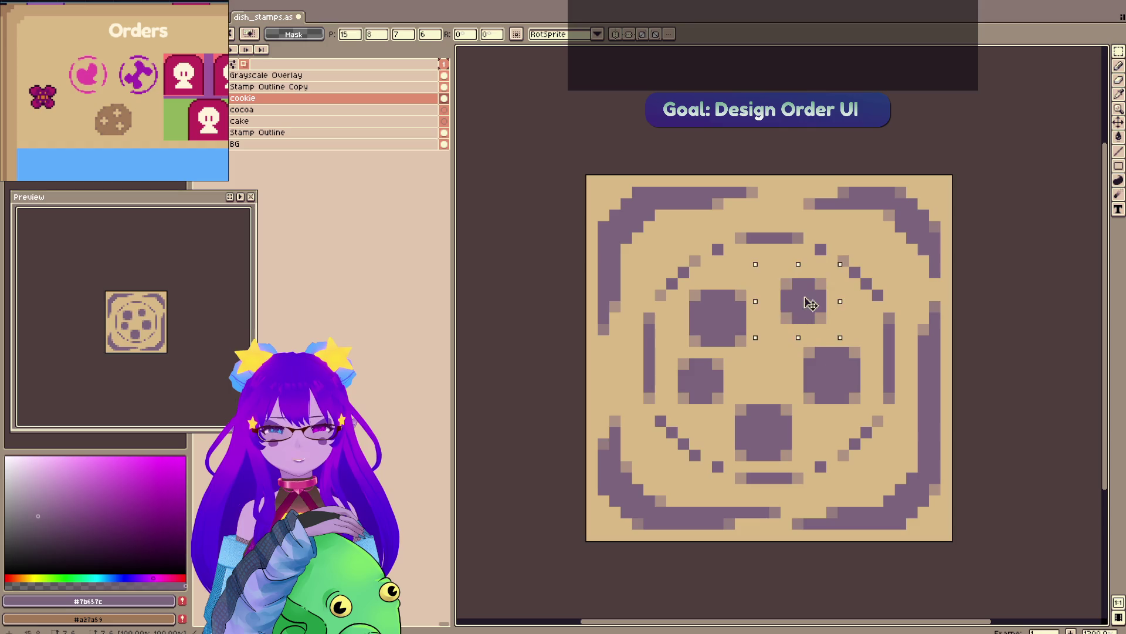
{"action": "mouse_move", "coordinate": [786, 303]}
{"action": "left_mouse_down"}
{"action": "mouse_move", "coordinate": [795, 328]}
{"action": "mouse_move", "coordinate": [819, 321]}
{"action": "left_mouse_up"}
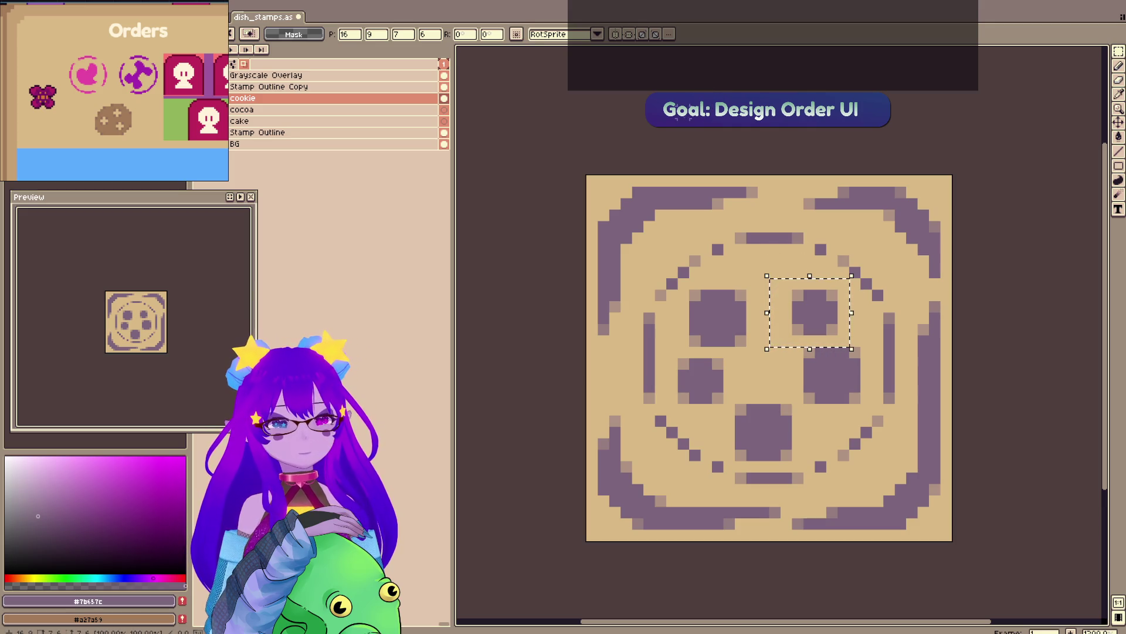
{"action": "key", "text": "ctrl+z"}
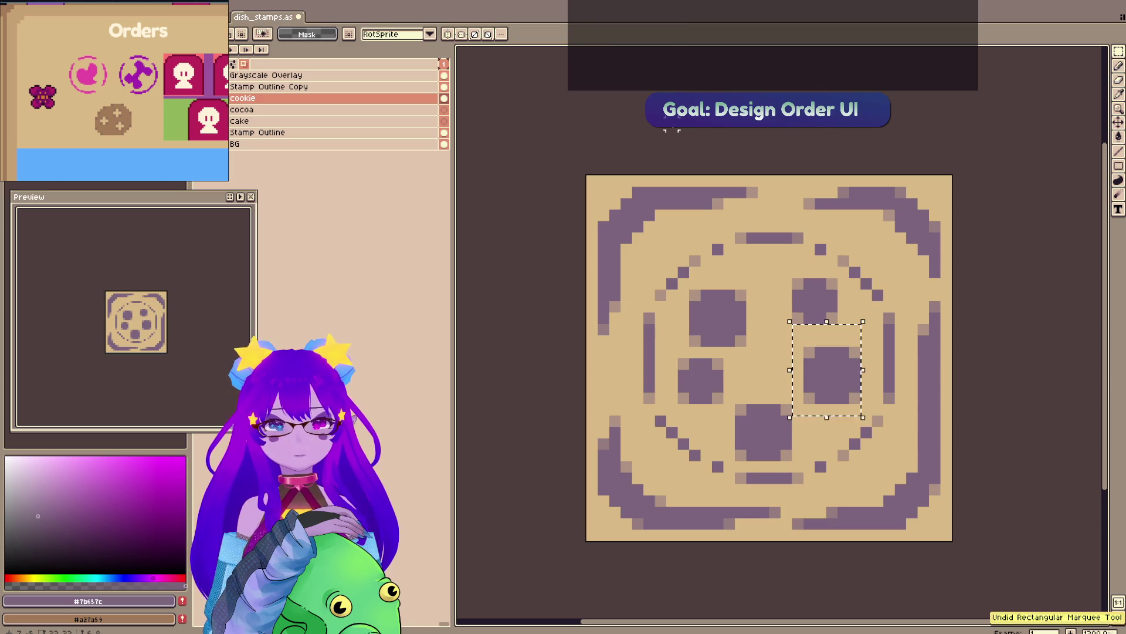
{"action": "key", "text": "ctrl+z"}
{"action": "key", "text": "ctrl+z"}
{"action": "key", "text": "ctrl+z"}
{"action": "key", "text": "ctrl+z"}
{"action": "key", "text": "ctrl+z"}
{"action": "key", "text": "ctrl+v"}
{"action": "key", "text": "Return"}
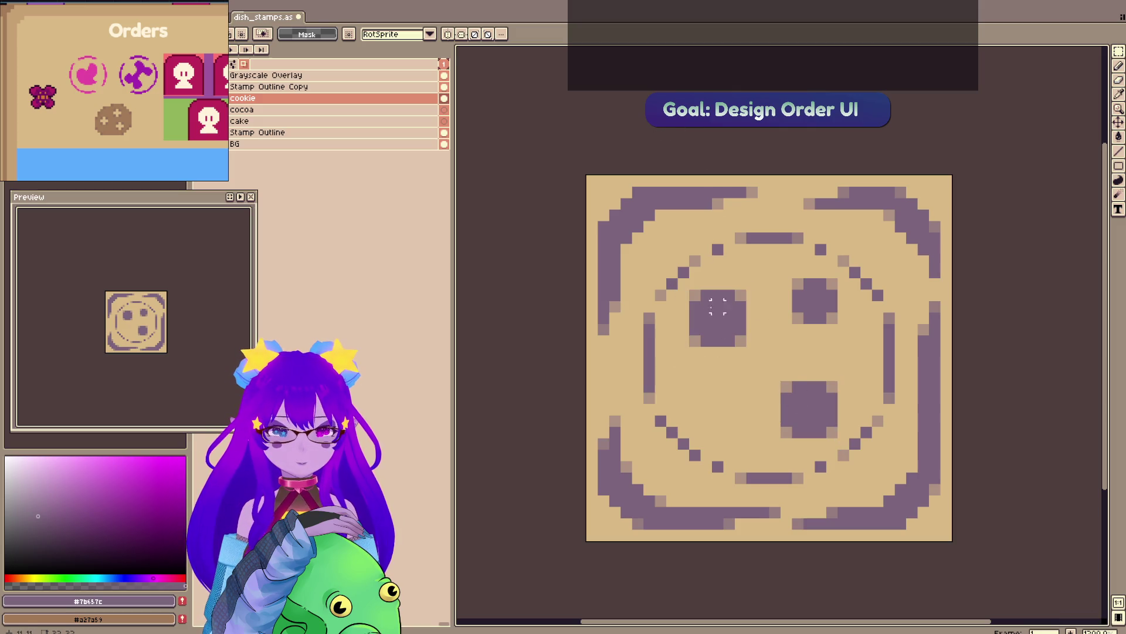
Shift the bottom and top-right chips into even positions, save the stamps file, and hide the cookie layer.
{"action": "left_click_drag", "start_coordinate": [768, 368], "coordinate": [850, 452]}
{"action": "mouse_move", "coordinate": [826, 403]}
{"action": "left_mouse_down"}
{"action": "mouse_move", "coordinate": [804, 413]}
{"action": "mouse_move", "coordinate": [804, 402]}
{"action": "left_mouse_up"}
{"action": "key", "text": "Return"}
{"action": "mouse_move", "coordinate": [780, 276]}
{"action": "left_mouse_down"}
{"action": "mouse_move", "coordinate": [853, 351]}
{"action": "mouse_move", "coordinate": [834, 352]}
{"action": "left_mouse_up"}
{"action": "key", "text": "Return"}
{"action": "left_click_drag", "start_coordinate": [745, 367], "coordinate": [840, 452]}
{"action": "mouse_move", "coordinate": [799, 421]}
{"action": "left_mouse_down"}
{"action": "mouse_move", "coordinate": [787, 421]}
{"action": "mouse_move", "coordinate": [796, 417]}
{"action": "left_mouse_up"}
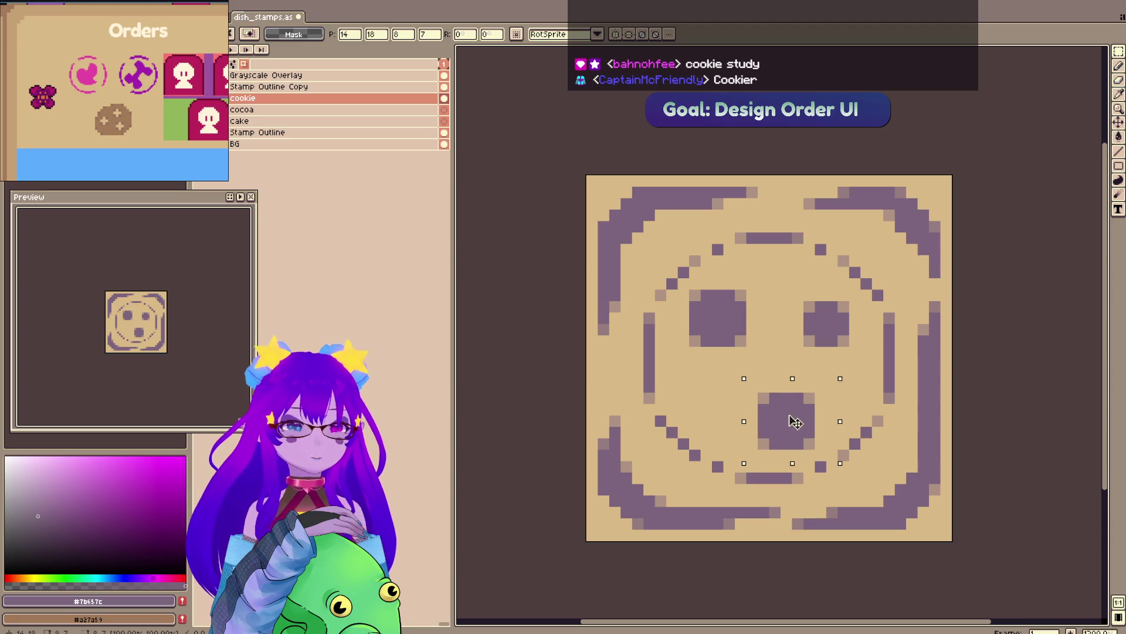
{"action": "key", "text": "Return"}
{"action": "key", "text": "ctrl+d"}
{"action": "key", "text": "ctrl+s"}
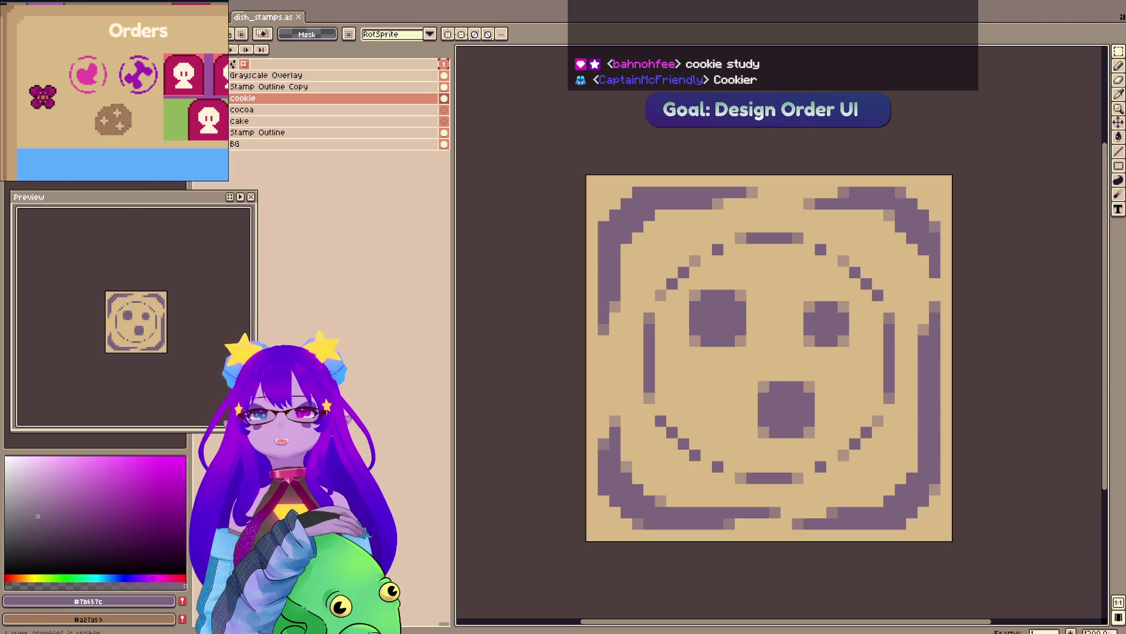
{"action": "left_click", "coordinate": [444, 110]}
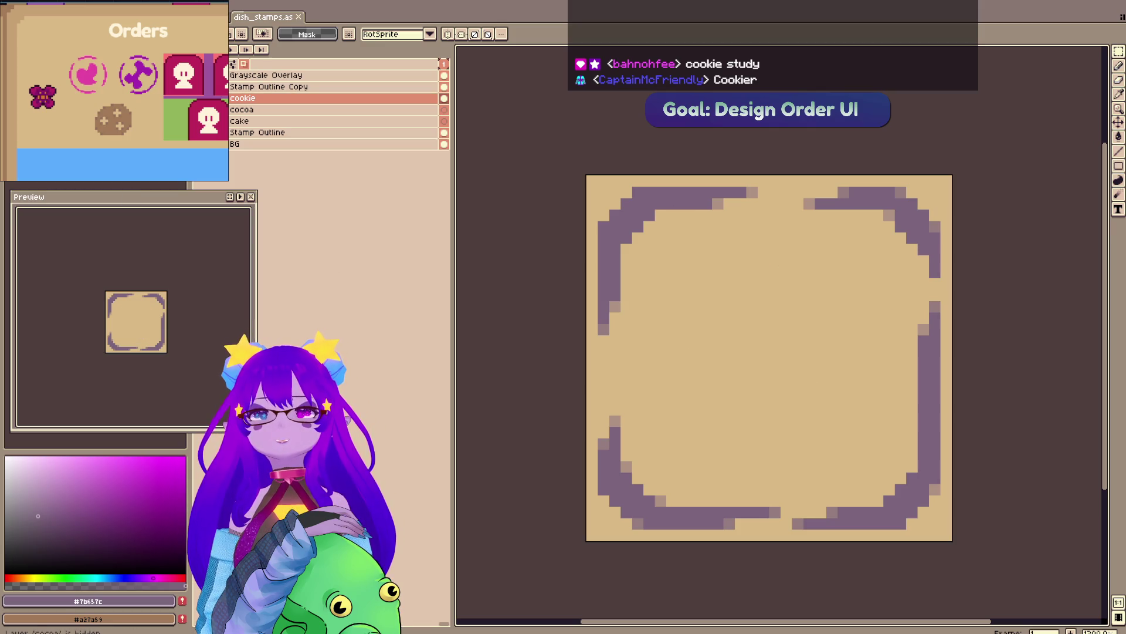
Select the cocoa layer with the Pencil and turn on left-right mirror symmetry.
{"action": "left_click", "coordinate": [282, 110]}
{"action": "key", "text": "b"}
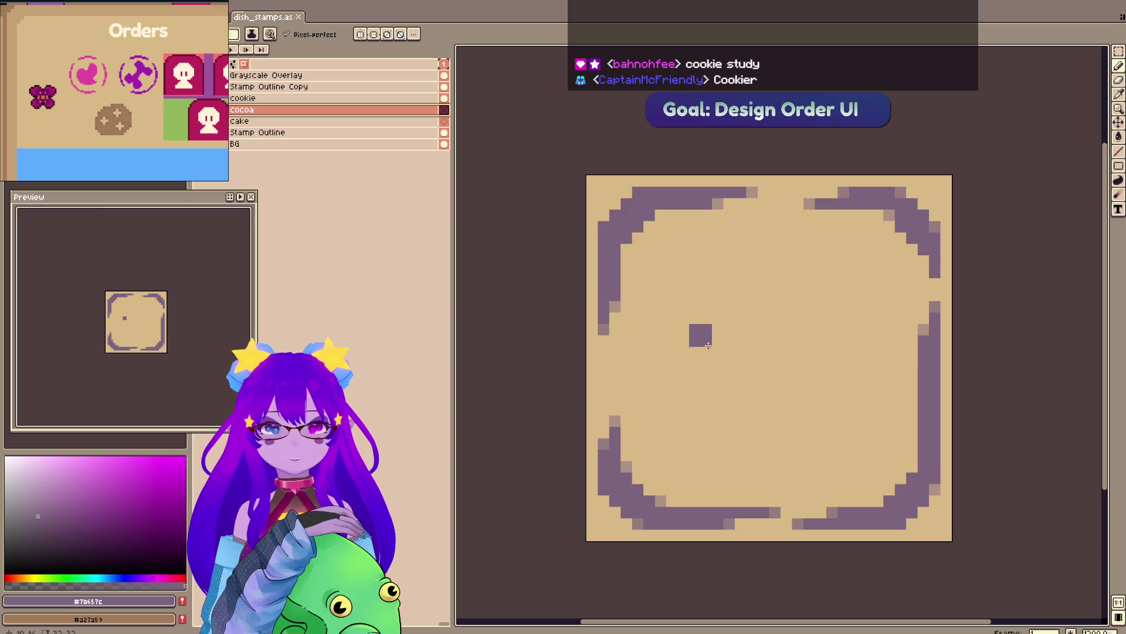
{"action": "left_click_drag", "start_coordinate": [699, 361], "coordinate": [693, 431]}
{"action": "key", "text": "ctrl+z"}
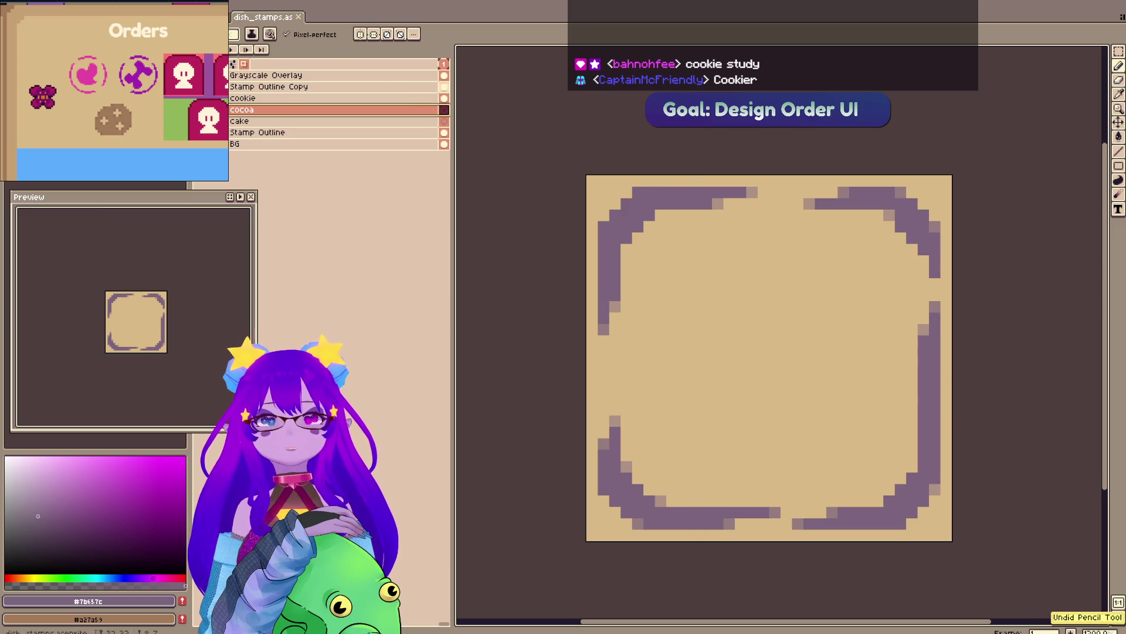
{"action": "left_click", "coordinate": [359, 34]}
Draw and refine the mirrored saucer curve beneath the mug area.
{"action": "left_click_drag", "start_coordinate": [652, 441], "coordinate": [766, 477]}
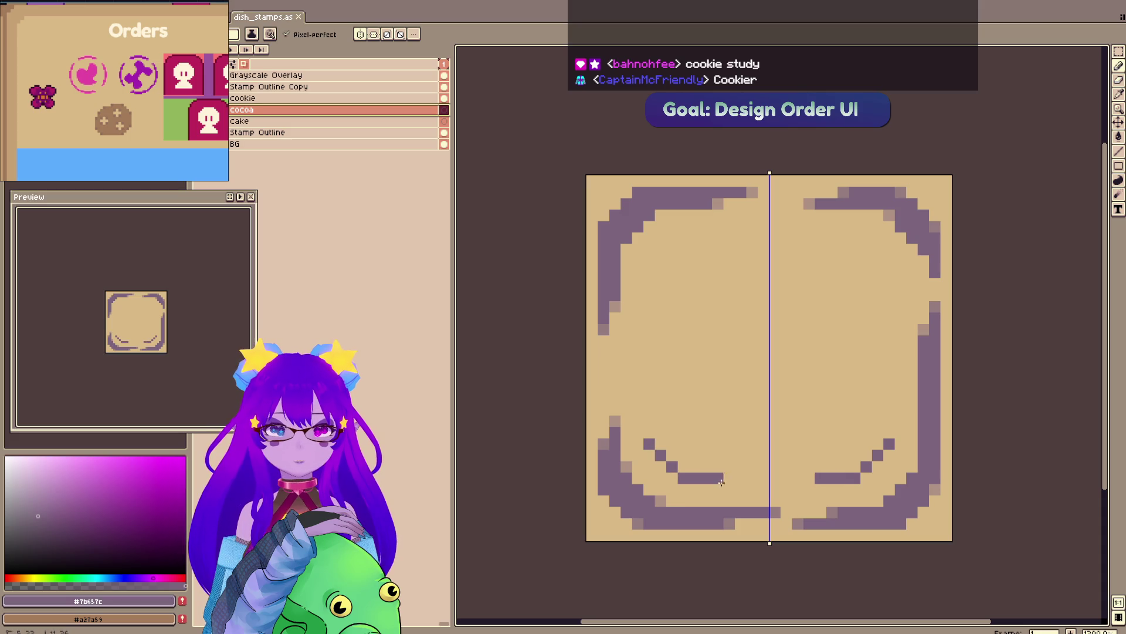
{"action": "left_click_drag", "start_coordinate": [649, 443], "coordinate": [766, 478]}
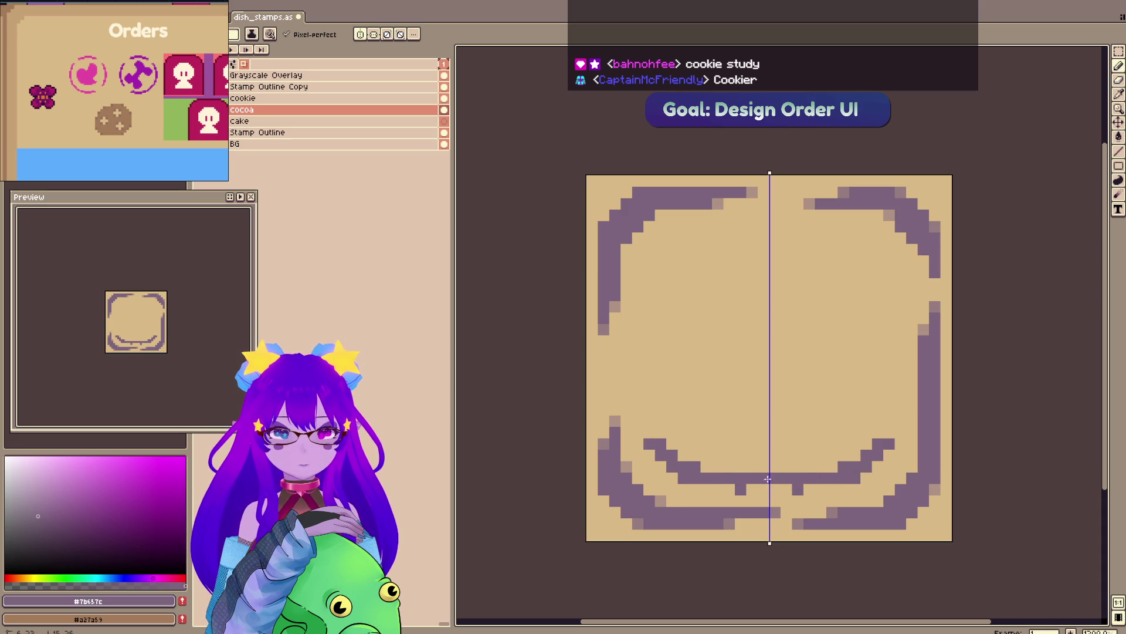
{"action": "left_click", "coordinate": [740, 489]}
{"action": "mouse_move", "coordinate": [649, 442]}
{"action": "left_mouse_down"}
{"action": "mouse_move", "coordinate": [695, 489]}
{"action": "mouse_move", "coordinate": [666, 441]}
{"action": "mouse_move", "coordinate": [757, 469]}
{"action": "mouse_move", "coordinate": [663, 452]}
{"action": "mouse_move", "coordinate": [685, 478]}
{"action": "left_mouse_up"}
{"action": "key", "text": "b"}
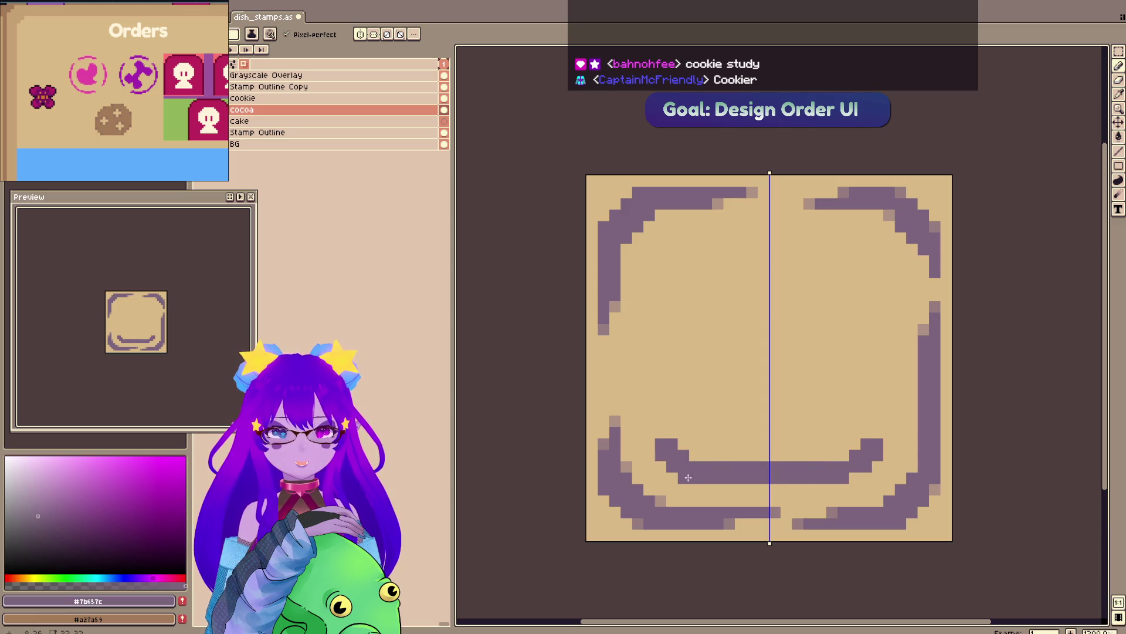
{"action": "left_click", "coordinate": [608, 364]}
{"action": "key", "text": "ctrl+z"}
{"action": "mouse_move", "coordinate": [651, 444]}
{"action": "left_mouse_down"}
{"action": "mouse_move", "coordinate": [638, 420]}
{"action": "mouse_move", "coordinate": [656, 434]}
{"action": "left_mouse_up"}
{"action": "left_click", "coordinate": [673, 478]}
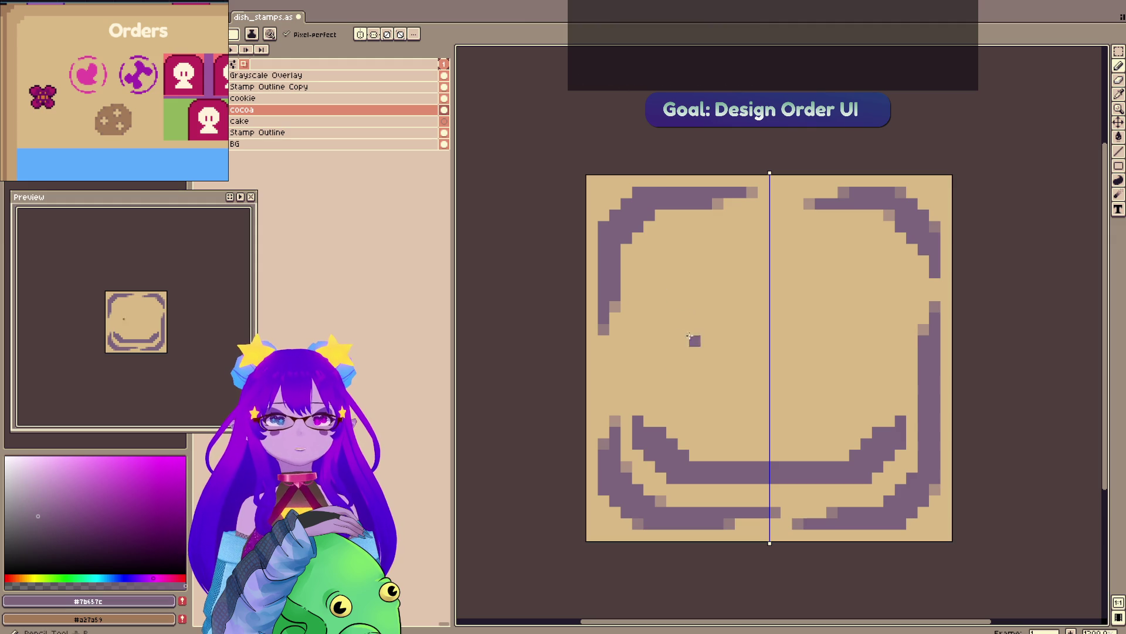
Draw the U-shaped mug outline, close its top, and fill it solid purple.
{"action": "mouse_move", "coordinate": [695, 315]}
{"action": "left_mouse_down"}
{"action": "mouse_move", "coordinate": [753, 436]}
{"action": "mouse_move", "coordinate": [684, 410]}
{"action": "left_mouse_up"}
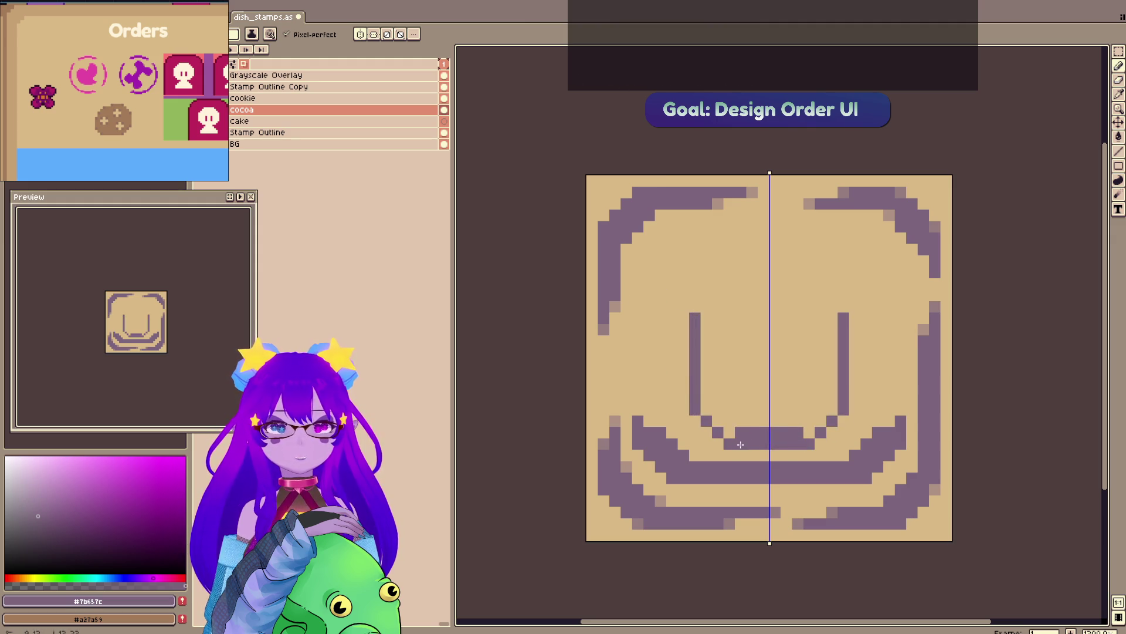
{"action": "key", "text": "e"}
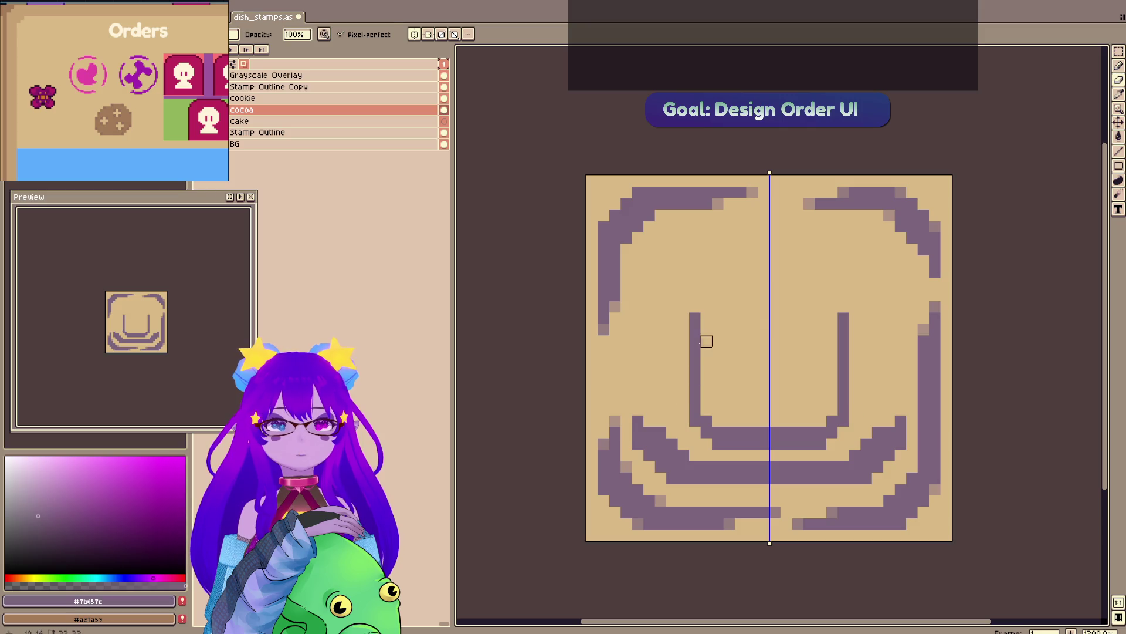
{"action": "key", "text": "b"}
{"action": "left_click_drag", "start_coordinate": [695, 317], "coordinate": [762, 318]}
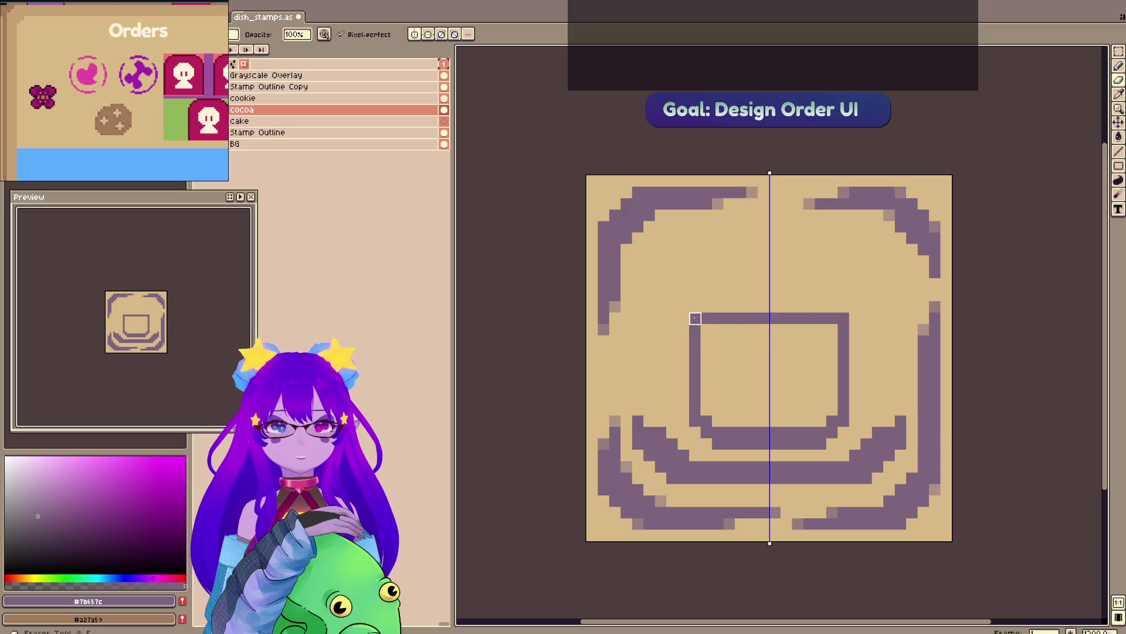
{"action": "left_click_drag", "start_coordinate": [693, 310], "coordinate": [766, 307]}
{"action": "mouse_move", "coordinate": [706, 329]}
{"action": "left_mouse_down"}
{"action": "mouse_move", "coordinate": [734, 425]}
{"action": "mouse_move", "coordinate": [759, 335]}
{"action": "left_mouse_up"}
{"action": "left_click", "coordinate": [763, 421]}
{"action": "left_click", "coordinate": [752, 330]}
Erase a mouth and two mirrored eye columns into the mug block.
{"action": "key", "text": "e"}
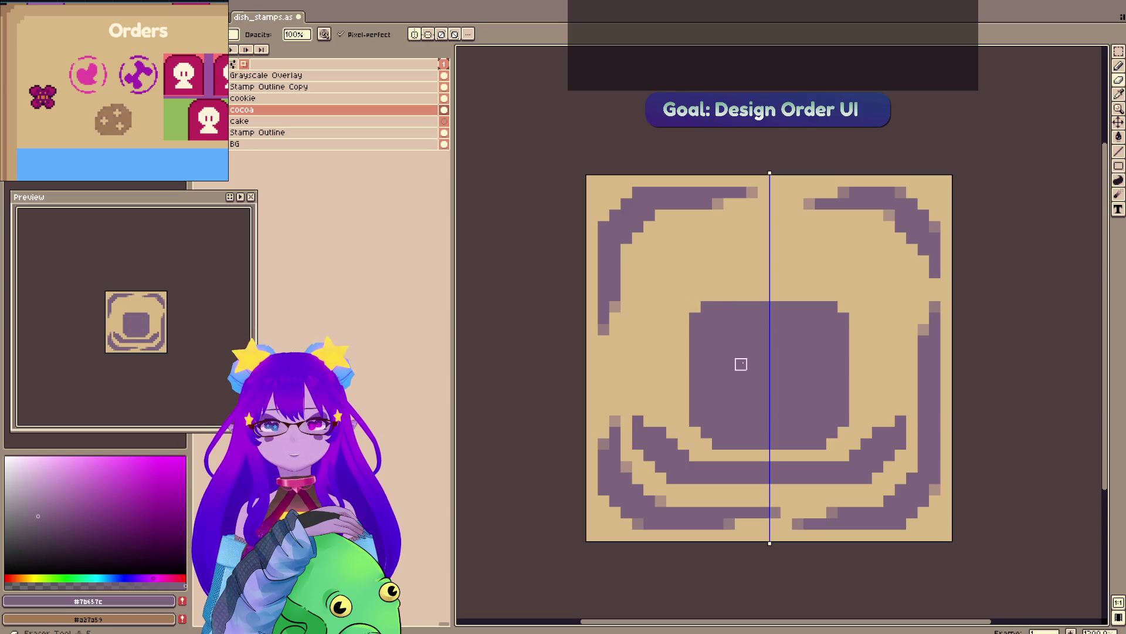
{"action": "left_click", "coordinate": [752, 399]}
{"action": "left_click_drag", "start_coordinate": [752, 387], "coordinate": [775, 388]}
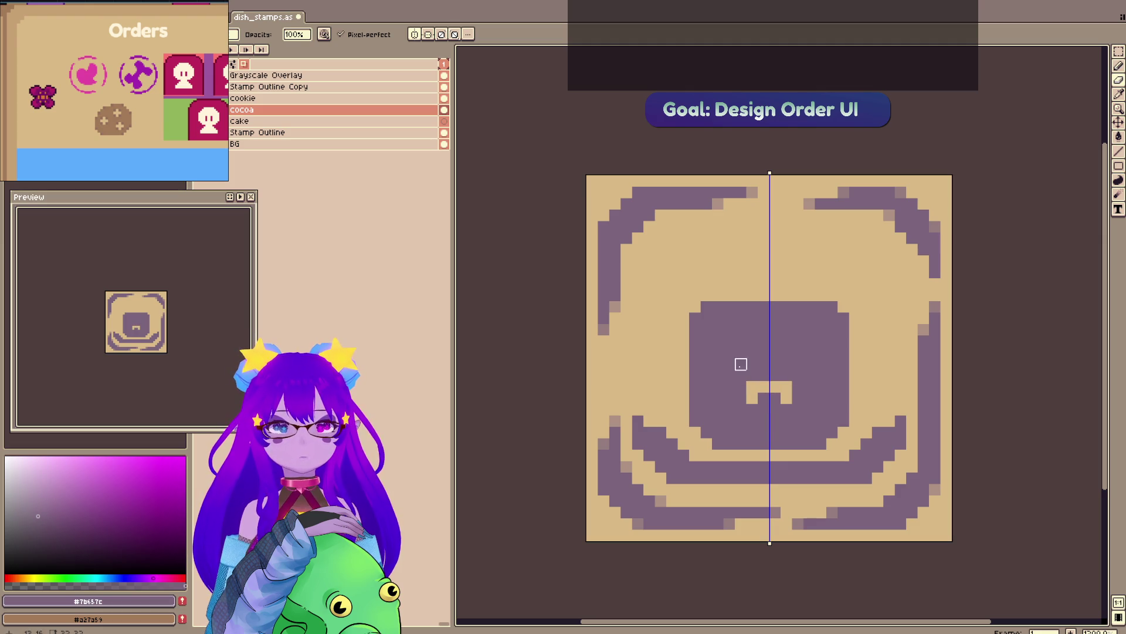
{"action": "mouse_move", "coordinate": [729, 352]}
{"action": "left_mouse_down"}
{"action": "mouse_move", "coordinate": [730, 364]}
{"action": "mouse_move", "coordinate": [765, 318]}
{"action": "left_mouse_up"}
{"action": "left_click", "coordinate": [737, 341]}
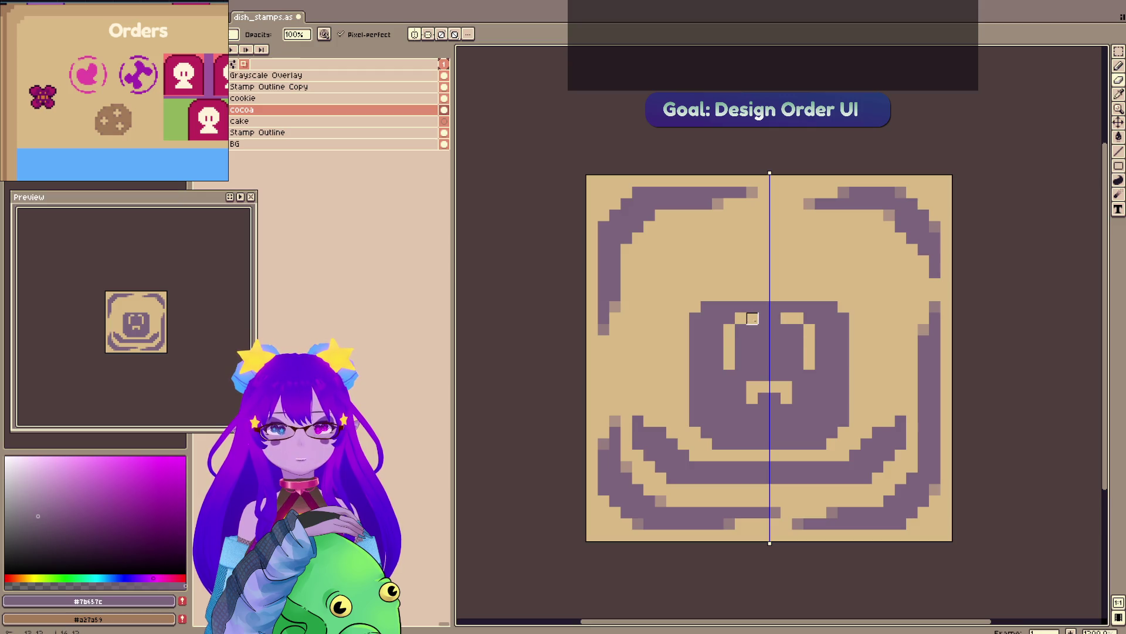
{"action": "left_click", "coordinate": [752, 352]}
{"action": "mouse_move", "coordinate": [752, 352]}
{"action": "left_mouse_down"}
{"action": "mouse_move", "coordinate": [741, 340]}
{"action": "mouse_move", "coordinate": [741, 376]}
{"action": "left_mouse_up"}
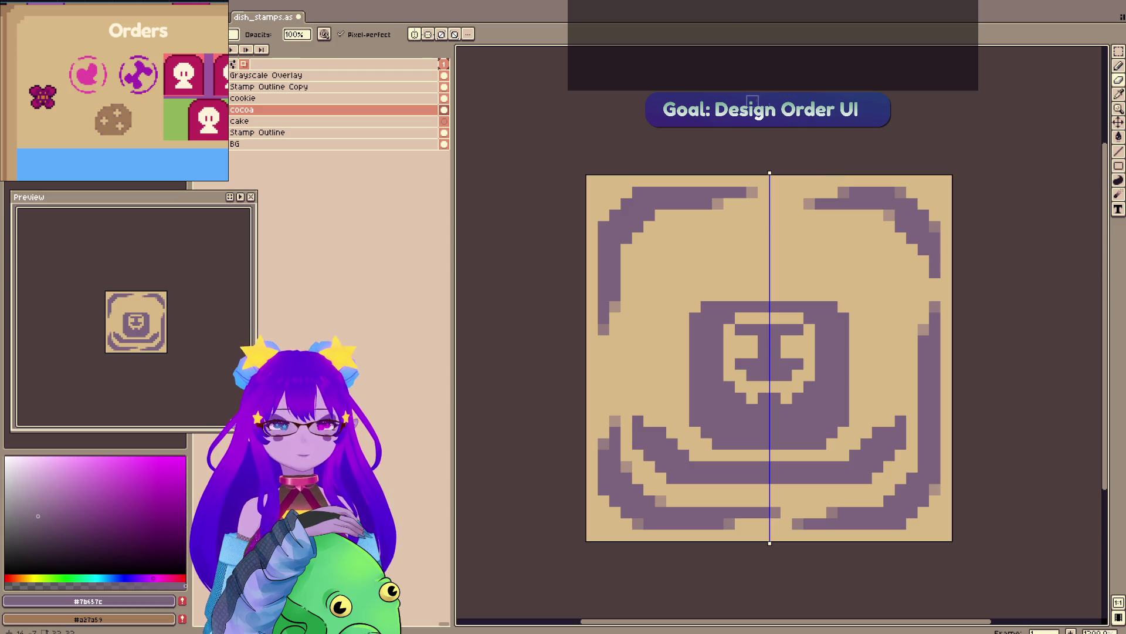
Square off the eyes with mug colour and paint over the light brow bar.
{"action": "key", "text": "b"}
{"action": "left_click_drag", "start_coordinate": [731, 334], "coordinate": [729, 379]}
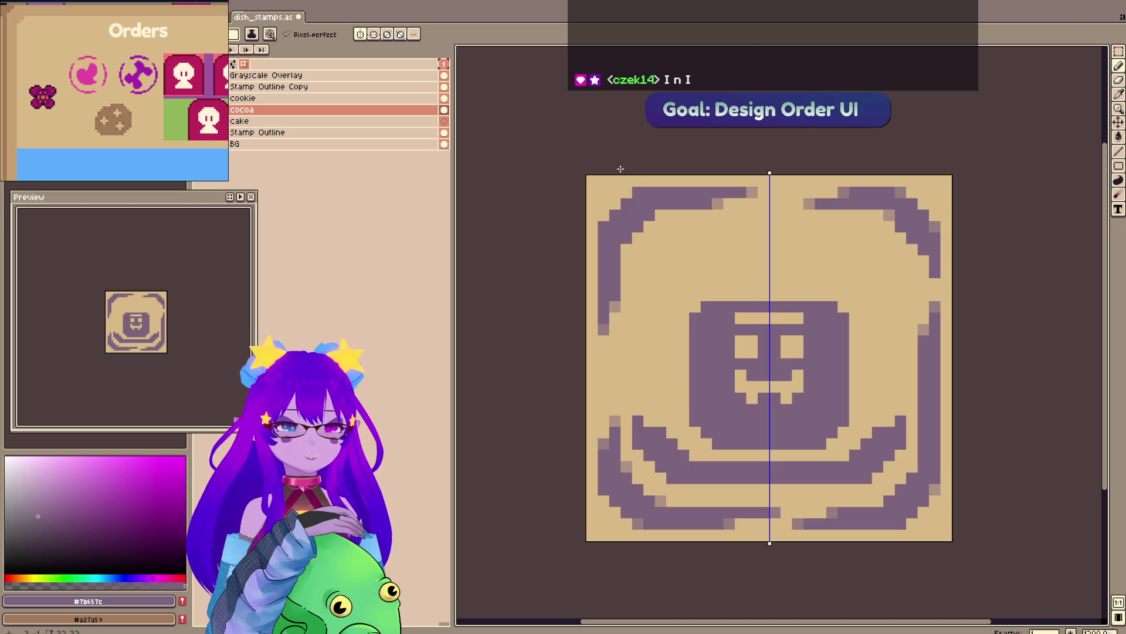
{"action": "left_click", "coordinate": [740, 318]}
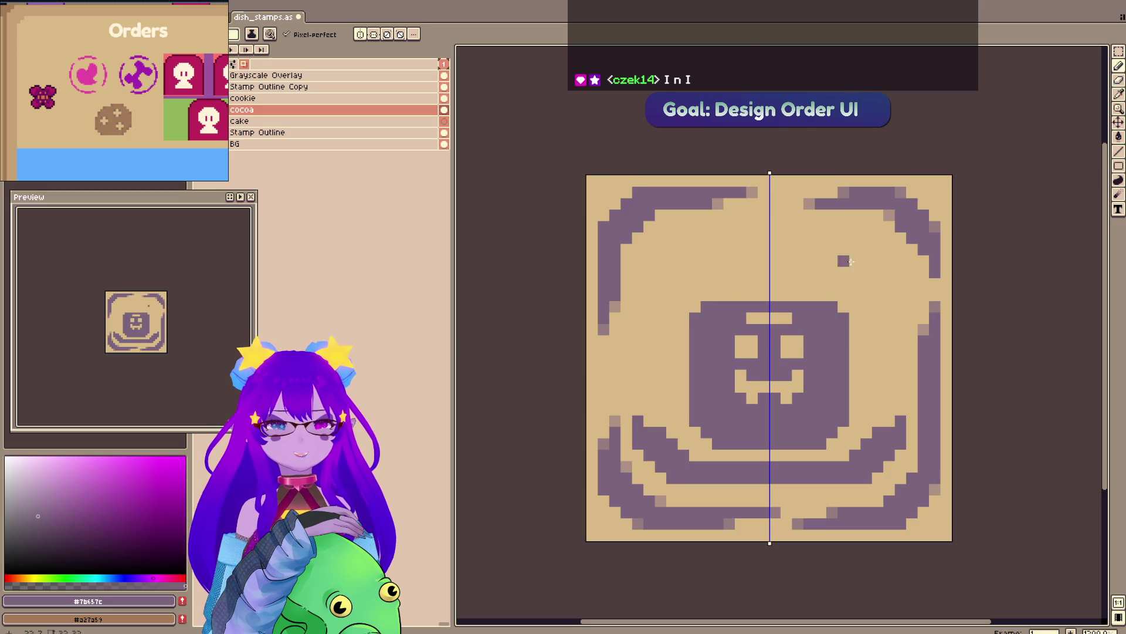
{"action": "left_click_drag", "start_coordinate": [751, 318], "coordinate": [764, 318]}
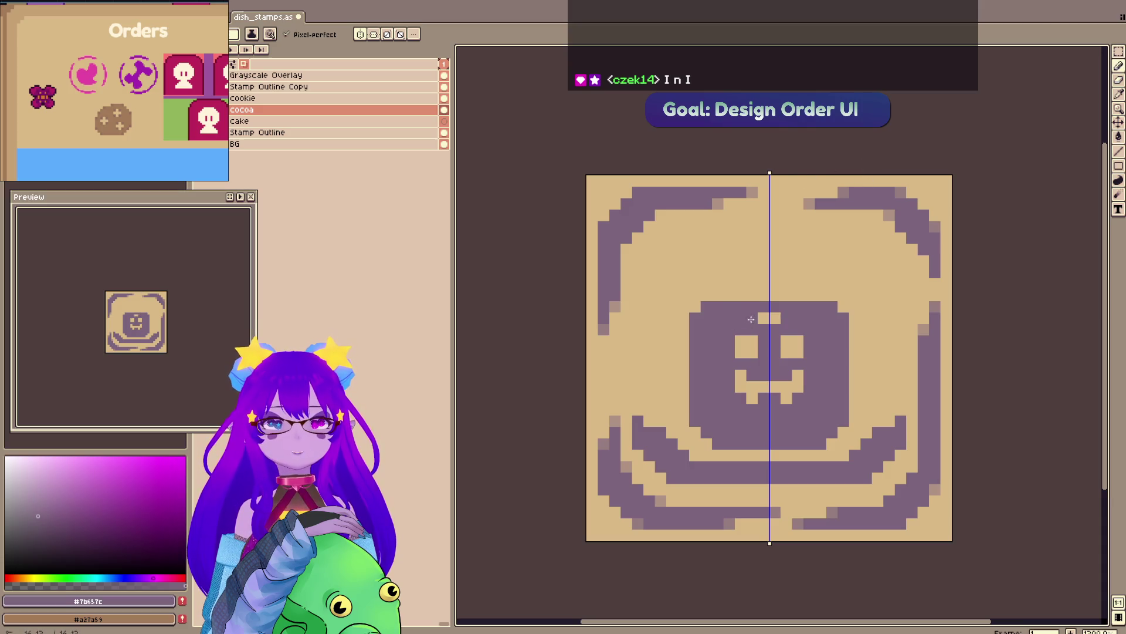
{"action": "key", "text": "i"}
{"action": "key", "text": "b"}
Widen the grin and paint teeth at the mouth's bottom centre.
{"action": "mouse_move", "coordinate": [729, 375]}
{"action": "left_mouse_down"}
{"action": "mouse_move", "coordinate": [752, 409]}
{"action": "mouse_move", "coordinate": [763, 398]}
{"action": "left_mouse_up"}
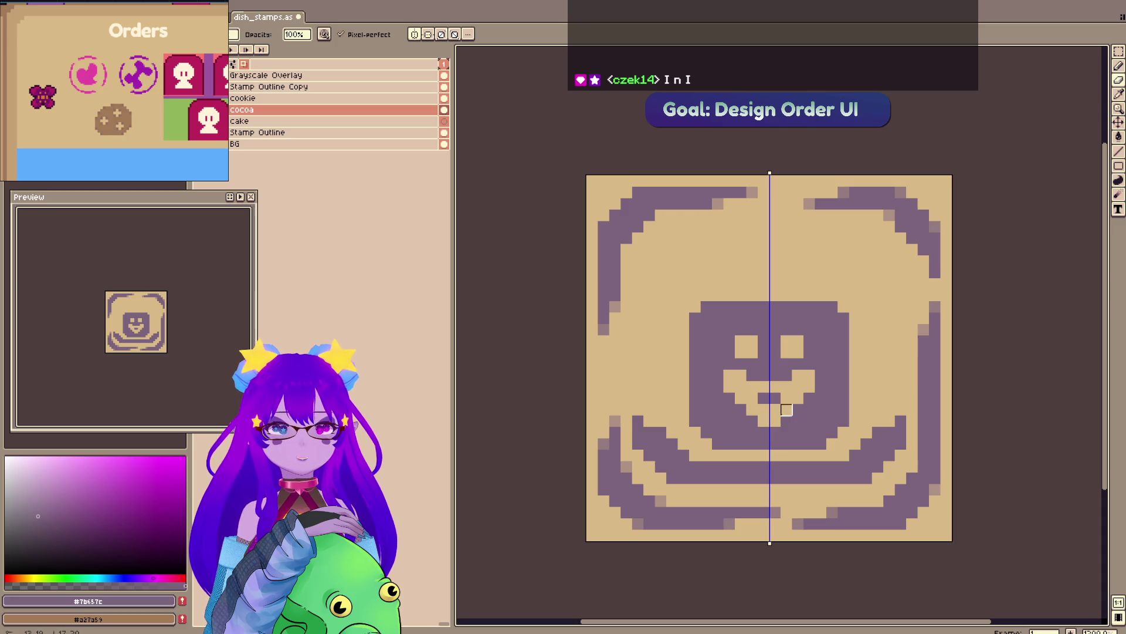
{"action": "key", "text": "b"}
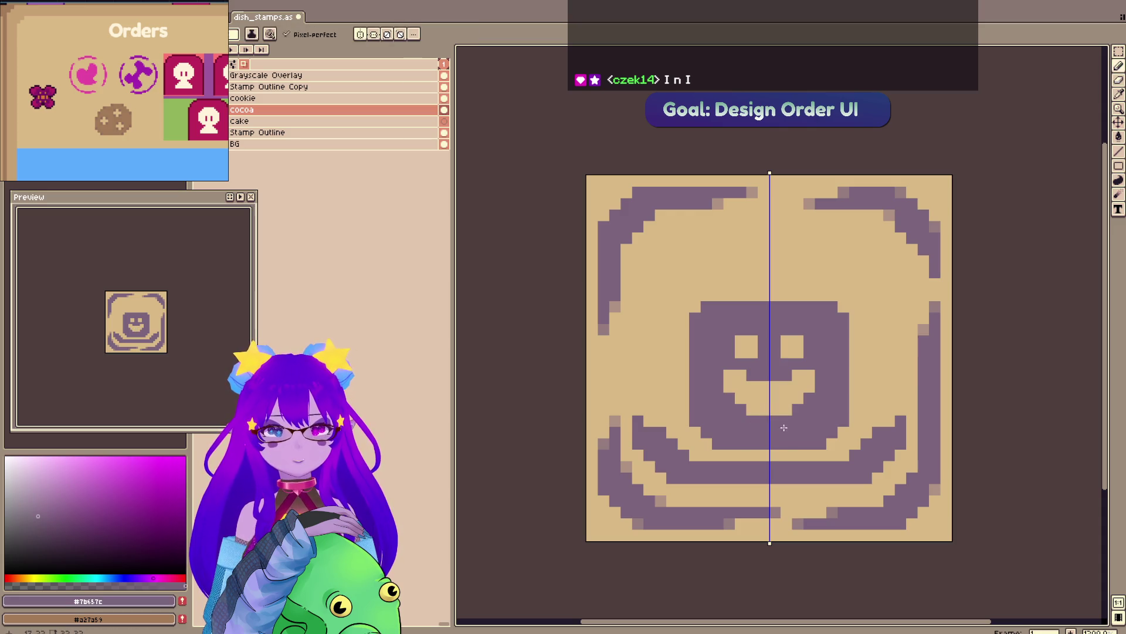
{"action": "left_click", "coordinate": [785, 421]}
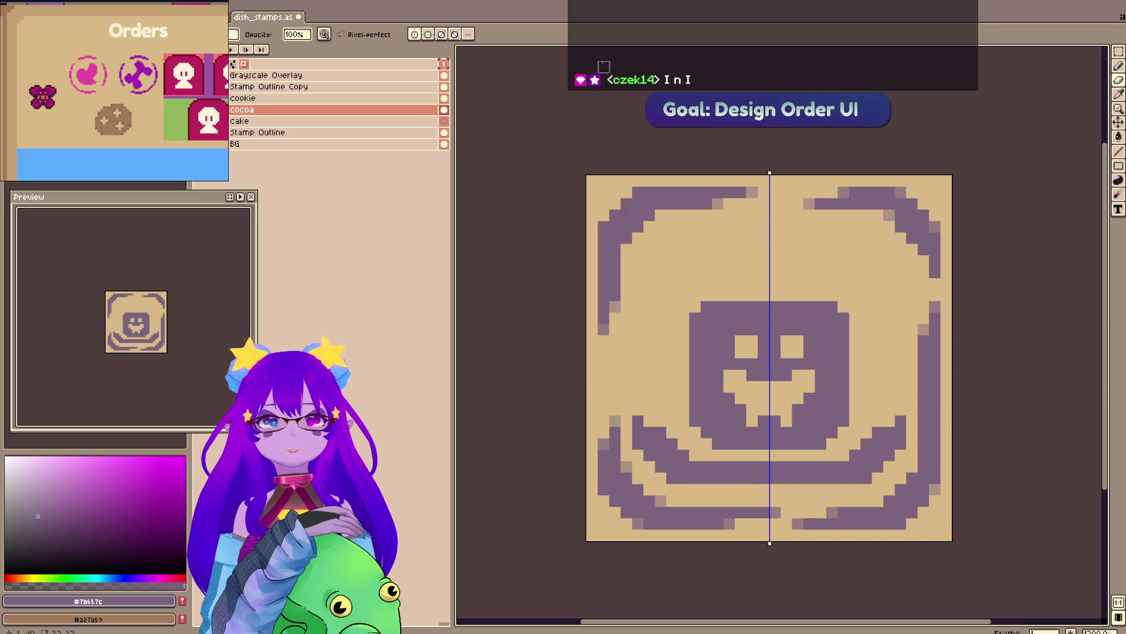
Trim mirrored pixels in the eyes' top rows to slant them, then turn off symmetry.
{"action": "key", "text": "b"}
{"action": "left_click", "coordinate": [753, 341]}
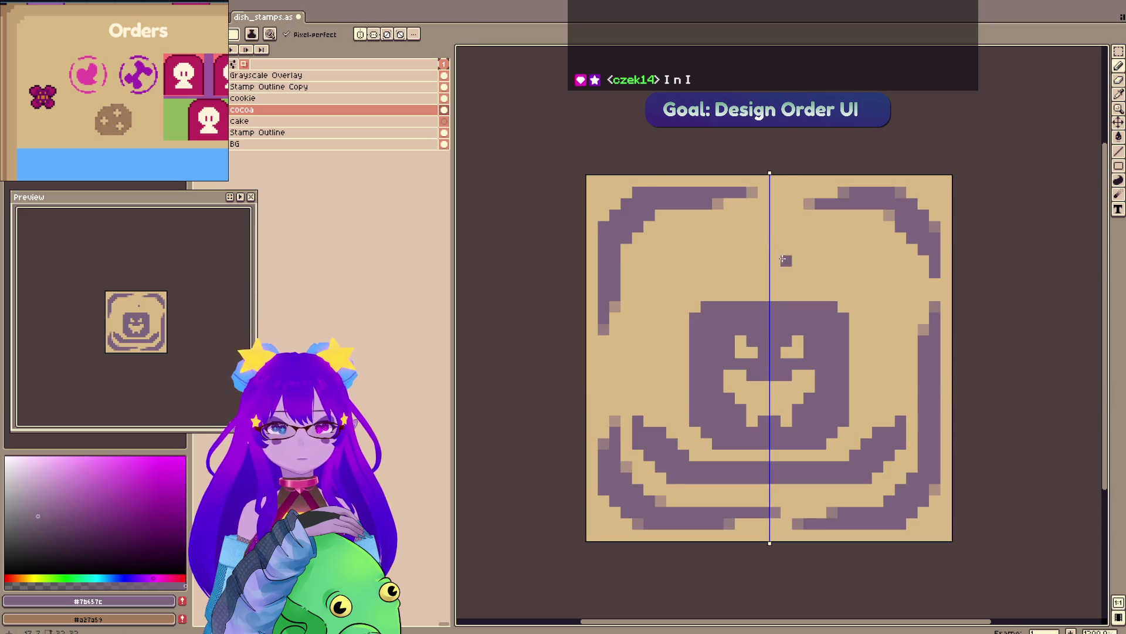
{"action": "key", "text": "e"}
{"action": "left_click", "coordinate": [731, 341]}
{"action": "left_click", "coordinate": [718, 341]}
{"action": "left_click", "coordinate": [730, 353]}
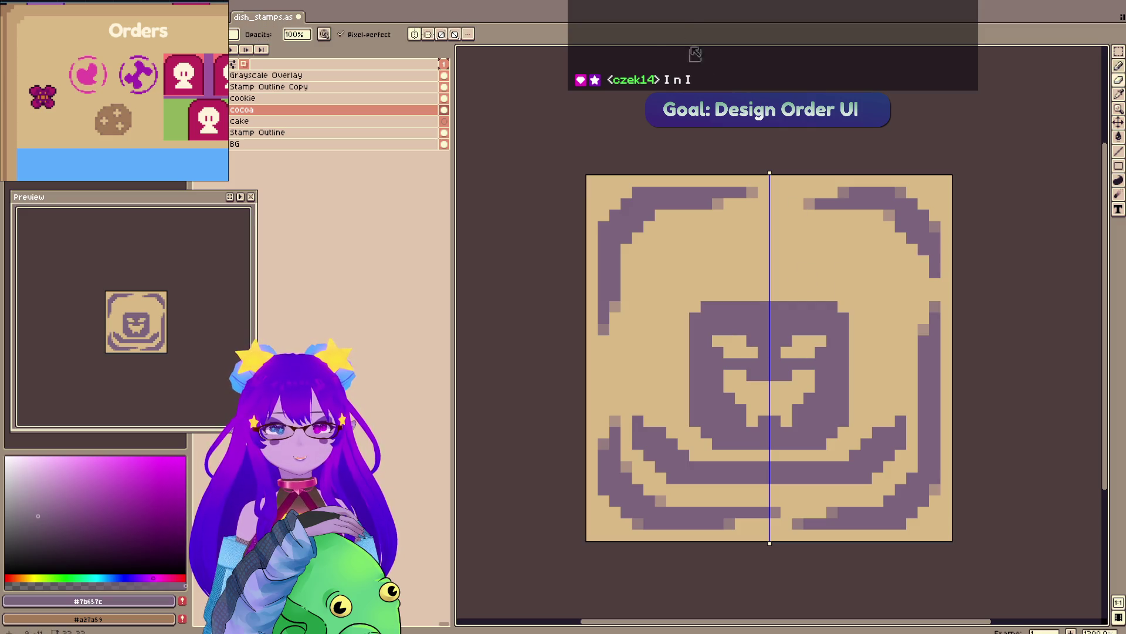
{"action": "left_click", "coordinate": [414, 34]}
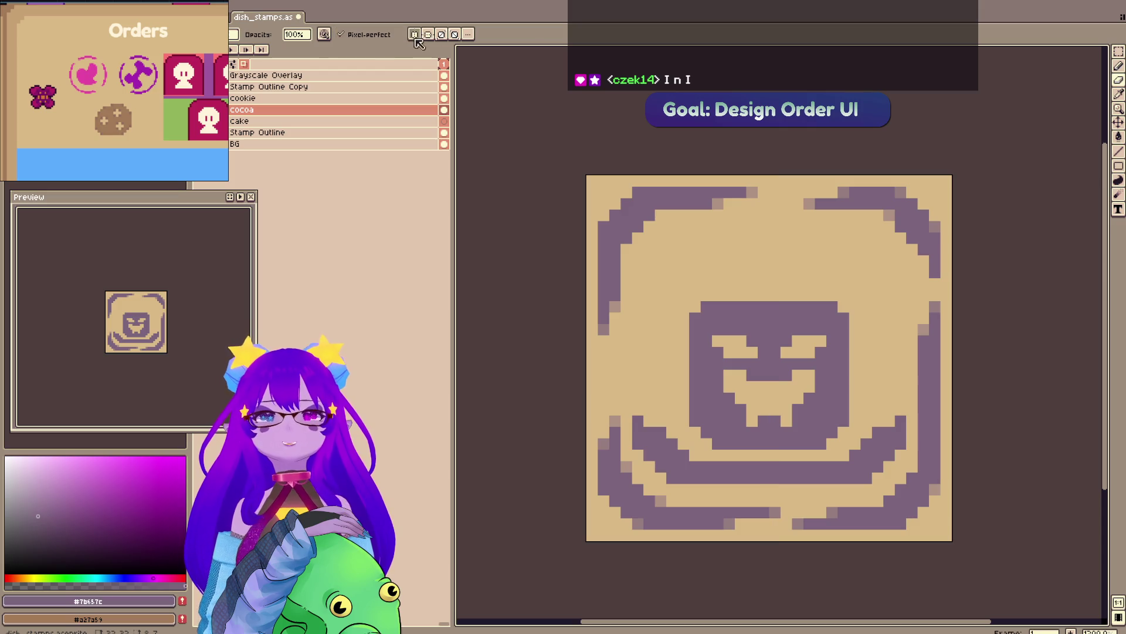
Pick the face's purple and draw a squared cup handle on its right side.
{"action": "key", "text": "i"}
{"action": "key", "text": "b"}
{"action": "left_click_drag", "start_coordinate": [856, 403], "coordinate": [866, 405]}
{"action": "left_click", "coordinate": [869, 334]}
{"action": "left_click_drag", "start_coordinate": [867, 335], "coordinate": [884, 408]}
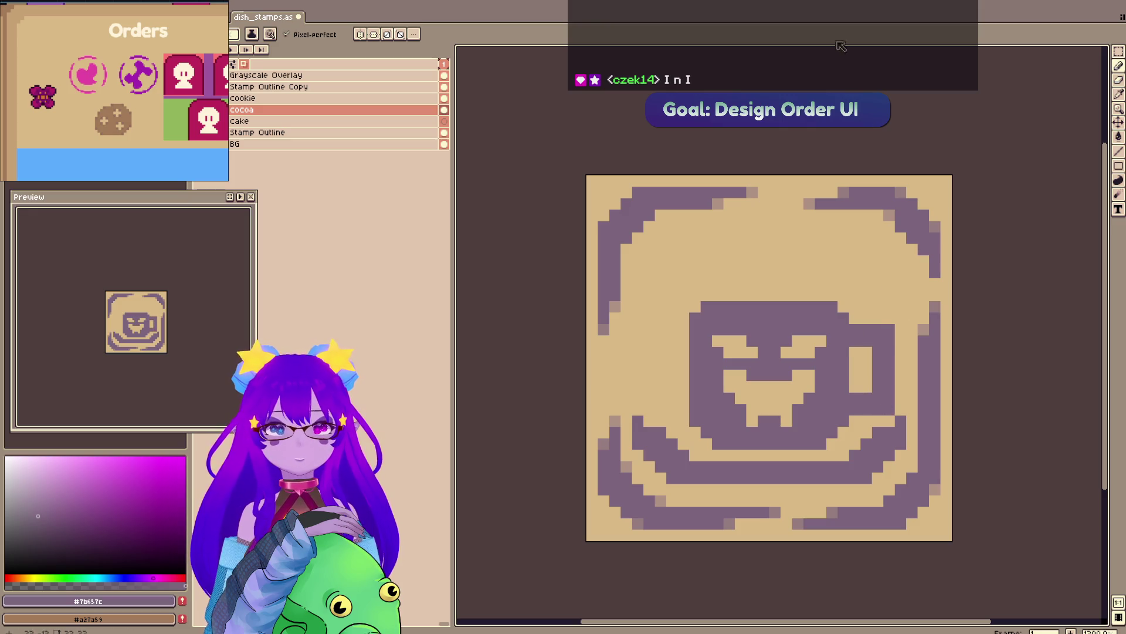
Magic Wand-select the purple cup and move it up and left.
{"action": "key", "text": "e"}
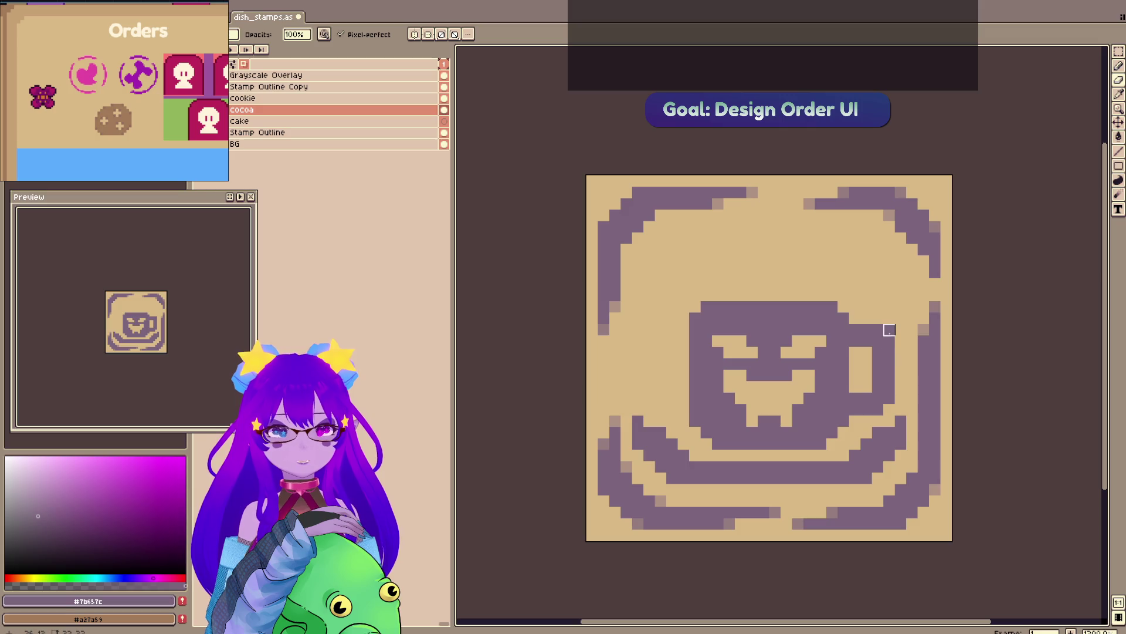
{"action": "key", "text": "w"}
{"action": "left_click", "coordinate": [811, 388]}
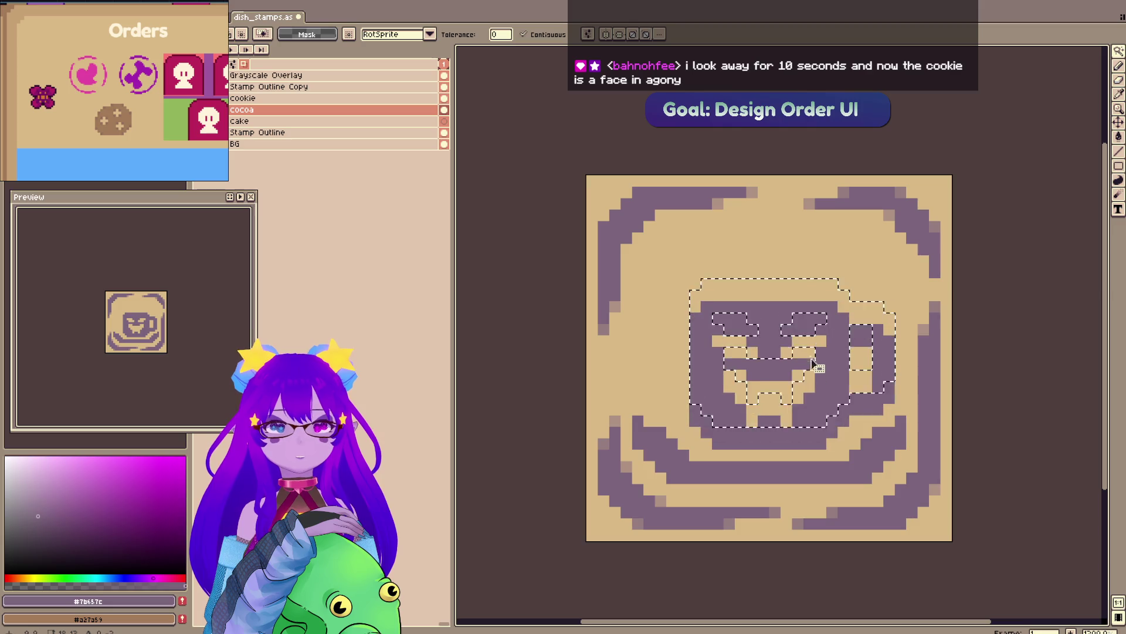
{"action": "key", "text": "ctrl+d"}
{"action": "left_click", "coordinate": [820, 386]}
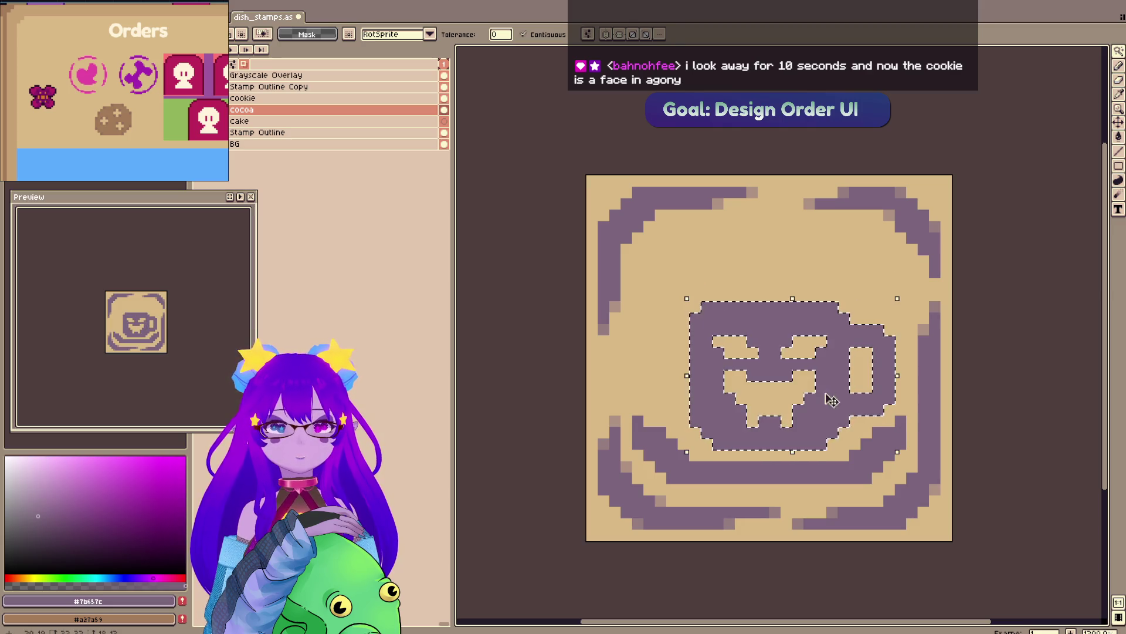
{"action": "left_click_drag", "start_coordinate": [829, 397], "coordinate": [833, 379]}
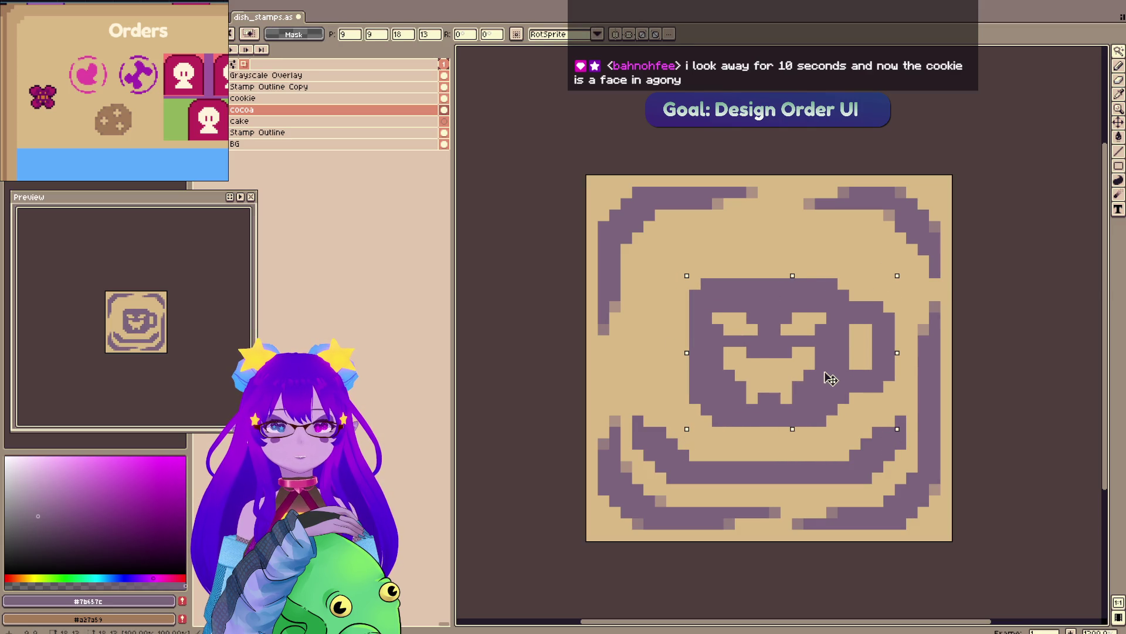
{"action": "mouse_move", "coordinate": [827, 378]}
{"action": "left_mouse_down"}
{"action": "mouse_move", "coordinate": [830, 387]}
{"action": "mouse_move", "coordinate": [829, 376]}
{"action": "left_mouse_up"}
{"action": "key", "text": "Return"}
Raise the saucer band by one pixel, then set the Pencil to a 1-pixel brush.
{"action": "left_click", "coordinate": [832, 475]}
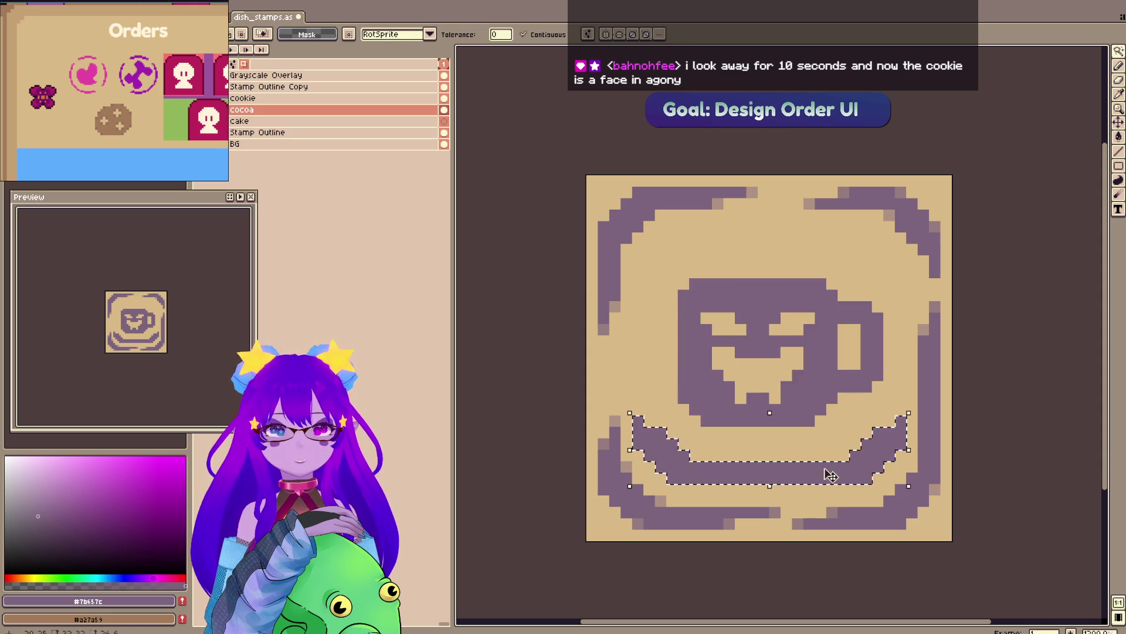
{"action": "left_click_drag", "start_coordinate": [832, 475], "coordinate": [832, 467]}
{"action": "key", "text": "Return"}
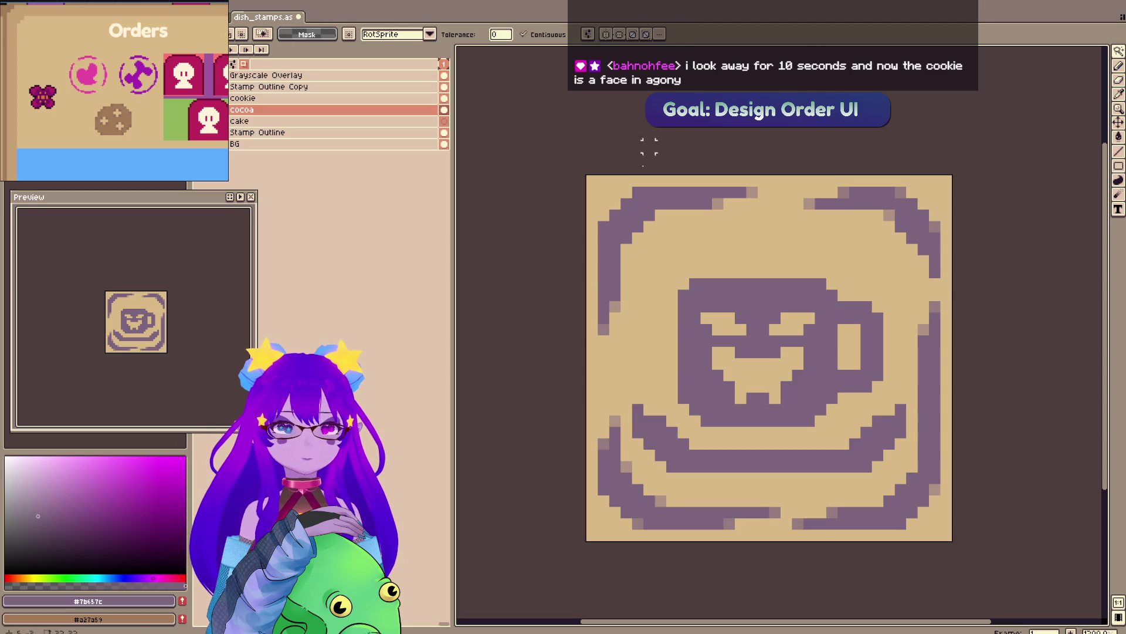
{"action": "key", "text": "b"}
{"action": "key", "text": "minus"}
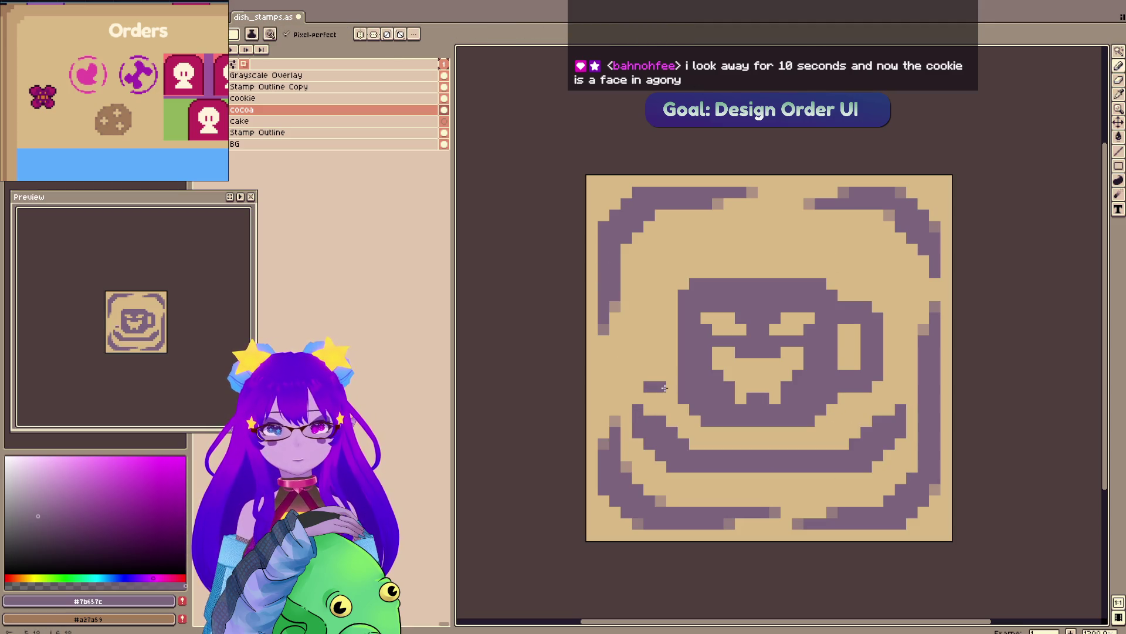
Erase the stray pixel left of the cup and save dish_stamps.
{"action": "right_click", "coordinate": [669, 387]}
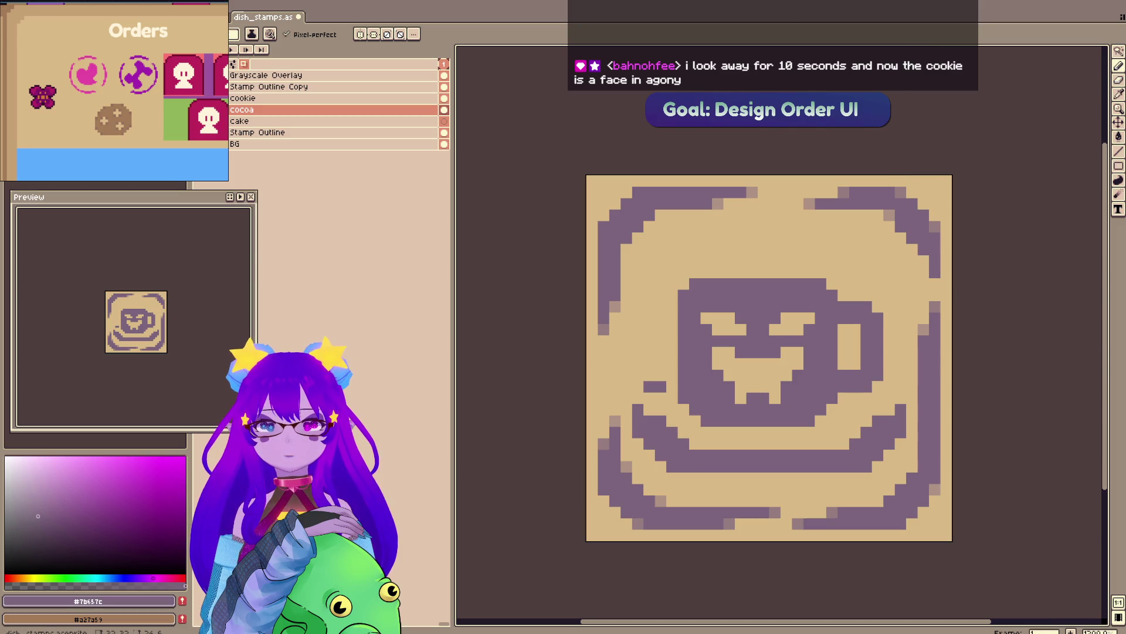
{"action": "key", "text": "ctrl+s"}
{"action": "key", "text": "e"}
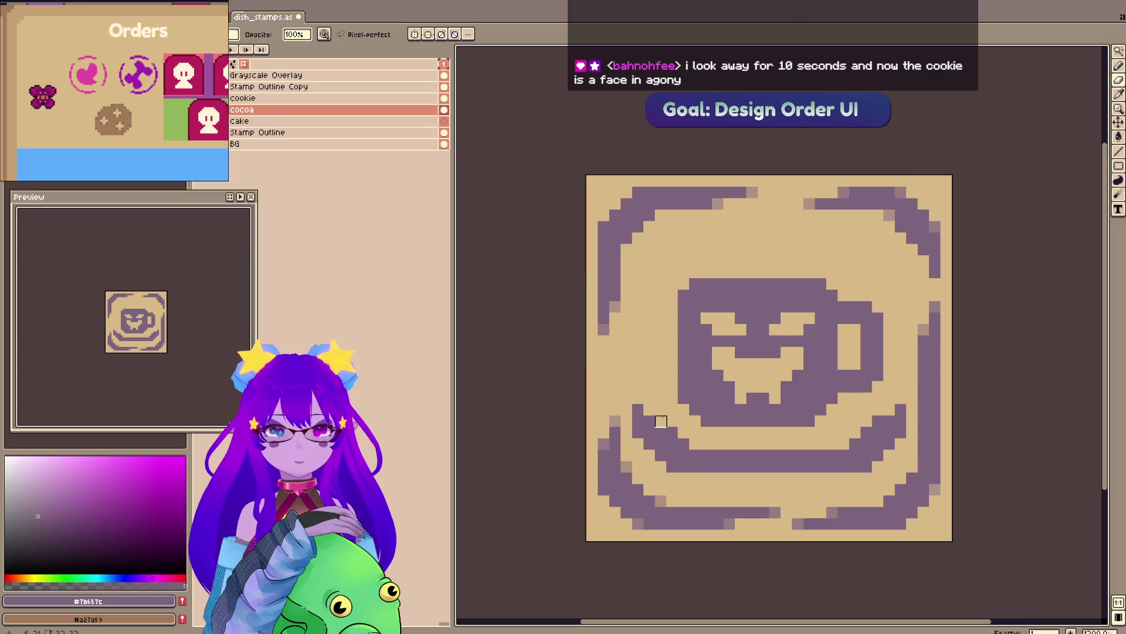
{"action": "key", "text": "b"}
{"action": "key", "text": "ctrl+s"}
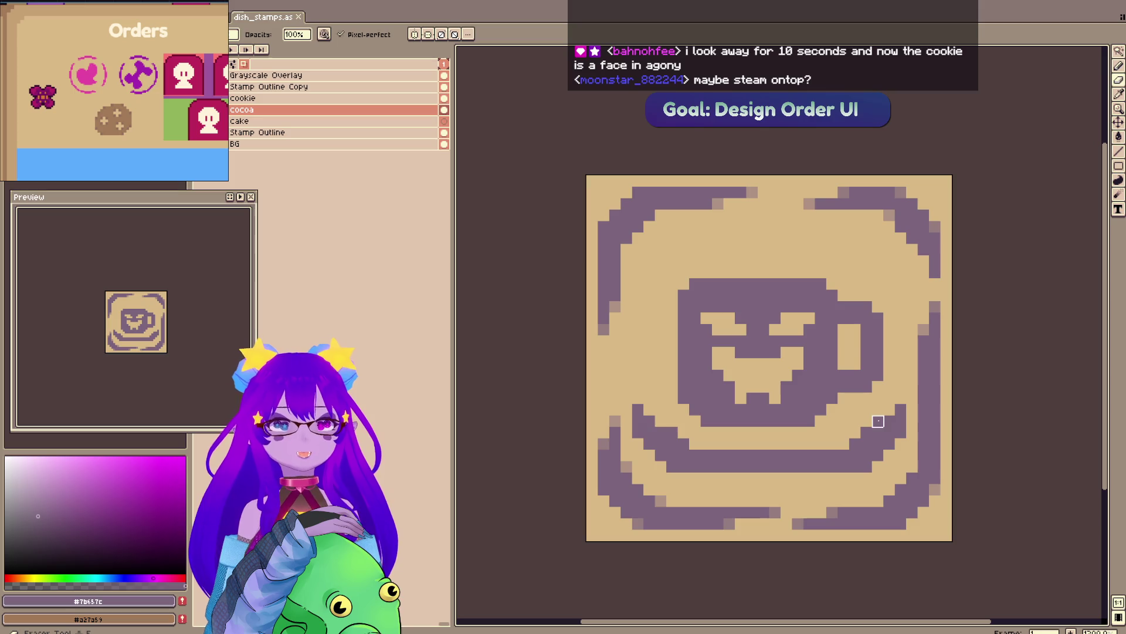
Draw three purple steam wisps (left, middle, right) above the cup and save.
{"action": "left_click", "coordinate": [718, 225]}
{"action": "left_click_drag", "start_coordinate": [718, 226], "coordinate": [718, 249]}
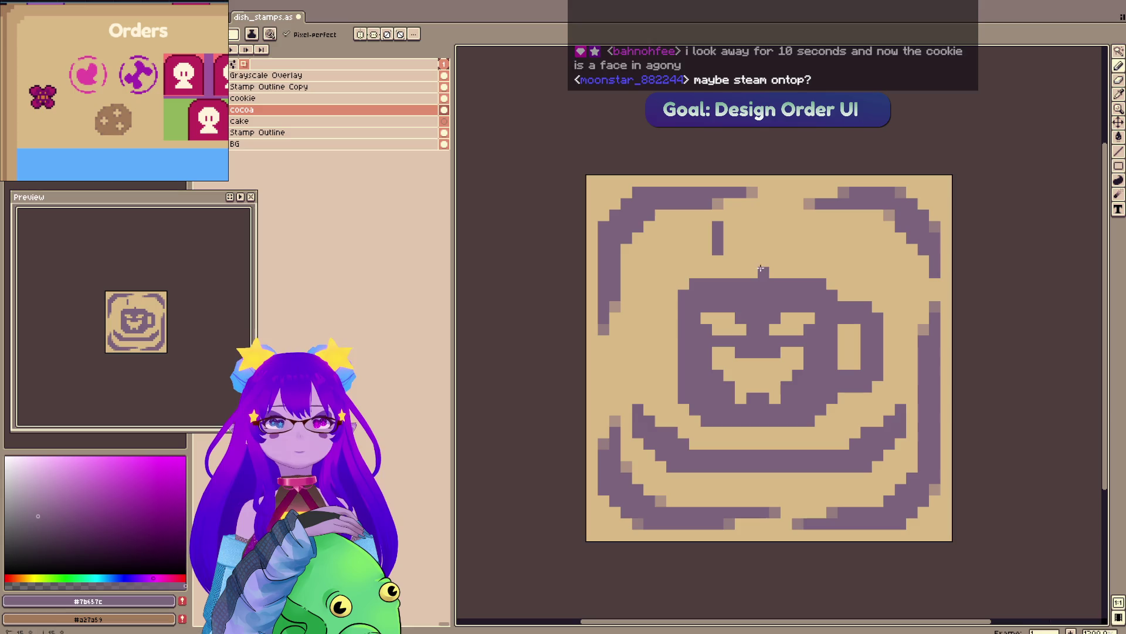
{"action": "left_click_drag", "start_coordinate": [775, 225], "coordinate": [764, 261]}
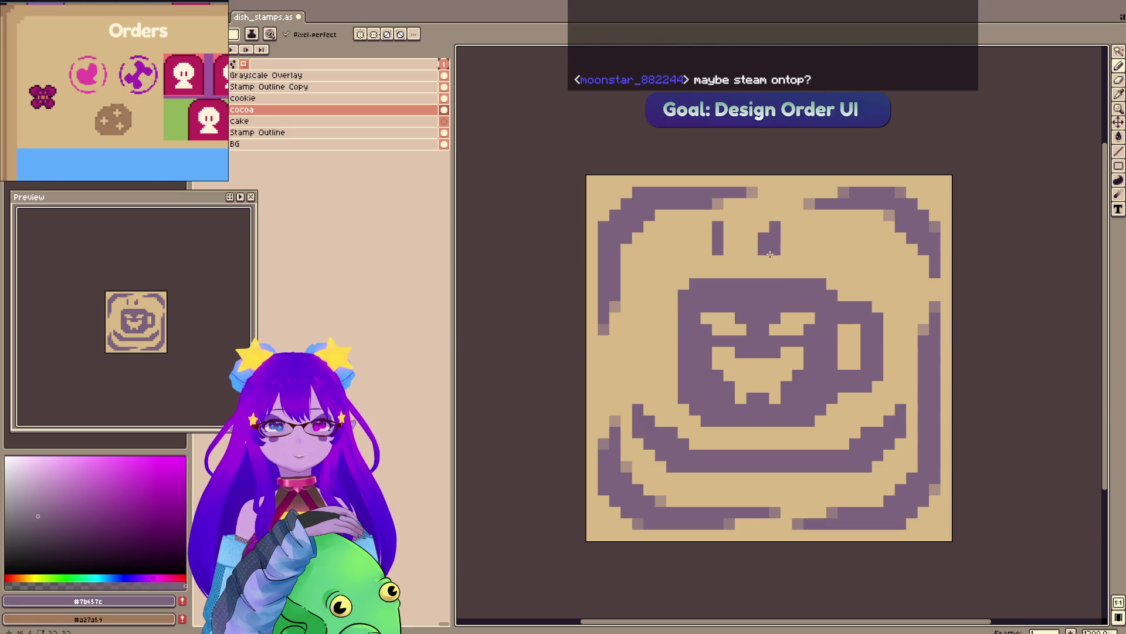
{"action": "left_click_drag", "start_coordinate": [805, 255], "coordinate": [808, 236]}
{"action": "key", "text": "ctrl+s"}
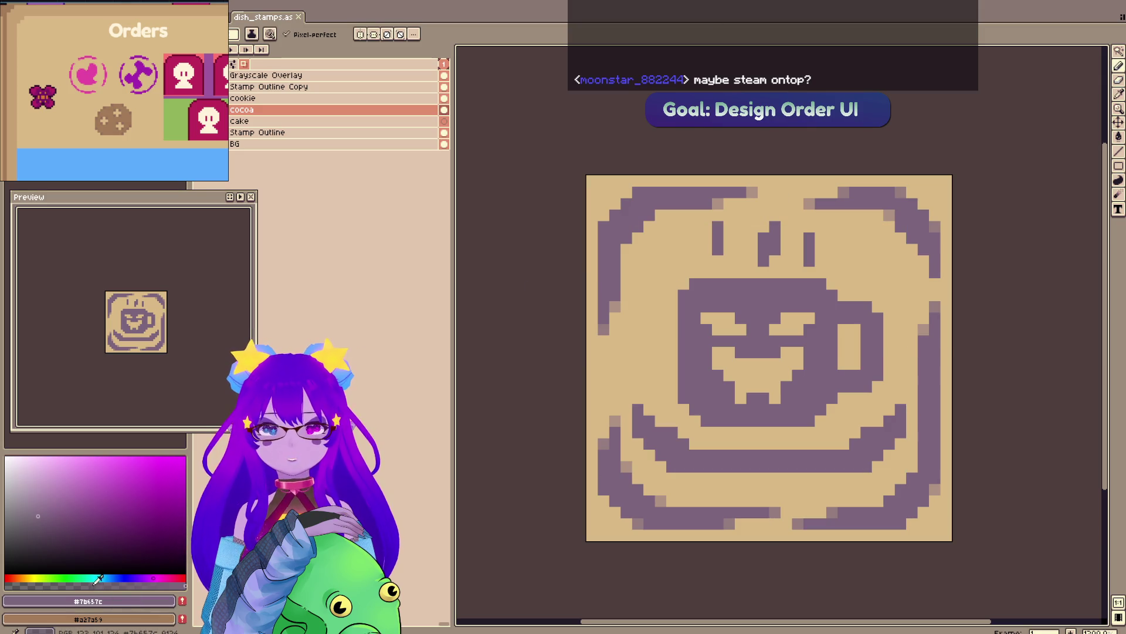
Lighten the edge pixels of the lower swoosh on both sides.
{"action": "left_click", "coordinate": [901, 409]}
{"action": "left_click", "coordinate": [855, 444]}
{"action": "left_click", "coordinate": [866, 433]}
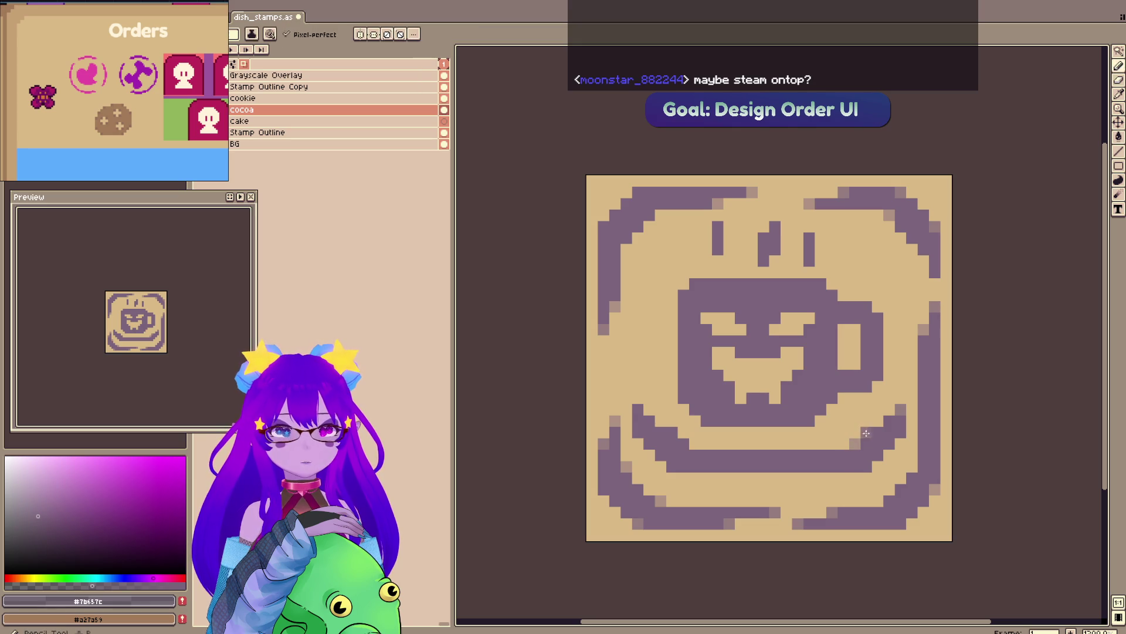
{"action": "key", "text": "e"}
{"action": "key", "text": "b"}
{"action": "key", "text": "e"}
{"action": "left_click", "coordinate": [638, 432]}
{"action": "key", "text": "b"}
{"action": "key", "text": "e"}
{"action": "key", "text": "b"}
{"action": "key", "text": "e"}
Trim the steam wisps' end pixels, repaint the right wisp's top lighter, and extend the left wisp.
{"action": "left_click", "coordinate": [775, 227]}
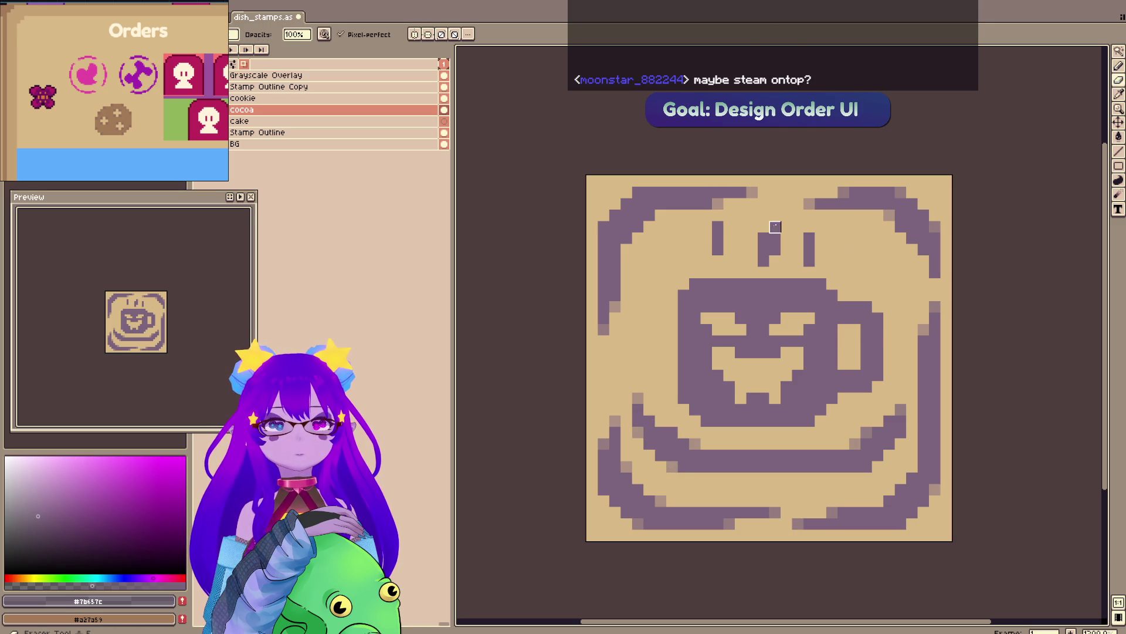
{"action": "key", "text": "b"}
{"action": "key", "text": "e"}
{"action": "left_click", "coordinate": [764, 261]}
{"action": "key", "text": "b"}
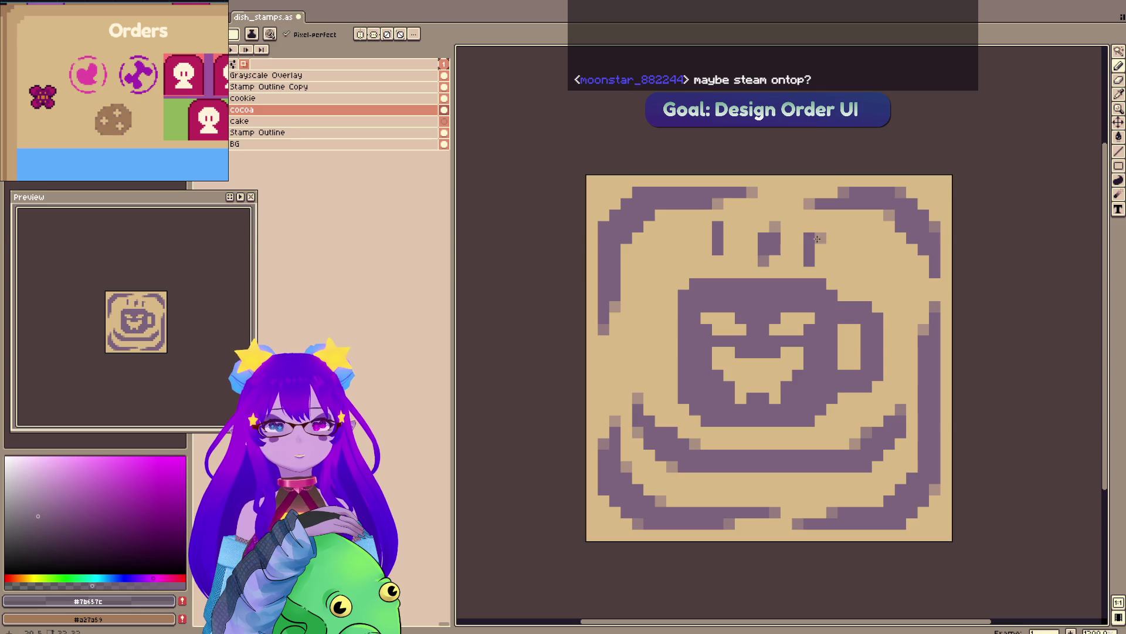
{"action": "key", "text": "e"}
{"action": "left_click", "coordinate": [810, 238]}
{"action": "key", "text": "b"}
{"action": "left_click", "coordinate": [811, 238]}
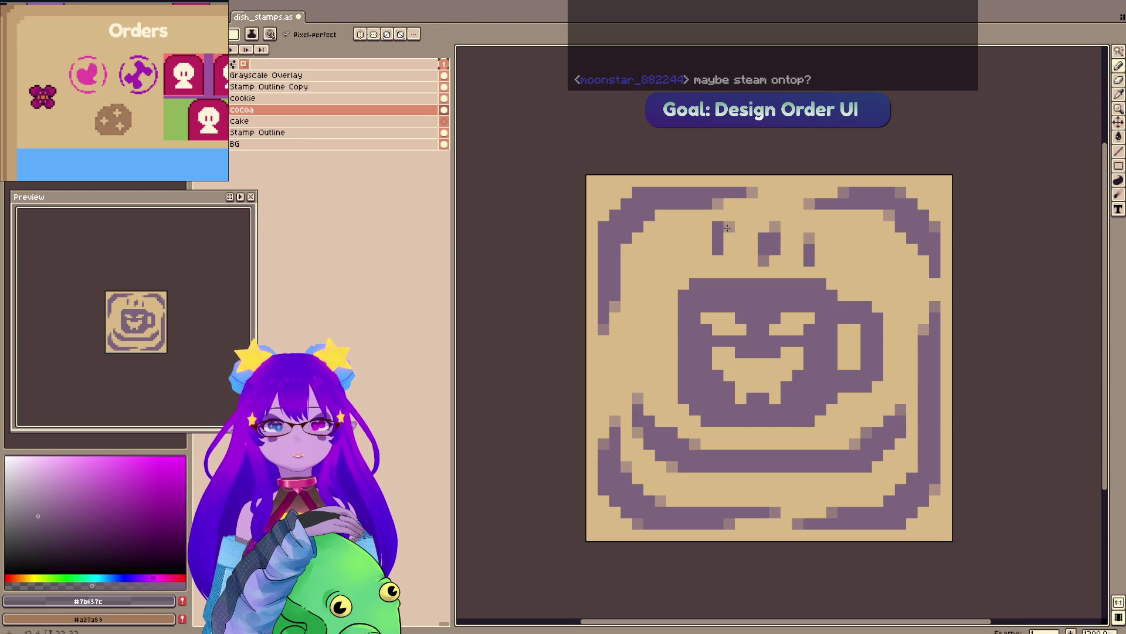
{"action": "key", "text": "e"}
{"action": "key", "text": "b"}
{"action": "left_click", "coordinate": [716, 258]}
{"action": "key", "text": "e"}
Soften the cup's top-left, bottom-left and bottom-right corners with lighter purple pixels.
{"action": "left_click", "coordinate": [695, 284]}
{"action": "key", "text": "b"}
{"action": "left_click", "coordinate": [695, 284]}
{"action": "left_click", "coordinate": [684, 294]}
{"action": "key", "text": "e"}
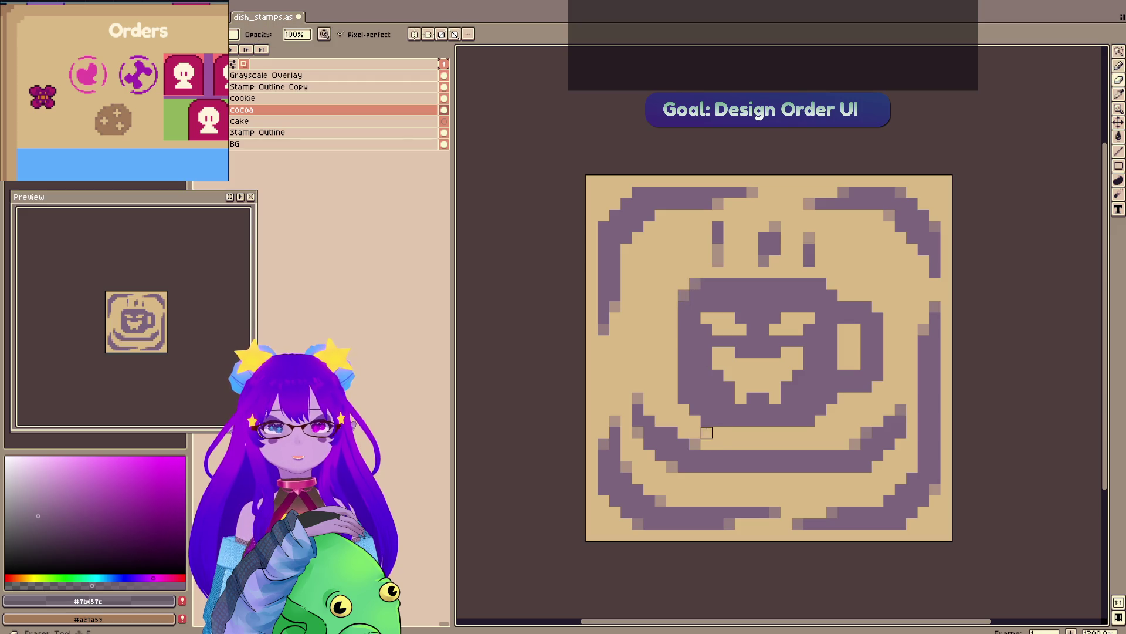
{"action": "left_click", "coordinate": [706, 421]}
{"action": "key", "text": "e"}
{"action": "left_click", "coordinate": [809, 420]}
{"action": "key", "text": "b"}
{"action": "left_click", "coordinate": [809, 420]}
{"action": "key", "text": "e"}
{"action": "key", "text": "b"}
{"action": "left_click", "coordinate": [684, 398]}
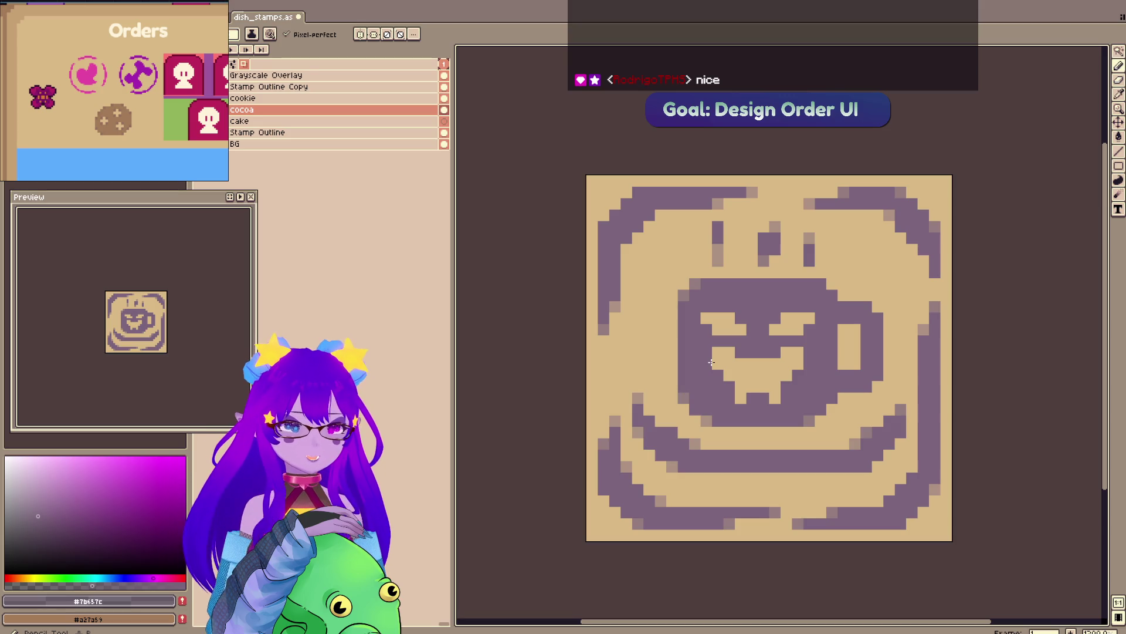
Lighten three handle pixels and the right end of the cup rim.
{"action": "key", "text": "e"}
{"action": "key", "text": "b"}
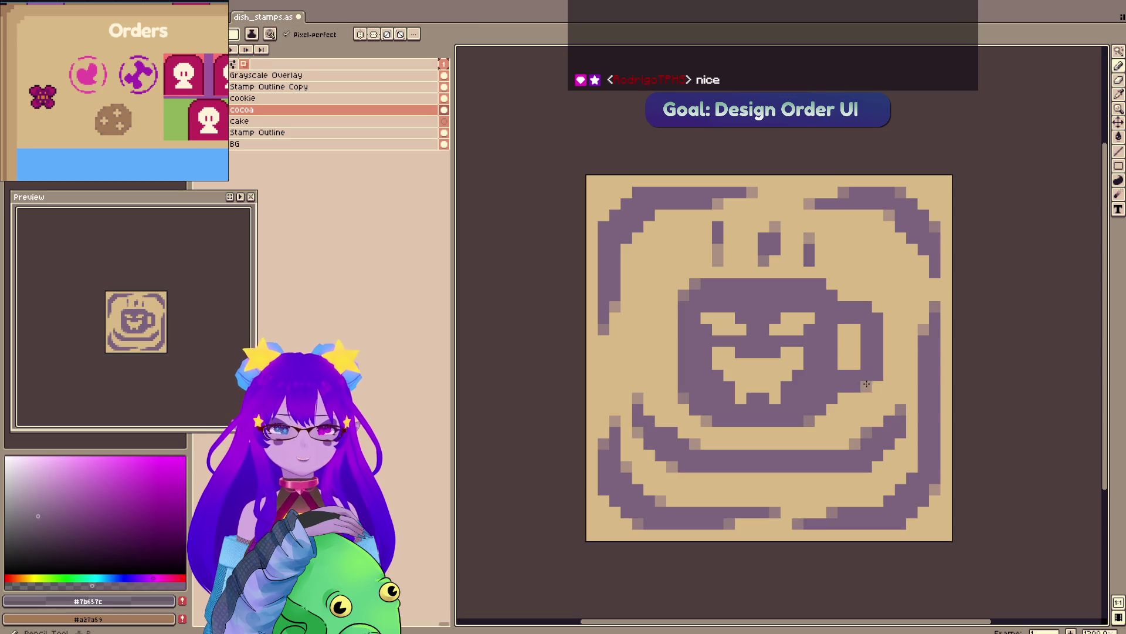
{"action": "key", "text": "e"}
{"action": "left_click", "coordinate": [877, 373]}
{"action": "key", "text": "b"}
{"action": "key", "text": "e"}
{"action": "left_click", "coordinate": [878, 318]}
{"action": "key", "text": "b"}
{"action": "key", "text": "e"}
{"action": "left_click", "coordinate": [866, 307]}
{"action": "key", "text": "b"}
{"action": "key", "text": "e"}
{"action": "left_click", "coordinate": [819, 283]}
{"action": "key", "text": "b"}
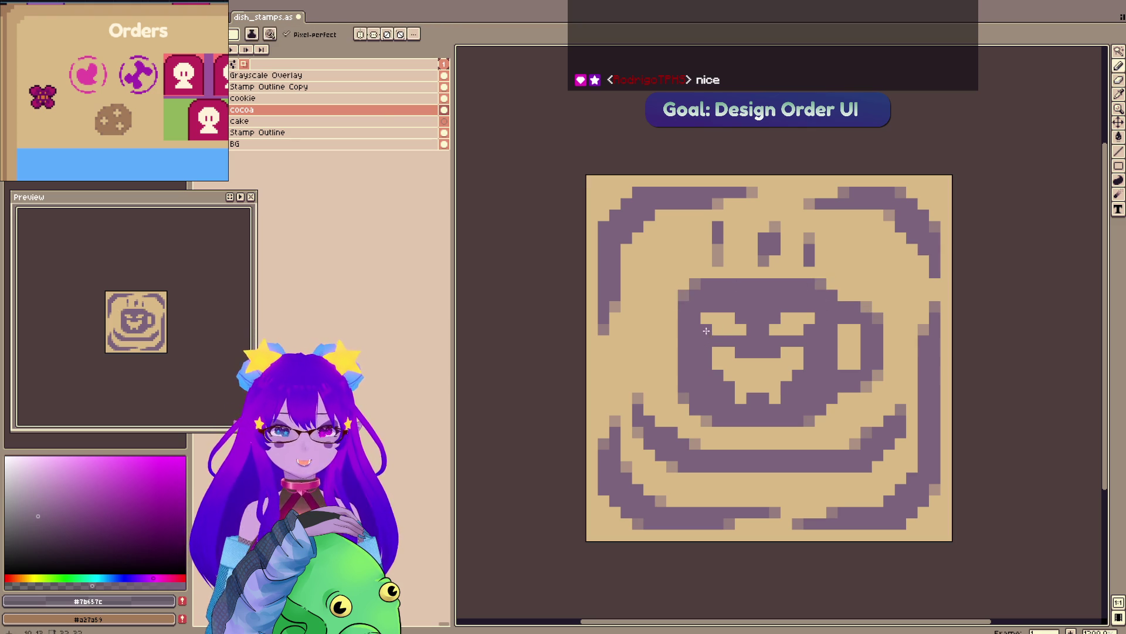
Lighten the corner pixels of both eyes and save dish_stamps.
{"action": "key", "text": "e"}
{"action": "left_click", "coordinate": [706, 331]}
{"action": "key", "text": "b"}
{"action": "key", "text": "e"}
{"action": "left_click", "coordinate": [809, 330]}
{"action": "key", "text": "b"}
{"action": "key", "text": "e"}
{"action": "left_click", "coordinate": [741, 322]}
{"action": "key", "text": "b"}
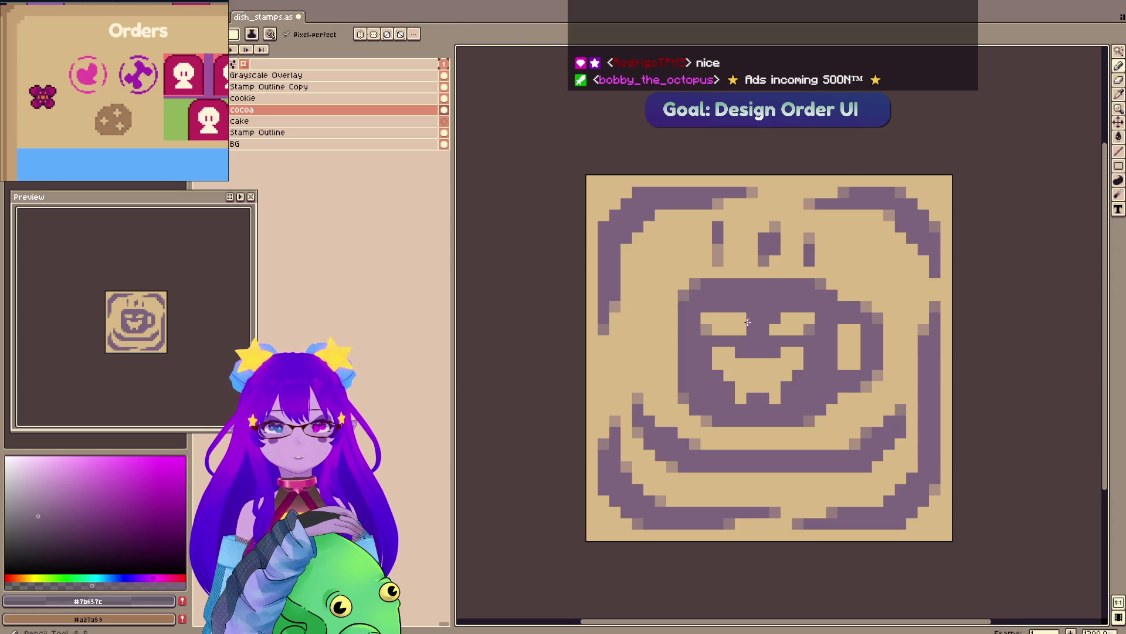
{"action": "key", "text": "e"}
{"action": "left_click", "coordinate": [775, 317]}
{"action": "key", "text": "b"}
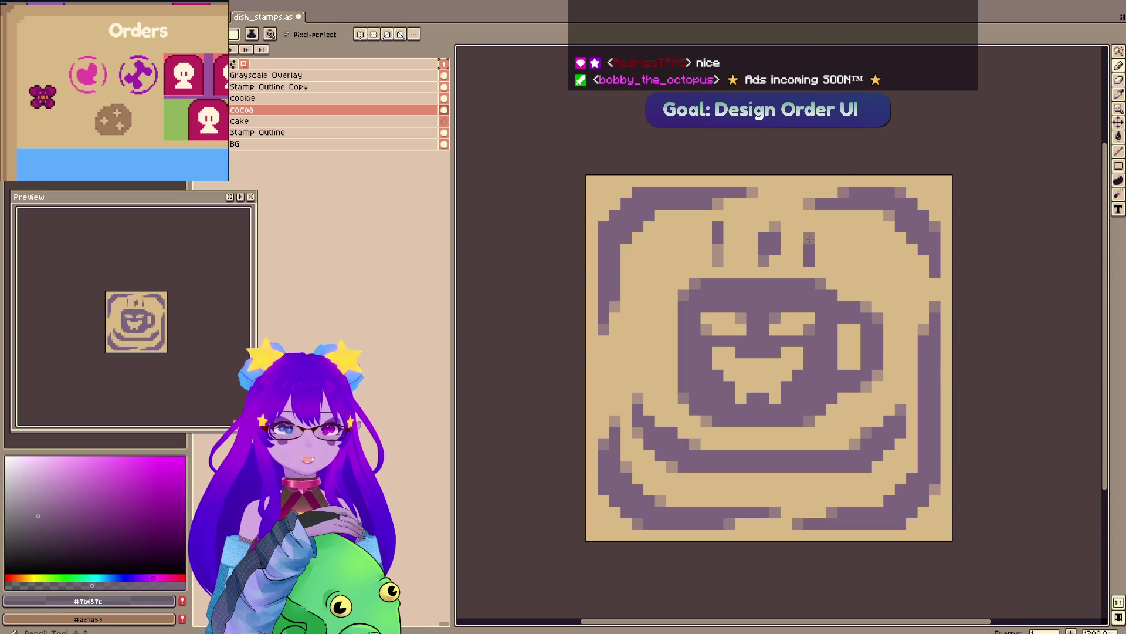
{"action": "key", "text": "ctrl+s"}
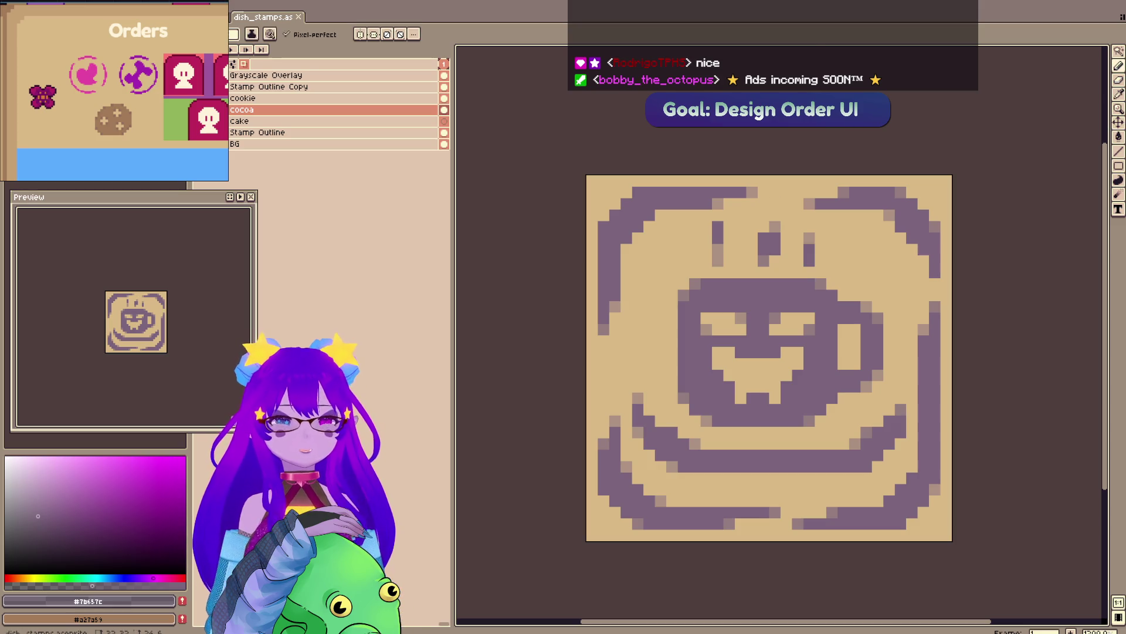
{"action": "key", "text": "ctrl+s"}
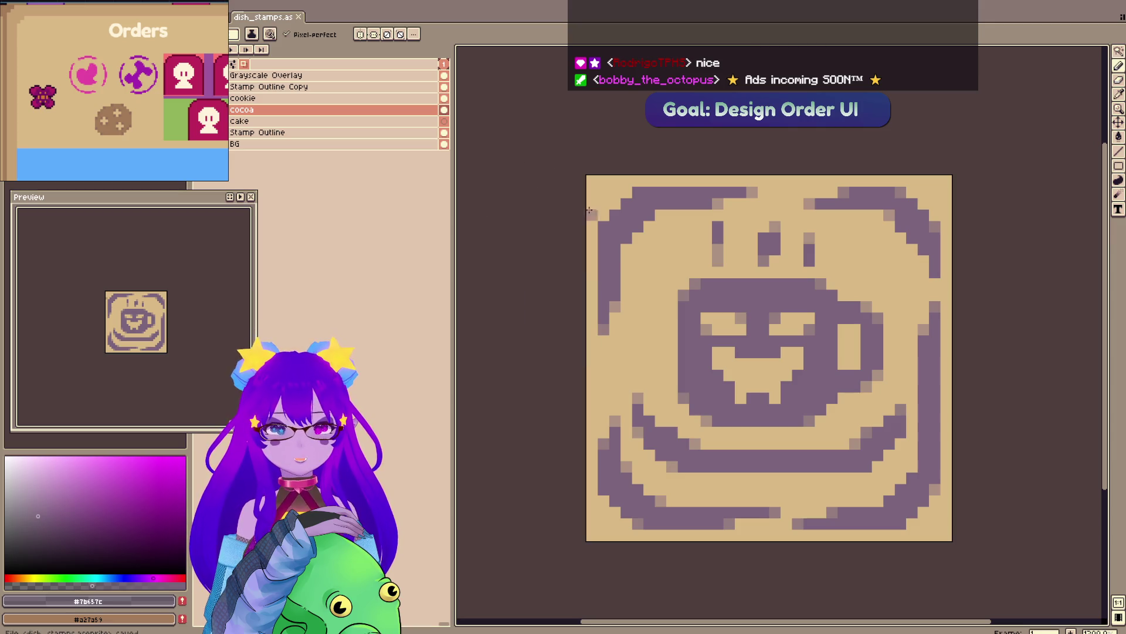
{"action": "key", "text": "e"}
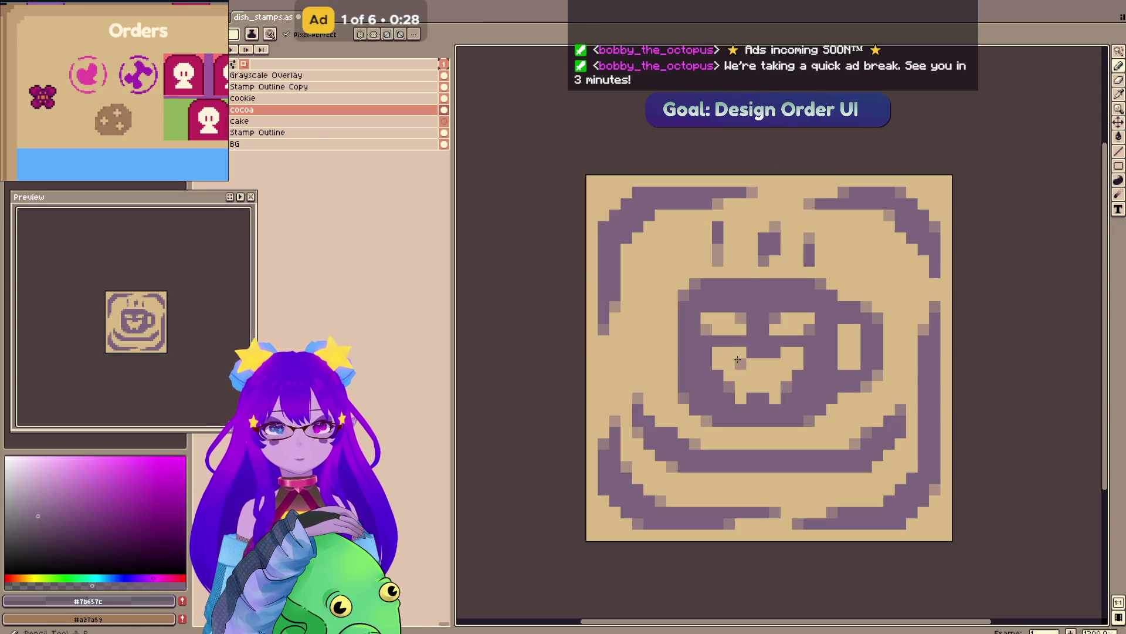
Select the cake layer in the Layers panel, leaving only the blank stamp outline visible.
{"action": "left_click", "coordinate": [313, 122]}
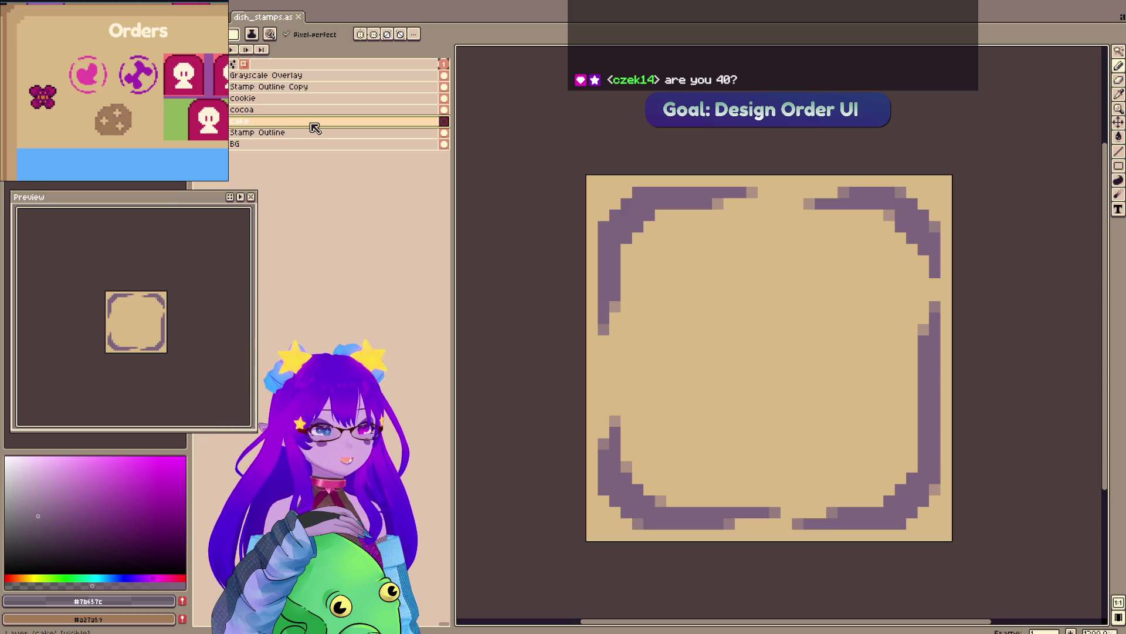
{"action": "left_click", "coordinate": [314, 124]}
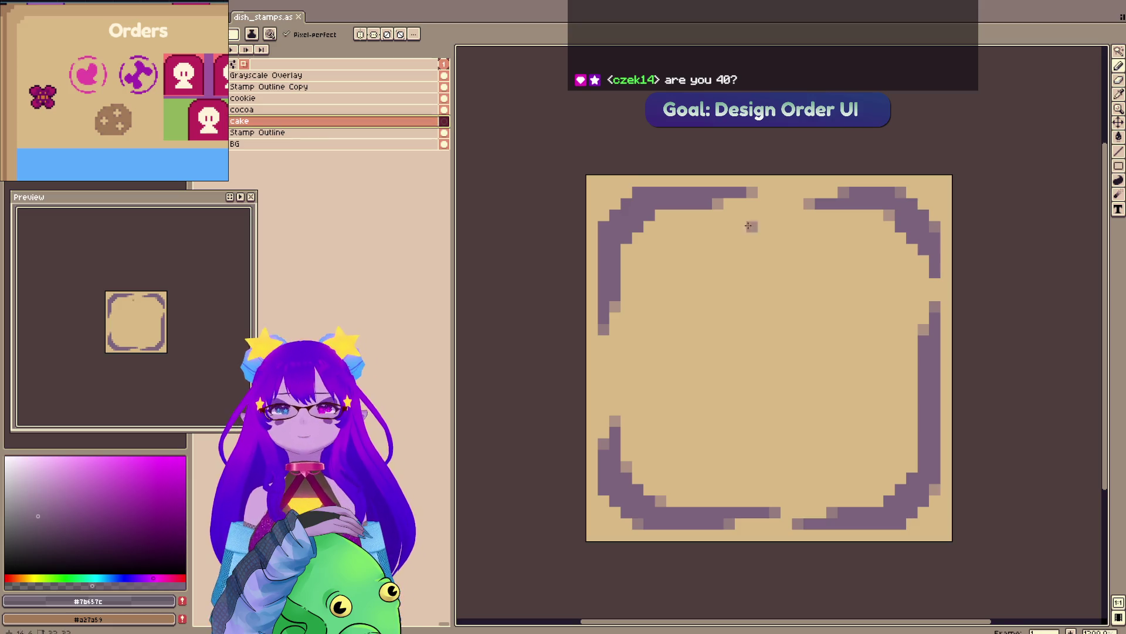
Draw a thick purple diagonal line up to the right across the stamp's middle.
{"action": "left_click_drag", "start_coordinate": [780, 260], "coordinate": [824, 244]}
{"action": "left_click", "coordinate": [359, 34]}
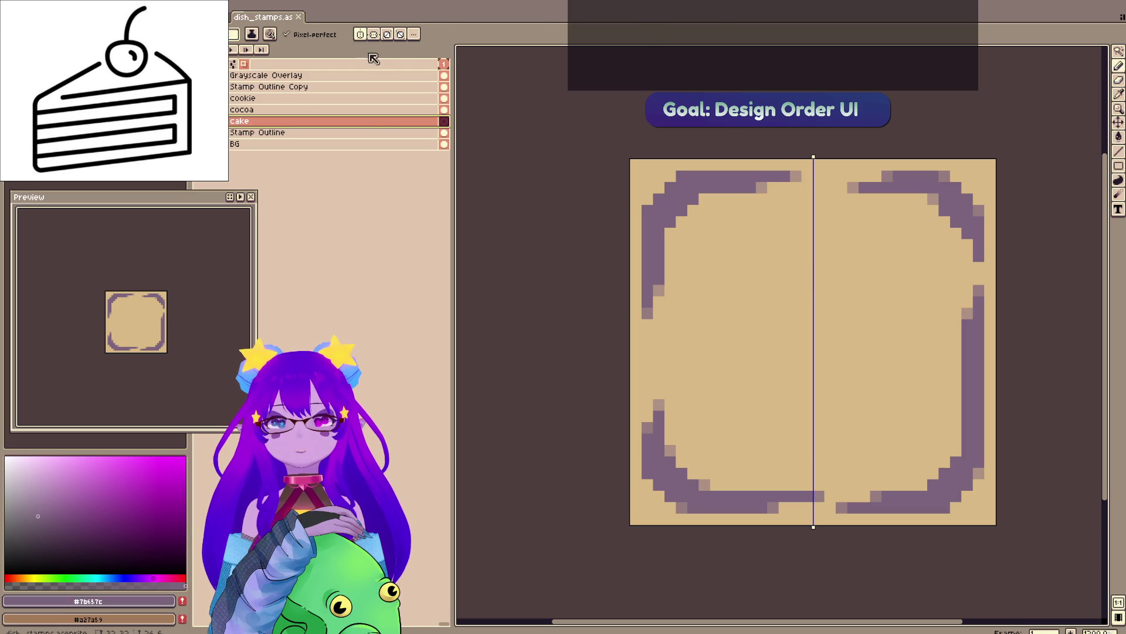
{"action": "left_click", "coordinate": [400, 34]}
{"action": "left_click_drag", "start_coordinate": [716, 336], "coordinate": [729, 335]}
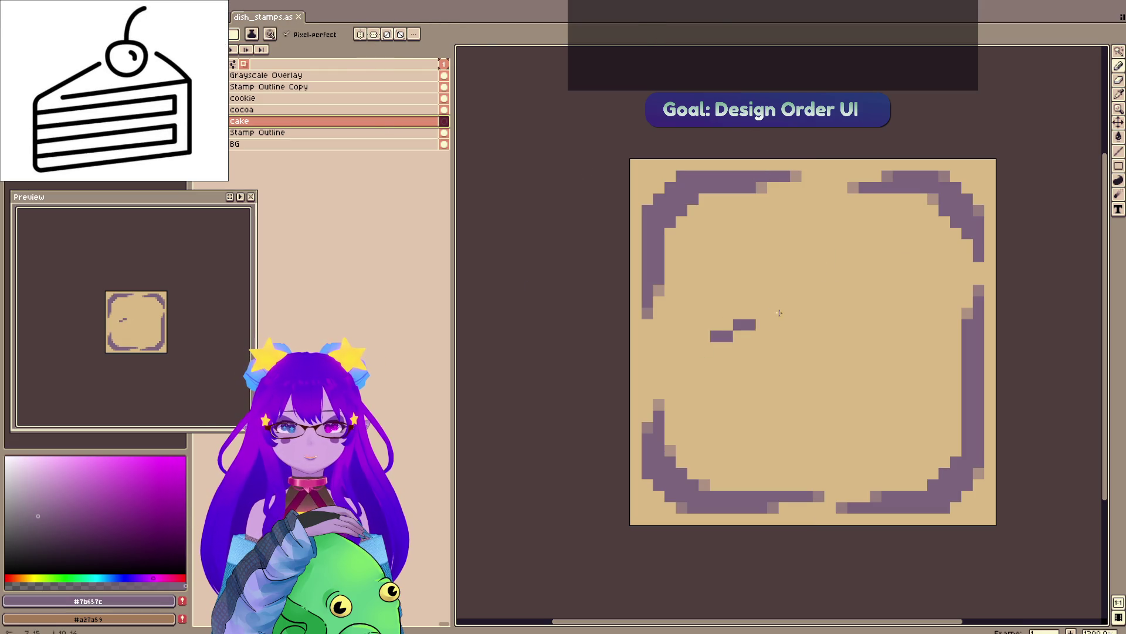
{"action": "left_click", "coordinate": [856, 273], "text": "shift"}
{"action": "key", "text": "ctrl"}
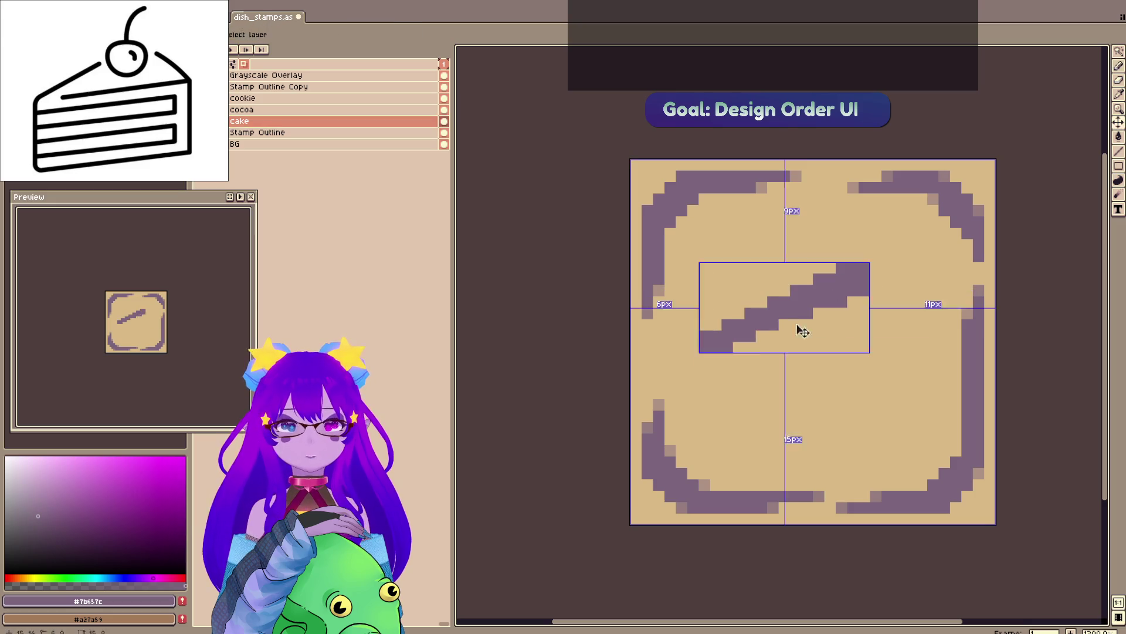
Draw the cake slice's diagonal top line, vertical left side and stepped bottom edge.
{"action": "key", "text": "ctrl+z"}
{"action": "left_click", "coordinate": [881, 296], "text": "shift"}
{"action": "left_click", "coordinate": [701, 355]}
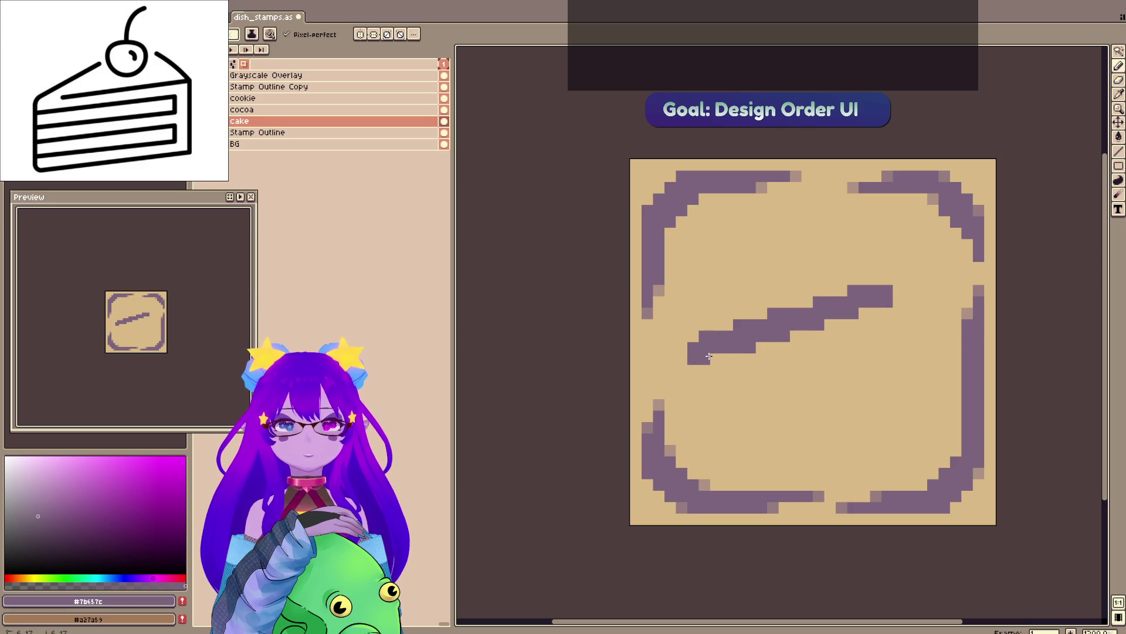
{"action": "left_click", "coordinate": [711, 451], "text": "shift"}
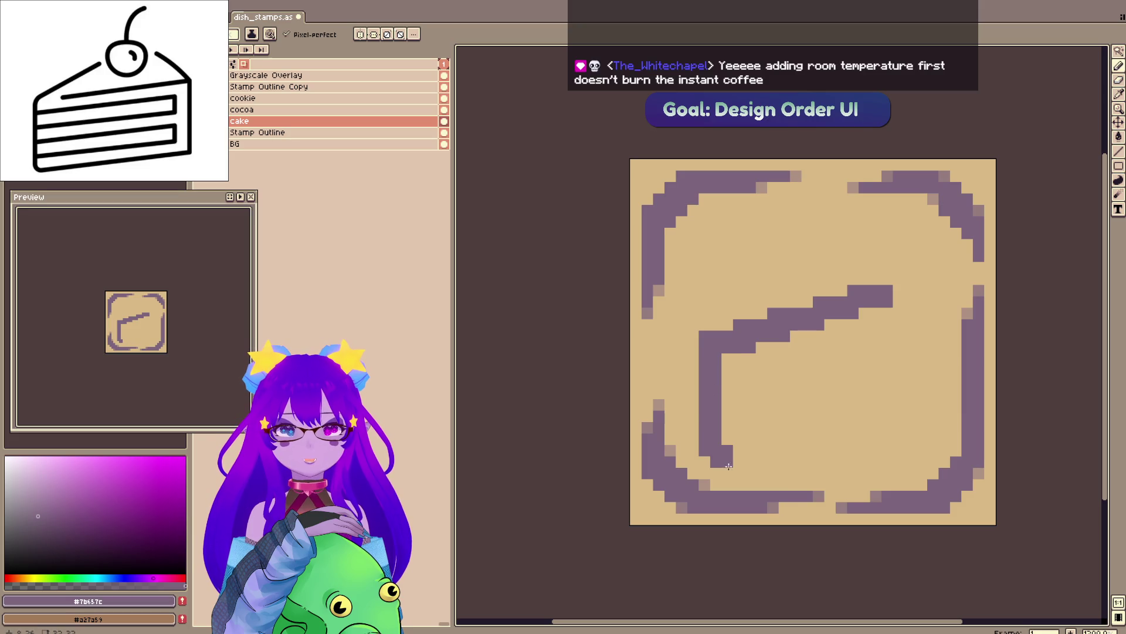
{"action": "key", "text": "ctrl+z"}
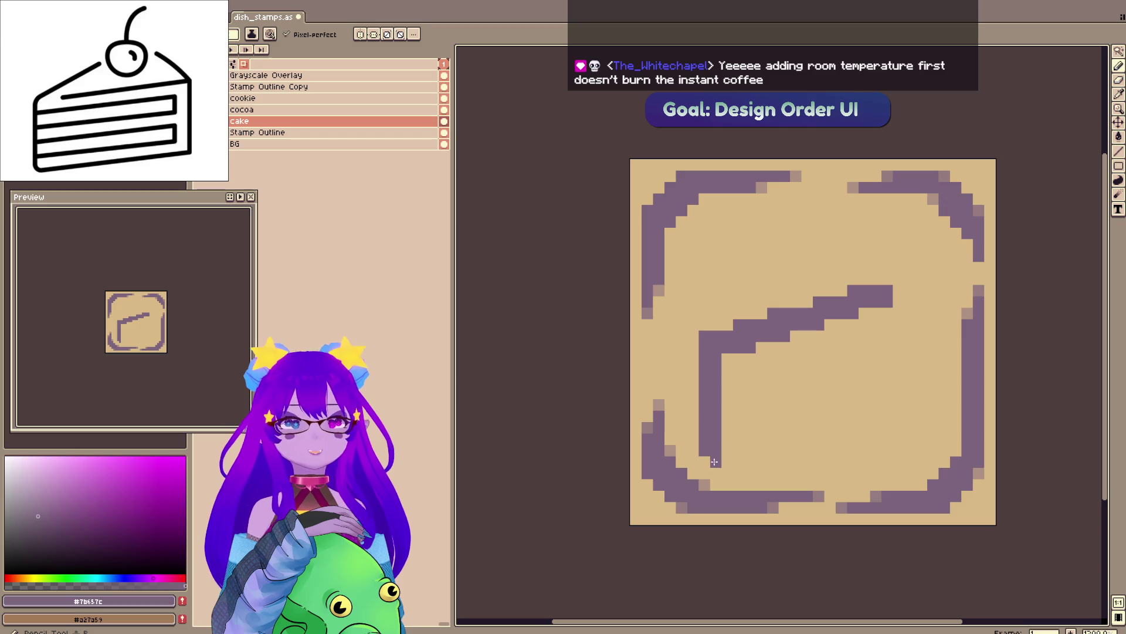
{"action": "left_click_drag", "start_coordinate": [714, 462], "coordinate": [798, 463]}
{"action": "key", "text": "ctrl+z"}
{"action": "left_click_drag", "start_coordinate": [714, 464], "coordinate": [933, 403]}
{"action": "key", "text": "ctrl+z"}
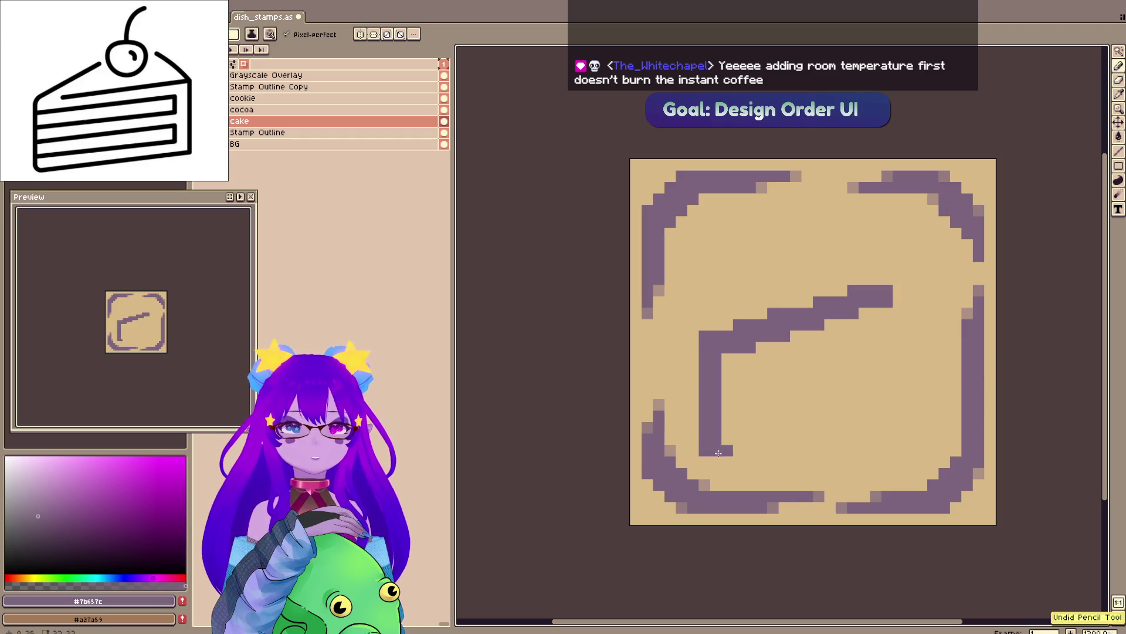
{"action": "mouse_move", "coordinate": [717, 464]}
{"action": "left_mouse_down"}
{"action": "mouse_move", "coordinate": [911, 442]}
{"action": "mouse_move", "coordinate": [910, 288]}
{"action": "left_mouse_up"}
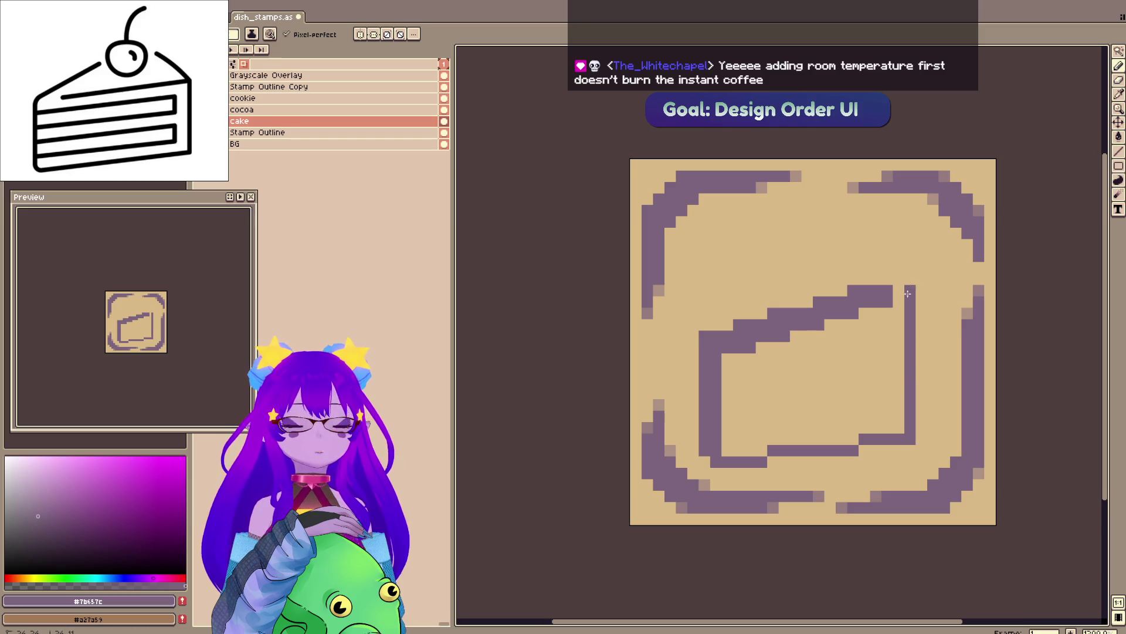
Add an inner layer line, fill the cake top purple, and erase its edge into a staircase.
{"action": "key", "text": "e"}
{"action": "left_click", "coordinate": [911, 439]}
{"action": "key", "text": "b"}
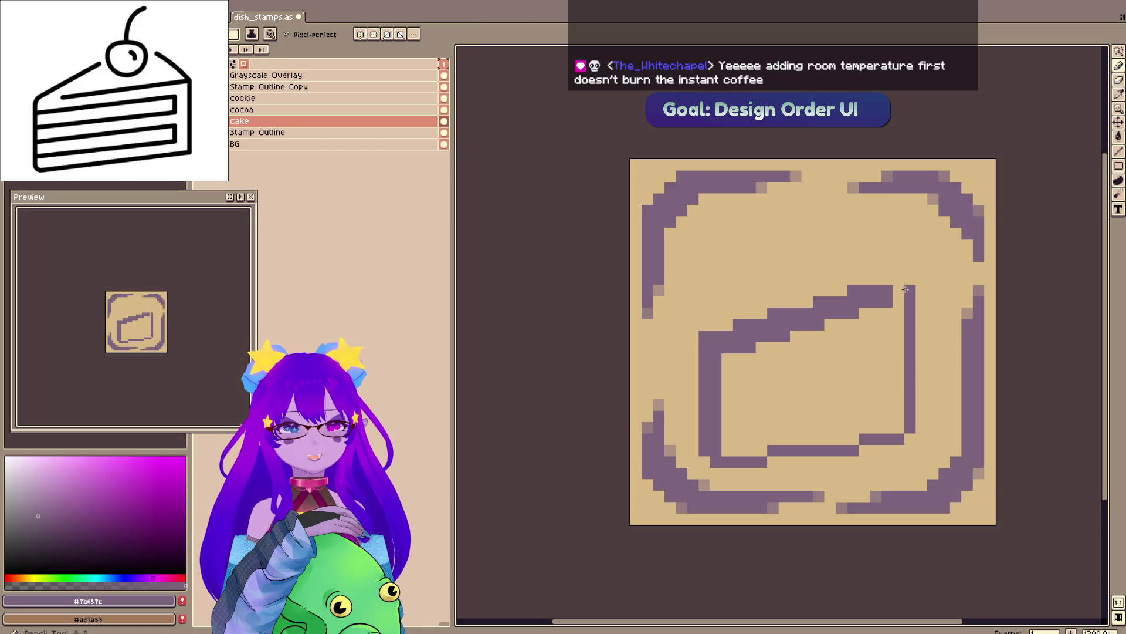
{"action": "left_click_drag", "start_coordinate": [725, 346], "coordinate": [908, 343]}
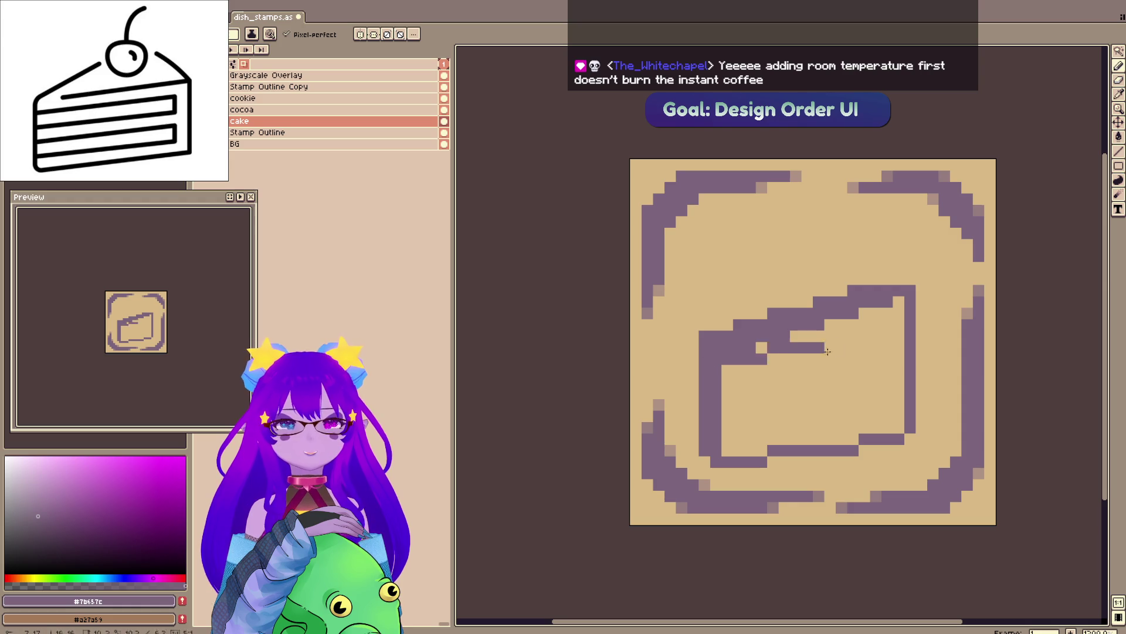
{"action": "key", "text": "g"}
{"action": "left_click", "coordinate": [852, 336]}
{"action": "key", "text": "e"}
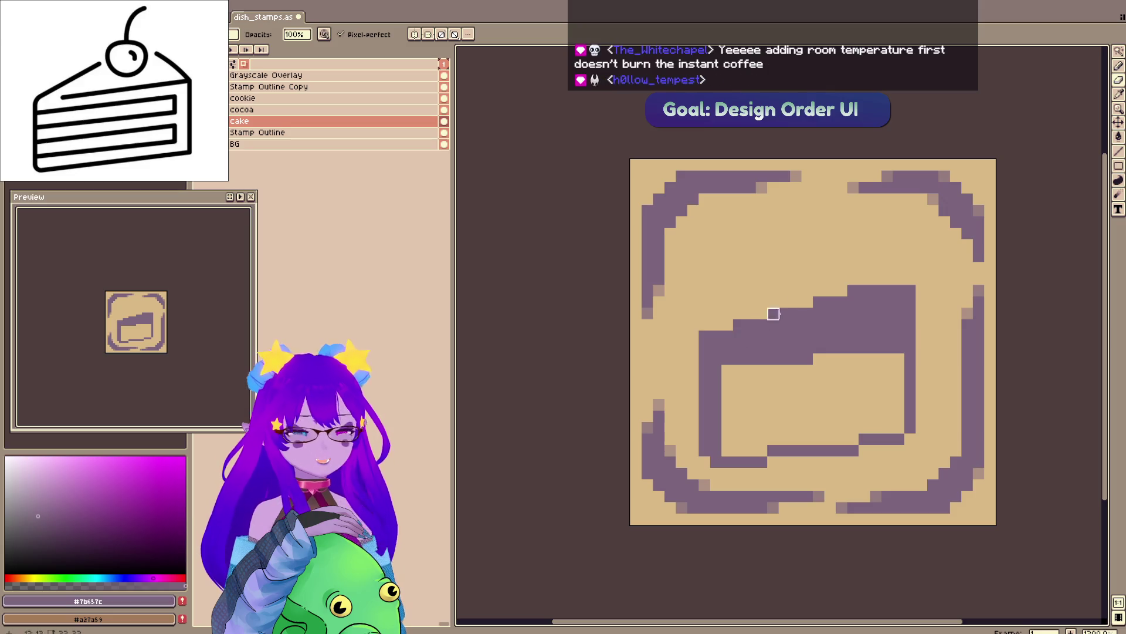
{"action": "left_click_drag", "start_coordinate": [710, 347], "coordinate": [774, 313]}
{"action": "left_click_drag", "start_coordinate": [715, 348], "coordinate": [773, 313]}
{"action": "left_click", "coordinate": [705, 336]}
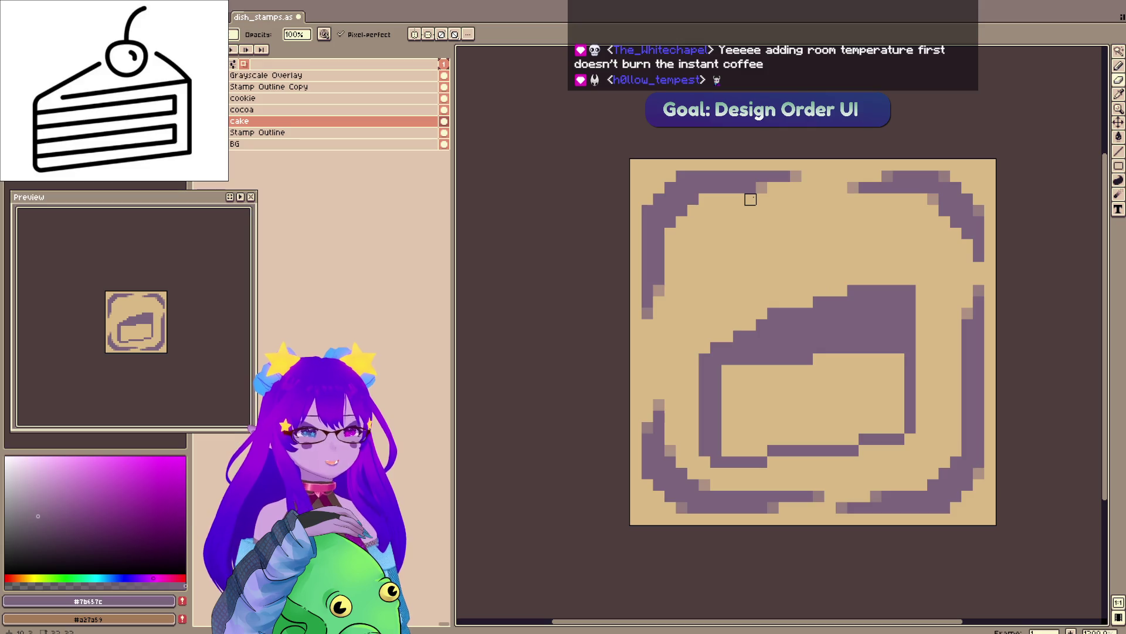
Draw a staircase line across the cake top.
{"action": "key", "text": "b"}
{"action": "left_click", "coordinate": [920, 358]}
{"action": "key", "text": "ctrl+z"}
{"action": "key", "text": "i"}
{"action": "key", "text": "b"}
{"action": "mouse_move", "coordinate": [877, 358]}
{"action": "left_mouse_down"}
{"action": "mouse_move", "coordinate": [733, 393]}
{"action": "mouse_move", "coordinate": [754, 363]}
{"action": "left_mouse_up"}
Slope the cake top's right corner, fill a gap pixel and erase stray top-left edge pixels.
{"action": "key", "text": "e"}
{"action": "mouse_move", "coordinate": [877, 287]}
{"action": "left_mouse_down"}
{"action": "mouse_move", "coordinate": [920, 334]}
{"action": "mouse_move", "coordinate": [887, 291]}
{"action": "left_mouse_up"}
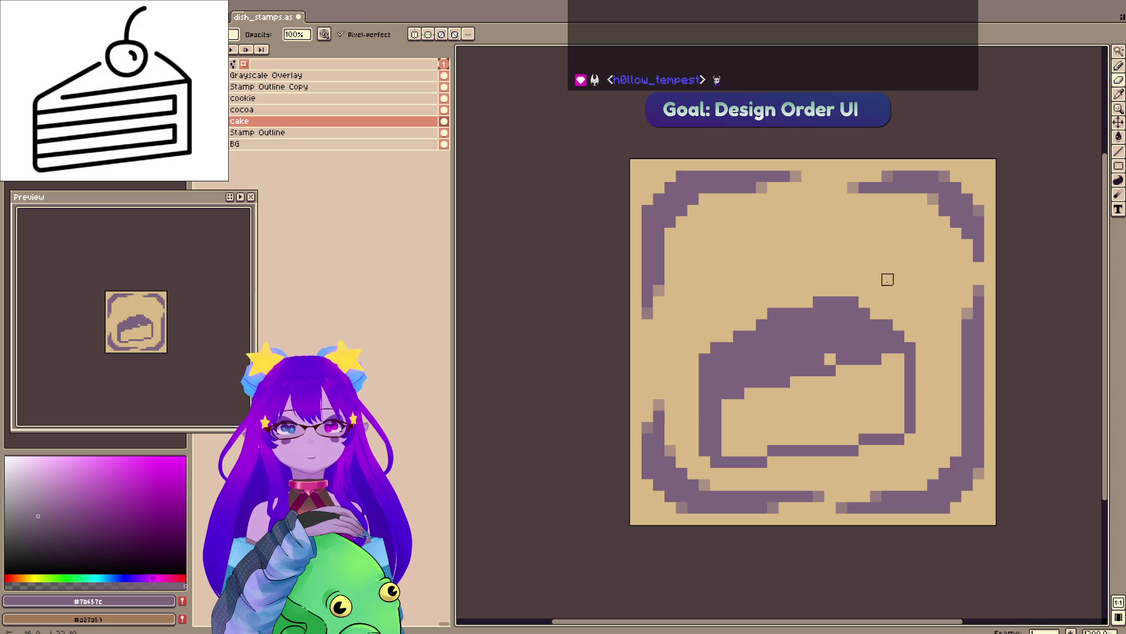
{"action": "key", "text": "b"}
{"action": "left_click", "coordinate": [830, 359]}
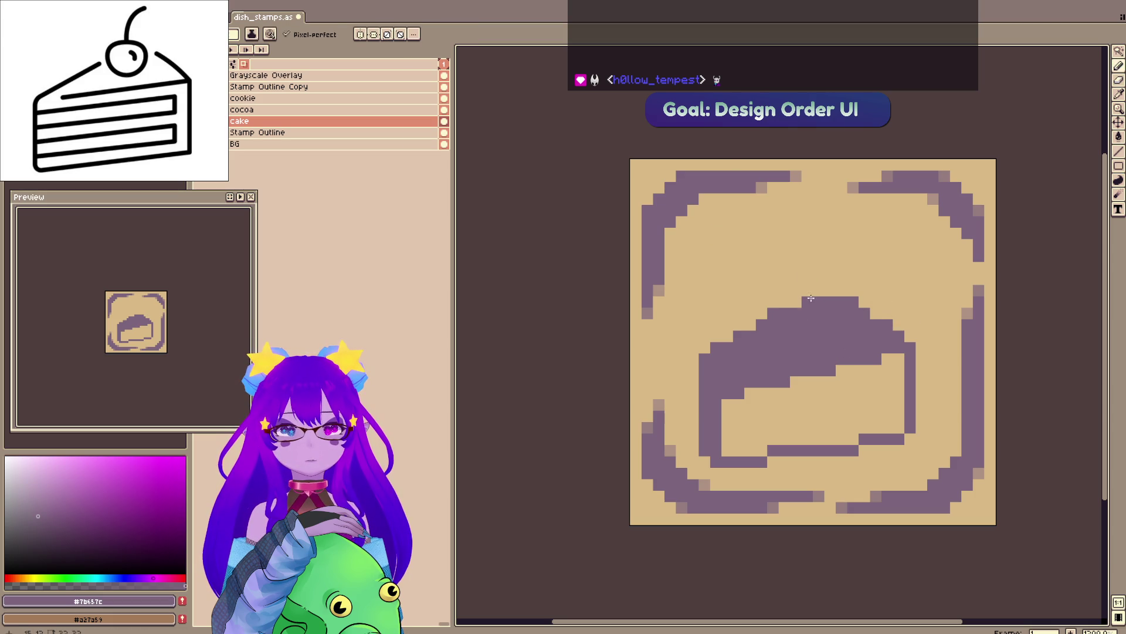
{"action": "key", "text": "e"}
{"action": "left_click_drag", "start_coordinate": [704, 373], "coordinate": [774, 312]}
{"action": "left_click", "coordinate": [710, 354]}
{"action": "left_click", "coordinate": [779, 314]}
Nudge the whole cake slice up slightly and close the gaps in its left and right outline.
{"action": "key", "text": "m"}
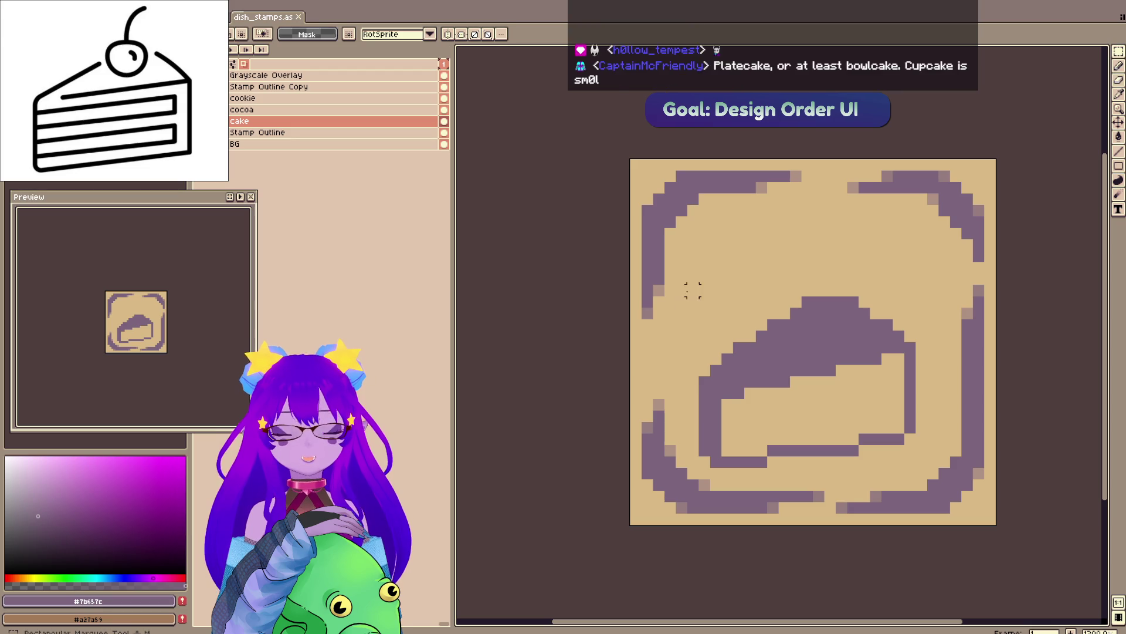
{"action": "left_click_drag", "start_coordinate": [674, 272], "coordinate": [951, 412]}
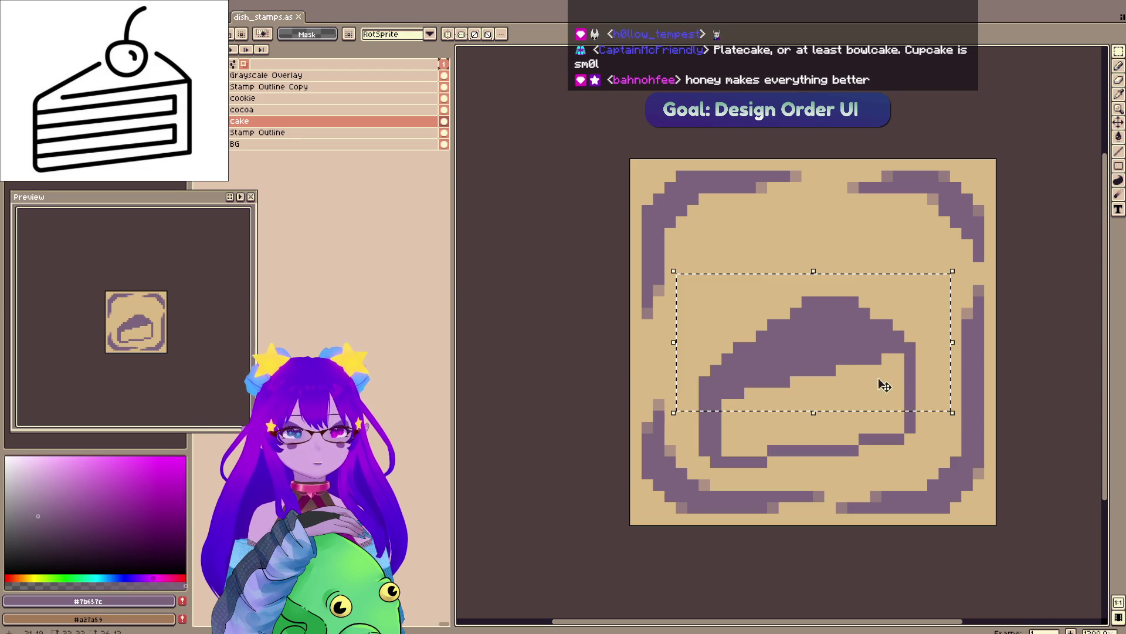
{"action": "left_click_drag", "start_coordinate": [886, 376], "coordinate": [887, 365]}
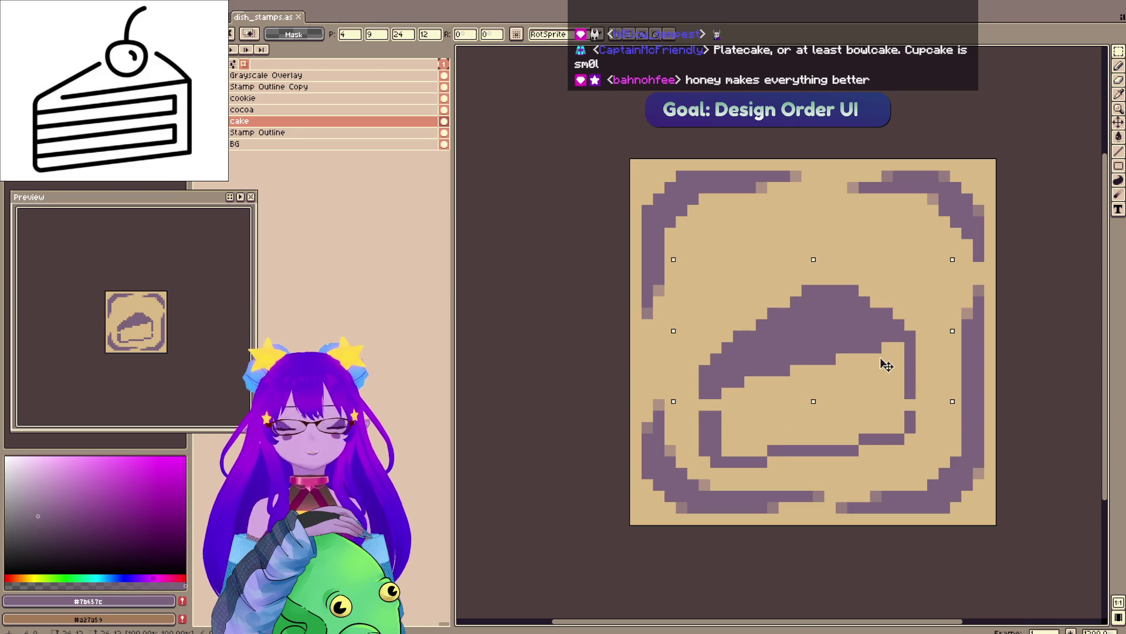
{"action": "key", "text": "ctrl+d"}
{"action": "key", "text": "b"}
{"action": "left_click", "coordinate": [910, 404]}
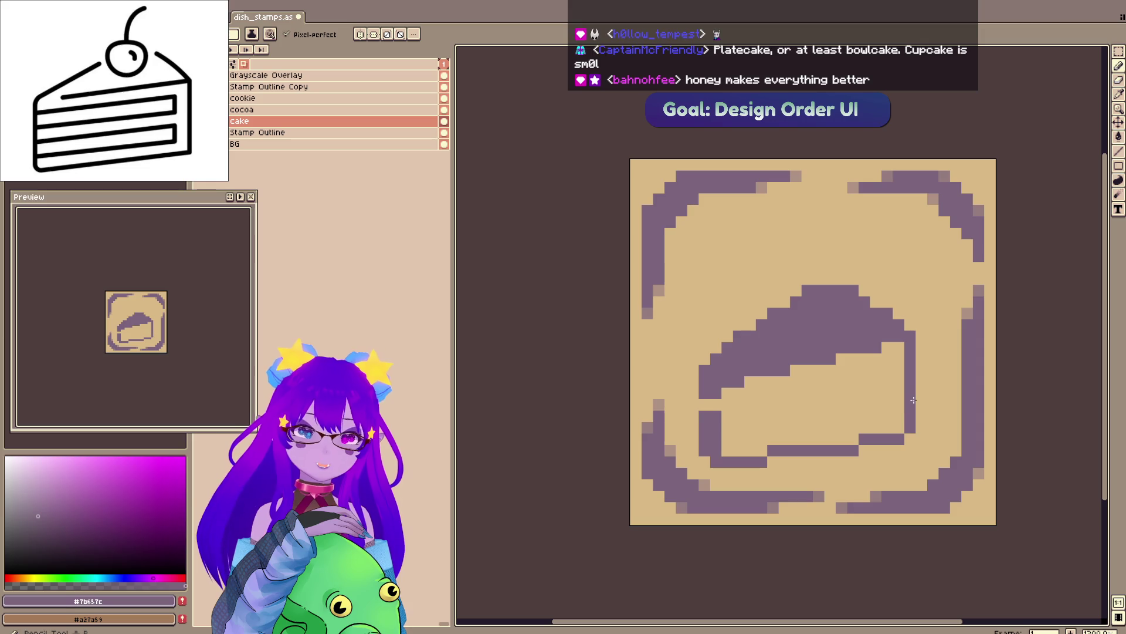
{"action": "left_click", "coordinate": [716, 404]}
{"action": "left_click", "coordinate": [704, 405]}
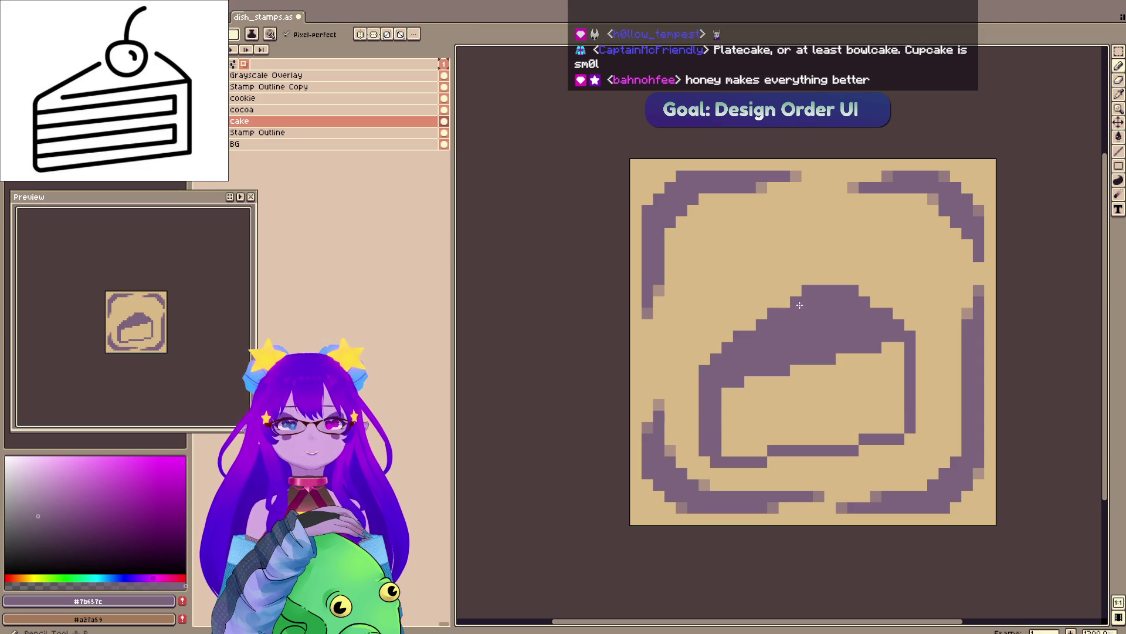
Make magenta the drawing colour for the cherry.
{"action": "left_click", "coordinate": [143, 489]}
{"action": "scroll", "coordinate": [807, 310], "scroll_direction": "up", "scroll_amount": 2}
{"action": "scroll", "coordinate": [805, 307], "scroll_direction": "up", "scroll_amount": 3}
{"action": "scroll", "coordinate": [806, 305], "scroll_direction": "down", "scroll_amount": 1}
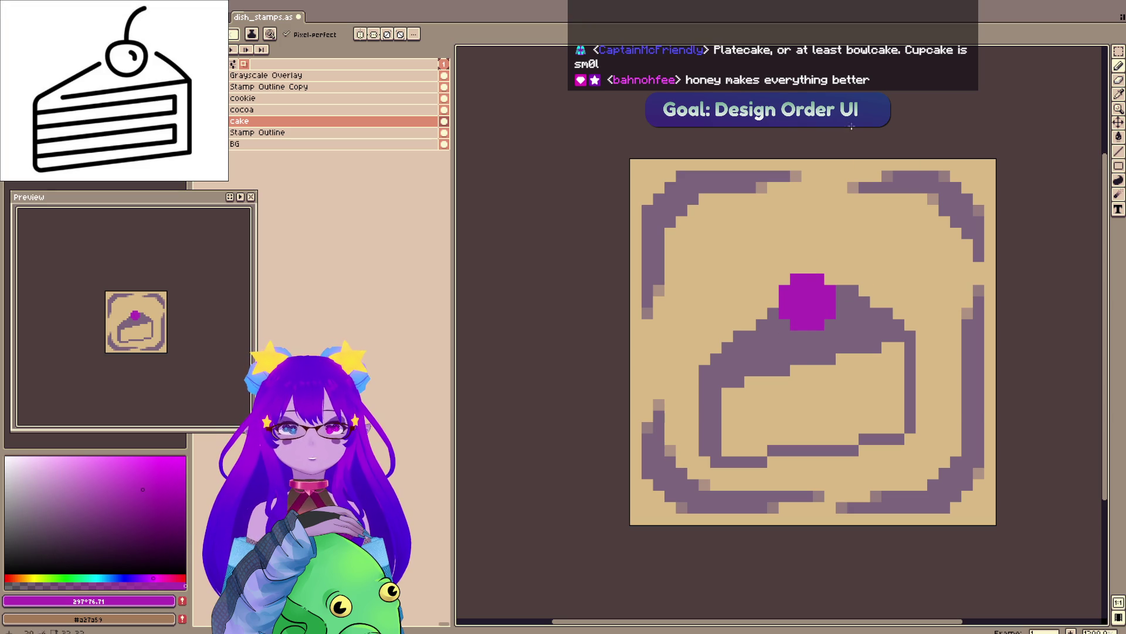
Outline the cherry in purple, draw its stem, and save the stamp file.
{"action": "left_click", "coordinate": [774, 314], "text": "alt"}
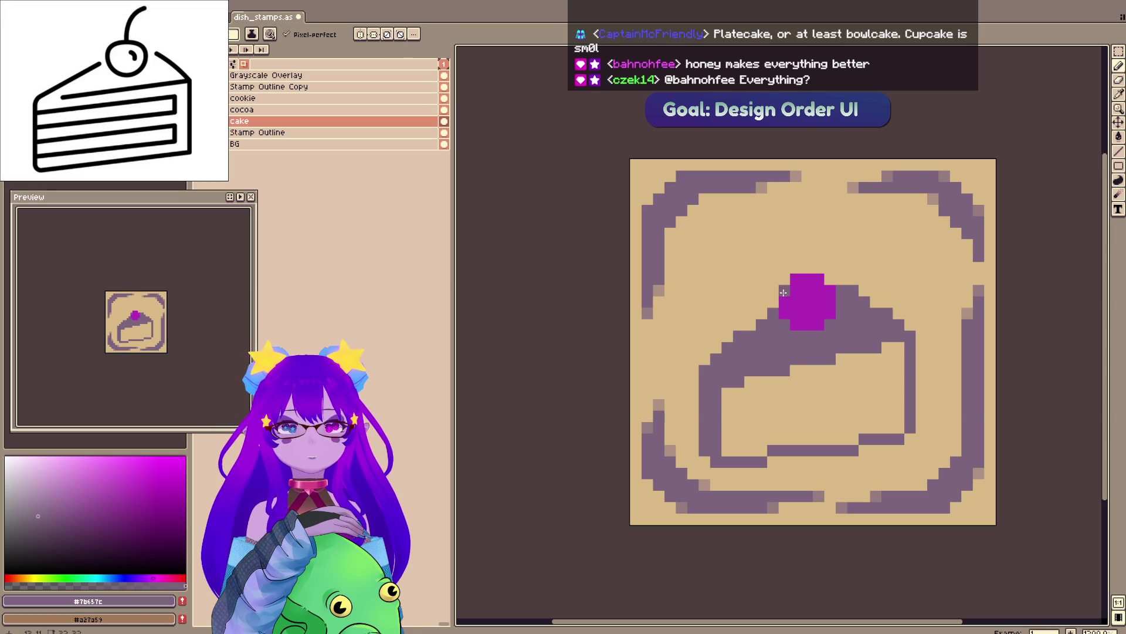
{"action": "mouse_move", "coordinate": [773, 311]}
{"action": "left_mouse_down"}
{"action": "mouse_move", "coordinate": [812, 268]}
{"action": "mouse_move", "coordinate": [830, 282]}
{"action": "mouse_move", "coordinate": [795, 313]}
{"action": "mouse_move", "coordinate": [818, 291]}
{"action": "mouse_move", "coordinate": [831, 316]}
{"action": "mouse_move", "coordinate": [818, 291]}
{"action": "mouse_move", "coordinate": [819, 302]}
{"action": "left_mouse_up"}
{"action": "key", "text": "e"}
{"action": "key", "text": "b"}
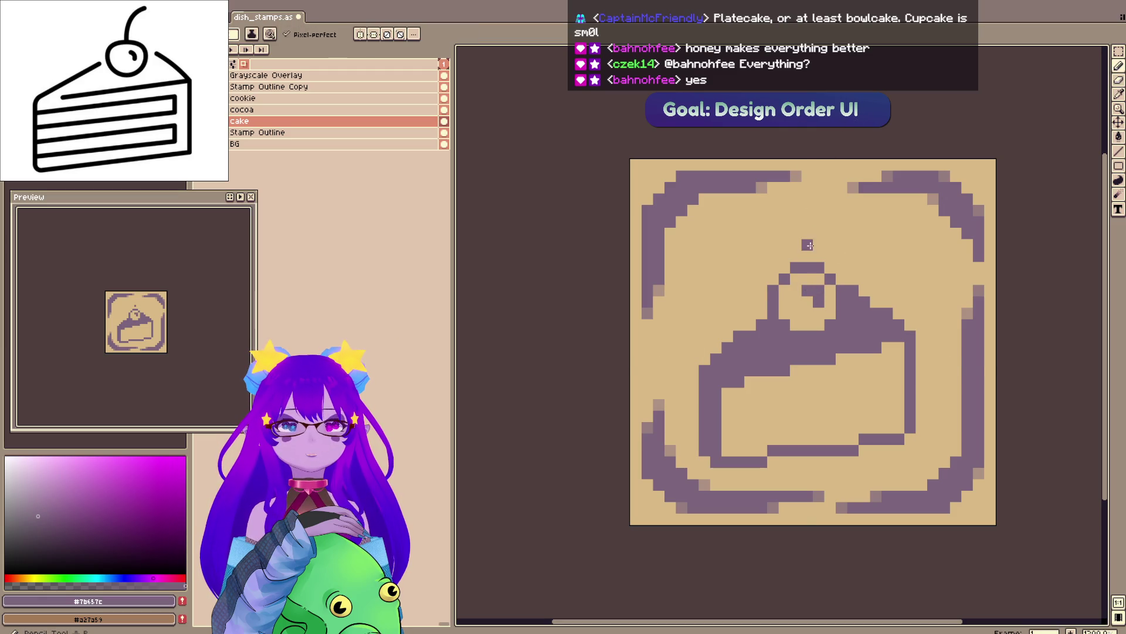
{"action": "mouse_move", "coordinate": [807, 258]}
{"action": "left_mouse_down"}
{"action": "mouse_move", "coordinate": [831, 206]}
{"action": "mouse_move", "coordinate": [831, 222]}
{"action": "mouse_move", "coordinate": [830, 211]}
{"action": "mouse_move", "coordinate": [854, 210]}
{"action": "mouse_move", "coordinate": [807, 233]}
{"action": "left_mouse_up"}
{"action": "key", "text": "e"}
{"action": "key", "text": "ctrl+s"}
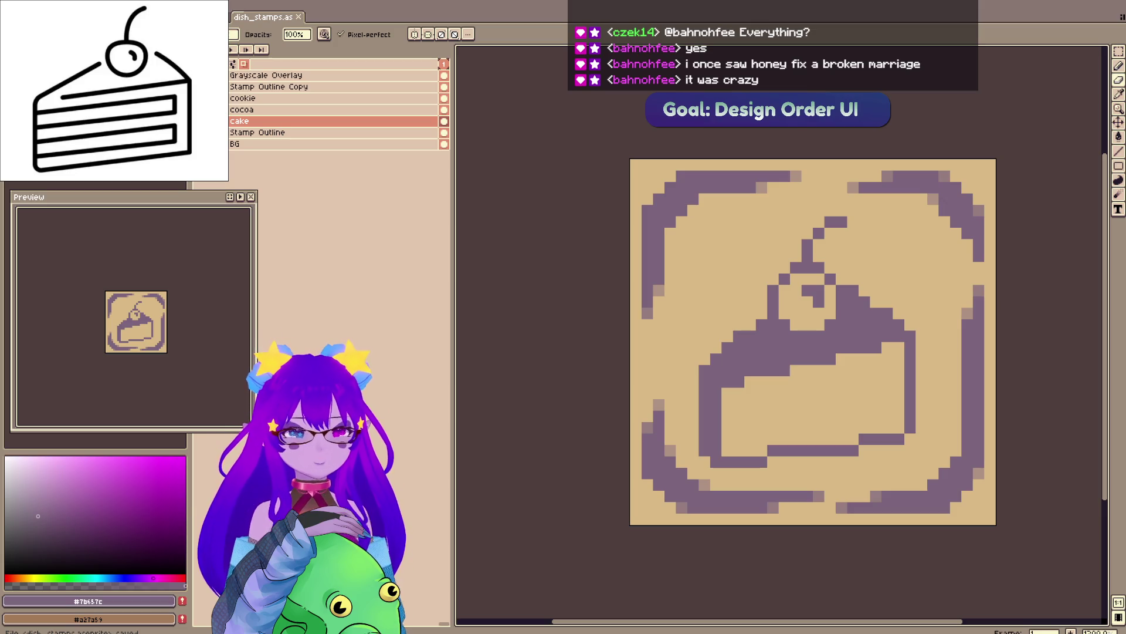
Draw a layer line across the cake slice and tidy its bottom-left corner steps.
{"action": "key", "text": "e"}
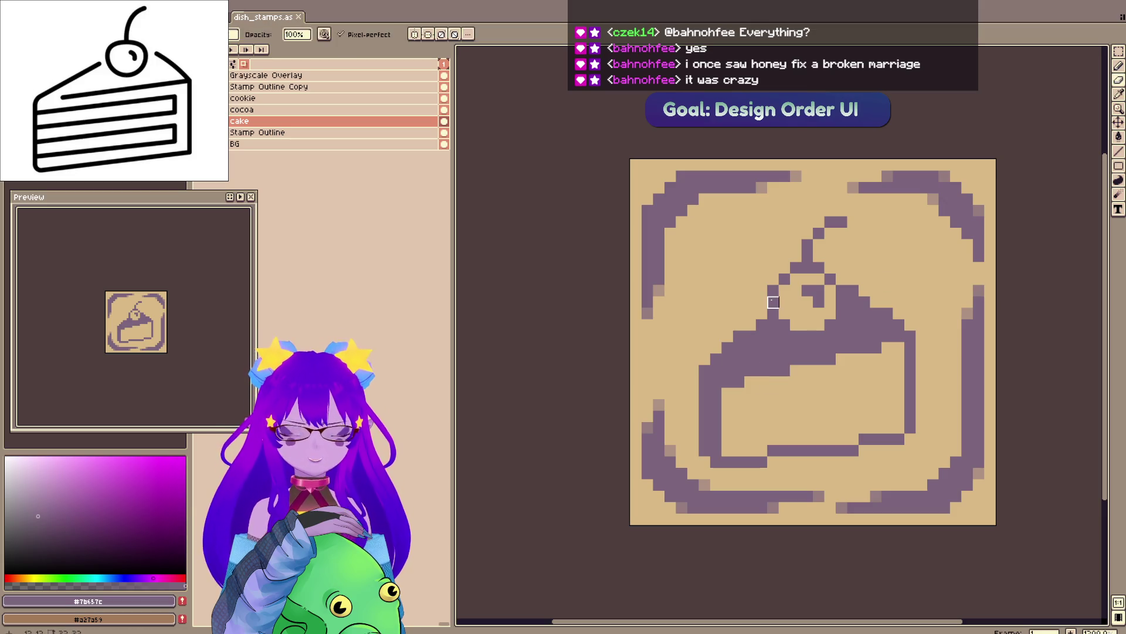
{"action": "left_click_drag", "start_coordinate": [714, 419], "coordinate": [727, 426]}
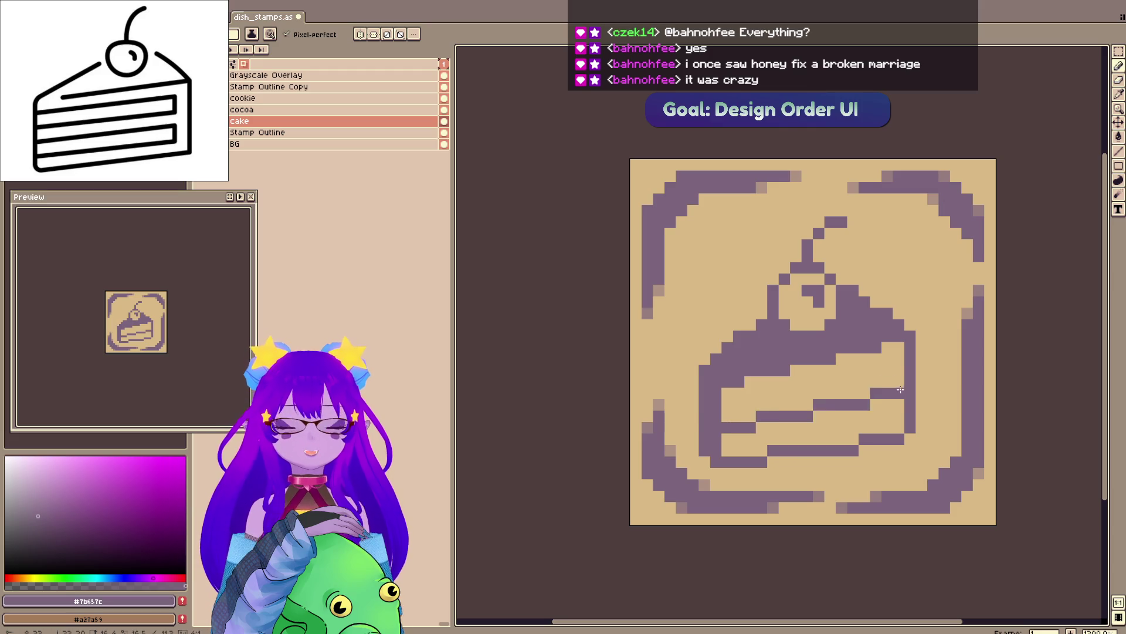
{"action": "left_click", "coordinate": [900, 392], "text": "shift"}
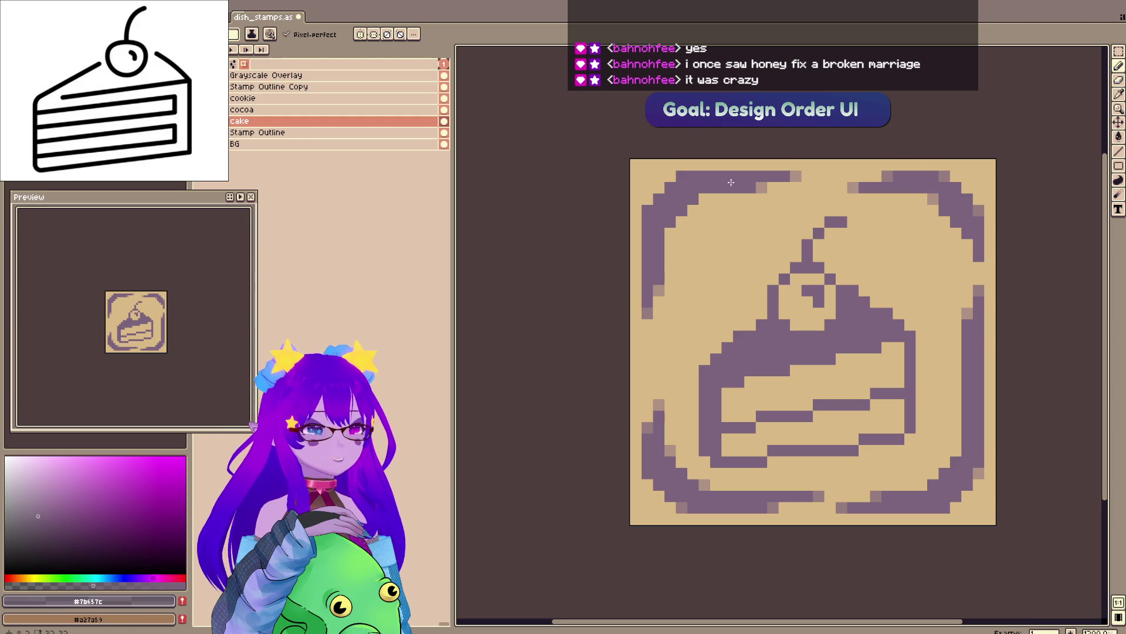
{"action": "left_click", "coordinate": [706, 454]}
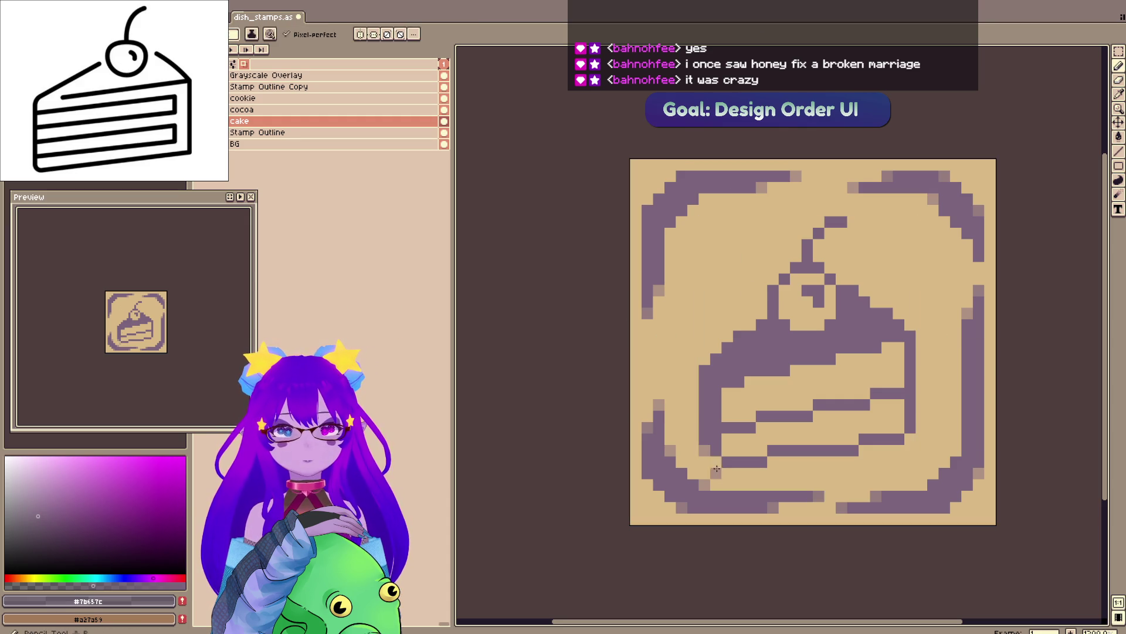
{"action": "left_click", "coordinate": [774, 461]}
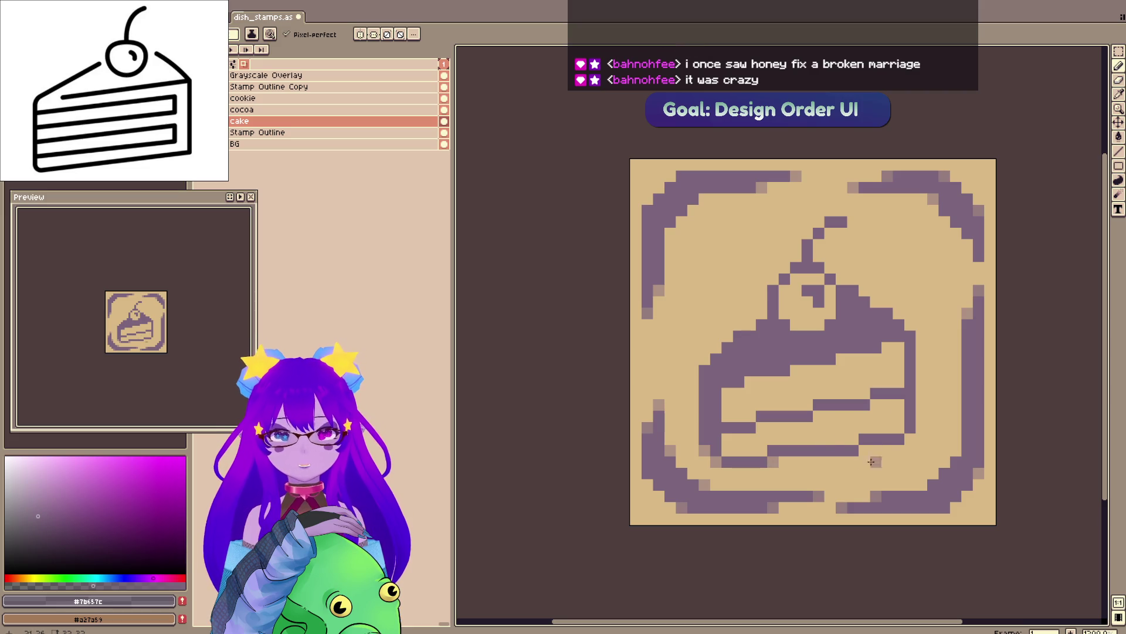
Lighten pixels on the cake's right side and along its layer line.
{"action": "key", "text": "e"}
{"action": "key", "text": "b"}
{"action": "left_click", "coordinate": [910, 428]}
{"action": "key", "text": "e"}
{"action": "left_click", "coordinate": [865, 404]}
{"action": "key", "text": "b"}
{"action": "left_click", "coordinate": [865, 404]}
{"action": "key", "text": "e"}
{"action": "key", "text": "b"}
{"action": "left_click", "coordinate": [761, 417]}
{"action": "key", "text": "e"}
Lighten pixels at the cake top edge and on the stamp's left border.
{"action": "left_click", "coordinate": [830, 359]}
{"action": "key", "text": "b"}
{"action": "key", "text": "e"}
{"action": "key", "text": "b"}
{"action": "key", "text": "e"}
{"action": "key", "text": "b"}
{"action": "left_click", "coordinate": [875, 347]}
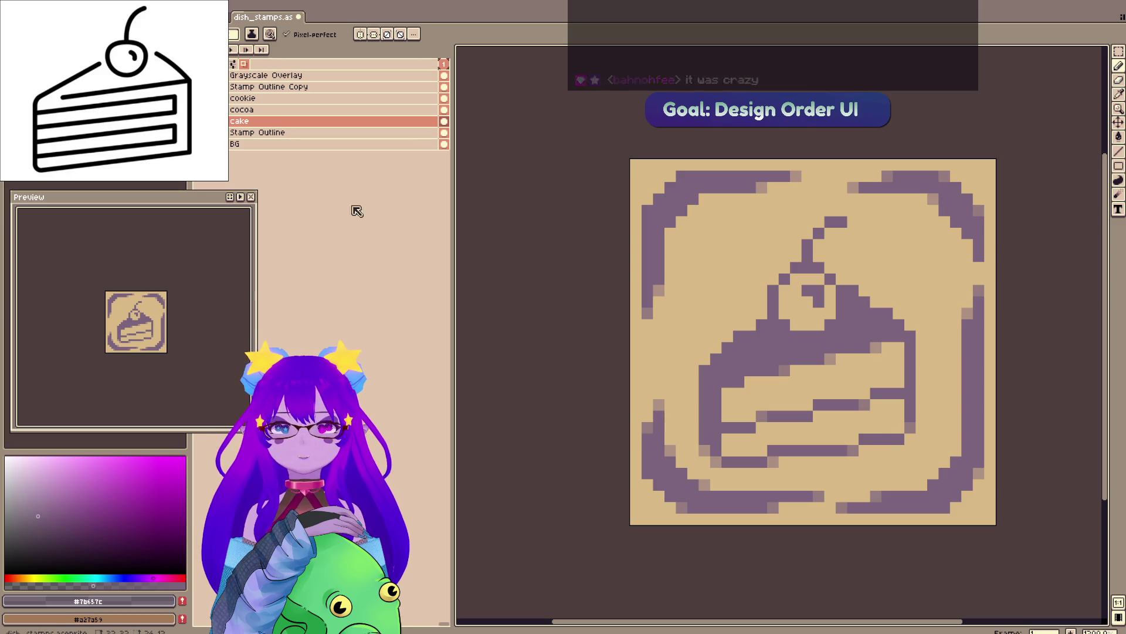
{"action": "key", "text": "e"}
{"action": "left_click", "coordinate": [738, 335]}
{"action": "key", "text": "b"}
{"action": "key", "text": "e"}
{"action": "left_click", "coordinate": [705, 370]}
{"action": "key", "text": "b"}
Fix the cherry and stem pixels, clean strays on the slice, and save dish_stamps.
{"action": "left_click", "coordinate": [807, 290]}
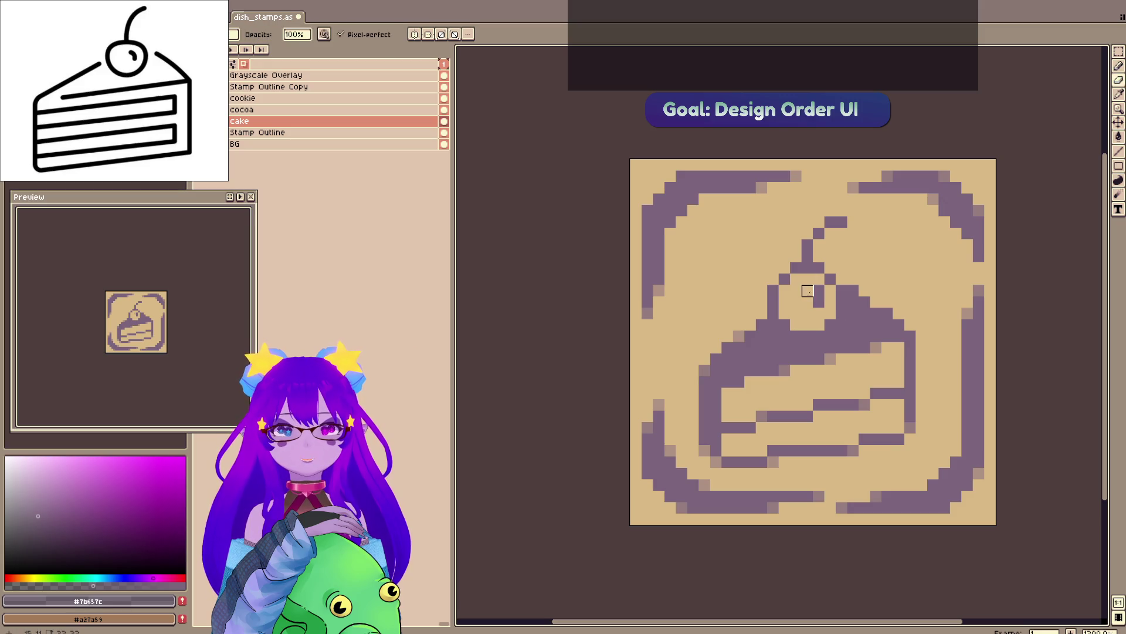
{"action": "left_click", "coordinate": [842, 222]}
{"action": "key", "text": "e"}
{"action": "left_click", "coordinate": [853, 291]}
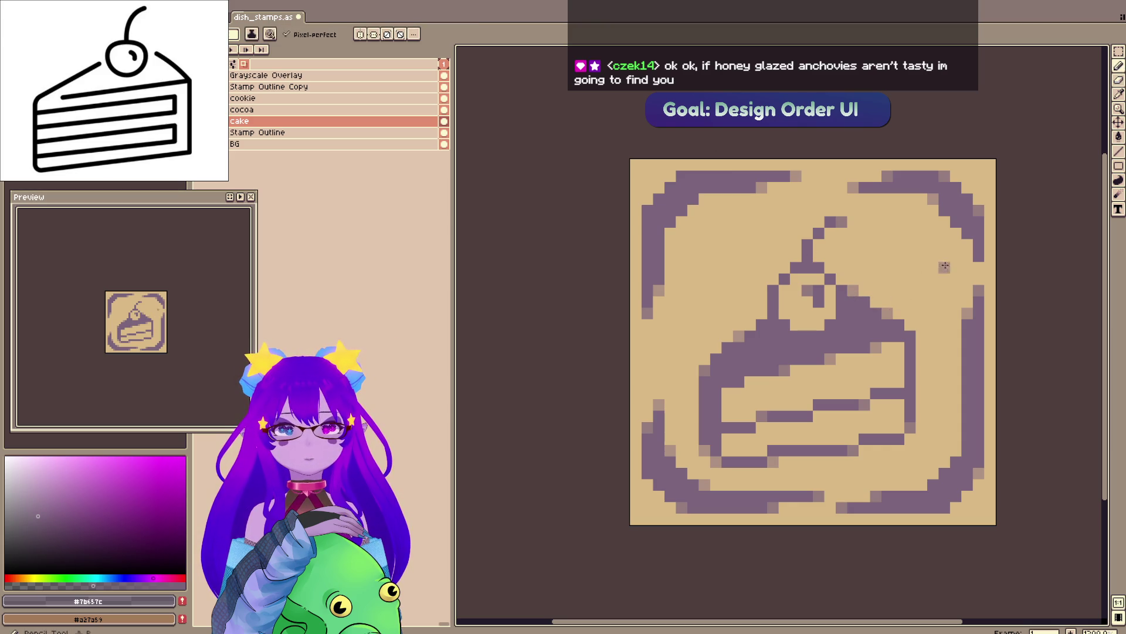
{"action": "left_click", "coordinate": [911, 336]}
{"action": "key", "text": "b"}
{"action": "left_click", "coordinate": [908, 339]}
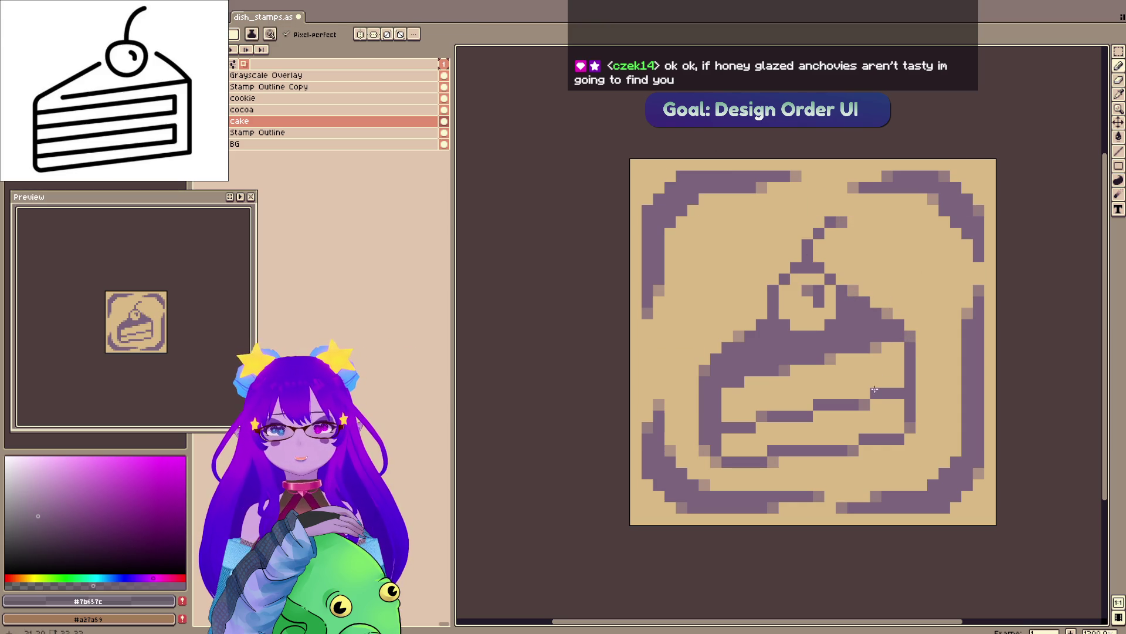
{"action": "left_click", "coordinate": [874, 292]}
{"action": "key", "text": "ctrl+s"}
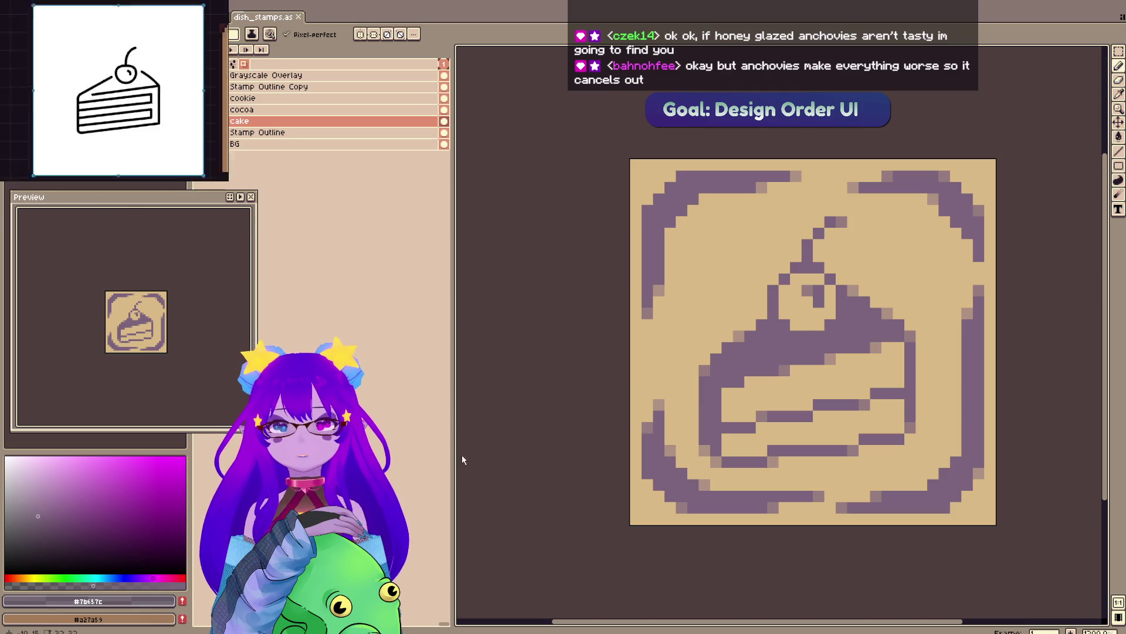
Save dish_stamps, then cancel the Export File dialog.
{"action": "scroll", "coordinate": [88, 94], "scroll_direction": "down", "scroll_amount": 5}
{"action": "scroll", "coordinate": [48, 104], "scroll_direction": "up", "scroll_amount": 5}
{"action": "scroll", "coordinate": [109, 88], "scroll_direction": "up", "scroll_amount": 2}
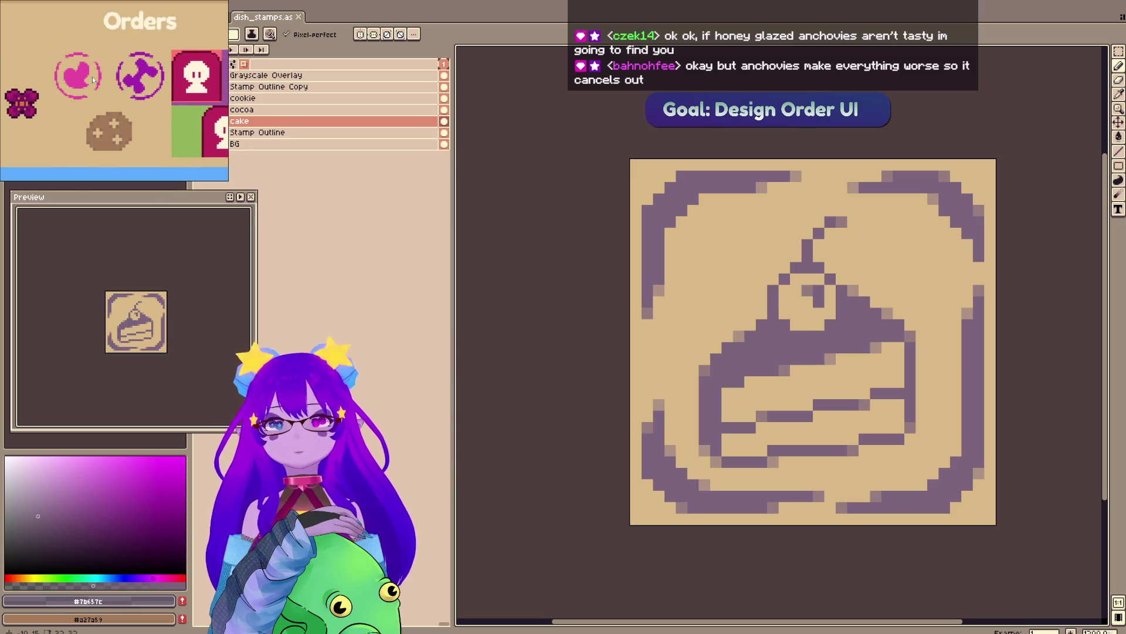
{"action": "key", "text": "ctrl+s"}
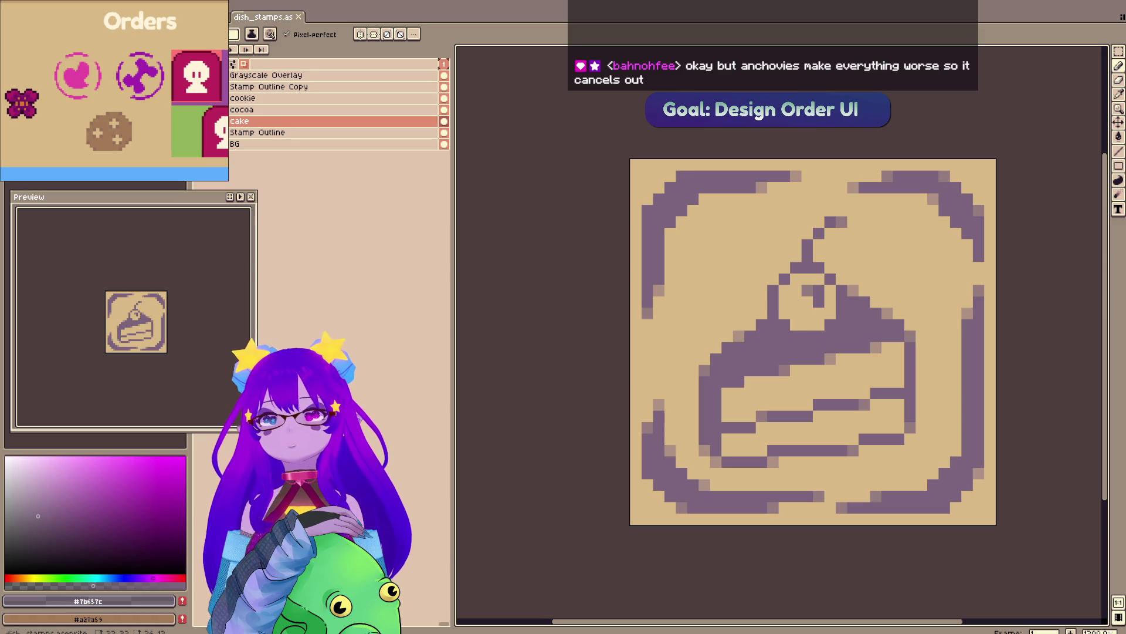
{"action": "key", "text": "ctrl+alt+shift+s"}
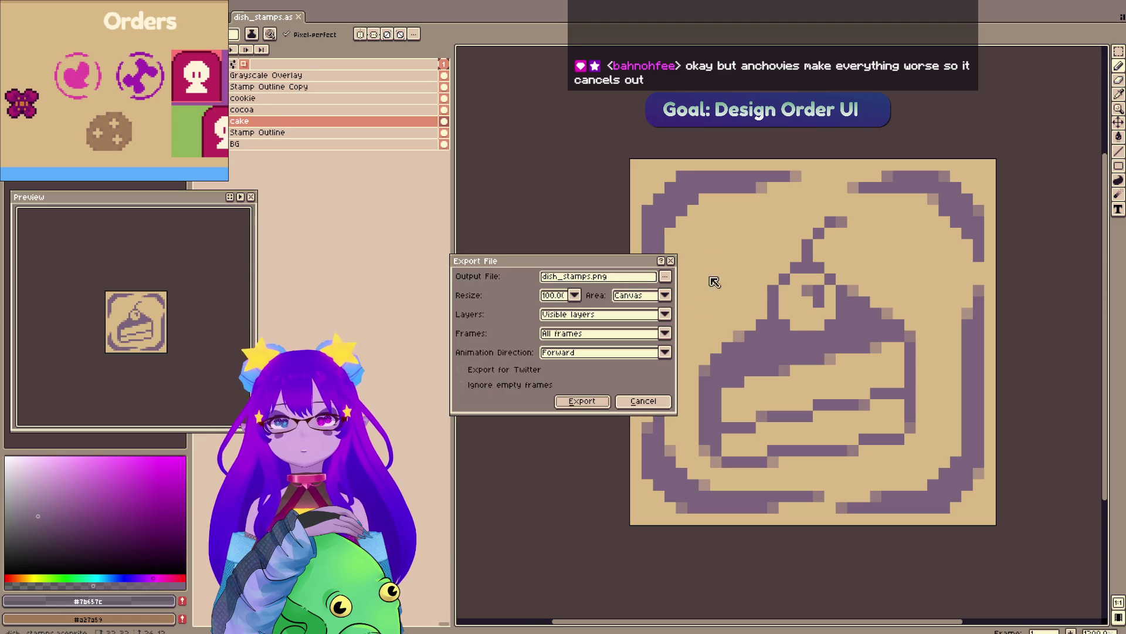
{"action": "left_click", "coordinate": [671, 260]}
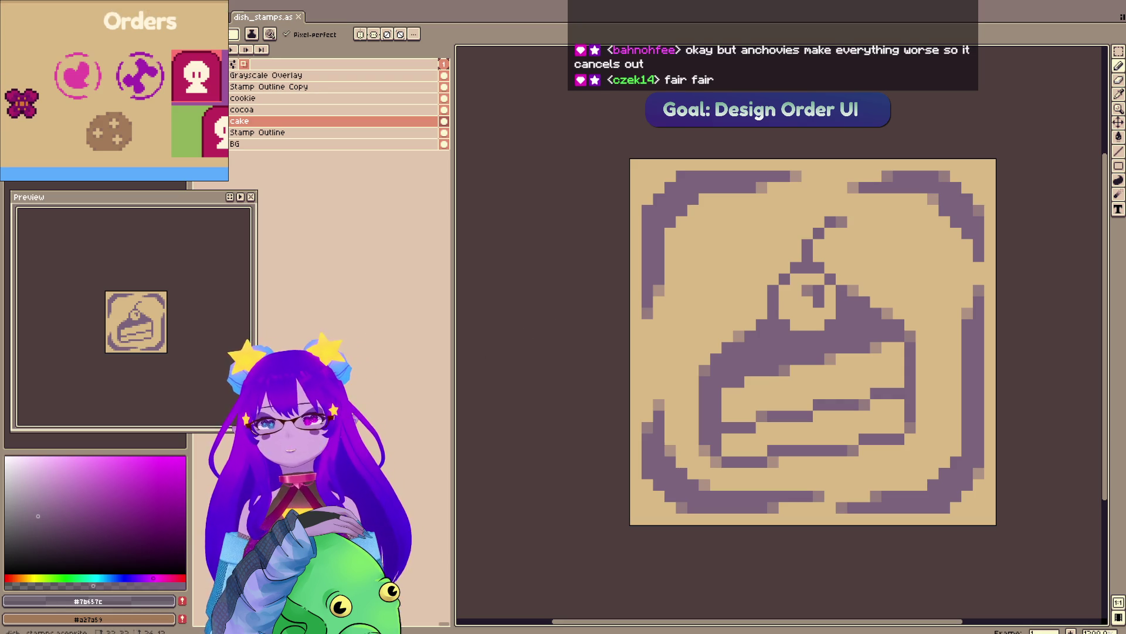
Run the gaspi export_layers script to export each layer as a PNG.
{"action": "key", "text": "alt+f"}
{"action": "key", "text": "Down"}
{"action": "key", "text": "Right"}
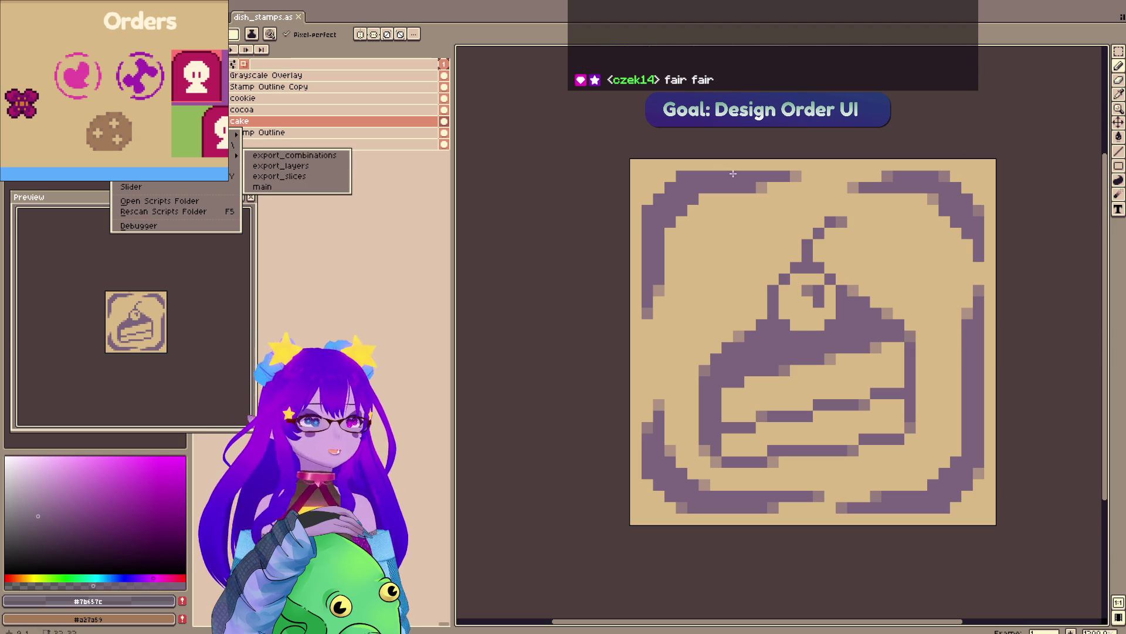
{"action": "left_click", "coordinate": [88, 4]}
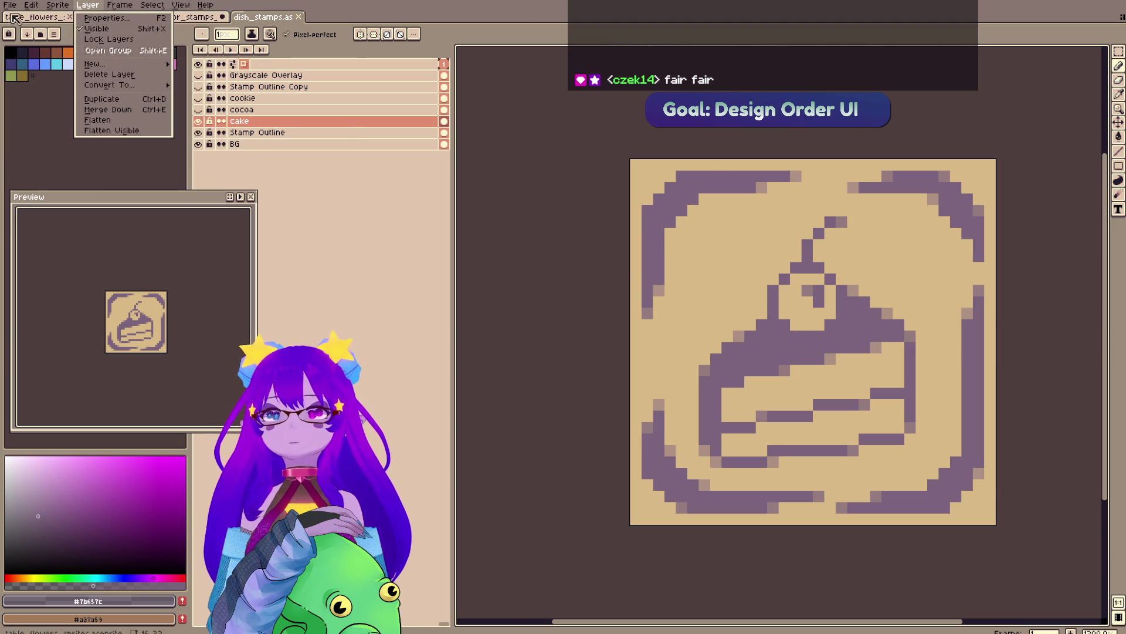
{"action": "key", "text": "Escape"}
{"action": "key", "text": "alt+f"}
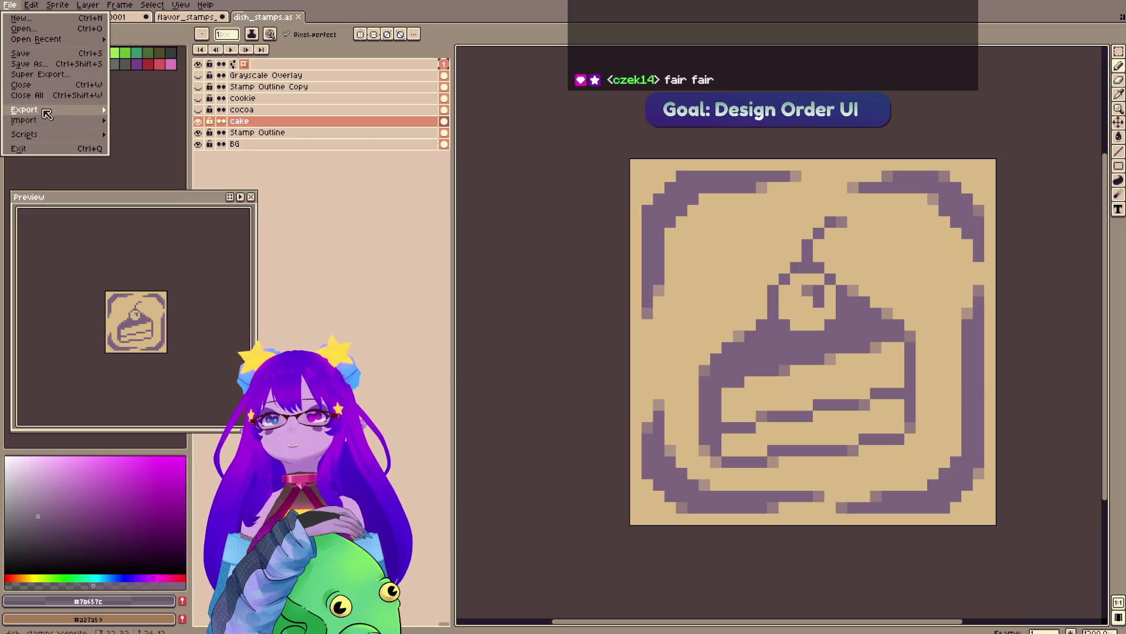
{"action": "mouse_move", "coordinate": [61, 137]}
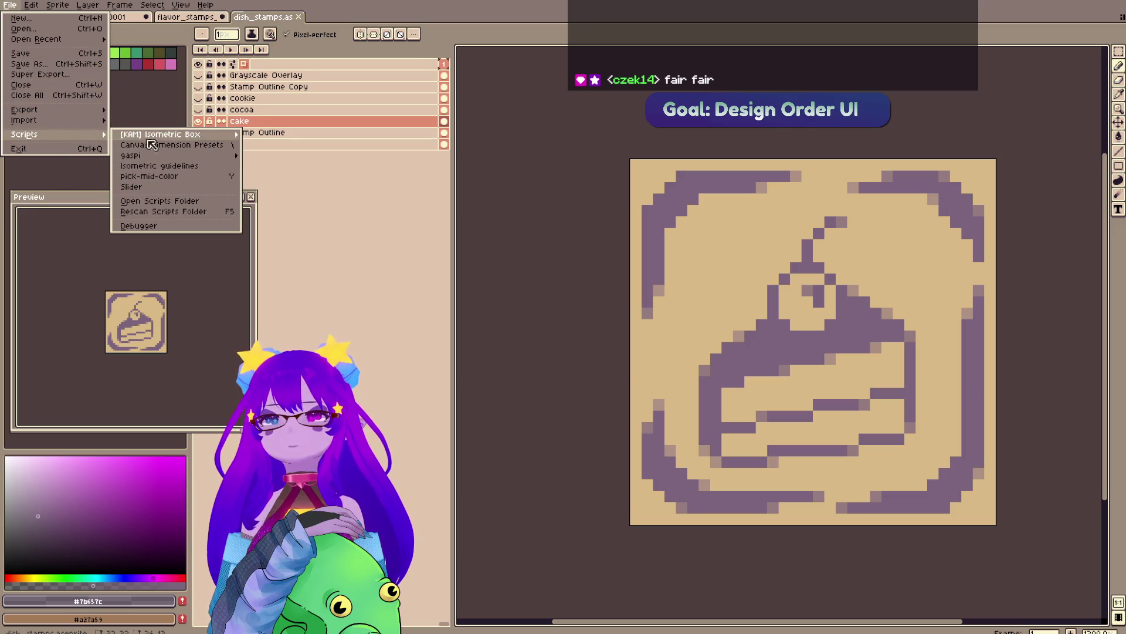
{"action": "mouse_move", "coordinate": [168, 158]}
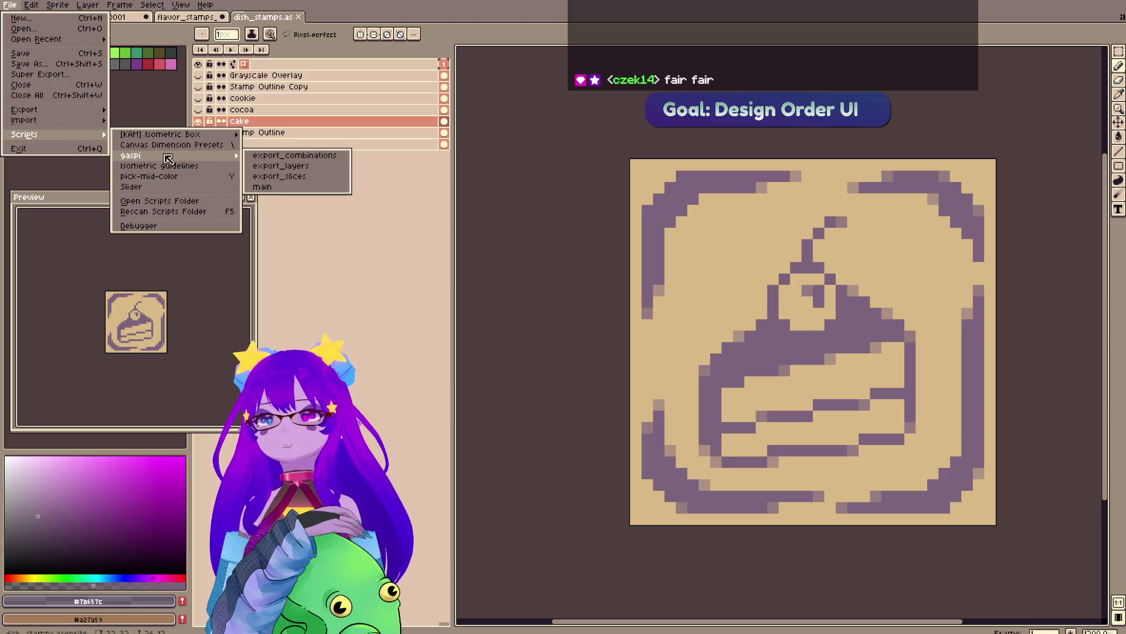
{"action": "left_click", "coordinate": [338, 166]}
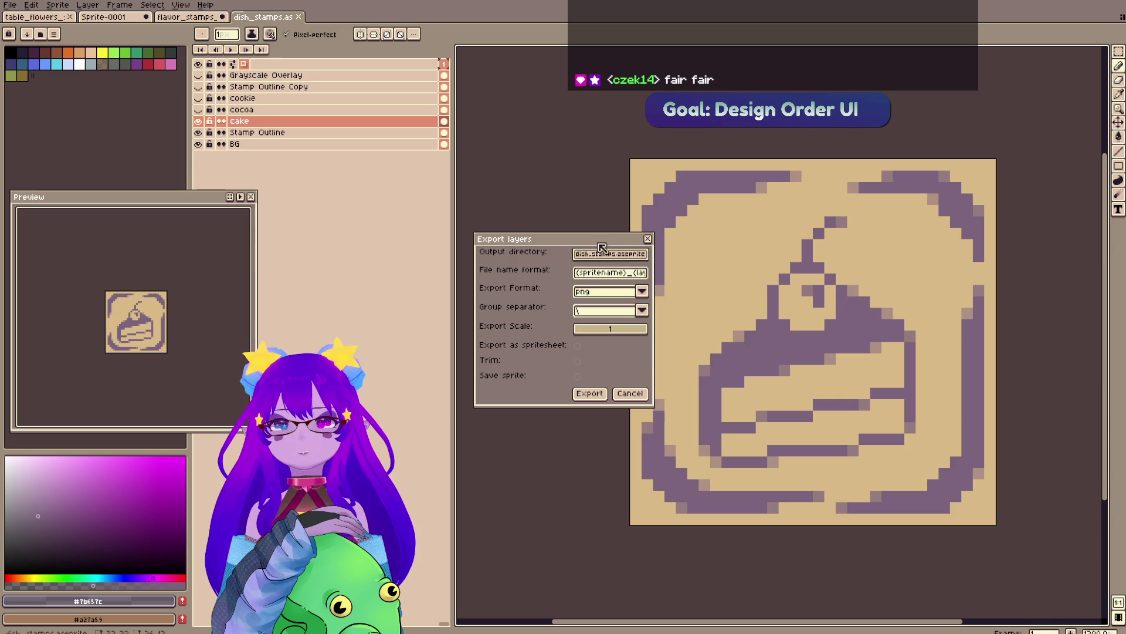
{"action": "left_click", "coordinate": [580, 394]}
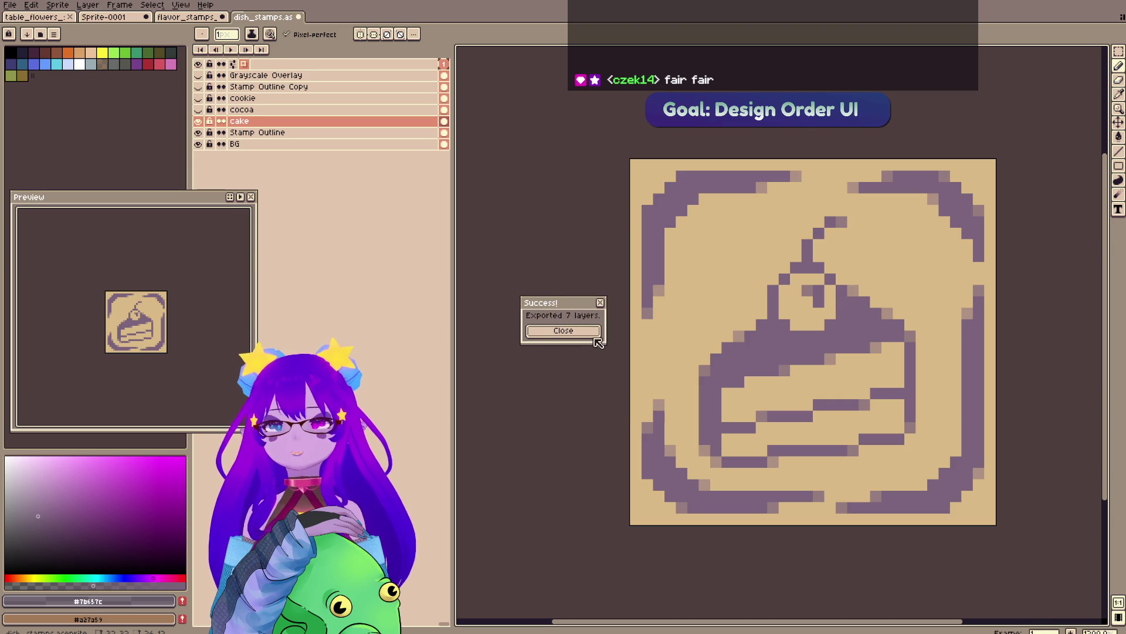
{"action": "left_click", "coordinate": [594, 332]}
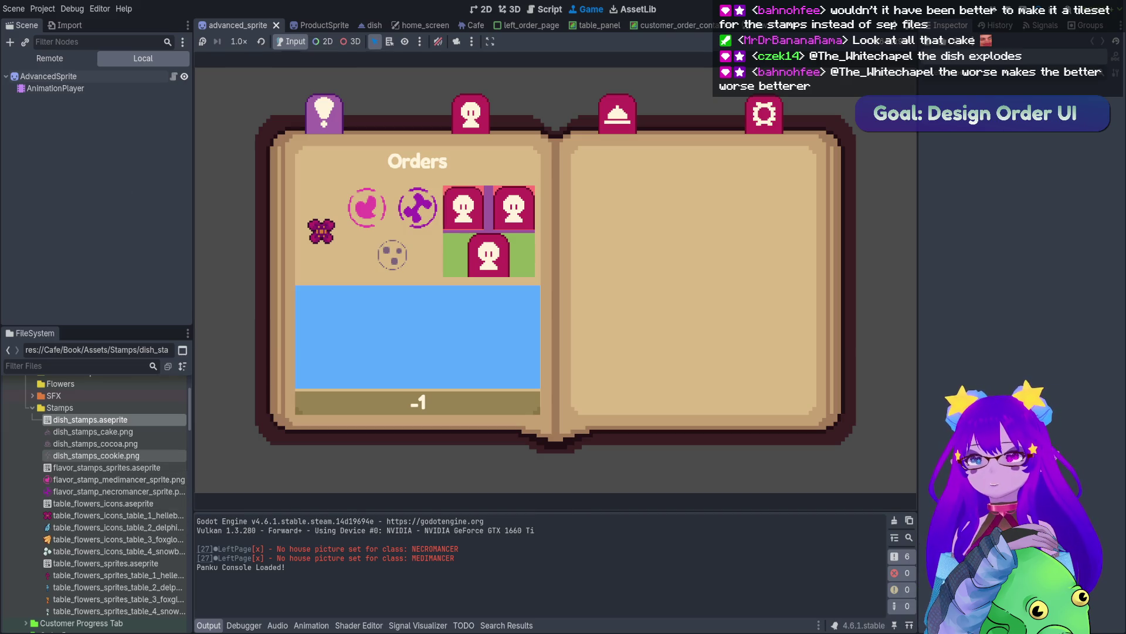
Select dish_stamps_cookie.png in the FileSystem dock to preview it in the Inspector.
{"action": "left_click", "coordinate": [96, 455]}
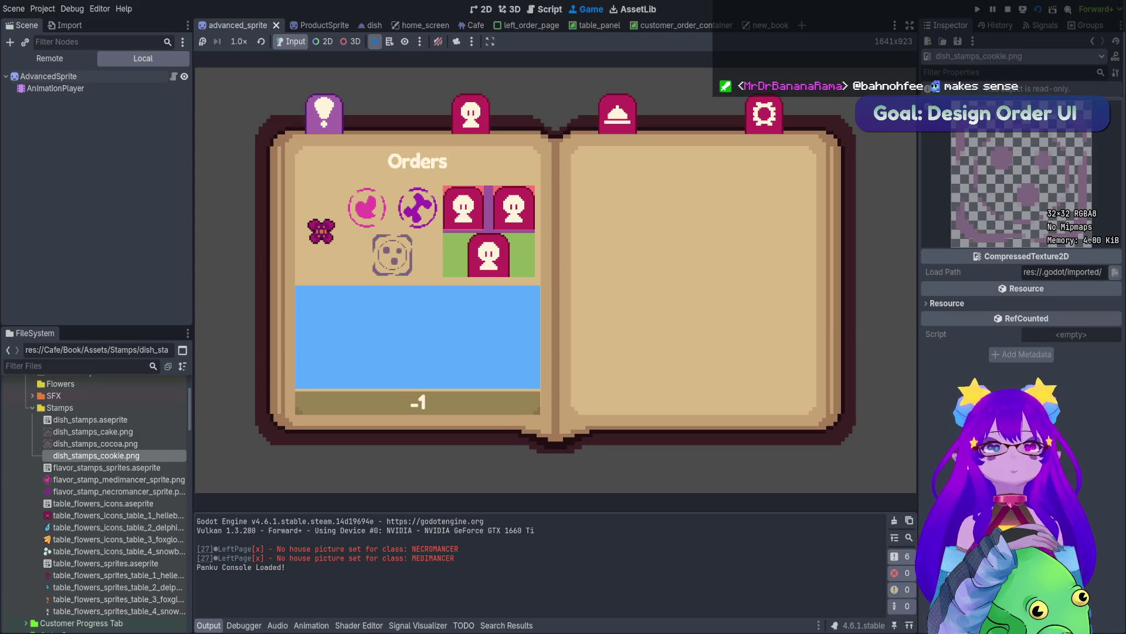
Stop the running game and switch to the table_panel scene.
{"action": "left_click", "coordinate": [1008, 9]}
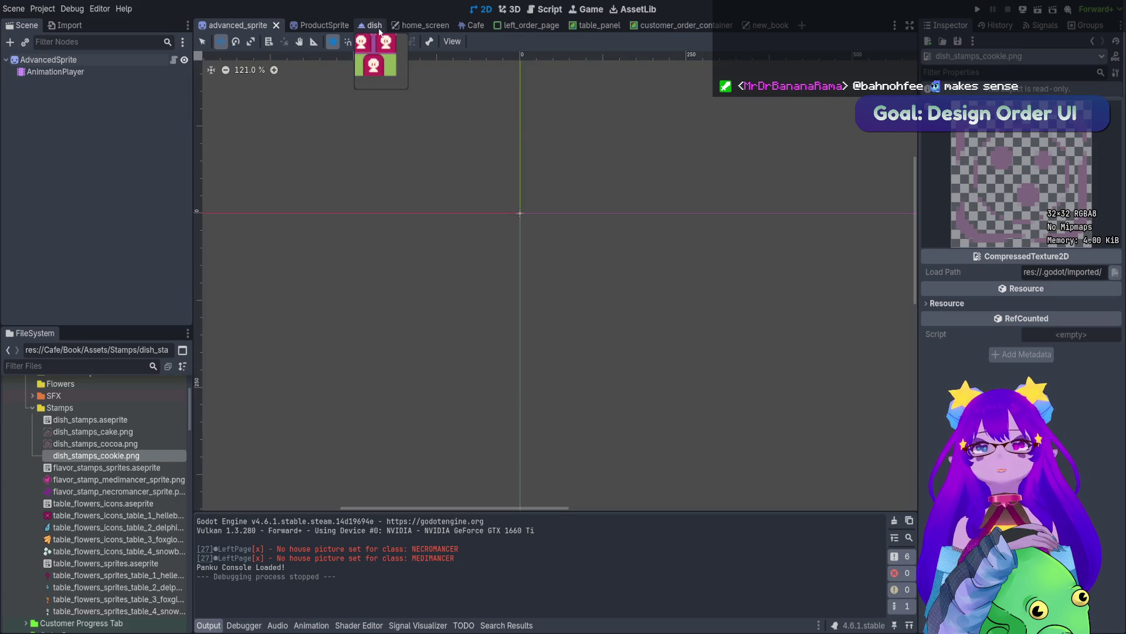
{"action": "left_click", "coordinate": [550, 10]}
{"action": "left_click", "coordinate": [587, 9]}
{"action": "left_click", "coordinate": [484, 9]}
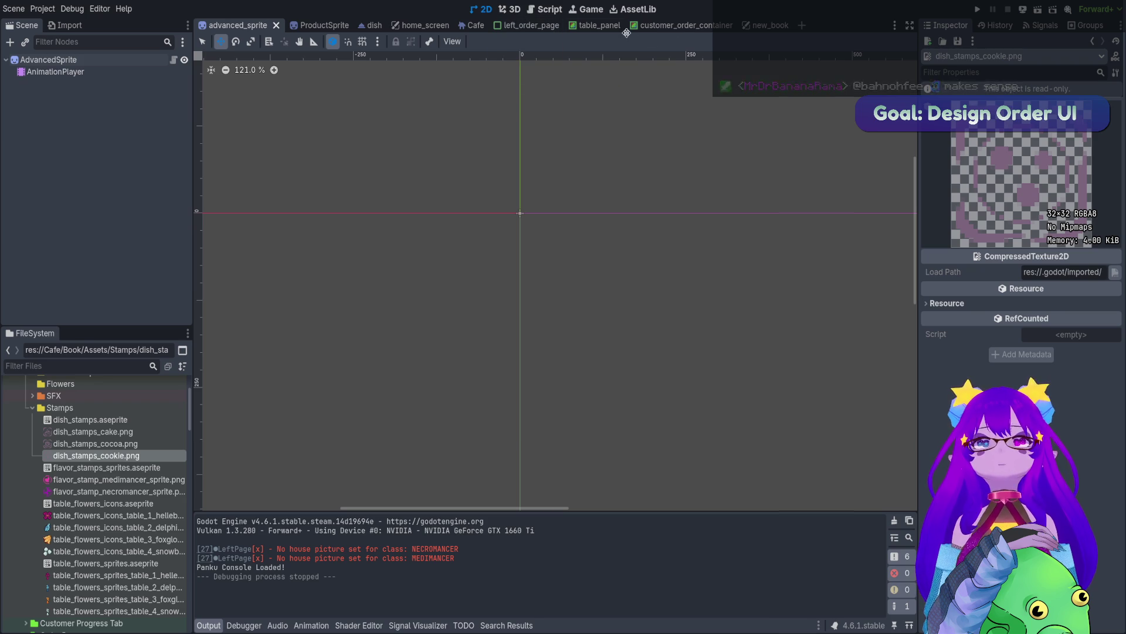
{"action": "left_click", "coordinate": [605, 27]}
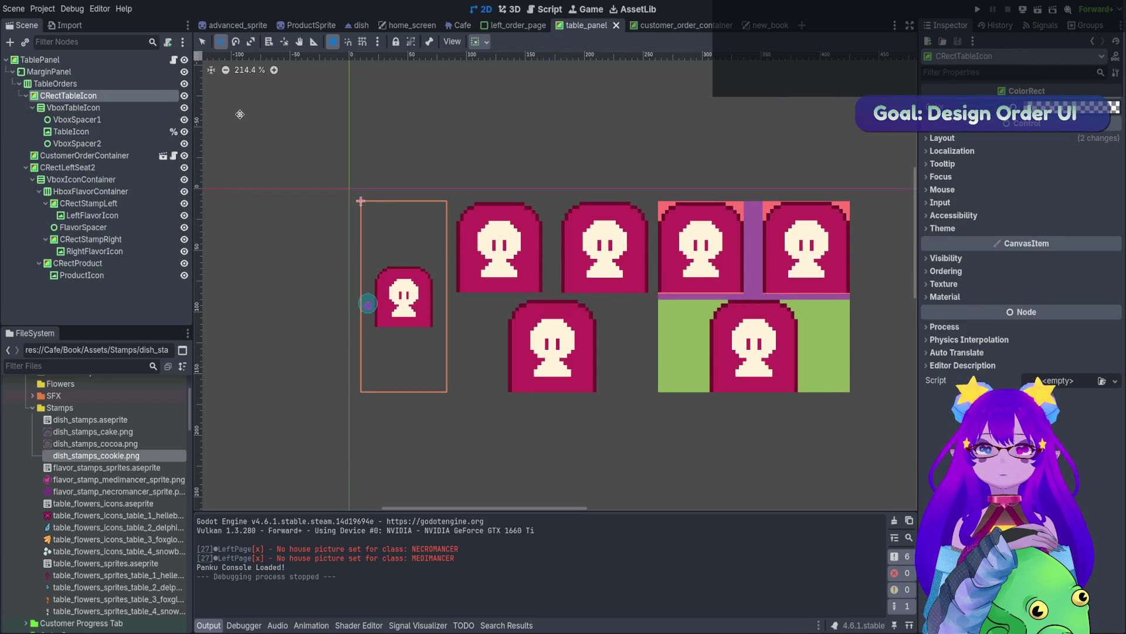
Delete CRectLeftSeat2, duplicate CustomerOrderContainer, save table_panel and switch to new_book.
{"action": "left_click", "coordinate": [115, 156]}
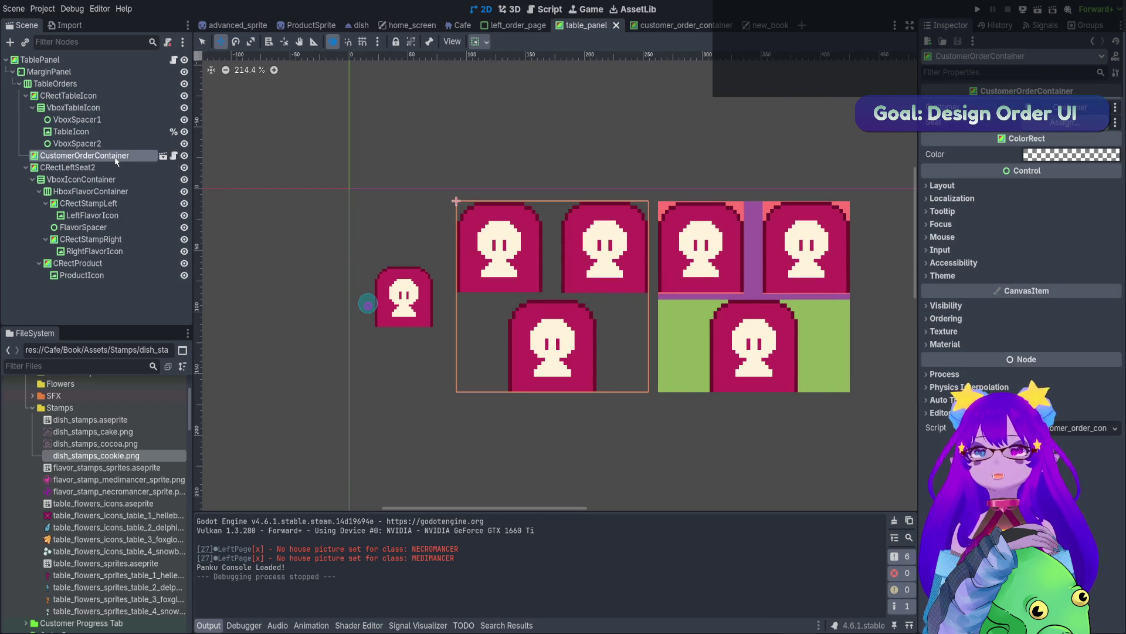
{"action": "left_click", "coordinate": [26, 167]}
{"action": "left_click", "coordinate": [65, 168]}
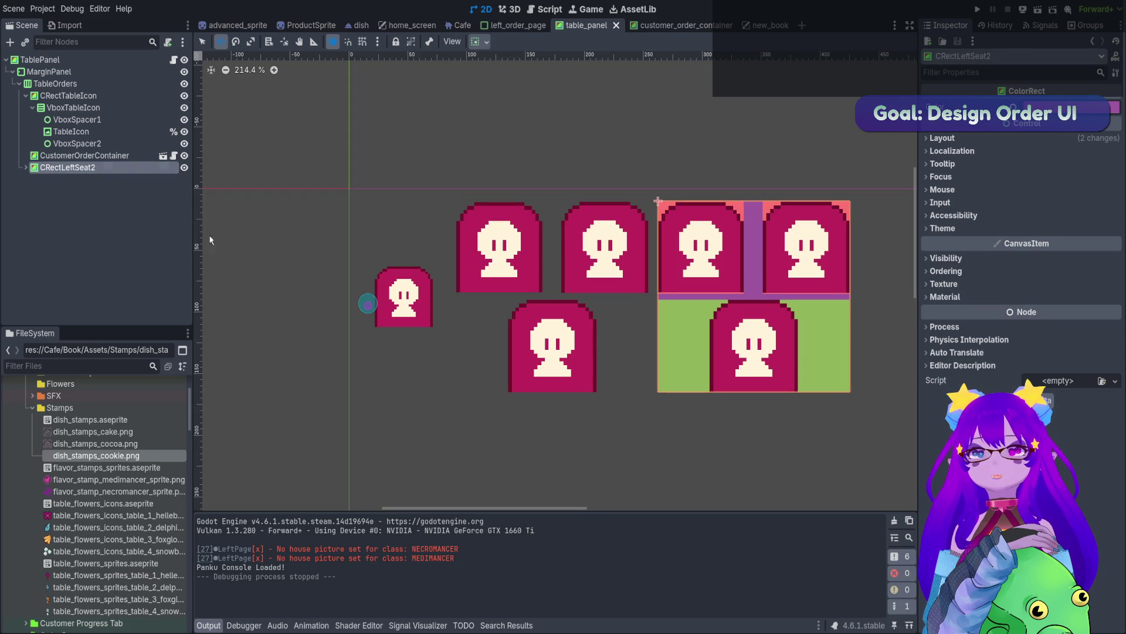
{"action": "key", "text": "Delete"}
{"action": "left_click", "coordinate": [88, 155]}
{"action": "key", "text": "ctrl+d"}
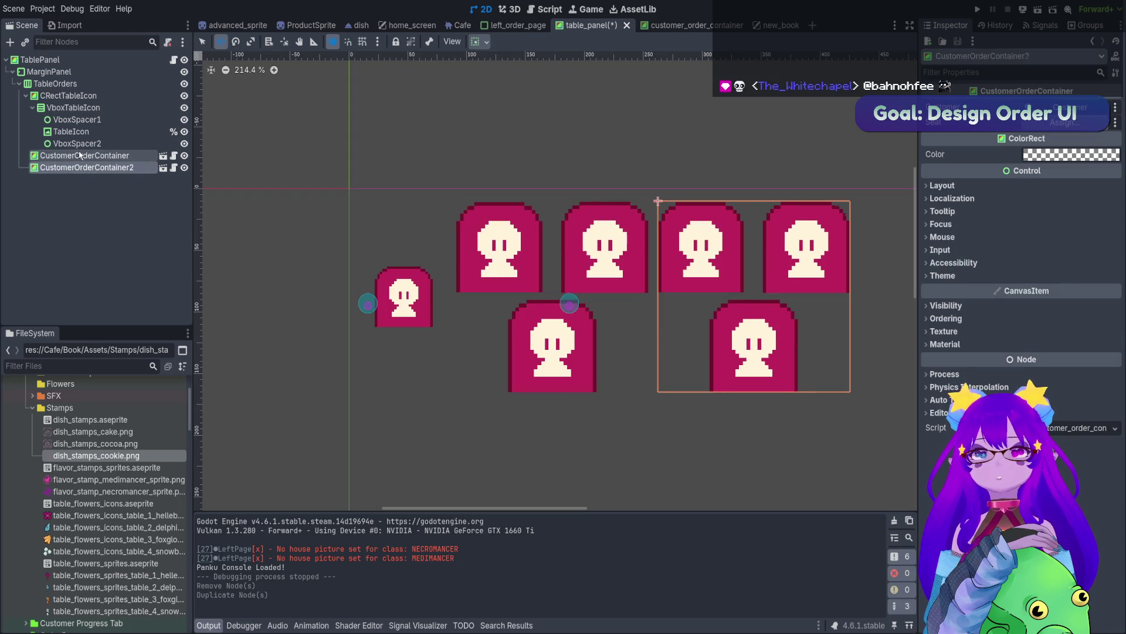
{"action": "key", "text": "ctrl+s"}
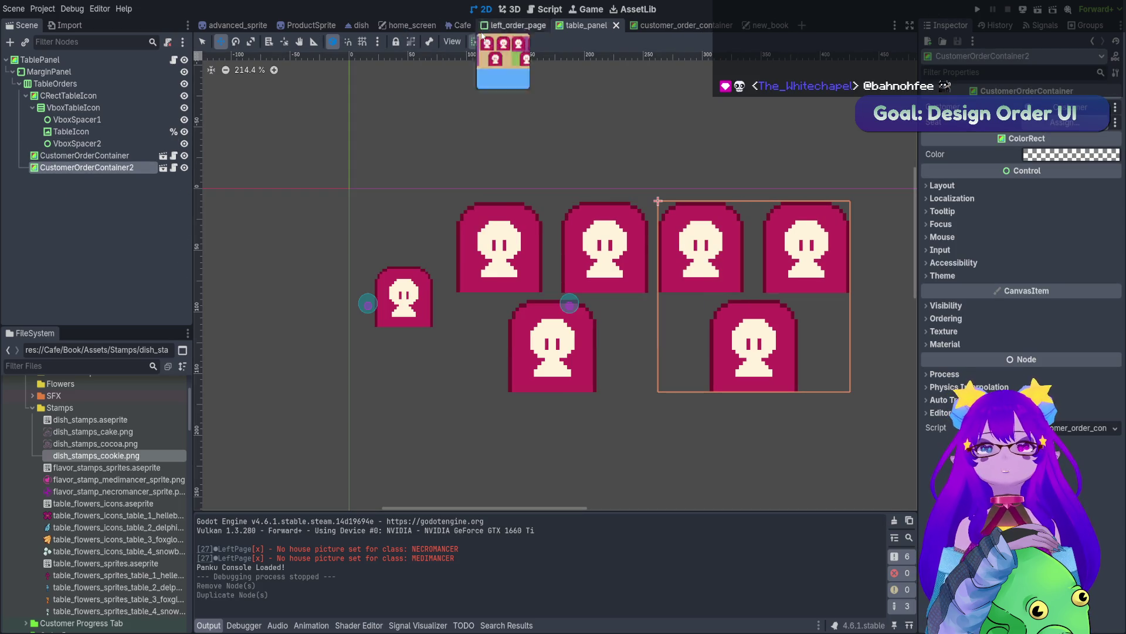
{"action": "left_click", "coordinate": [756, 25]}
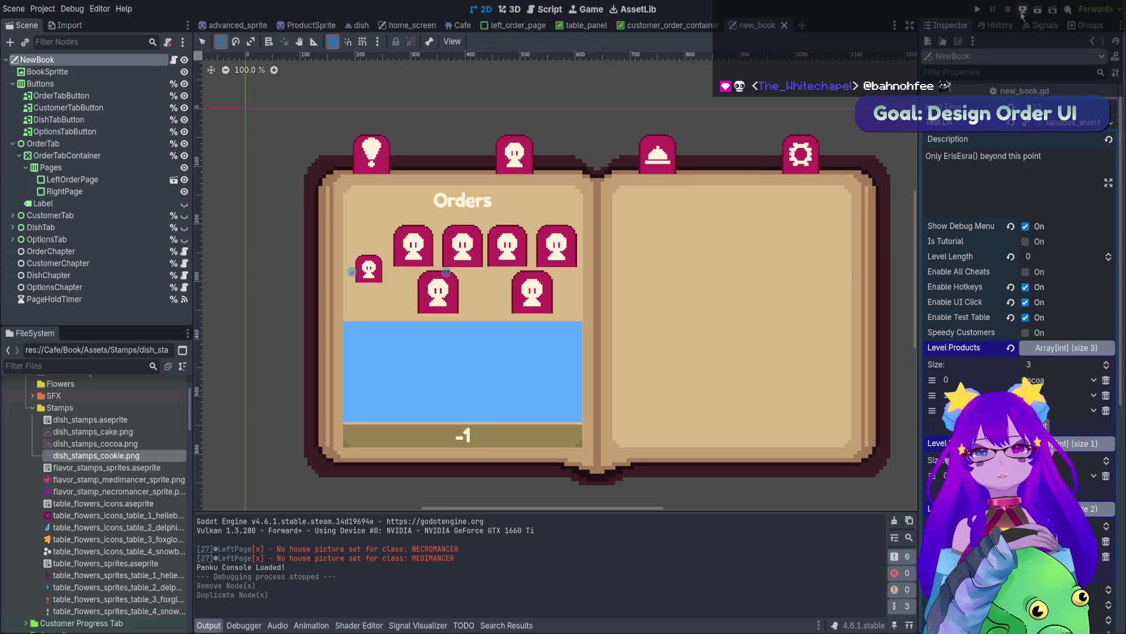
Run new_book, check the Orders page shows two customer orders with stamps, then stop it.
{"action": "left_click", "coordinate": [1037, 10]}
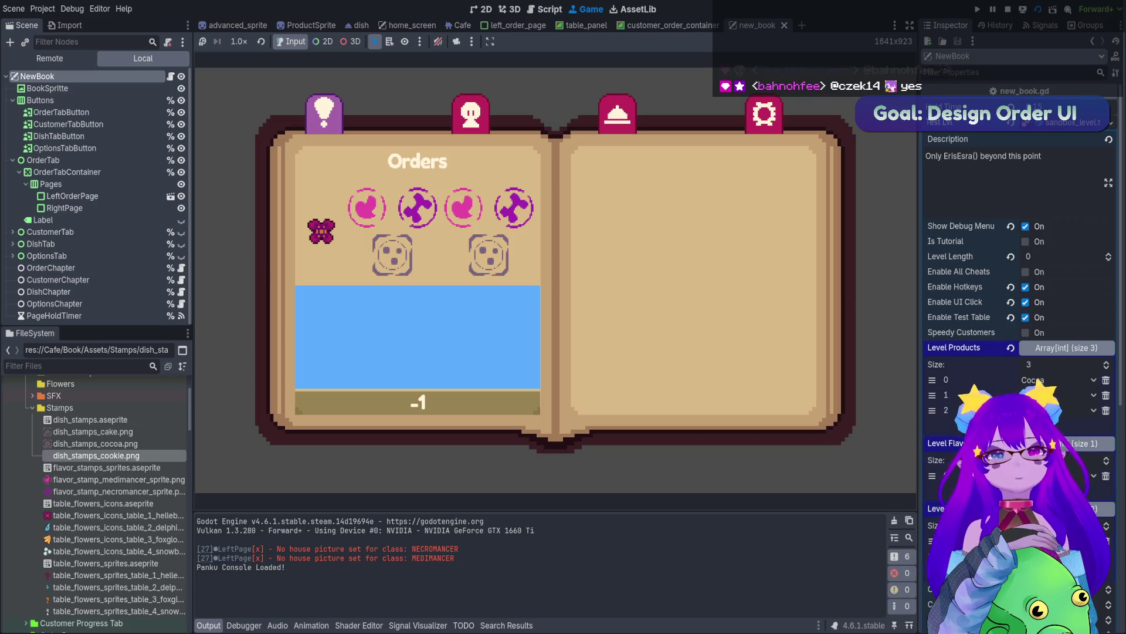
{"action": "key", "text": "F8"}
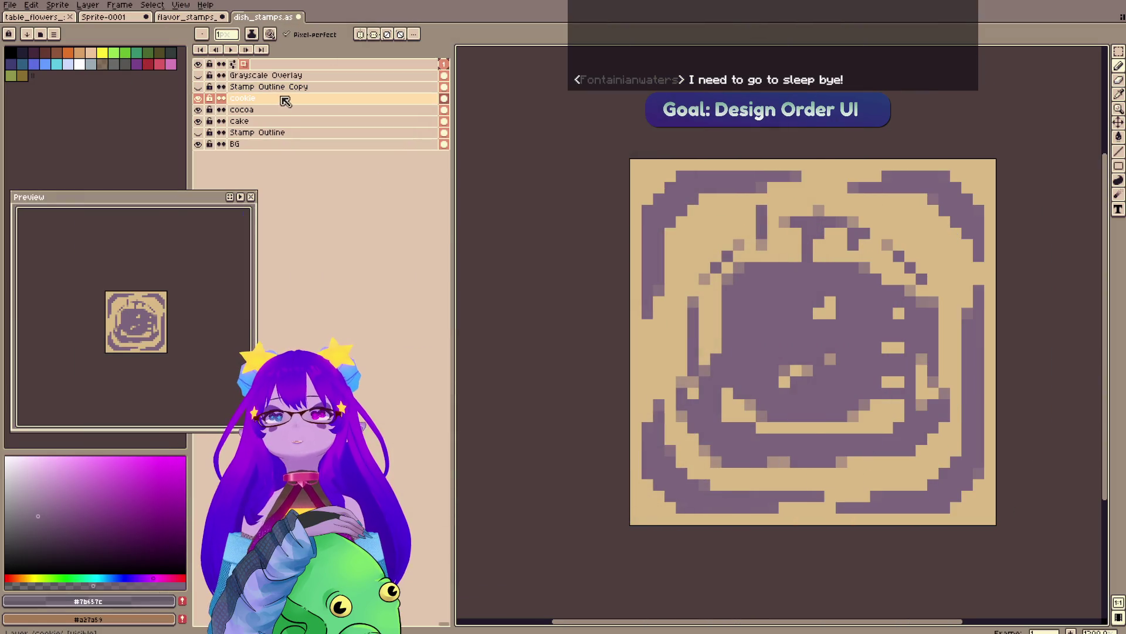
Delete the Grayscale Overlay and Stamp Outline Copy layers, hide cookie and cocoa, and save.
{"action": "left_click", "coordinate": [280, 86]}
{"action": "left_click", "coordinate": [276, 75], "text": "shift"}
{"action": "key", "text": "Delete"}
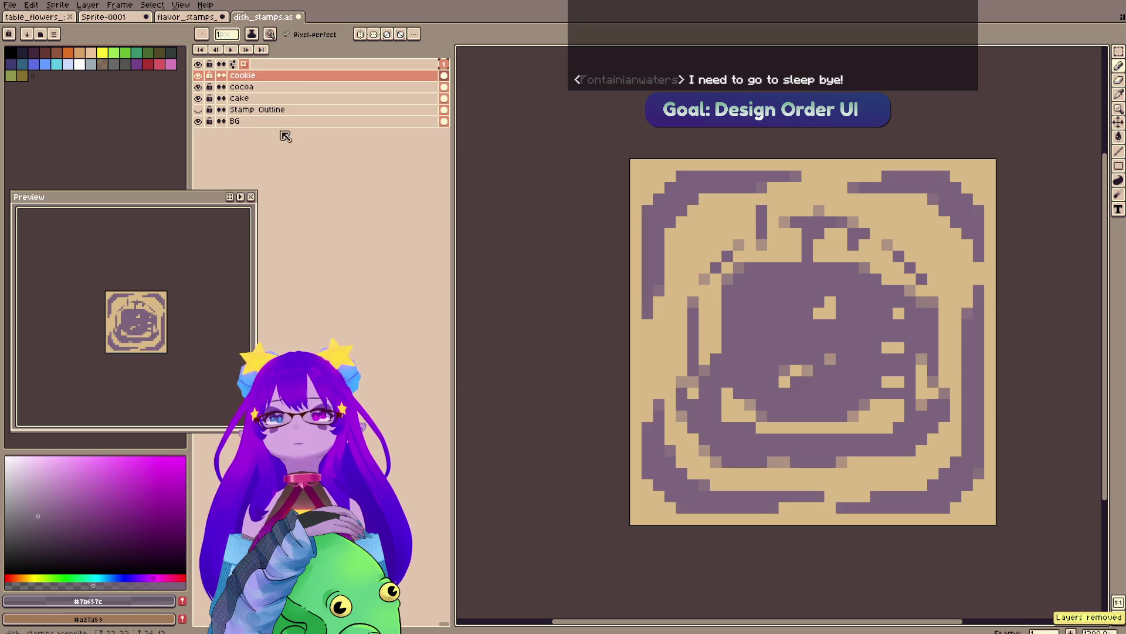
{"action": "left_click", "coordinate": [282, 121]}
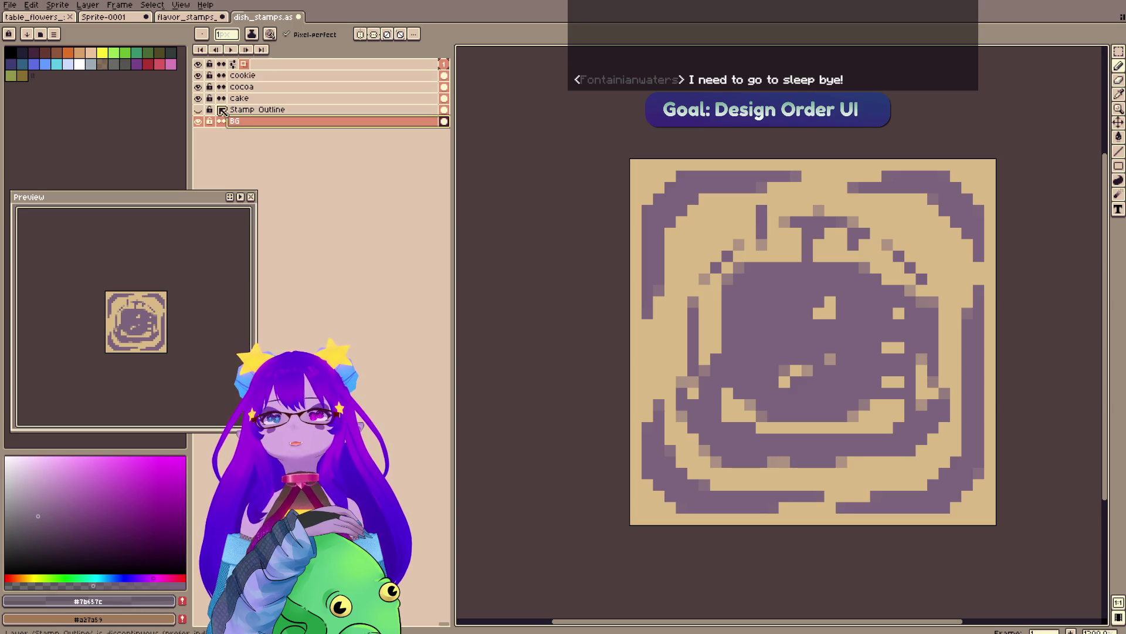
{"action": "left_click", "coordinate": [198, 87]}
{"action": "left_click", "coordinate": [199, 76]}
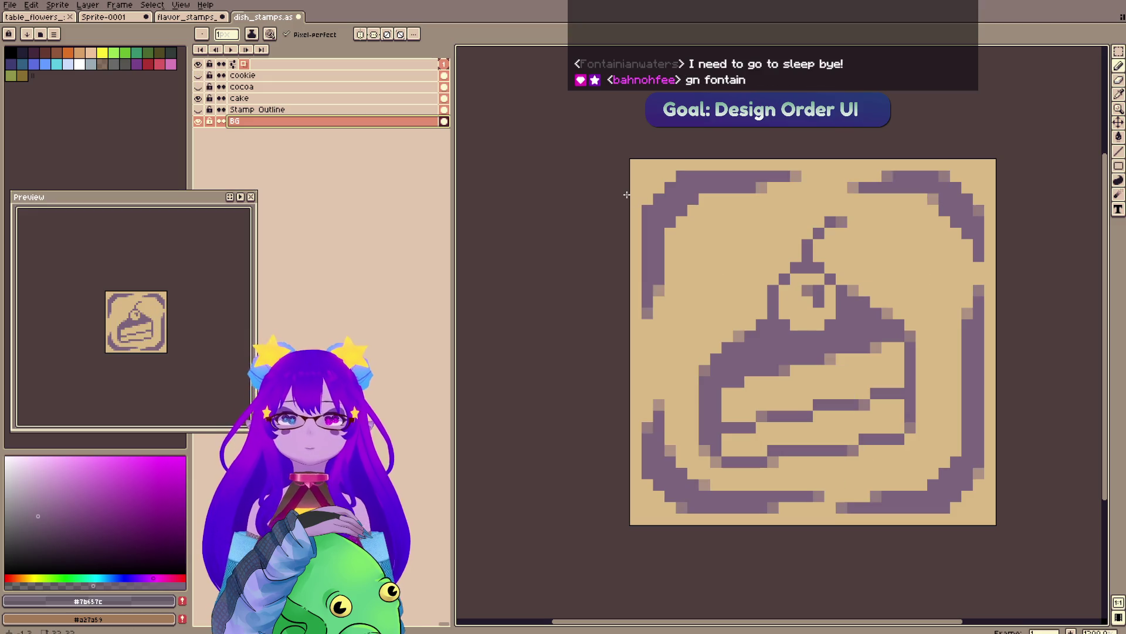
{"action": "key", "text": "ctrl+s"}
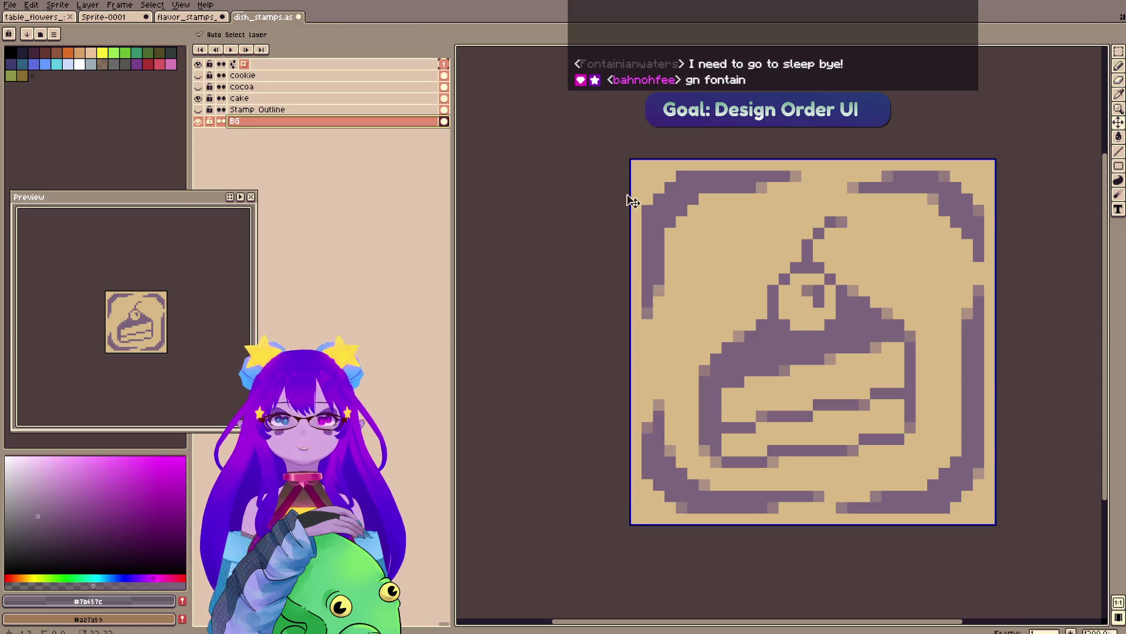
In the Sprite-0001 mockup, sample the cookie's brown as the Pencil colour.
{"action": "left_click", "coordinate": [103, 16]}
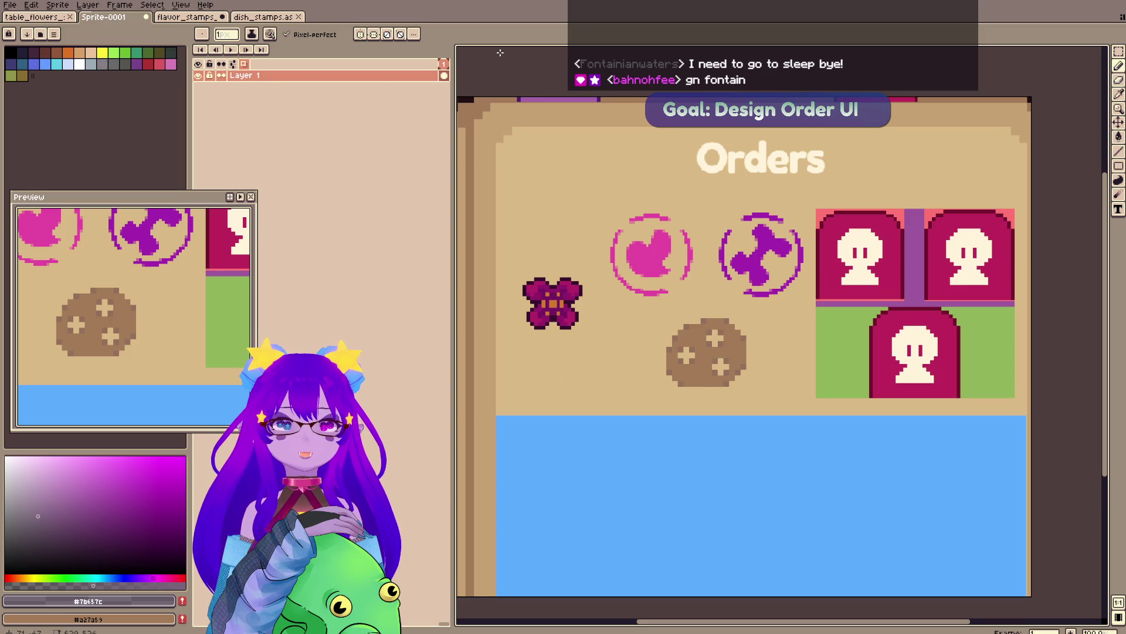
{"action": "key", "text": "i"}
{"action": "left_click", "coordinate": [469, 112]}
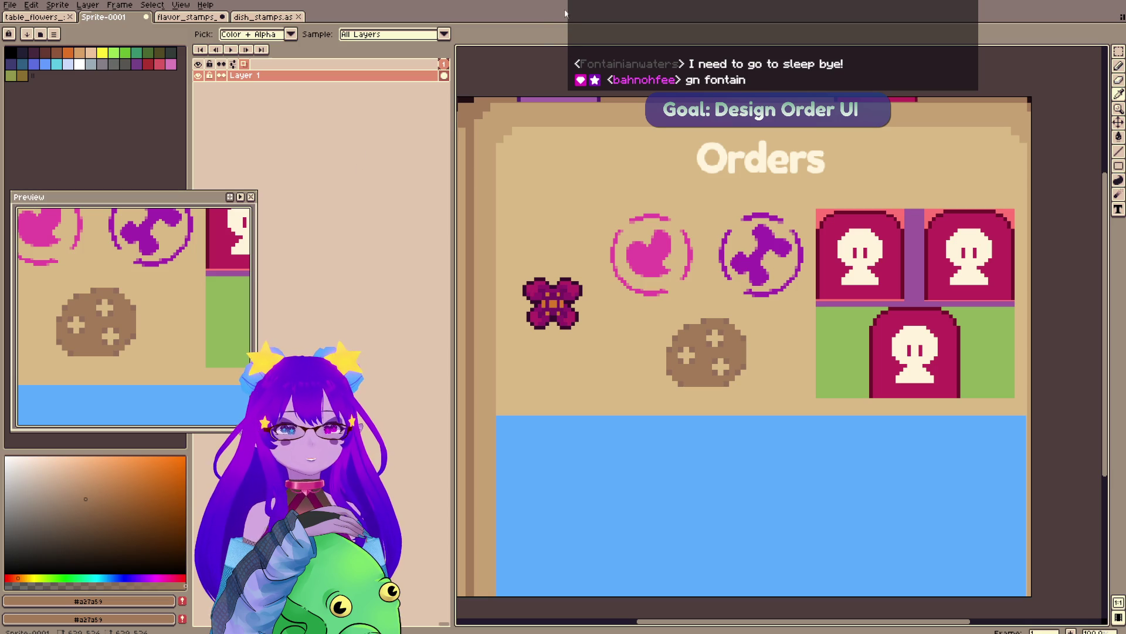
{"action": "key", "text": "b"}
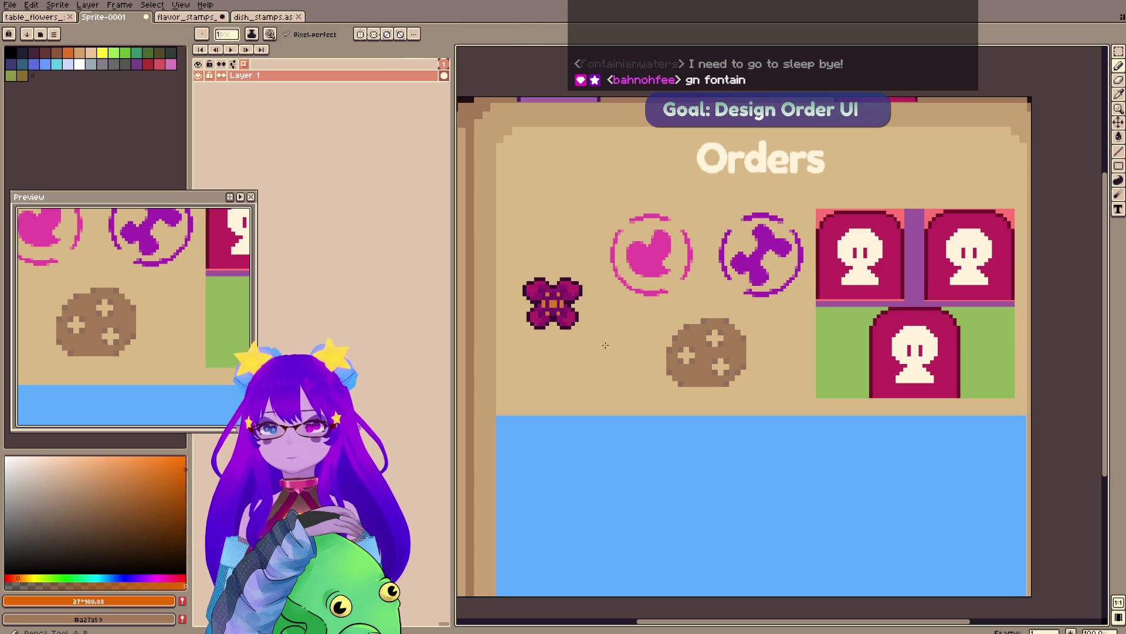
Thicken the pencil to 7px and draw an orange box around the heart and ship stamps.
{"action": "left_click_drag", "start_coordinate": [606, 362], "coordinate": [598, 218]}
{"action": "key", "text": "ctrl+z"}
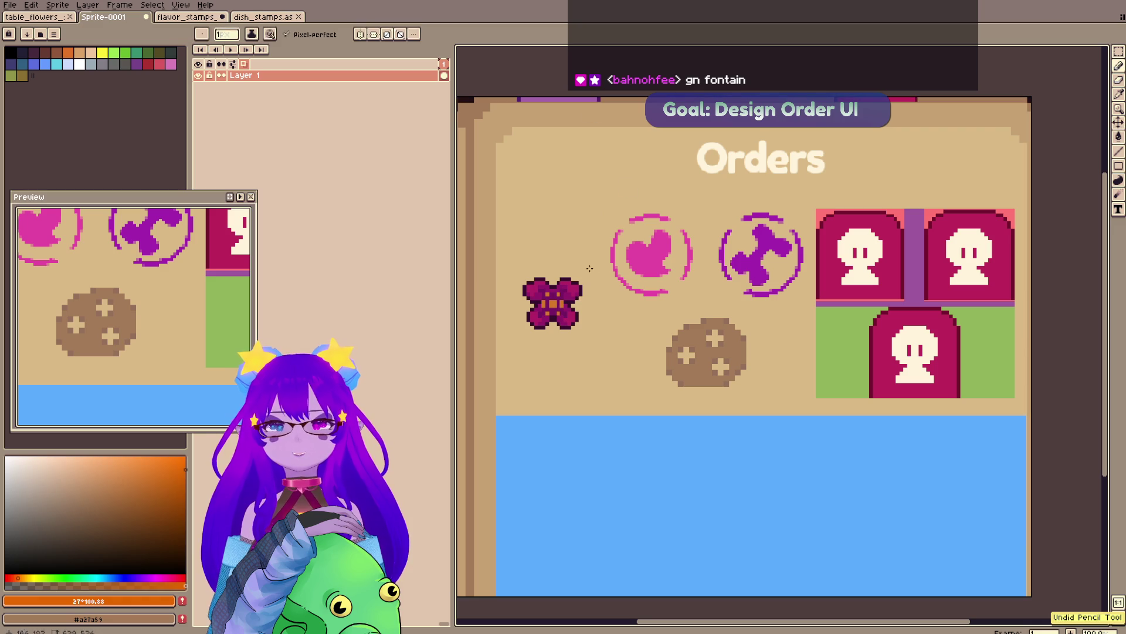
{"action": "key", "text": "plus"}
{"action": "key", "text": "plus"}
{"action": "key", "text": "plus"}
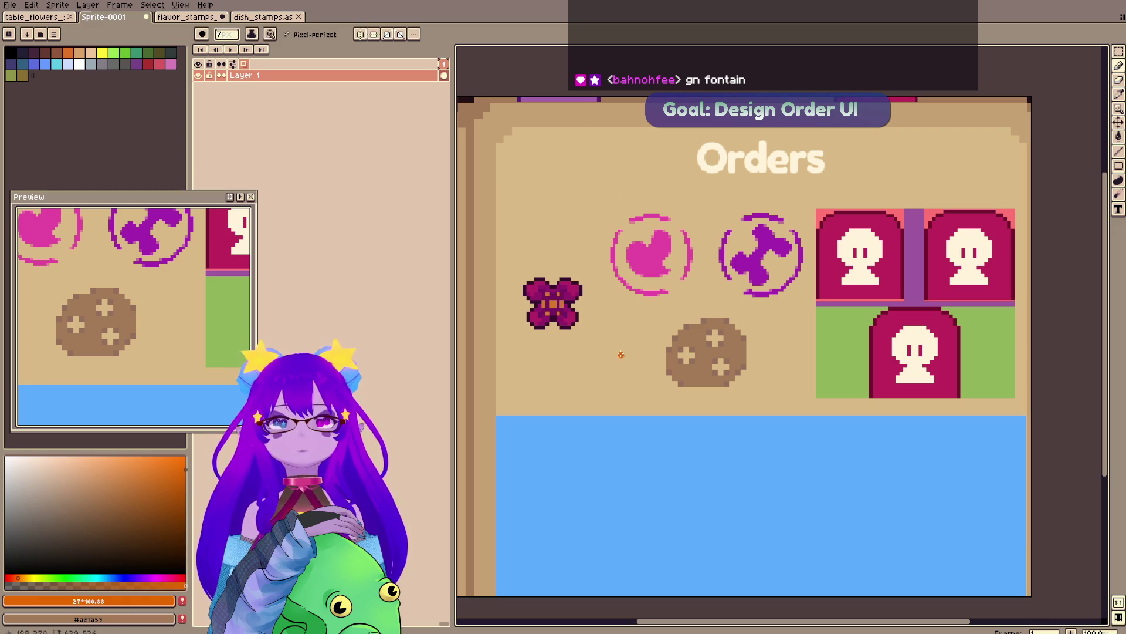
{"action": "left_click_drag", "start_coordinate": [600, 191], "coordinate": [610, 405]}
{"action": "key", "text": "ctrl"}
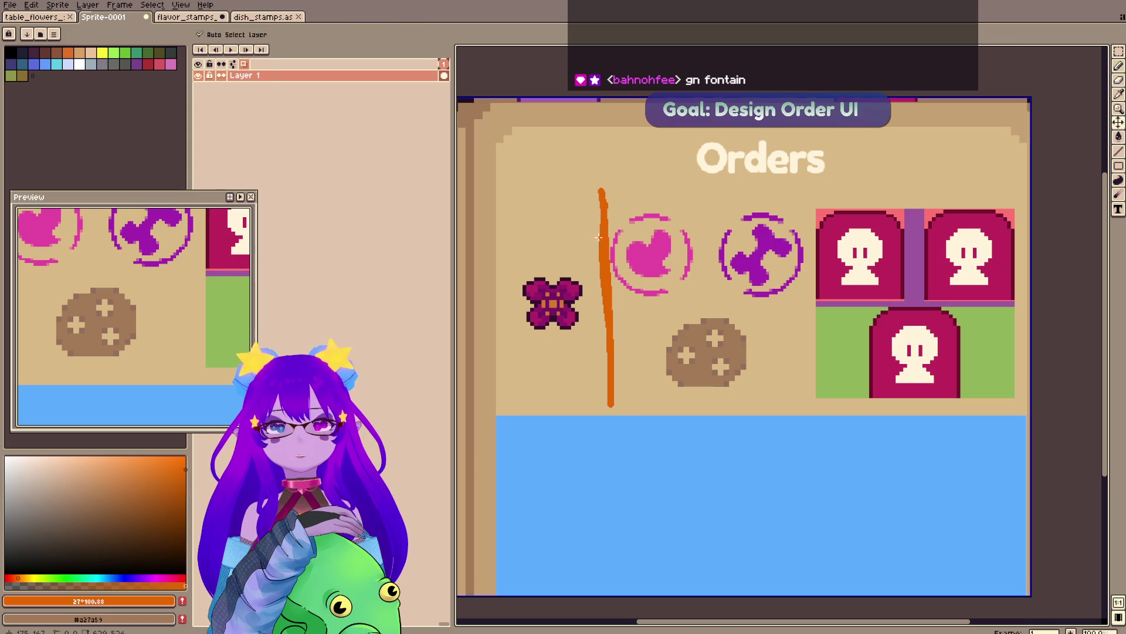
{"action": "left_click_drag", "start_coordinate": [808, 200], "coordinate": [826, 414]}
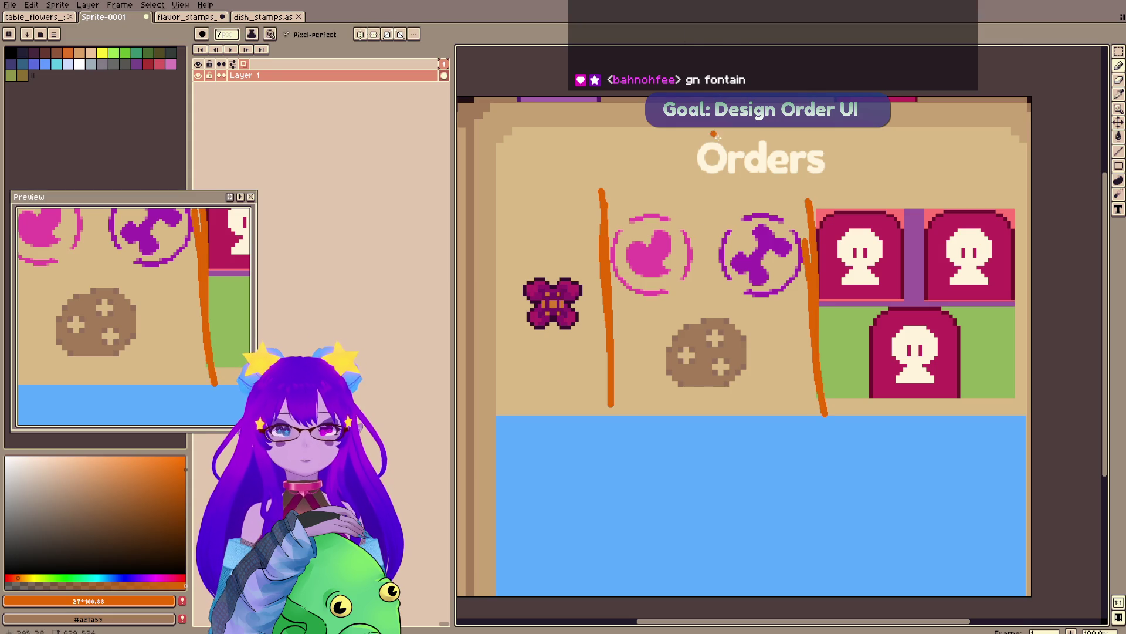
{"action": "left_click_drag", "start_coordinate": [600, 192], "coordinate": [808, 202]}
{"action": "mouse_move", "coordinate": [614, 410]}
{"action": "left_mouse_down"}
{"action": "mouse_move", "coordinate": [840, 423]}
{"action": "mouse_move", "coordinate": [725, 406]}
{"action": "left_mouse_up"}
Box the customer stamps and the cookie, split the heart and ship cells, and start the flower box.
{"action": "mouse_move", "coordinate": [816, 198]}
{"action": "left_mouse_down"}
{"action": "mouse_move", "coordinate": [1030, 206]}
{"action": "mouse_move", "coordinate": [1011, 422]}
{"action": "left_mouse_up"}
{"action": "left_click_drag", "start_coordinate": [851, 408], "coordinate": [1030, 415]}
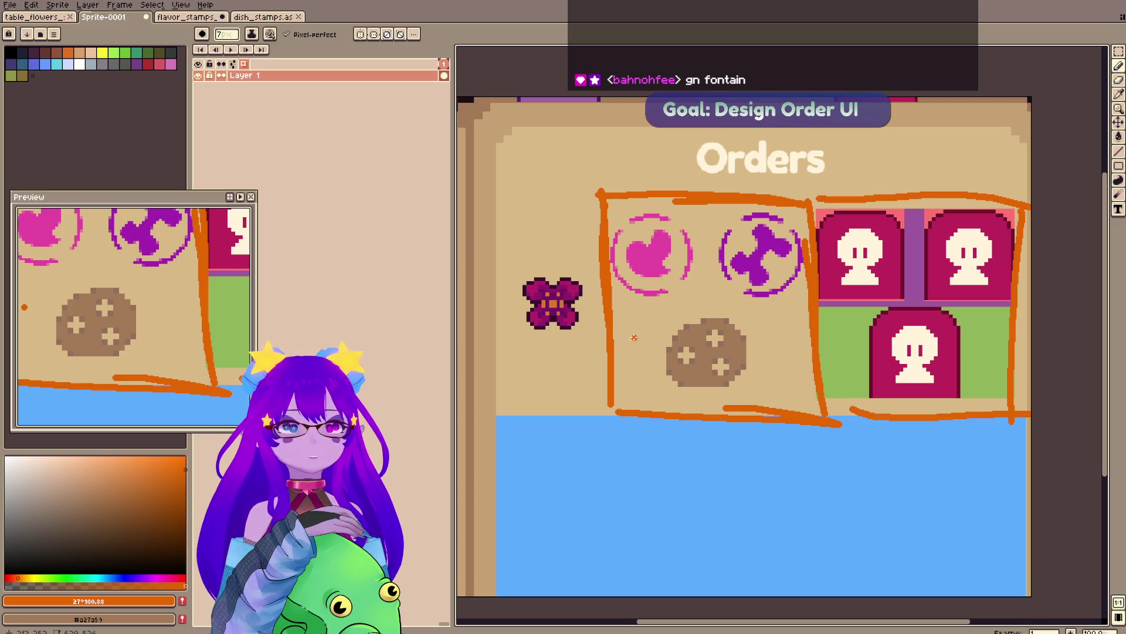
{"action": "left_click_drag", "start_coordinate": [644, 305], "coordinate": [780, 409]}
{"action": "left_click_drag", "start_coordinate": [645, 306], "coordinate": [770, 403]}
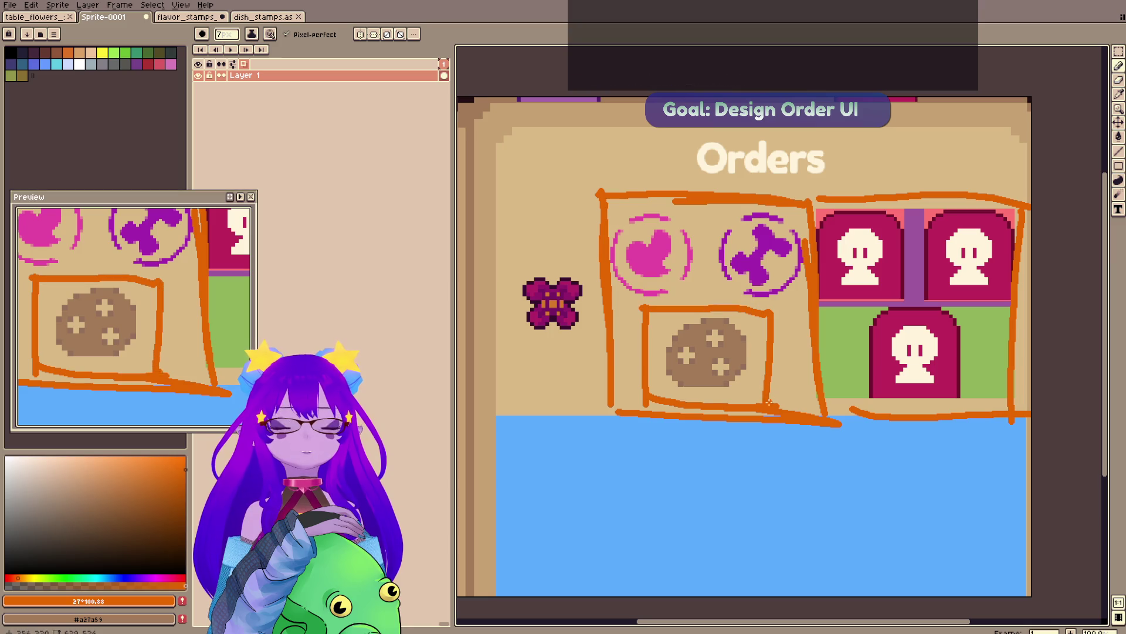
{"action": "left_click_drag", "start_coordinate": [610, 301], "coordinate": [700, 295]}
{"action": "mouse_move", "coordinate": [709, 204]}
{"action": "left_mouse_down"}
{"action": "mouse_move", "coordinate": [698, 287]}
{"action": "mouse_move", "coordinate": [803, 302]}
{"action": "left_mouse_up"}
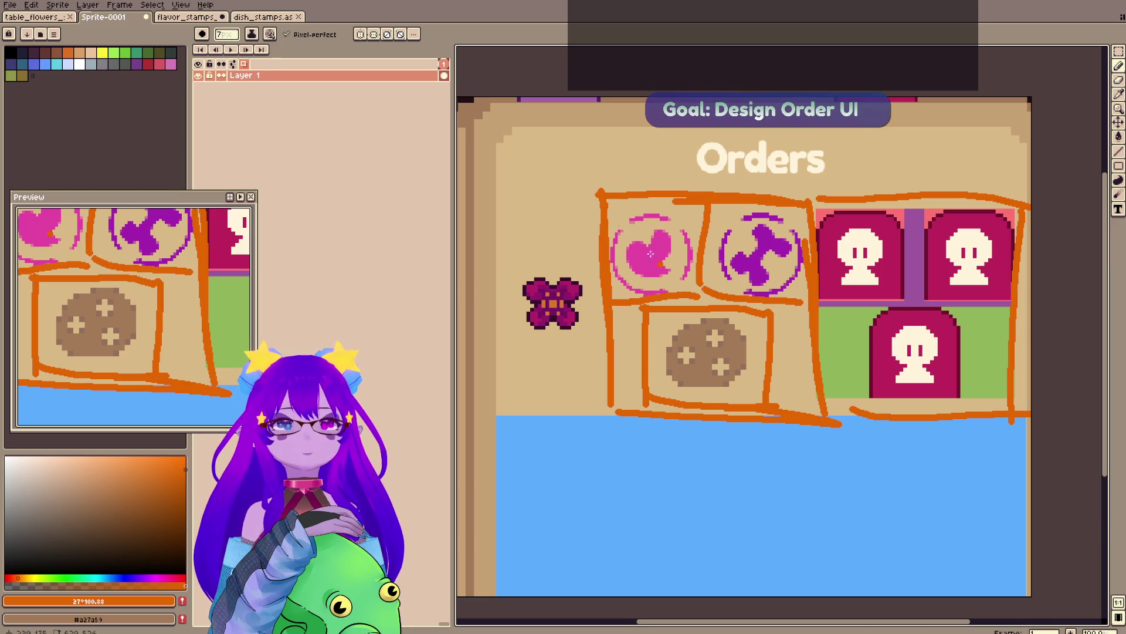
{"action": "mouse_move", "coordinate": [602, 190]}
{"action": "left_mouse_down"}
{"action": "mouse_move", "coordinate": [481, 208]}
{"action": "mouse_move", "coordinate": [500, 387]}
{"action": "mouse_move", "coordinate": [597, 401]}
{"action": "left_mouse_up"}
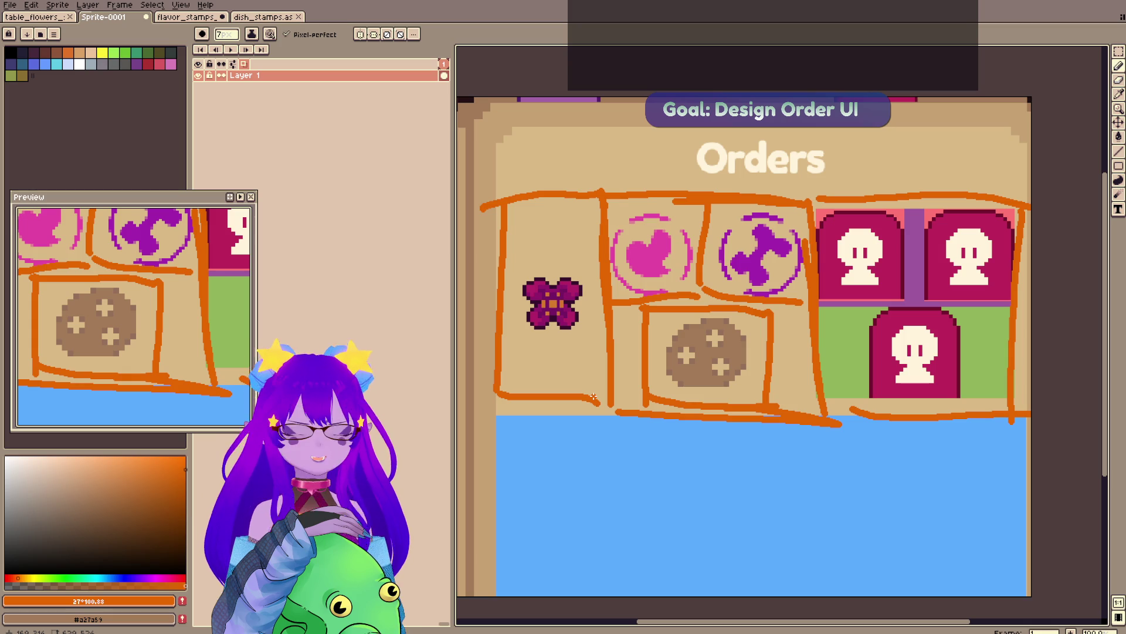
Outline a large orange panel over the blue area of the mockup.
{"action": "scroll", "coordinate": [603, 198], "scroll_direction": "down", "scroll_amount": 2}
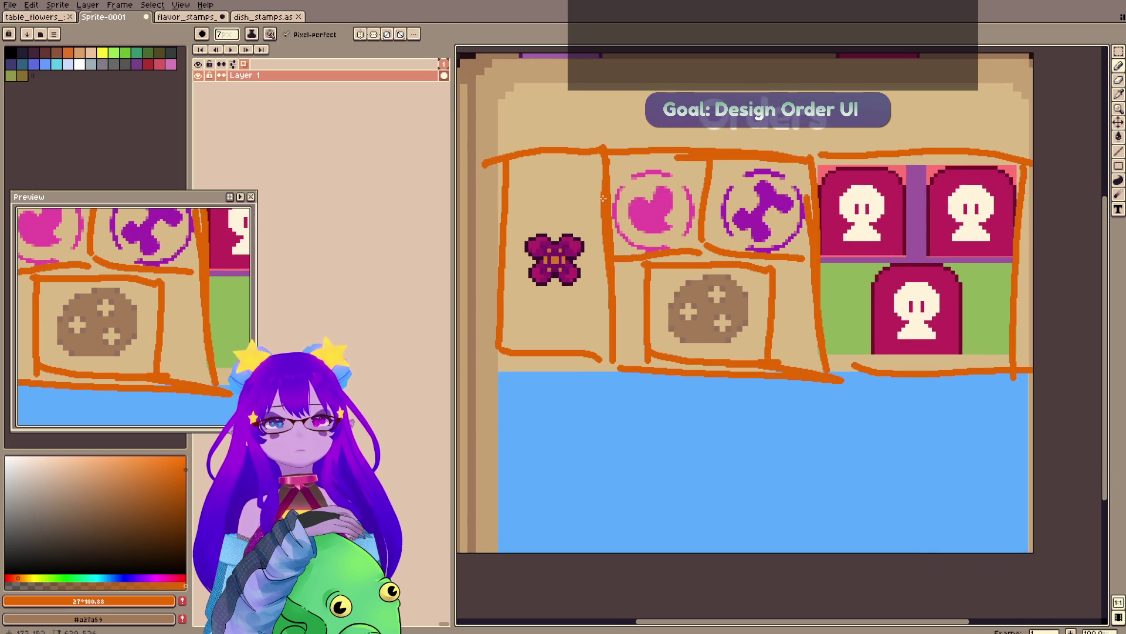
{"action": "mouse_move", "coordinate": [521, 386]}
{"action": "left_mouse_down"}
{"action": "mouse_move", "coordinate": [519, 534]}
{"action": "mouse_move", "coordinate": [840, 382]}
{"action": "mouse_move", "coordinate": [866, 524]}
{"action": "left_mouse_up"}
{"action": "left_click_drag", "start_coordinate": [540, 541], "coordinate": [866, 544]}
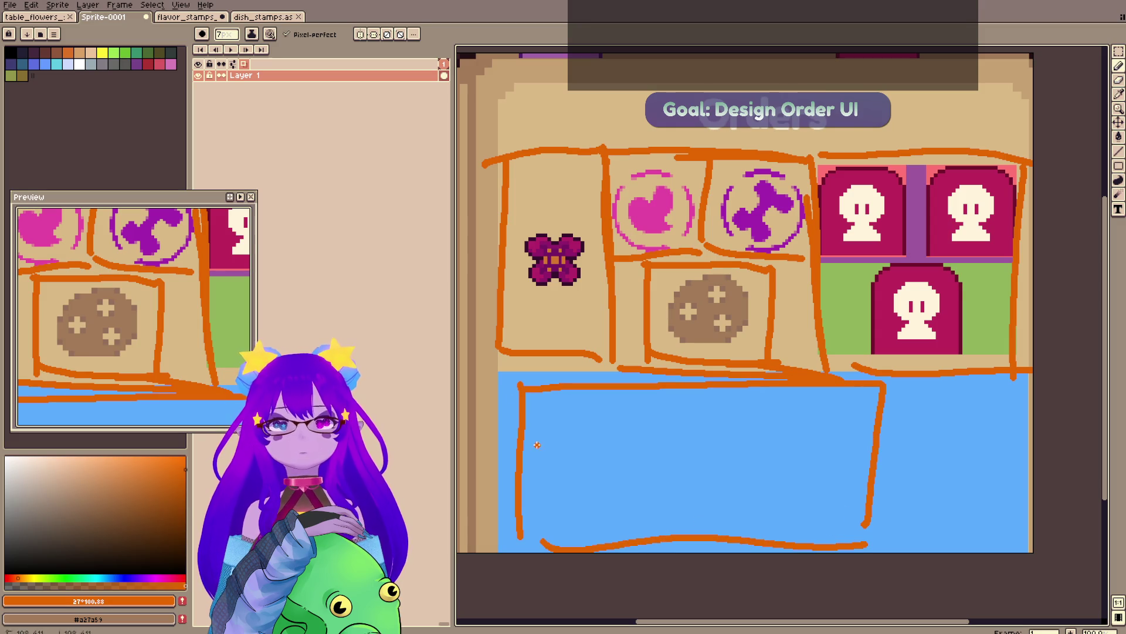
Fill the panel with two rows of small square slot boxes.
{"action": "left_click_drag", "start_coordinate": [536, 445], "coordinate": [599, 494]}
{"action": "left_click_drag", "start_coordinate": [642, 404], "coordinate": [637, 453]}
{"action": "left_click_drag", "start_coordinate": [715, 401], "coordinate": [752, 462]}
{"action": "mouse_move", "coordinate": [713, 400]}
{"action": "left_mouse_down"}
{"action": "mouse_move", "coordinate": [760, 440]}
{"action": "mouse_move", "coordinate": [762, 456]}
{"action": "left_mouse_up"}
{"action": "mouse_move", "coordinate": [638, 482]}
{"action": "left_mouse_down"}
{"action": "mouse_move", "coordinate": [642, 527]}
{"action": "mouse_move", "coordinate": [653, 525]}
{"action": "left_mouse_up"}
{"action": "mouse_move", "coordinate": [712, 480]}
{"action": "left_mouse_down"}
{"action": "mouse_move", "coordinate": [714, 528]}
{"action": "mouse_move", "coordinate": [701, 530]}
{"action": "left_mouse_up"}
{"action": "left_click_drag", "start_coordinate": [792, 399], "coordinate": [845, 457]}
{"action": "mouse_move", "coordinate": [782, 480]}
{"action": "left_mouse_down"}
{"action": "mouse_move", "coordinate": [789, 535]}
{"action": "mouse_move", "coordinate": [845, 526]}
{"action": "left_mouse_up"}
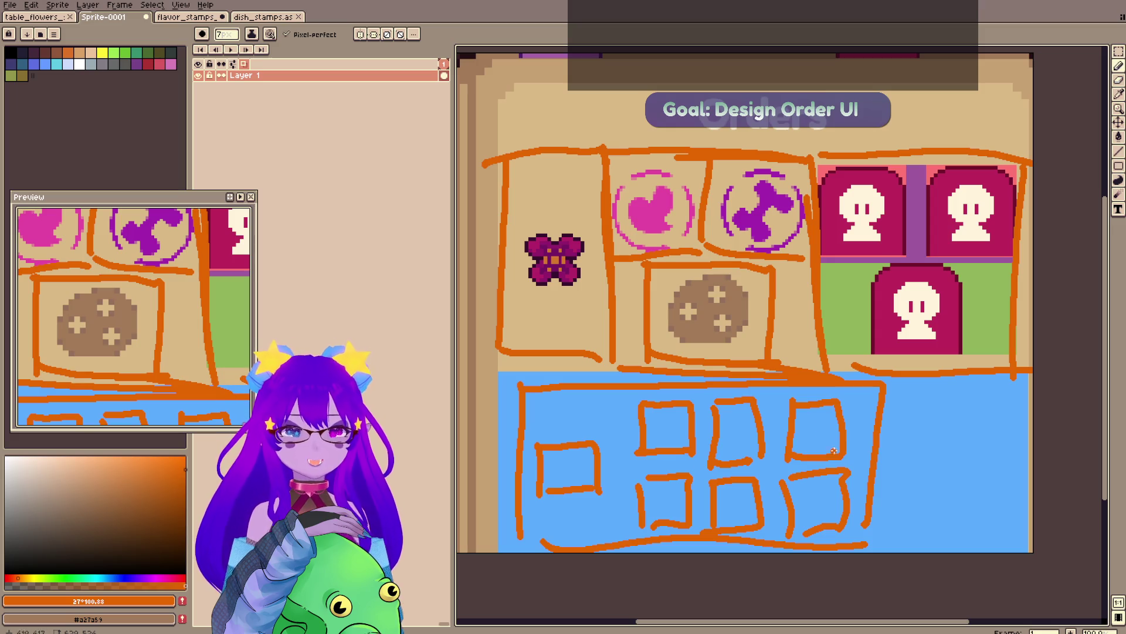
{"action": "left_click_drag", "start_coordinate": [695, 230], "coordinate": [704, 259]}
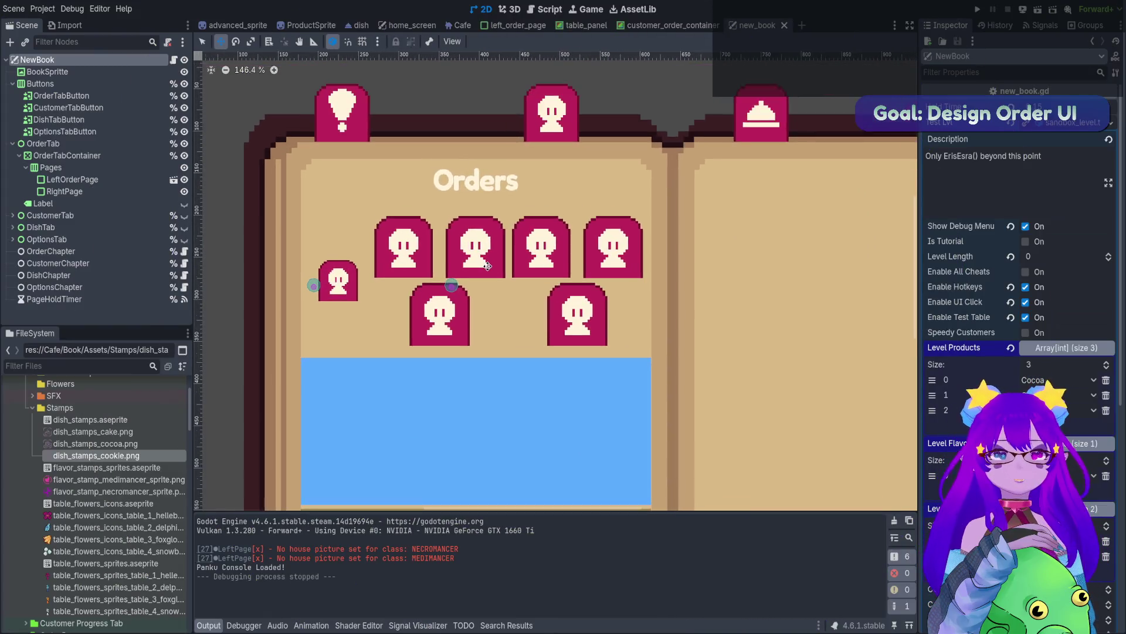
Open table_panel.gd from the TablePanel root node of the table_panel scene.
{"action": "left_click", "coordinate": [673, 26]}
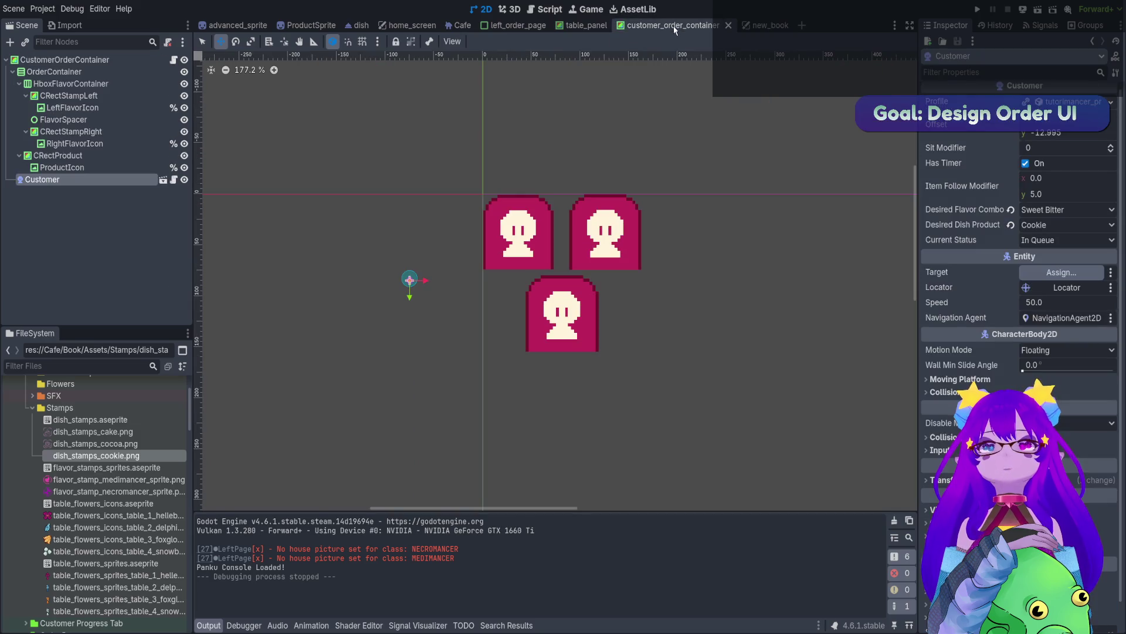
{"action": "left_click", "coordinate": [573, 31]}
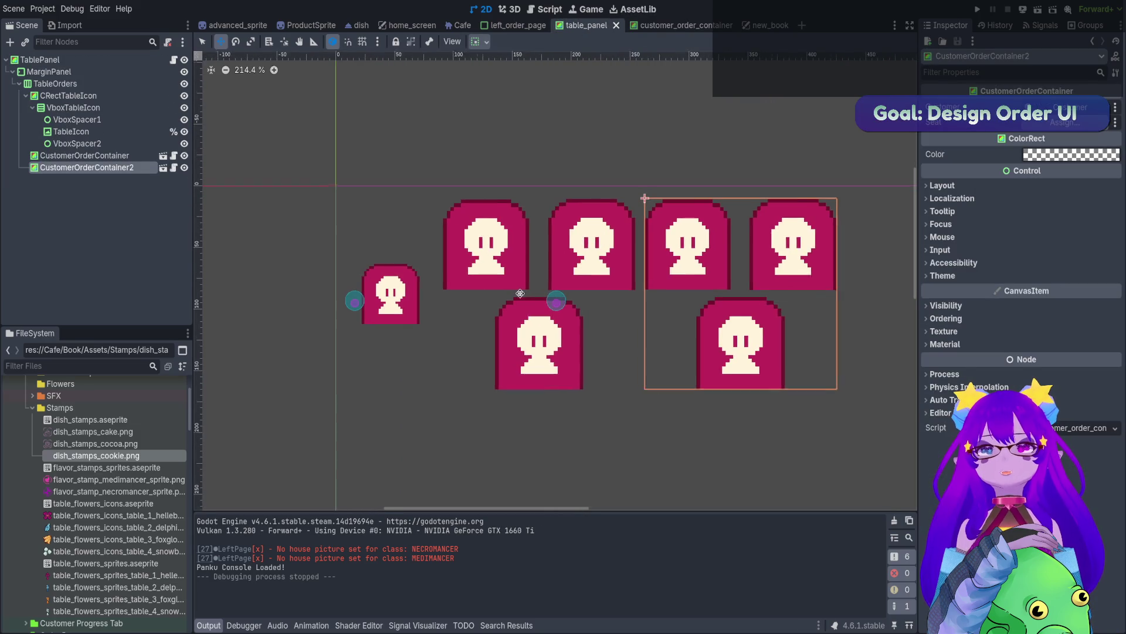
{"action": "left_click", "coordinate": [109, 61]}
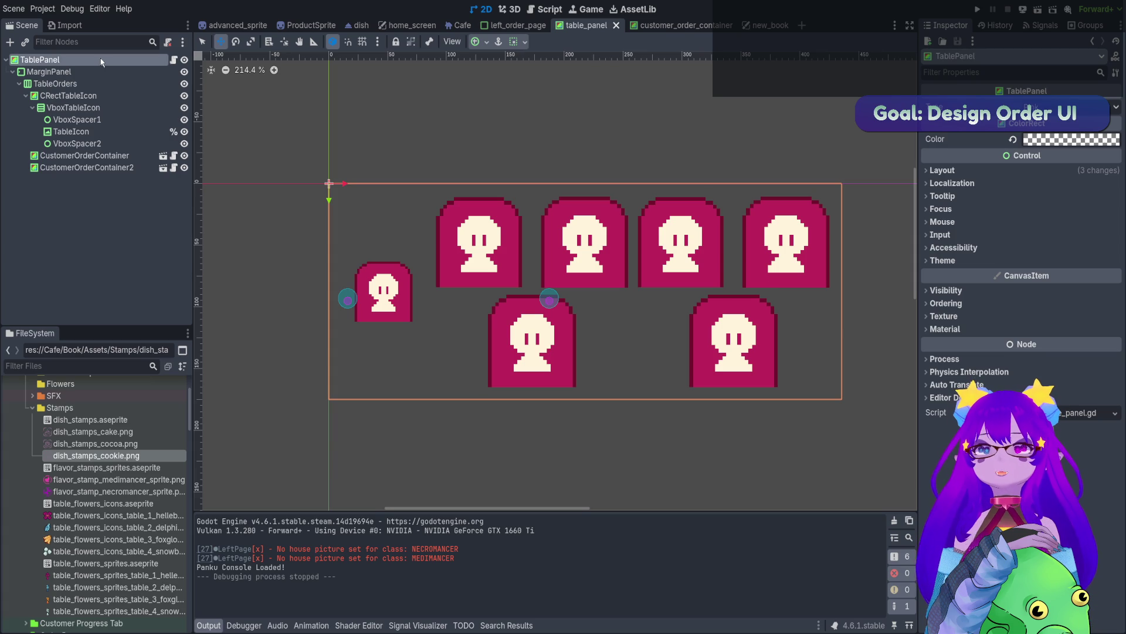
{"action": "left_click", "coordinate": [173, 60]}
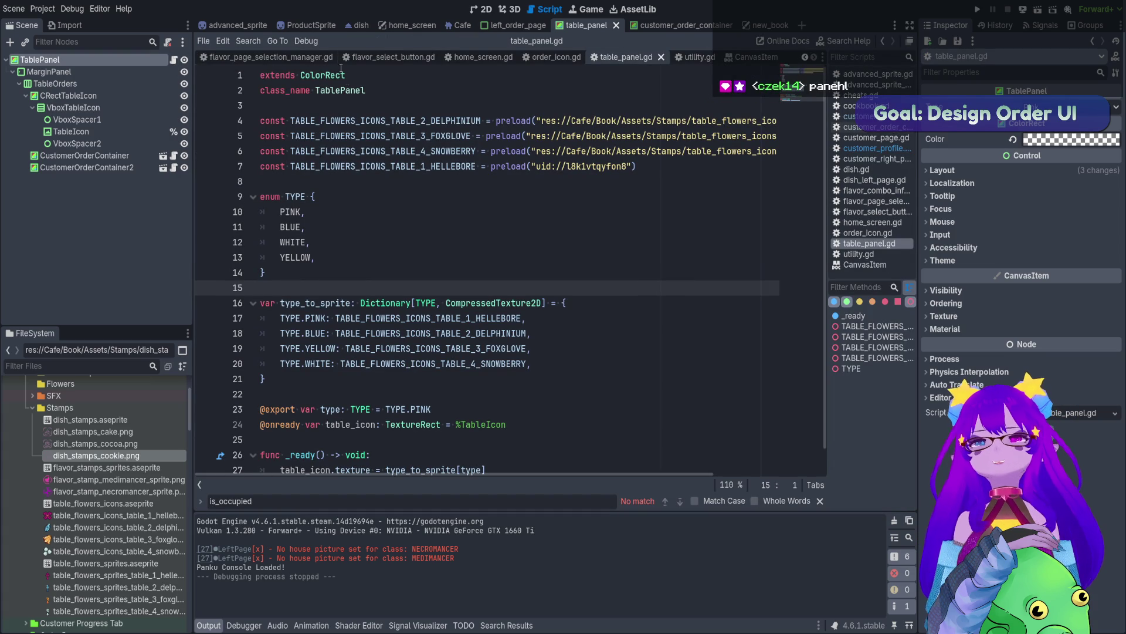
{"action": "double_click", "coordinate": [357, 92]}
{"action": "type", "text": "Spr"}
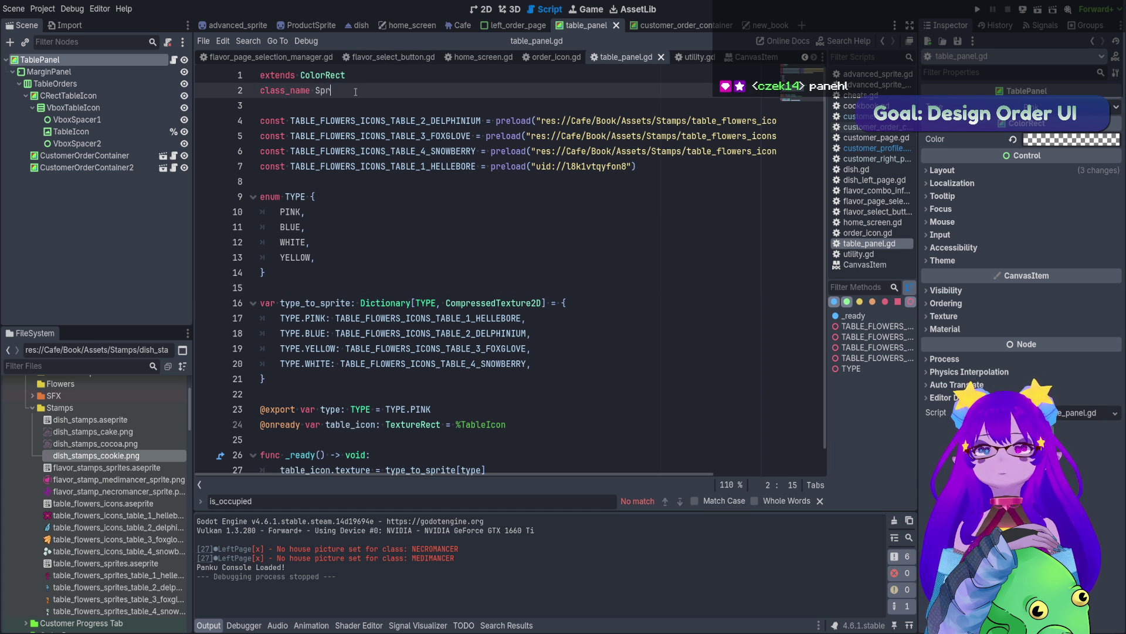
{"action": "key", "text": "ctrl+z"}
{"action": "key", "text": "ctrl+z"}
{"action": "double_click", "coordinate": [329, 75]}
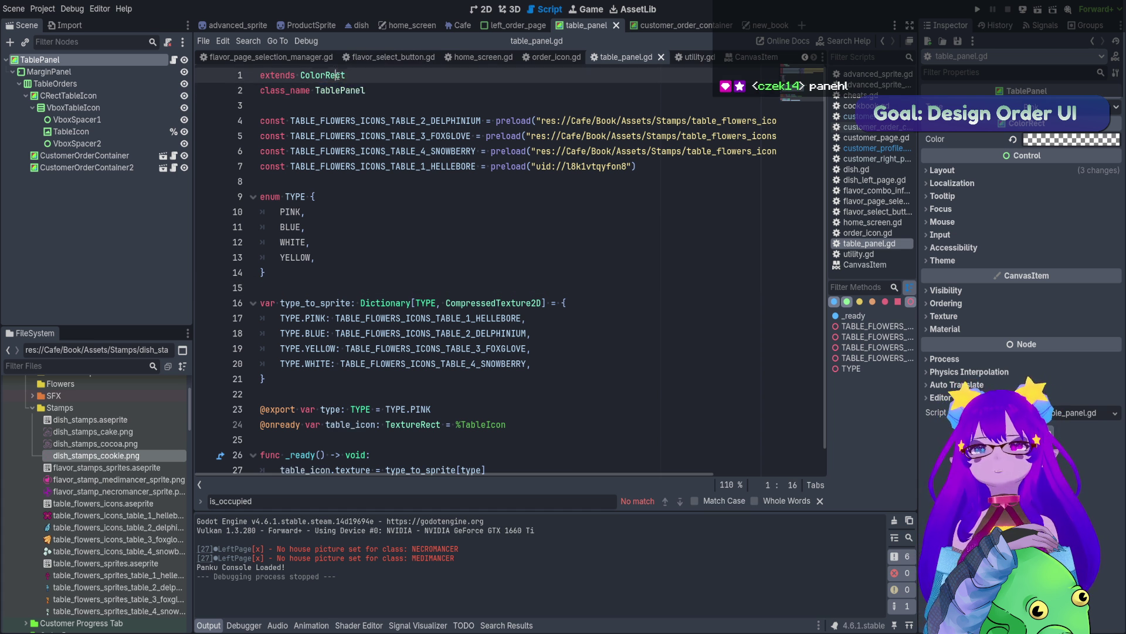
{"action": "type", "text": "Sprit"}
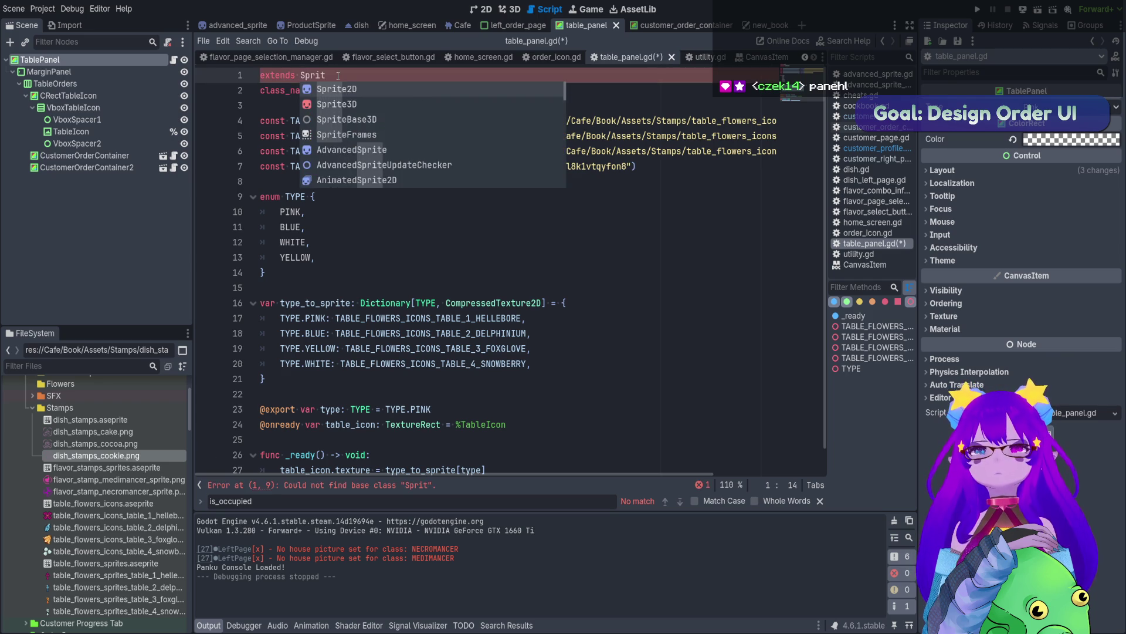
{"action": "key", "text": "ctrl+z"}
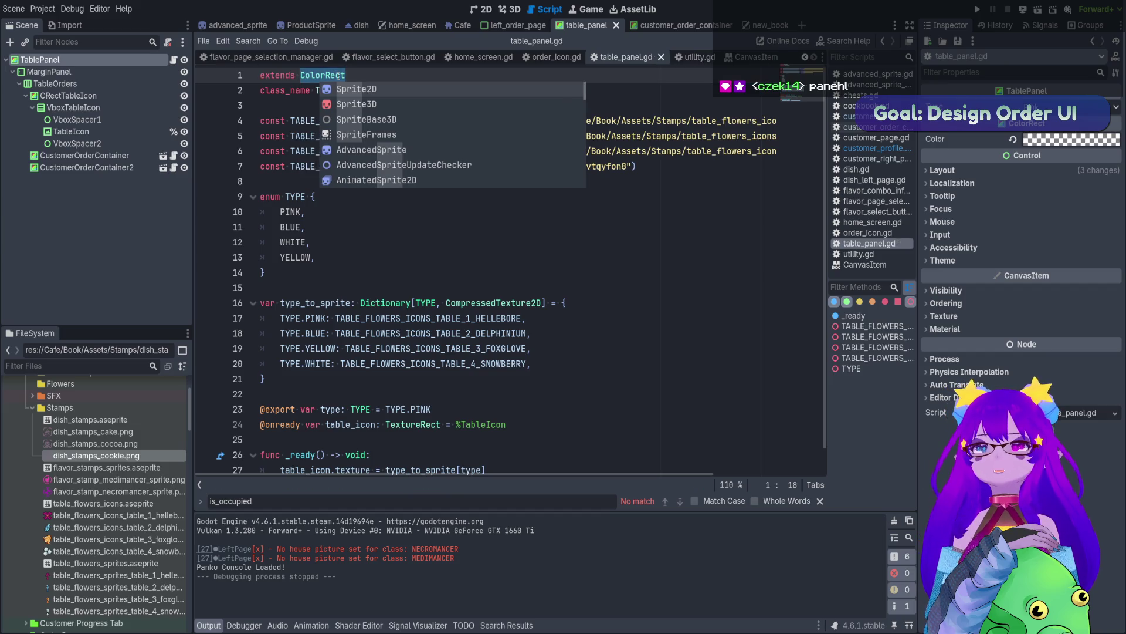
{"action": "left_click", "coordinate": [289, 120]}
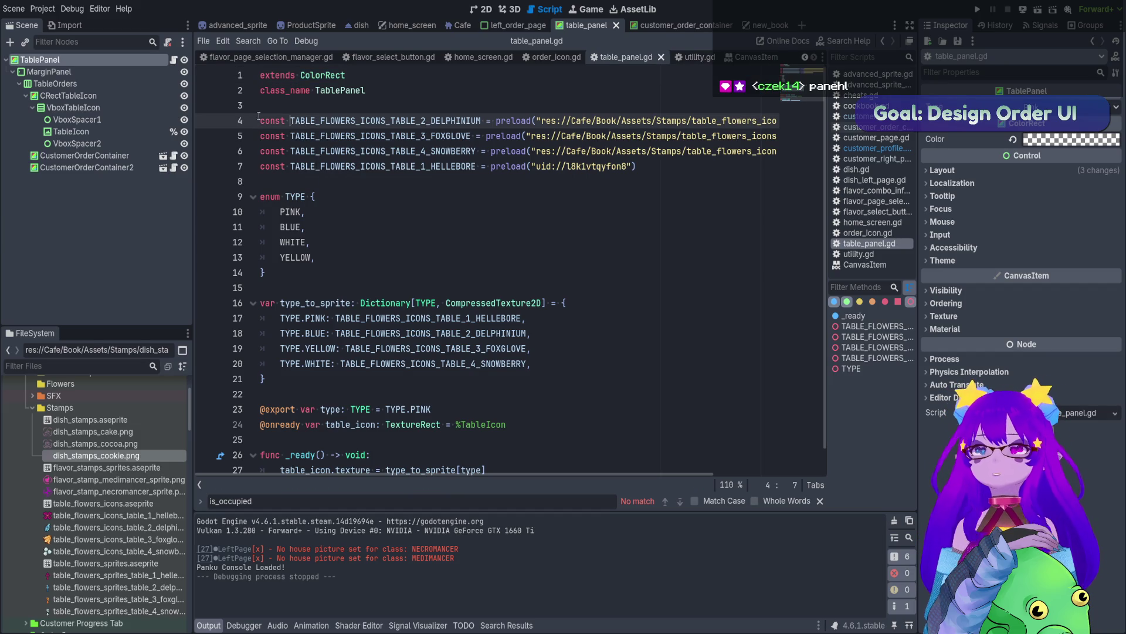
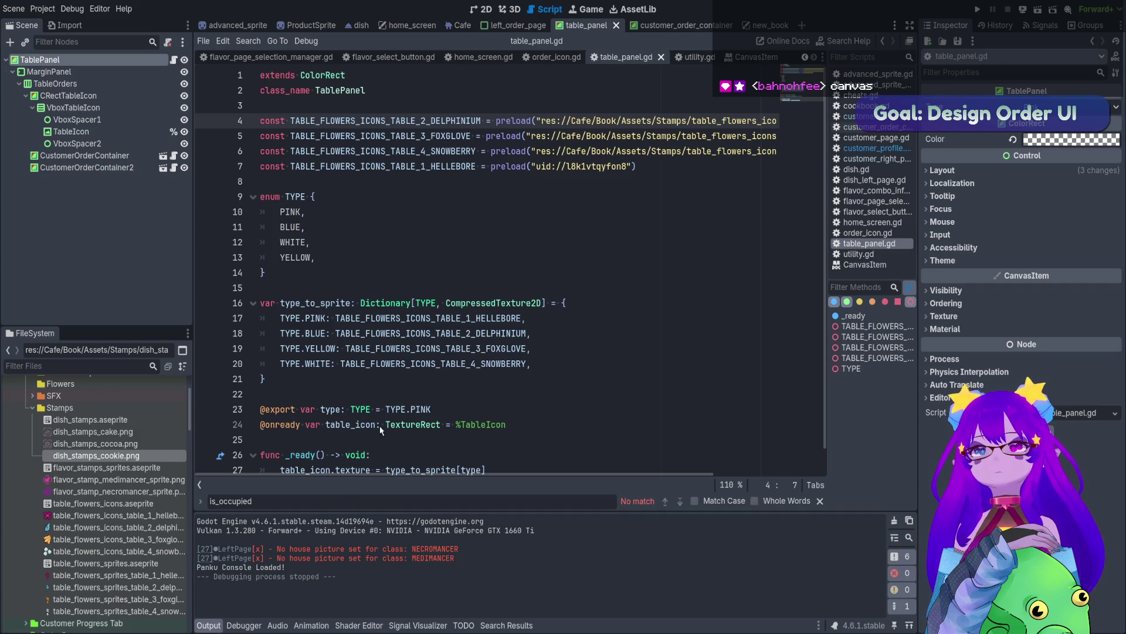
Switch TablePanel's Theme Overrides > Styles > Panel from StyleBoxFlat to a new StyleBoxTexture.
{"action": "left_click", "coordinate": [470, 12]}
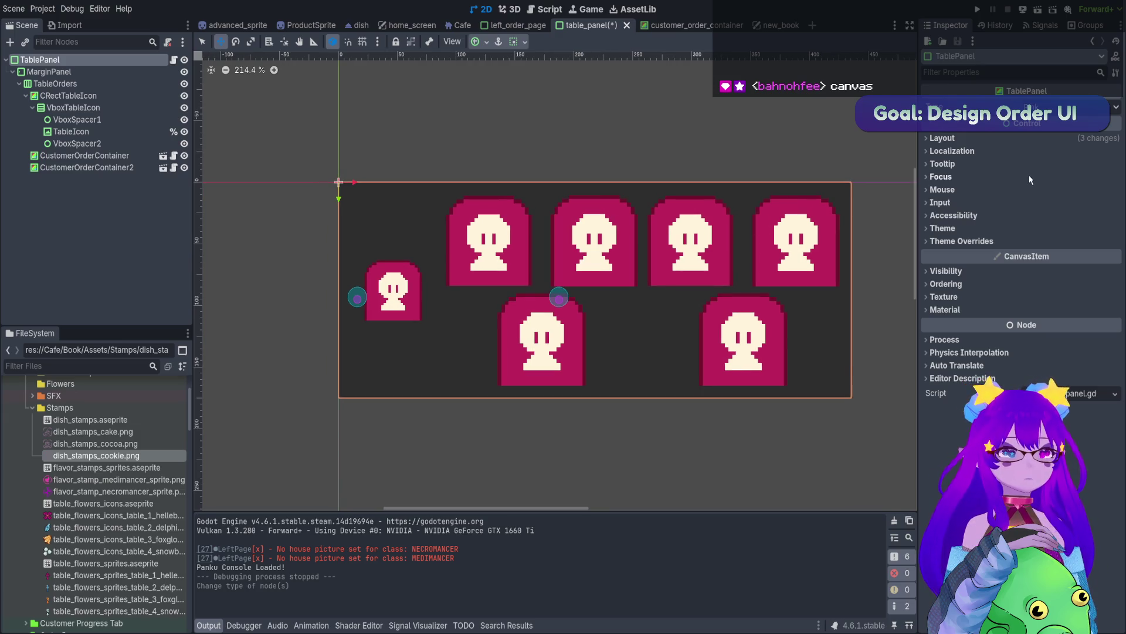
{"action": "left_click", "coordinate": [1012, 142]}
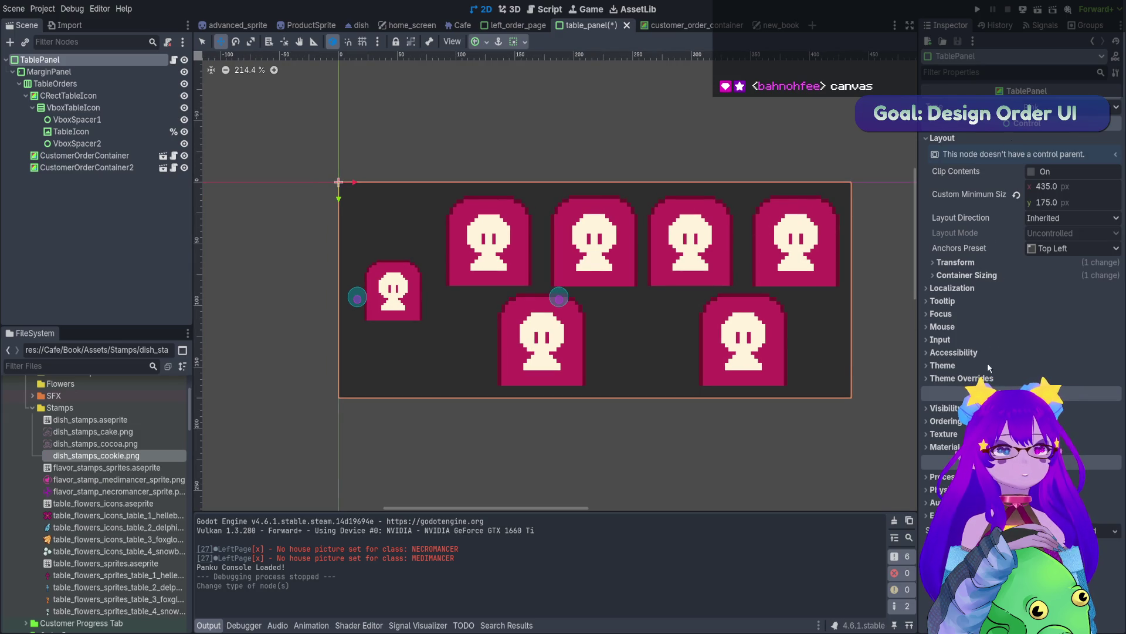
{"action": "left_click", "coordinate": [974, 378]}
{"action": "left_click", "coordinate": [1069, 391]}
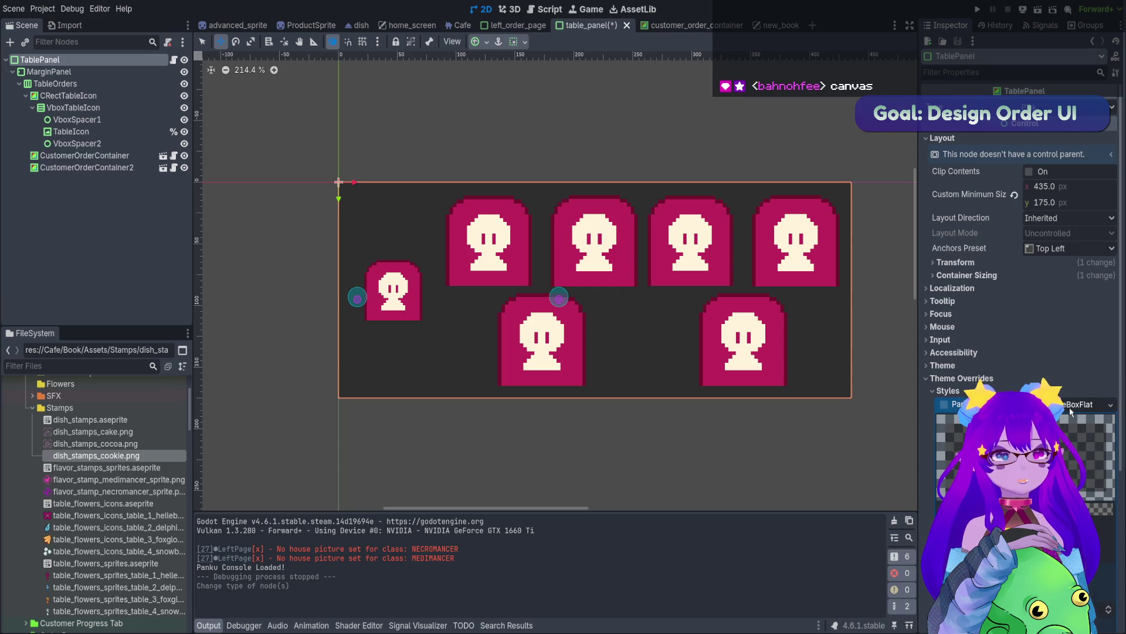
{"action": "left_click", "coordinate": [1069, 407]}
{"action": "scroll", "coordinate": [1068, 423], "scroll_direction": "down", "scroll_amount": 2}
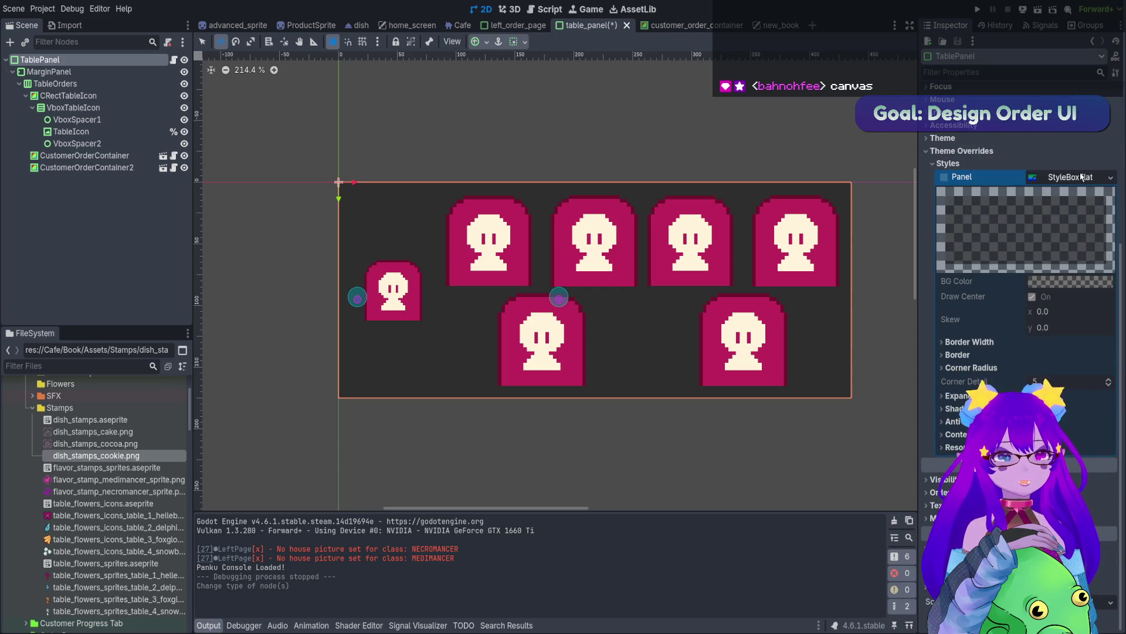
{"action": "scroll", "coordinate": [1077, 174], "scroll_direction": "up", "scroll_amount": 5}
{"action": "left_click", "coordinate": [1069, 390]}
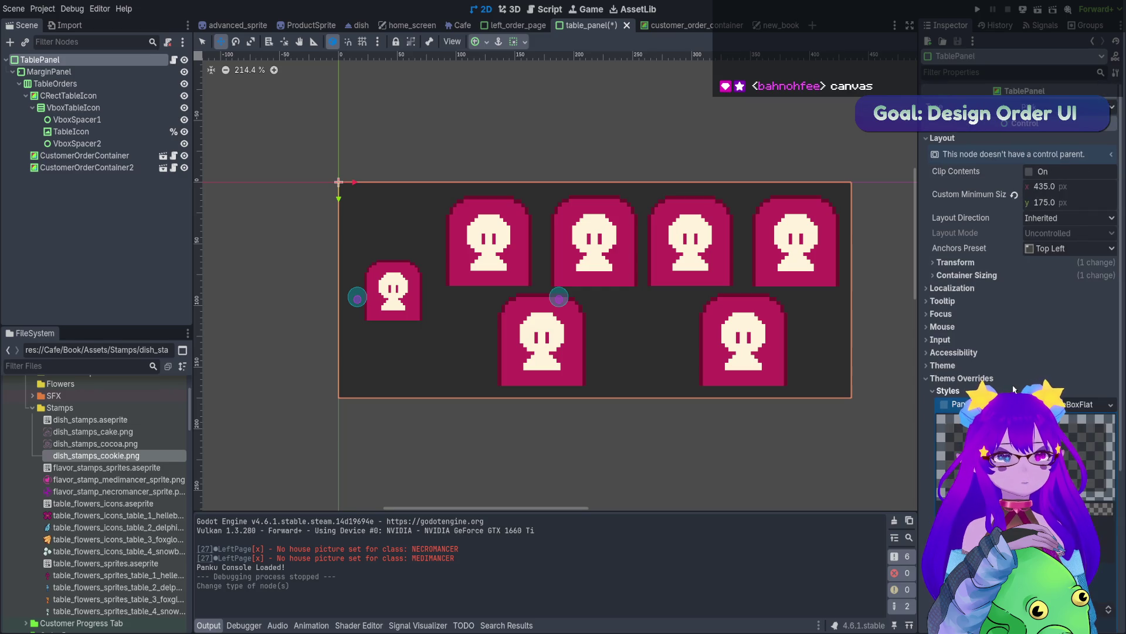
{"action": "scroll", "coordinate": [1122, 201], "scroll_direction": "down", "scroll_amount": 5}
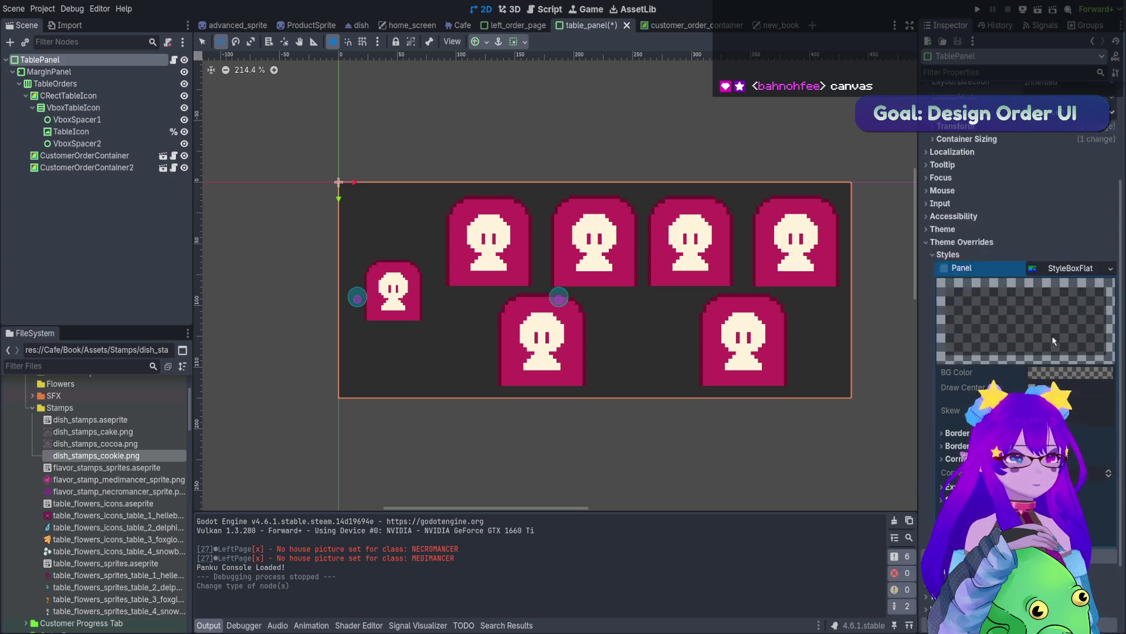
{"action": "left_click", "coordinate": [1110, 200]}
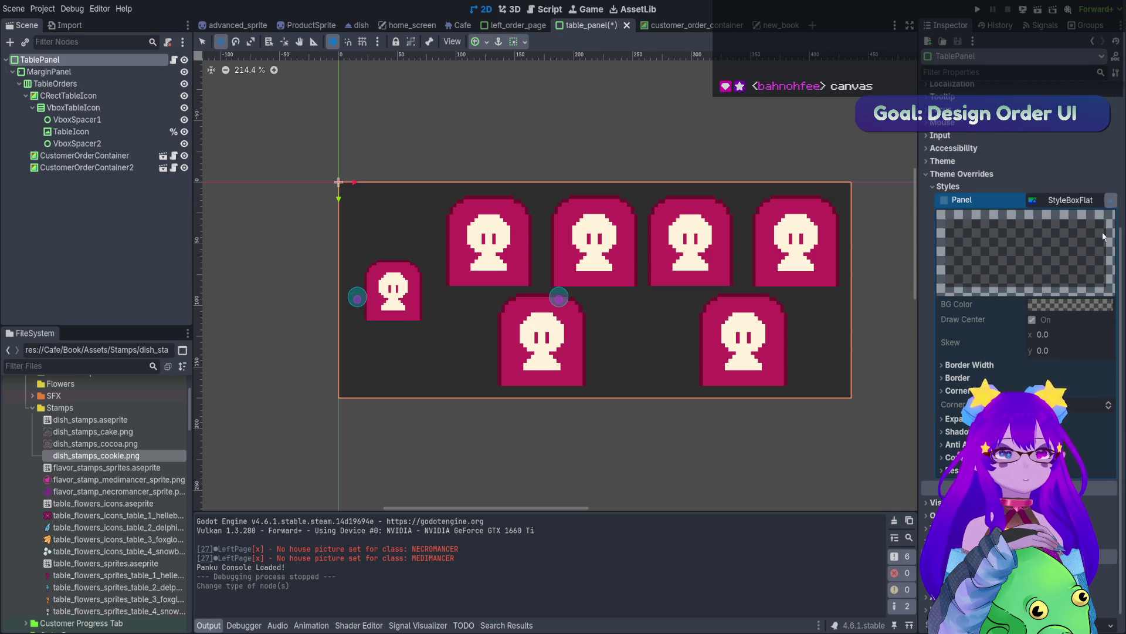
{"action": "left_click", "coordinate": [1102, 226]}
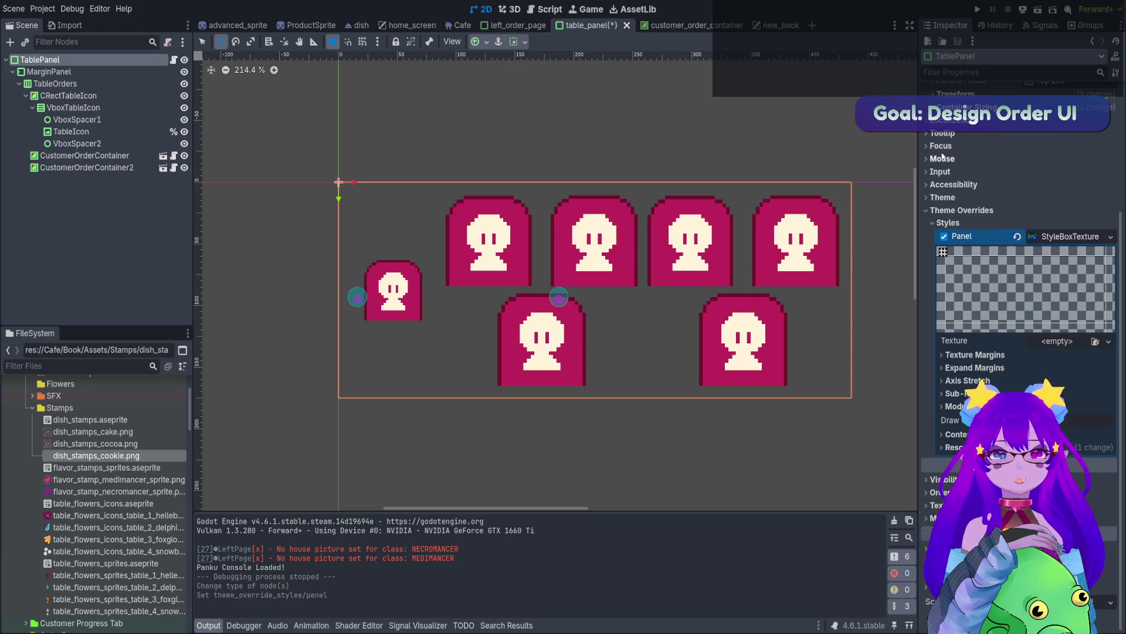
{"action": "scroll", "coordinate": [960, 134], "scroll_direction": "up", "scroll_amount": 3}
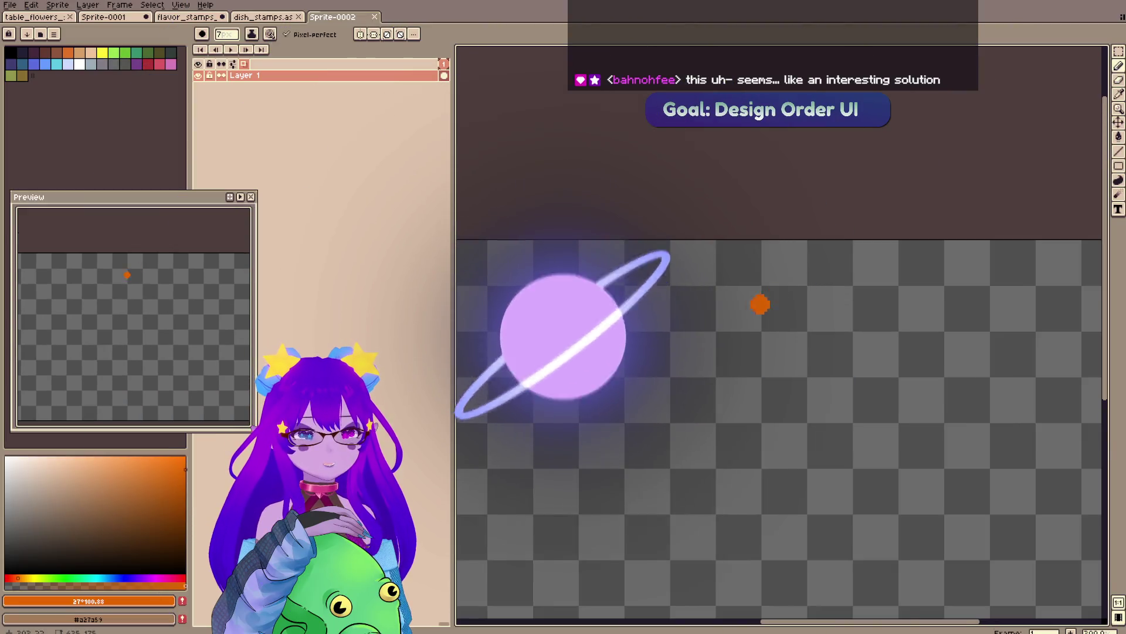
Pan the blank Sprite-0002 canvas into view.
{"action": "mouse_move", "coordinate": [759, 301]}
{"action": "left_mouse_down"}
{"action": "mouse_move", "coordinate": [789, 252]}
{"action": "mouse_move", "coordinate": [801, 255]}
{"action": "left_mouse_up"}
{"action": "left_click", "coordinate": [802, 255]}
{"action": "scroll", "coordinate": [760, 276], "scroll_direction": "down", "scroll_amount": 1}
Undo the stray orange pixel and widen the canvas area beside the layers.
{"action": "scroll", "coordinate": [760, 276], "scroll_direction": "up", "scroll_amount": 1}
{"action": "key", "text": "ctrl+z"}
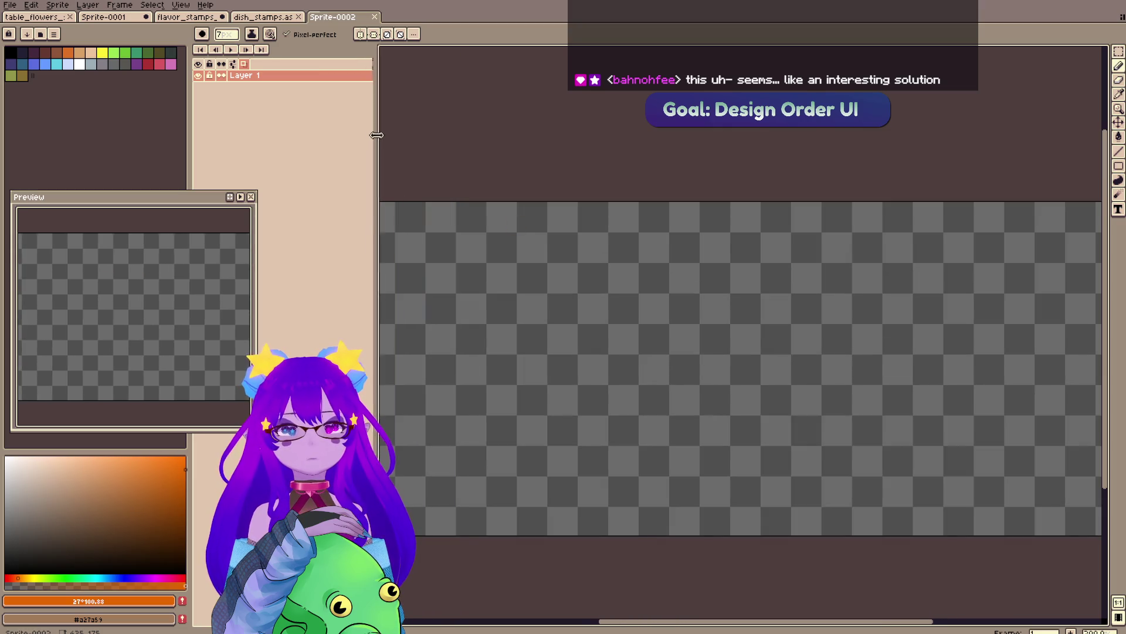
{"action": "left_click_drag", "start_coordinate": [451, 129], "coordinate": [417, 129]}
{"action": "left_click", "coordinate": [734, 225]}
{"action": "scroll", "coordinate": [734, 225], "scroll_direction": "down", "scroll_amount": 1}
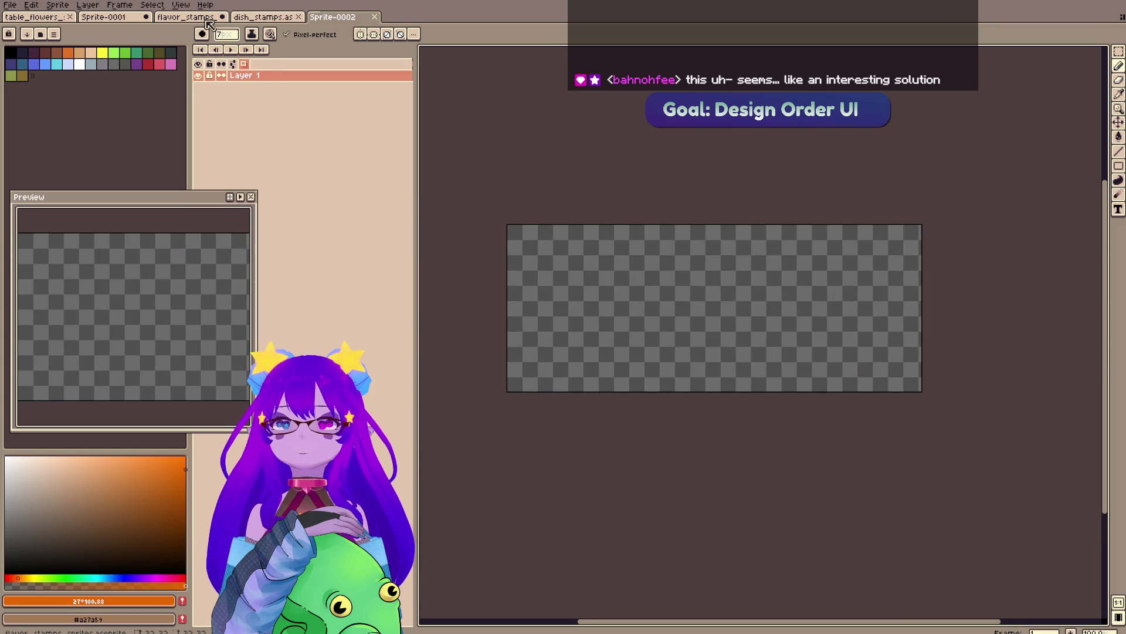
{"action": "left_click", "coordinate": [202, 19]}
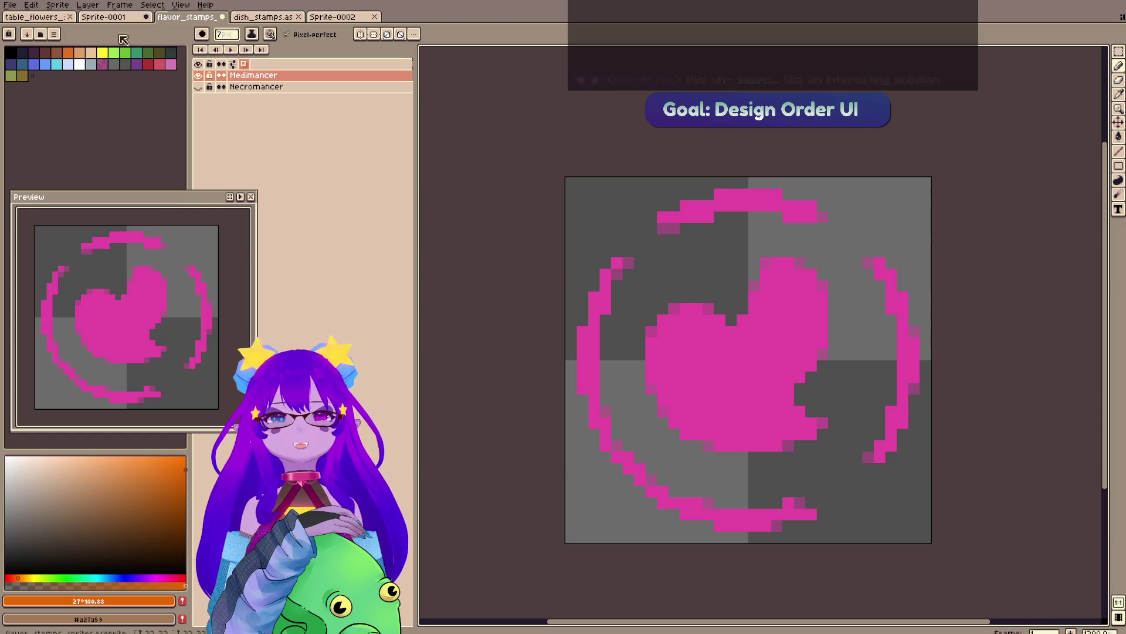
Sample tan #c6a173 from the Orders mockup and bucket-fill Sprite-0002 with it.
{"action": "left_click", "coordinate": [110, 17]}
{"action": "key", "text": "i"}
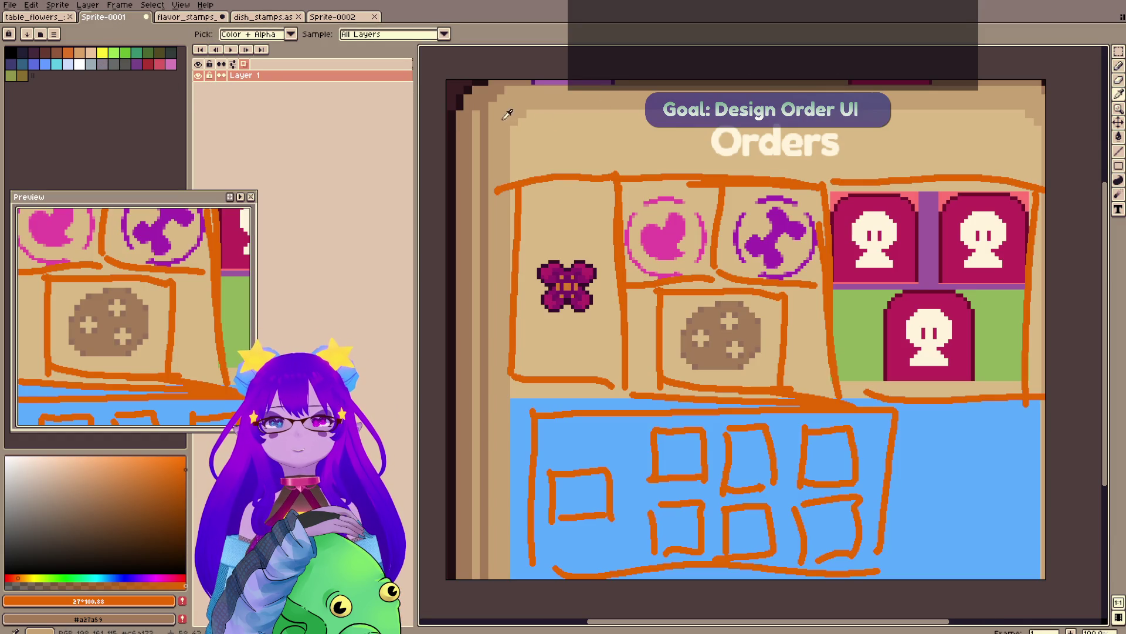
{"action": "left_click", "coordinate": [507, 115]}
{"action": "key", "text": "b"}
{"action": "left_click", "coordinate": [329, 17]}
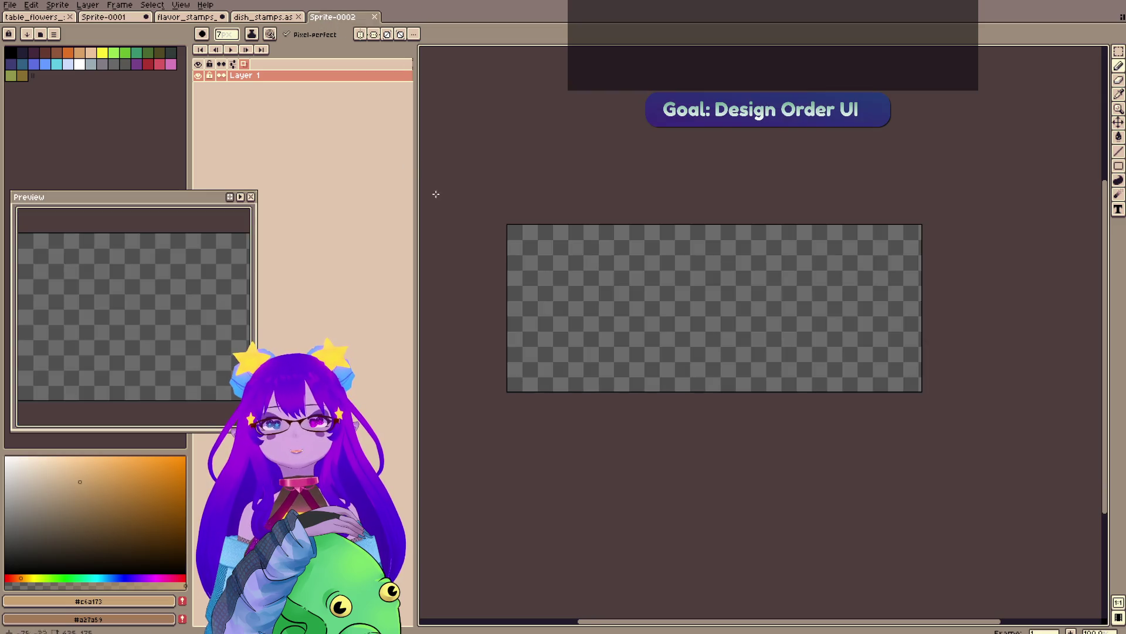
{"action": "key", "text": "g"}
{"action": "left_click", "coordinate": [598, 266]}
{"action": "scroll", "coordinate": [636, 340], "scroll_direction": "up", "scroll_amount": 1}
Turn on vertical and horizontal symmetry and centre the sprite in the preview.
{"action": "scroll", "coordinate": [548, 373], "scroll_direction": "down", "scroll_amount": 1}
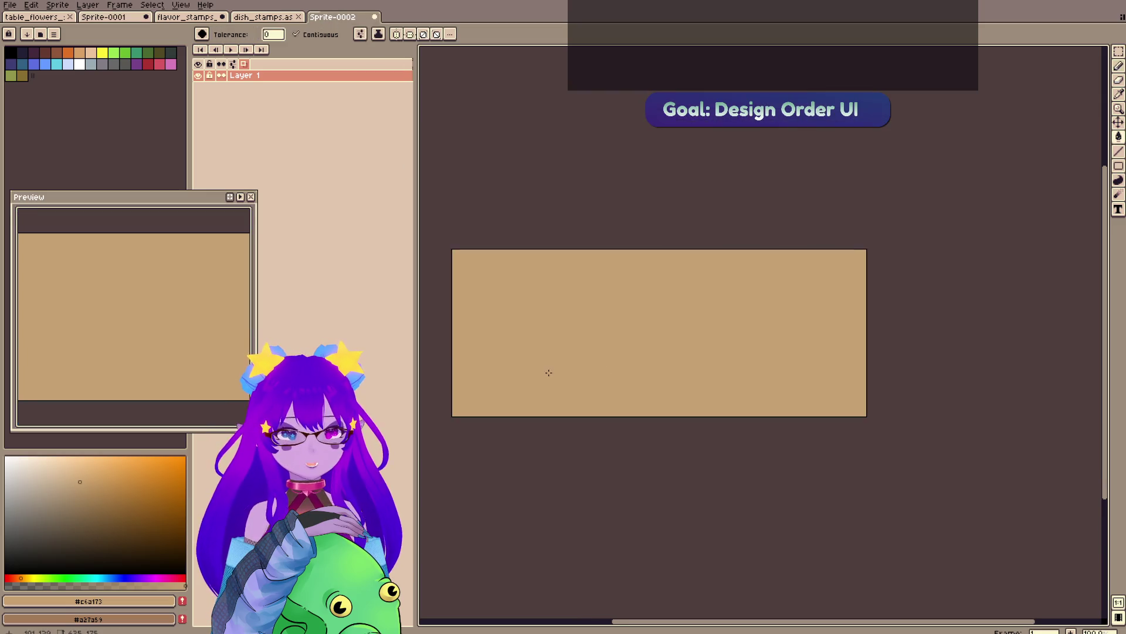
{"action": "scroll", "coordinate": [576, 381], "scroll_direction": "up", "scroll_amount": 1}
{"action": "left_click_drag", "start_coordinate": [570, 381], "coordinate": [623, 384]}
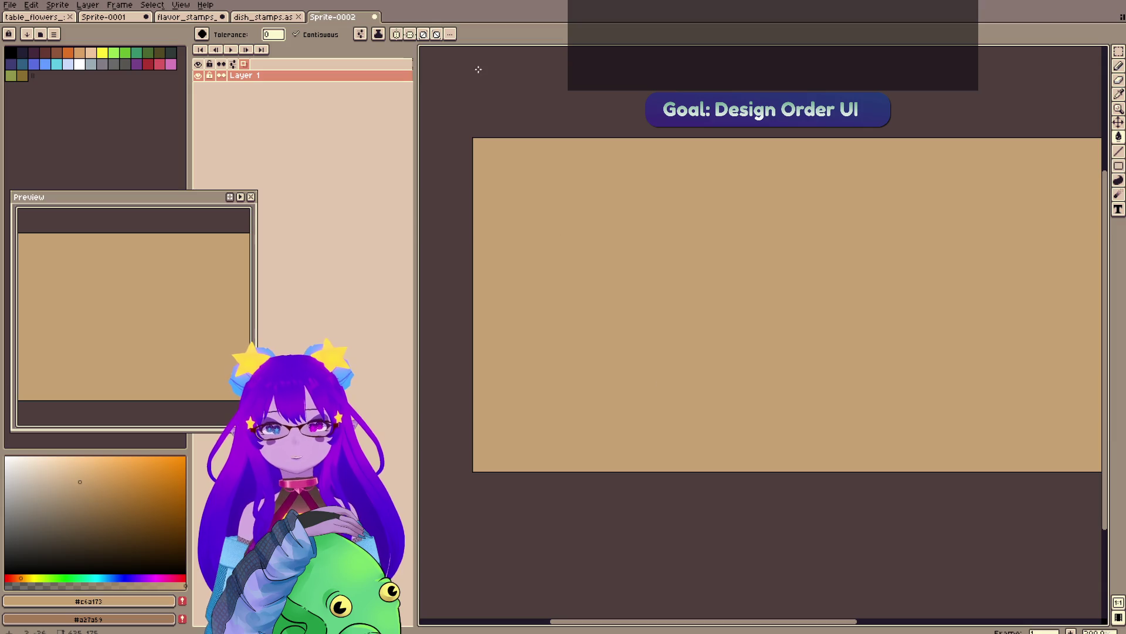
{"action": "left_click", "coordinate": [396, 34]}
{"action": "left_click", "coordinate": [410, 34]}
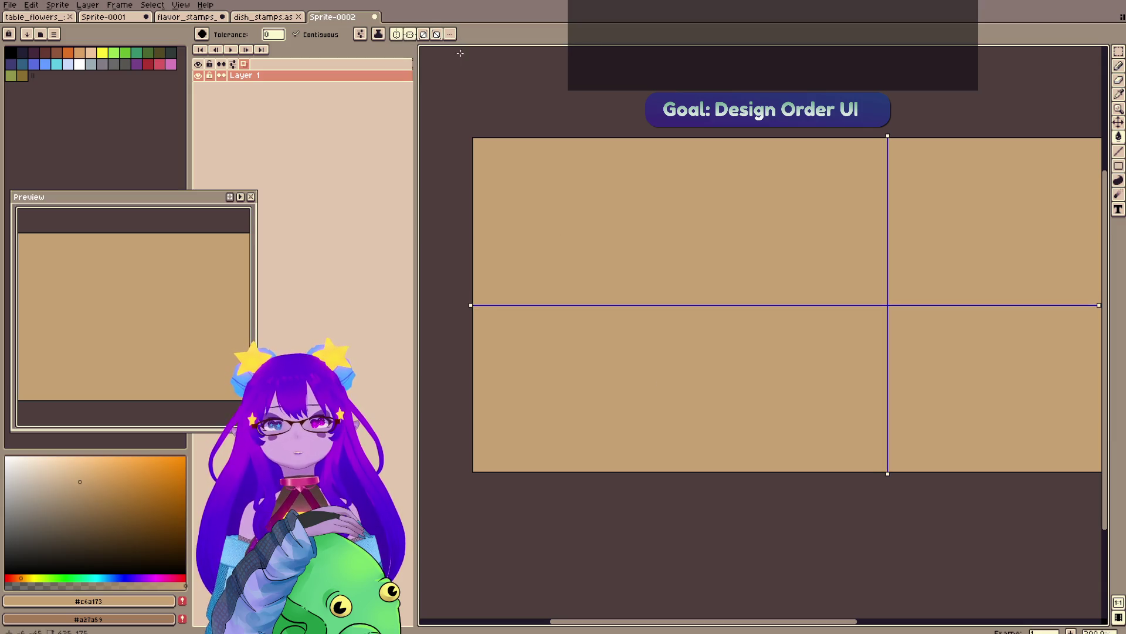
{"action": "scroll", "coordinate": [103, 317], "scroll_direction": "down", "scroll_amount": 1}
{"action": "left_click_drag", "start_coordinate": [131, 315], "coordinate": [119, 320]}
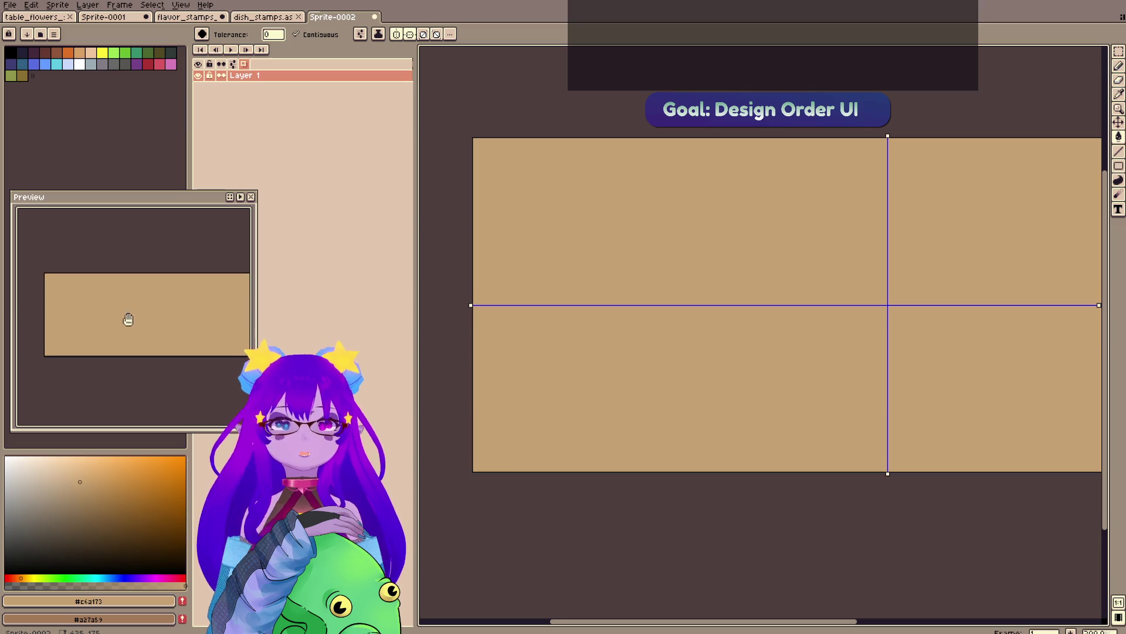
Erase and repaint a stepped cut-out at the lower-left corner, mirrored to all four corners.
{"action": "key", "text": "e"}
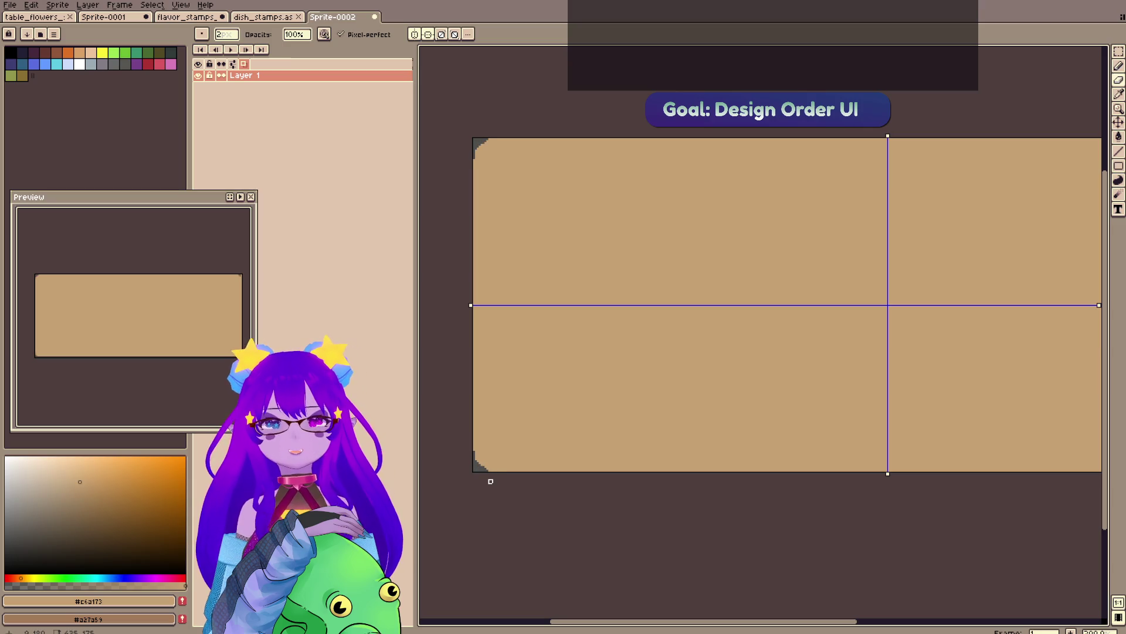
{"action": "scroll", "coordinate": [490, 481], "scroll_direction": "up", "scroll_amount": 3}
{"action": "key", "text": "b"}
{"action": "scroll", "coordinate": [517, 420], "scroll_direction": "up", "scroll_amount": 2}
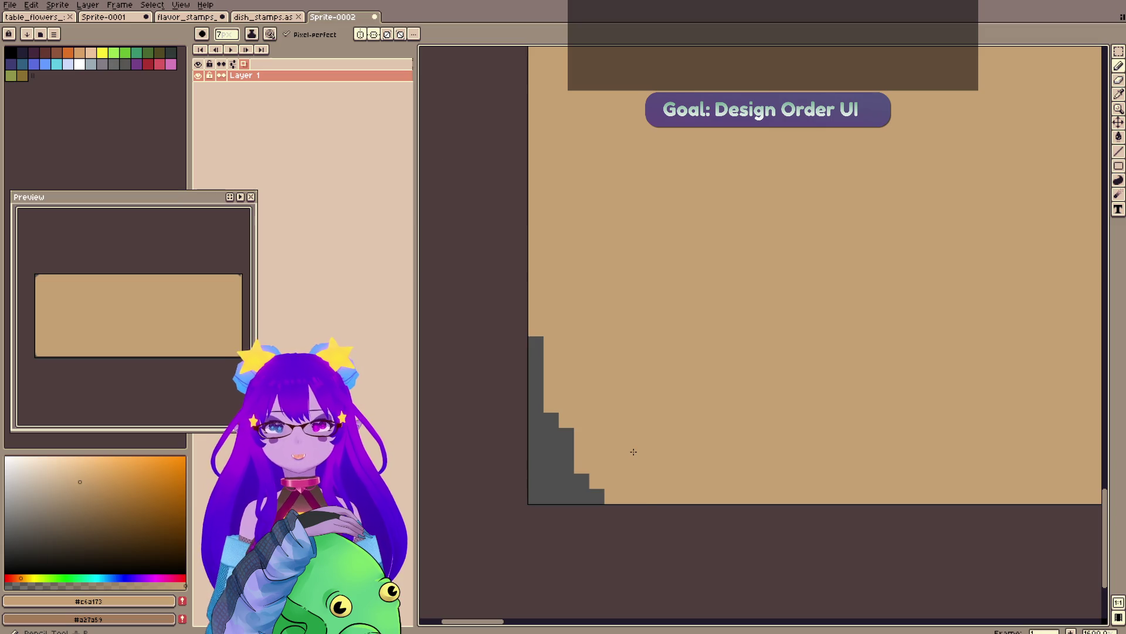
{"action": "key", "text": "minus"}
{"action": "key", "text": "minus"}
{"action": "key", "text": "minus"}
{"action": "left_click_drag", "start_coordinate": [634, 452], "coordinate": [616, 490]}
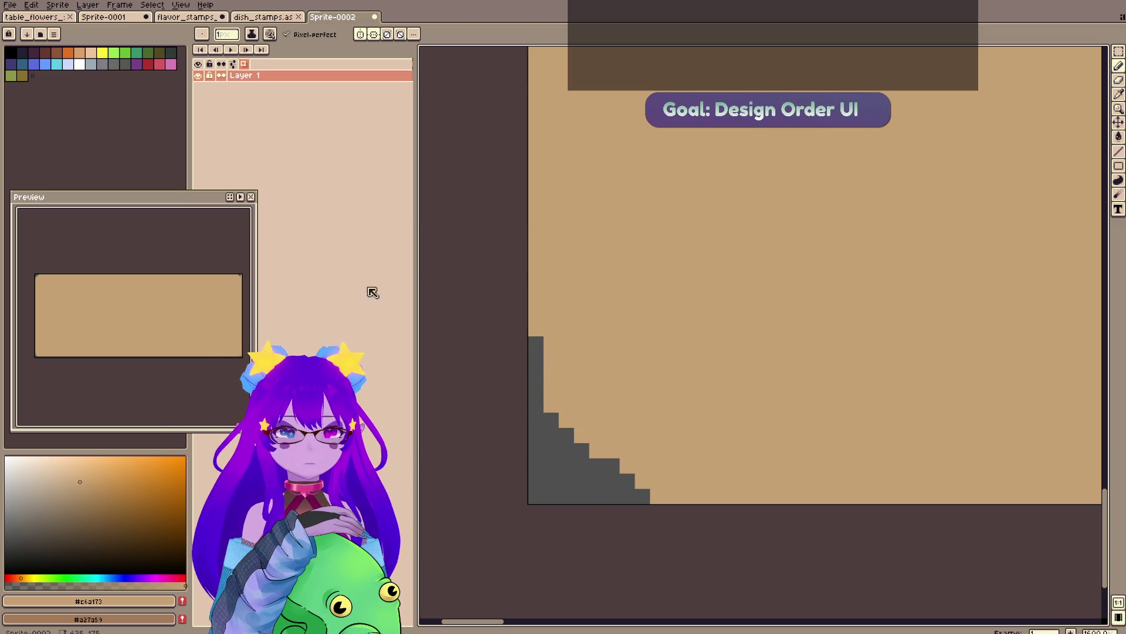
{"action": "left_click", "coordinate": [535, 373]}
{"action": "mouse_move", "coordinate": [536, 343]}
{"action": "left_mouse_down"}
{"action": "mouse_move", "coordinate": [535, 379]}
{"action": "mouse_move", "coordinate": [642, 498]}
{"action": "left_mouse_up"}
{"action": "mouse_move", "coordinate": [597, 465]}
{"action": "left_mouse_down"}
{"action": "mouse_move", "coordinate": [628, 481]}
{"action": "mouse_move", "coordinate": [585, 445]}
{"action": "left_mouse_up"}
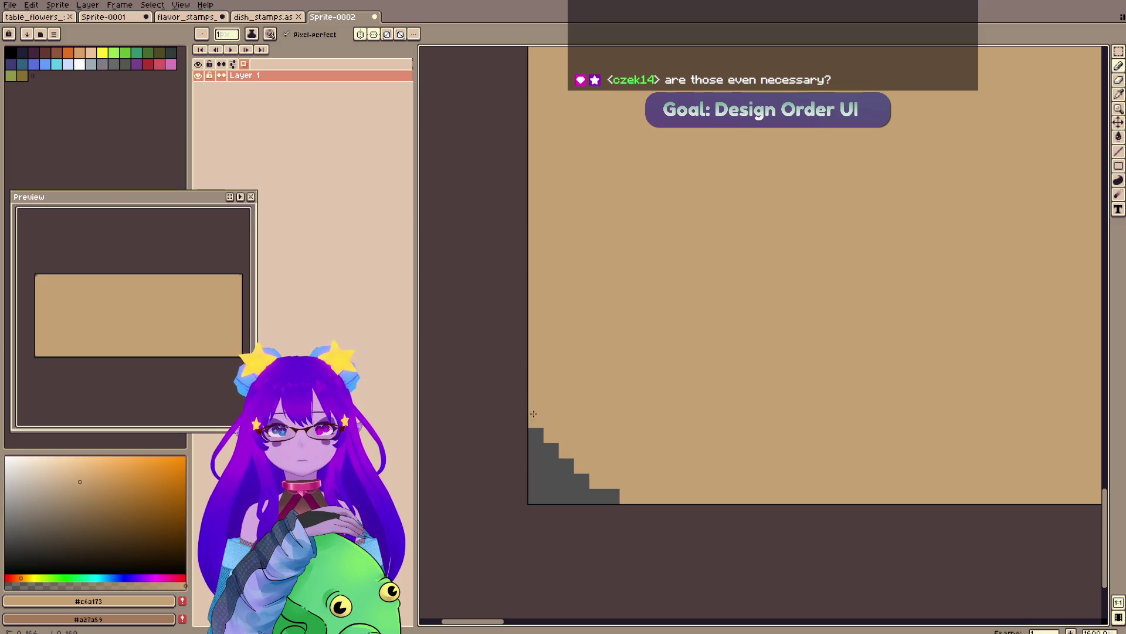
{"action": "key", "text": "e"}
{"action": "left_click", "coordinate": [536, 420]}
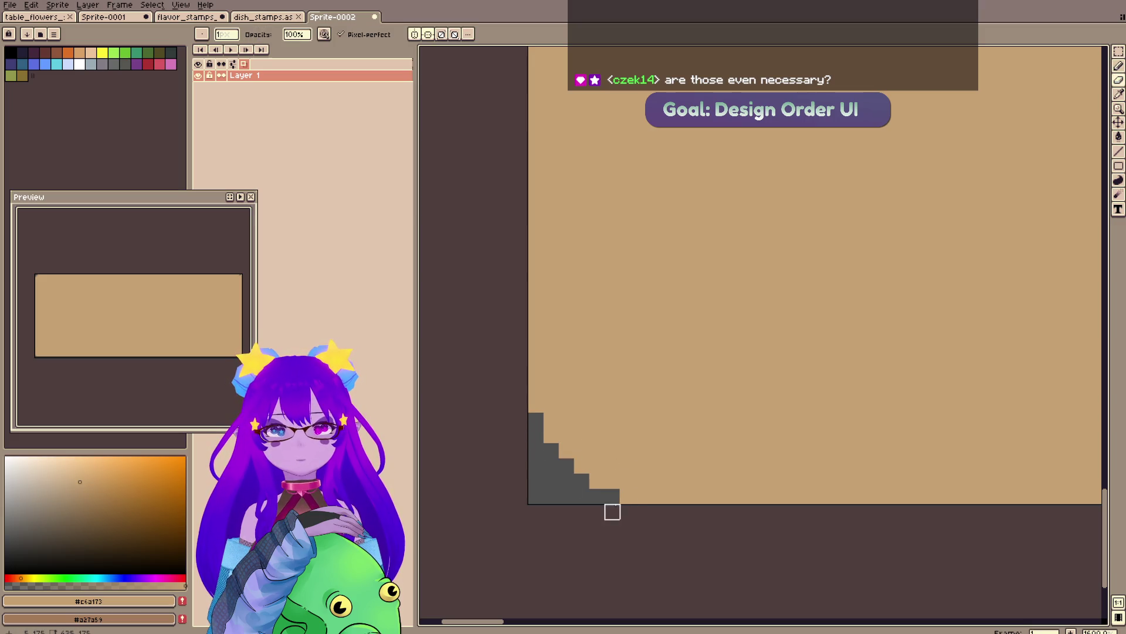
{"action": "left_click", "coordinate": [627, 496]}
{"action": "left_click", "coordinate": [535, 404]}
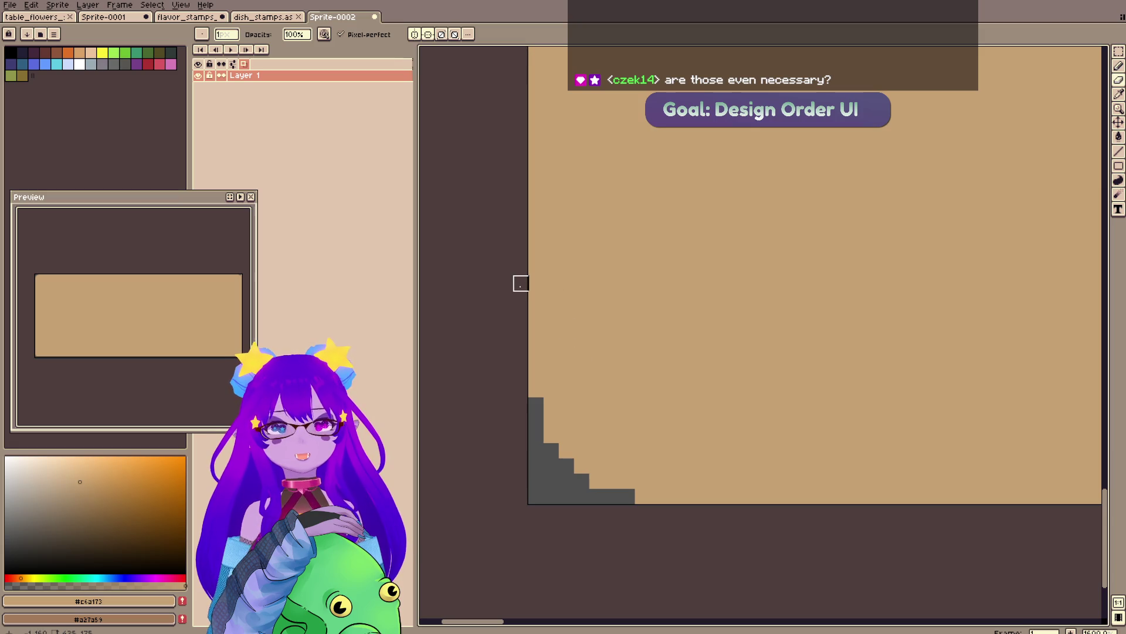
Compare the rounded panel against the Orders UI mockup, then return to it.
{"action": "scroll", "coordinate": [593, 264], "scroll_direction": "down", "scroll_amount": 2}
{"action": "scroll", "coordinate": [601, 246], "scroll_direction": "down", "scroll_amount": 2}
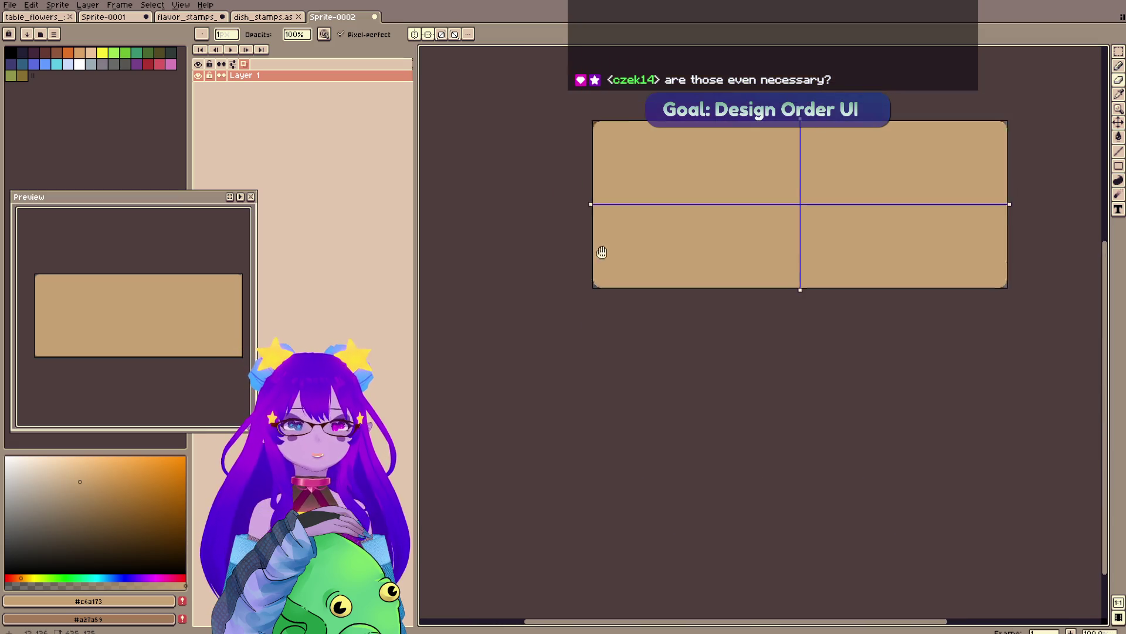
{"action": "scroll", "coordinate": [531, 334], "scroll_direction": "up", "scroll_amount": 2}
{"action": "scroll", "coordinate": [513, 327], "scroll_direction": "up", "scroll_amount": 1}
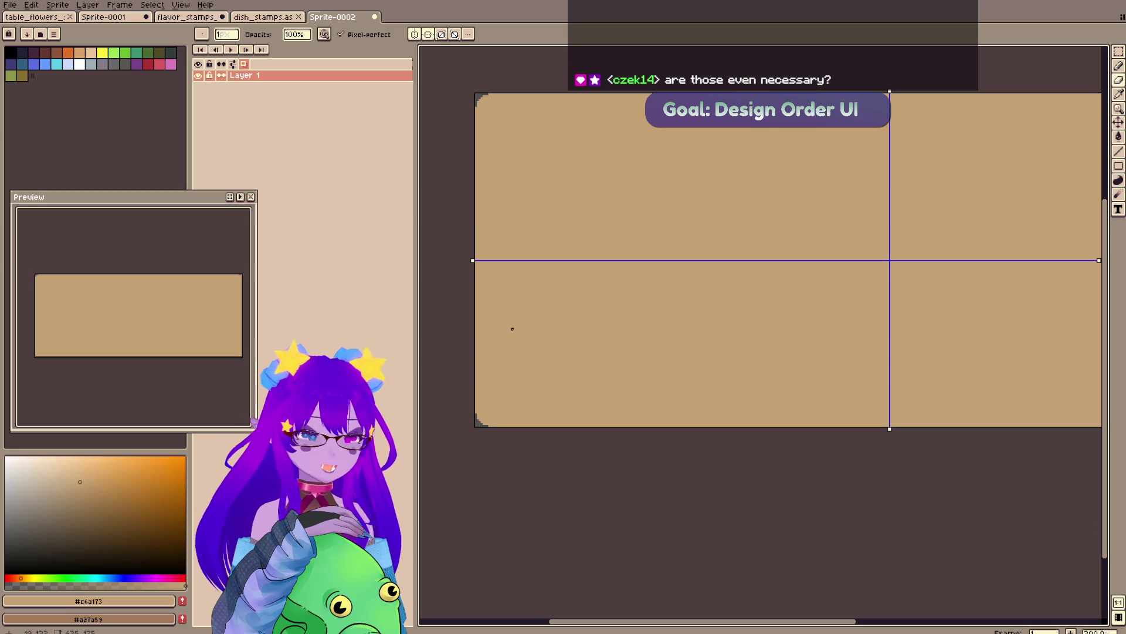
{"action": "left_click", "coordinate": [136, 18]}
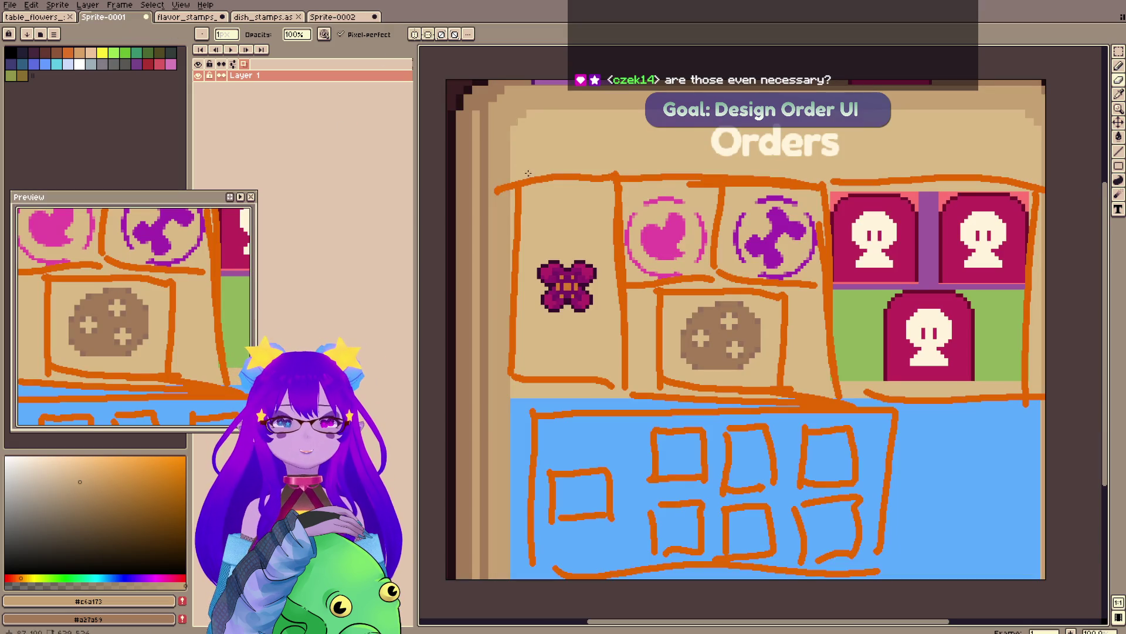
{"action": "left_click", "coordinate": [333, 17]}
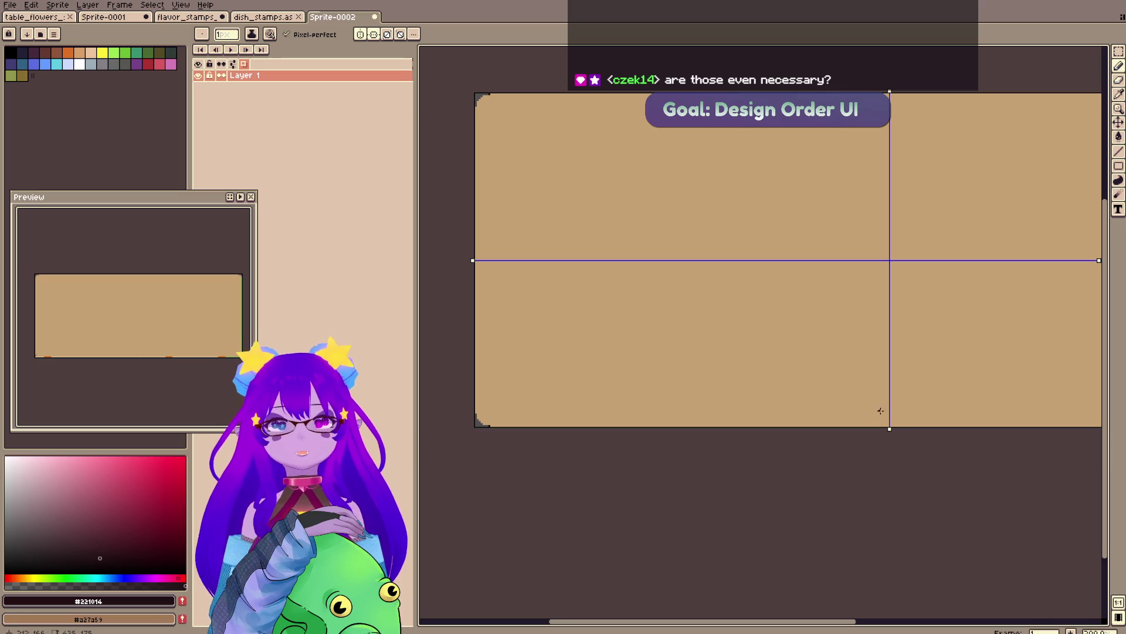
Set the pencil to 2 pixels and draw the dark border line along the bottom edge.
{"action": "scroll", "coordinate": [892, 429], "scroll_direction": "left", "scroll_amount": 3}
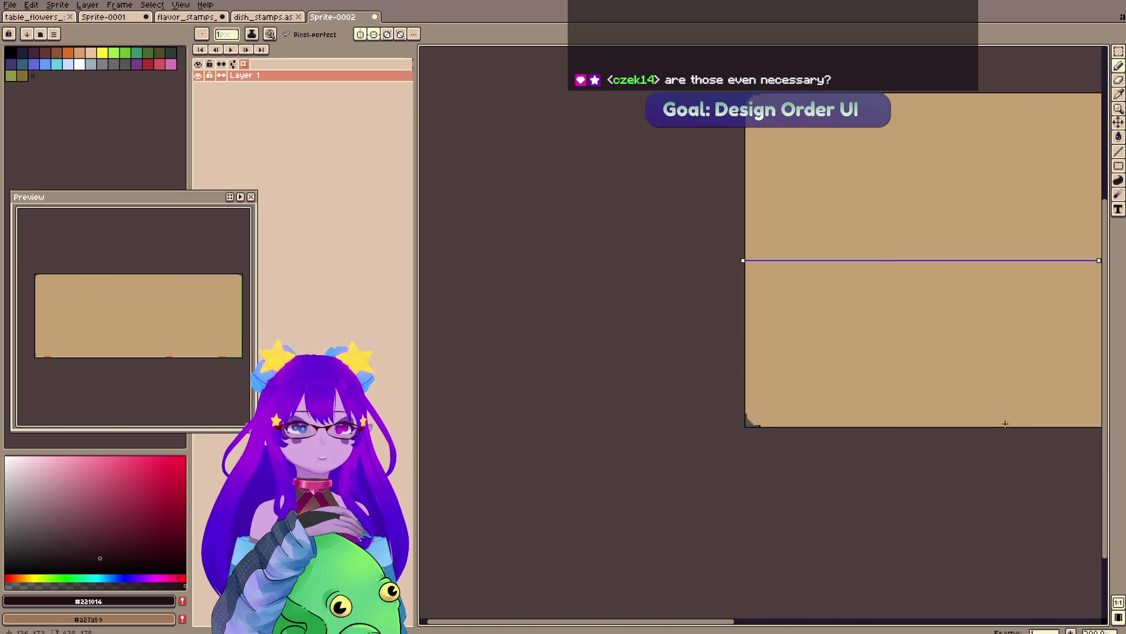
{"action": "scroll", "coordinate": [1005, 424], "scroll_direction": "up", "scroll_amount": 5}
{"action": "scroll", "coordinate": [772, 420], "scroll_direction": "up", "scroll_amount": 3}
{"action": "scroll", "coordinate": [751, 423], "scroll_direction": "up", "scroll_amount": 3}
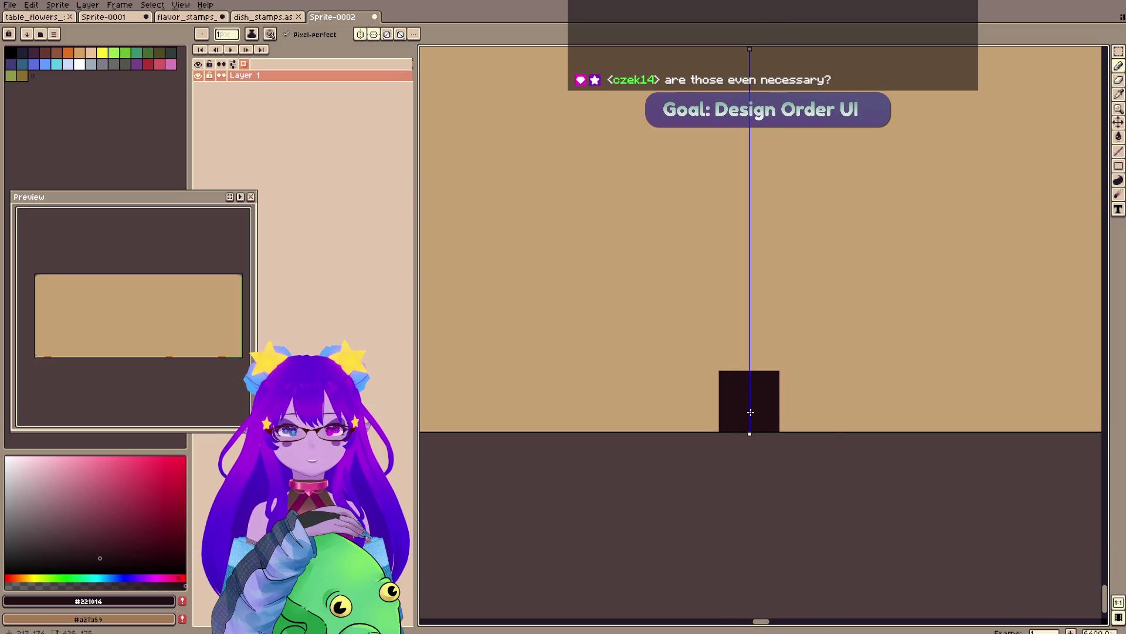
{"action": "scroll", "coordinate": [710, 410], "scroll_direction": "down", "scroll_amount": 5}
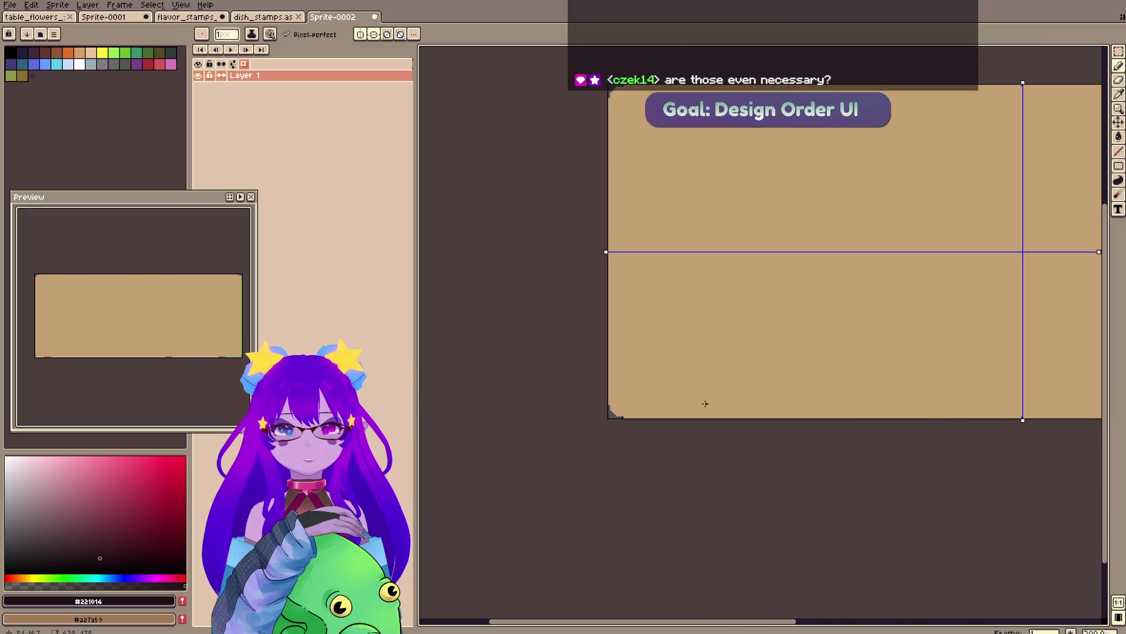
{"action": "scroll", "coordinate": [615, 419], "scroll_direction": "up", "scroll_amount": 4}
{"action": "scroll", "coordinate": [616, 419], "scroll_direction": "up", "scroll_amount": 3}
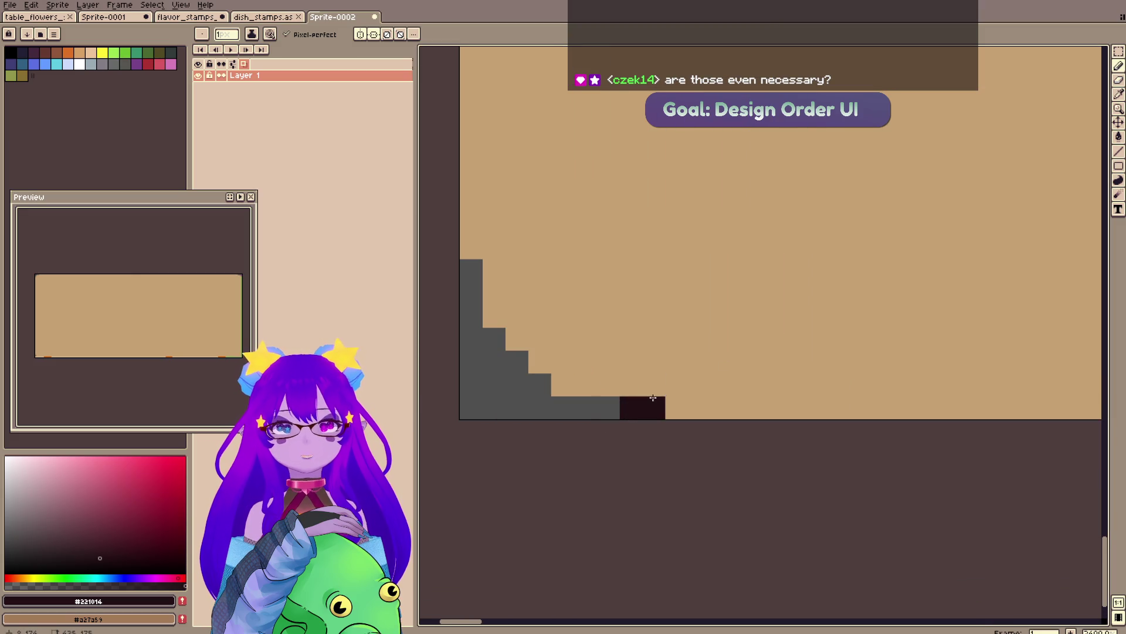
{"action": "key", "text": "plus"}
{"action": "left_click", "coordinate": [651, 400], "text": "shift"}
{"action": "scroll", "coordinate": [663, 346], "scroll_direction": "down", "scroll_amount": 5}
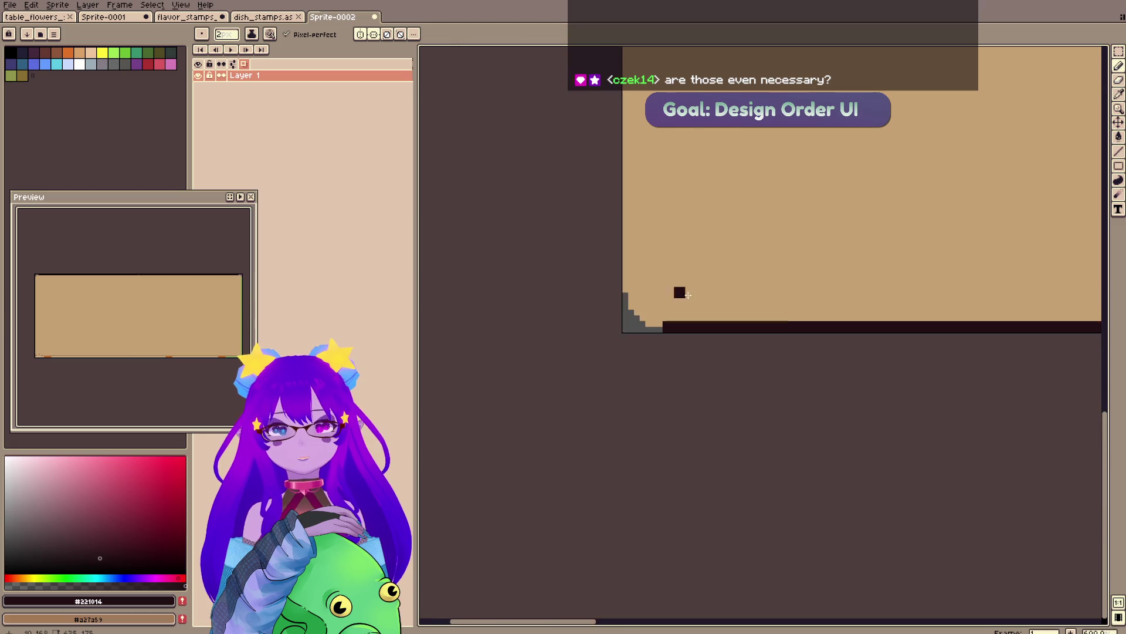
{"action": "scroll", "coordinate": [583, 420], "scroll_direction": "up", "scroll_amount": 1}
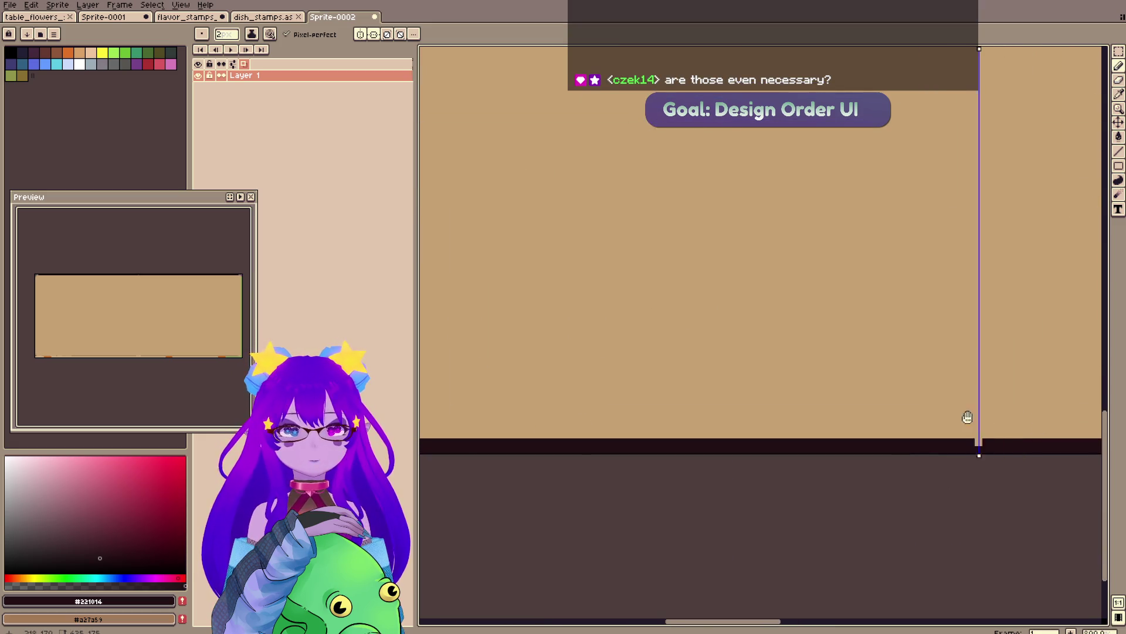
{"action": "scroll", "coordinate": [728, 458], "scroll_direction": "up", "scroll_amount": 5}
{"action": "scroll", "coordinate": [580, 405], "scroll_direction": "down", "scroll_amount": 3}
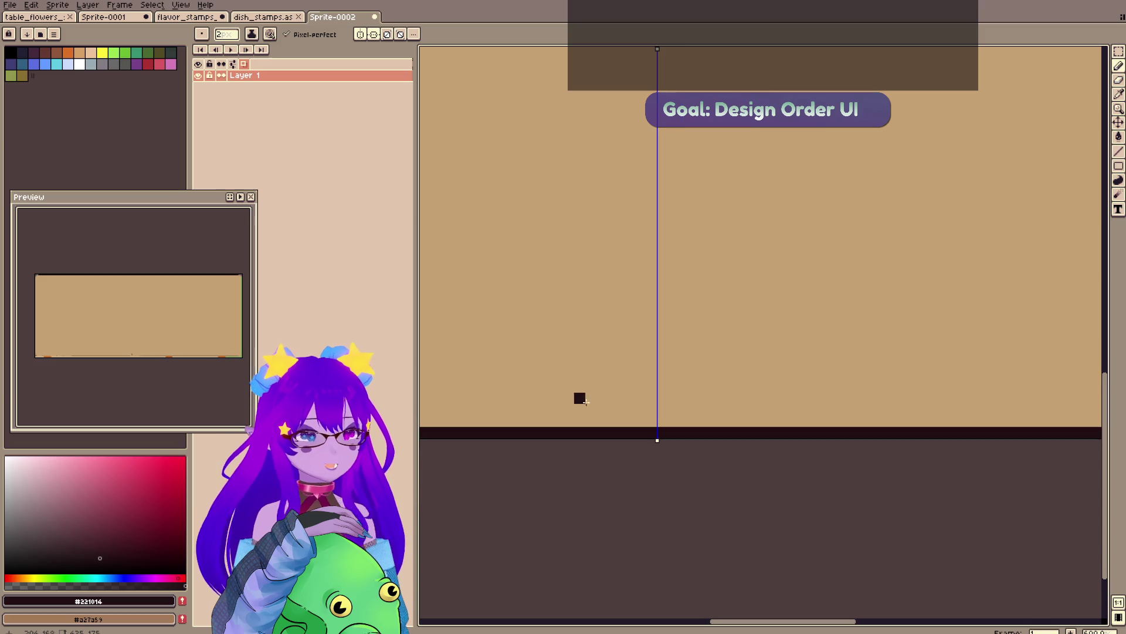
{"action": "scroll", "coordinate": [528, 352], "scroll_direction": "left", "scroll_amount": 5}
{"action": "scroll", "coordinate": [514, 361], "scroll_direction": "left", "scroll_amount": 3}
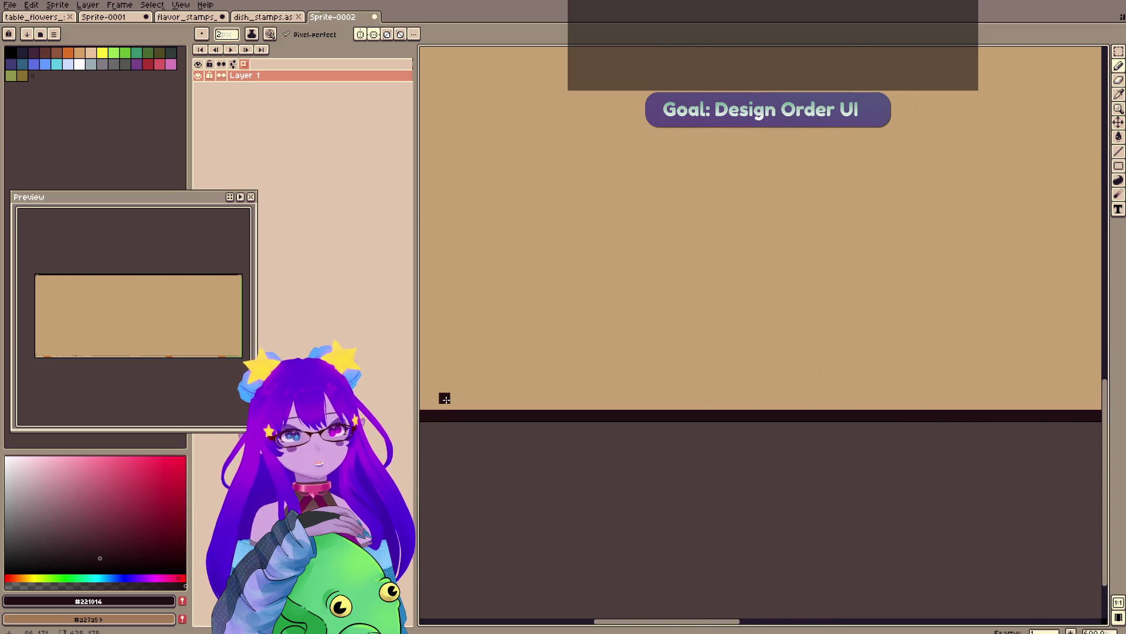
{"action": "scroll", "coordinate": [523, 350], "scroll_direction": "left", "scroll_amount": 5}
{"action": "scroll", "coordinate": [625, 380], "scroll_direction": "up", "scroll_amount": 2}
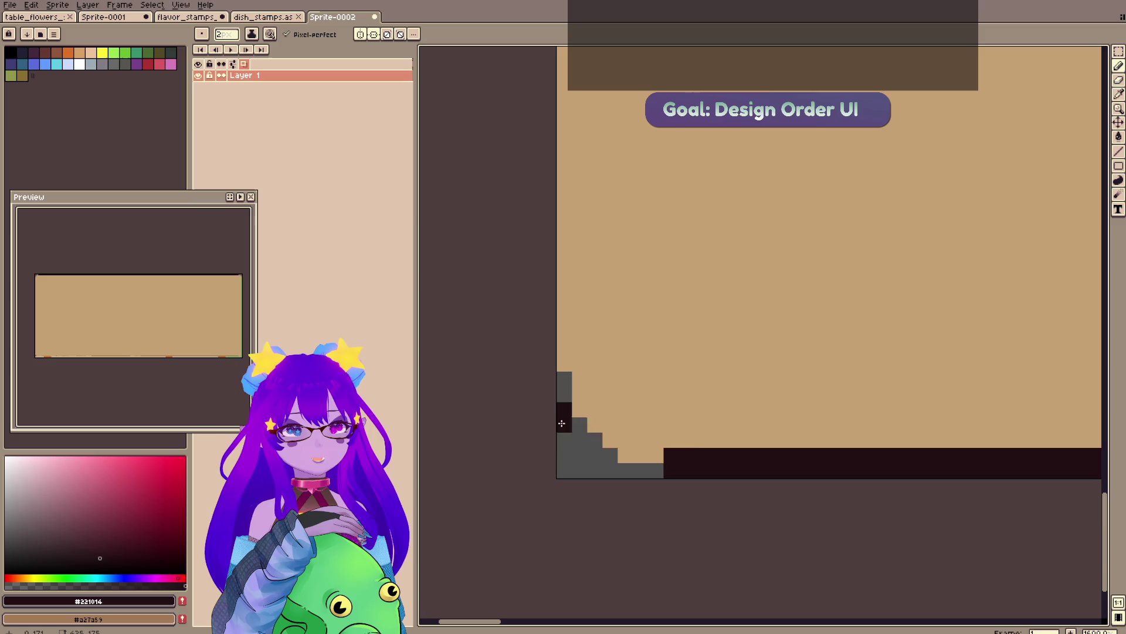
{"action": "scroll", "coordinate": [684, 451], "scroll_direction": "up", "scroll_amount": 3}
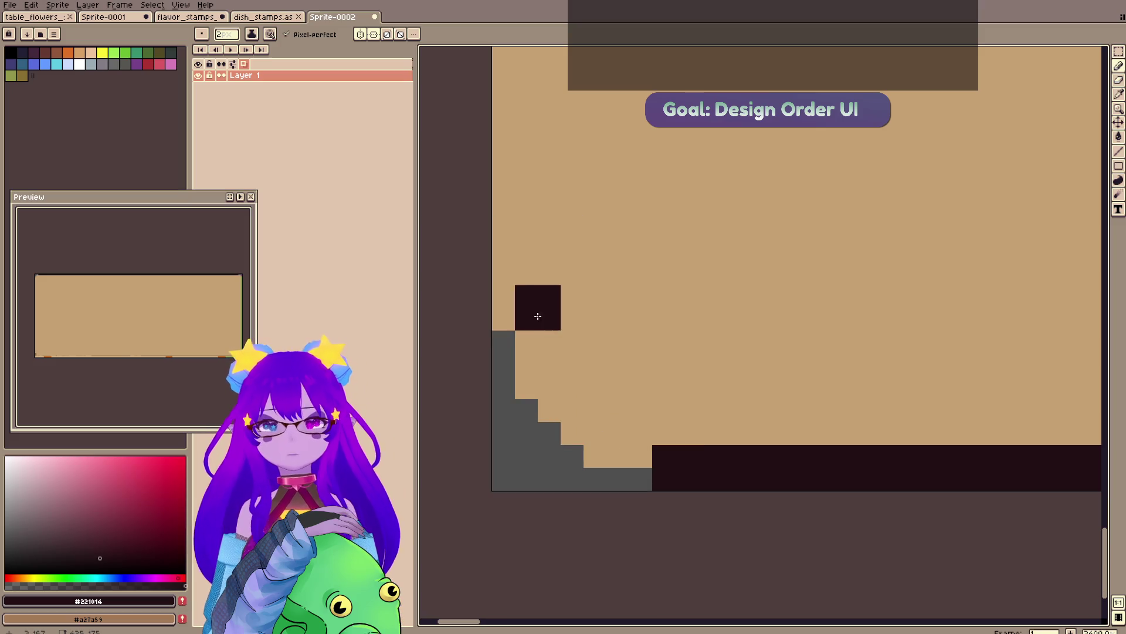
Paint the dark stepped border around the bottom-left corner, redoing the staircase once.
{"action": "left_click", "coordinate": [525, 313]}
{"action": "scroll", "coordinate": [520, 290], "scroll_direction": "down", "scroll_amount": 4}
{"action": "scroll", "coordinate": [525, 132], "scroll_direction": "up", "scroll_amount": 3}
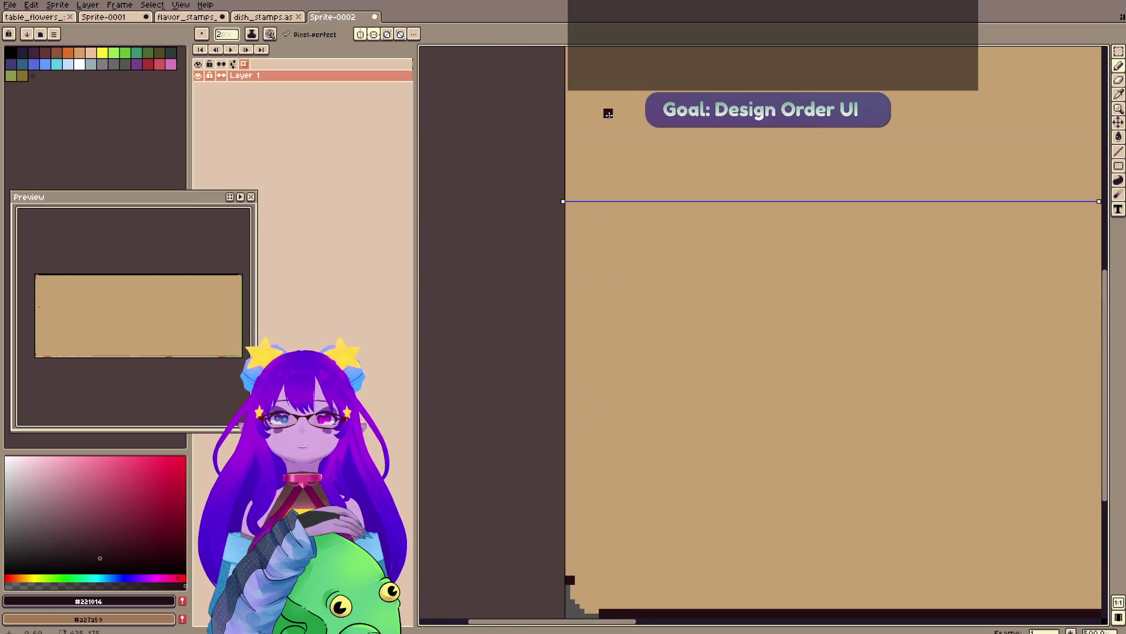
{"action": "scroll", "coordinate": [548, 400], "scroll_direction": "up", "scroll_amount": 3}
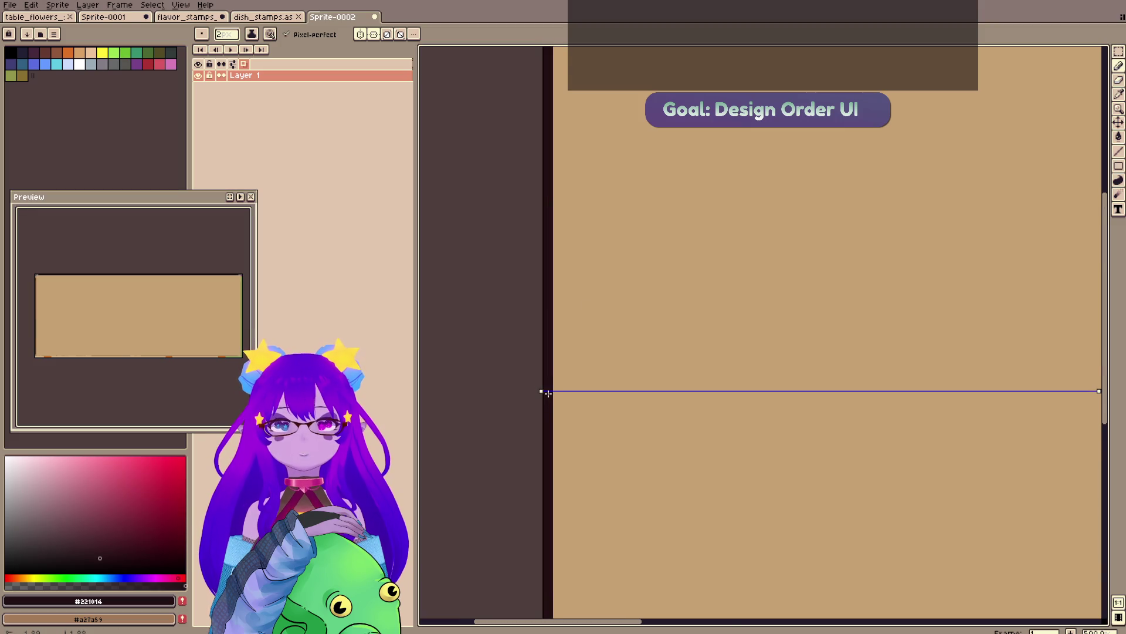
{"action": "scroll", "coordinate": [648, 535], "scroll_direction": "down", "scroll_amount": 3}
{"action": "scroll", "coordinate": [561, 320], "scroll_direction": "up", "scroll_amount": 3}
{"action": "scroll", "coordinate": [506, 360], "scroll_direction": "up", "scroll_amount": 2}
{"action": "scroll", "coordinate": [652, 375], "scroll_direction": "up", "scroll_amount": 1}
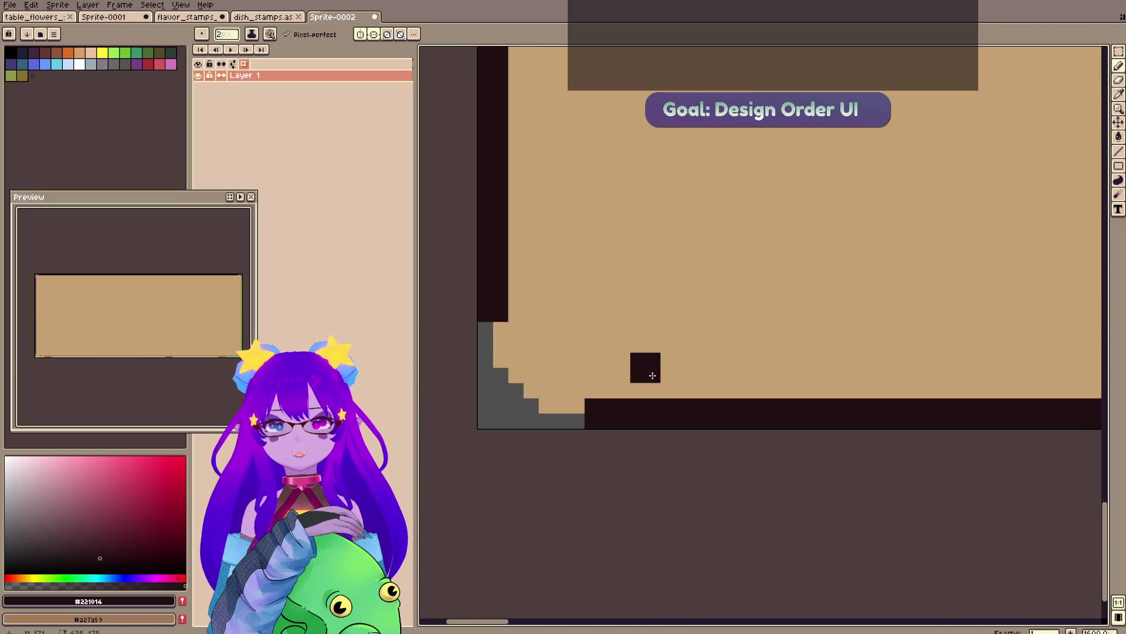
{"action": "left_click_drag", "start_coordinate": [492, 336], "coordinate": [621, 409]}
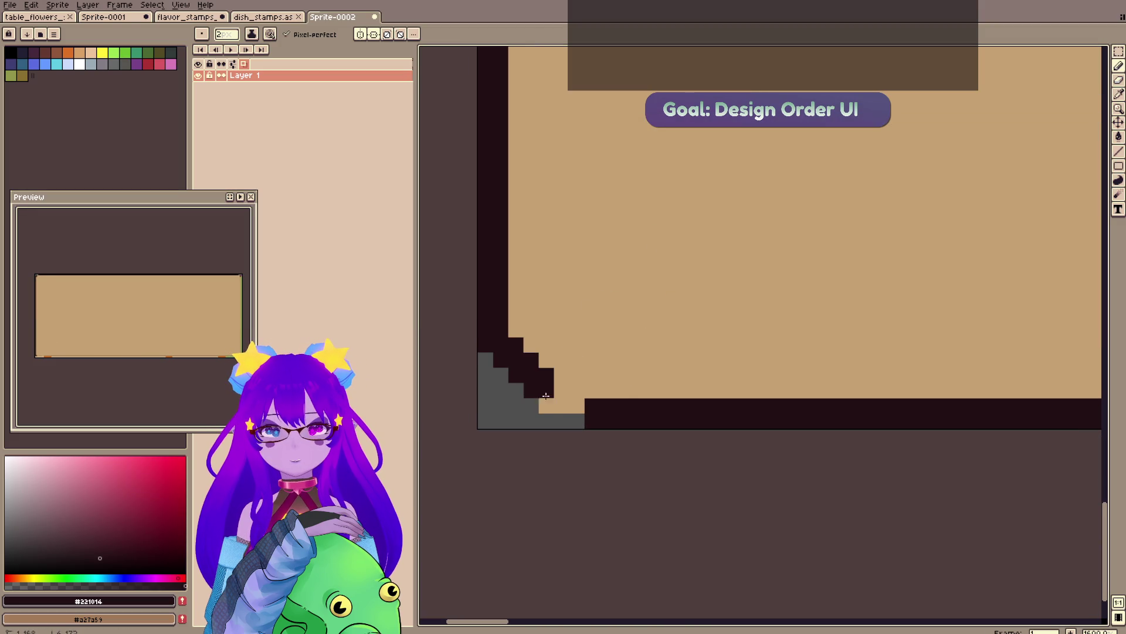
{"action": "key", "text": "ctrl+z"}
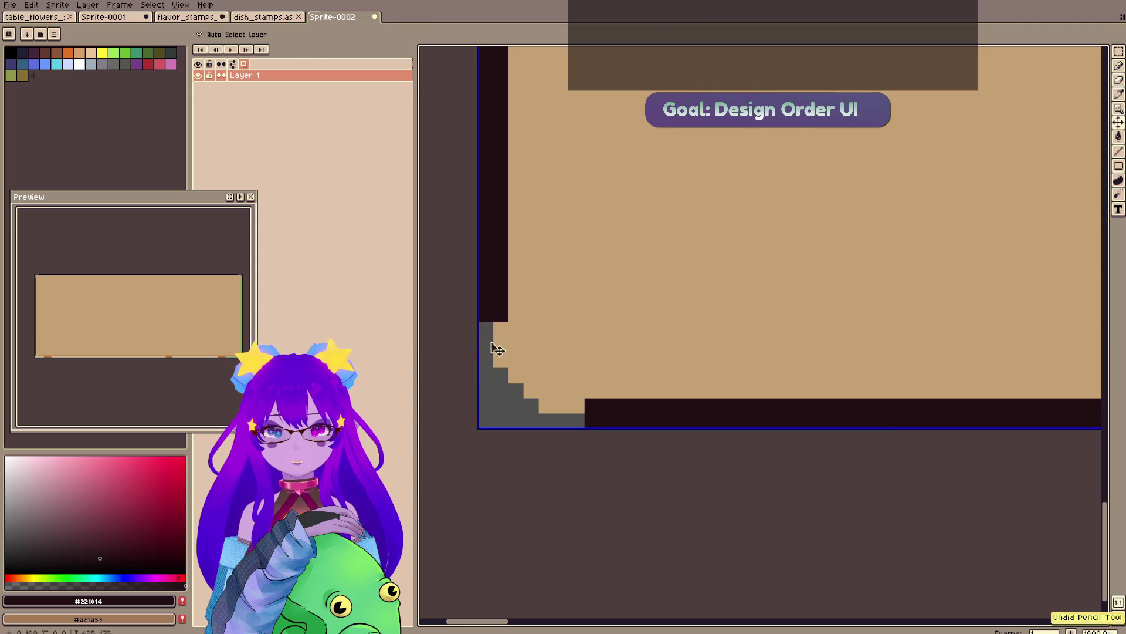
{"action": "left_click", "coordinate": [503, 367]}
{"action": "left_click_drag", "start_coordinate": [503, 367], "coordinate": [578, 413]}
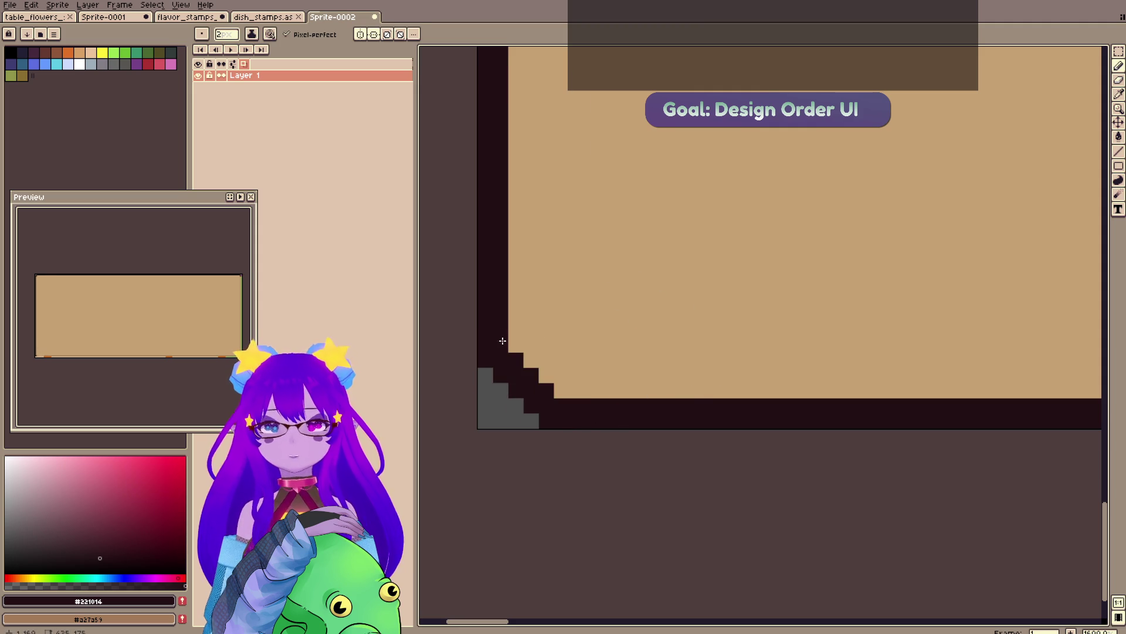
Clean up the corner: restore a stray pixel to tan, erase outer pixels, fill the border gap.
{"action": "key", "text": "alt"}
{"action": "left_click", "coordinate": [563, 329], "text": "alt"}
{"action": "left_click", "coordinate": [518, 360]}
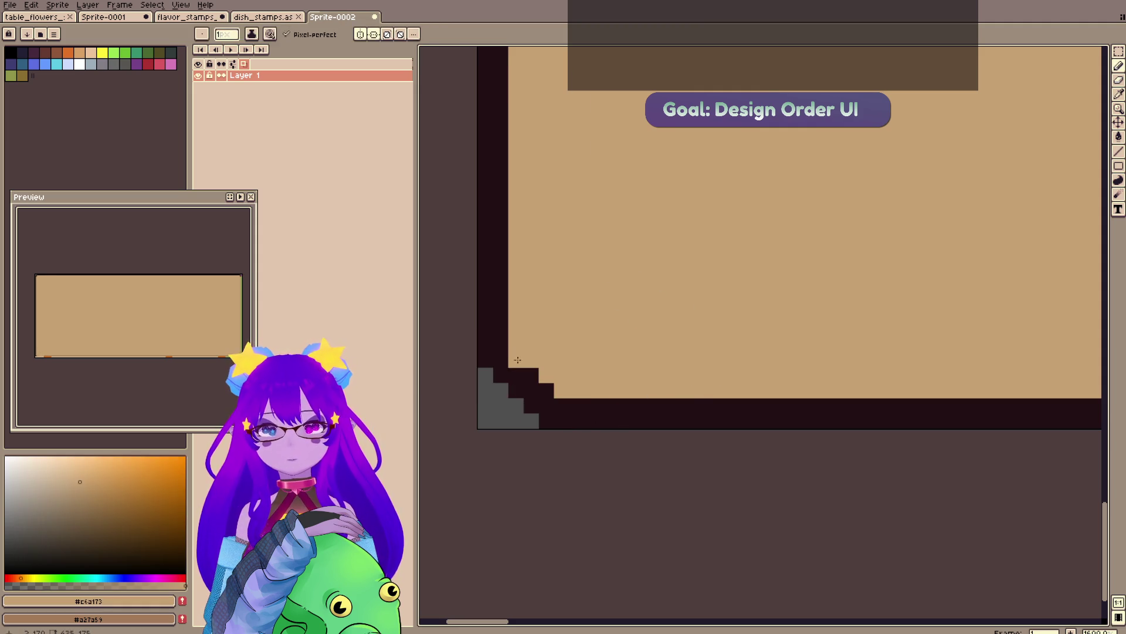
{"action": "key", "text": "e"}
{"action": "left_click", "coordinate": [546, 421]}
{"action": "left_click", "coordinate": [485, 360]}
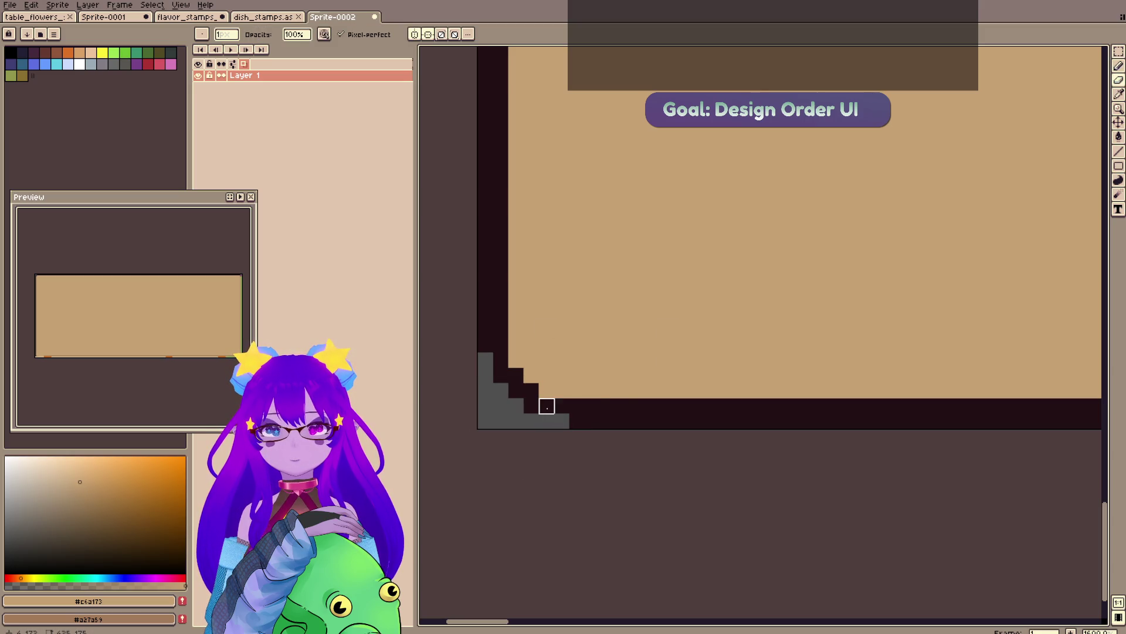
{"action": "left_click", "coordinate": [545, 416], "text": "alt"}
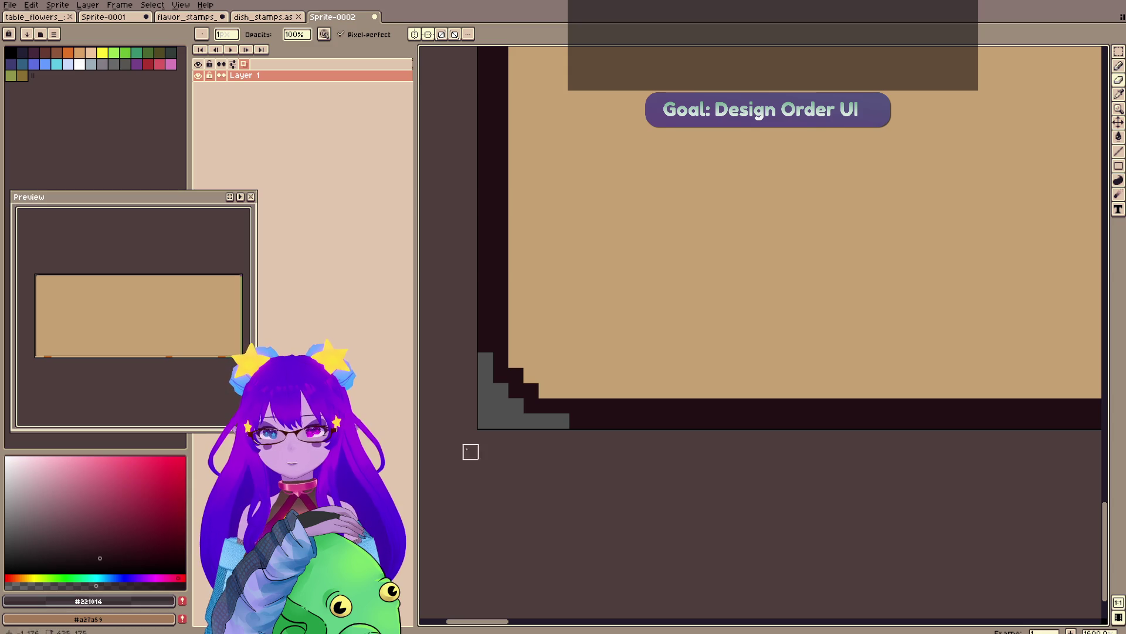
{"action": "key", "text": "b"}
{"action": "left_click", "coordinate": [564, 420]}
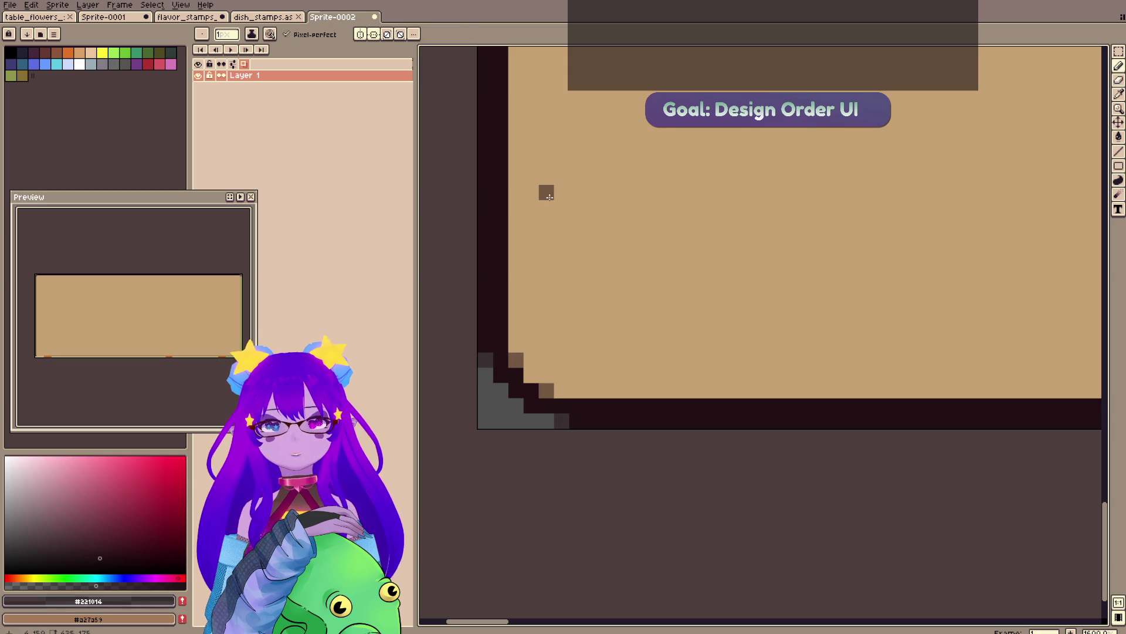
Save the sprite as table_bg_order_panel.aseprite.
{"action": "scroll", "coordinate": [752, 184], "scroll_direction": "down", "scroll_amount": 4}
{"action": "scroll", "coordinate": [772, 191], "scroll_direction": "down", "scroll_amount": 5}
{"action": "scroll", "coordinate": [822, 307], "scroll_direction": "up", "scroll_amount": 4}
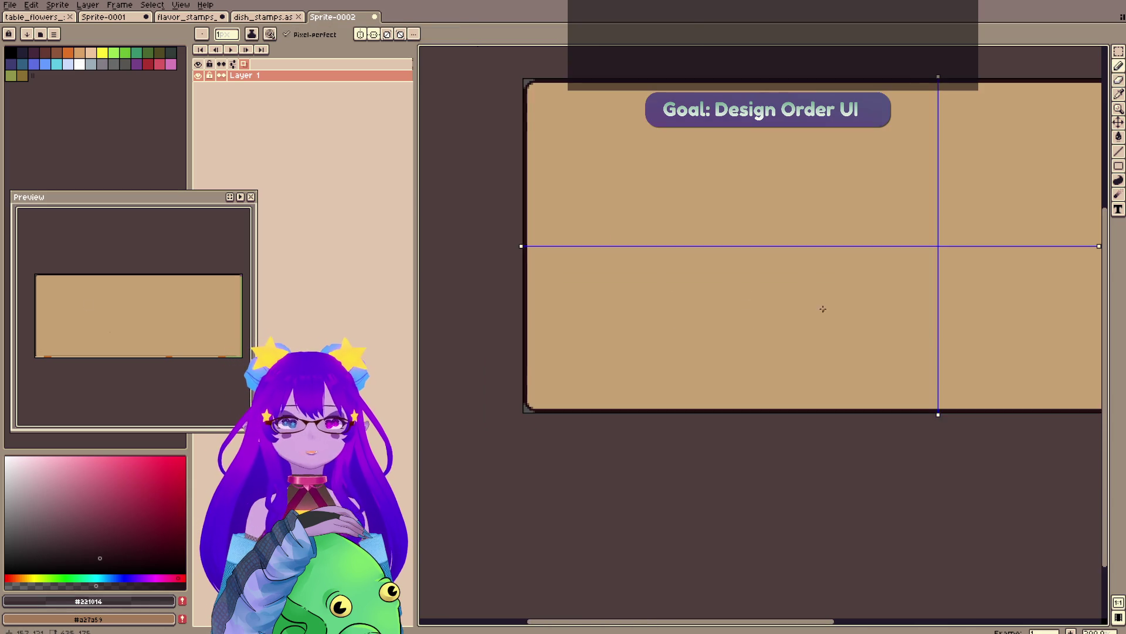
{"action": "key", "text": "v"}
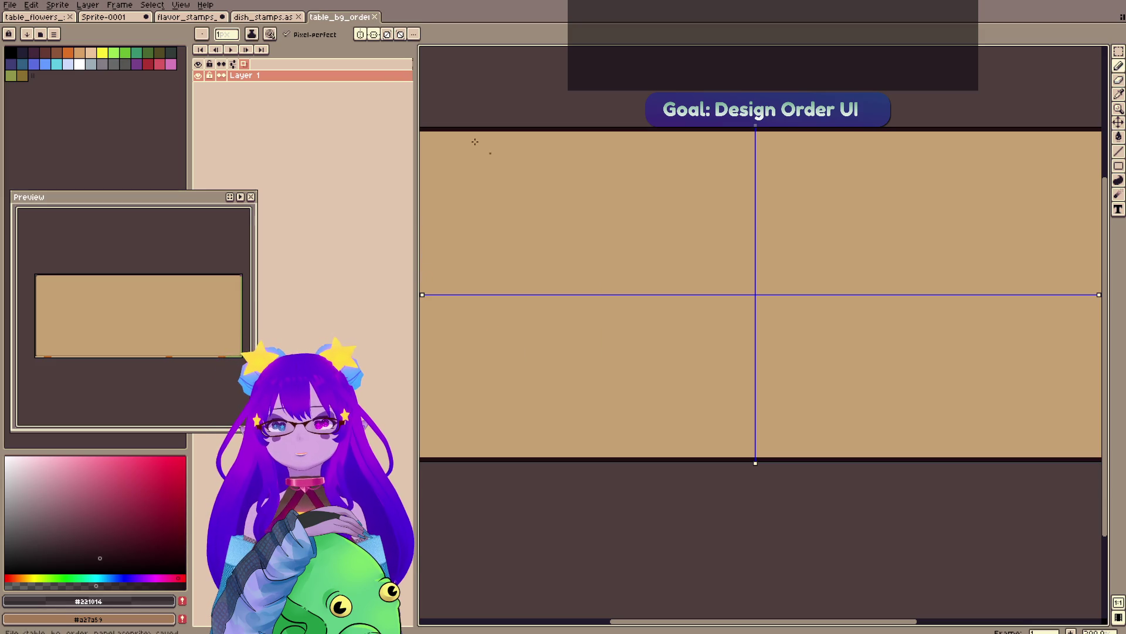
Export the panel sprite through File > Export As, keeping the output name table_bg_order_panel.png.
{"action": "left_click", "coordinate": [9, 5]}
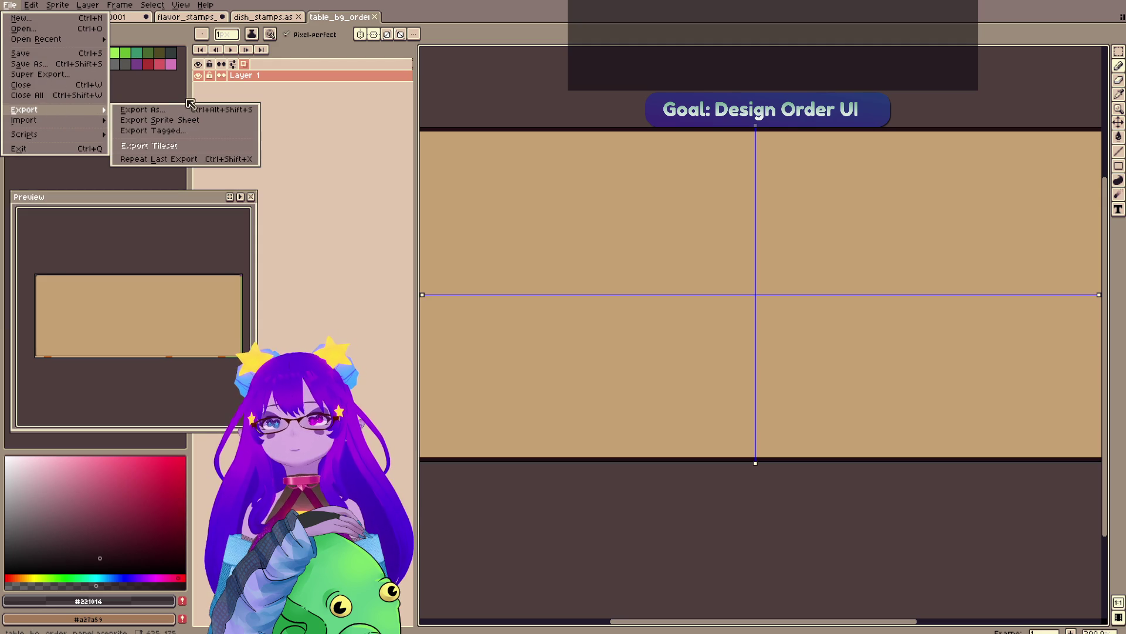
{"action": "left_click", "coordinate": [191, 105]}
{"action": "left_click", "coordinate": [12, 9]}
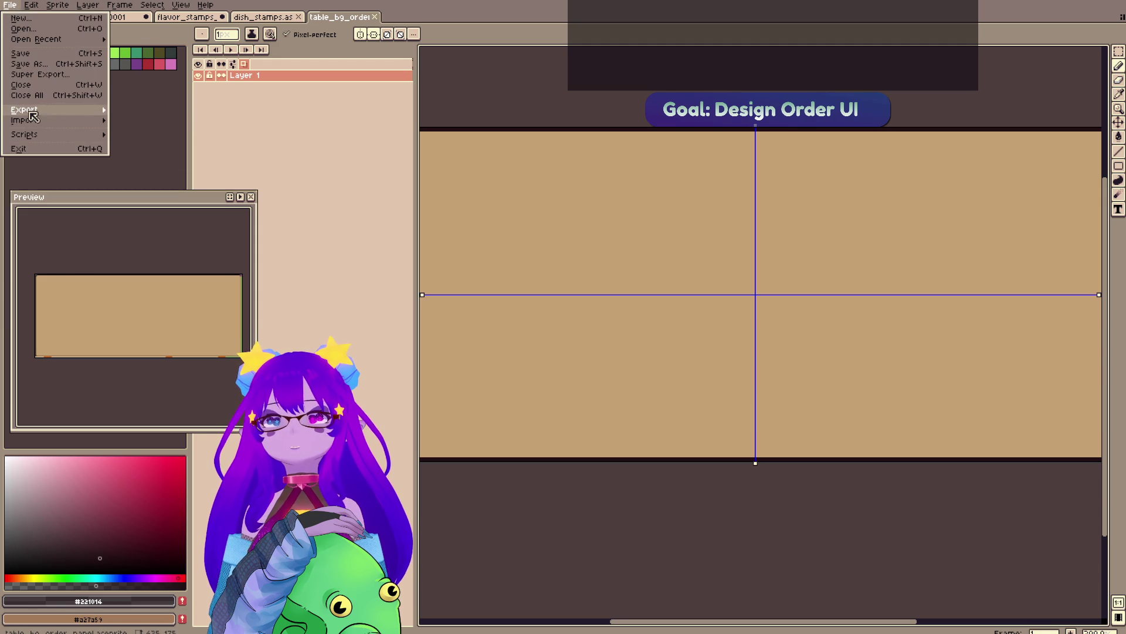
{"action": "key", "text": "Escape"}
{"action": "left_click", "coordinate": [12, 8]}
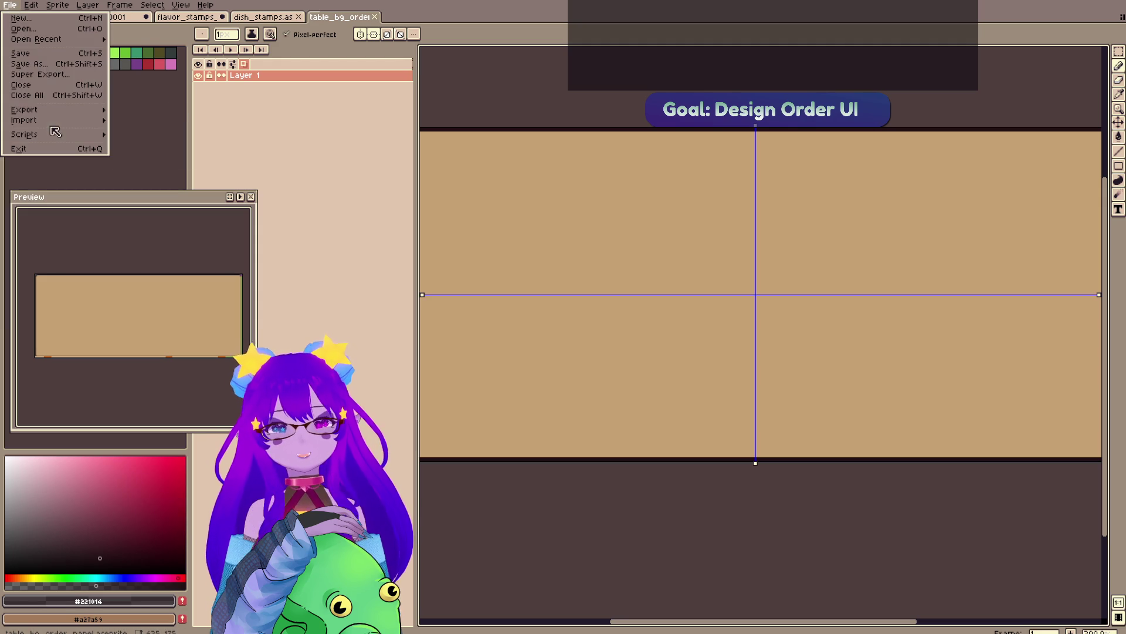
{"action": "mouse_move", "coordinate": [36, 108]}
{"action": "left_click", "coordinate": [166, 113]}
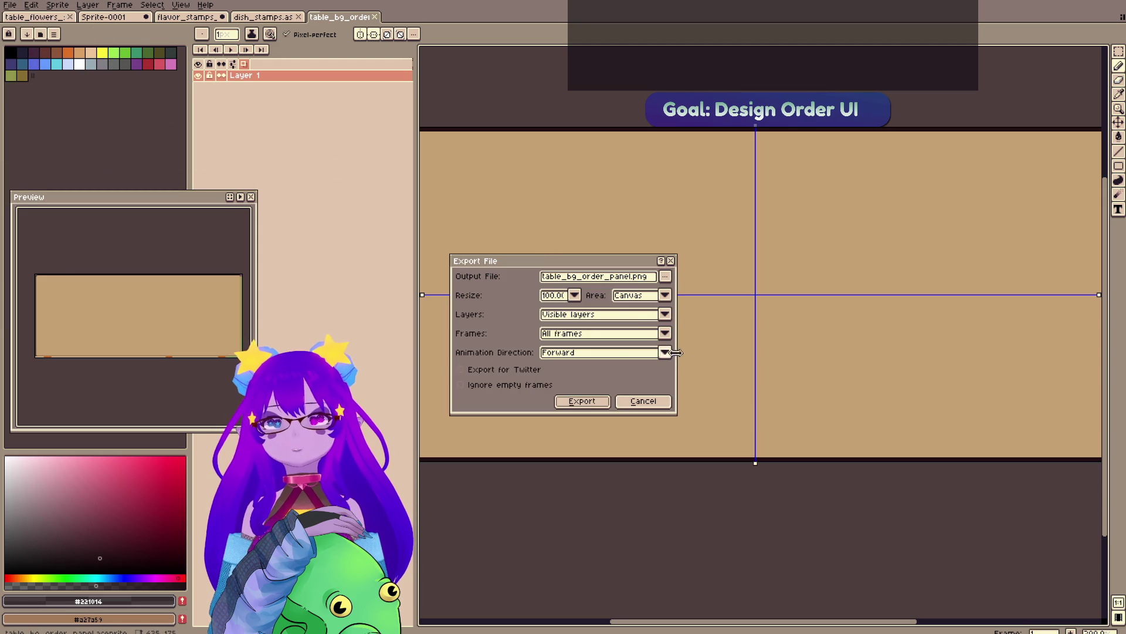
{"action": "left_click", "coordinate": [604, 401]}
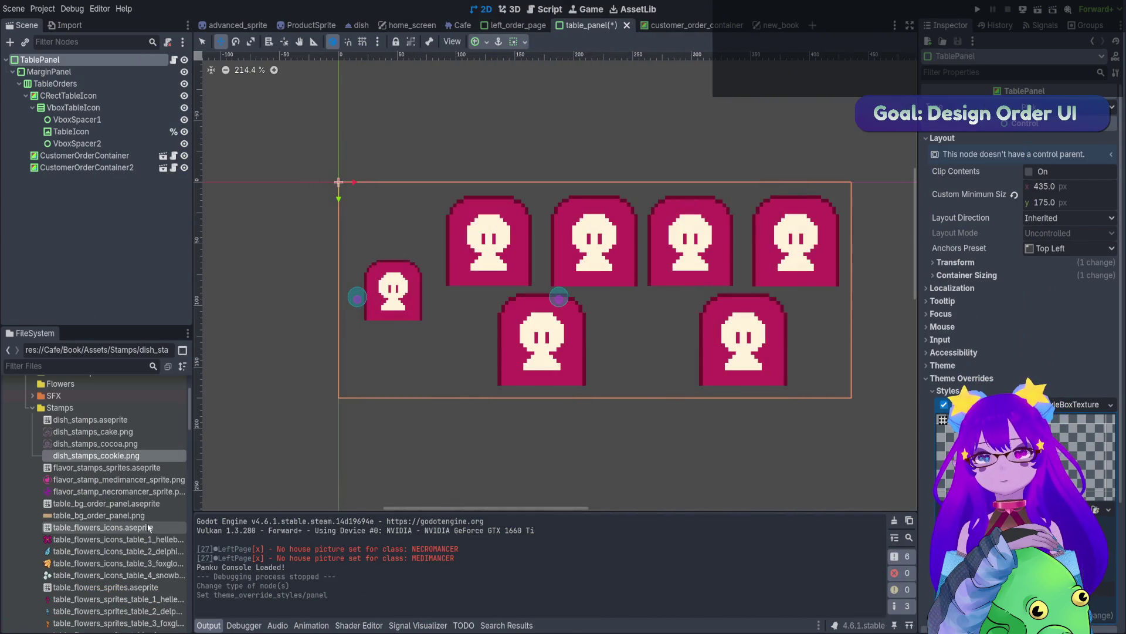
Drag table_bg_order_panel.png into the panel's StyleBoxTexture texture slot.
{"action": "left_click", "coordinate": [100, 515]}
{"action": "scroll", "coordinate": [1097, 428], "scroll_direction": "down", "scroll_amount": 2}
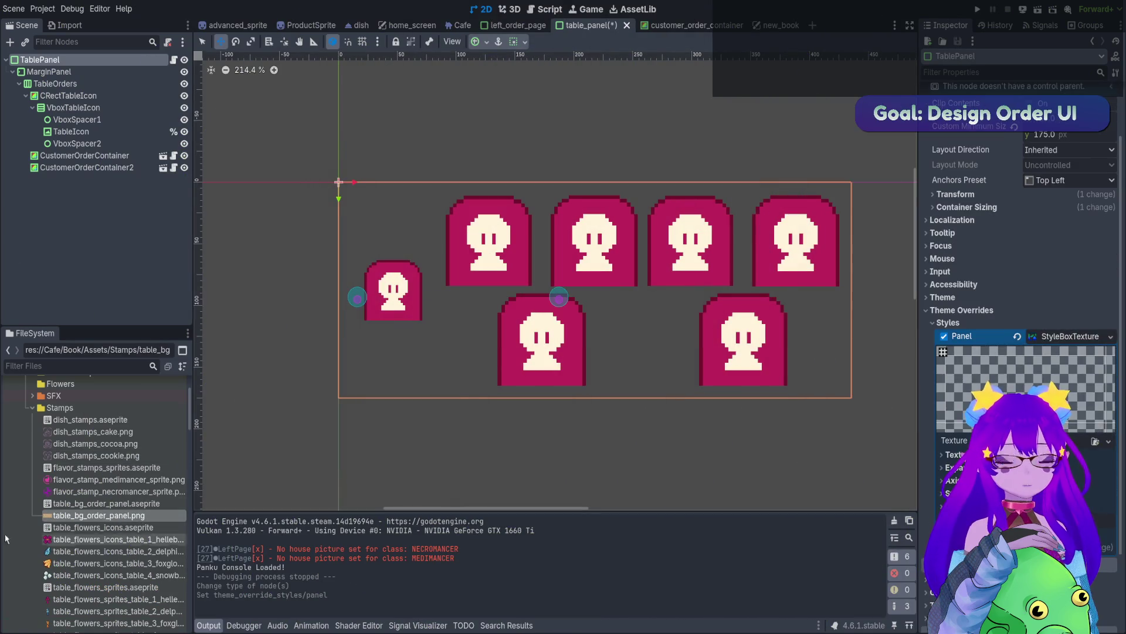
{"action": "mouse_move", "coordinate": [99, 515]}
{"action": "left_mouse_down"}
{"action": "mouse_move", "coordinate": [886, 348]}
{"action": "mouse_move", "coordinate": [1068, 441]}
{"action": "left_mouse_up"}
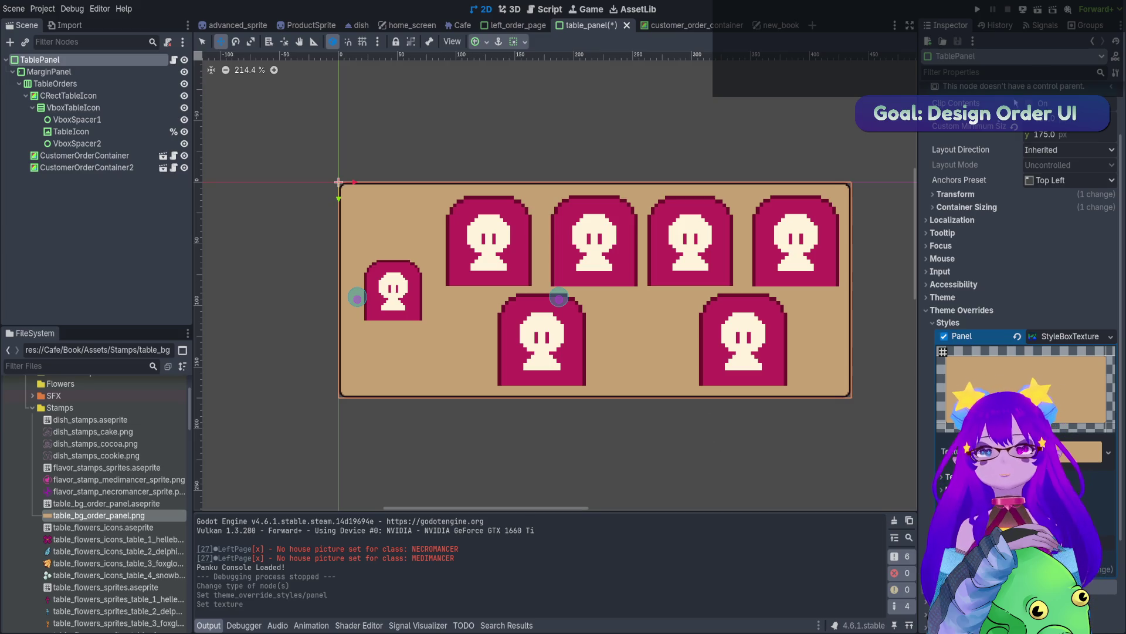
Save the table_panel scene and open the new_book scene.
{"action": "left_click", "coordinate": [460, 25]}
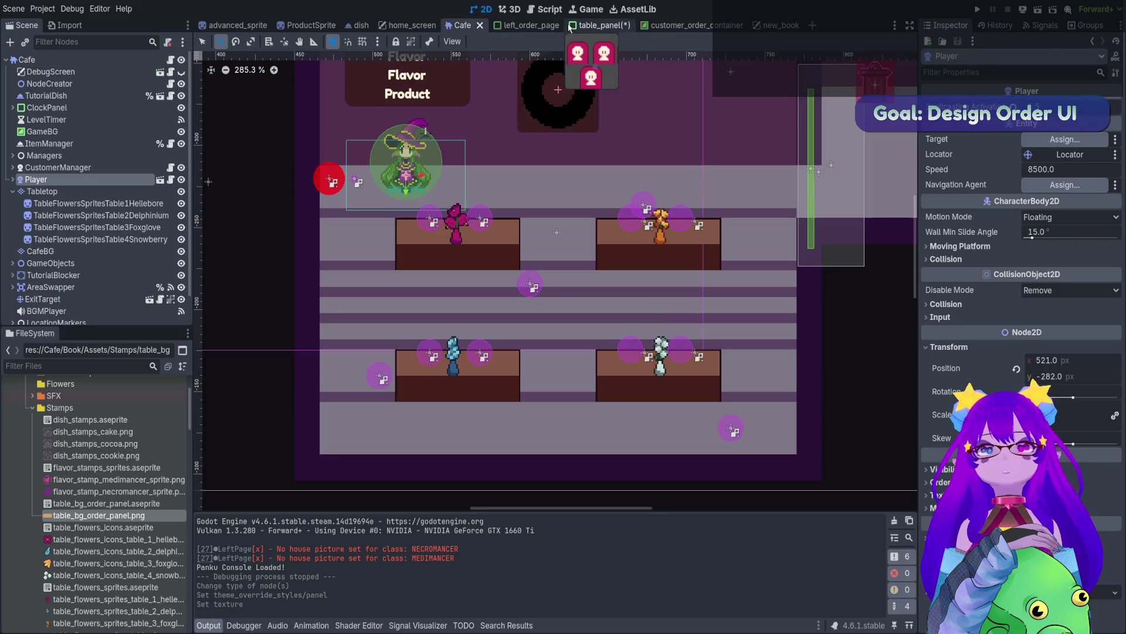
{"action": "left_click", "coordinate": [571, 25]}
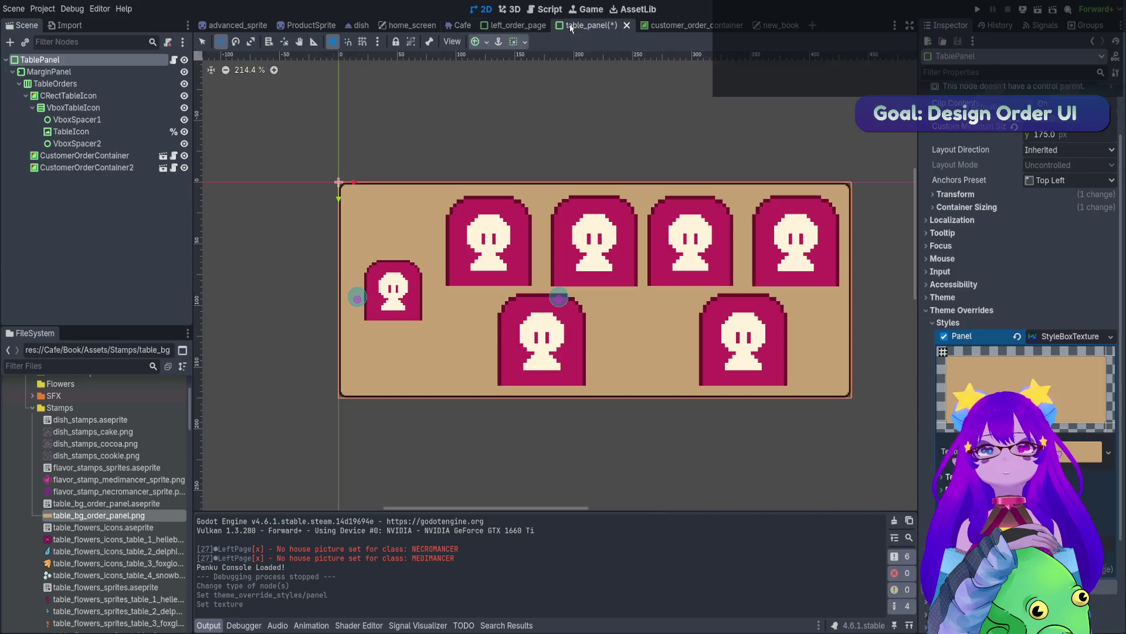
{"action": "key", "text": "ctrl+s"}
{"action": "left_click", "coordinate": [771, 28]}
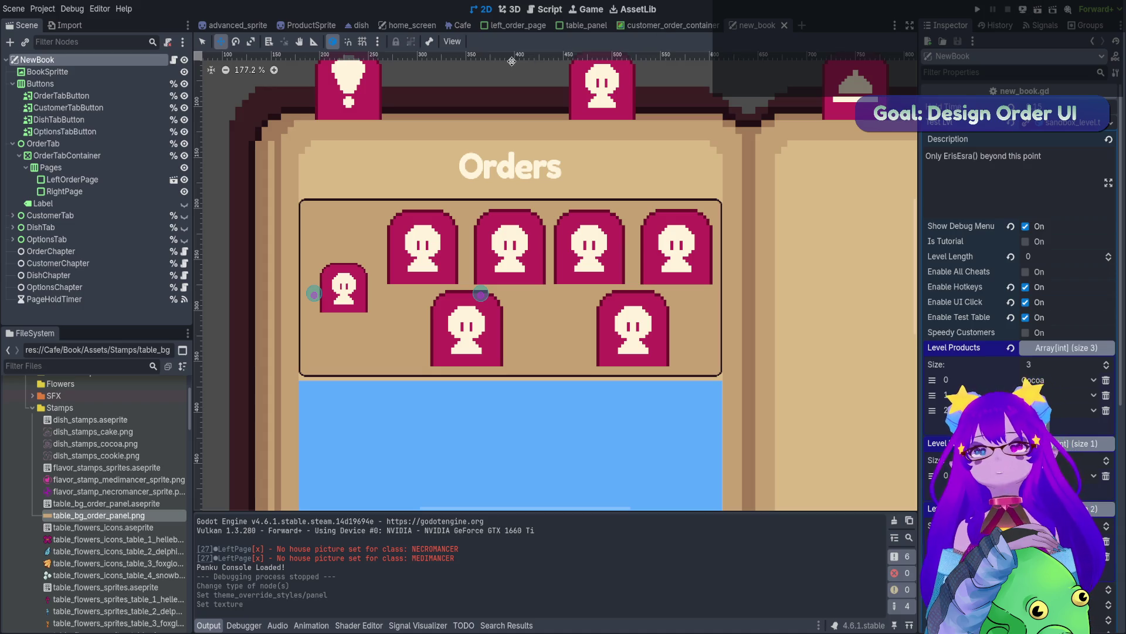
In left_order_page, duplicate TablePanel into TablePanel2, delete Table2, and save the scene.
{"action": "left_click", "coordinate": [174, 179]}
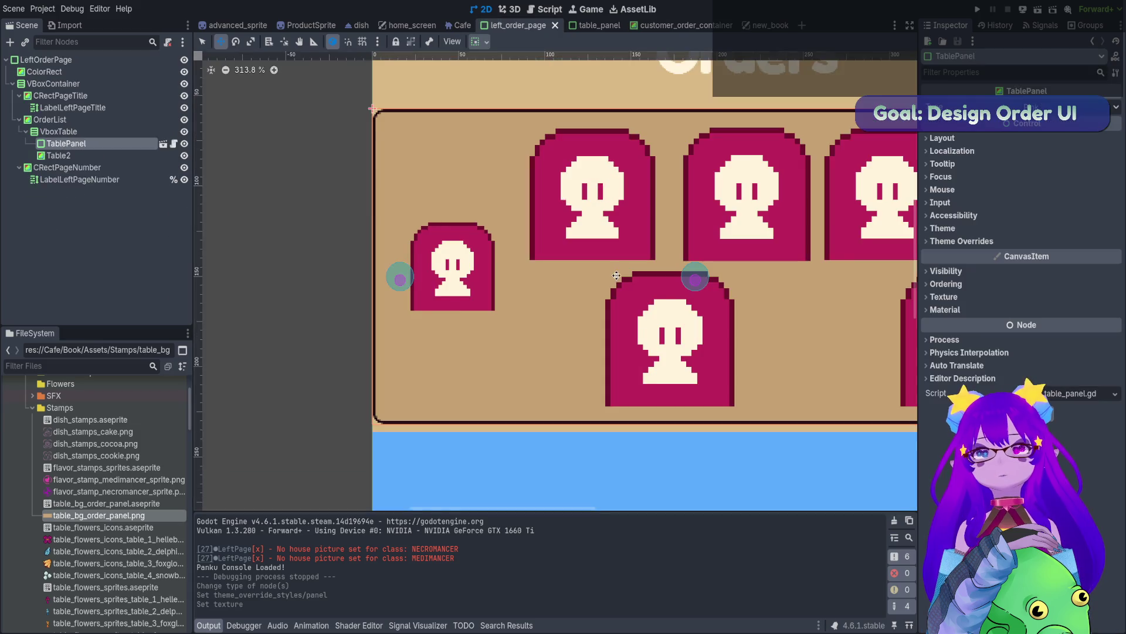
{"action": "scroll", "coordinate": [383, 184], "scroll_direction": "down", "scroll_amount": 3}
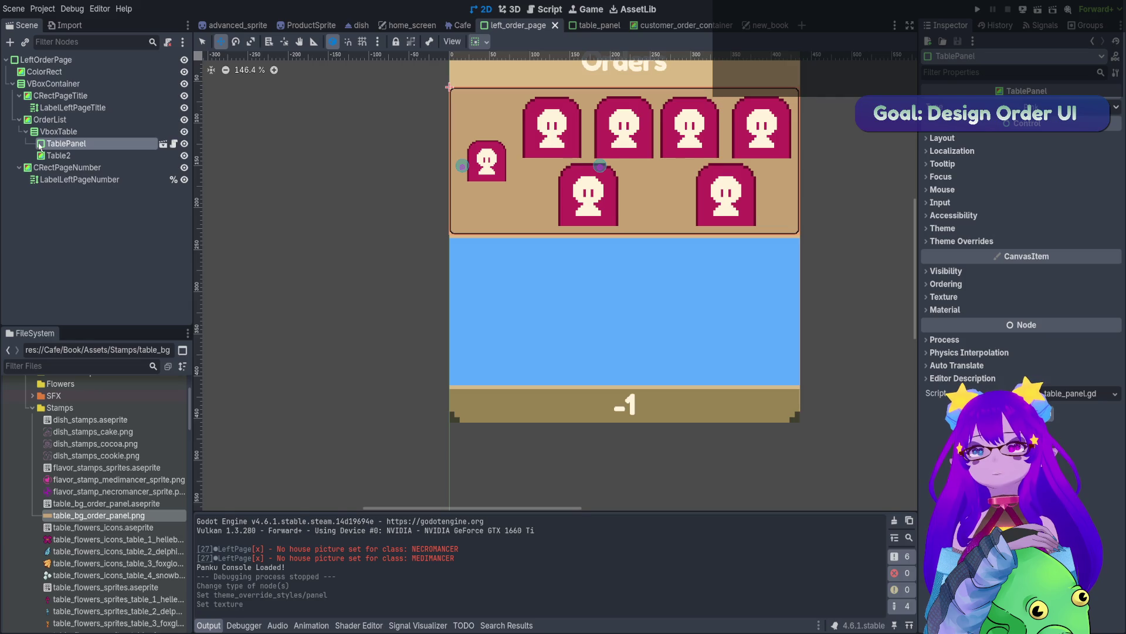
{"action": "key", "text": "ctrl+d"}
{"action": "left_click", "coordinate": [56, 167]}
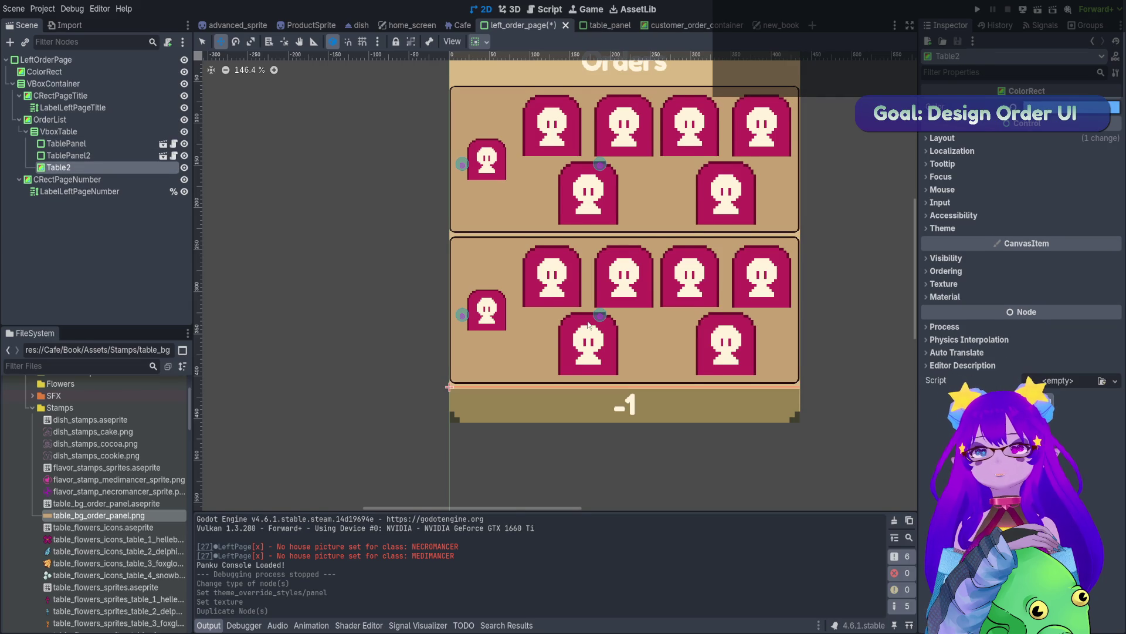
{"action": "key", "text": "Delete"}
{"action": "left_click", "coordinate": [134, 158]}
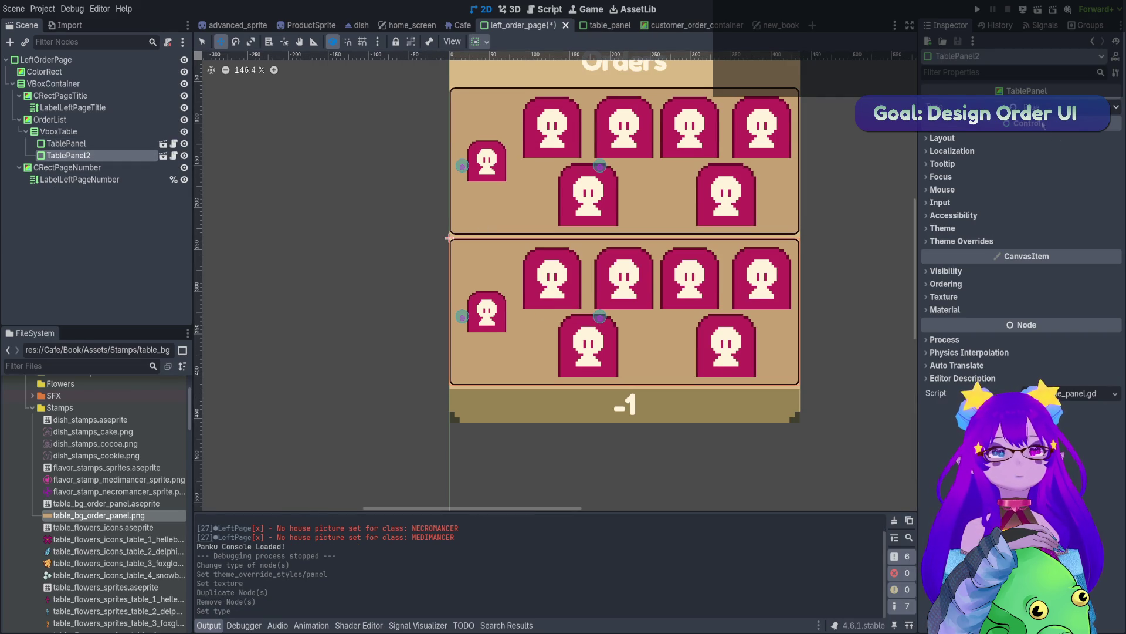
{"action": "key", "text": "ctrl+s"}
Run the game from the new_book scene to test the order page.
{"action": "mouse_move", "coordinate": [655, 35]}
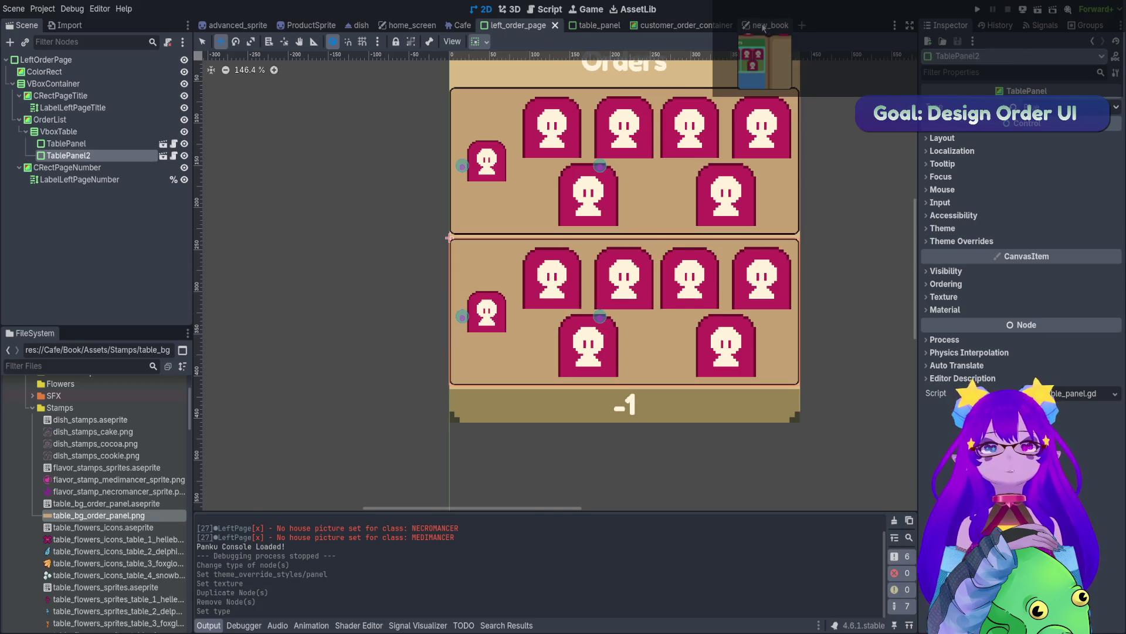
{"action": "left_click", "coordinate": [766, 25]}
{"action": "left_click", "coordinate": [1038, 9]}
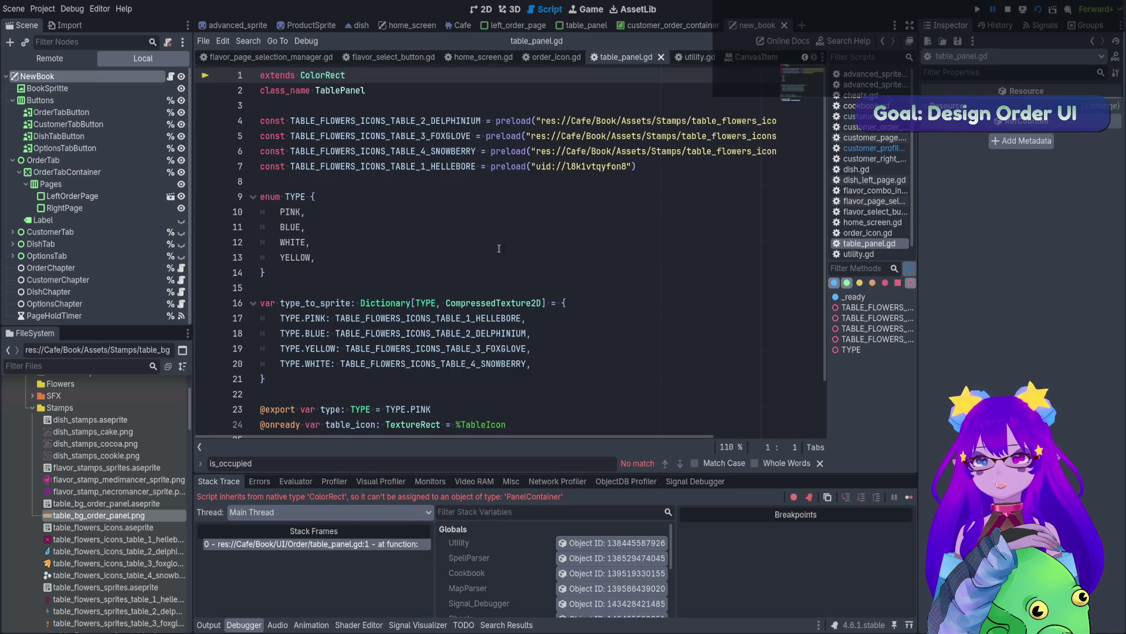
Change table_panel.gd to extend PanelContainer, save it, and rerun the game.
{"action": "double_click", "coordinate": [328, 75]}
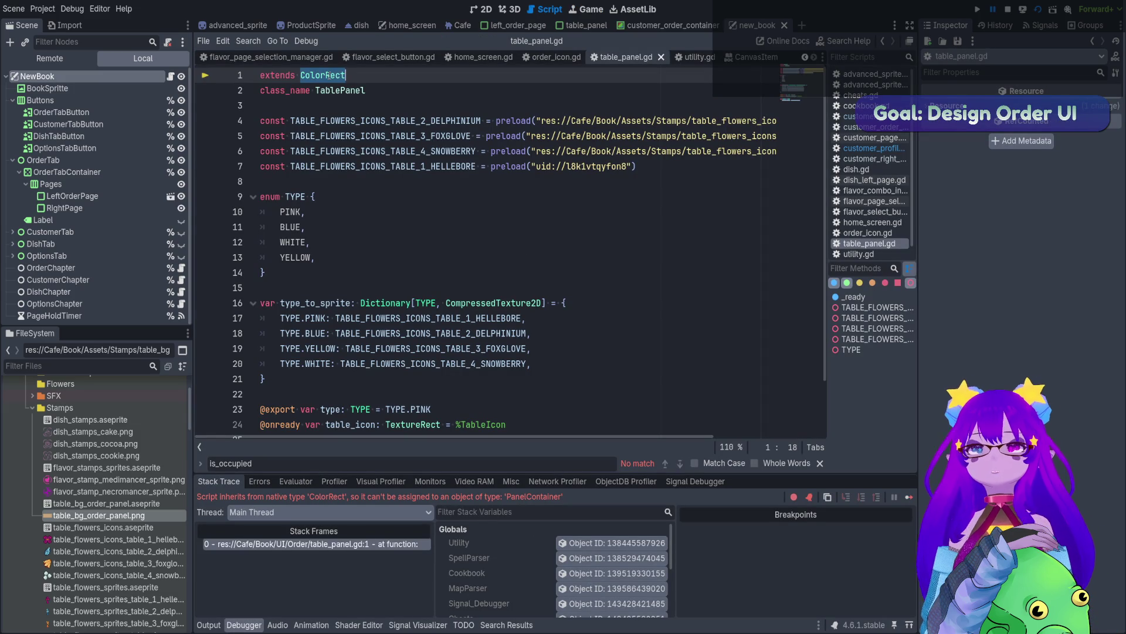
{"action": "type", "text": "Pan"}
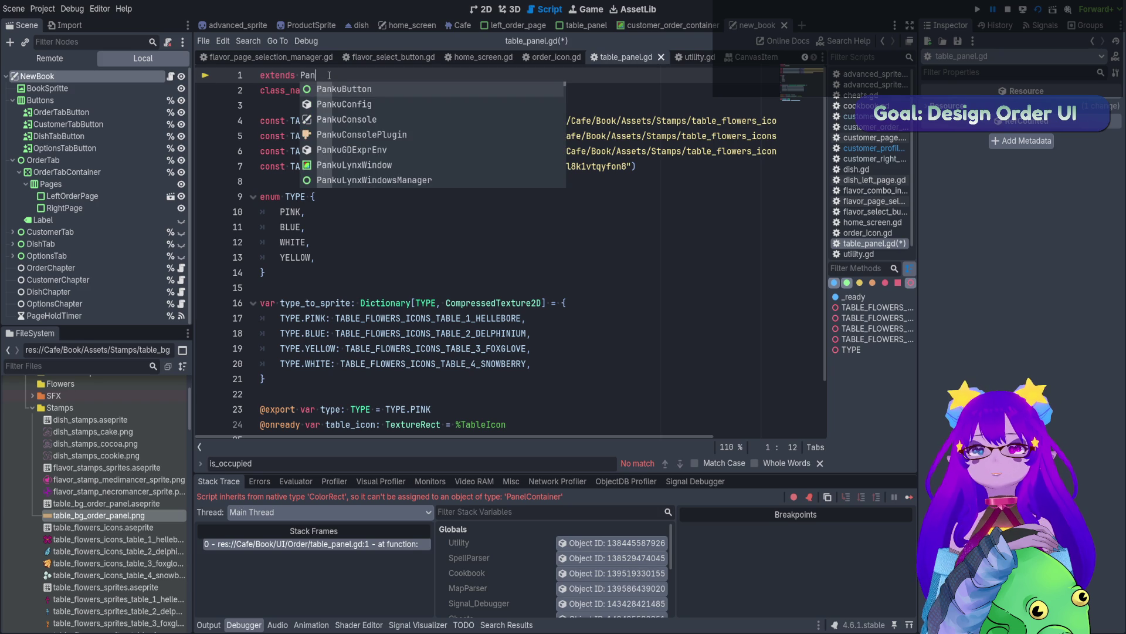
{"action": "type", "text": "el"}
{"action": "key", "text": "Down"}
{"action": "key", "text": "Return"}
{"action": "key", "text": "ctrl+s"}
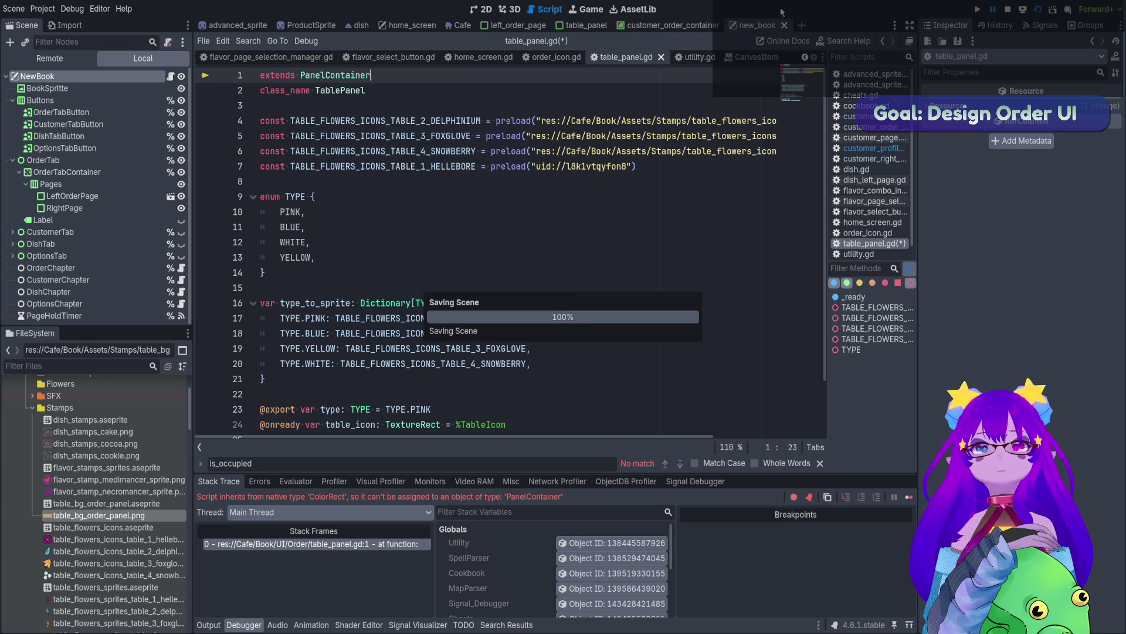
{"action": "left_click", "coordinate": [1008, 9]}
{"action": "left_click", "coordinate": [1036, 10]}
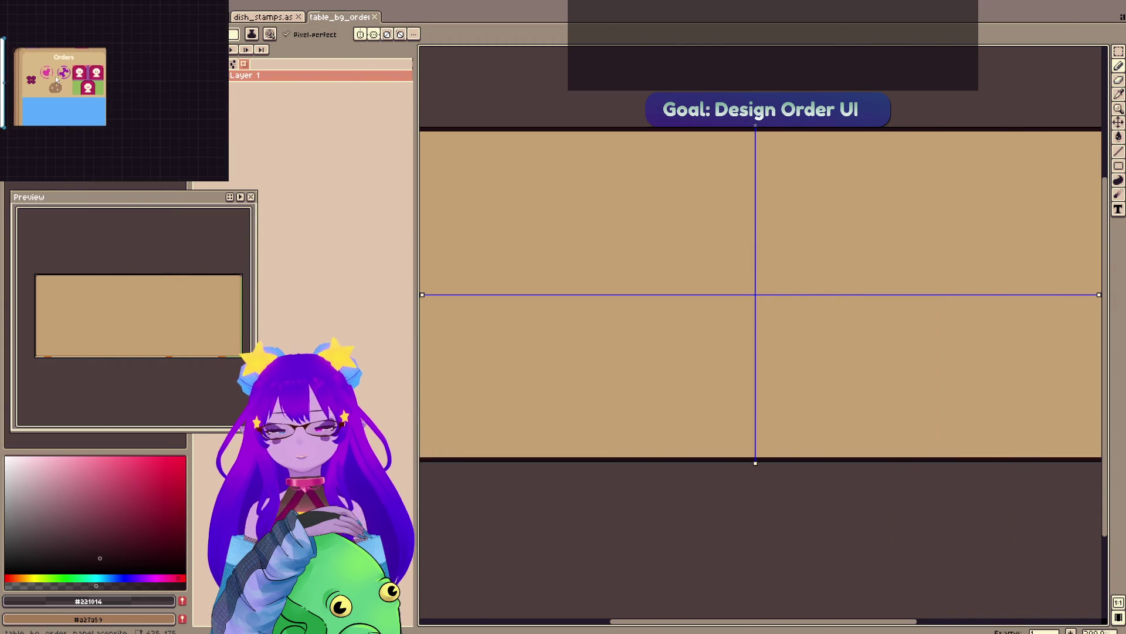
Shift the running game window right and zoom around to inspect the order panel sprite.
{"action": "left_click_drag", "start_coordinate": [137, 91], "coordinate": [163, 92]}
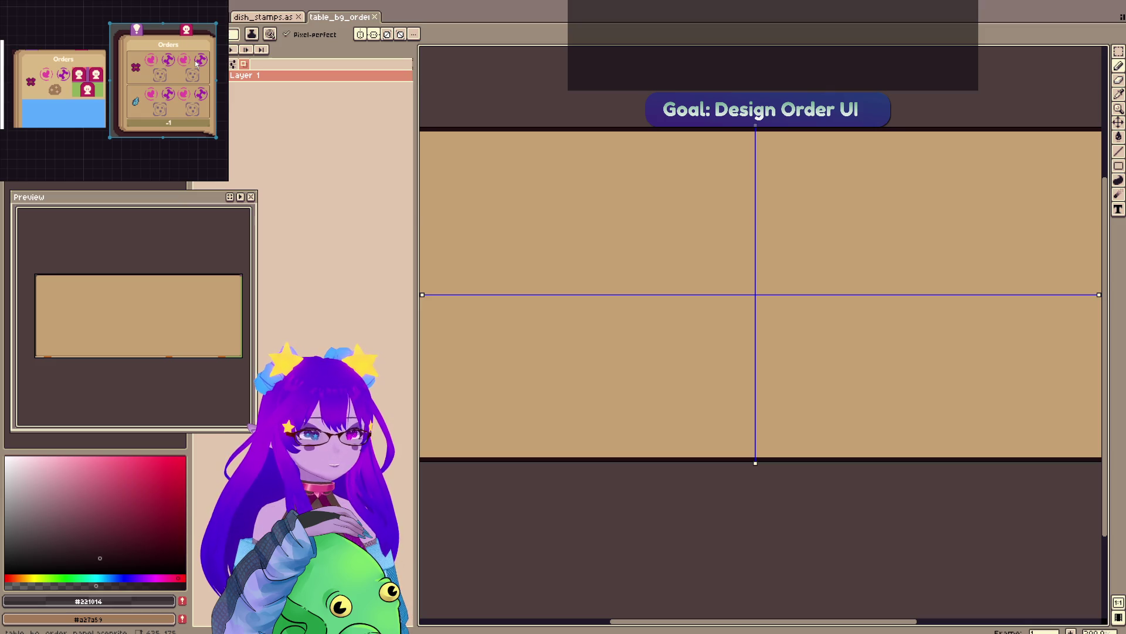
{"action": "scroll", "coordinate": [41, 100], "scroll_direction": "up", "scroll_amount": 5}
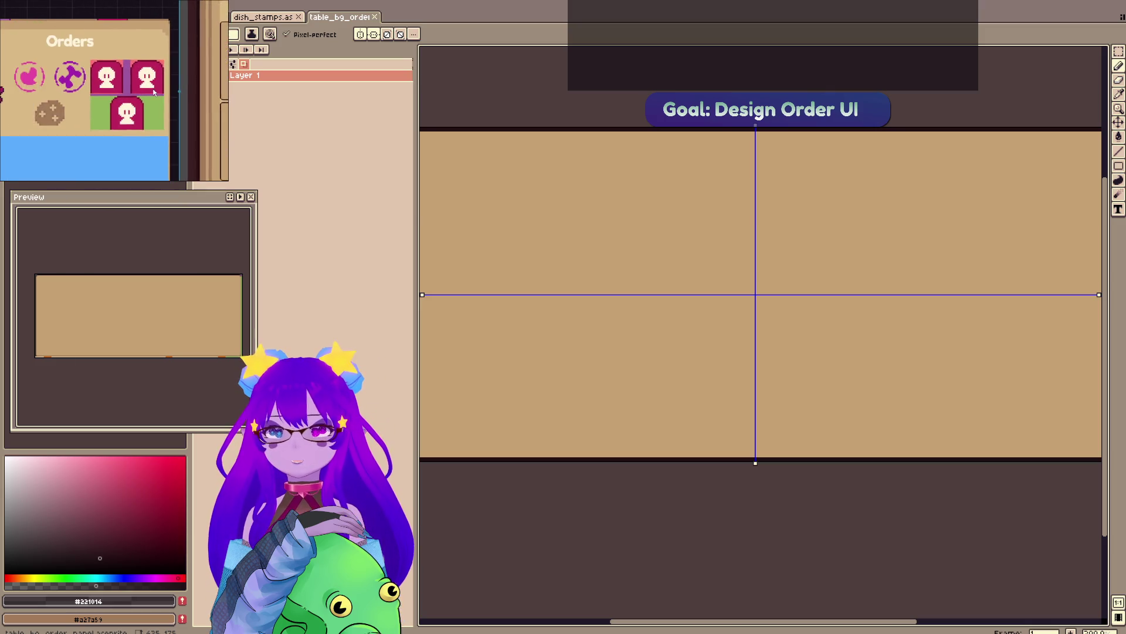
{"action": "scroll", "coordinate": [42, 99], "scroll_direction": "down", "scroll_amount": 2}
{"action": "scroll", "coordinate": [88, 77], "scroll_direction": "down", "scroll_amount": 2}
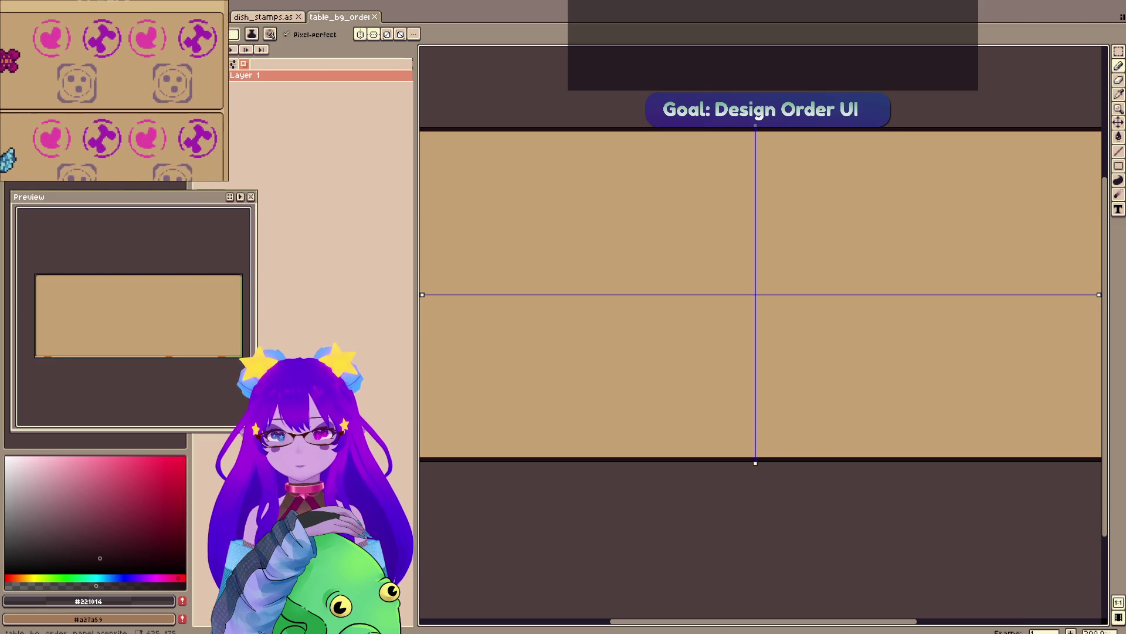
{"action": "scroll", "coordinate": [121, 68], "scroll_direction": "up", "scroll_amount": 3}
{"action": "left_click_drag", "start_coordinate": [121, 68], "coordinate": [120, 68]}
{"action": "scroll", "coordinate": [101, 61], "scroll_direction": "down", "scroll_amount": 1}
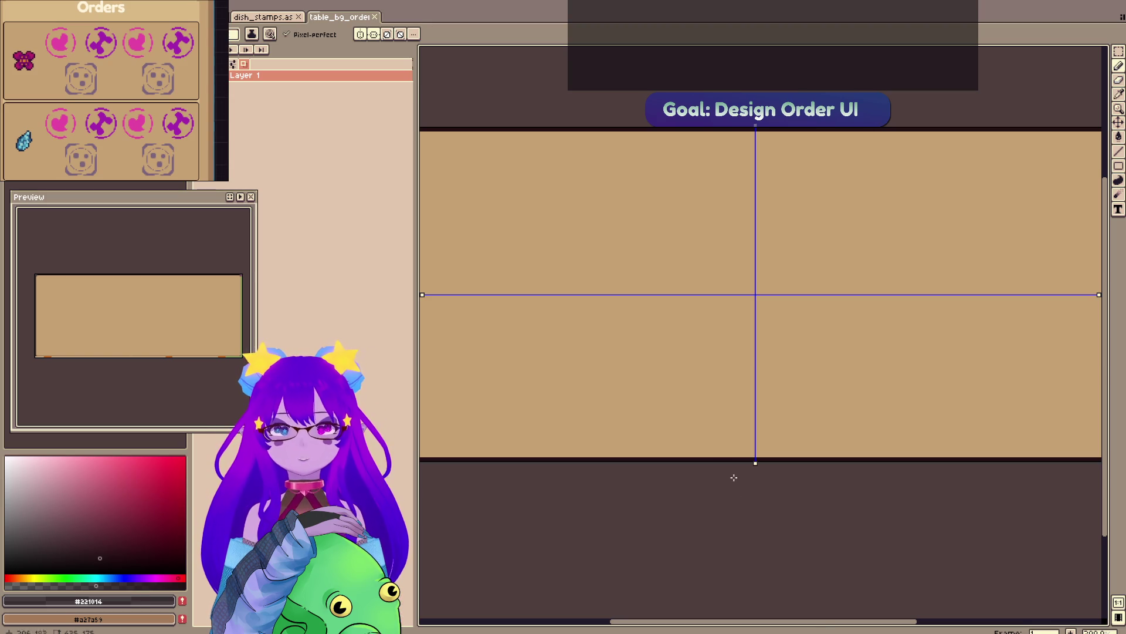
Select the tan panel area by colour region and save the order panel sprite.
{"action": "key", "text": "w"}
{"action": "left_click", "coordinate": [715, 149]}
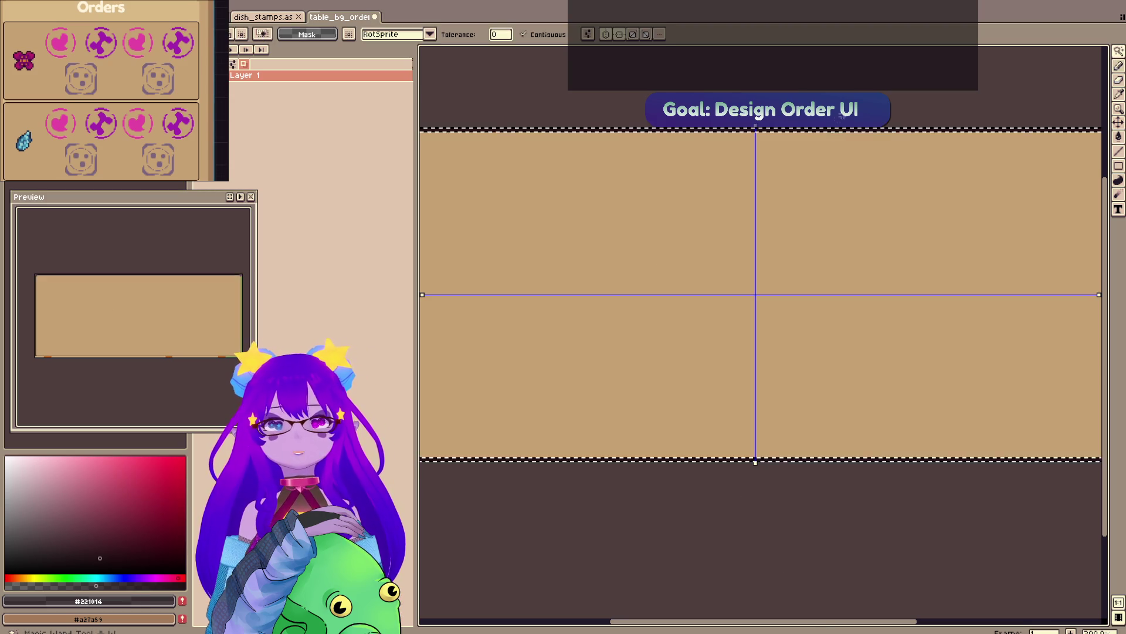
{"action": "key", "text": "ctrl+s"}
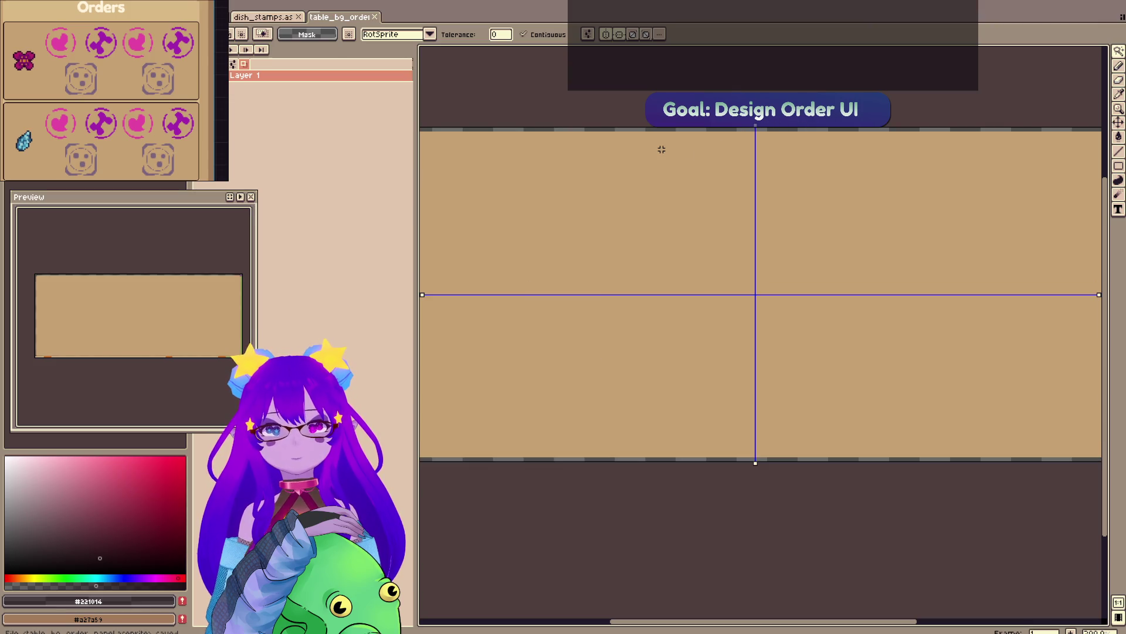
Pan around the order panel canvas, then bring up the dish_stamps.aseprite file.
{"action": "scroll", "coordinate": [689, 182], "scroll_direction": "down", "scroll_amount": 1}
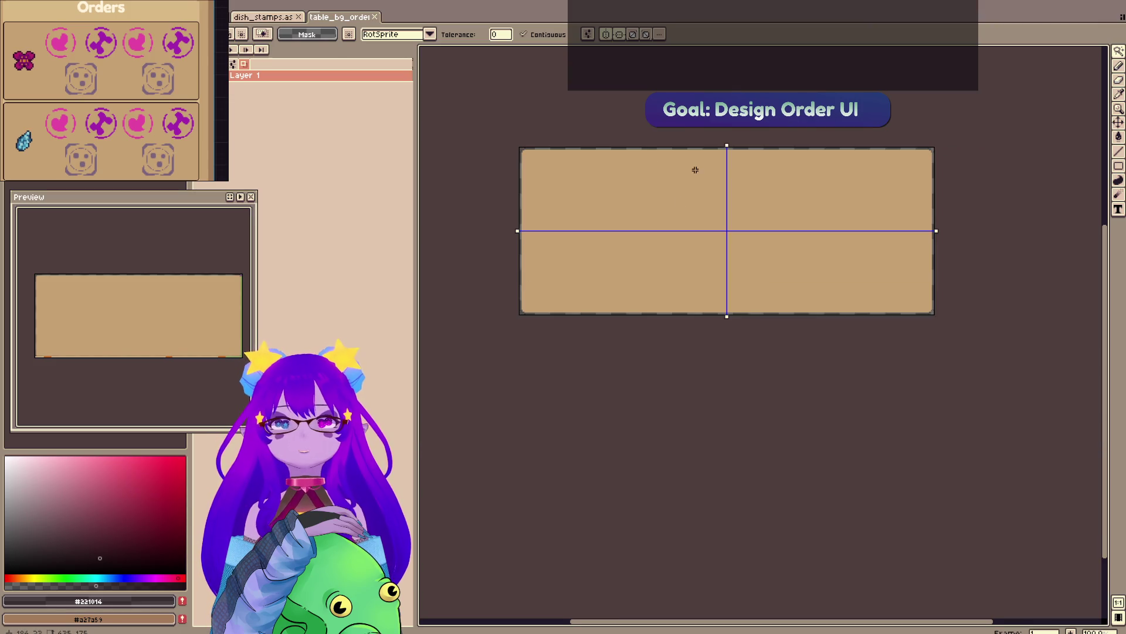
{"action": "scroll", "coordinate": [684, 193], "scroll_direction": "up", "scroll_amount": 1}
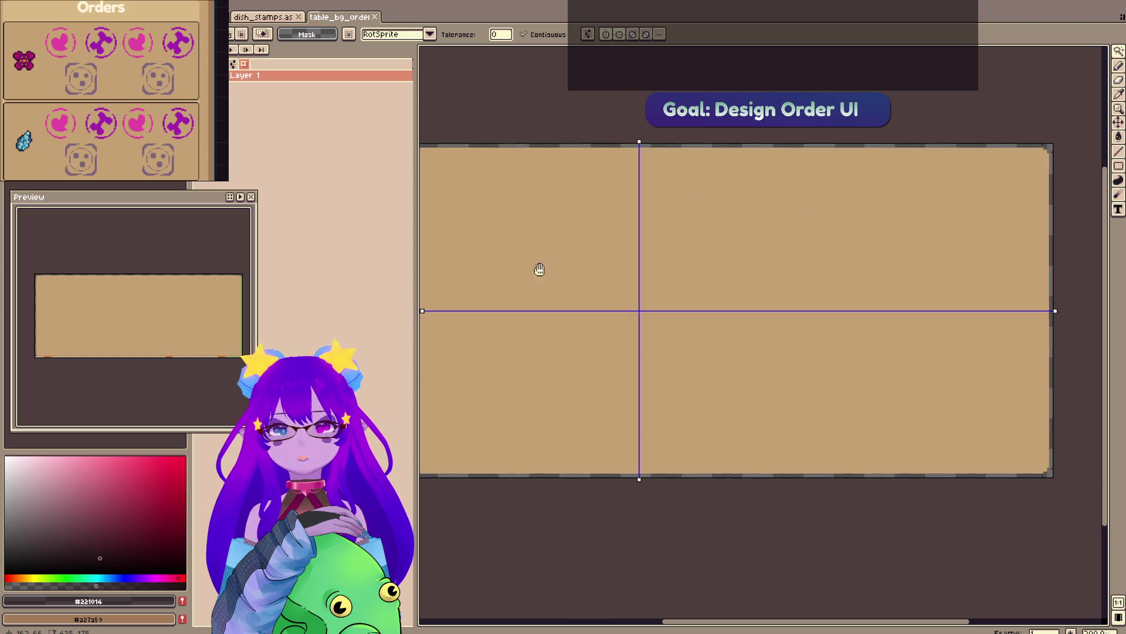
{"action": "left_click_drag", "start_coordinate": [520, 269], "coordinate": [671, 272]}
{"action": "scroll", "coordinate": [659, 268], "scroll_direction": "left", "scroll_amount": 1}
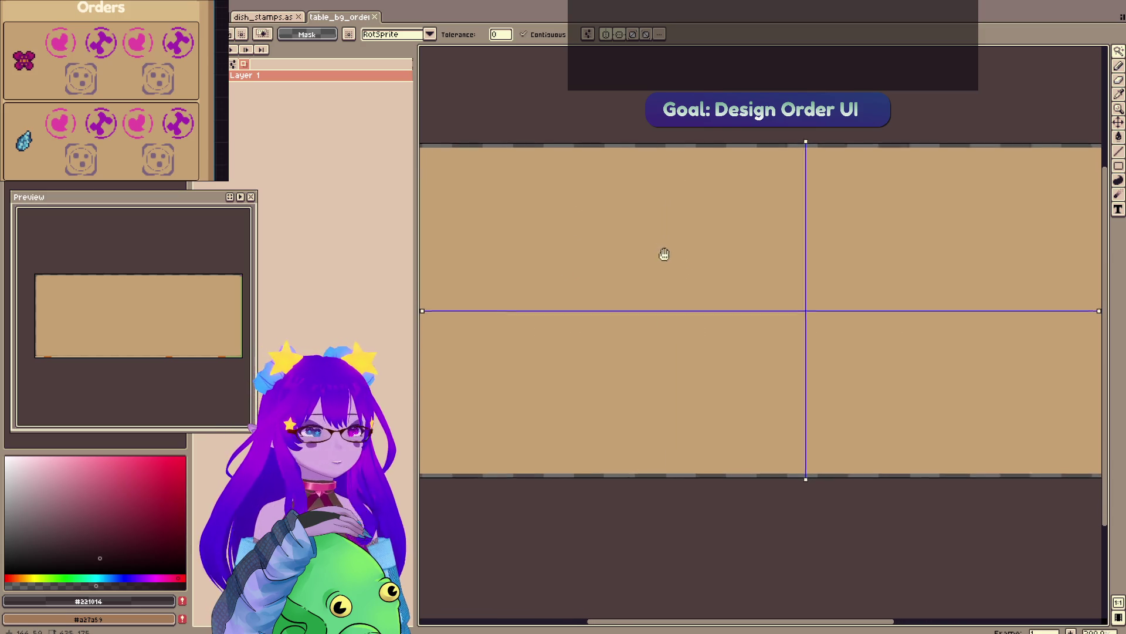
{"action": "scroll", "coordinate": [664, 252], "scroll_direction": "down", "scroll_amount": 1}
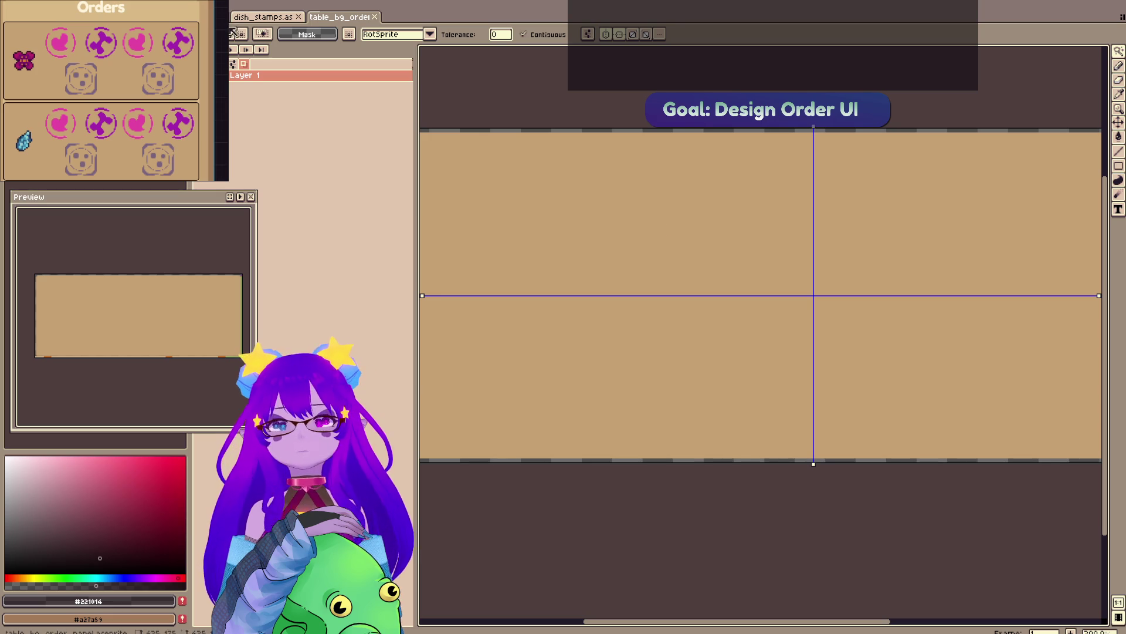
{"action": "left_click", "coordinate": [265, 18]}
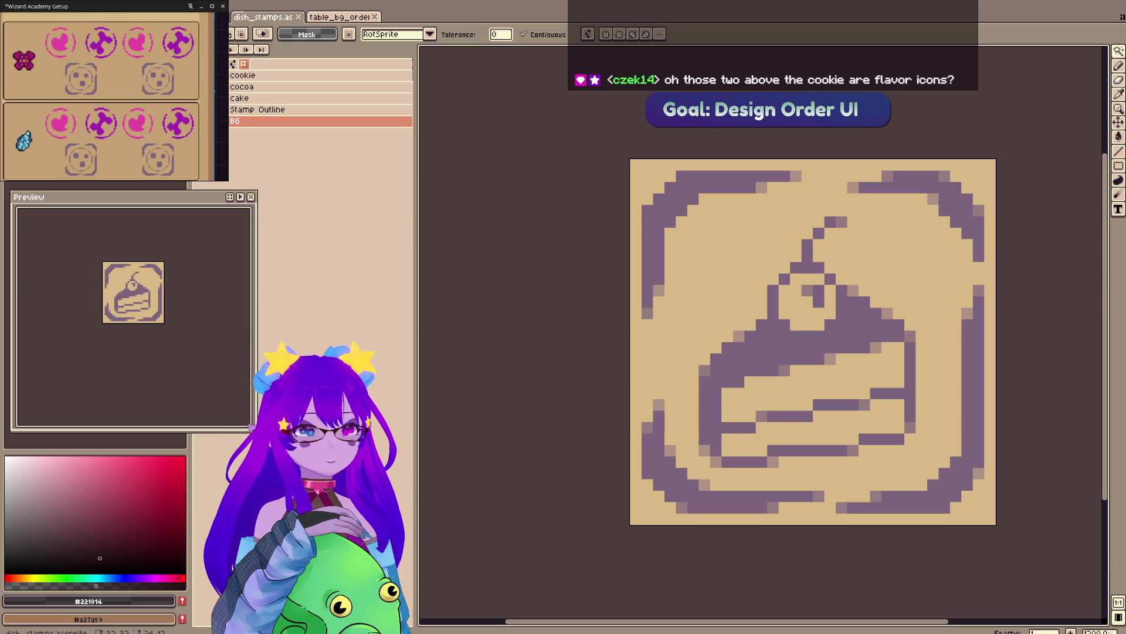
{"action": "scroll", "coordinate": [86, 77], "scroll_direction": "up", "scroll_amount": 1}
{"action": "scroll", "coordinate": [85, 77], "scroll_direction": "up", "scroll_amount": 1}
{"action": "scroll", "coordinate": [86, 76], "scroll_direction": "up", "scroll_amount": 1}
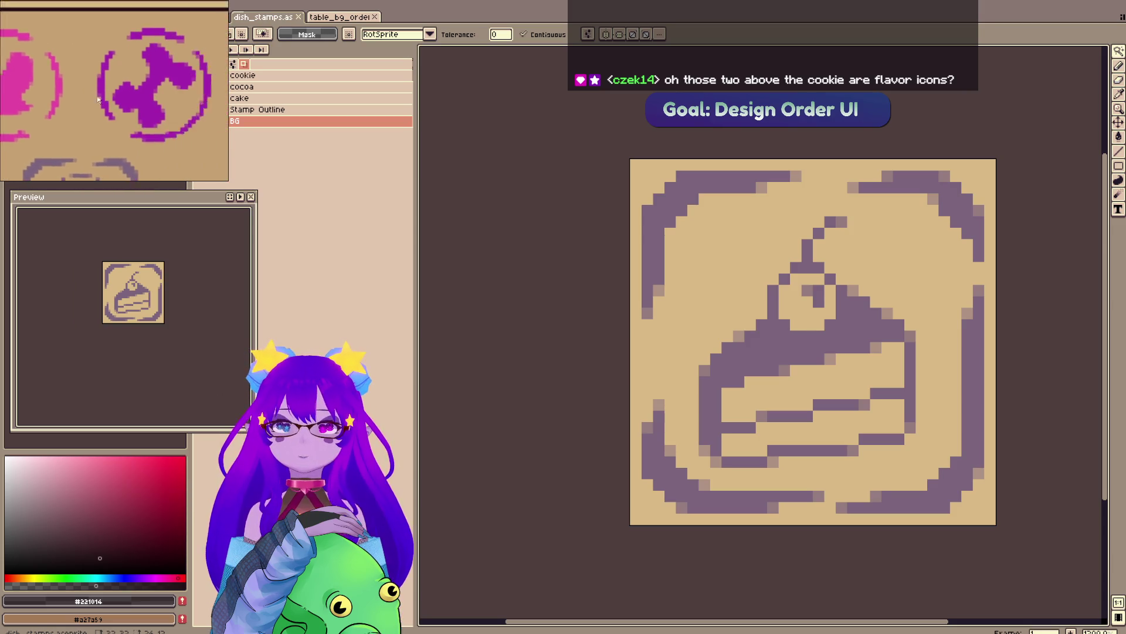
{"action": "scroll", "coordinate": [105, 88], "scroll_direction": "down", "scroll_amount": 2}
{"action": "scroll", "coordinate": [110, 86], "scroll_direction": "up", "scroll_amount": 2}
{"action": "scroll", "coordinate": [176, 118], "scroll_direction": "down", "scroll_amount": 1}
{"action": "scroll", "coordinate": [131, 147], "scroll_direction": "up", "scroll_amount": 1}
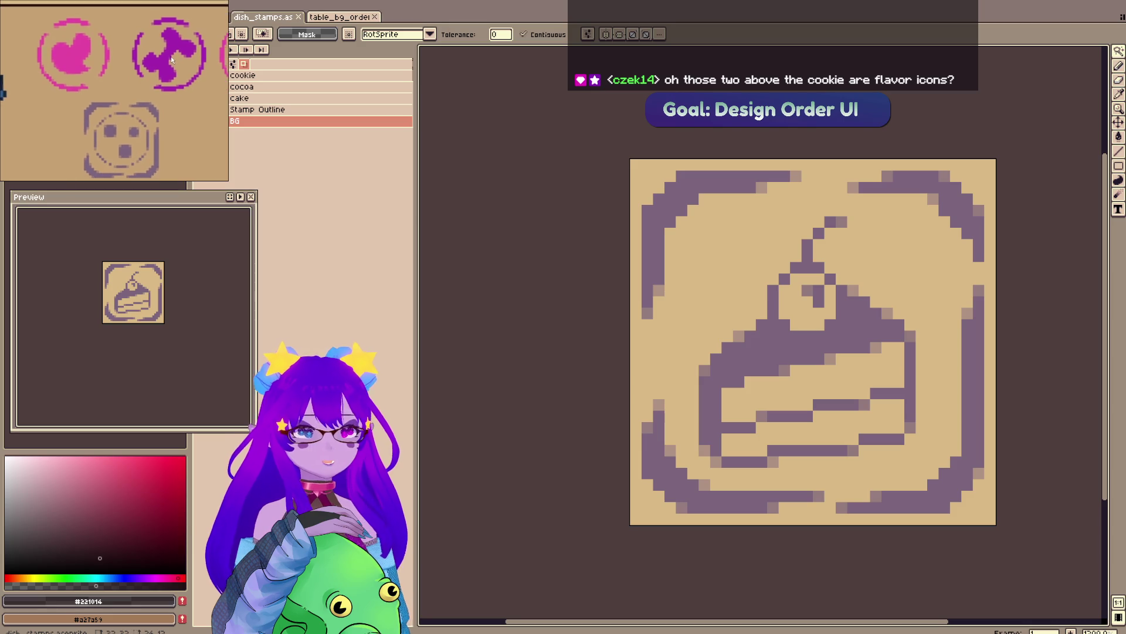
{"action": "scroll", "coordinate": [132, 148], "scroll_direction": "down", "scroll_amount": 1}
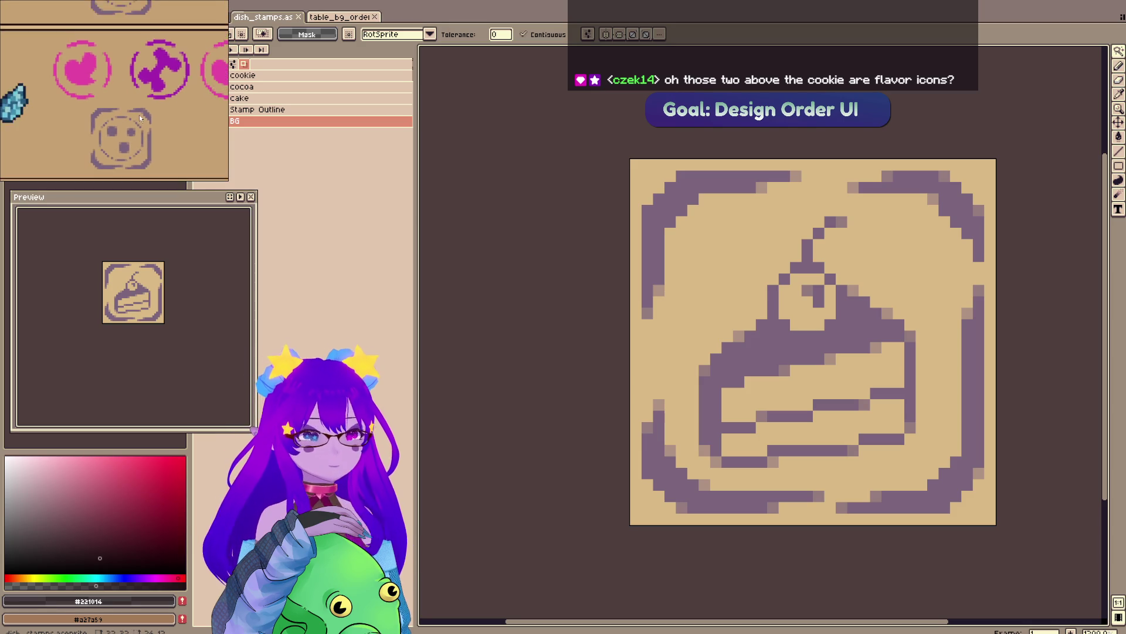
{"action": "scroll", "coordinate": [139, 114], "scroll_direction": "down", "scroll_amount": 1}
{"action": "scroll", "coordinate": [140, 128], "scroll_direction": "down", "scroll_amount": 1}
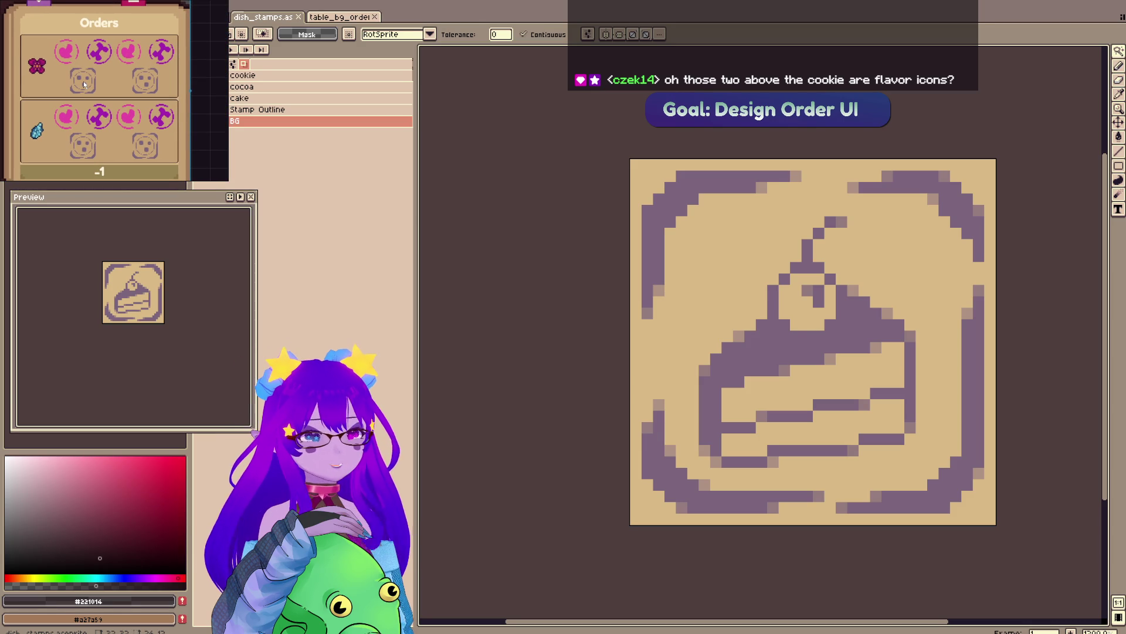
{"action": "scroll", "coordinate": [83, 81], "scroll_direction": "up", "scroll_amount": 1}
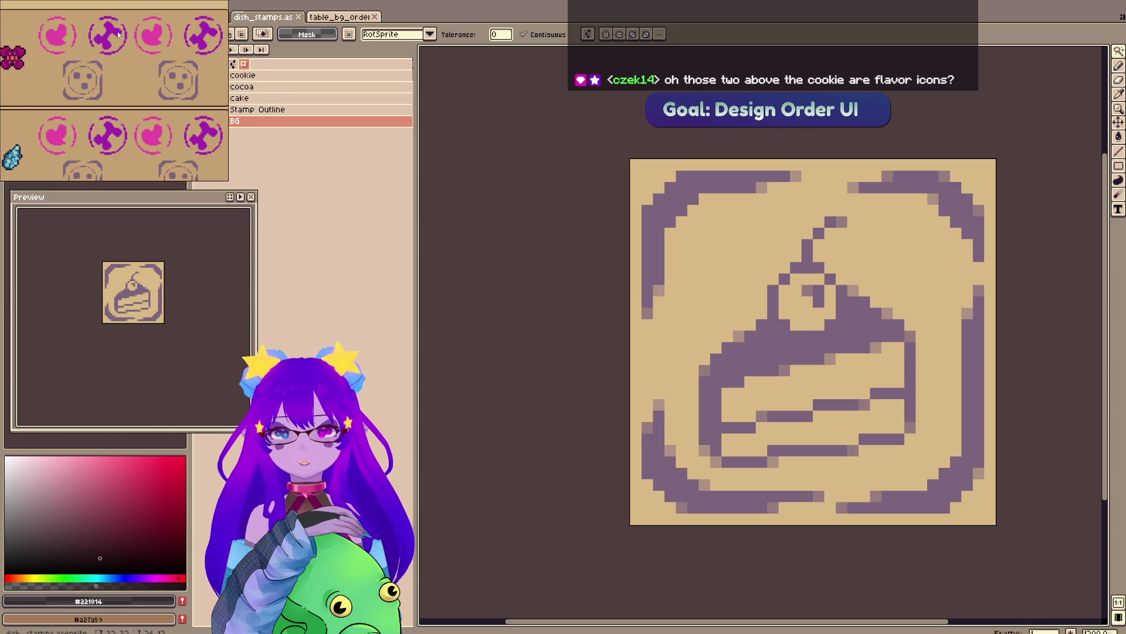
{"action": "scroll", "coordinate": [129, 53], "scroll_direction": "up", "scroll_amount": 2}
{"action": "scroll", "coordinate": [149, 65], "scroll_direction": "up", "scroll_amount": 1}
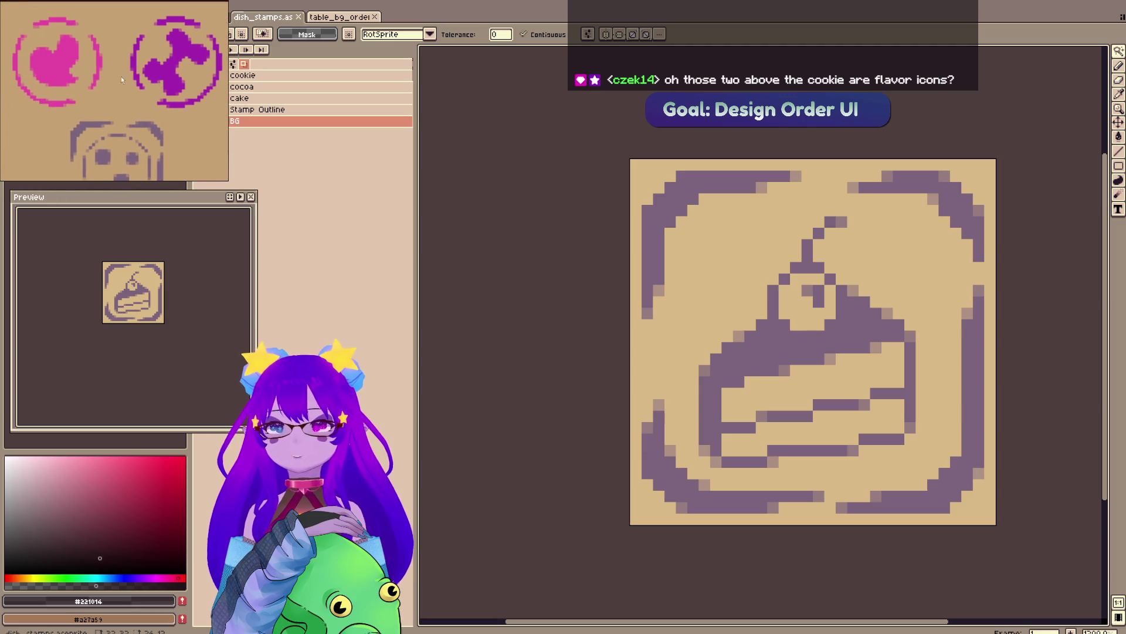
{"action": "scroll", "coordinate": [139, 84], "scroll_direction": "down", "scroll_amount": 4}
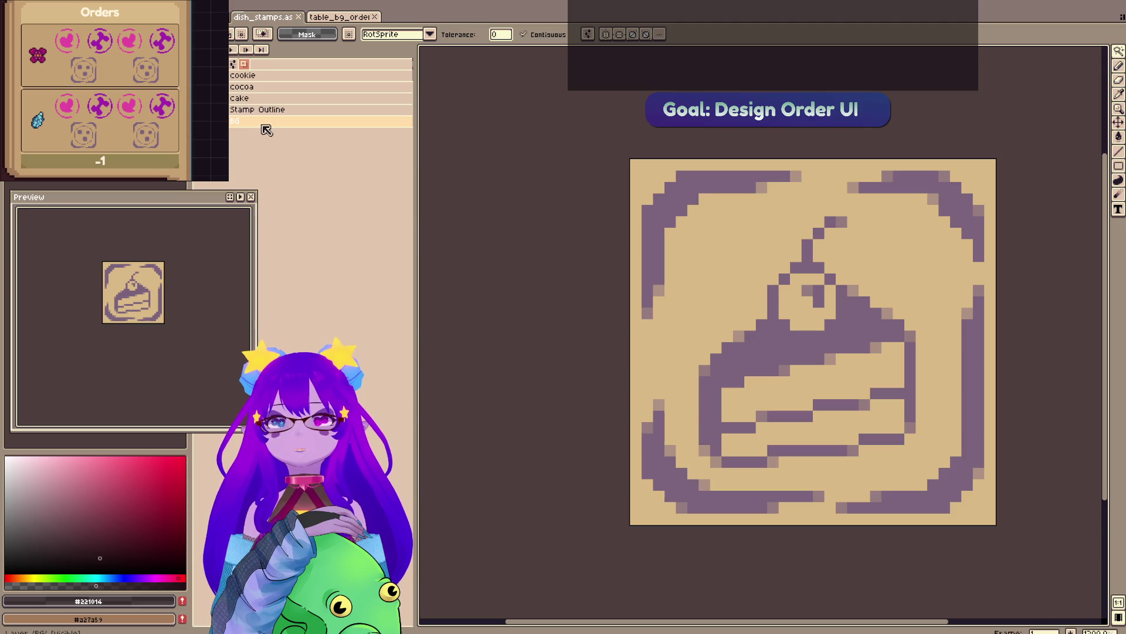
Add an empty Layer 1 beneath BG, sample tan #daba87, and select all on the BG layer.
{"action": "key", "text": "shift+n"}
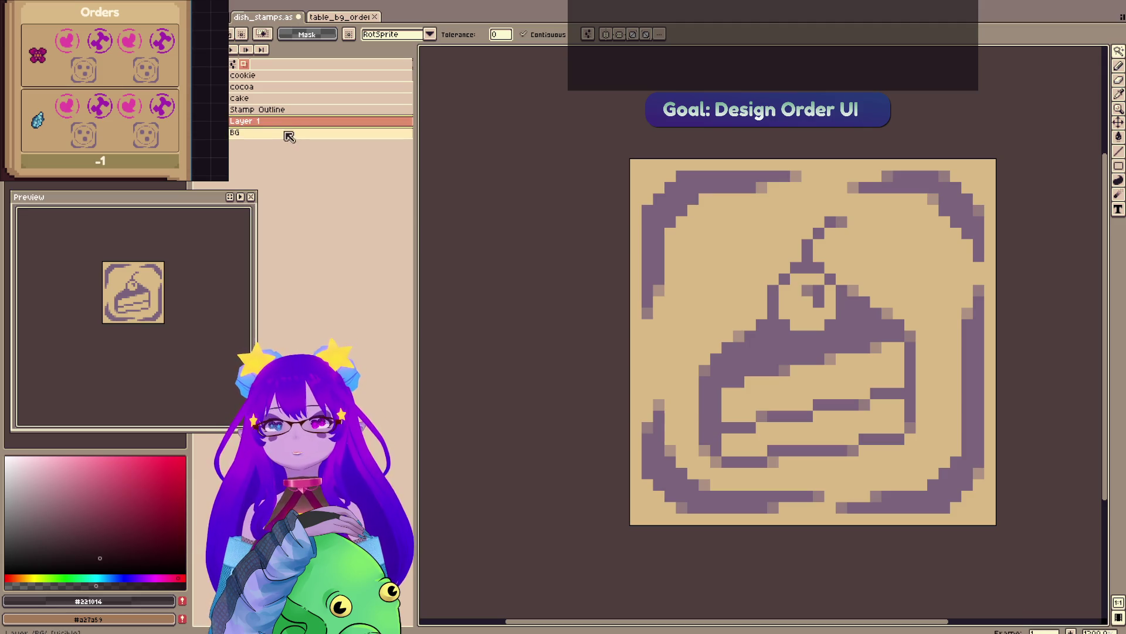
{"action": "left_click_drag", "start_coordinate": [287, 120], "coordinate": [281, 146]}
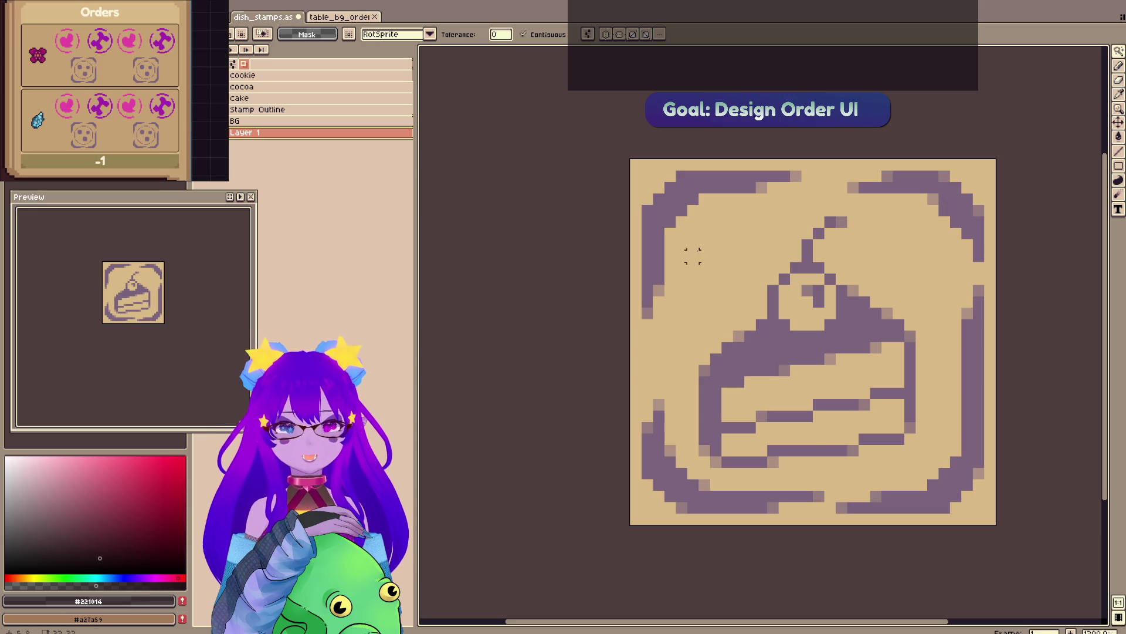
{"action": "left_click", "coordinate": [737, 246], "text": "alt"}
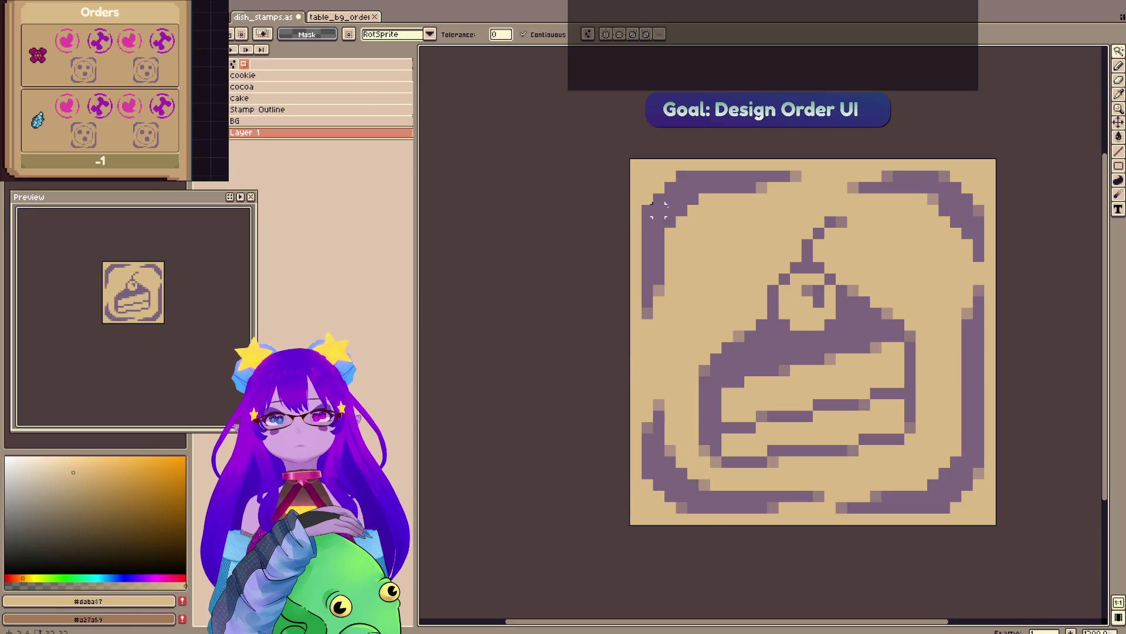
{"action": "key", "text": "ctrl+a"}
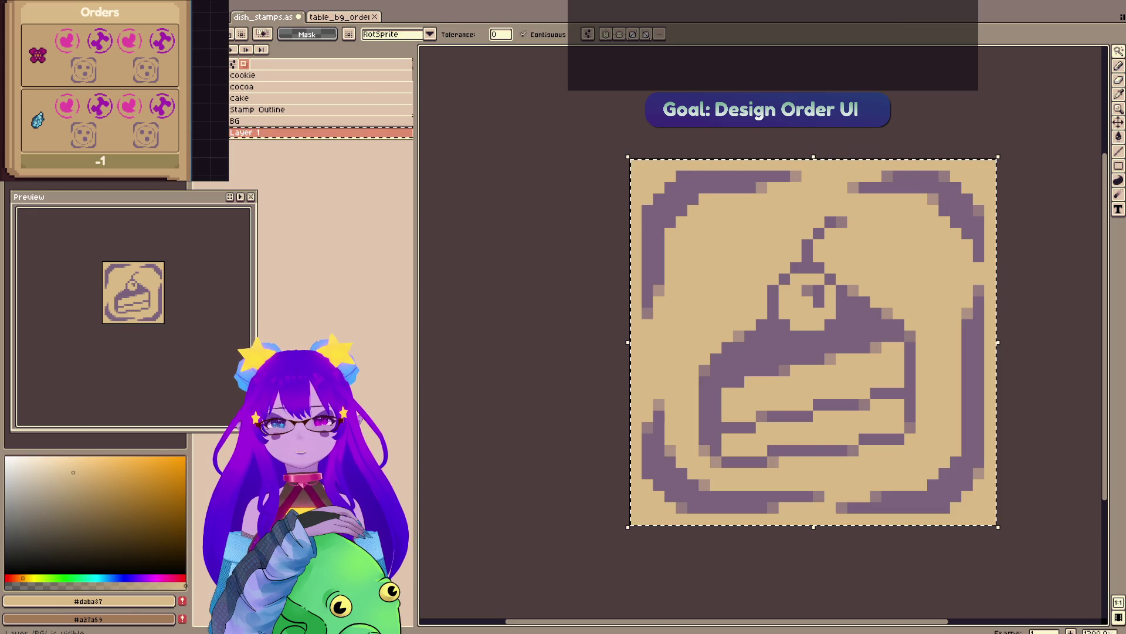
{"action": "left_click", "coordinate": [233, 120]}
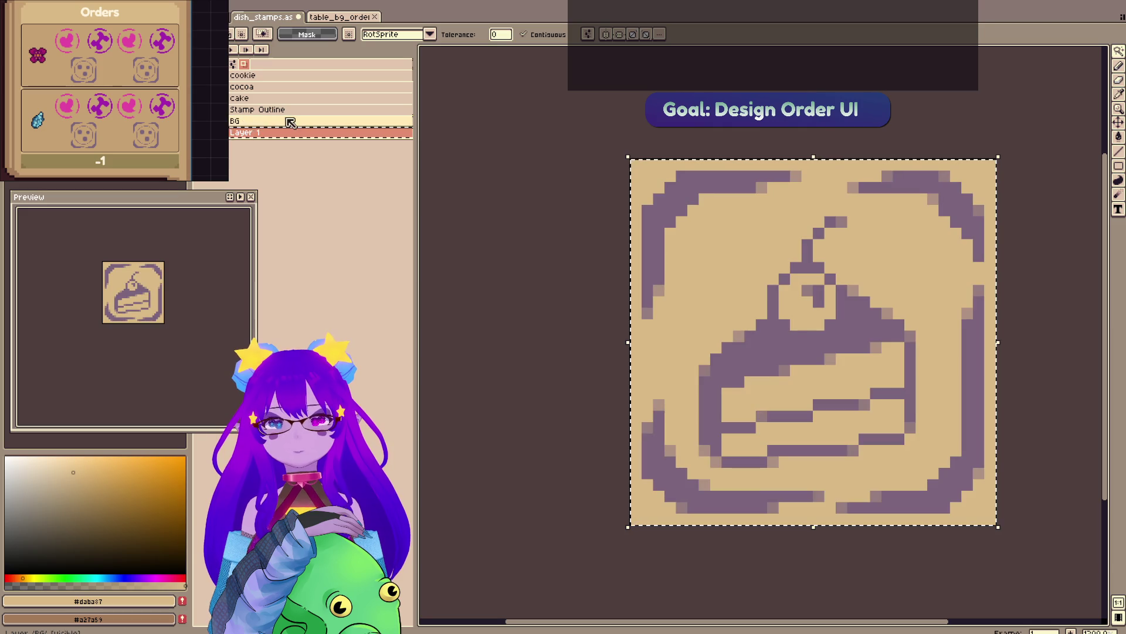
Switch to the table_bg_order_panel sprite.
{"action": "left_click", "coordinate": [373, 18]}
{"action": "scroll", "coordinate": [692, 189], "scroll_direction": "down", "scroll_amount": 5}
{"action": "scroll", "coordinate": [692, 189], "scroll_direction": "up", "scroll_amount": 1}
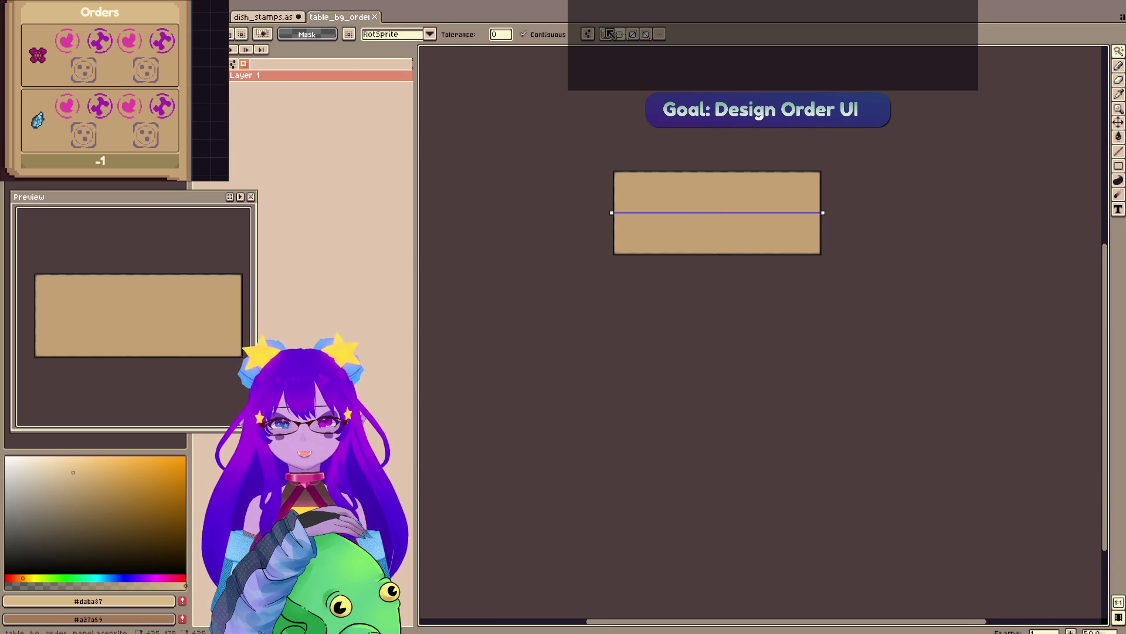
Remove the stray square pasted onto the panel.
{"action": "key", "text": "ctrl+v"}
{"action": "scroll", "coordinate": [633, 193], "scroll_direction": "up", "scroll_amount": 5}
{"action": "scroll", "coordinate": [632, 194], "scroll_direction": "down", "scroll_amount": 3}
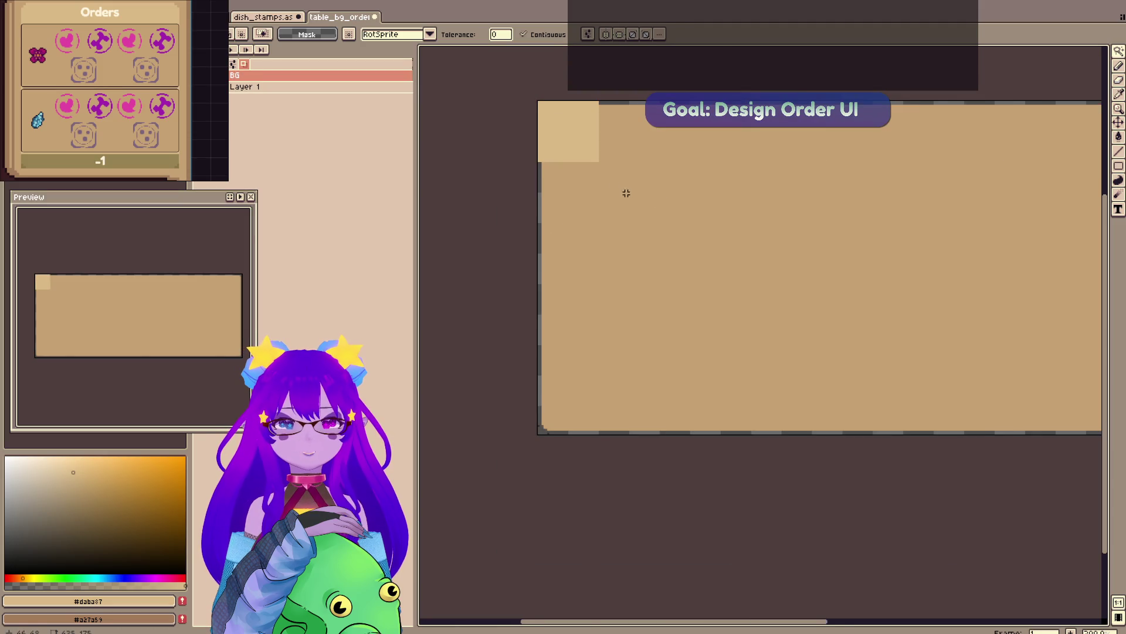
{"action": "mouse_move", "coordinate": [555, 156]}
{"action": "left_mouse_down"}
{"action": "mouse_move", "coordinate": [736, 284]}
{"action": "mouse_move", "coordinate": [804, 365]}
{"action": "left_mouse_up"}
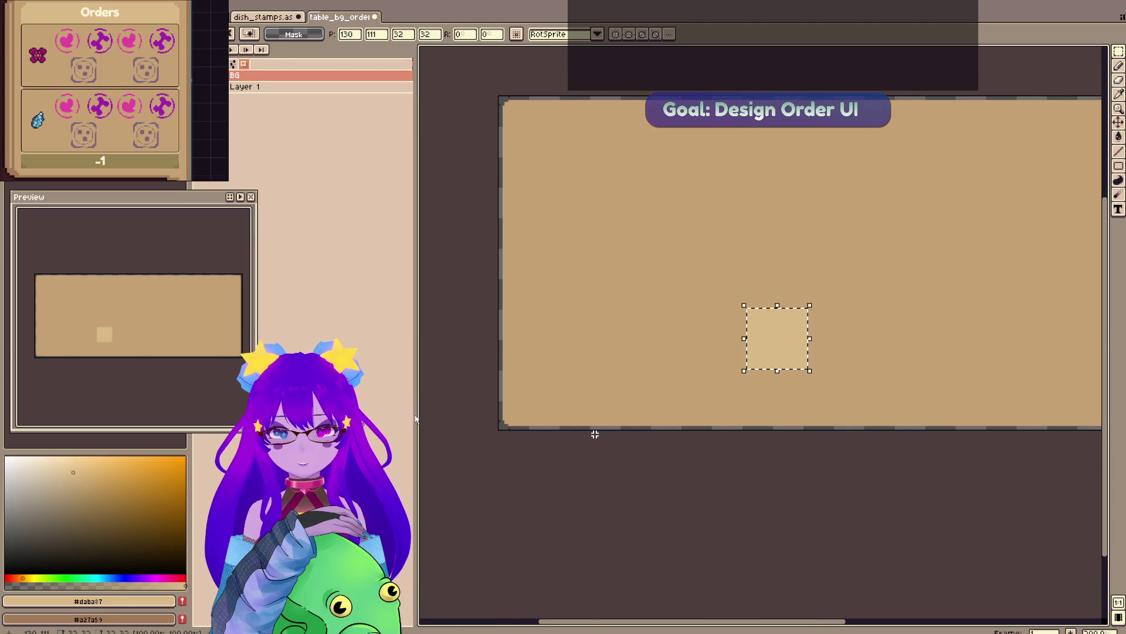
{"action": "key", "text": "ctrl+z"}
{"action": "scroll", "coordinate": [861, 308], "scroll_direction": "up", "scroll_amount": 1}
{"action": "scroll", "coordinate": [788, 265], "scroll_direction": "down", "scroll_amount": 3}
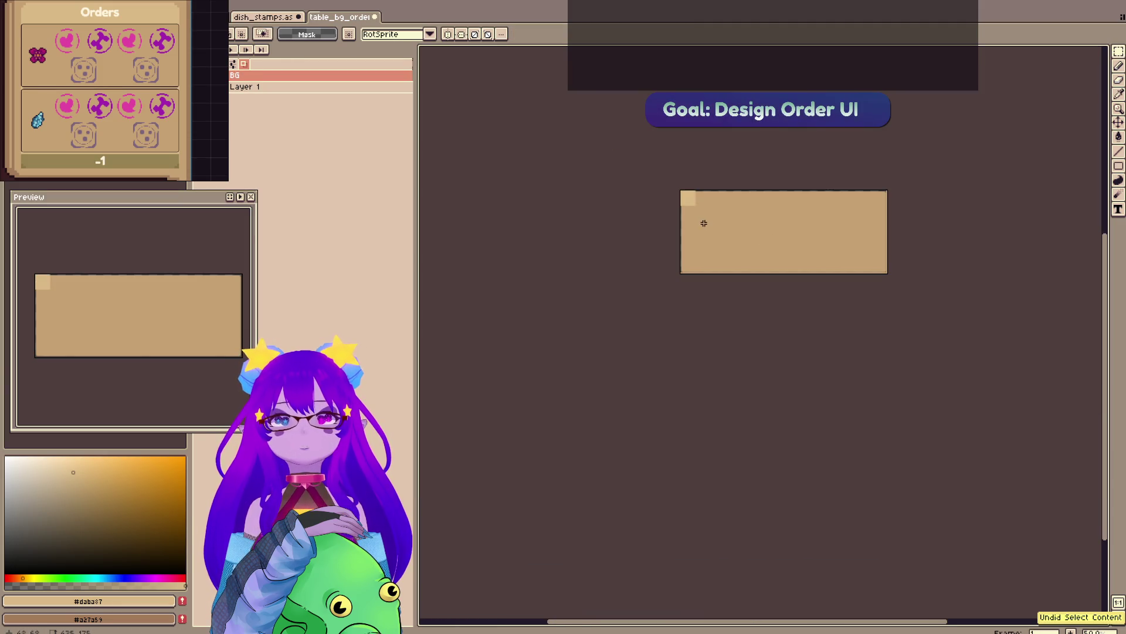
{"action": "key", "text": "Delete"}
{"action": "scroll", "coordinate": [734, 201], "scroll_direction": "up", "scroll_amount": 3}
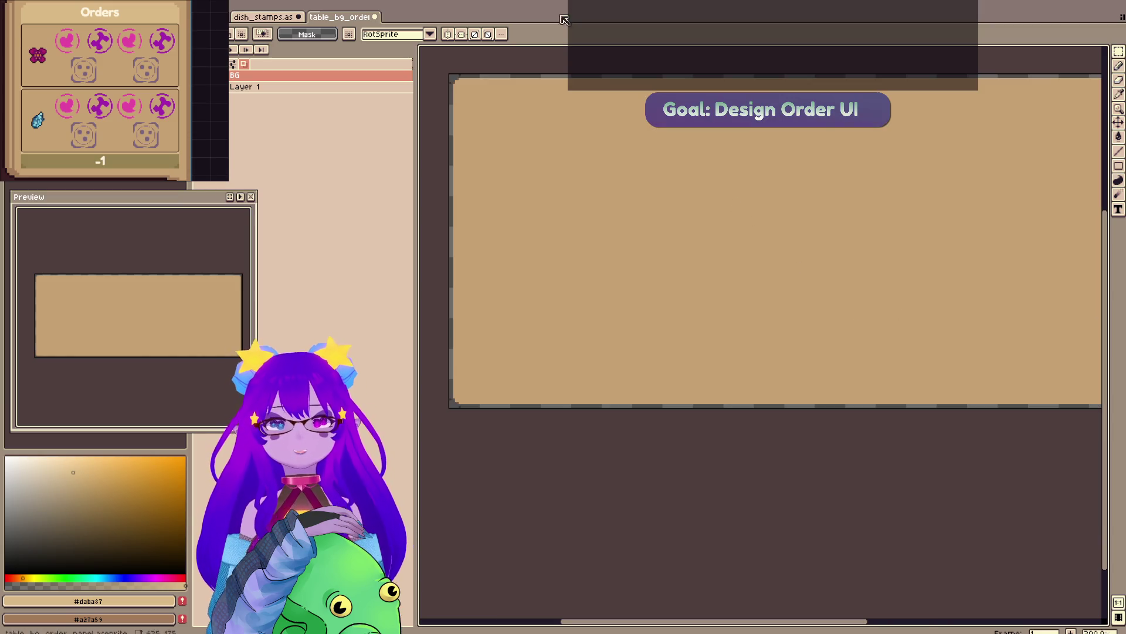
Use the Eraser with vertical and horizontal symmetry enabled, working on Layer 1.
{"action": "key", "text": "e"}
{"action": "scroll", "coordinate": [573, 136], "scroll_direction": "up", "scroll_amount": 2}
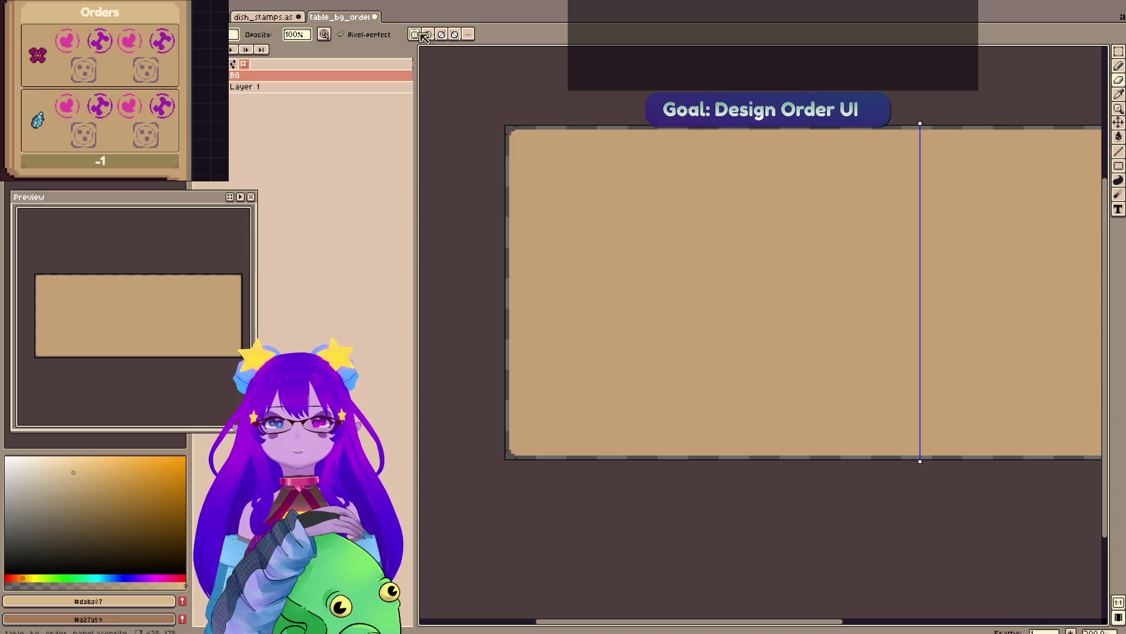
{"action": "left_click", "coordinate": [428, 34]}
{"action": "left_click", "coordinate": [441, 34]}
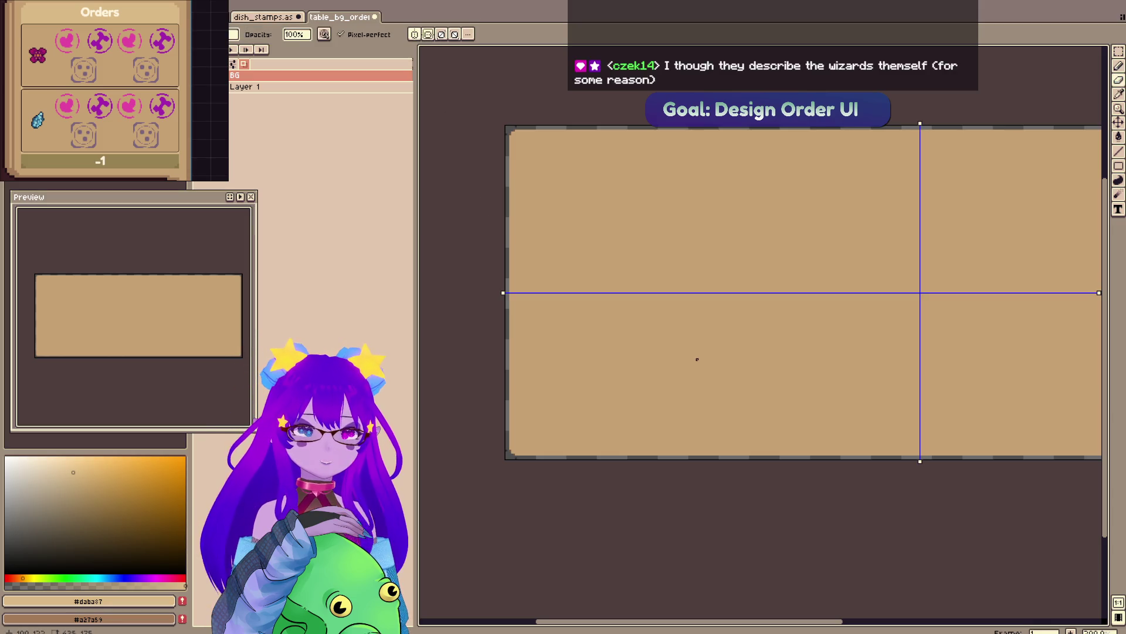
{"action": "left_click_drag", "start_coordinate": [581, 243], "coordinate": [693, 242]}
{"action": "scroll", "coordinate": [693, 242], "scroll_direction": "up", "scroll_amount": 1}
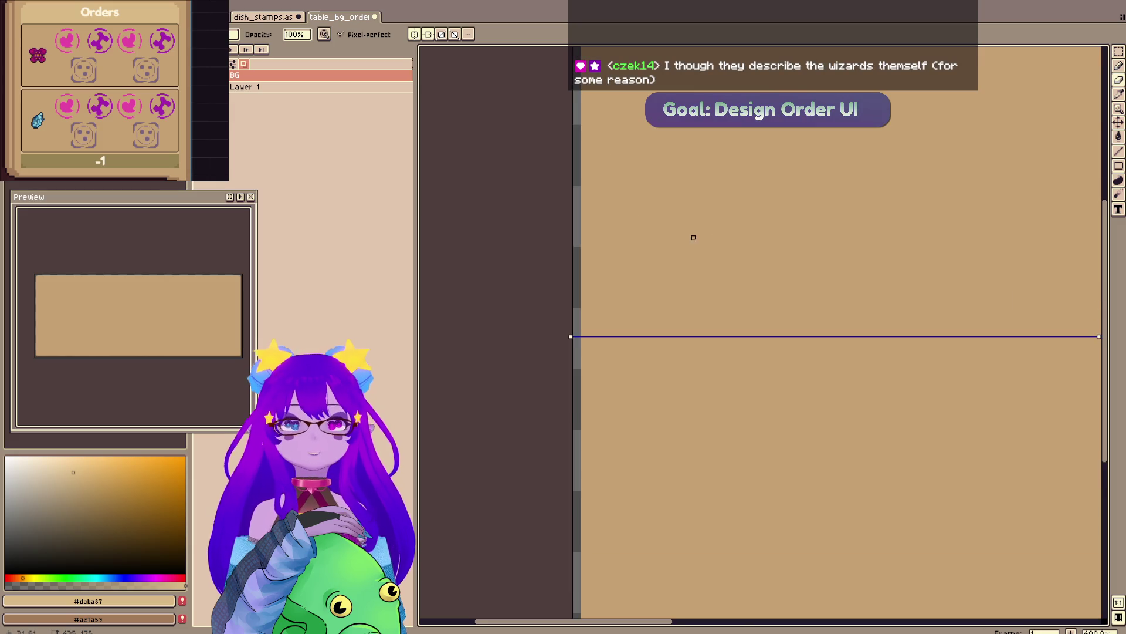
{"action": "scroll", "coordinate": [693, 241], "scroll_direction": "up", "scroll_amount": 1}
{"action": "scroll", "coordinate": [688, 268], "scroll_direction": "up", "scroll_amount": 1}
{"action": "scroll", "coordinate": [674, 246], "scroll_direction": "up", "scroll_amount": 1}
{"action": "scroll", "coordinate": [697, 212], "scroll_direction": "up", "scroll_amount": 1}
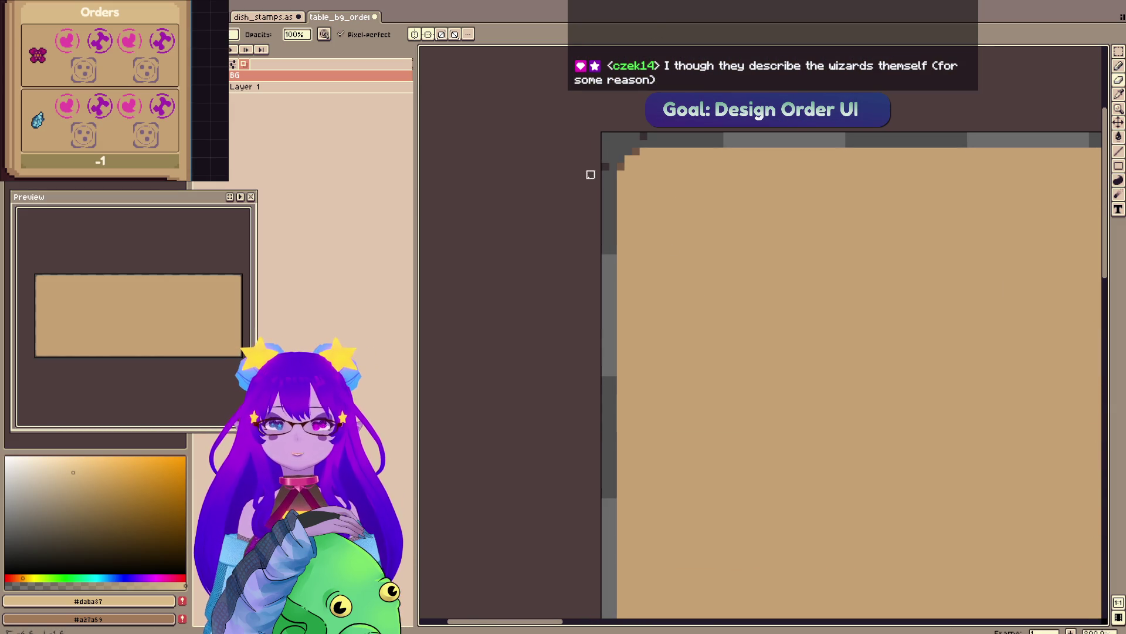
{"action": "left_click", "coordinate": [284, 87]}
Erase a stray left-edge pixel and carve the top-left corner into a stair-step.
{"action": "left_click", "coordinate": [606, 165]}
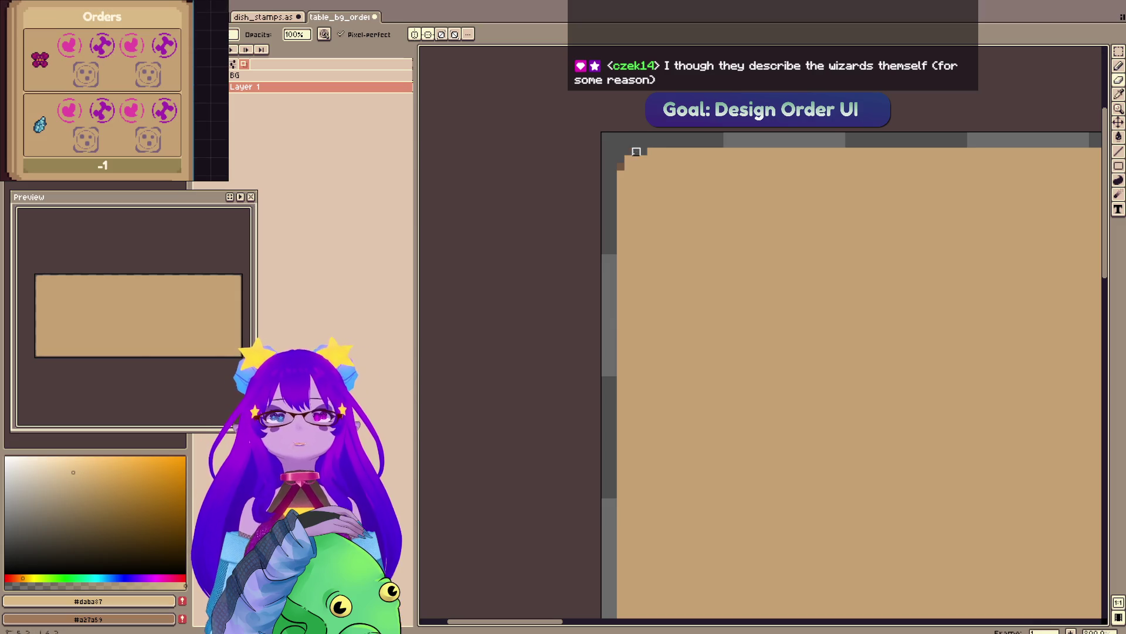
{"action": "left_click_drag", "start_coordinate": [643, 152], "coordinate": [622, 169]}
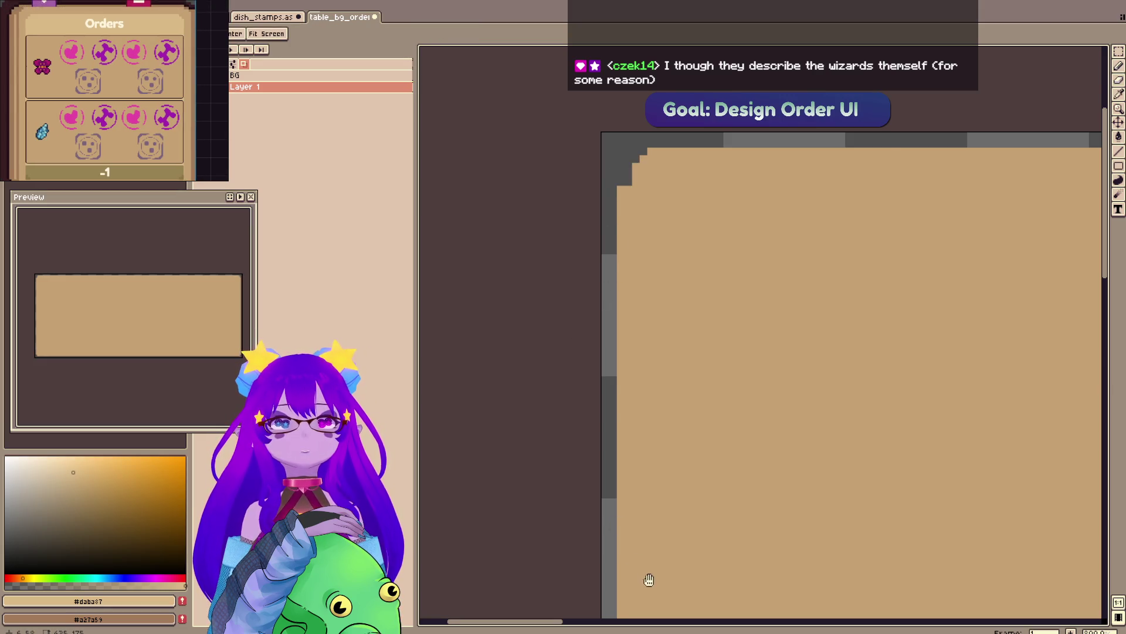
{"action": "left_click_drag", "start_coordinate": [648, 578], "coordinate": [547, 257]}
{"action": "scroll", "coordinate": [593, 407], "scroll_direction": "down", "scroll_amount": 3}
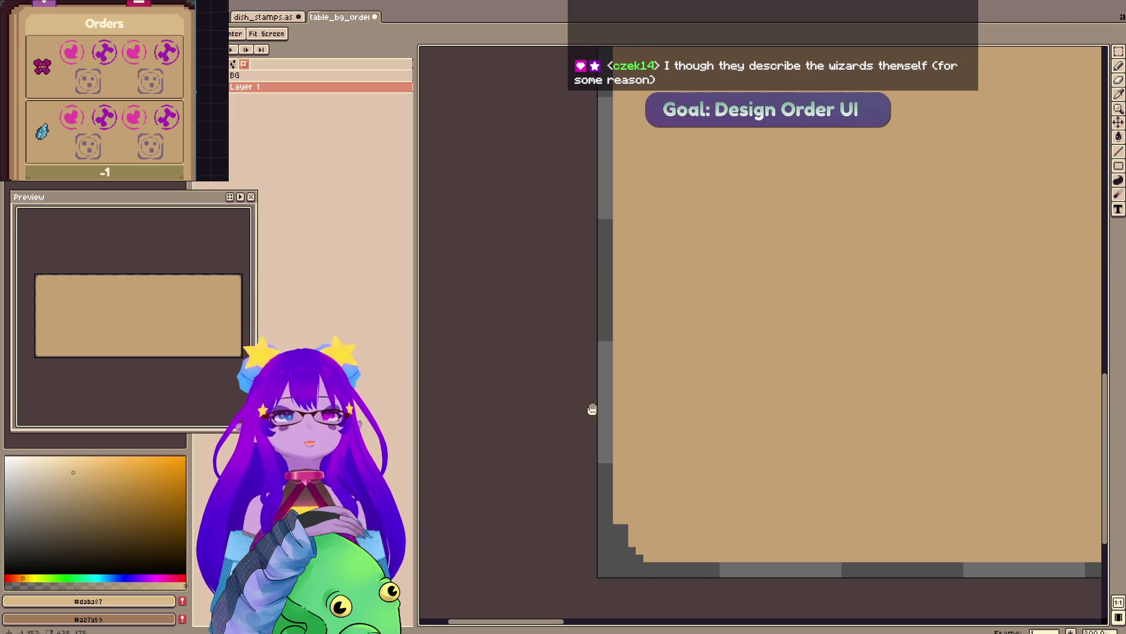
Carve the bottom-left corner into stair-steps, undoing a mistaken column erase.
{"action": "left_click", "coordinate": [652, 485], "text": "shift"}
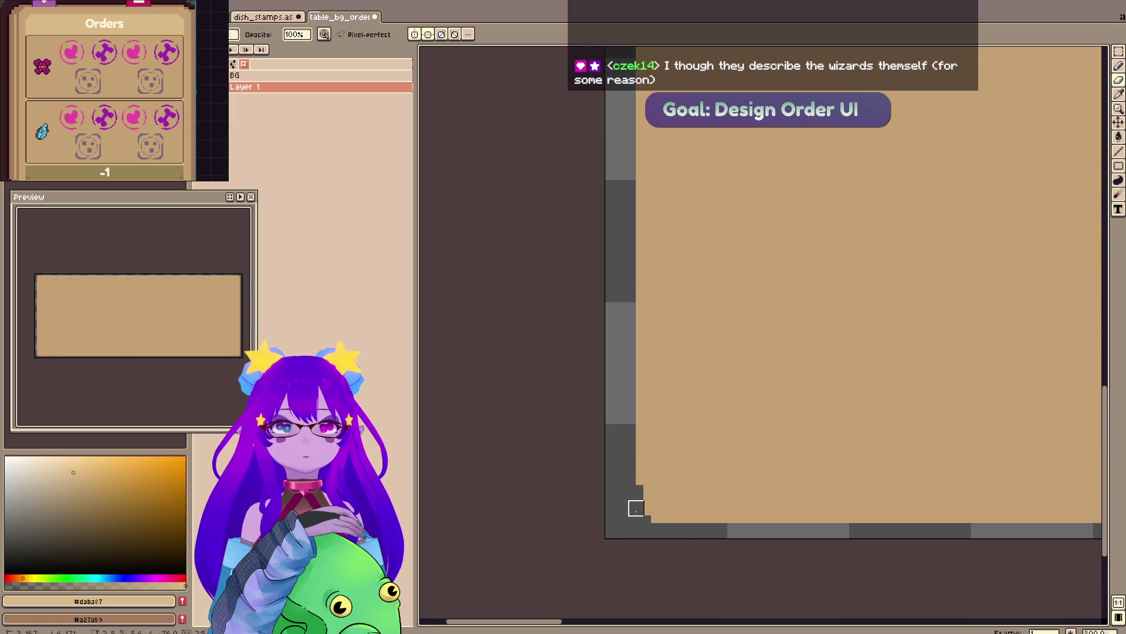
{"action": "mouse_move", "coordinate": [648, 496]}
{"action": "left_mouse_down"}
{"action": "mouse_move", "coordinate": [659, 523]}
{"action": "mouse_move", "coordinate": [1059, 508]}
{"action": "left_mouse_up"}
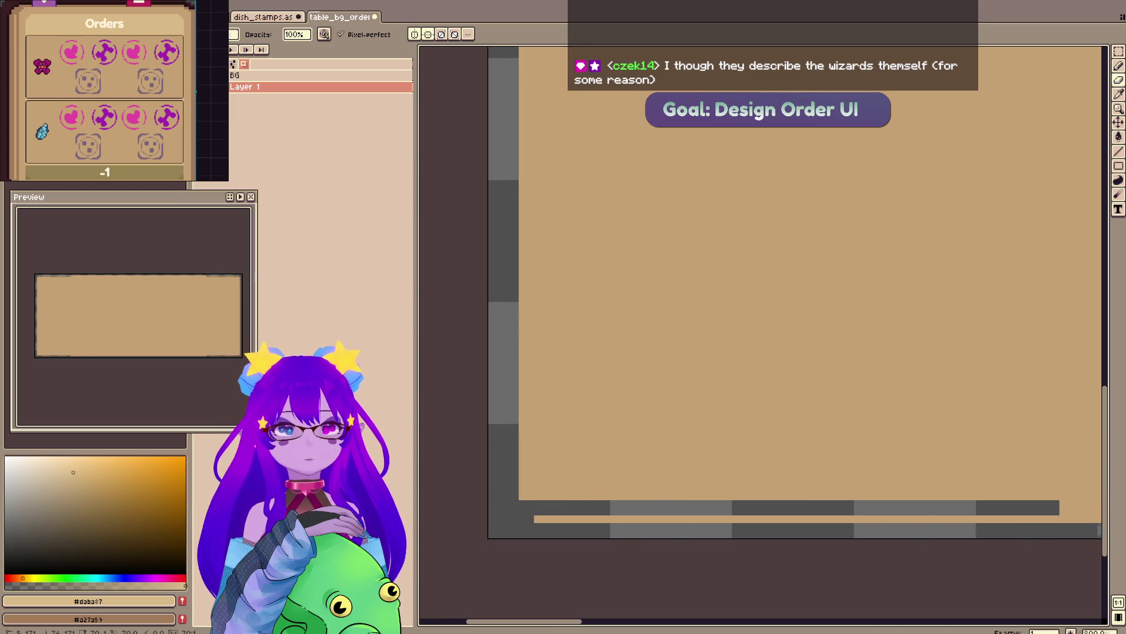
{"action": "key", "text": "ctrl+z"}
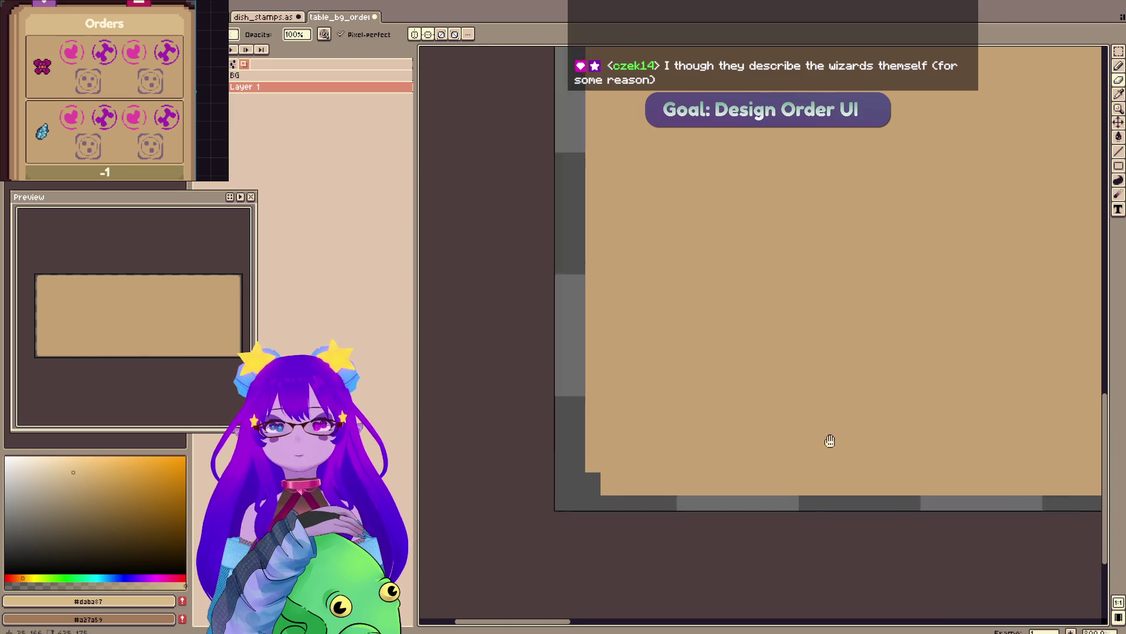
{"action": "scroll", "coordinate": [622, 445], "scroll_direction": "up", "scroll_amount": 3}
{"action": "left_click_drag", "start_coordinate": [634, 421], "coordinate": [694, 465]}
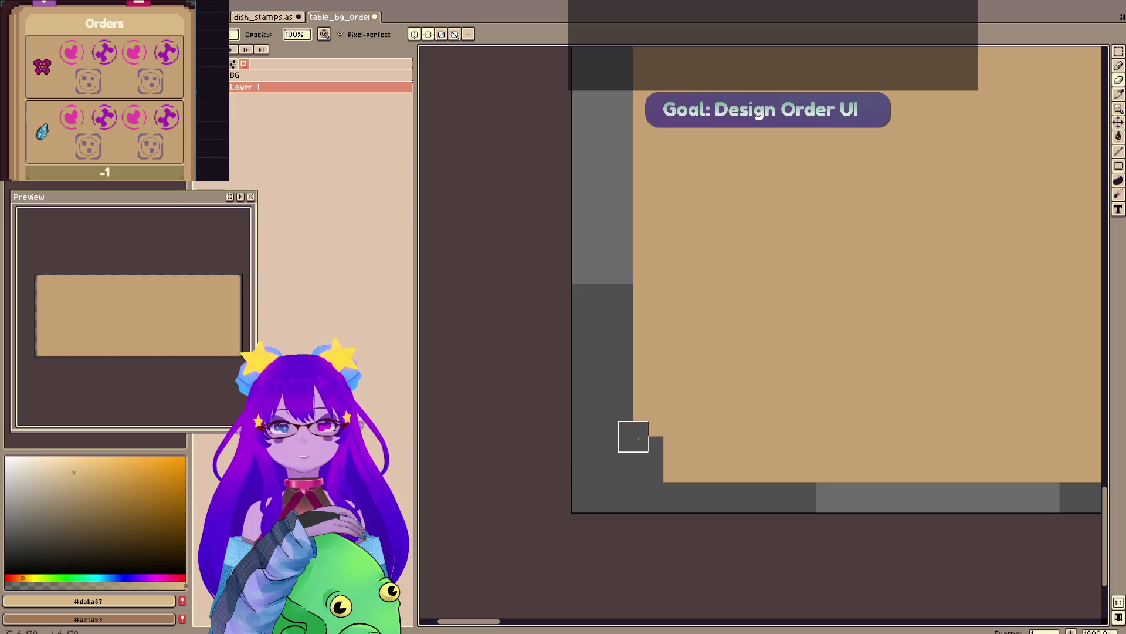
{"action": "scroll", "coordinate": [787, 391], "scroll_direction": "down", "scroll_amount": 1}
{"action": "scroll", "coordinate": [787, 391], "scroll_direction": "down", "scroll_amount": 1}
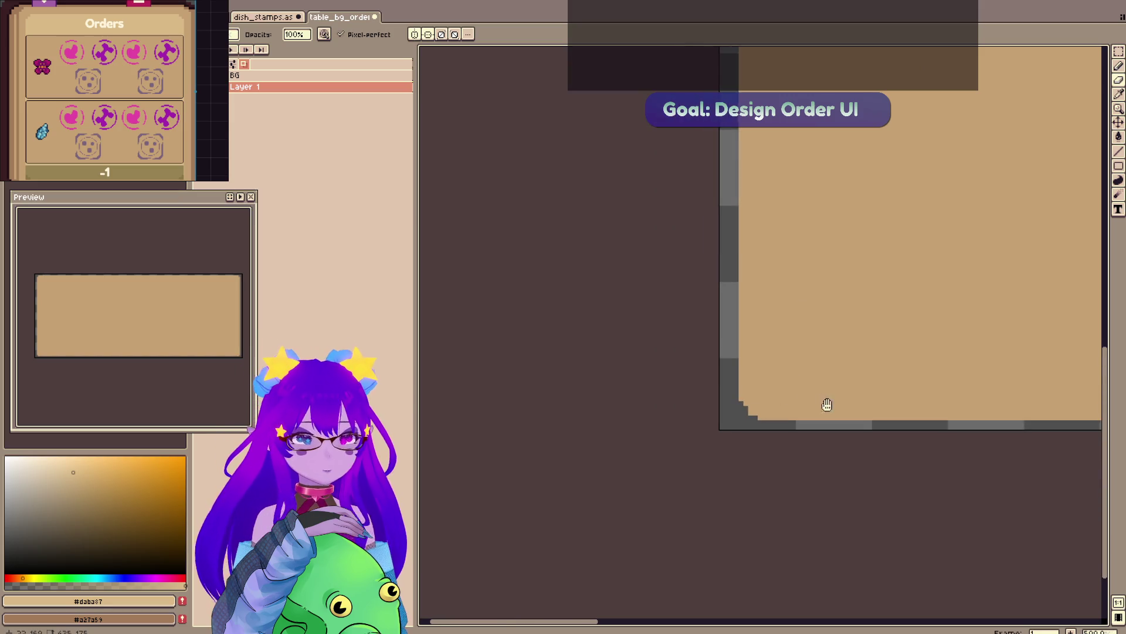
{"action": "scroll", "coordinate": [825, 402], "scroll_direction": "down", "scroll_amount": 1}
{"action": "scroll", "coordinate": [925, 407], "scroll_direction": "down", "scroll_amount": 1}
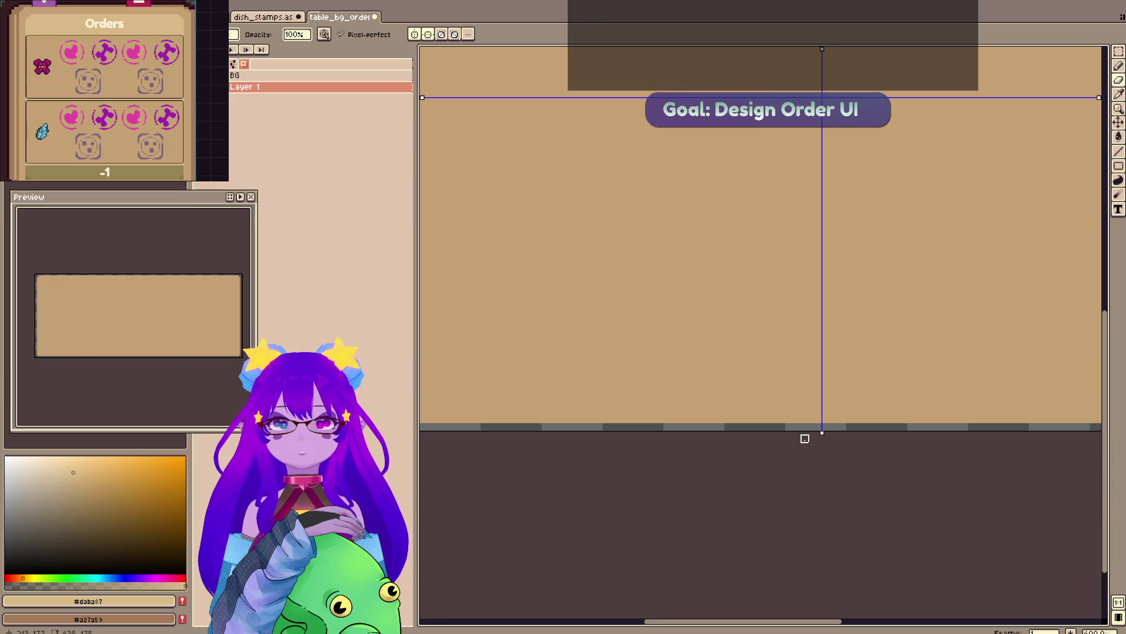
Undo a bottom-edge erase and remove one more pixel from the left-edge staircase.
{"action": "left_click", "coordinate": [824, 419]}
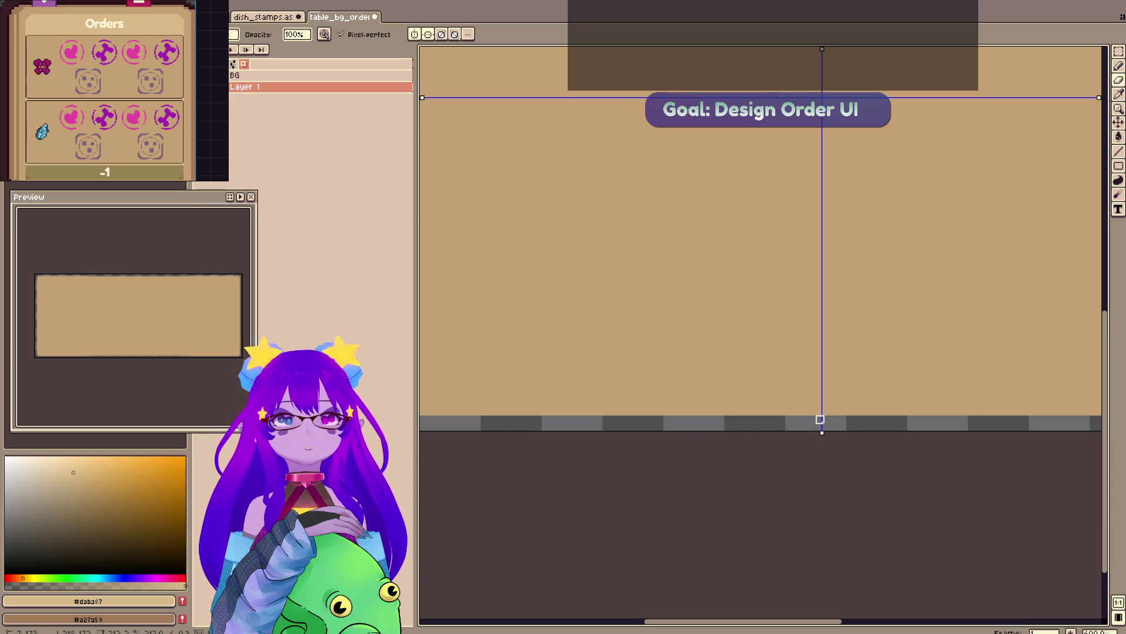
{"action": "key", "text": "ctrl+z"}
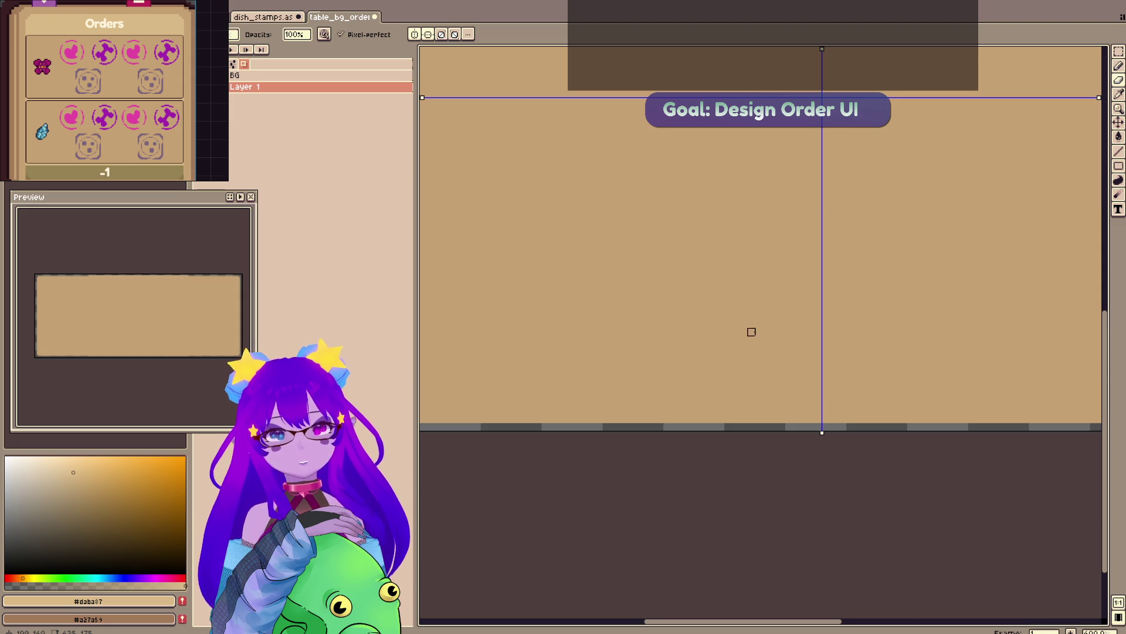
{"action": "scroll", "coordinate": [747, 319], "scroll_direction": "up", "scroll_amount": 1}
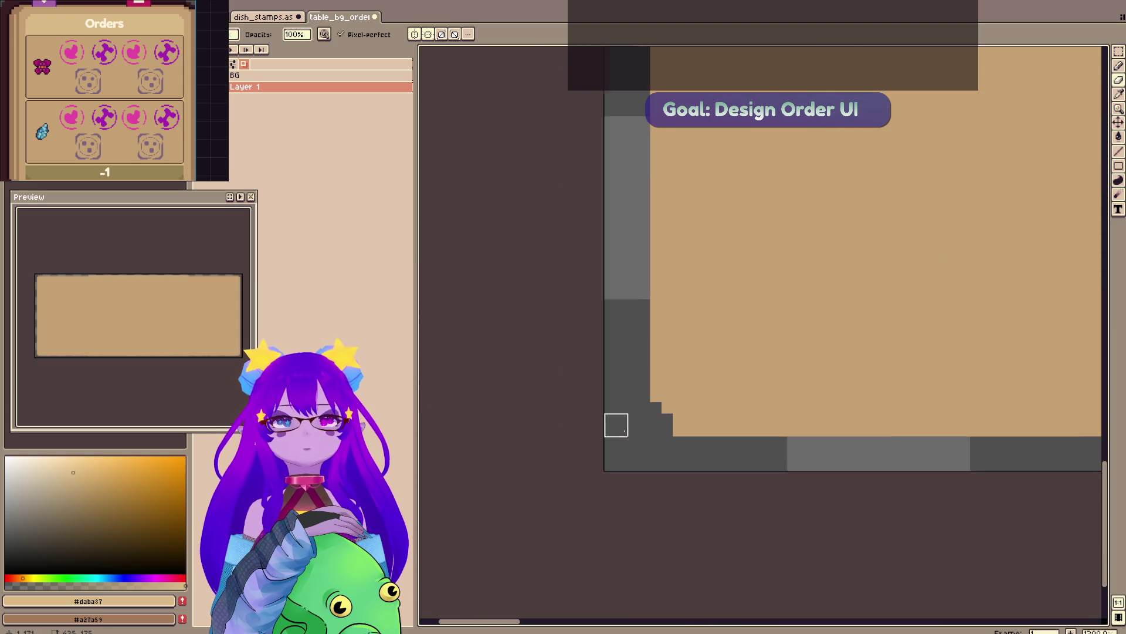
{"action": "scroll", "coordinate": [616, 424], "scroll_direction": "up", "scroll_amount": 1}
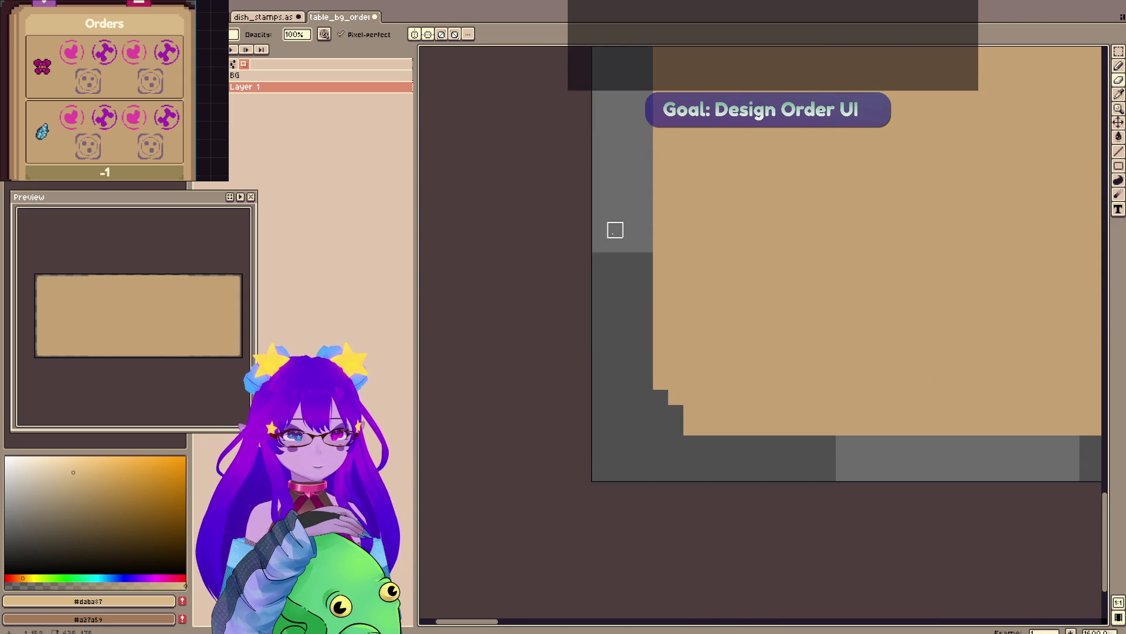
{"action": "left_click", "coordinate": [691, 428]}
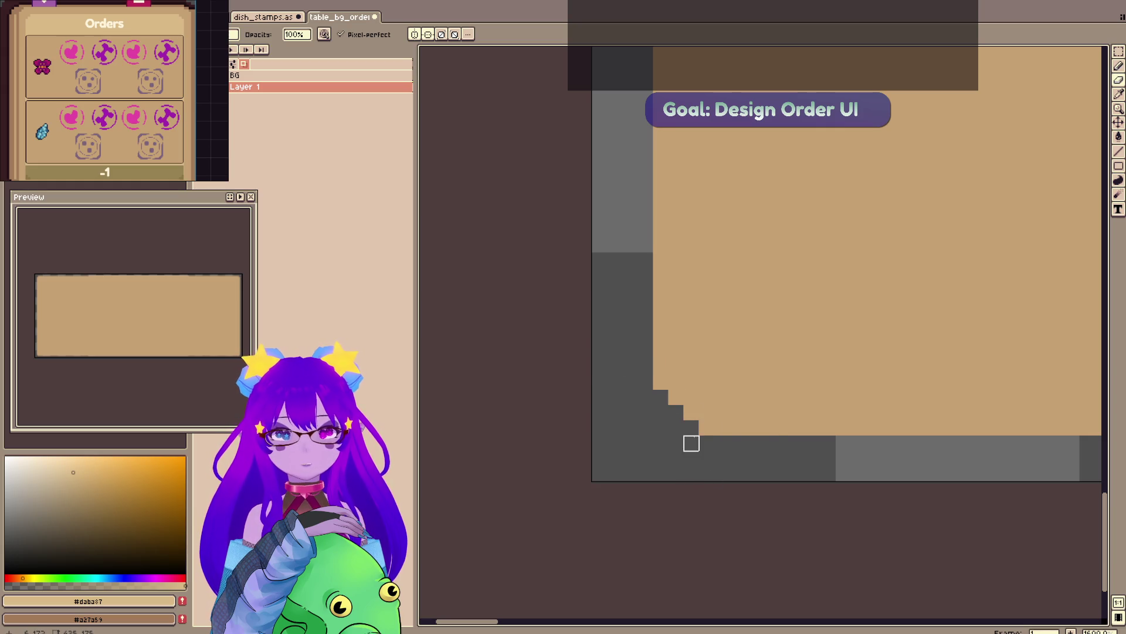
Save the order panel sprite.
{"action": "scroll", "coordinate": [707, 428], "scroll_direction": "down", "scroll_amount": 3}
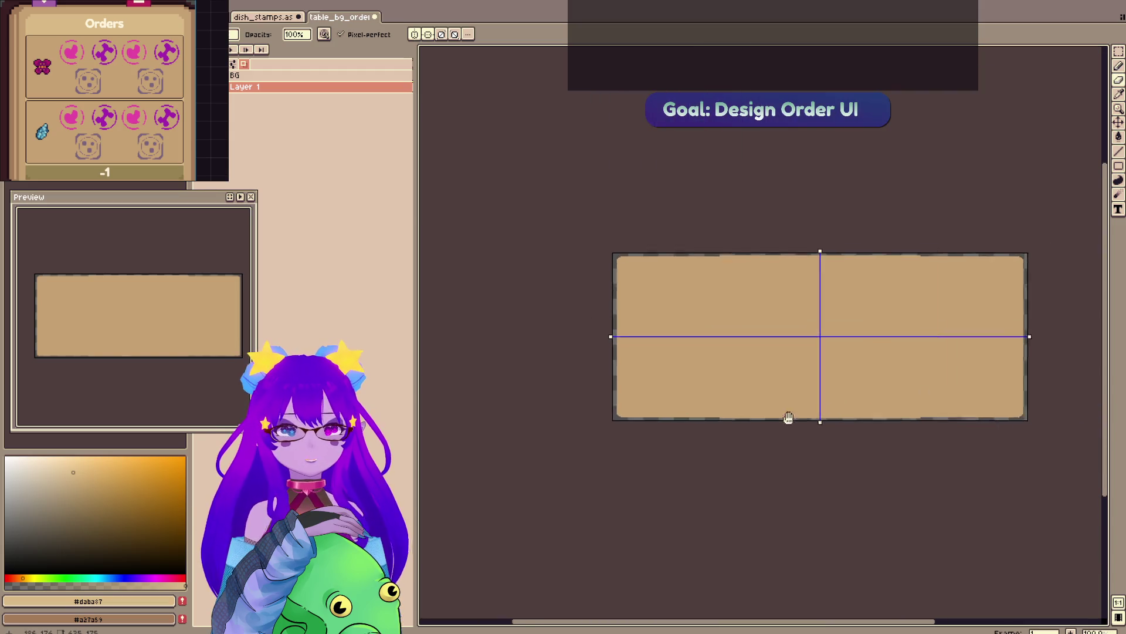
{"action": "scroll", "coordinate": [786, 417], "scroll_direction": "up", "scroll_amount": 3}
{"action": "scroll", "coordinate": [941, 422], "scroll_direction": "down", "scroll_amount": 1}
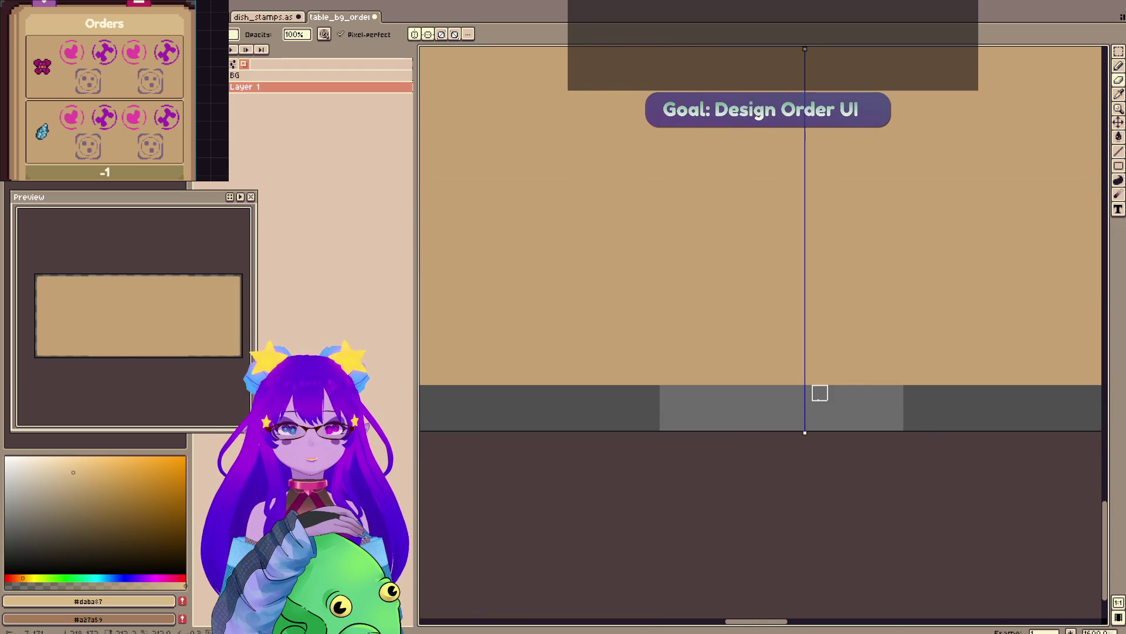
{"action": "scroll", "coordinate": [787, 410], "scroll_direction": "down", "scroll_amount": 2}
{"action": "scroll", "coordinate": [787, 410], "scroll_direction": "down", "scroll_amount": 2}
{"action": "scroll", "coordinate": [671, 332], "scroll_direction": "up", "scroll_amount": 2}
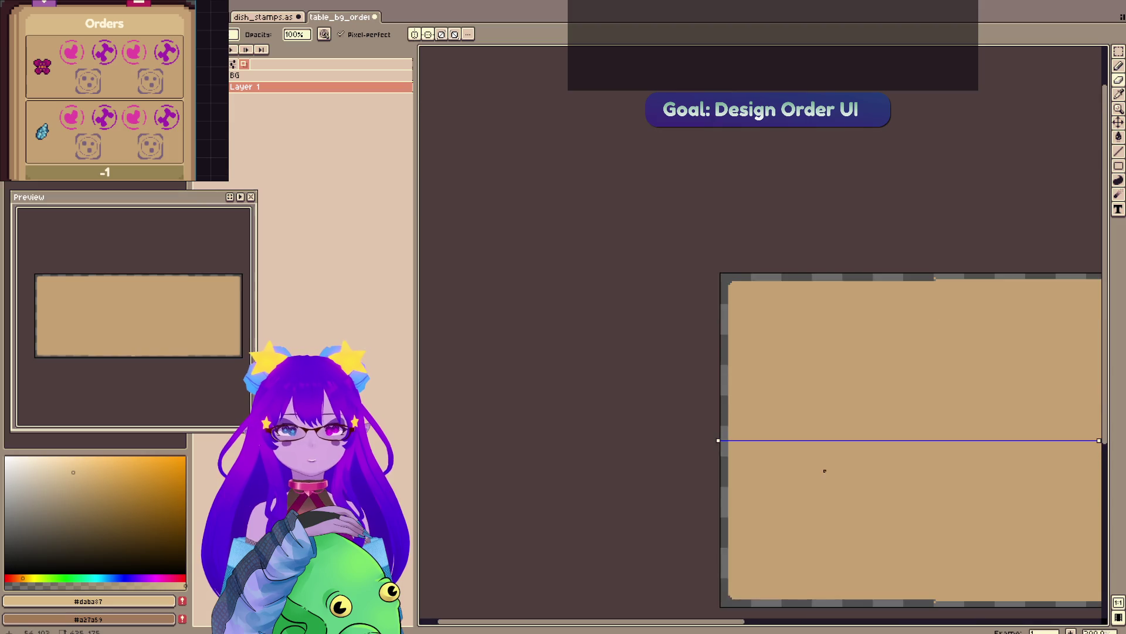
{"action": "scroll", "coordinate": [744, 394], "scroll_direction": "up", "scroll_amount": 1}
{"action": "key", "text": "ctrl+s"}
{"action": "scroll", "coordinate": [612, 480], "scroll_direction": "up", "scroll_amount": 1}
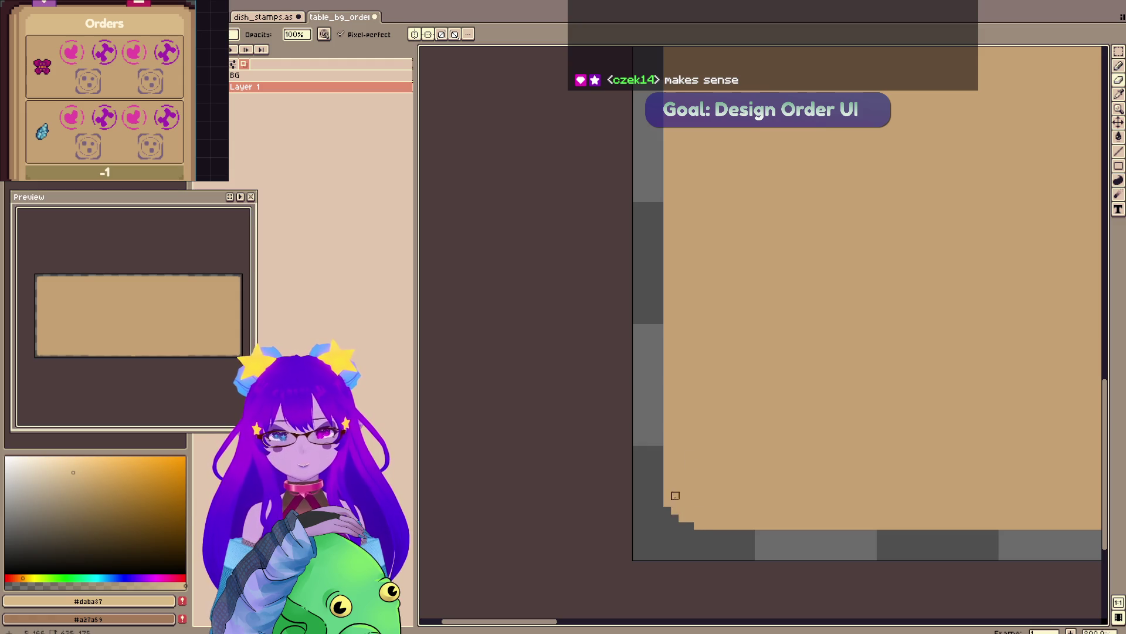
Sample the canvas tan and export the sprite as table_bg_order_panel.png.
{"action": "left_click", "coordinate": [734, 496], "text": "alt"}
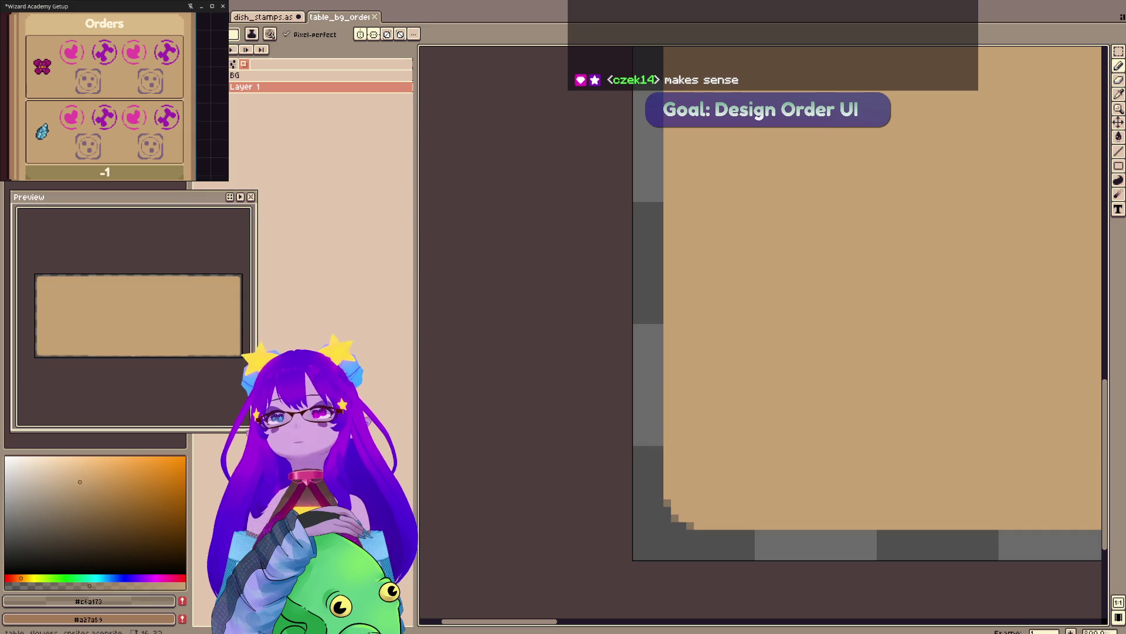
{"action": "key", "text": "ctrl+alt+shift+s"}
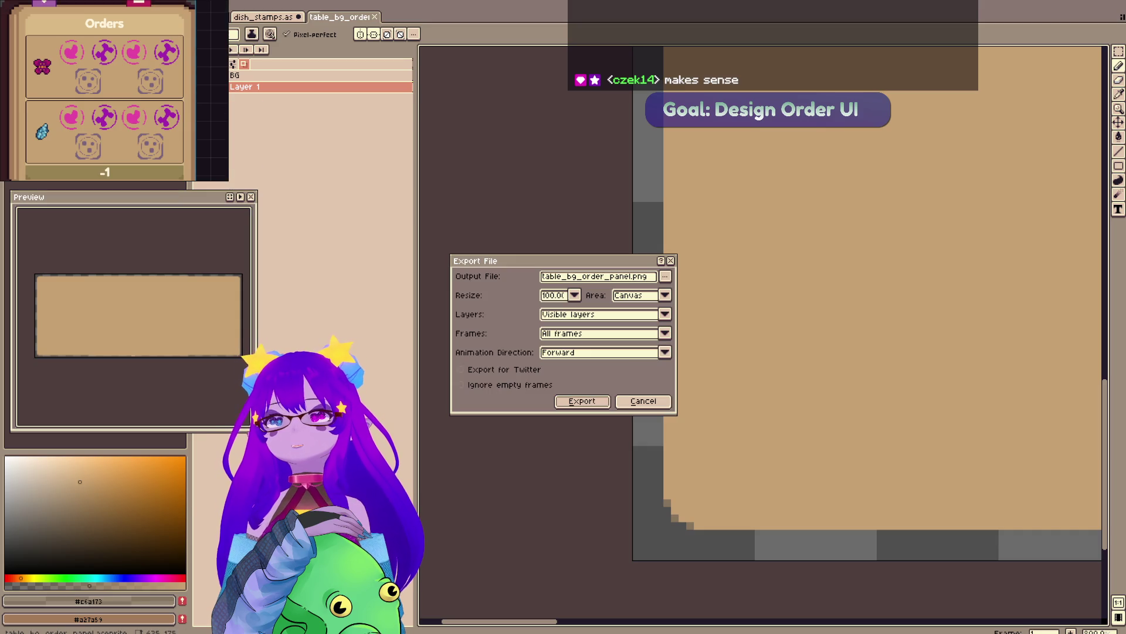
{"action": "key", "text": "Return"}
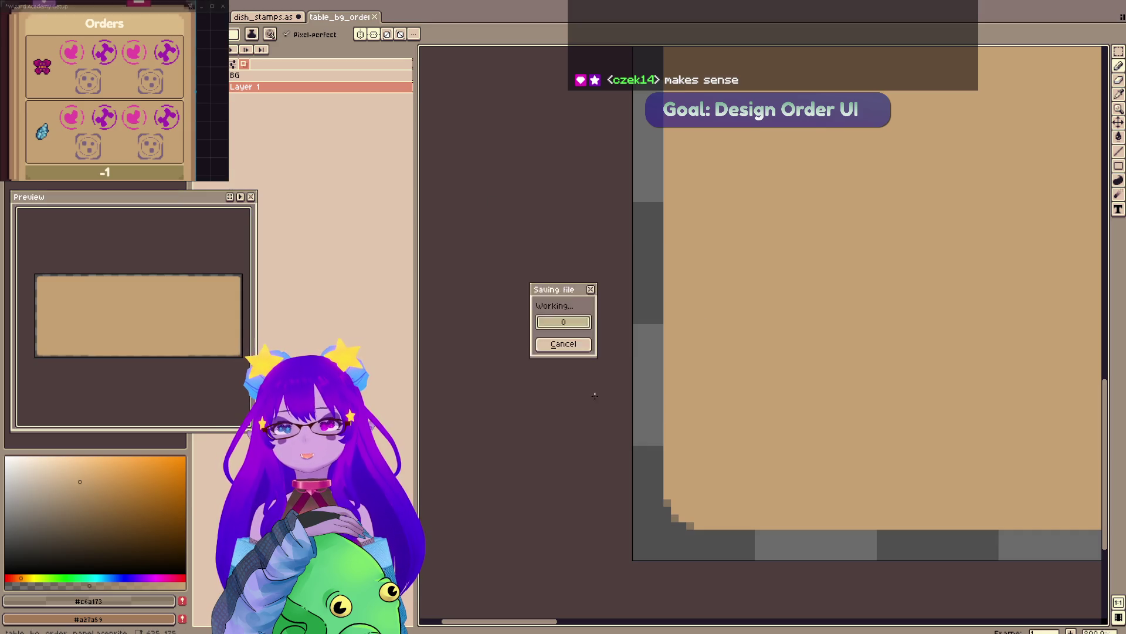
{"action": "key", "text": "Return"}
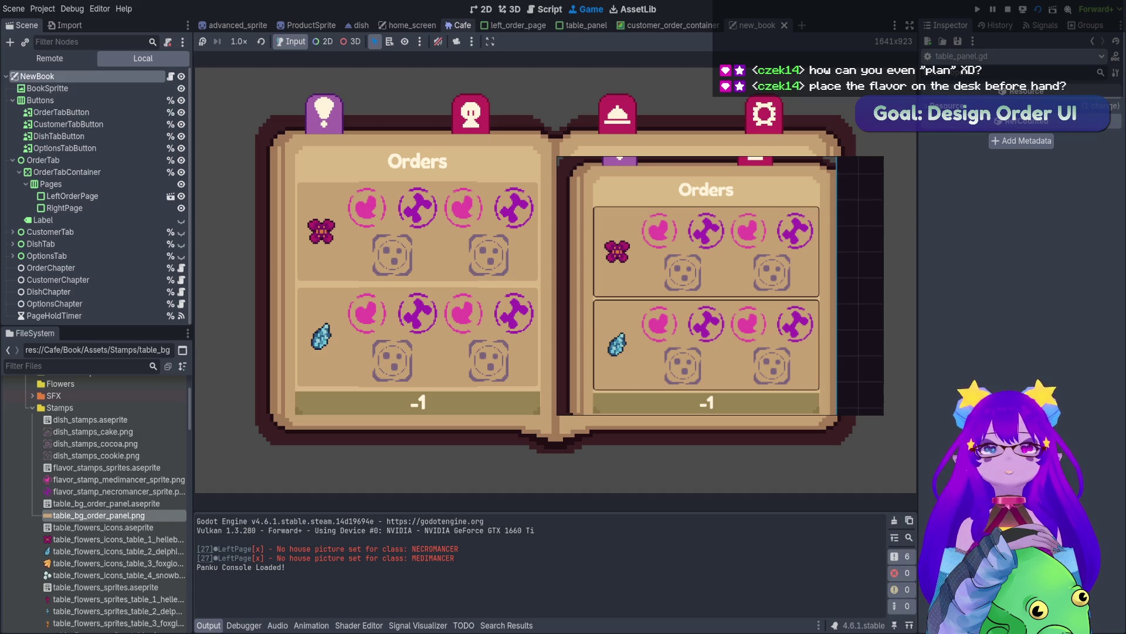
Show the Cafe scene in the 2D editor and pan over to the plate table.
{"action": "left_click", "coordinate": [462, 28]}
{"action": "left_click", "coordinate": [490, 8]}
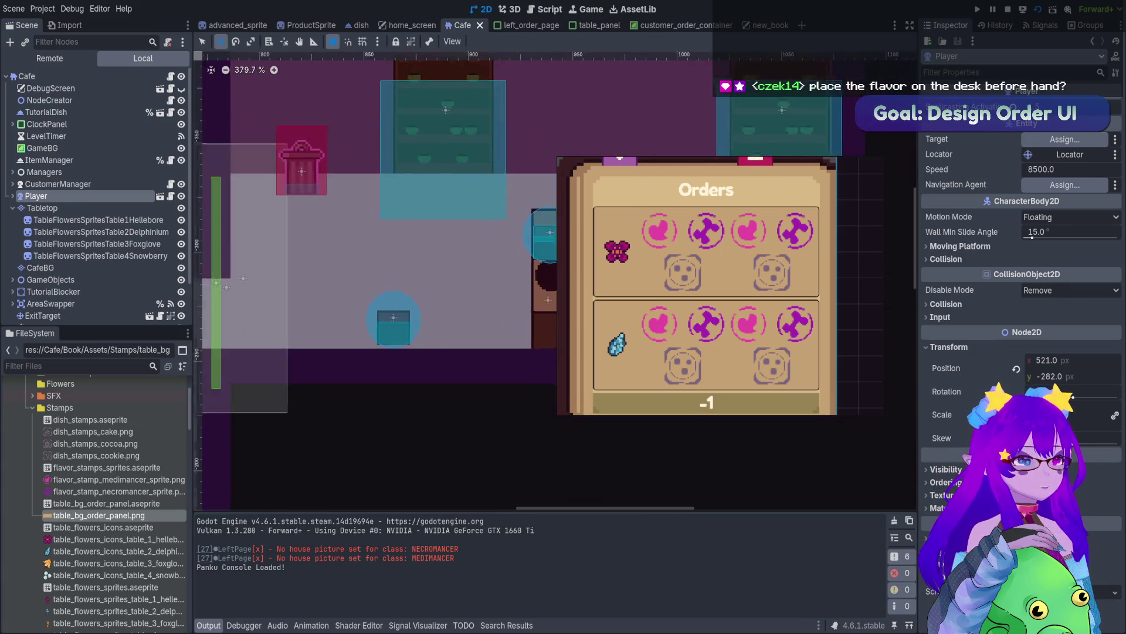
{"action": "left_click_drag", "start_coordinate": [670, 288], "coordinate": [463, 223]}
Pan and zoom the Cafe canvas over the bookshelf, trash can and table plate.
{"action": "scroll", "coordinate": [462, 224], "scroll_direction": "down", "scroll_amount": 4}
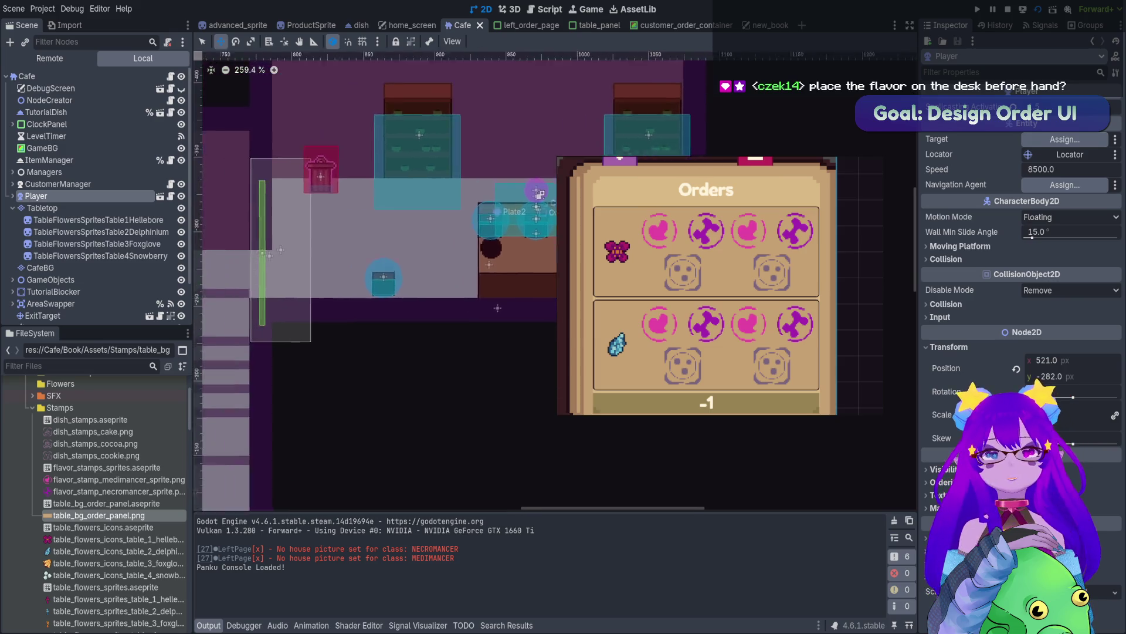
{"action": "scroll", "coordinate": [392, 252], "scroll_direction": "up", "scroll_amount": 10}
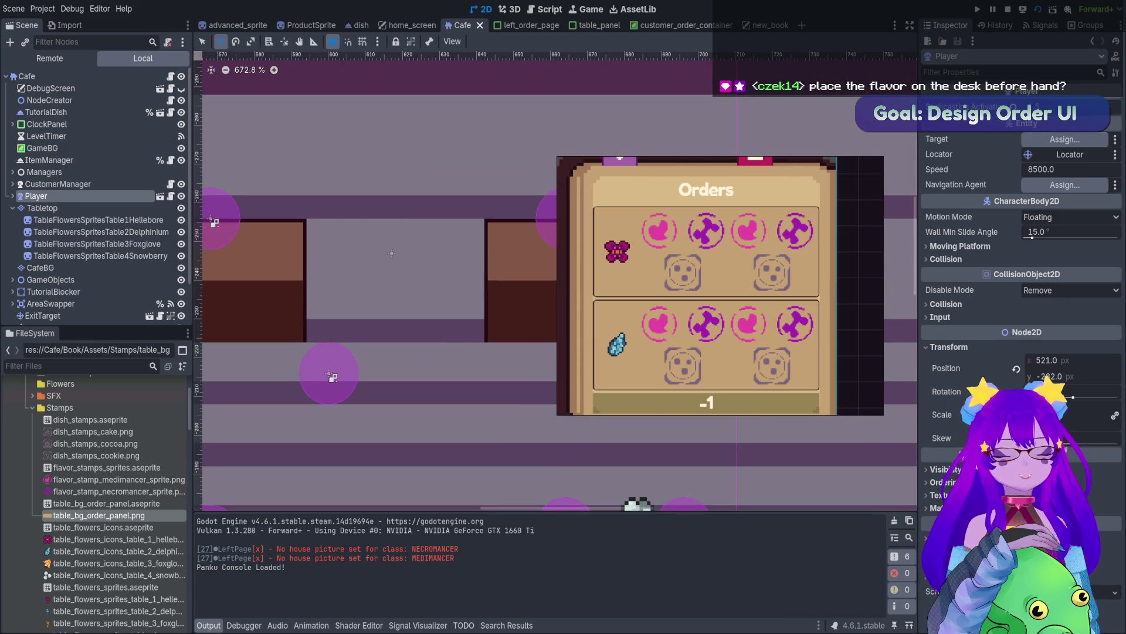
{"action": "scroll", "coordinate": [391, 253], "scroll_direction": "down", "scroll_amount": 10}
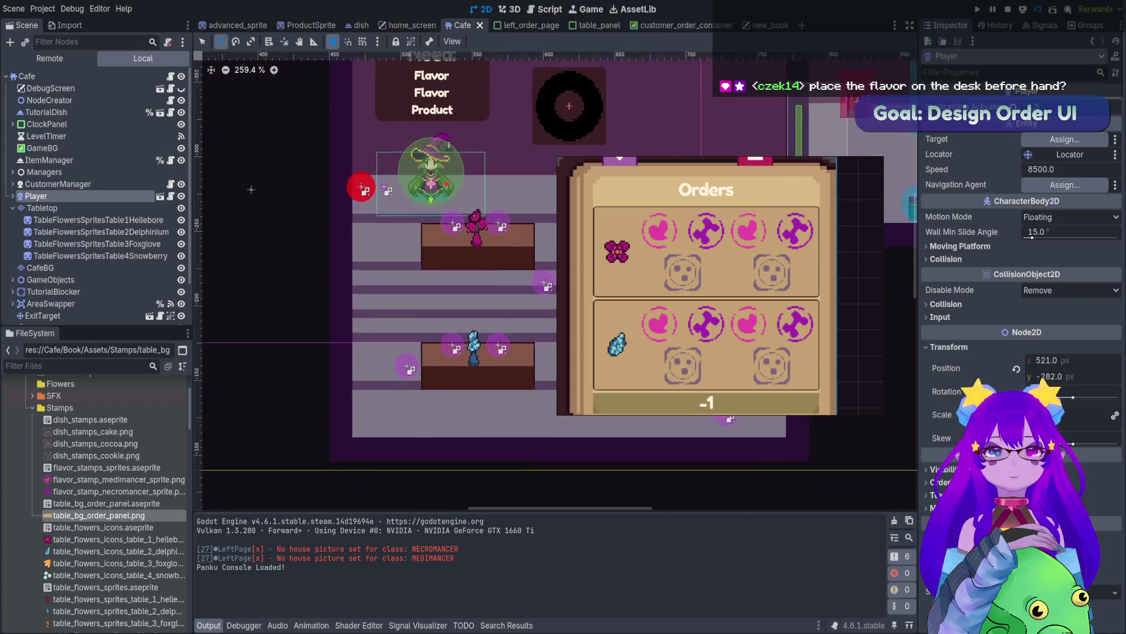
{"action": "scroll", "coordinate": [554, 215], "scroll_direction": "up", "scroll_amount": 11}
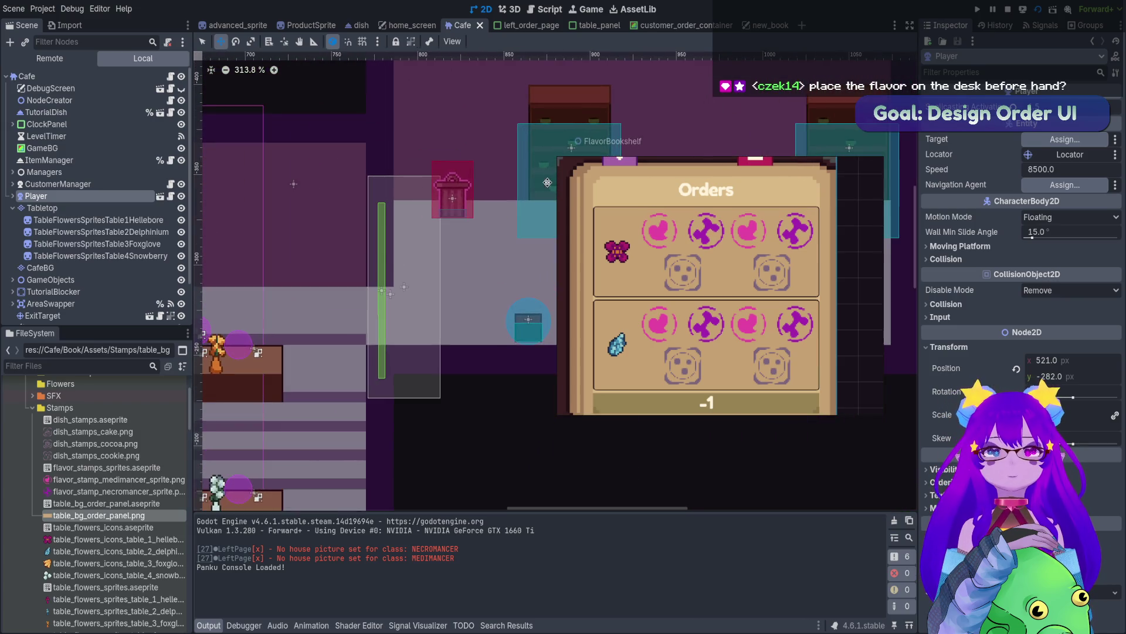
{"action": "scroll", "coordinate": [554, 215], "scroll_direction": "up", "scroll_amount": 1}
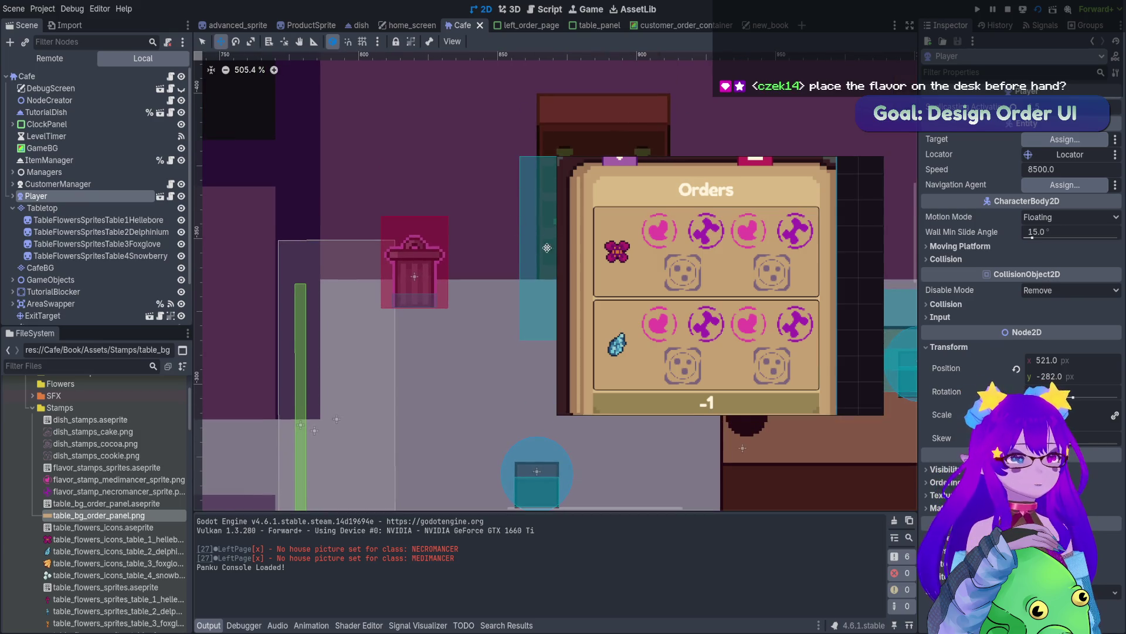
{"action": "left_click_drag", "start_coordinate": [593, 188], "coordinate": [501, 169]}
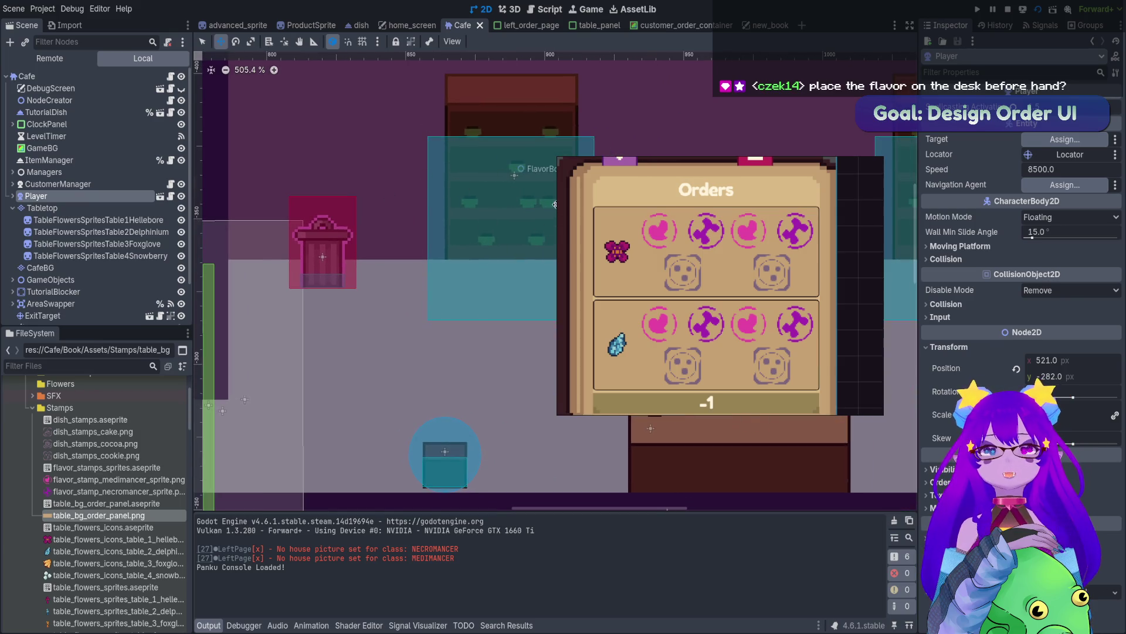
{"action": "scroll", "coordinate": [513, 191], "scroll_direction": "down", "scroll_amount": 1}
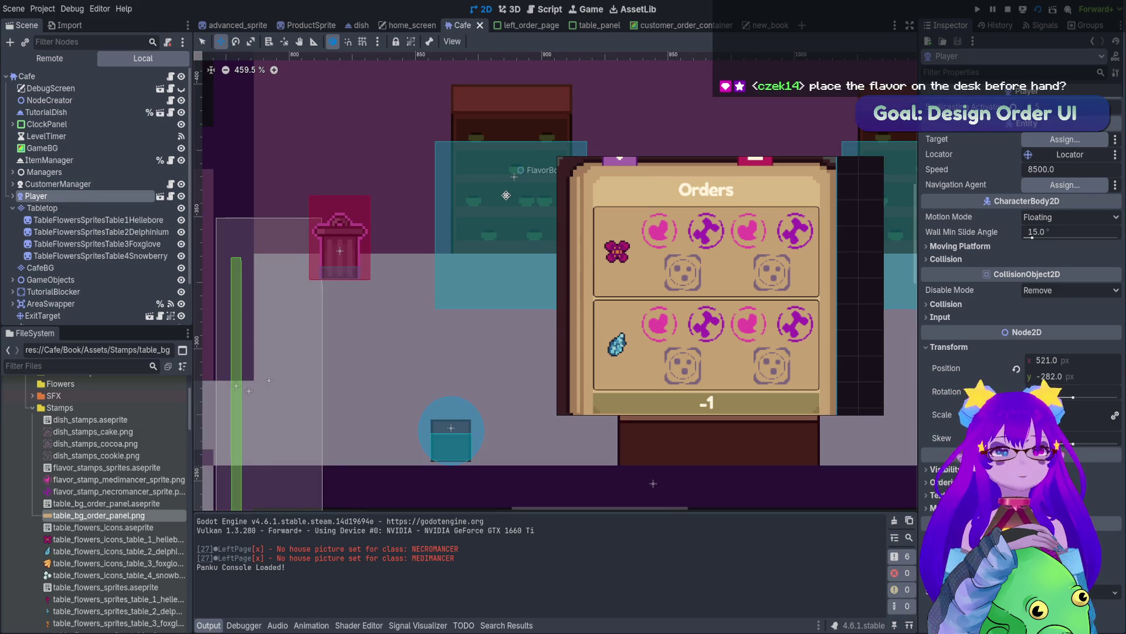
{"action": "scroll", "coordinate": [505, 195], "scroll_direction": "down", "scroll_amount": 2}
{"action": "scroll", "coordinate": [506, 195], "scroll_direction": "down", "scroll_amount": 2}
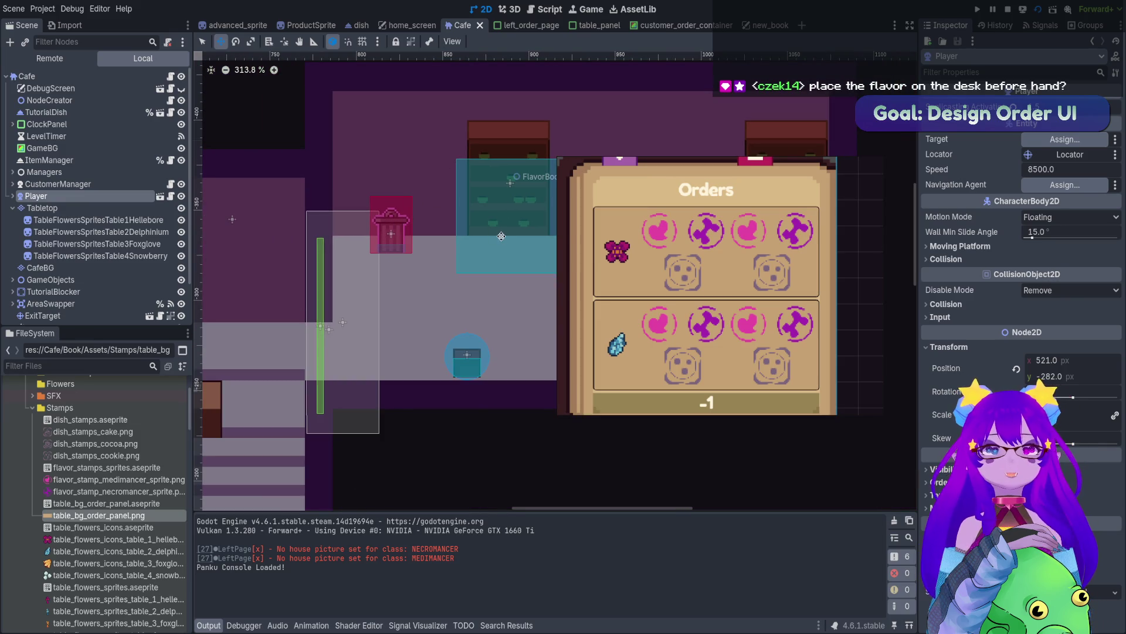
{"action": "left_click_drag", "start_coordinate": [493, 307], "coordinate": [502, 176]}
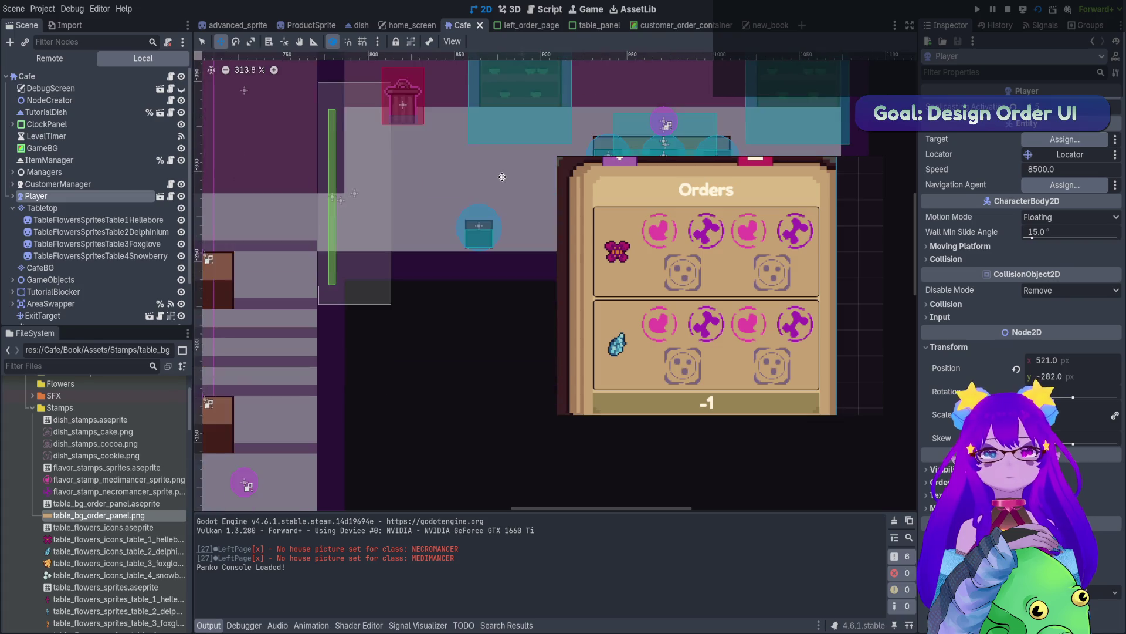
Zoom out on the Cafe canvas and switch to the new_book scene.
{"action": "scroll", "coordinate": [487, 194], "scroll_direction": "up", "scroll_amount": 5}
{"action": "scroll", "coordinate": [462, 232], "scroll_direction": "up", "scroll_amount": 3}
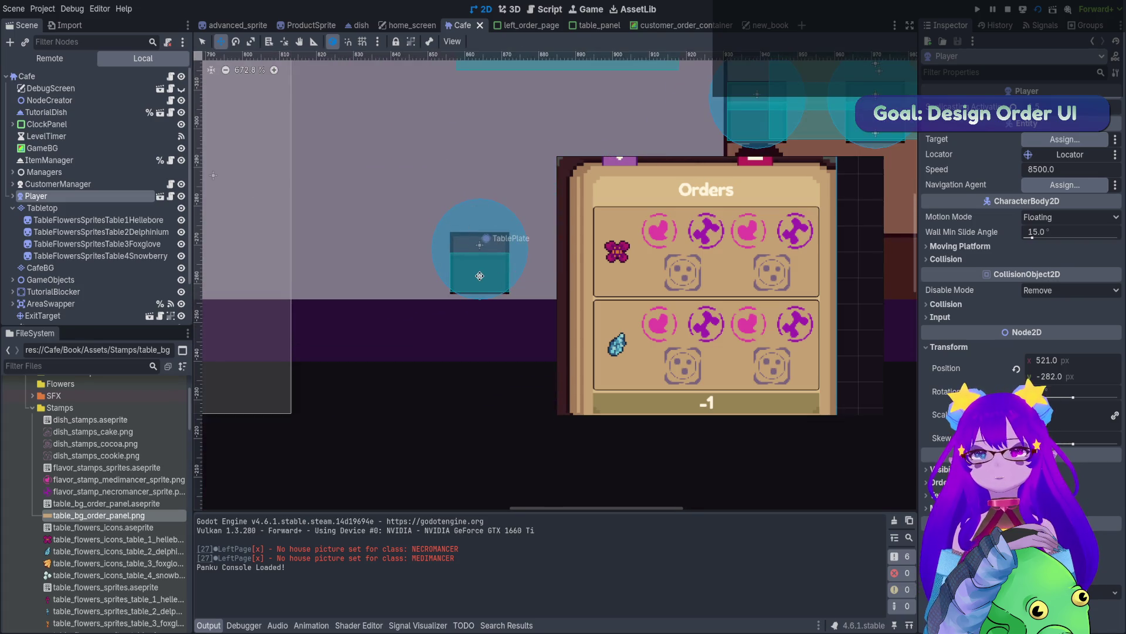
{"action": "scroll", "coordinate": [479, 276], "scroll_direction": "down", "scroll_amount": 7}
{"action": "scroll", "coordinate": [477, 273], "scroll_direction": "down", "scroll_amount": 4}
{"action": "scroll", "coordinate": [472, 275], "scroll_direction": "down", "scroll_amount": 4}
{"action": "scroll", "coordinate": [463, 276], "scroll_direction": "down", "scroll_amount": 2}
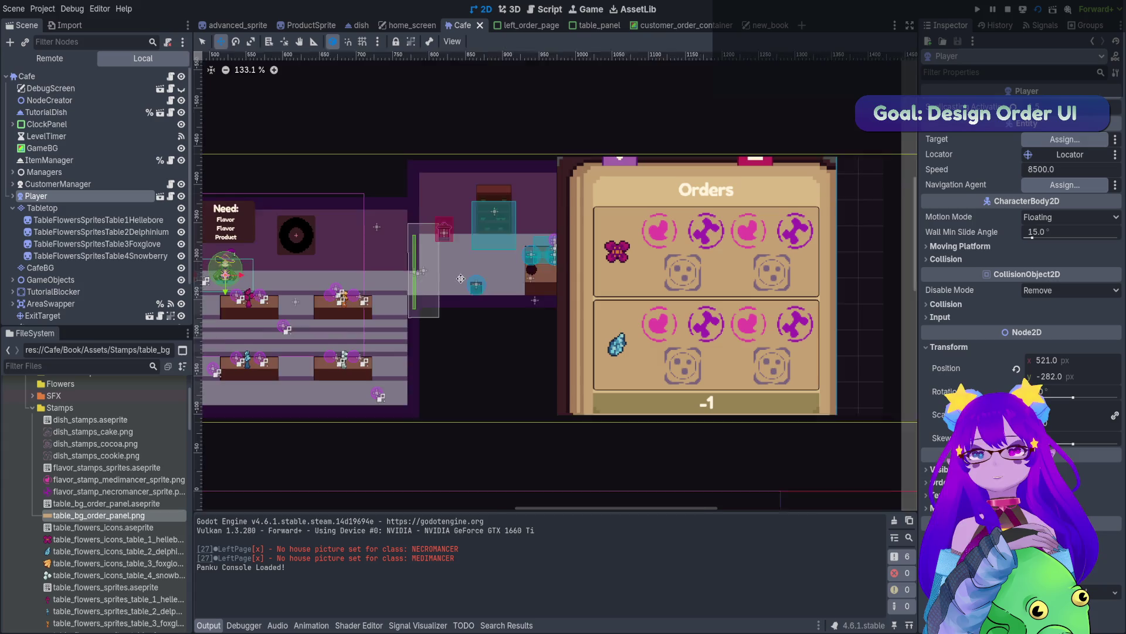
{"action": "scroll", "coordinate": [461, 278], "scroll_direction": "down", "scroll_amount": 2}
{"action": "left_click", "coordinate": [765, 27]}
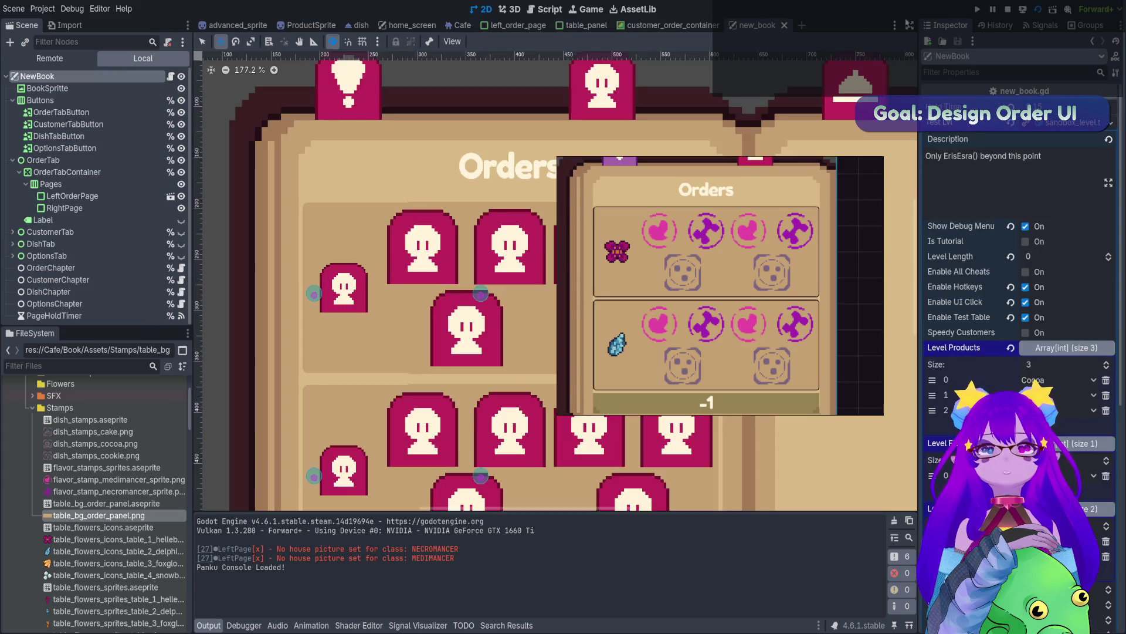
Stop the running game, then pan and zoom over the new_book Orders page.
{"action": "left_click", "coordinate": [1009, 10]}
{"action": "scroll", "coordinate": [516, 322], "scroll_direction": "down", "scroll_amount": 1}
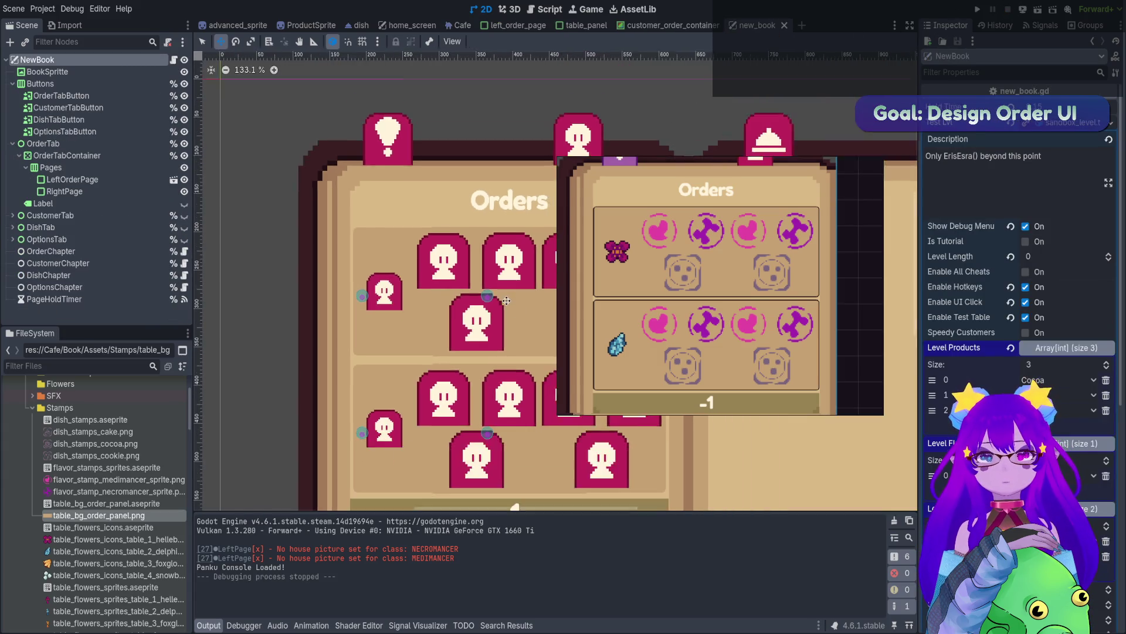
{"action": "mouse_move", "coordinate": [499, 276]}
{"action": "left_mouse_down"}
{"action": "mouse_move", "coordinate": [533, 183]}
{"action": "mouse_move", "coordinate": [553, 218]}
{"action": "left_mouse_up"}
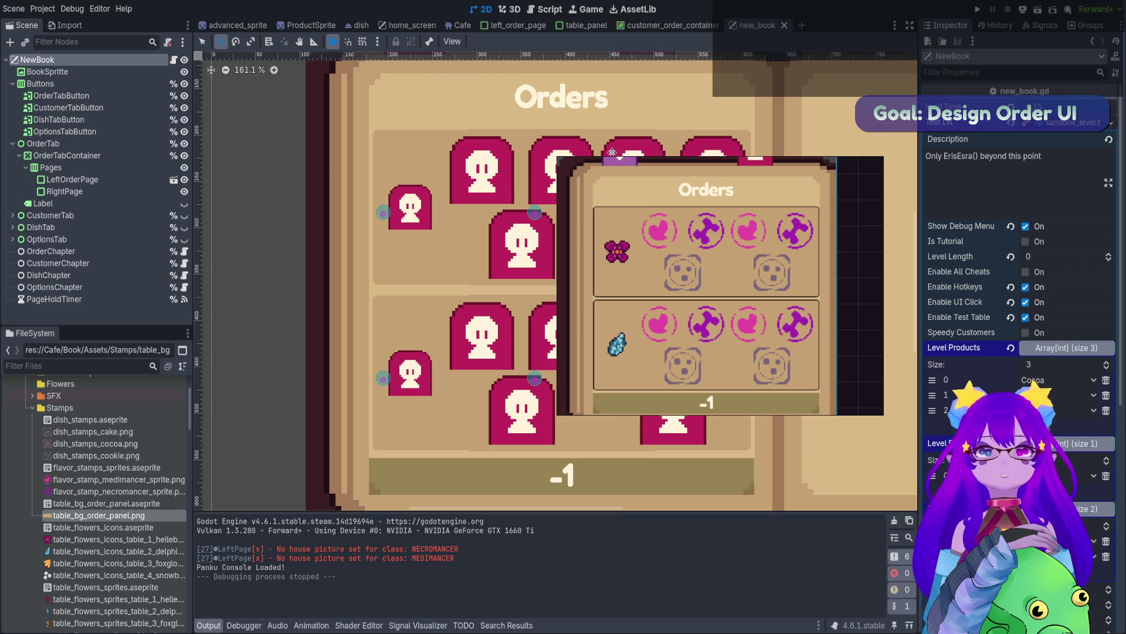
{"action": "scroll", "coordinate": [612, 152], "scroll_direction": "up", "scroll_amount": 3}
{"action": "scroll", "coordinate": [611, 152], "scroll_direction": "up", "scroll_amount": 1}
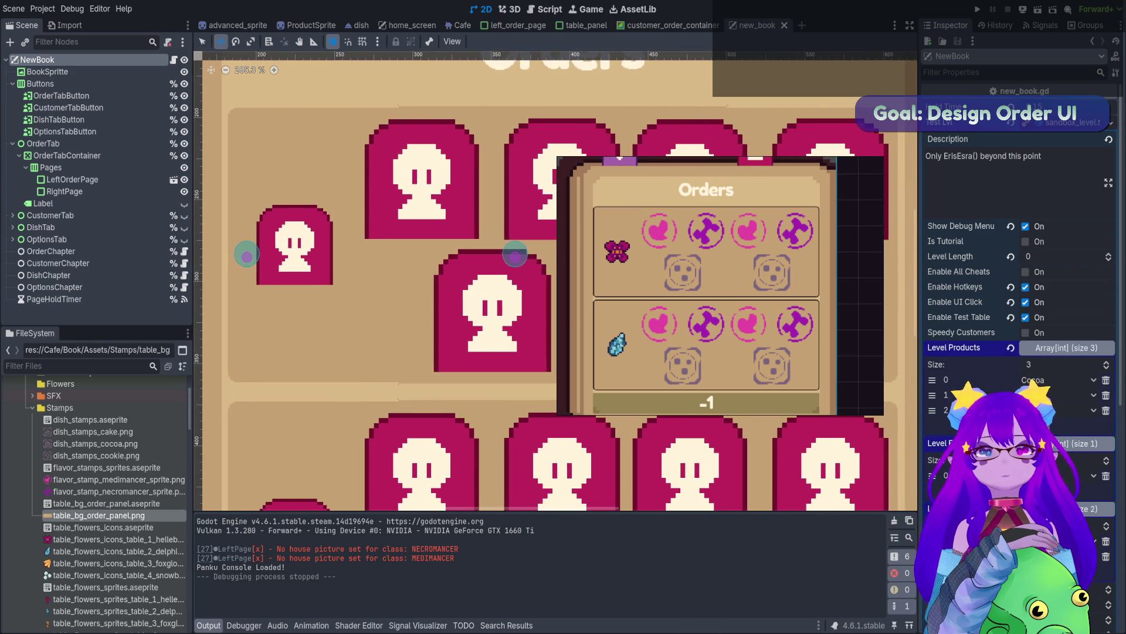
{"action": "scroll", "coordinate": [572, 170], "scroll_direction": "down", "scroll_amount": 2}
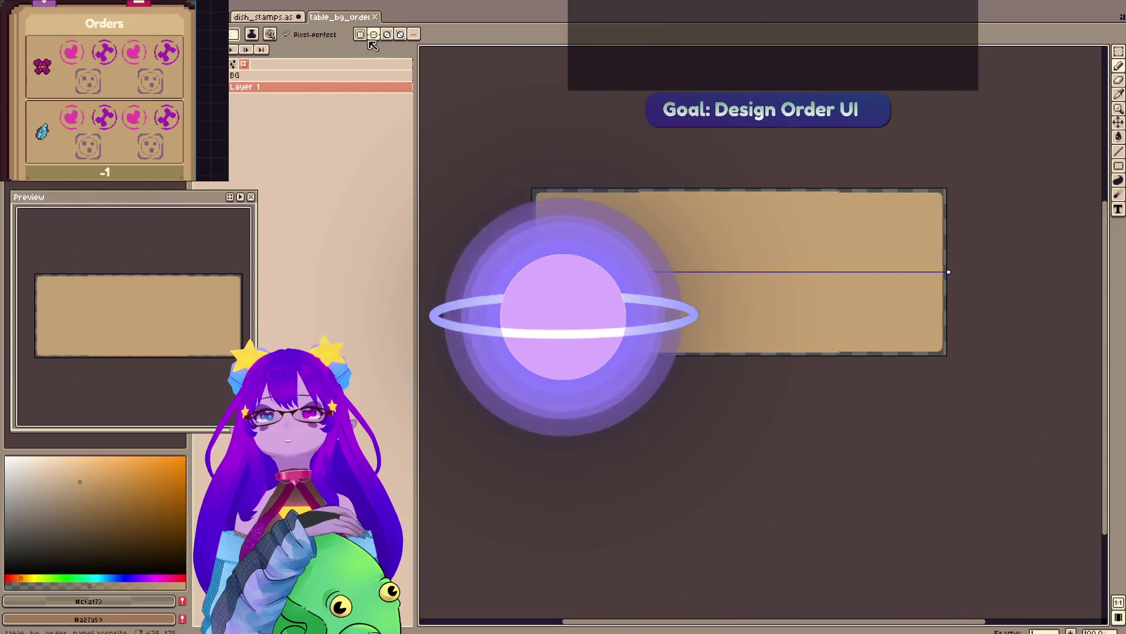
Create Layer 2 above Layer 1 with Shift+N.
{"action": "key", "text": "shift+n"}
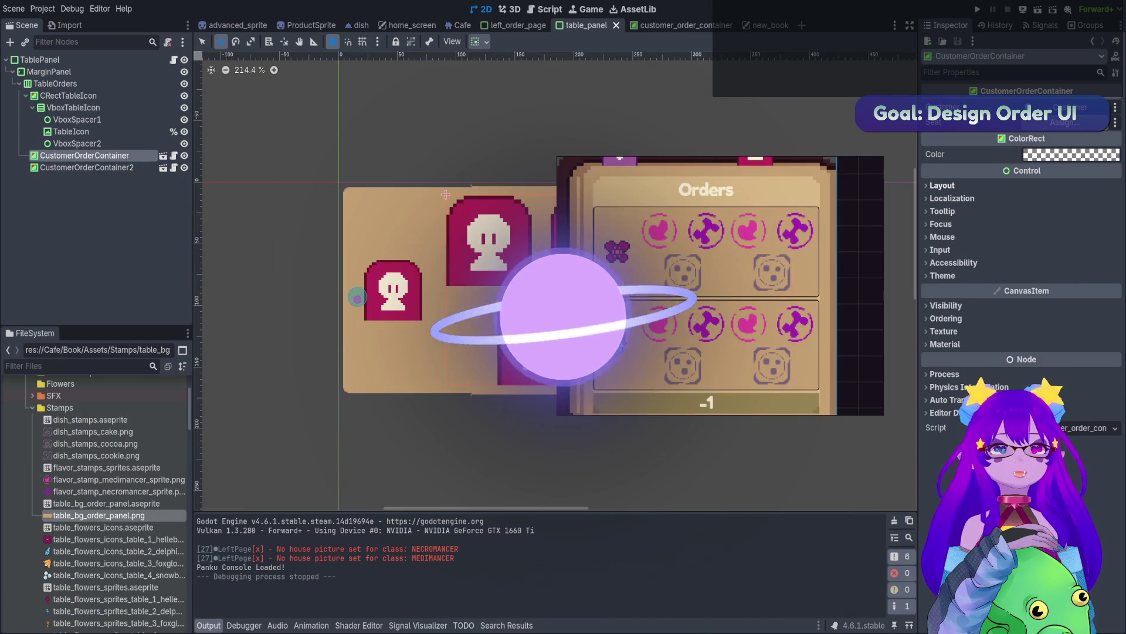
Zoom around table_panel and select CustomerOrderContainer2 in the scene tree.
{"action": "scroll", "coordinate": [509, 175], "scroll_direction": "down", "scroll_amount": 2}
{"action": "scroll", "coordinate": [404, 209], "scroll_direction": "right", "scroll_amount": 3}
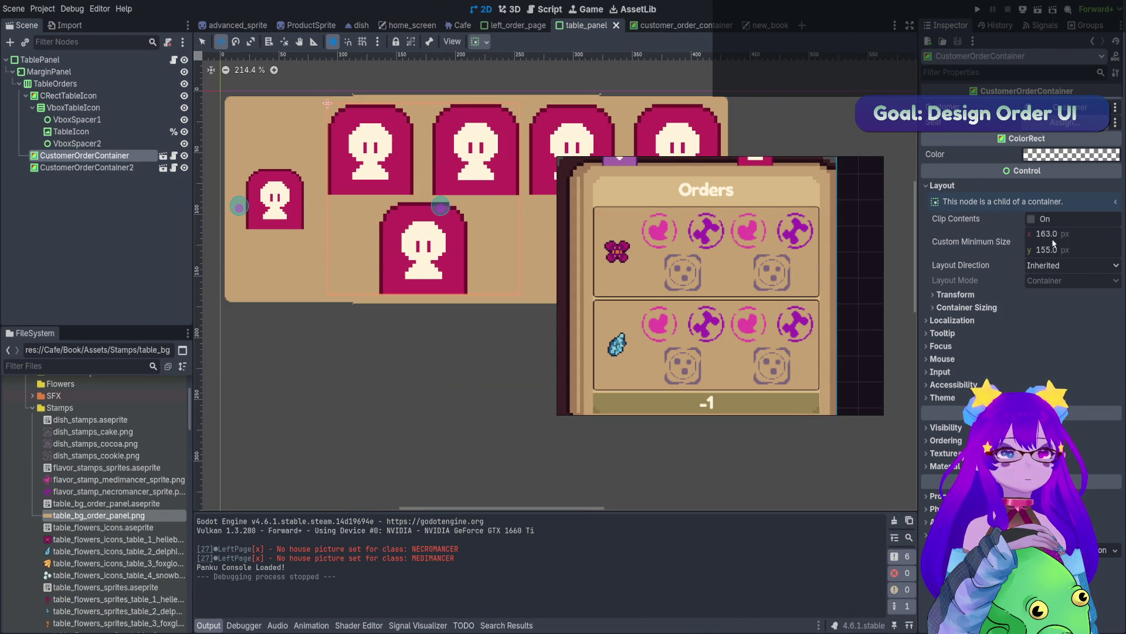
{"action": "scroll", "coordinate": [529, 170], "scroll_direction": "up", "scroll_amount": 2}
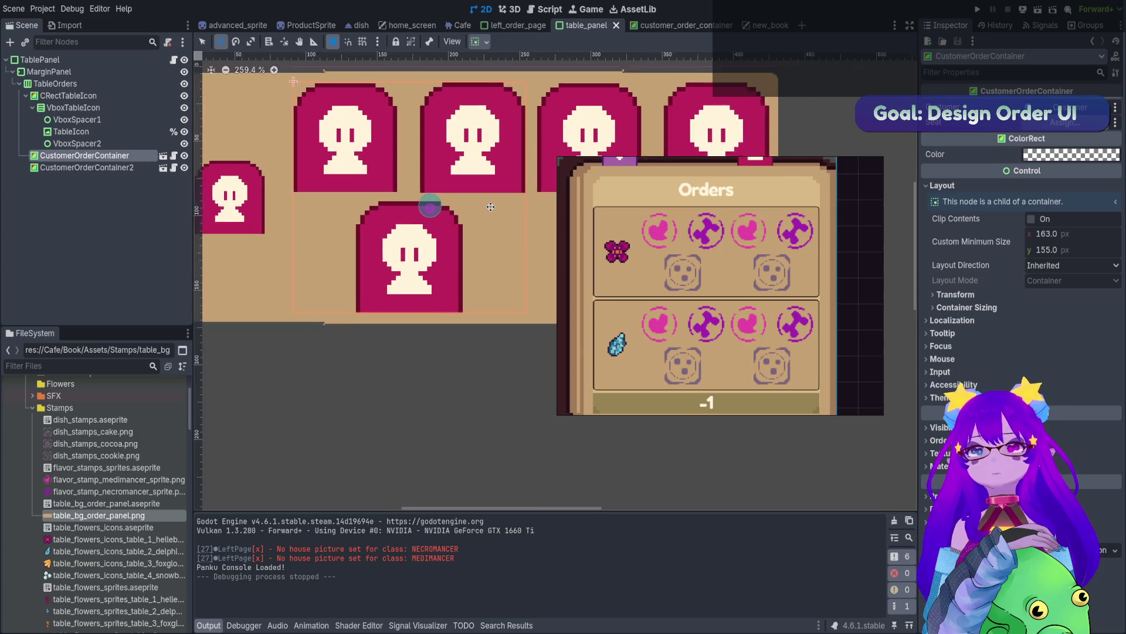
{"action": "scroll", "coordinate": [529, 170], "scroll_direction": "up", "scroll_amount": 2}
{"action": "scroll", "coordinate": [529, 171], "scroll_direction": "up", "scroll_amount": 2}
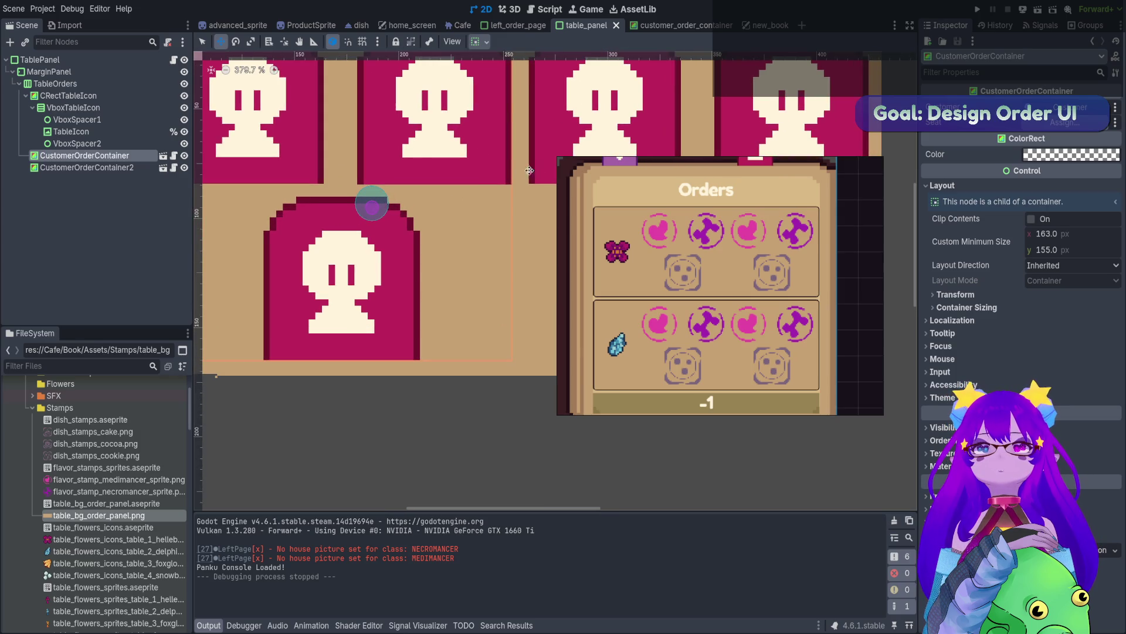
{"action": "left_click", "coordinate": [128, 169]}
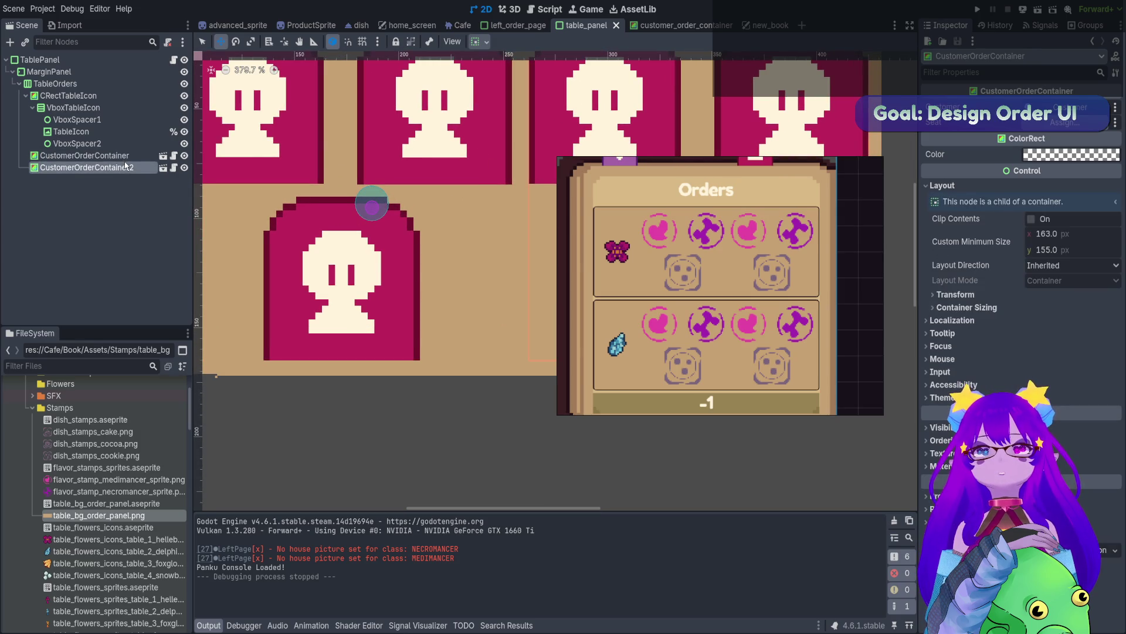
Look over the table_panel scene and save it with Ctrl+S.
{"action": "scroll", "coordinate": [372, 207], "scroll_direction": "up", "scroll_amount": 2}
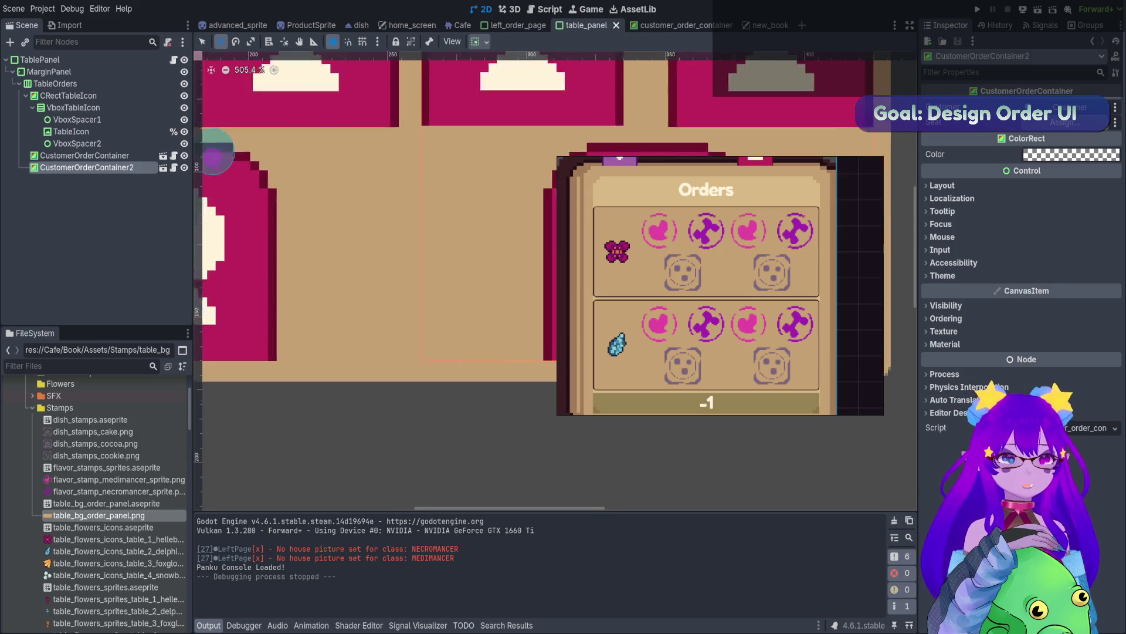
{"action": "scroll", "coordinate": [372, 206], "scroll_direction": "up", "scroll_amount": 2}
{"action": "scroll", "coordinate": [372, 207], "scroll_direction": "up", "scroll_amount": 2}
{"action": "scroll", "coordinate": [372, 207], "scroll_direction": "up", "scroll_amount": 2}
{"action": "scroll", "coordinate": [689, 279], "scroll_direction": "up", "scroll_amount": 2}
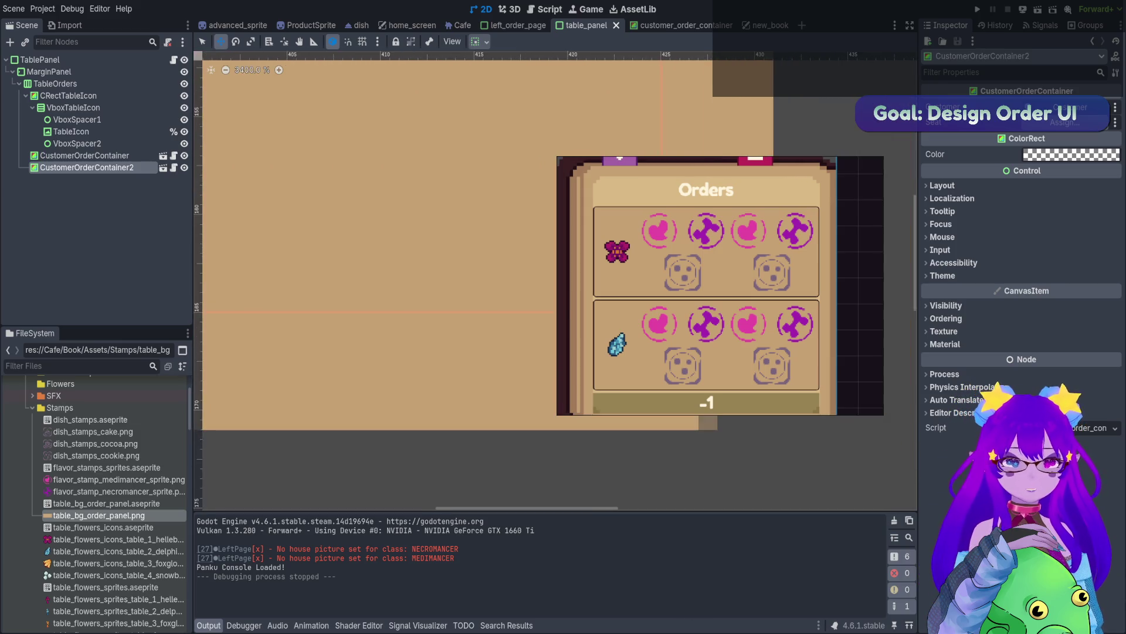
{"action": "scroll", "coordinate": [688, 279], "scroll_direction": "up", "scroll_amount": 3}
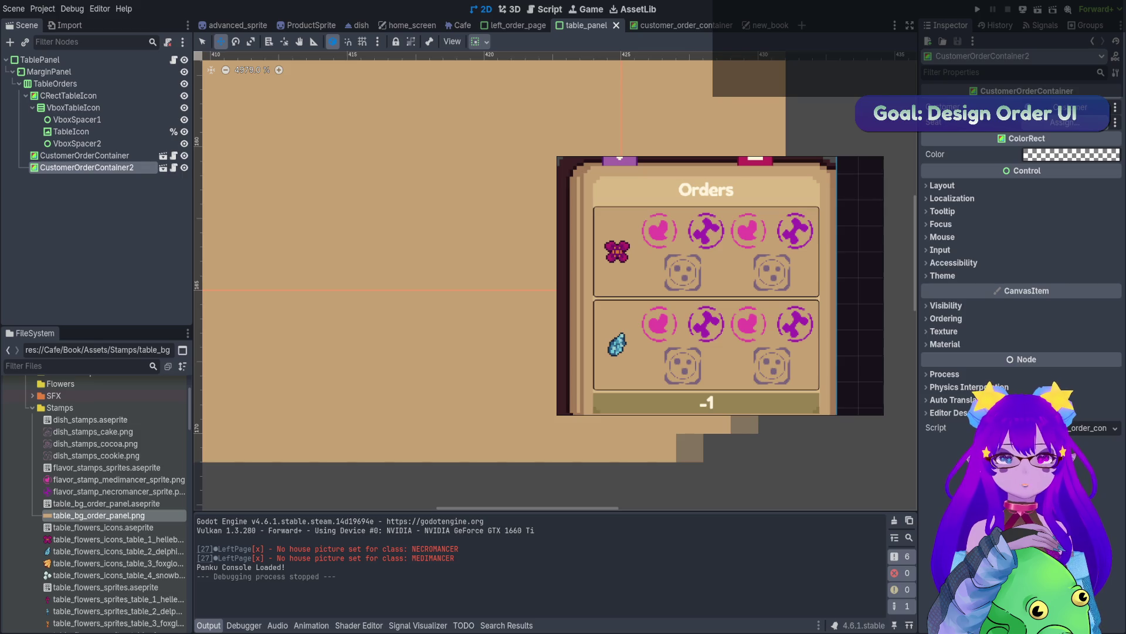
{"action": "scroll", "coordinate": [575, 218], "scroll_direction": "down", "scroll_amount": 2}
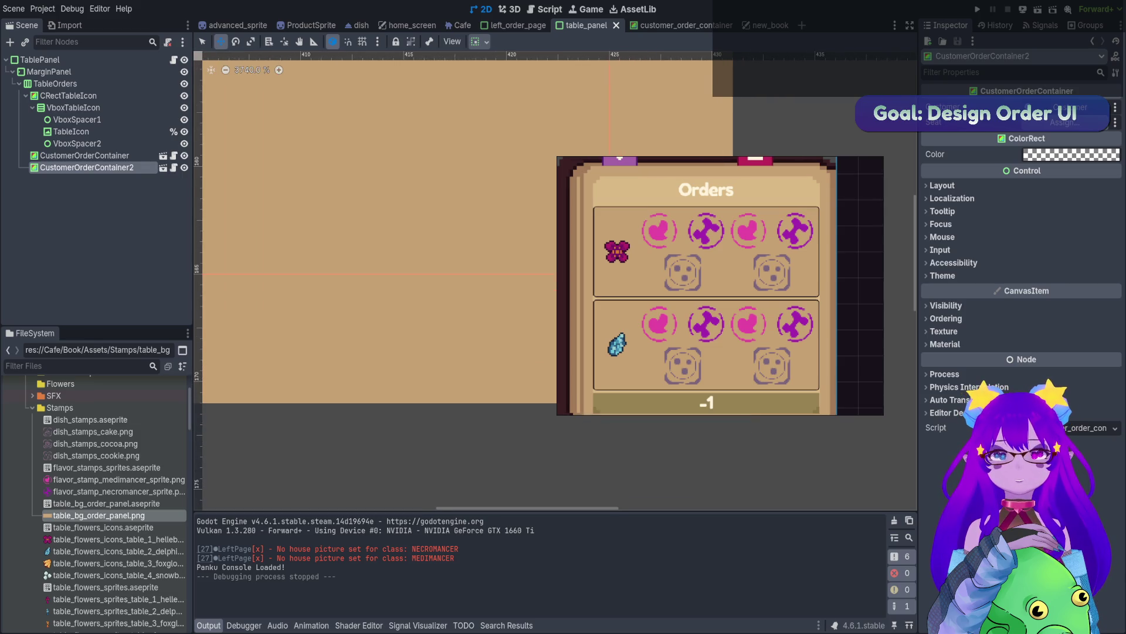
{"action": "scroll", "coordinate": [387, 253], "scroll_direction": "down", "scroll_amount": 2}
{"action": "scroll", "coordinate": [388, 254], "scroll_direction": "down", "scroll_amount": 3}
{"action": "scroll", "coordinate": [387, 253], "scroll_direction": "down", "scroll_amount": 3}
{"action": "scroll", "coordinate": [387, 254], "scroll_direction": "down", "scroll_amount": 3}
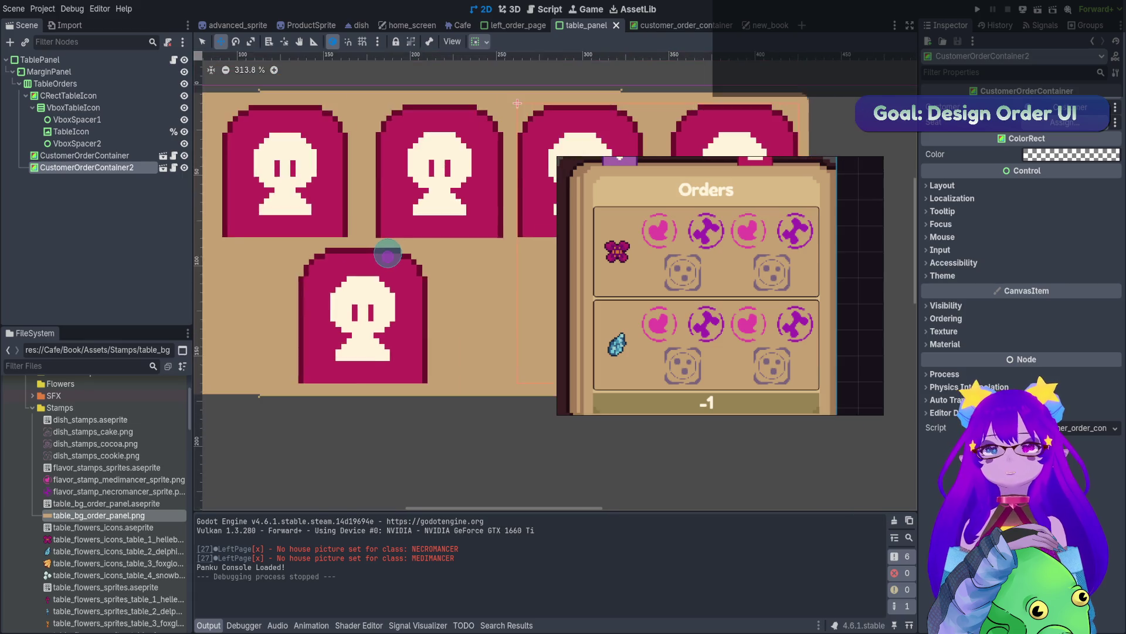
{"action": "scroll", "coordinate": [387, 253], "scroll_direction": "down", "scroll_amount": 1}
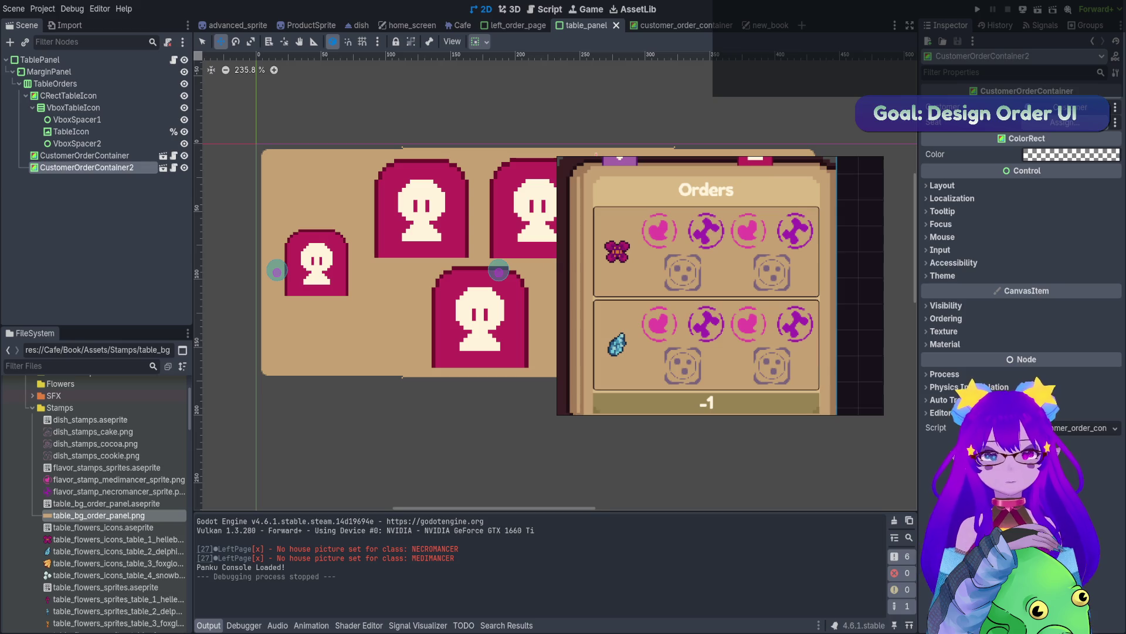
{"action": "scroll", "coordinate": [673, 416], "scroll_direction": "up", "scroll_amount": 3}
{"action": "scroll", "coordinate": [673, 416], "scroll_direction": "up", "scroll_amount": 3}
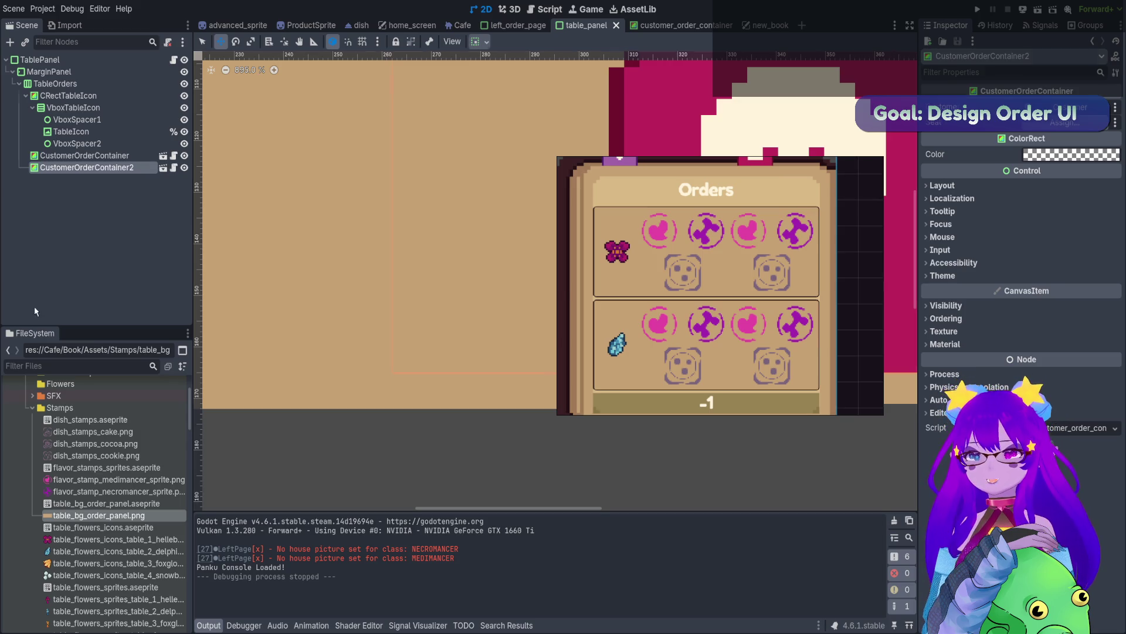
{"action": "key", "text": "ctrl+s"}
Reselect CustomerOrderContainer2 and expand its Layout properties in the Inspector.
{"action": "scroll", "coordinate": [575, 153], "scroll_direction": "down", "scroll_amount": 3}
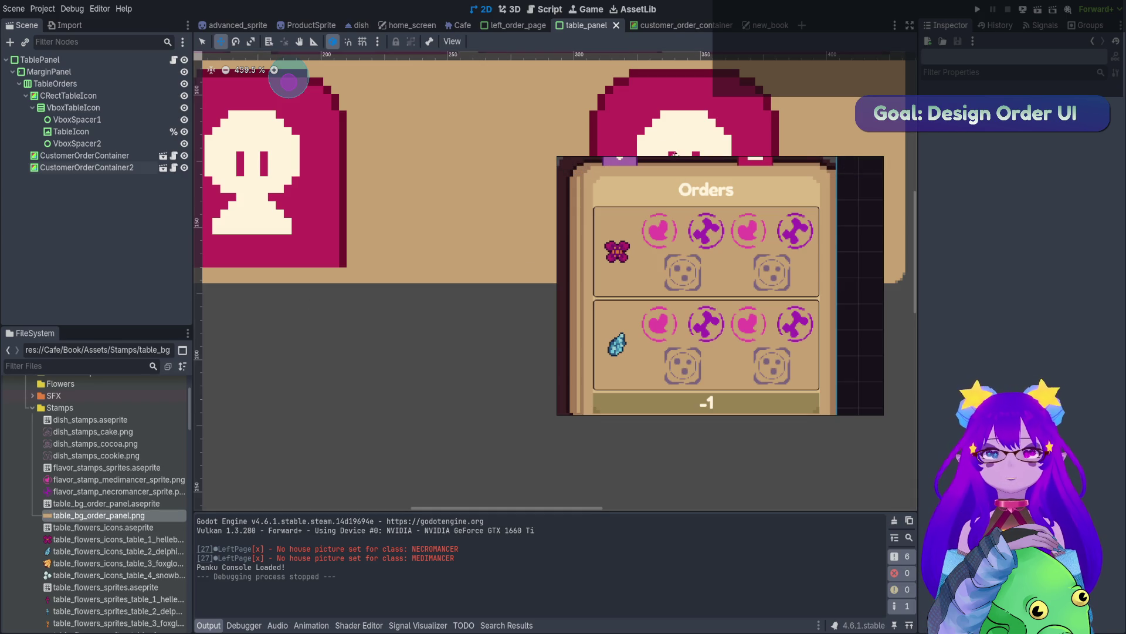
{"action": "scroll", "coordinate": [421, 279], "scroll_direction": "down", "scroll_amount": 3}
{"action": "scroll", "coordinate": [421, 279], "scroll_direction": "down", "scroll_amount": 2}
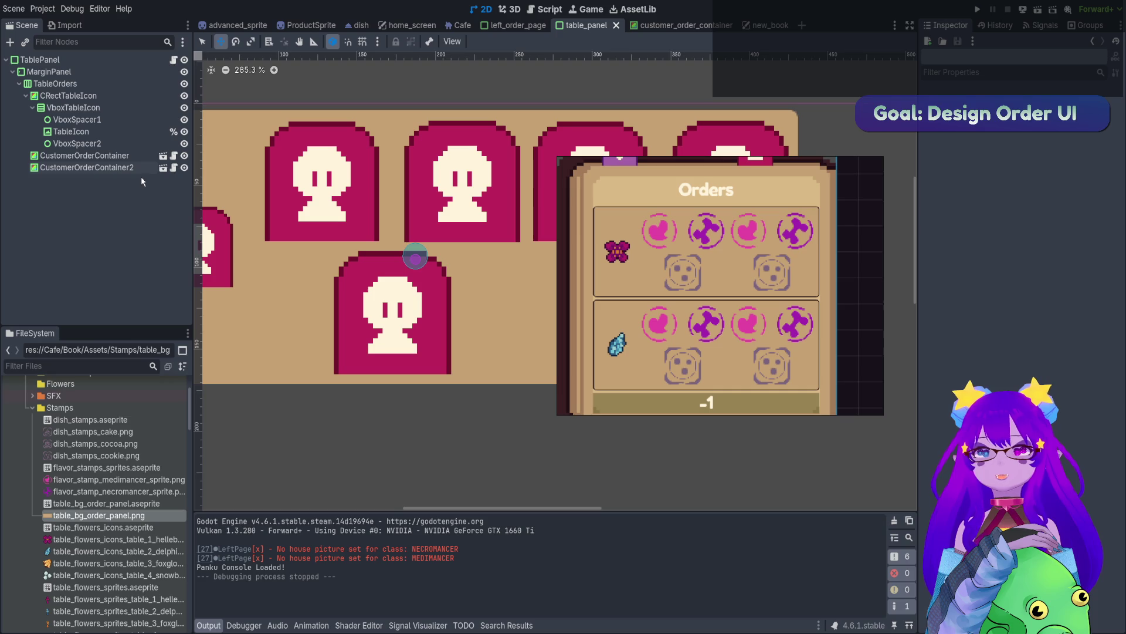
{"action": "left_click", "coordinate": [128, 172]}
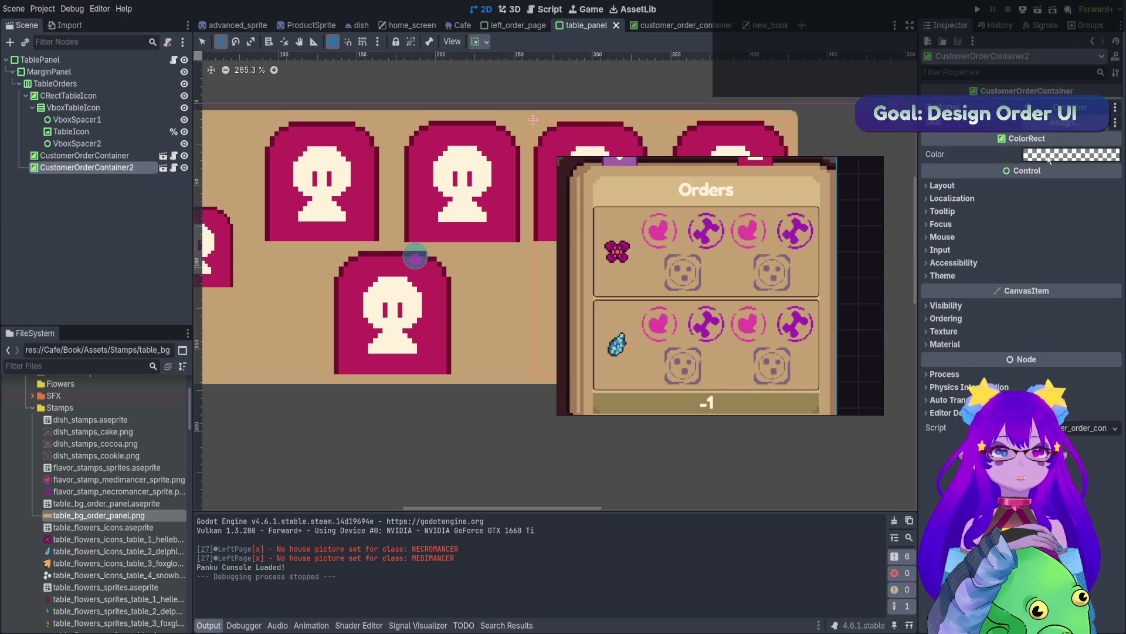
{"action": "left_click", "coordinate": [1016, 185]}
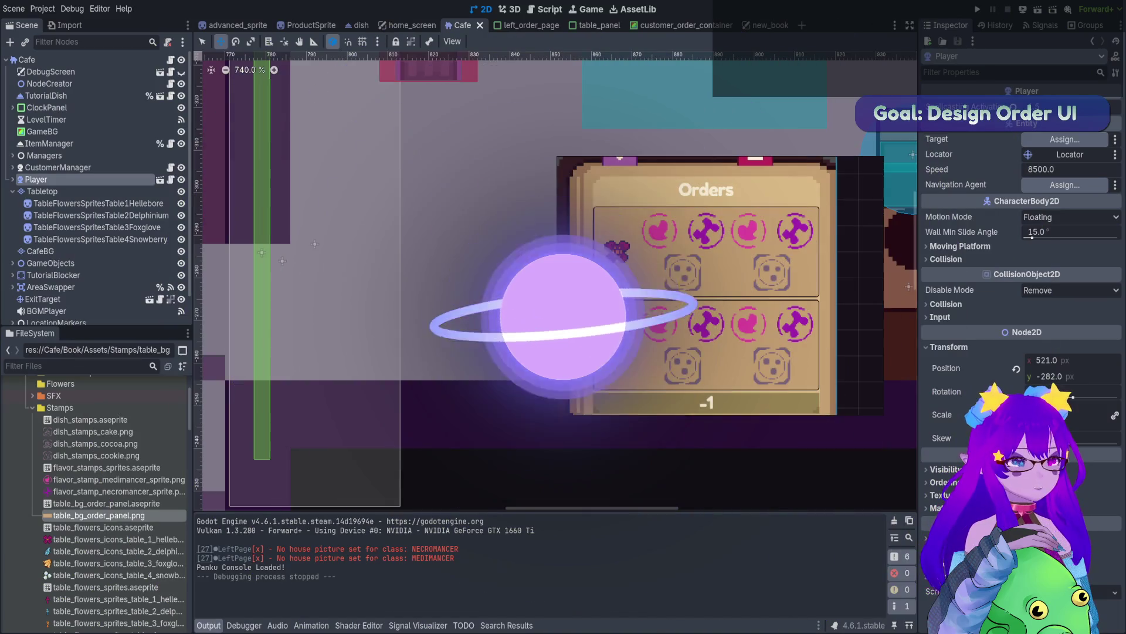
Zoom in and out over the Cafe scene around the table and bookshelves.
{"action": "scroll", "coordinate": [365, 314], "scroll_direction": "down", "scroll_amount": 2}
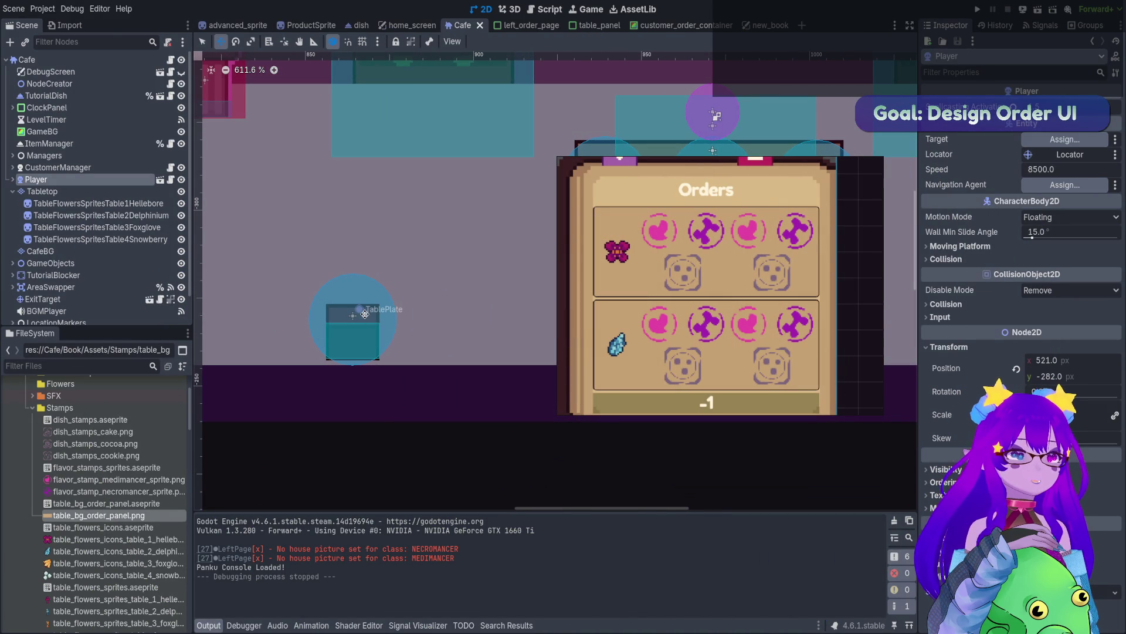
{"action": "scroll", "coordinate": [418, 194], "scroll_direction": "down", "scroll_amount": 5}
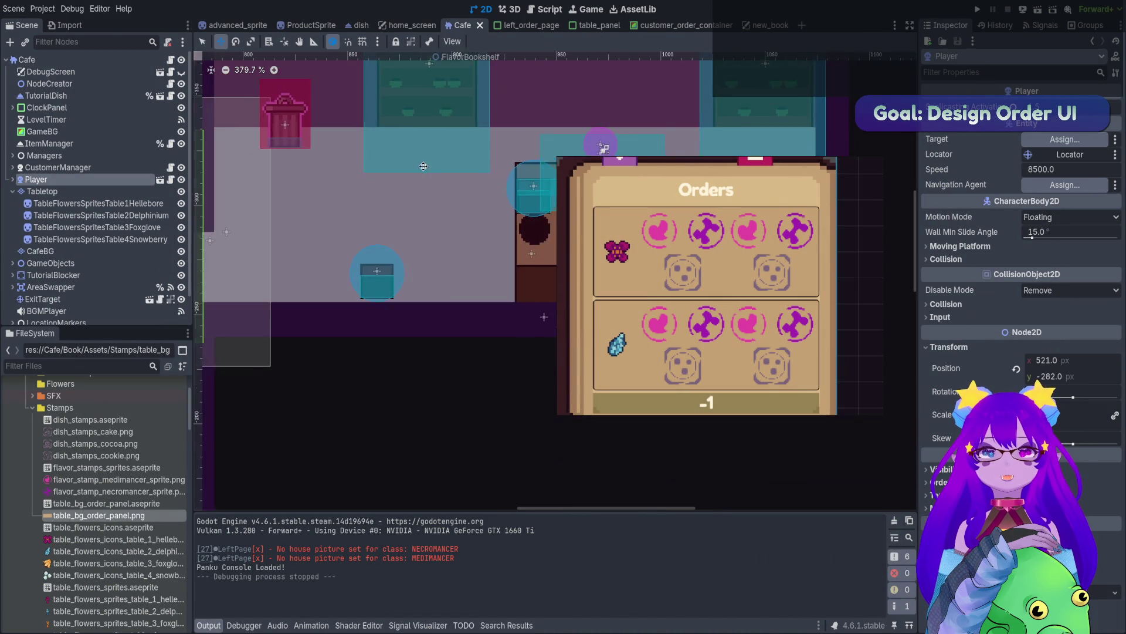
{"action": "scroll", "coordinate": [423, 166], "scroll_direction": "up", "scroll_amount": 3}
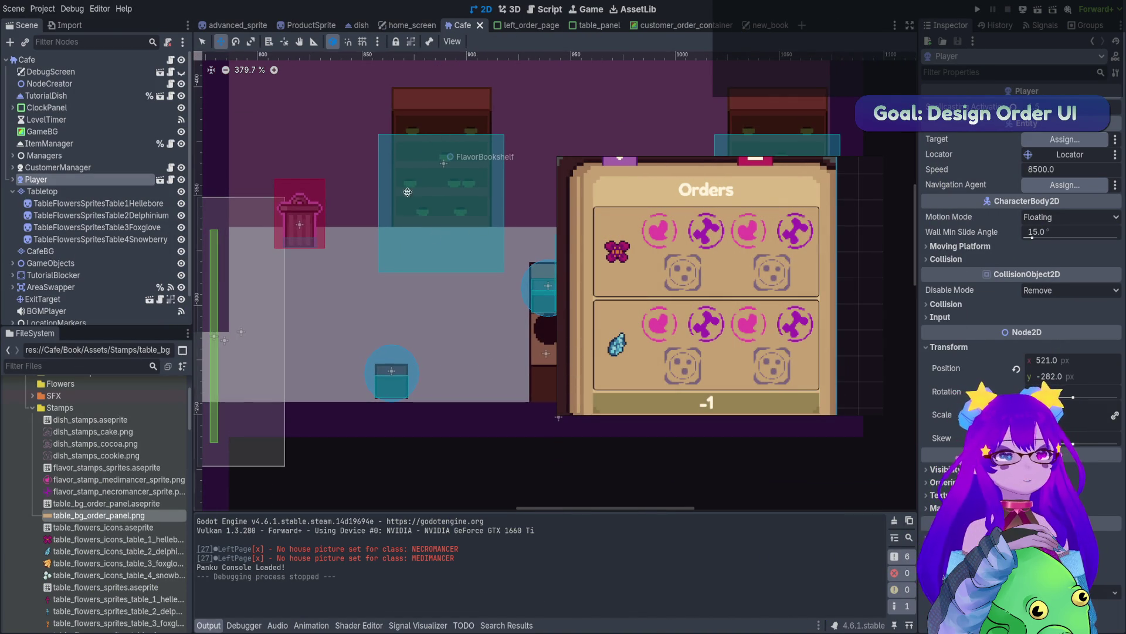
{"action": "scroll", "coordinate": [408, 192], "scroll_direction": "down", "scroll_amount": 4}
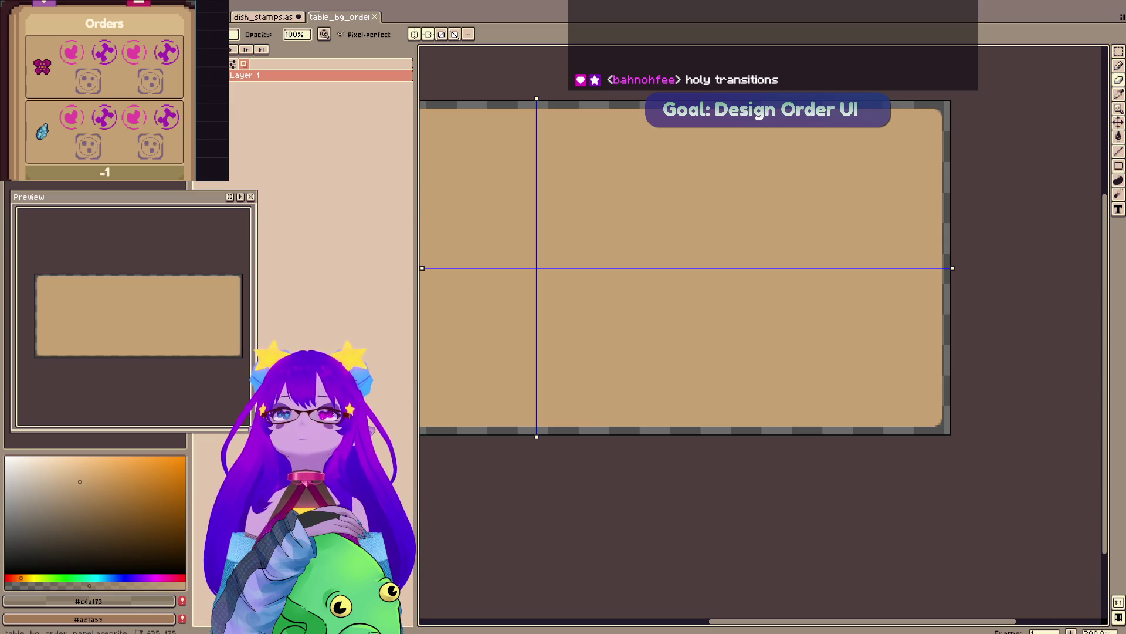
Create a new 163×155 sprite.
{"action": "key", "text": "ctrl+n"}
{"action": "type", "text": "163"}
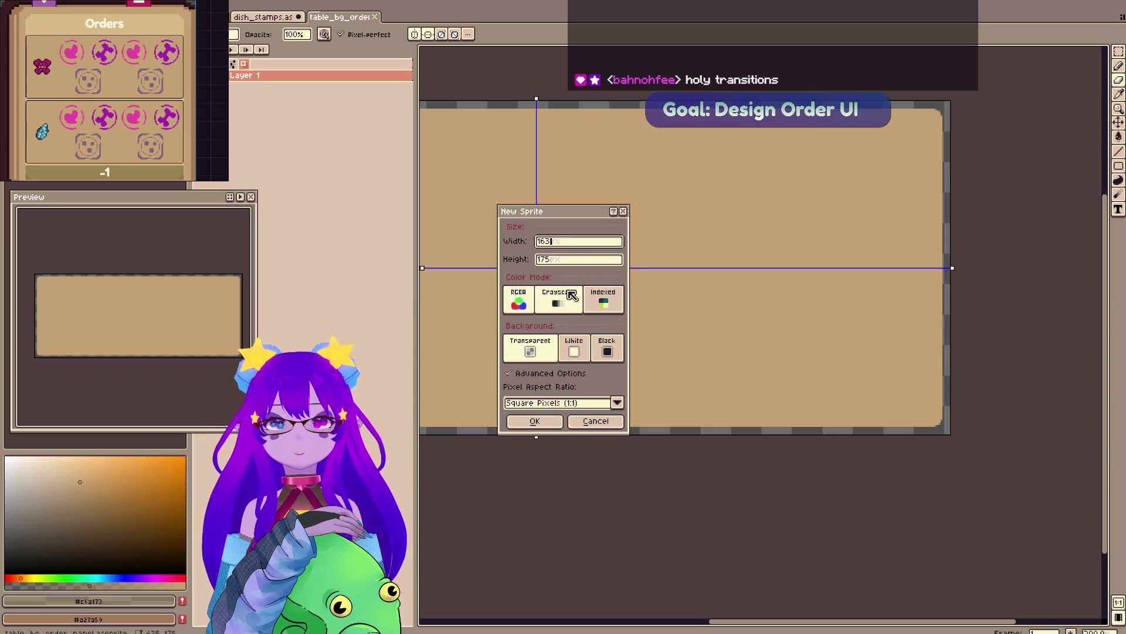
{"action": "key", "text": "Tab"}
{"action": "type", "text": "1"}
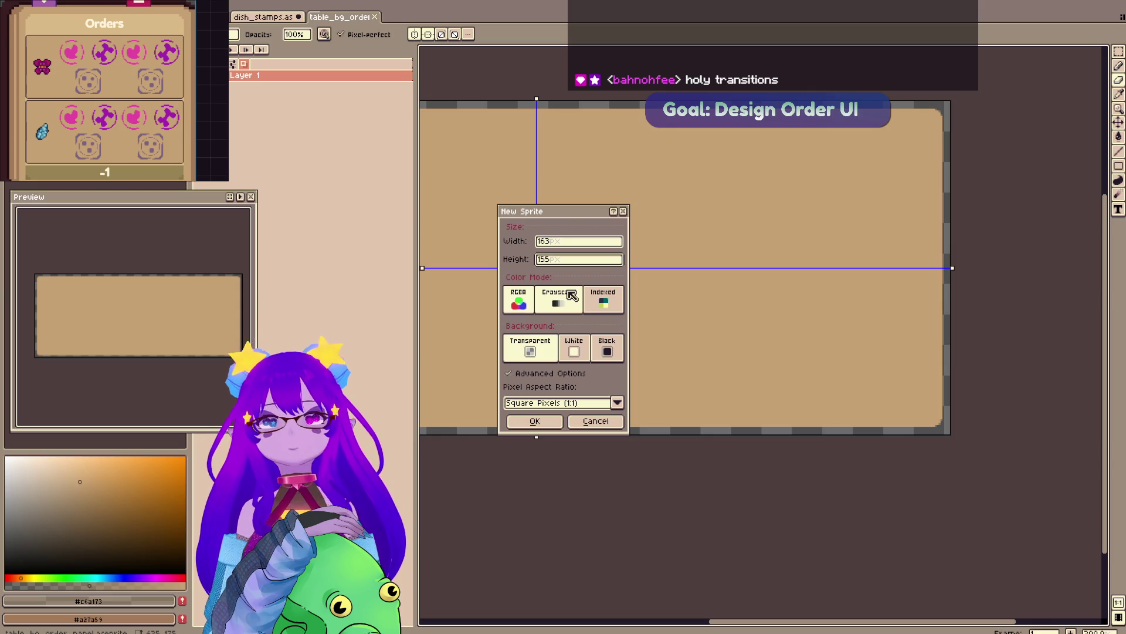
{"action": "left_click", "coordinate": [534, 421]}
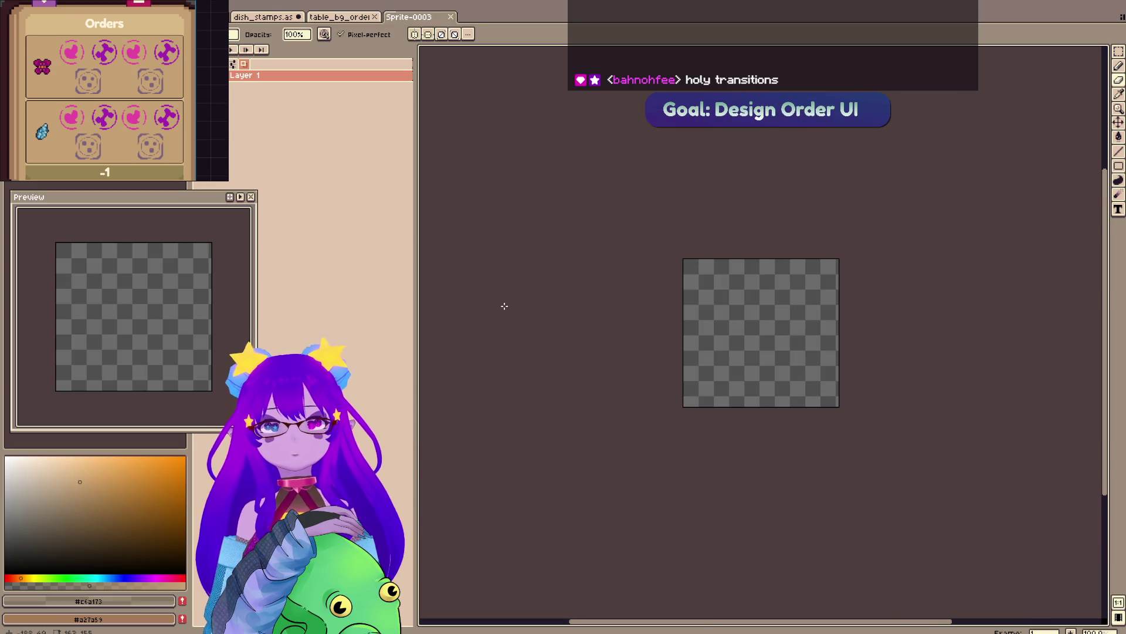
Bucket-fill the new canvas with orange, then select all and copy it.
{"action": "key", "text": "3"}
{"action": "key", "text": "2"}
{"action": "key", "text": "1"}
{"action": "key", "text": "2"}
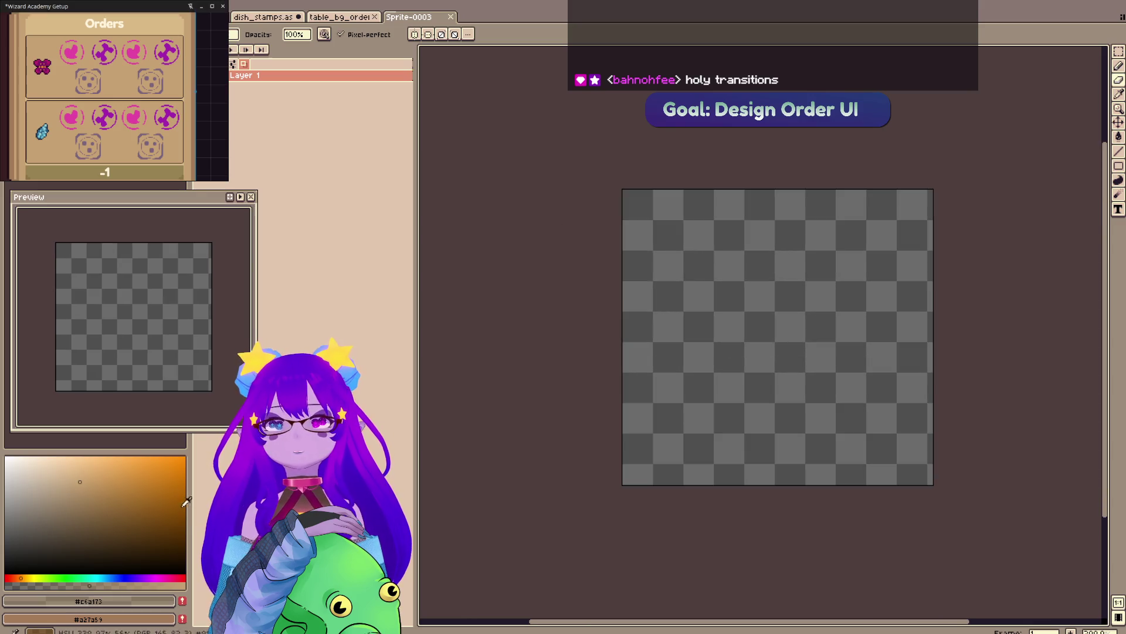
{"action": "left_click", "coordinate": [185, 458]}
{"action": "key", "text": "g"}
{"action": "left_click", "coordinate": [749, 254]}
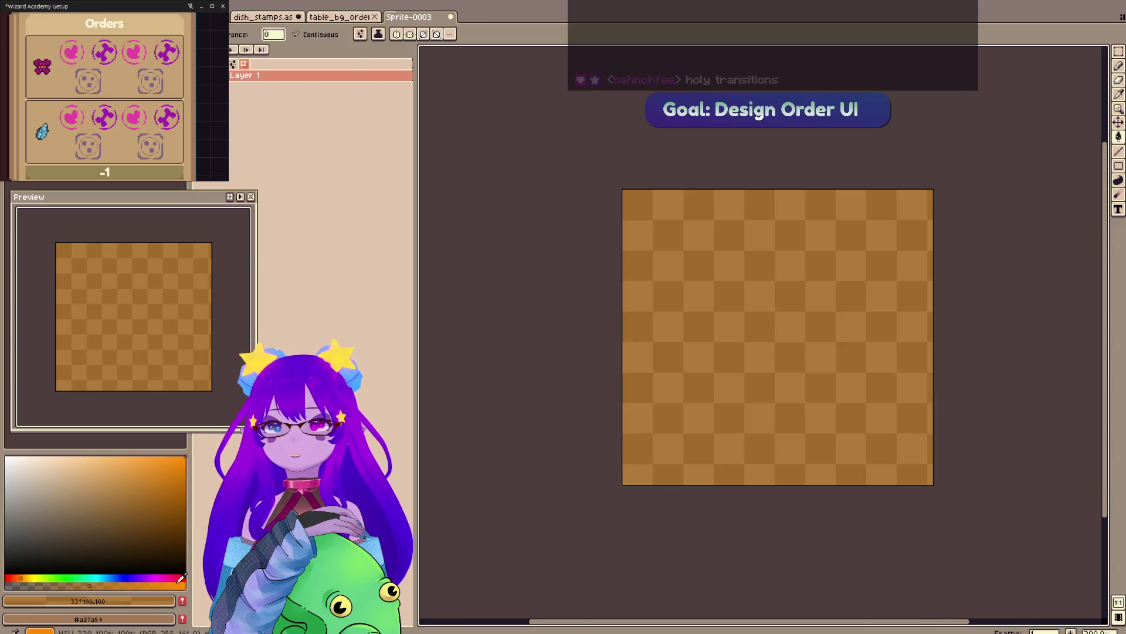
{"action": "left_click", "coordinate": [862, 327]}
{"action": "key", "text": "ctrl+a"}
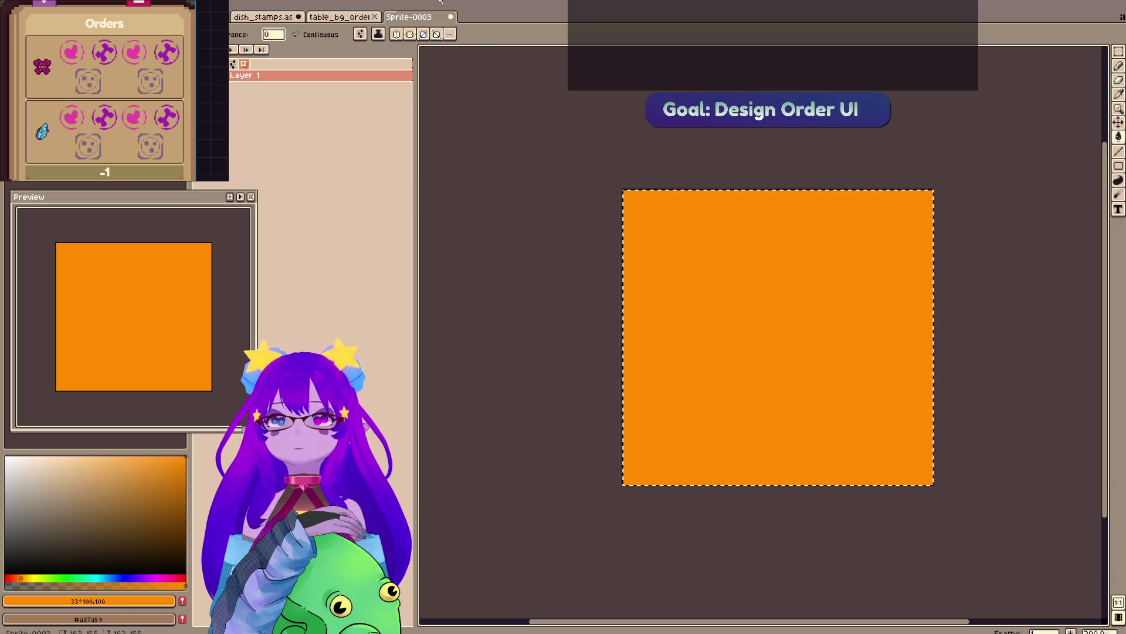
Switch to the table_bg_order_panel sprite and turn off both symmetry axes.
{"action": "left_click", "coordinate": [339, 17]}
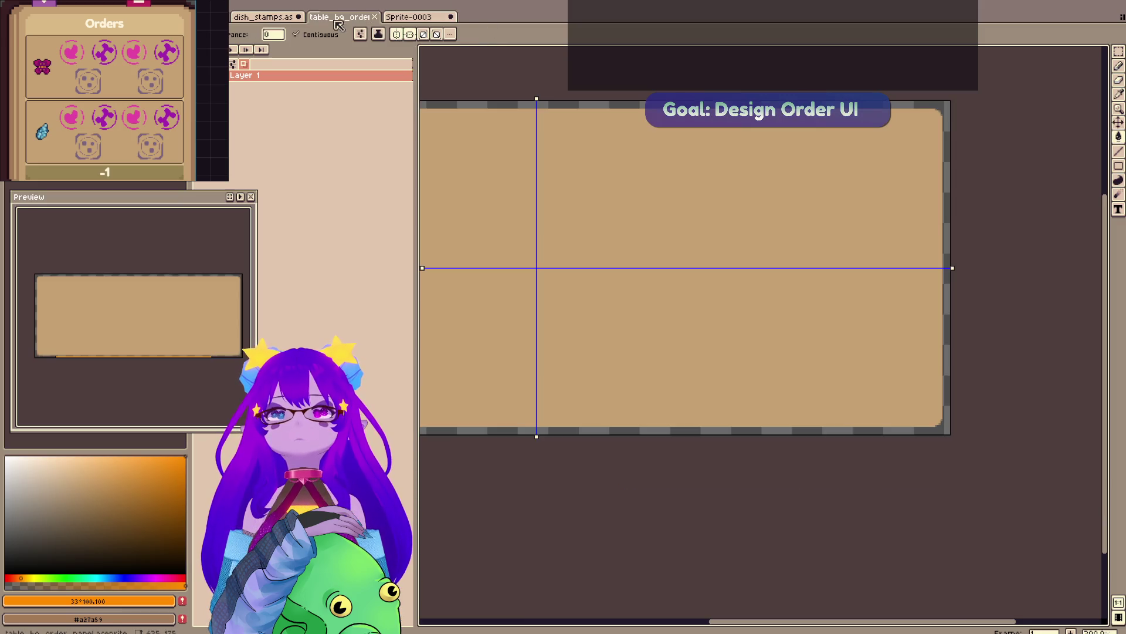
{"action": "left_click", "coordinate": [396, 34]}
{"action": "left_click", "coordinate": [410, 34]}
{"action": "scroll", "coordinate": [712, 196], "scroll_direction": "down", "scroll_amount": 1}
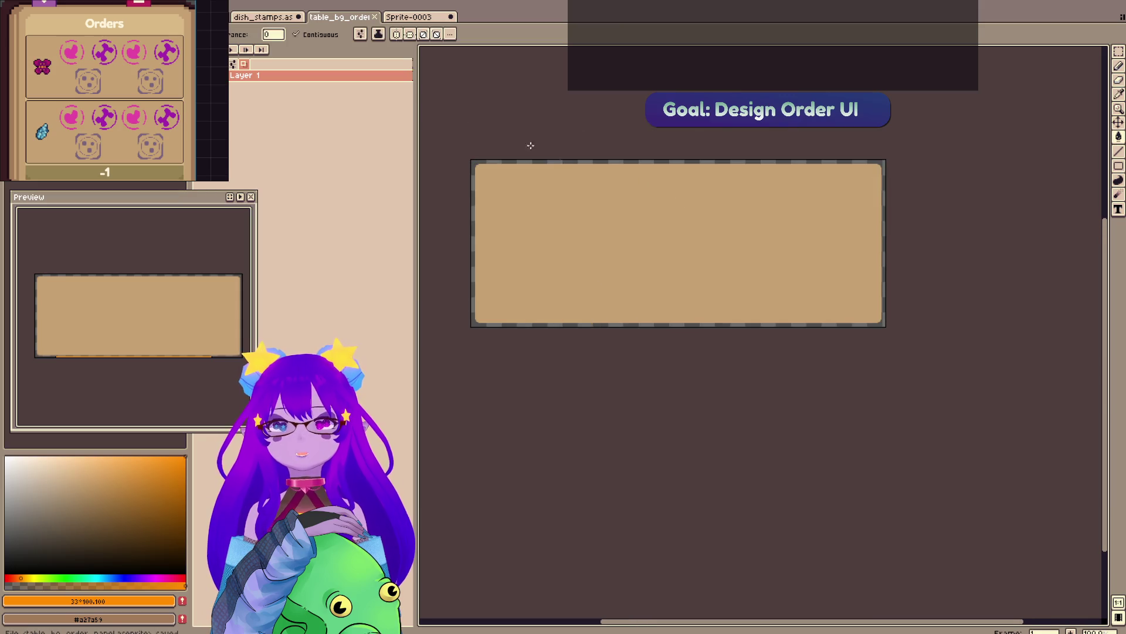
Paste the orange block onto a new layer and place it over the panel's right side.
{"action": "key", "text": "ctrl+shift+n"}
{"action": "key", "text": "ctrl+v"}
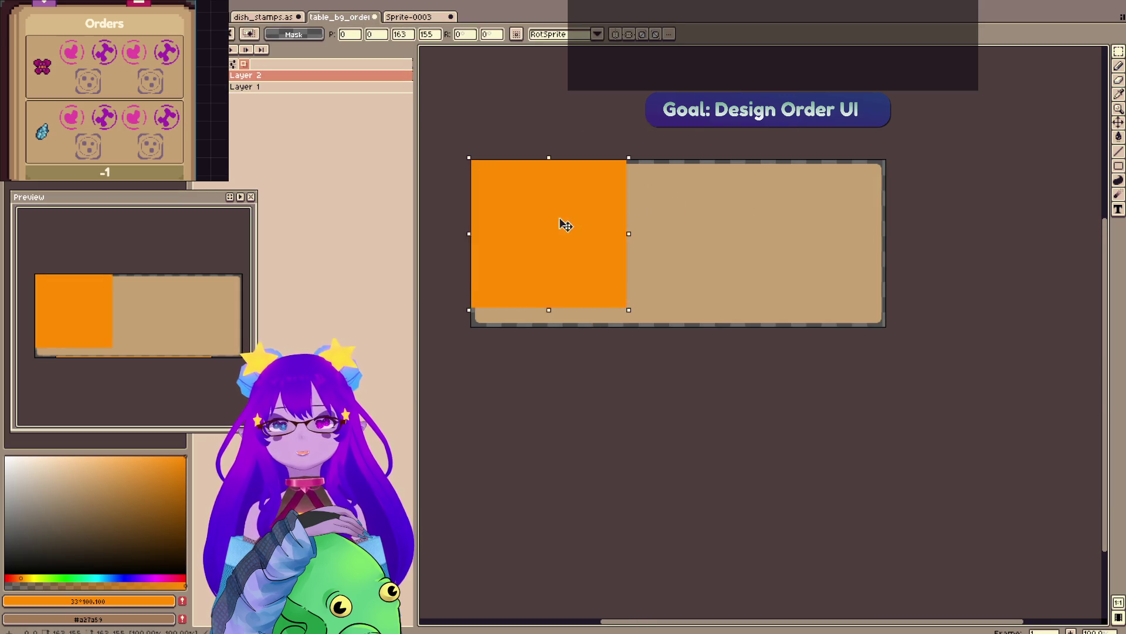
{"action": "left_click_drag", "start_coordinate": [563, 221], "coordinate": [814, 234]}
{"action": "scroll", "coordinate": [855, 226], "scroll_direction": "up", "scroll_amount": 5}
{"action": "scroll", "coordinate": [857, 226], "scroll_direction": "down", "scroll_amount": 1}
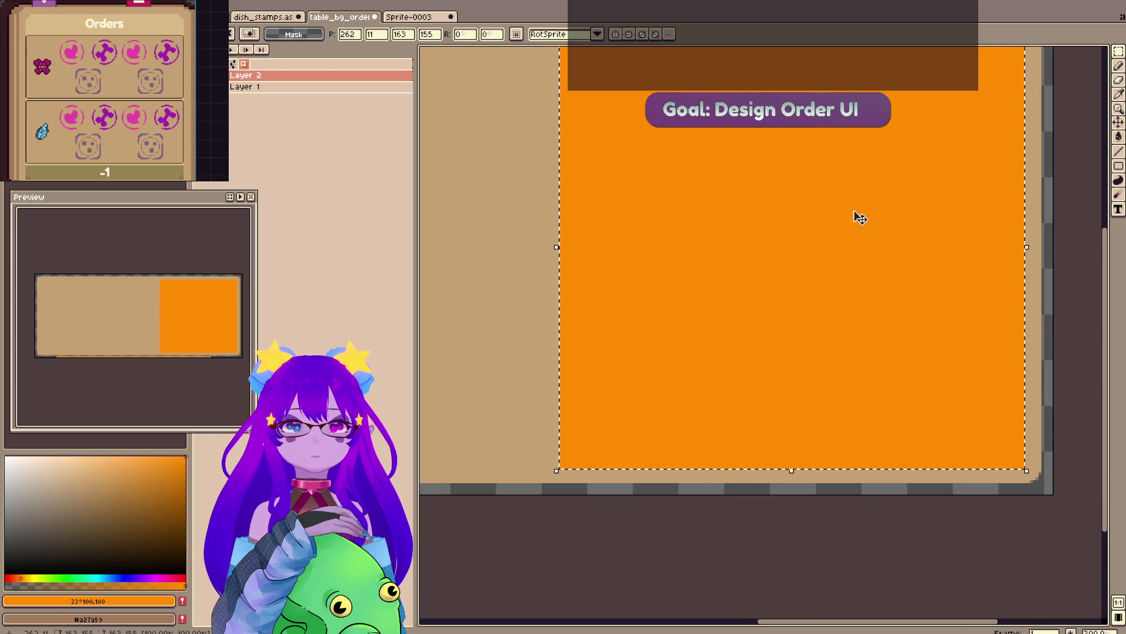
{"action": "scroll", "coordinate": [857, 216], "scroll_direction": "down", "scroll_amount": 1}
{"action": "scroll", "coordinate": [968, 241], "scroll_direction": "up", "scroll_amount": 1}
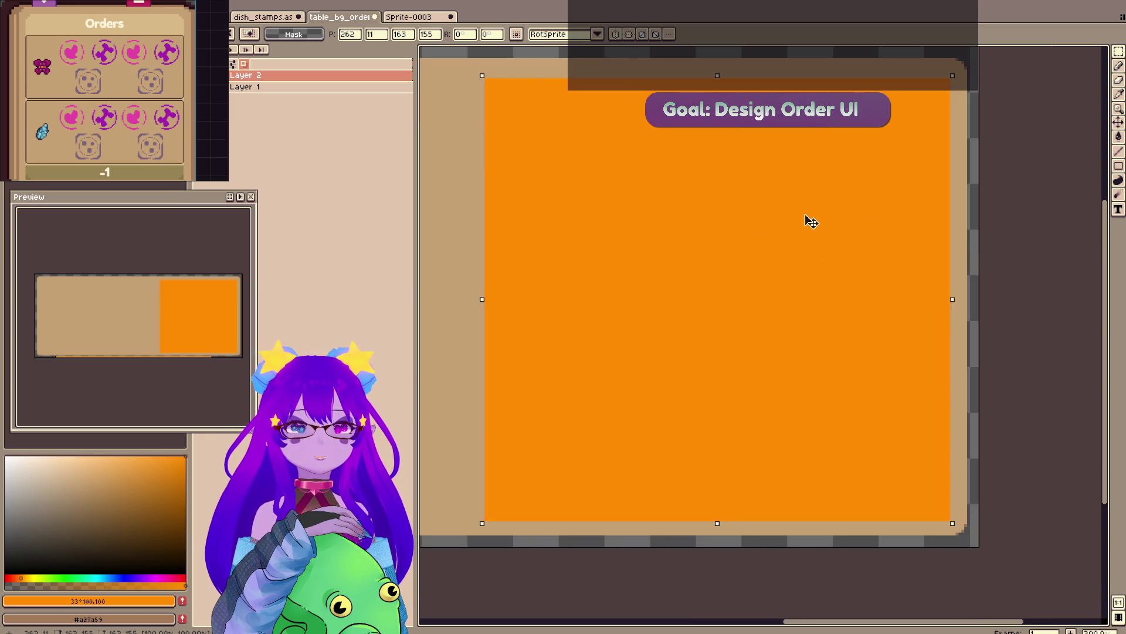
{"action": "key", "text": "Up"}
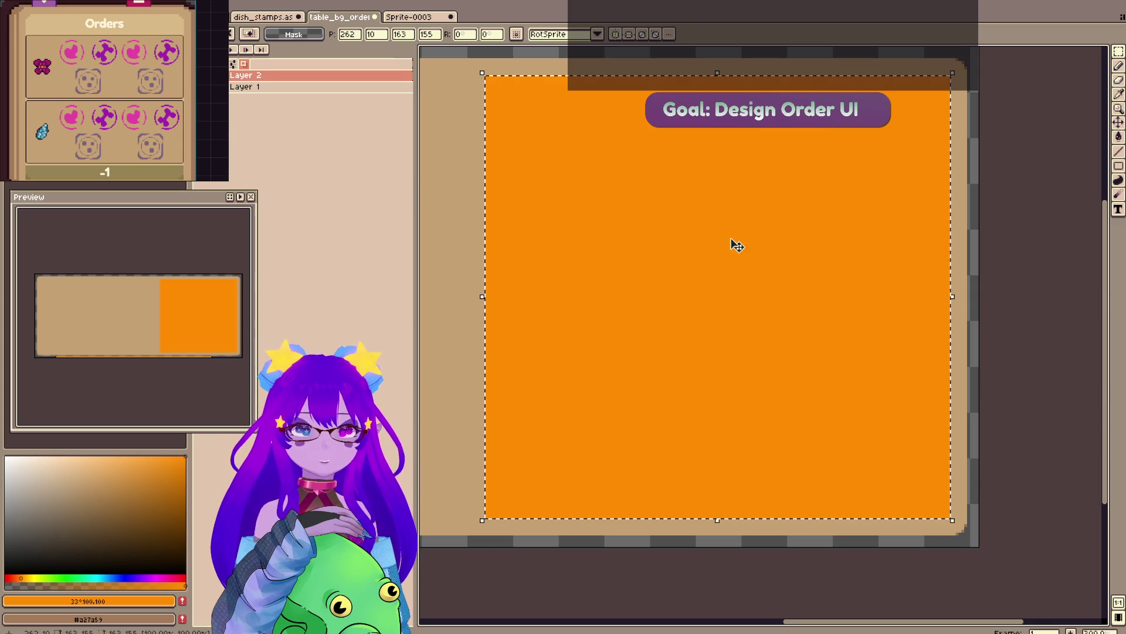
{"action": "scroll", "coordinate": [734, 244], "scroll_direction": "up", "scroll_amount": 2}
{"action": "scroll", "coordinate": [728, 452], "scroll_direction": "down", "scroll_amount": 1}
{"action": "key", "text": "ctrl+d"}
{"action": "scroll", "coordinate": [782, 397], "scroll_direction": "up", "scroll_amount": 3}
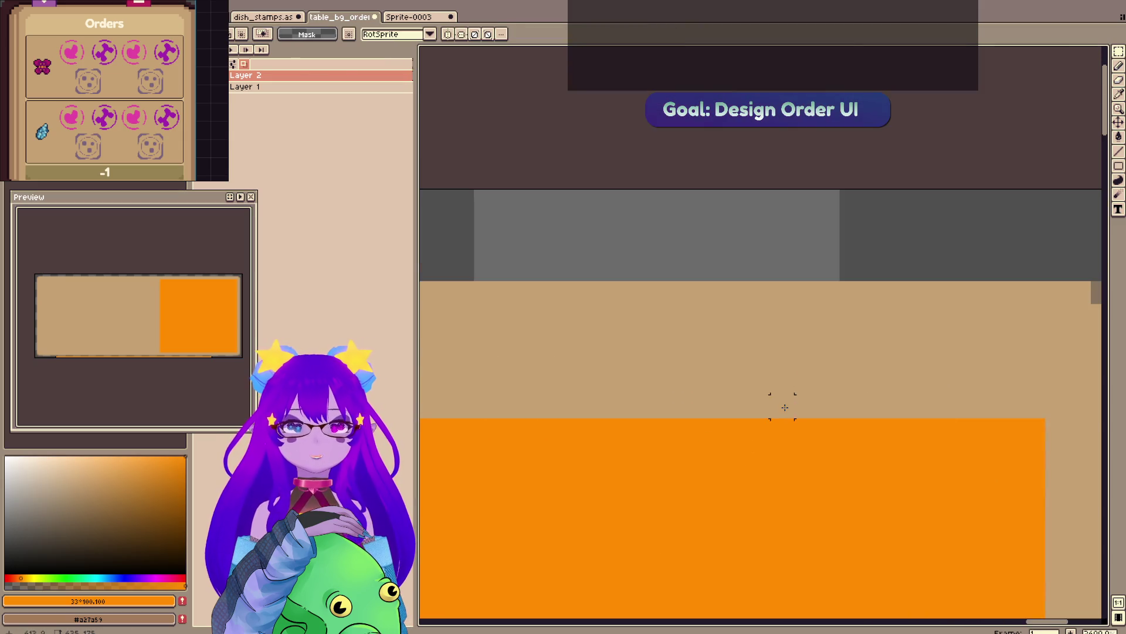
{"action": "key", "text": "b"}
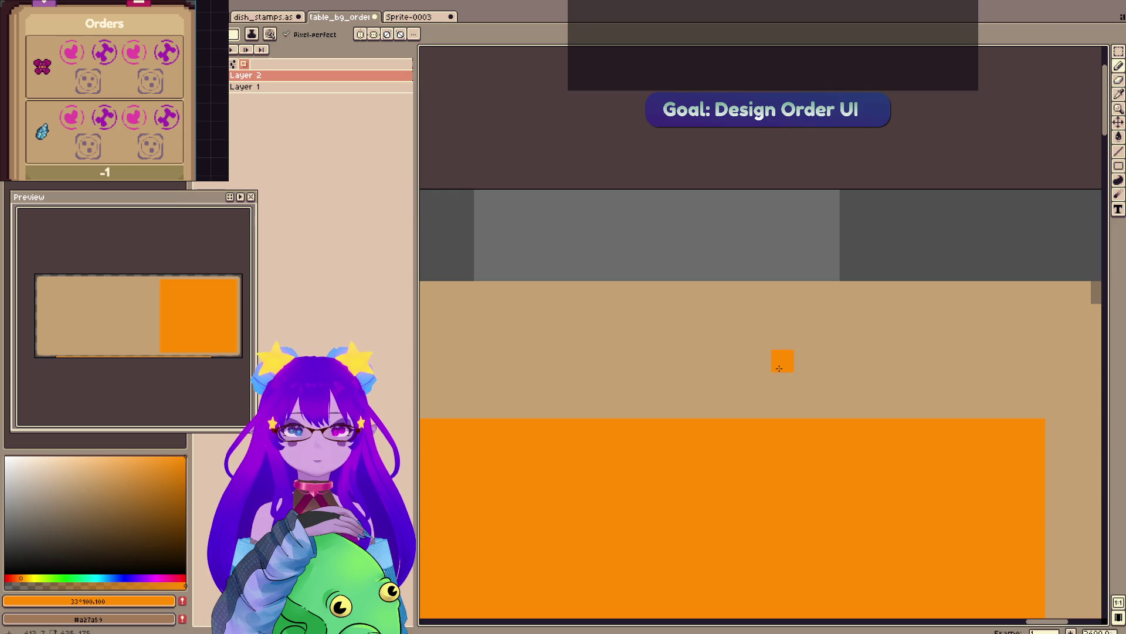
{"action": "scroll", "coordinate": [778, 335], "scroll_direction": "down", "scroll_amount": 1}
{"action": "scroll", "coordinate": [786, 363], "scroll_direction": "down", "scroll_amount": 4}
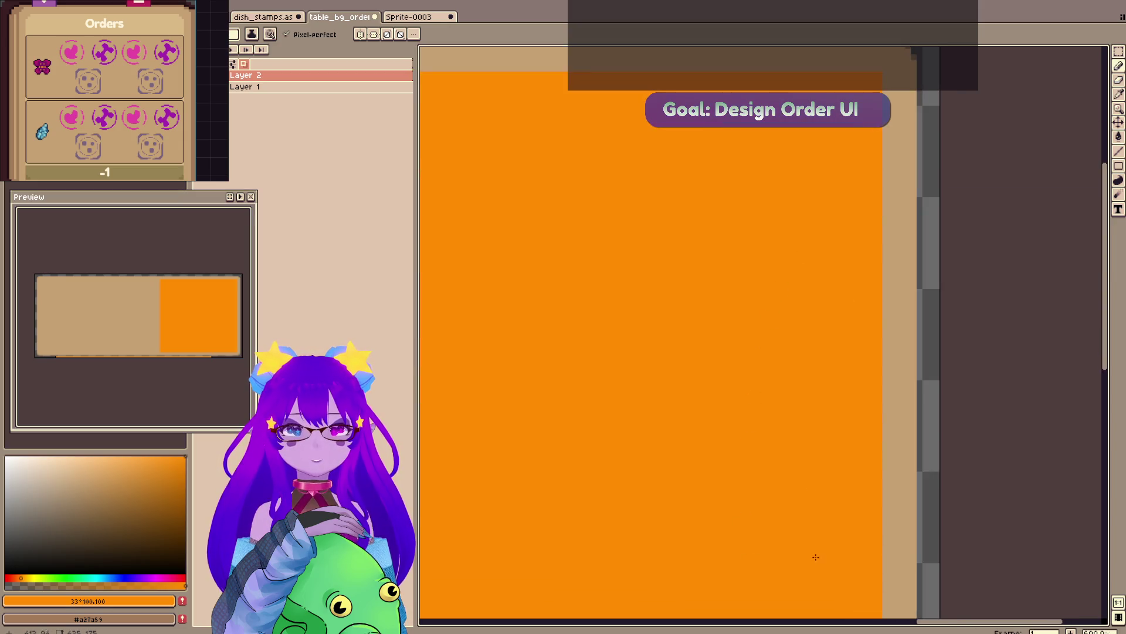
{"action": "scroll", "coordinate": [867, 473], "scroll_direction": "up", "scroll_amount": 1}
{"action": "scroll", "coordinate": [905, 209], "scroll_direction": "up", "scroll_amount": 1}
{"action": "scroll", "coordinate": [863, 273], "scroll_direction": "up", "scroll_amount": 1}
{"action": "scroll", "coordinate": [864, 264], "scroll_direction": "up", "scroll_amount": 1}
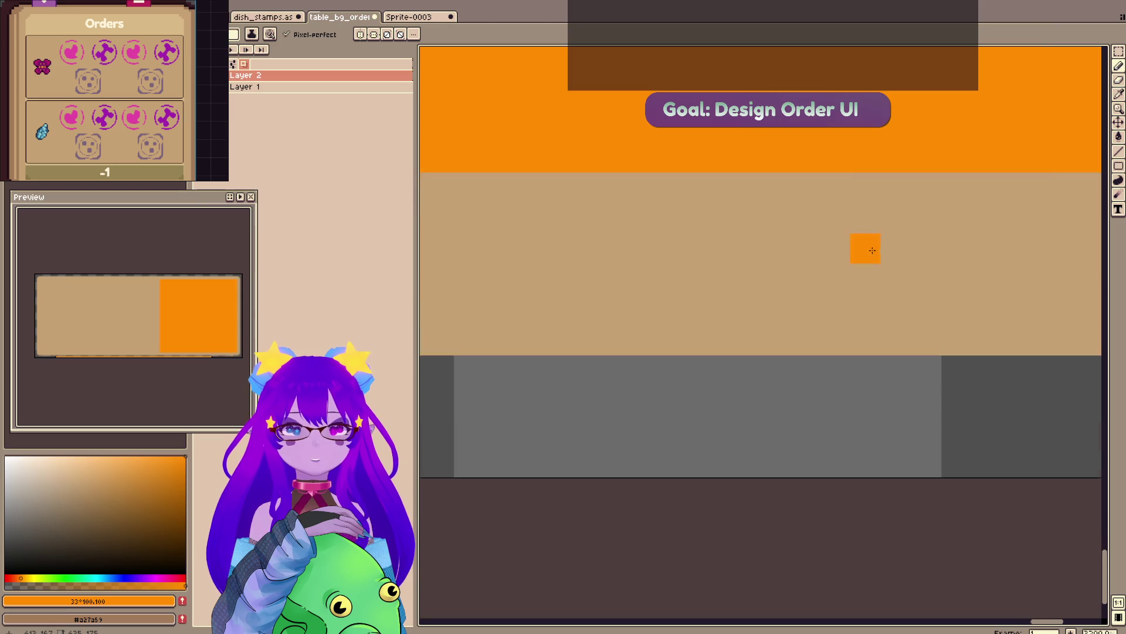
{"action": "scroll", "coordinate": [863, 153], "scroll_direction": "up", "scroll_amount": 1}
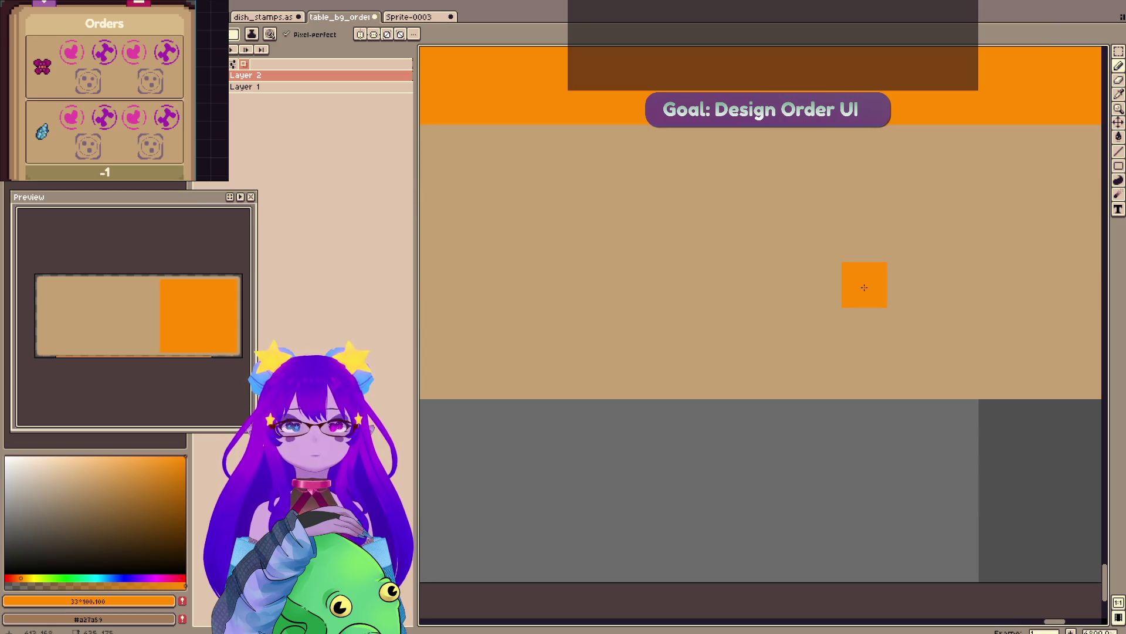
{"action": "scroll", "coordinate": [829, 282], "scroll_direction": "down", "scroll_amount": 3}
{"action": "scroll", "coordinate": [734, 200], "scroll_direction": "down", "scroll_amount": 2}
Move Layer 2 left with a drag and five one-pixel nudges, leaving a thin tan divider, then commit.
{"action": "left_click_drag", "start_coordinate": [733, 200], "coordinate": [901, 308]}
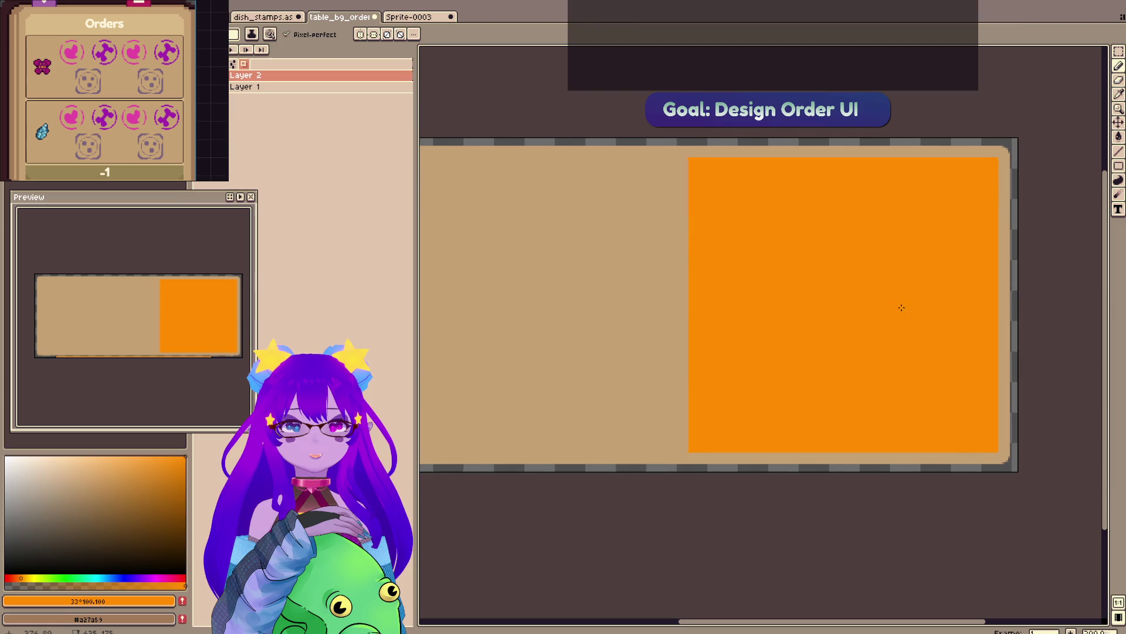
{"action": "key", "text": "v"}
{"action": "key", "text": "ctrl+a"}
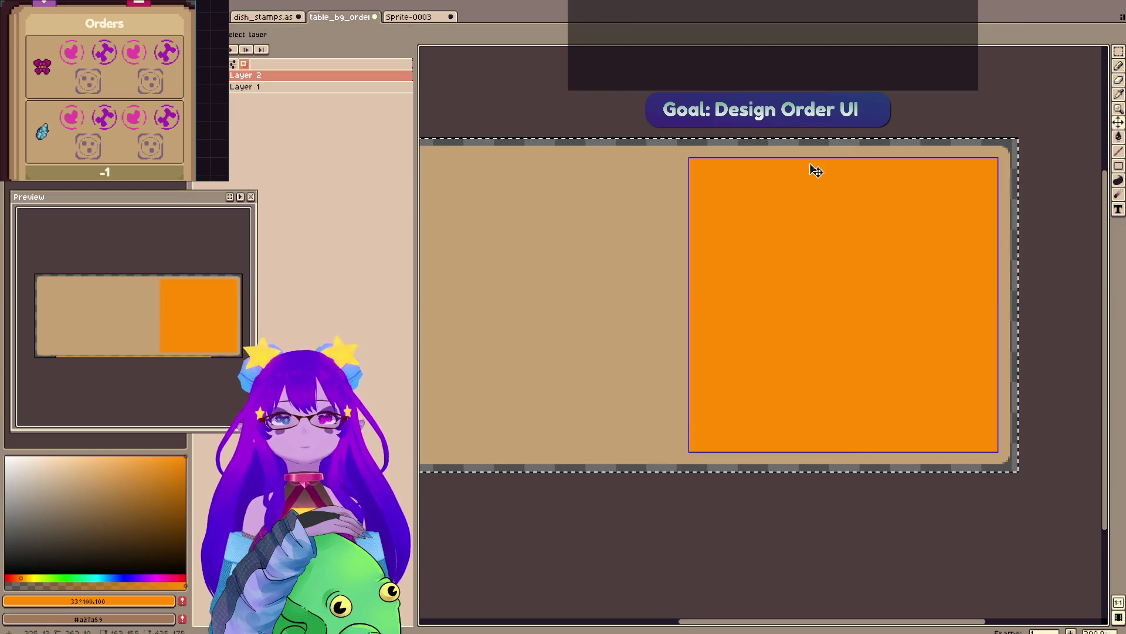
{"action": "left_click_drag", "start_coordinate": [815, 170], "coordinate": [808, 164]}
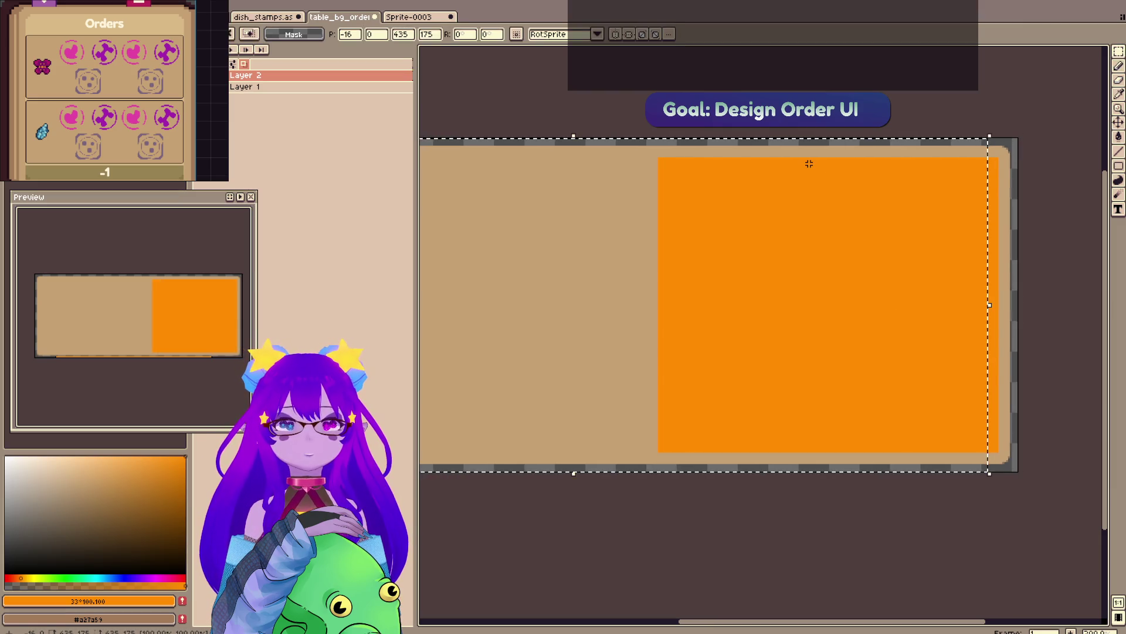
{"action": "key", "text": "Left"}
{"action": "key", "text": "Left"}
{"action": "key", "text": "Left"}
{"action": "key", "text": "Left"}
{"action": "key", "text": "Left"}
{"action": "key", "text": "Left"}
{"action": "key", "text": "Left"}
{"action": "key", "text": "Left"}
{"action": "key", "text": "Left"}
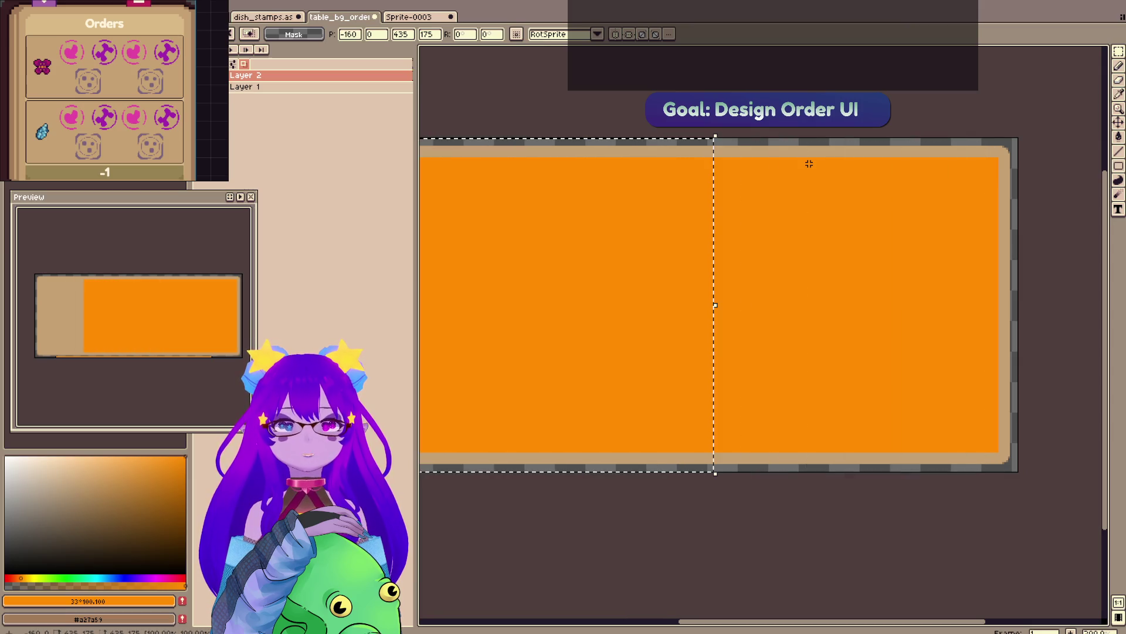
{"action": "key", "text": "Left"}
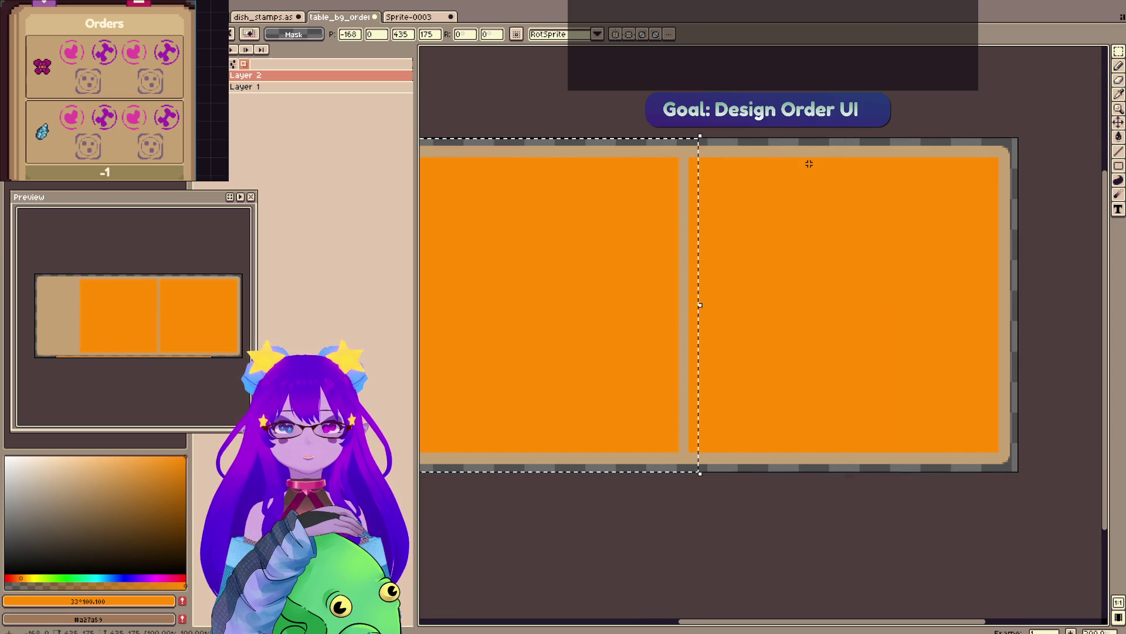
{"action": "key", "text": "Left"}
{"action": "key", "text": "Left"}
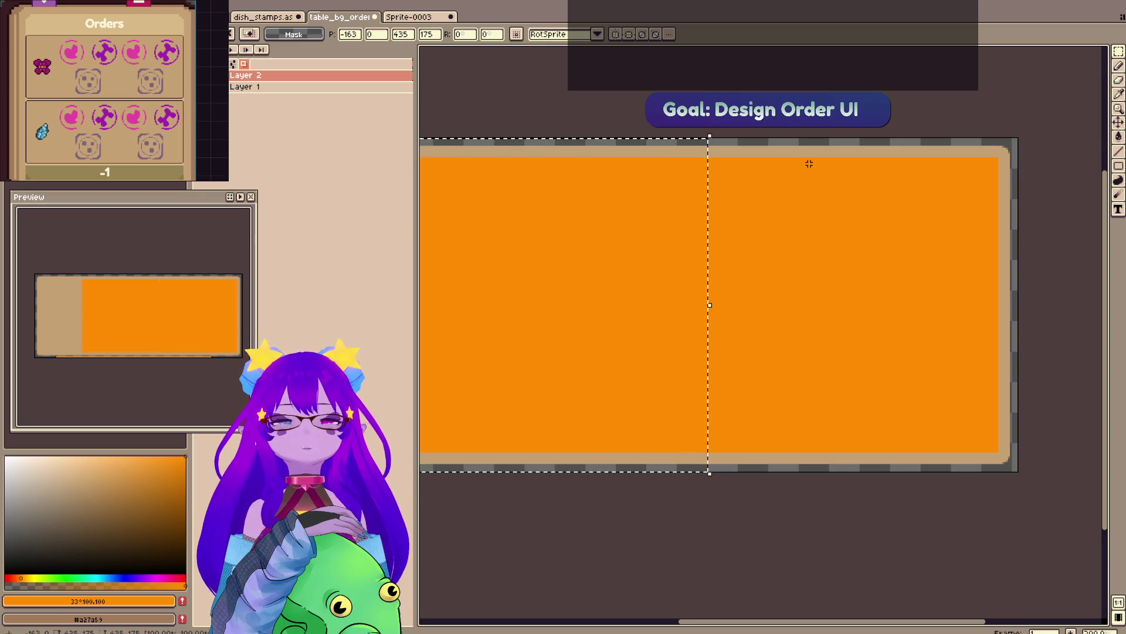
{"action": "key", "text": "Left"}
{"action": "key", "text": "Left"}
{"action": "key", "text": "Left"}
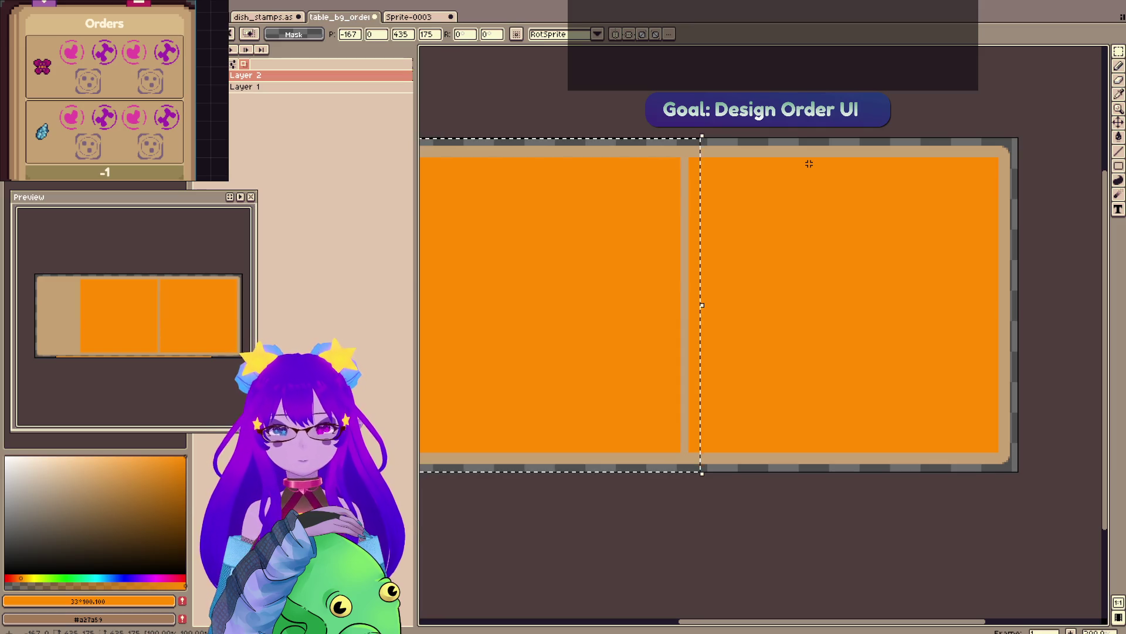
{"action": "key", "text": "Left"}
{"action": "key", "text": "Left"}
{"action": "key", "text": "Left"}
{"action": "key", "text": "Left"}
{"action": "key", "text": "Return"}
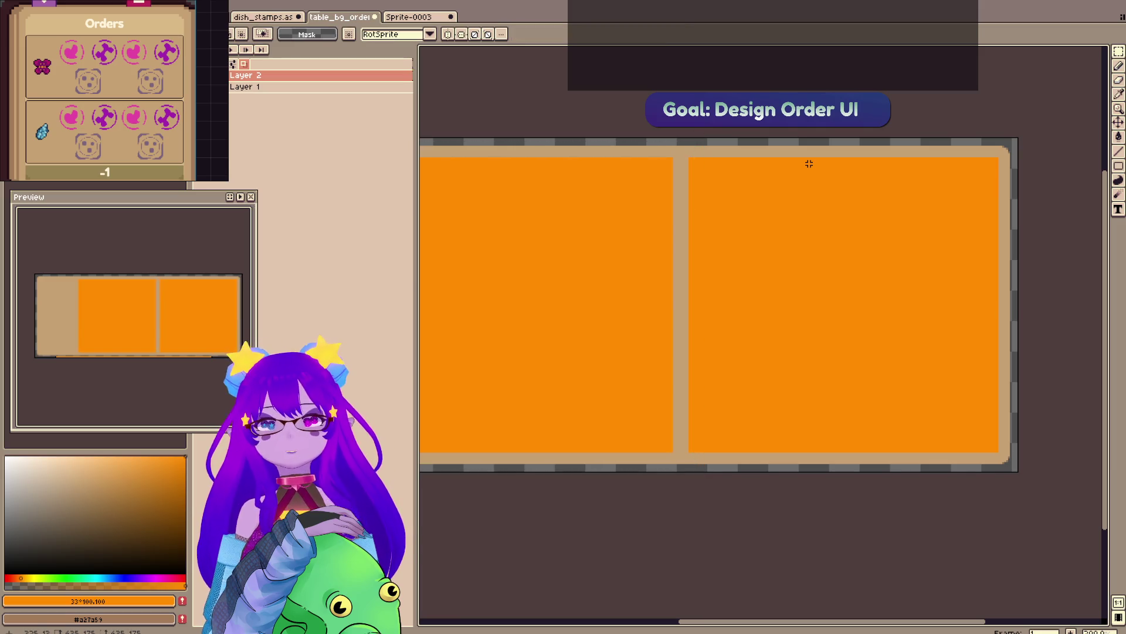
{"action": "scroll", "coordinate": [809, 164], "scroll_direction": "down", "scroll_amount": 2}
{"action": "scroll", "coordinate": [853, 198], "scroll_direction": "up", "scroll_amount": 3}
{"action": "left_click_drag", "start_coordinate": [853, 198], "coordinate": [653, 340]}
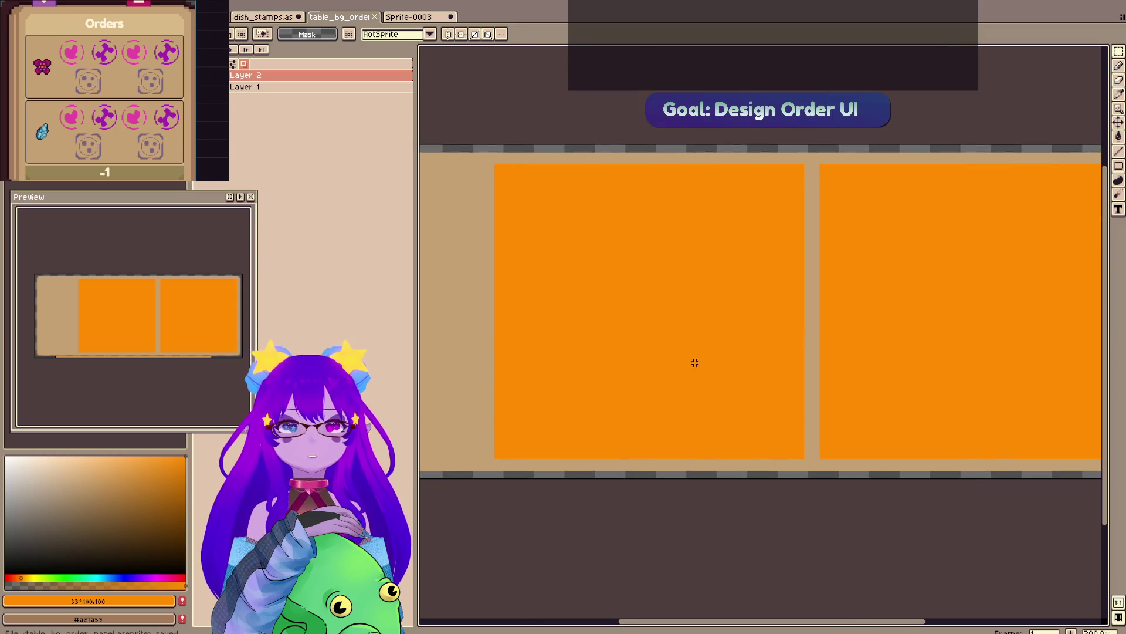
{"action": "left_click_drag", "start_coordinate": [716, 317], "coordinate": [556, 309]}
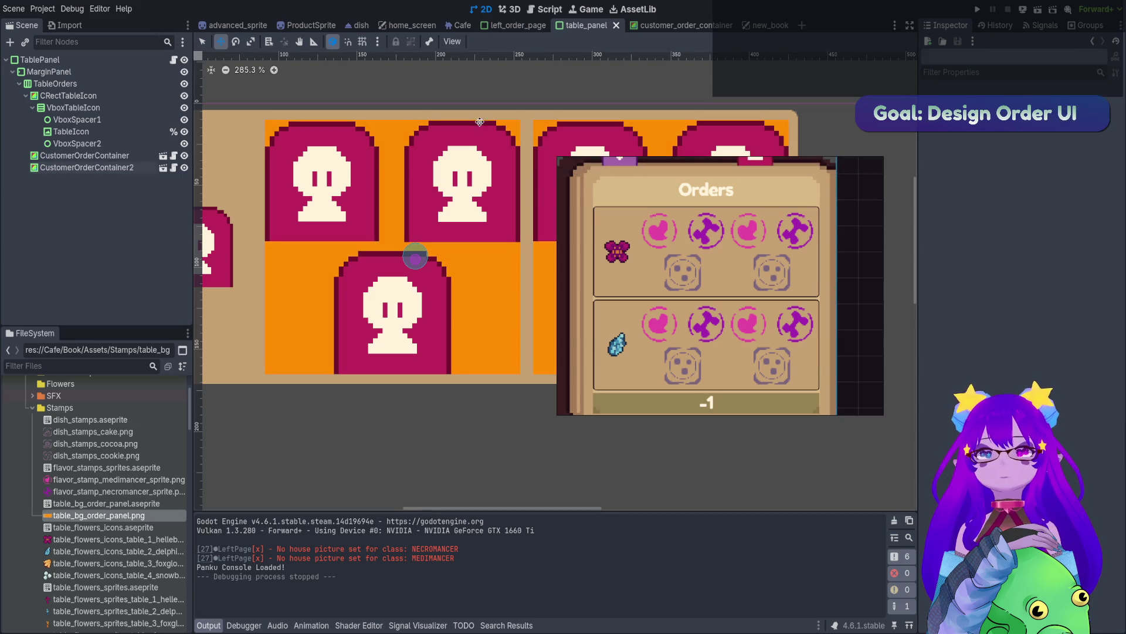
Zoom and pan around the table_panel canvas in Godot to inspect the orange layout.
{"action": "scroll", "coordinate": [416, 256], "scroll_direction": "up", "scroll_amount": 2}
{"action": "scroll", "coordinate": [347, 201], "scroll_direction": "up", "scroll_amount": 3}
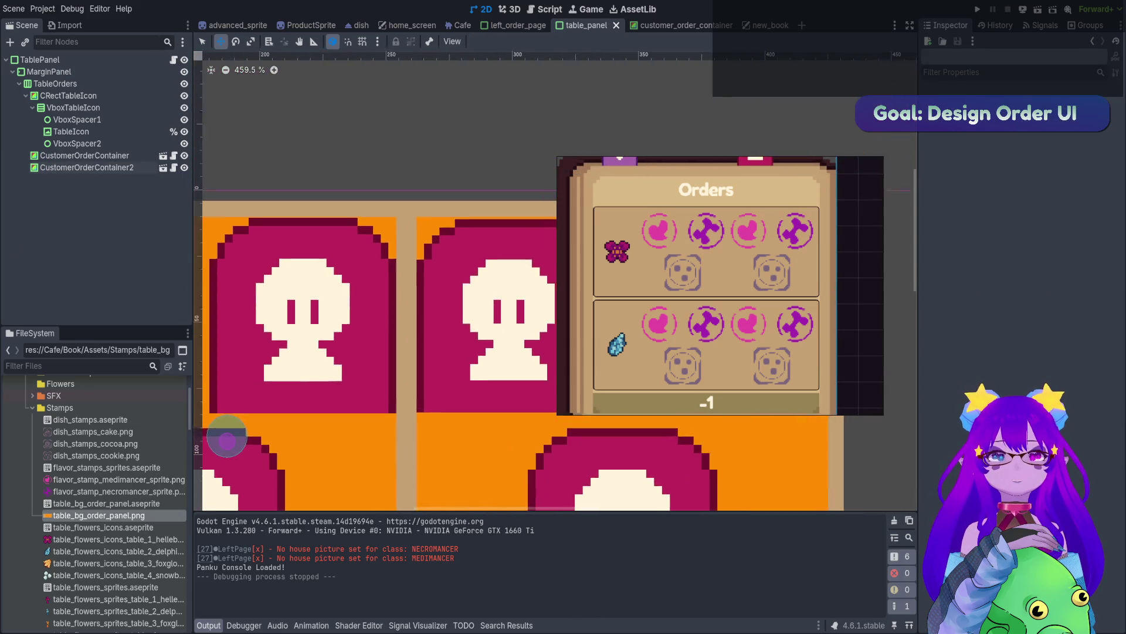
{"action": "scroll", "coordinate": [749, 232], "scroll_direction": "up", "scroll_amount": 1}
{"action": "scroll", "coordinate": [749, 232], "scroll_direction": "up", "scroll_amount": 2}
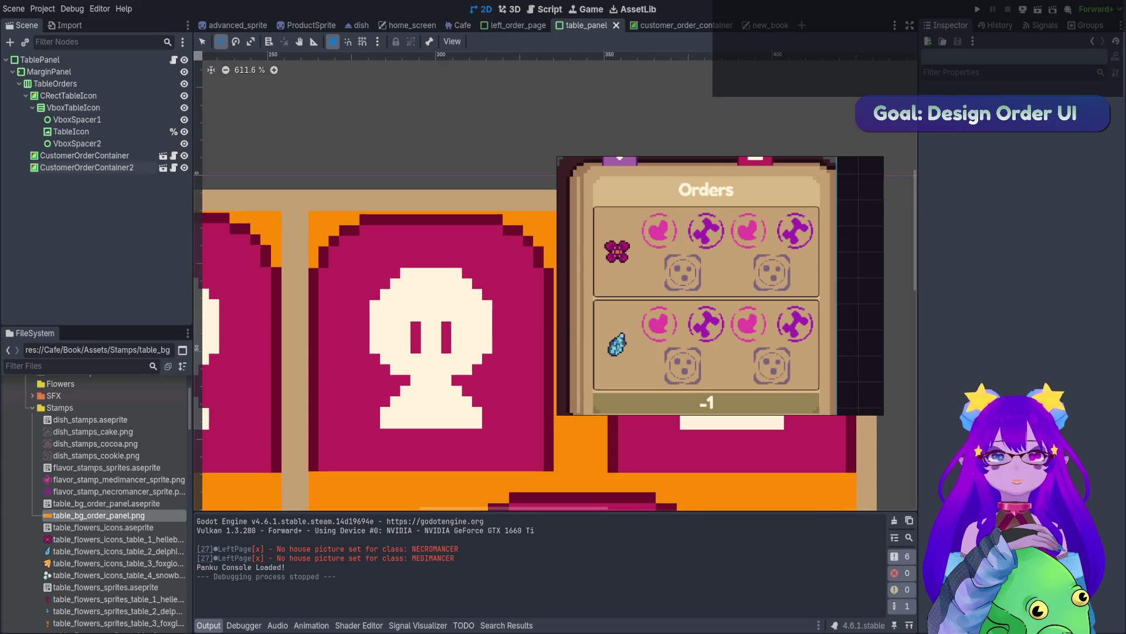
{"action": "scroll", "coordinate": [731, 252], "scroll_direction": "down", "scroll_amount": 1}
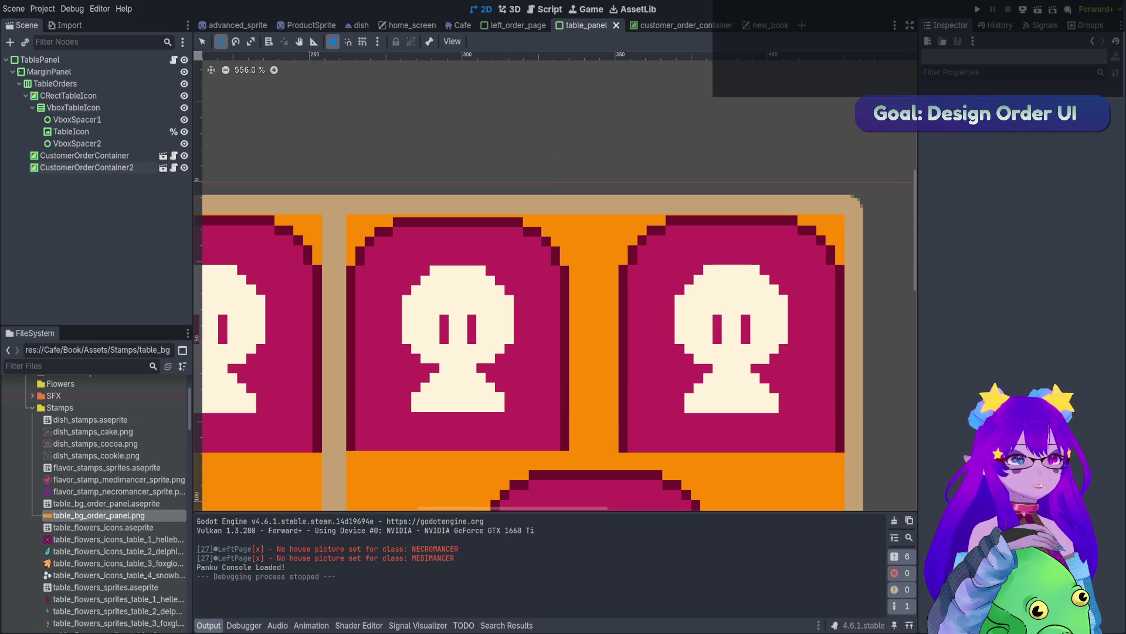
{"action": "mouse_move", "coordinate": [622, 220]}
{"action": "left_mouse_down"}
{"action": "mouse_move", "coordinate": [741, 120]}
{"action": "mouse_move", "coordinate": [717, 56]}
{"action": "mouse_move", "coordinate": [697, 307]}
{"action": "left_mouse_up"}
{"action": "scroll", "coordinate": [418, 329], "scroll_direction": "up", "scroll_amount": 2}
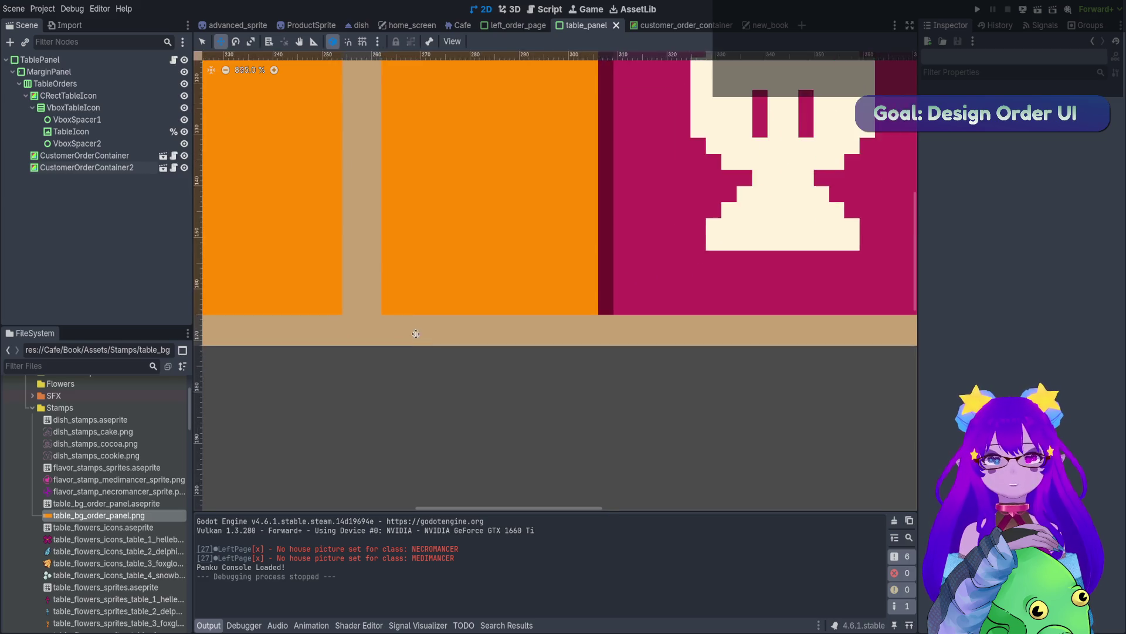
{"action": "scroll", "coordinate": [410, 326], "scroll_direction": "up", "scroll_amount": 2}
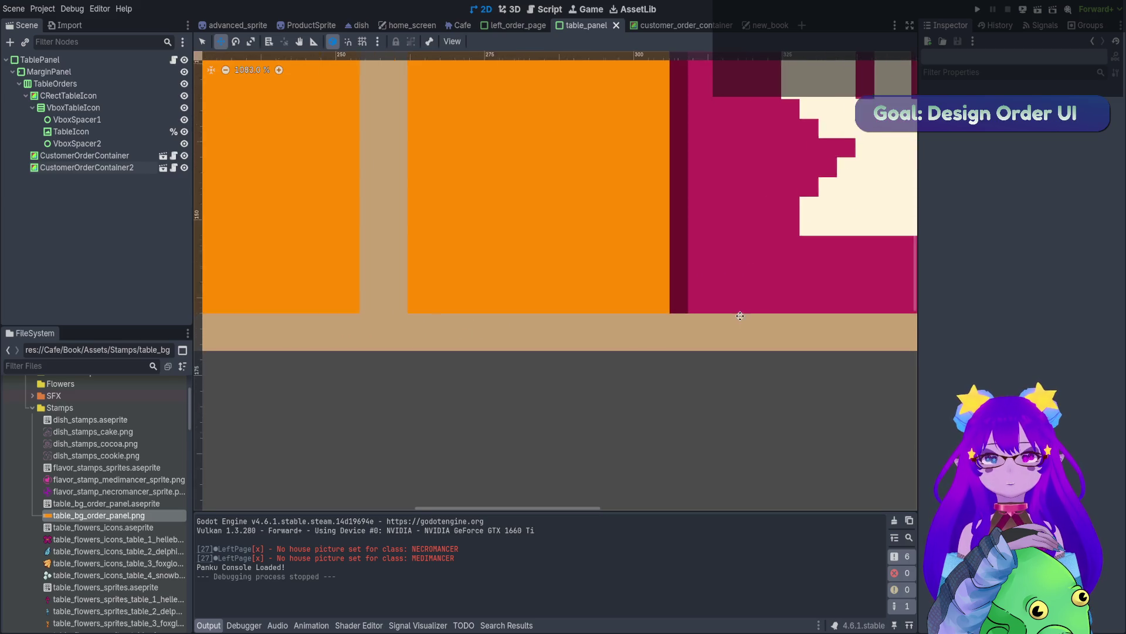
{"action": "scroll", "coordinate": [444, 319], "scroll_direction": "down", "scroll_amount": 4}
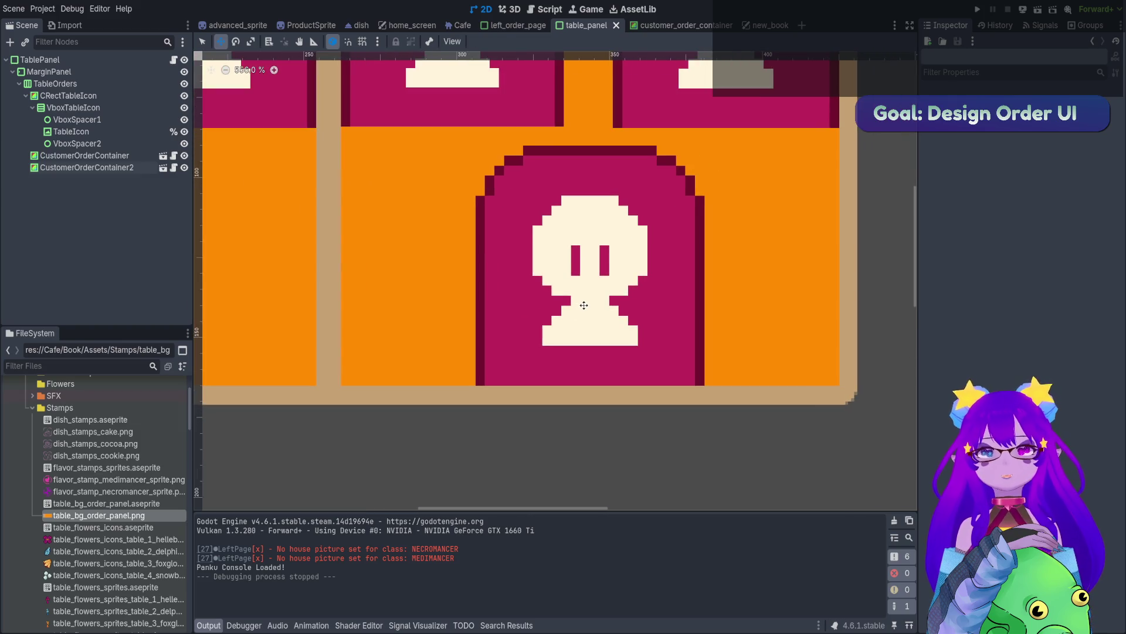
{"action": "scroll", "coordinate": [566, 317], "scroll_direction": "down", "scroll_amount": 4}
{"action": "scroll", "coordinate": [602, 197], "scroll_direction": "left", "scroll_amount": 3}
{"action": "scroll", "coordinate": [602, 197], "scroll_direction": "up", "scroll_amount": 1}
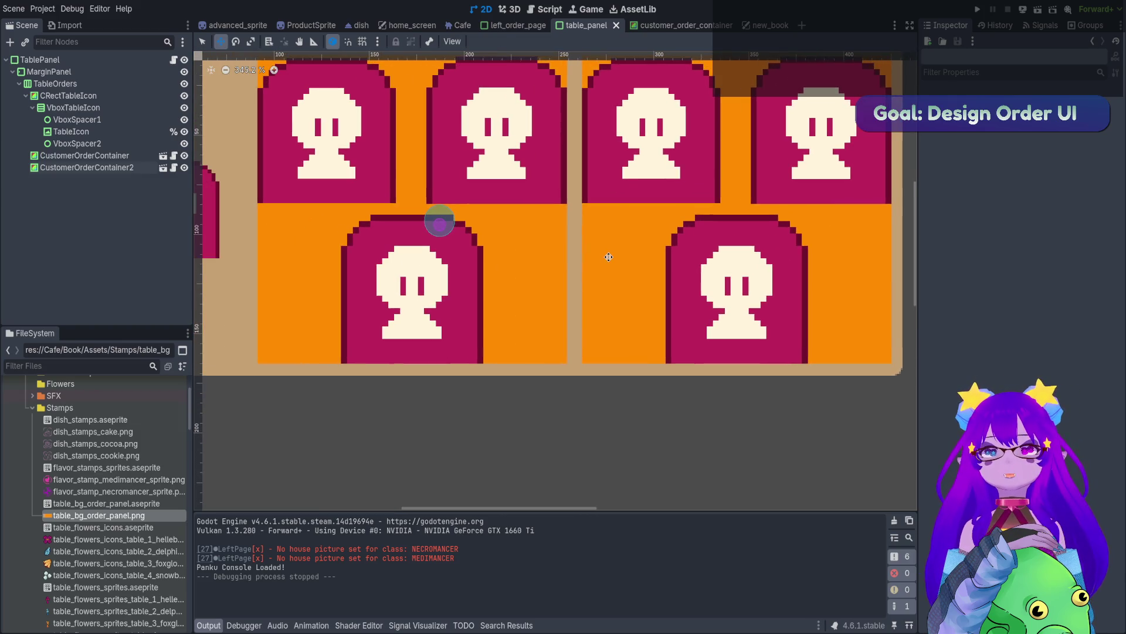
{"action": "scroll", "coordinate": [427, 152], "scroll_direction": "left", "scroll_amount": 5}
{"action": "scroll", "coordinate": [427, 152], "scroll_direction": "up", "scroll_amount": 1}
{"action": "scroll", "coordinate": [588, 183], "scroll_direction": "left", "scroll_amount": 4}
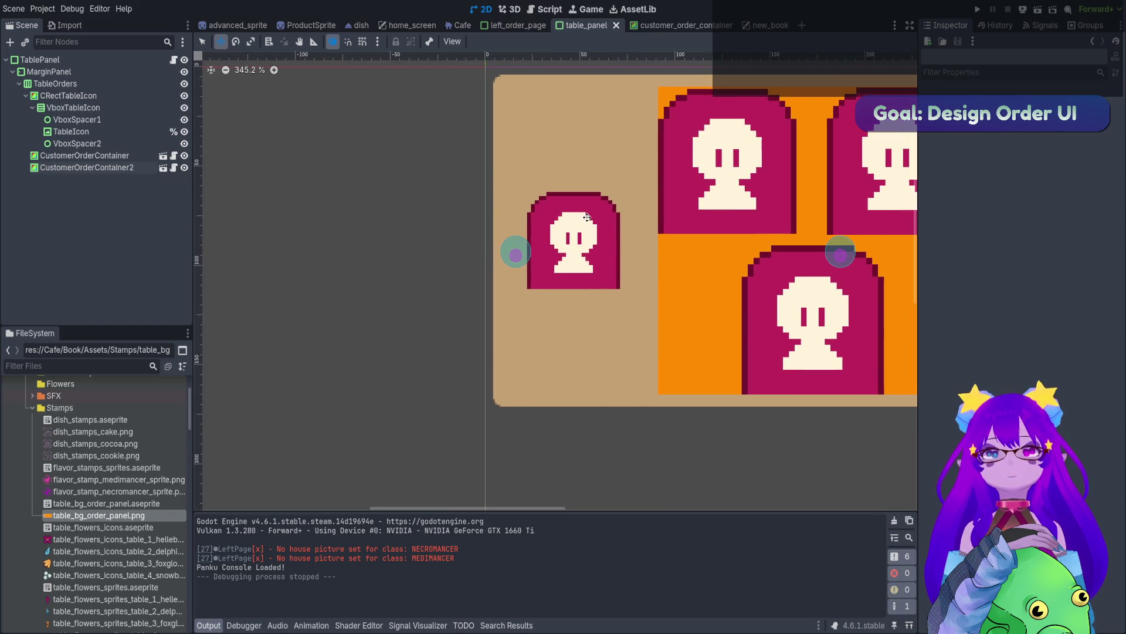
Inspect CustomerOrderContainer and its scene, then return to the table_panel scene.
{"action": "left_click", "coordinate": [152, 156]}
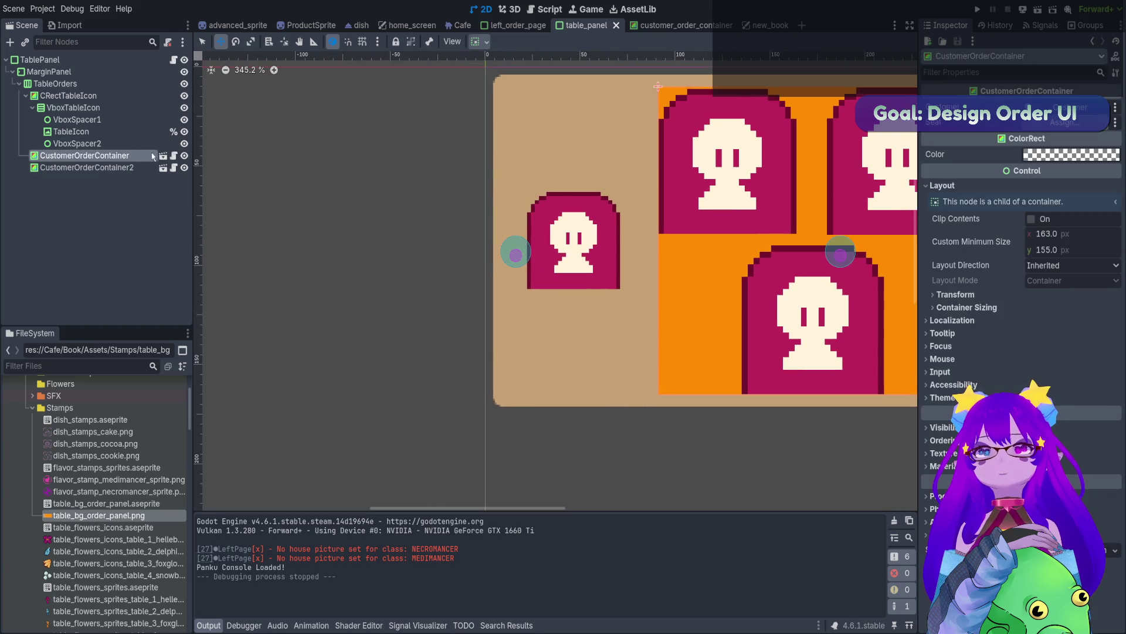
{"action": "left_click", "coordinate": [173, 156]}
{"action": "scroll", "coordinate": [456, 244], "scroll_direction": "left", "scroll_amount": 3}
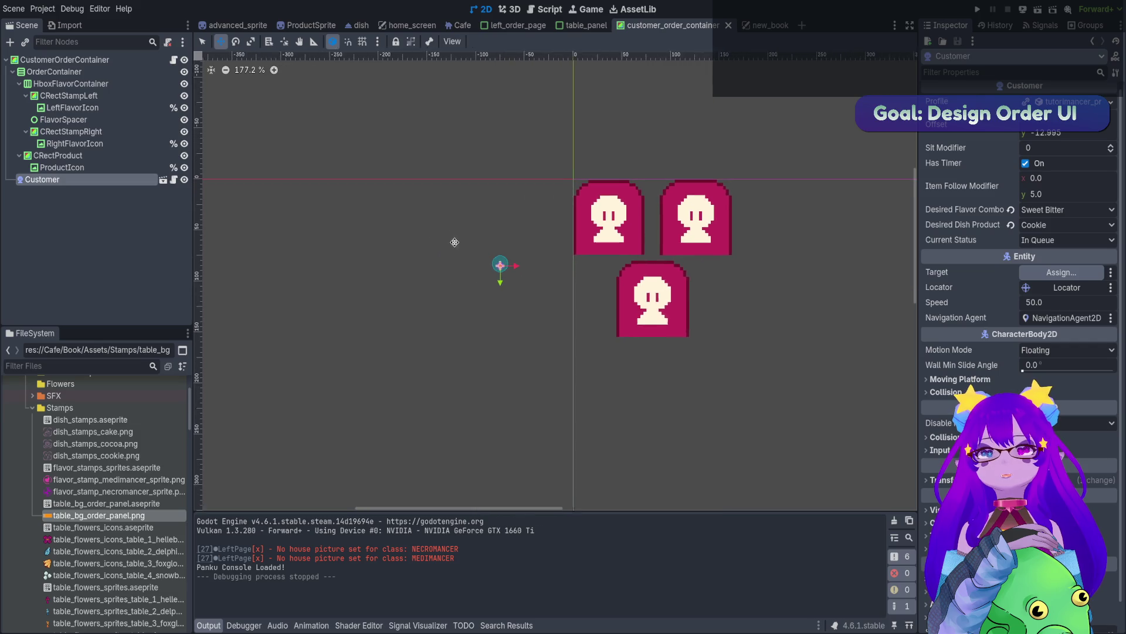
{"action": "left_click", "coordinate": [584, 25]}
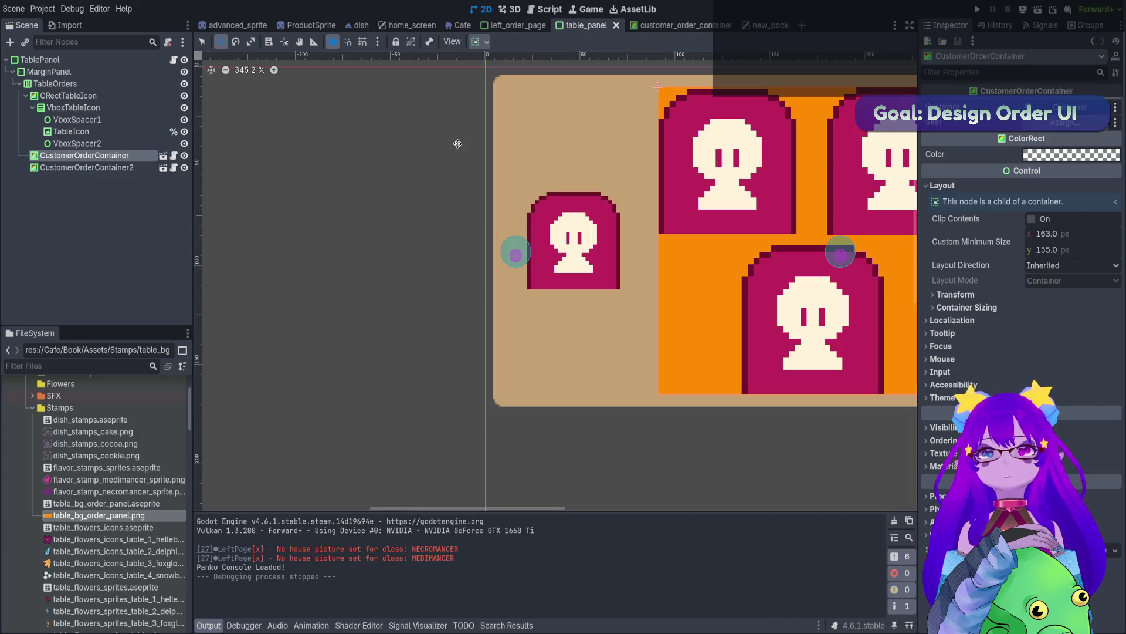
Select CRectTableIcon and expand Layout, Container Sizing and Transform to read its 73×155 size.
{"action": "left_click", "coordinate": [63, 97]}
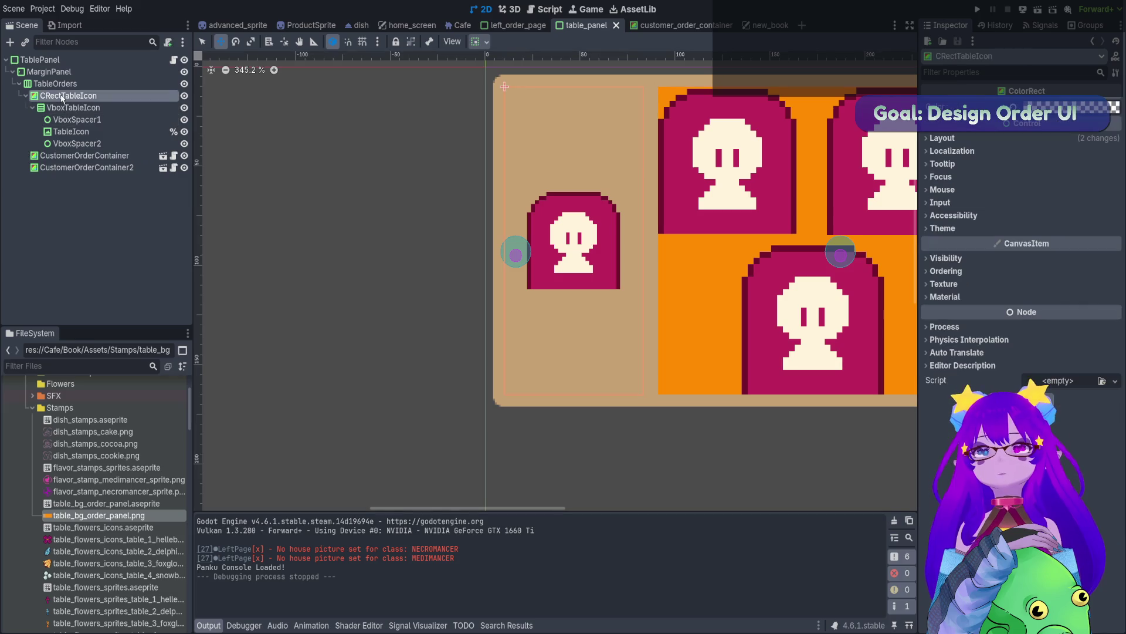
{"action": "left_click", "coordinate": [957, 139]}
{"action": "left_click", "coordinate": [1036, 260]}
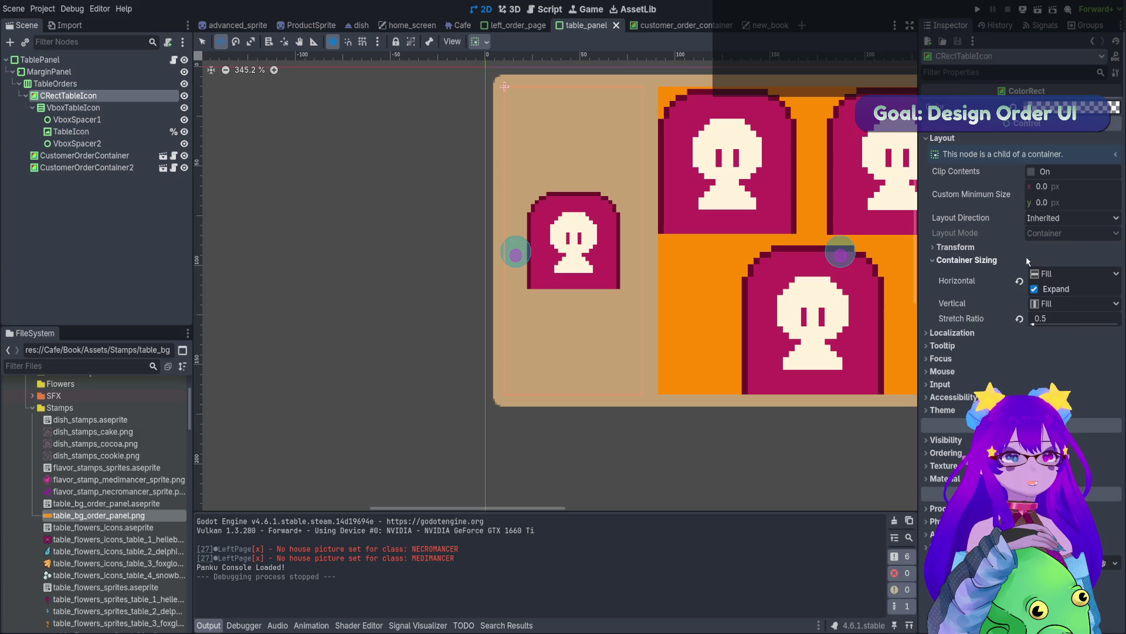
{"action": "left_click", "coordinate": [1013, 249]}
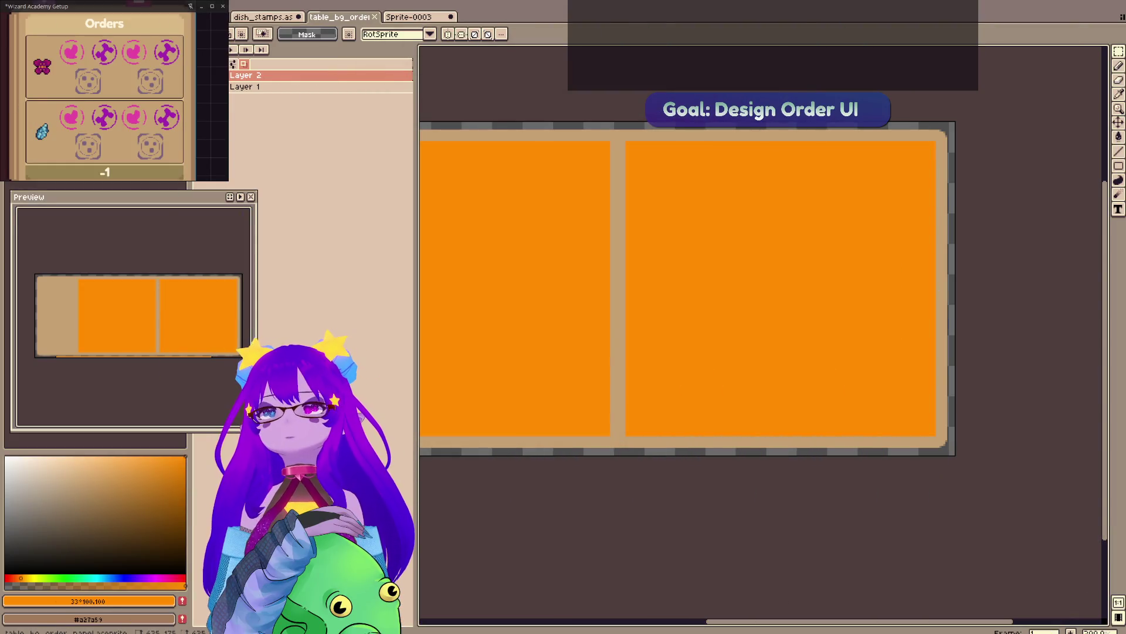
Create a new 73×155 sprite and paste the orange fill into it.
{"action": "key", "text": "ctrl+n"}
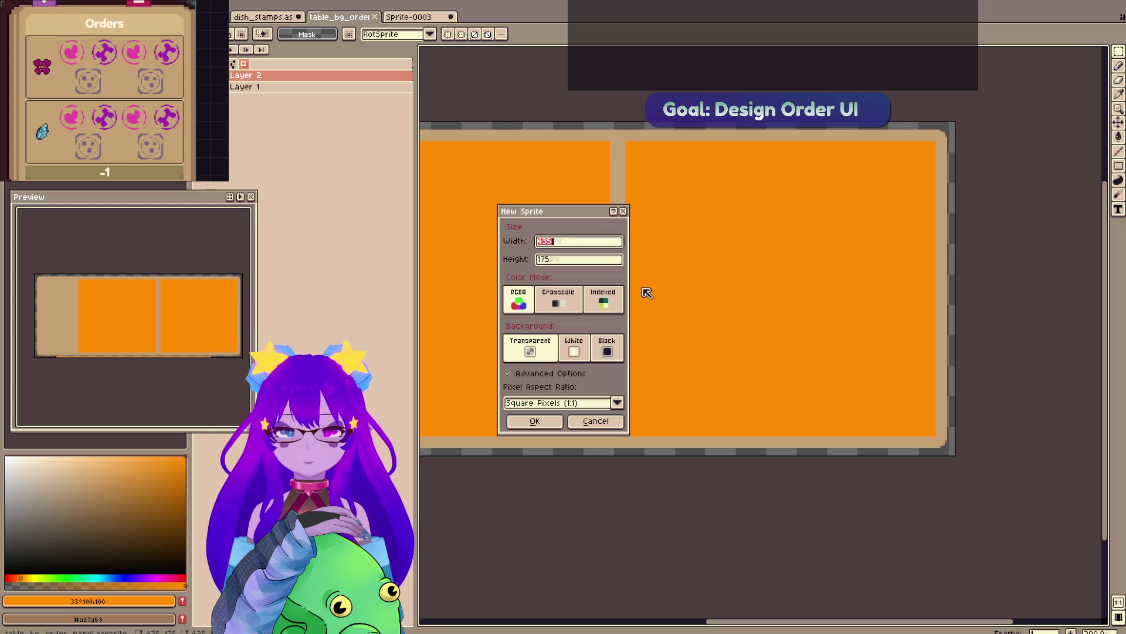
{"action": "key", "text": "Tab"}
{"action": "type", "text": "1"}
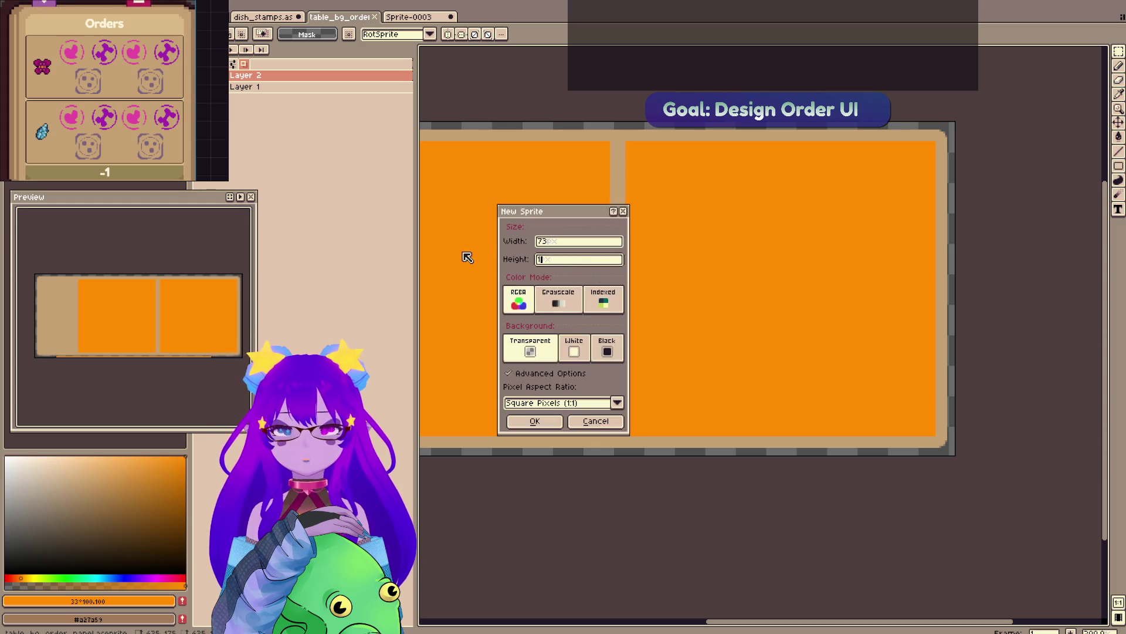
{"action": "type", "text": "55"}
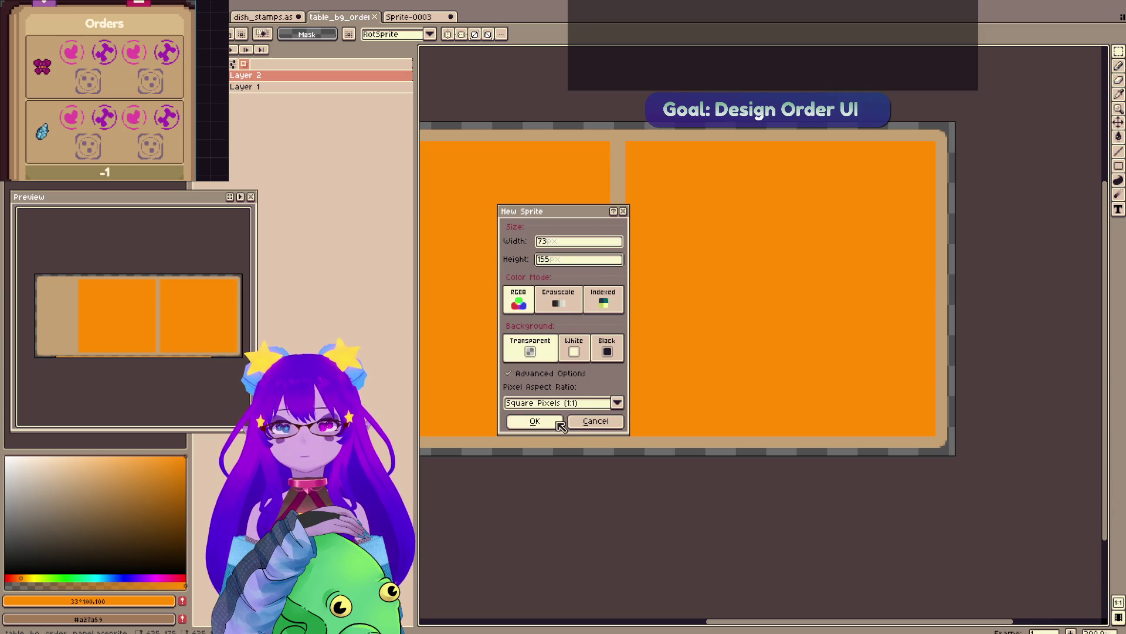
{"action": "left_click", "coordinate": [558, 422]}
{"action": "key", "text": "ctrl+v"}
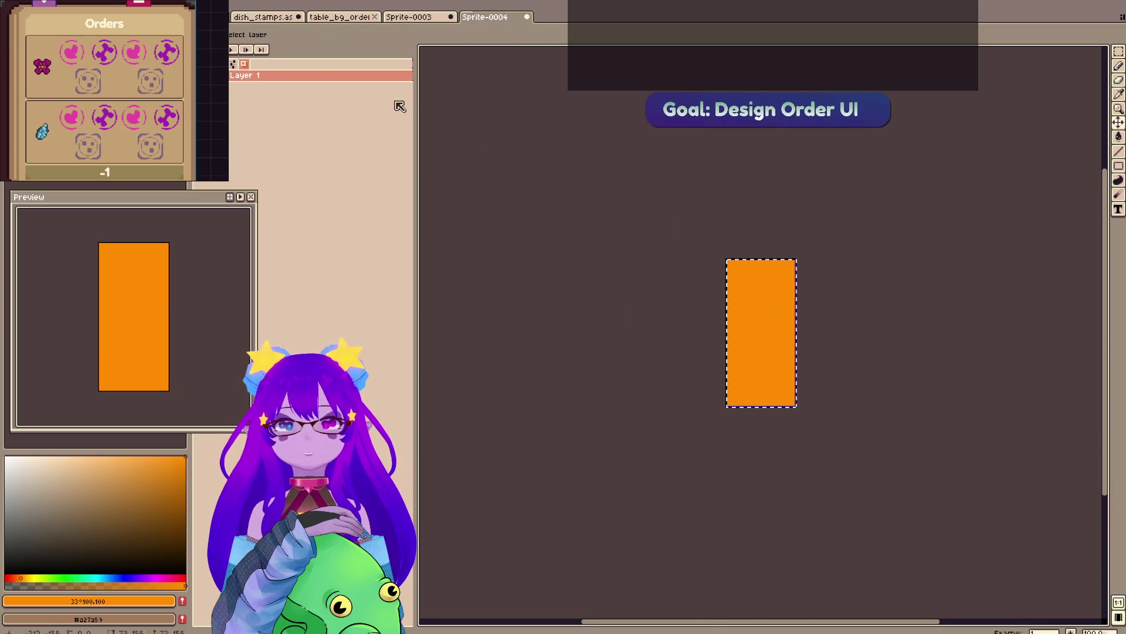
Close the old 163×155 sprite without saving.
{"action": "left_click", "coordinate": [422, 16]}
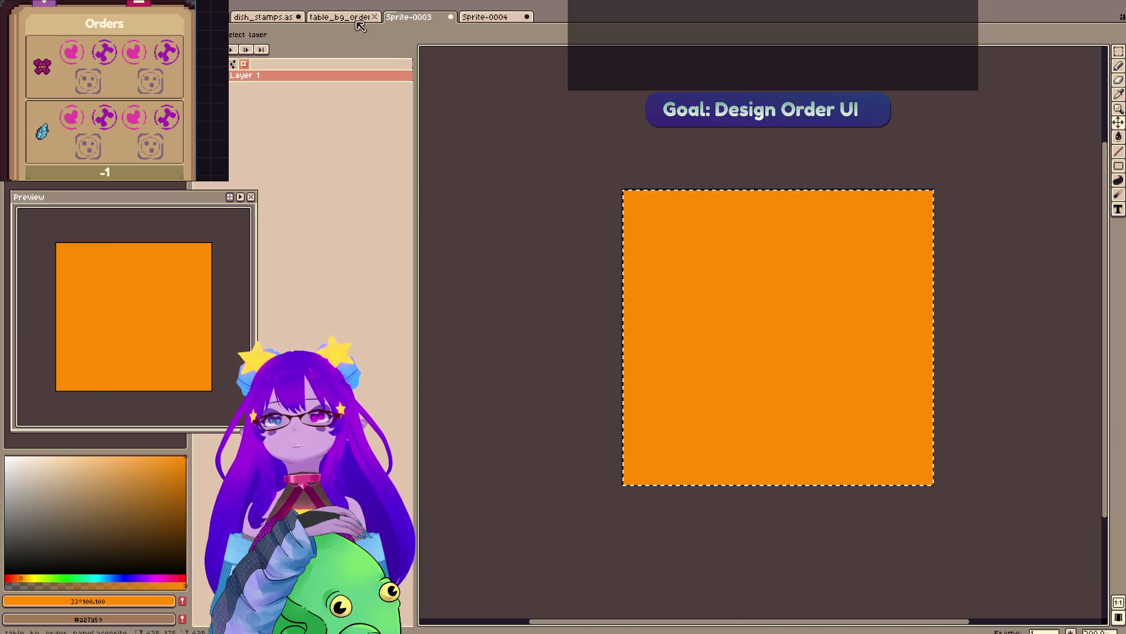
{"action": "left_click", "coordinate": [450, 16]}
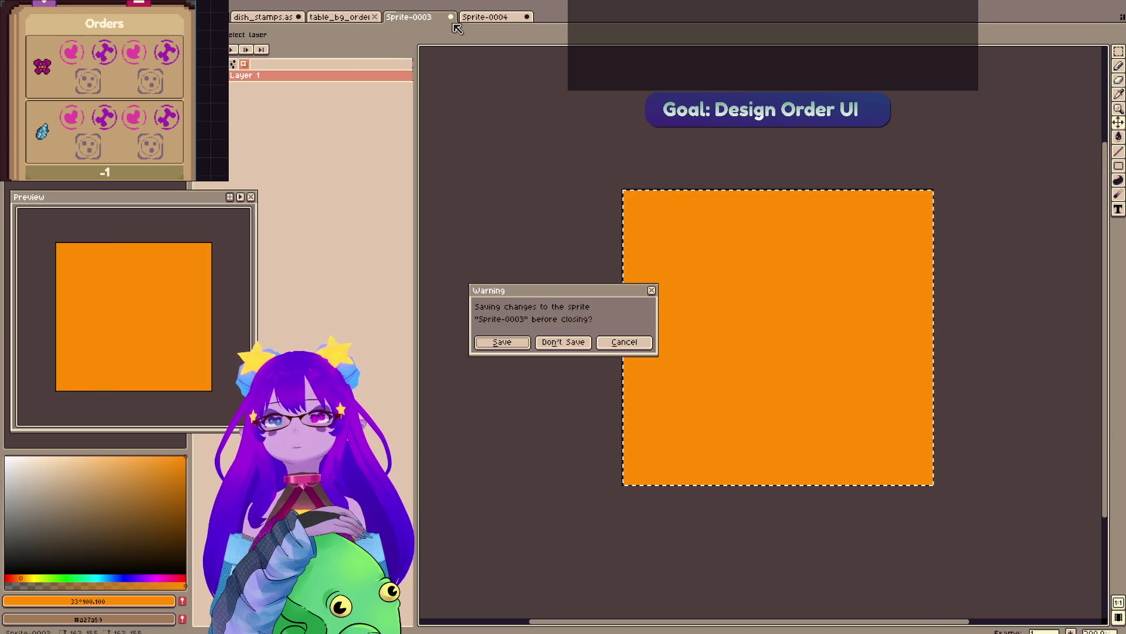
{"action": "left_click", "coordinate": [563, 344]}
Paste the orange block into the order panel and drag it into the first slot.
{"action": "left_click", "coordinate": [339, 18]}
{"action": "scroll", "coordinate": [767, 224], "scroll_direction": "up", "scroll_amount": 1}
{"action": "key", "text": "ctrl+v"}
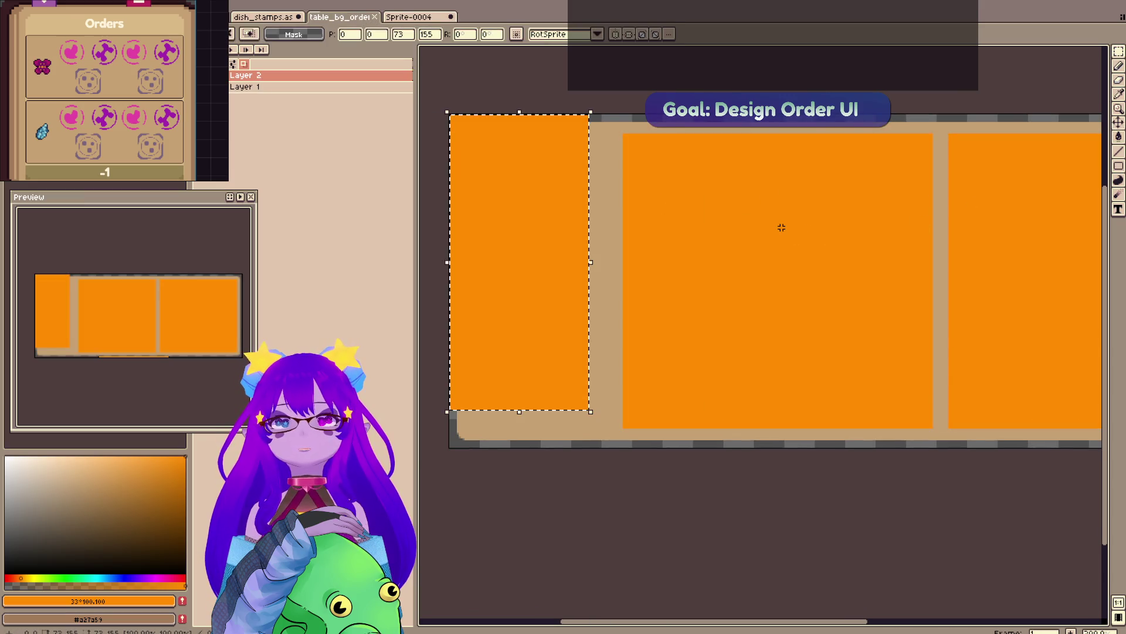
{"action": "left_click_drag", "start_coordinate": [506, 176], "coordinate": [521, 194]}
{"action": "scroll", "coordinate": [646, 251], "scroll_direction": "up", "scroll_amount": 1}
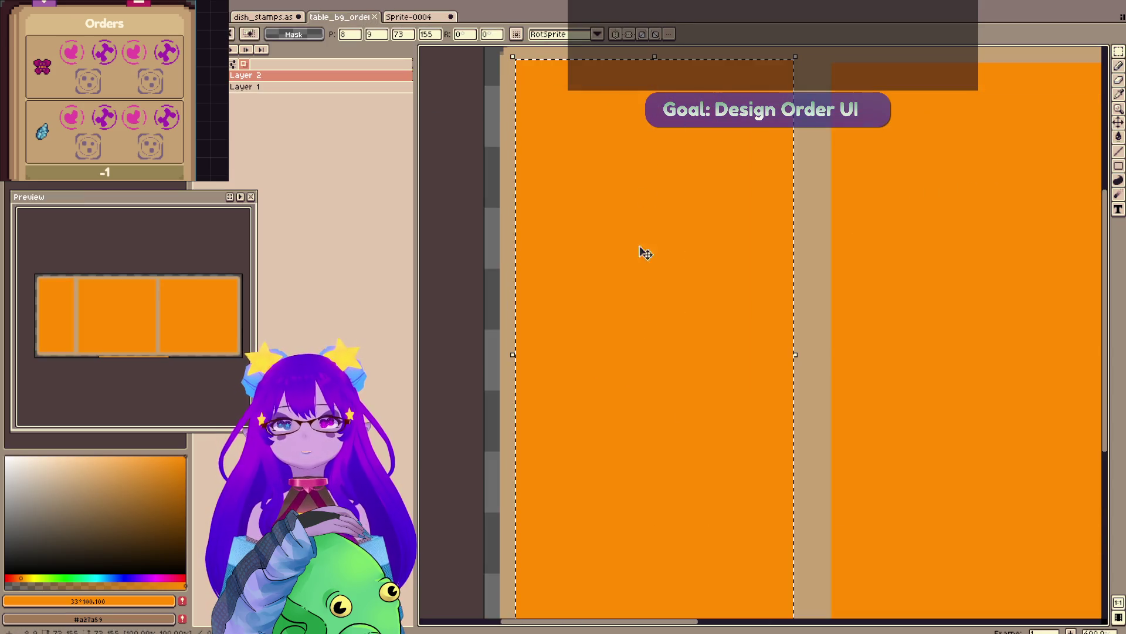
{"action": "scroll", "coordinate": [764, 309], "scroll_direction": "up", "scroll_amount": 1}
{"action": "scroll", "coordinate": [651, 351], "scroll_direction": "up", "scroll_amount": 1}
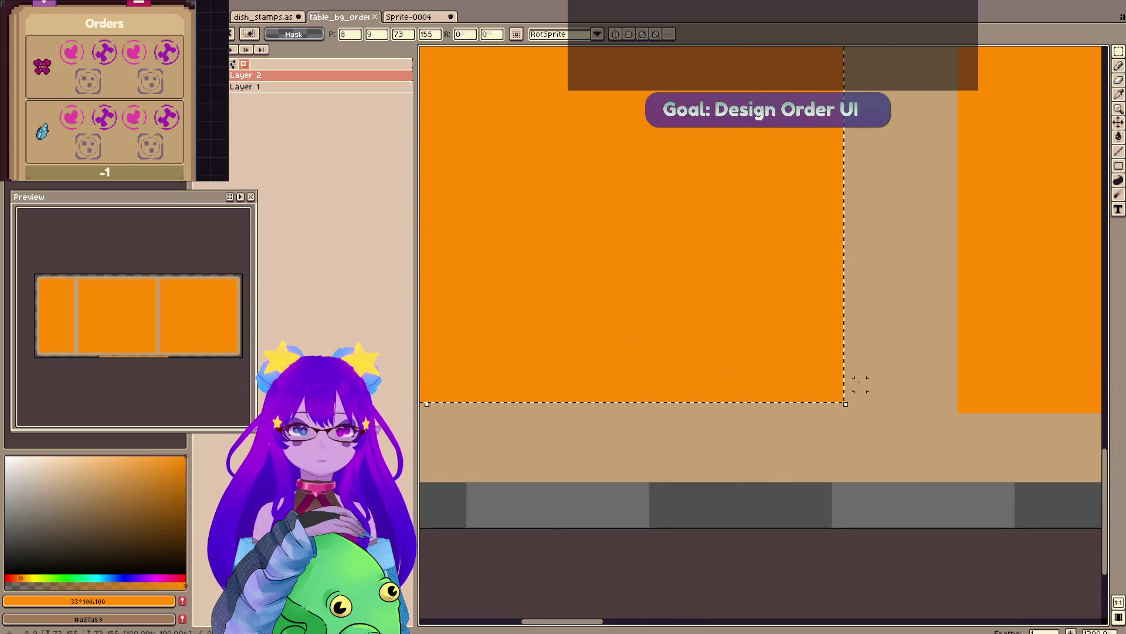
{"action": "left_click_drag", "start_coordinate": [808, 359], "coordinate": [808, 365]}
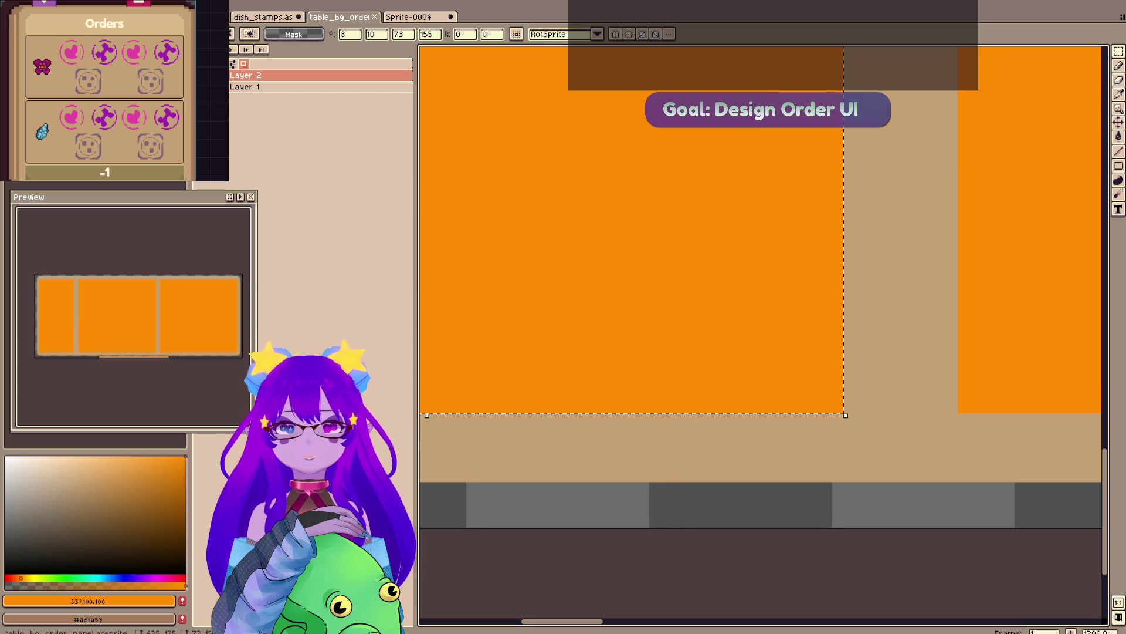
Shift the block right, nudge it two pixels left, commit its position and save.
{"action": "left_click_drag", "start_coordinate": [751, 184], "coordinate": [854, 185]}
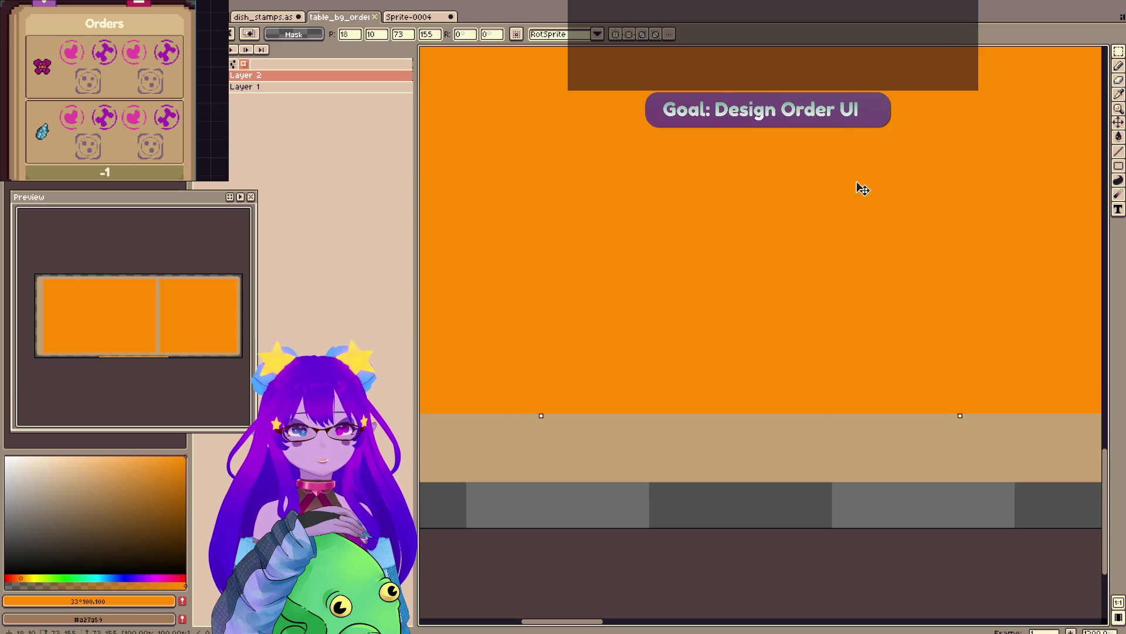
{"action": "key", "text": "Left"}
{"action": "key", "text": "Left"}
{"action": "key", "text": "Left"}
{"action": "key", "text": "Left"}
{"action": "key", "text": "Left"}
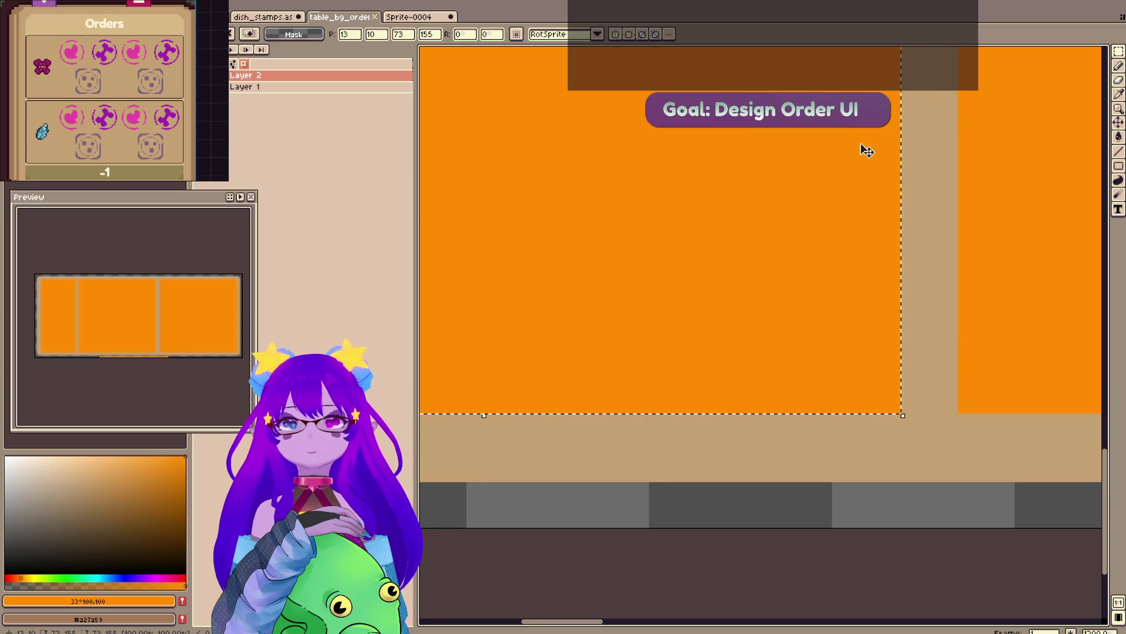
{"action": "key", "text": "Left"}
{"action": "key", "text": "Left"}
{"action": "key", "text": "Left"}
{"action": "key", "text": "Left"}
{"action": "key", "text": "Left"}
{"action": "key", "text": "Left"}
{"action": "scroll", "coordinate": [862, 149], "scroll_direction": "down", "scroll_amount": 5}
{"action": "key", "text": "Return"}
{"action": "key", "text": "ctrl+s"}
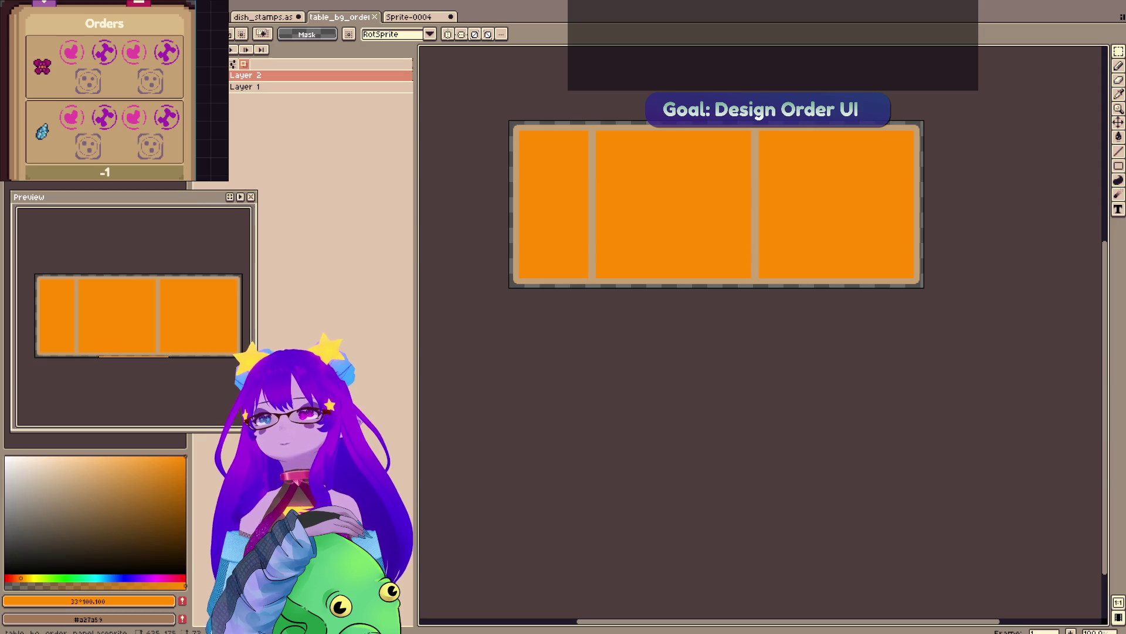
Export the order panel sprite as table_bg_order_panel.png.
{"action": "key", "text": "ctrl+alt+shift+s"}
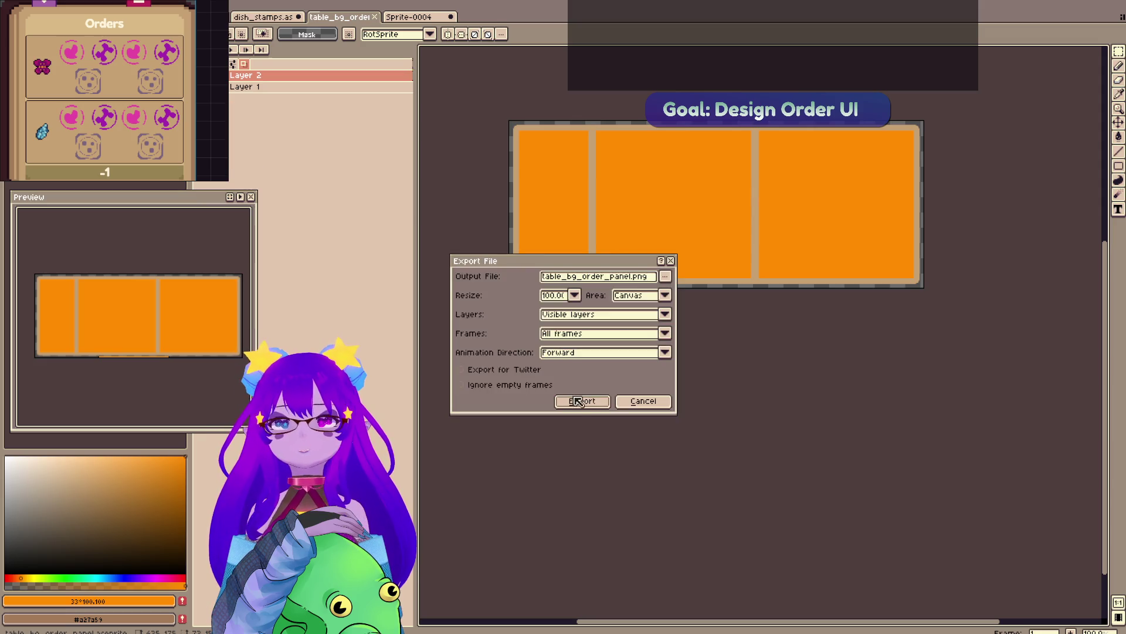
{"action": "left_click", "coordinate": [579, 403]}
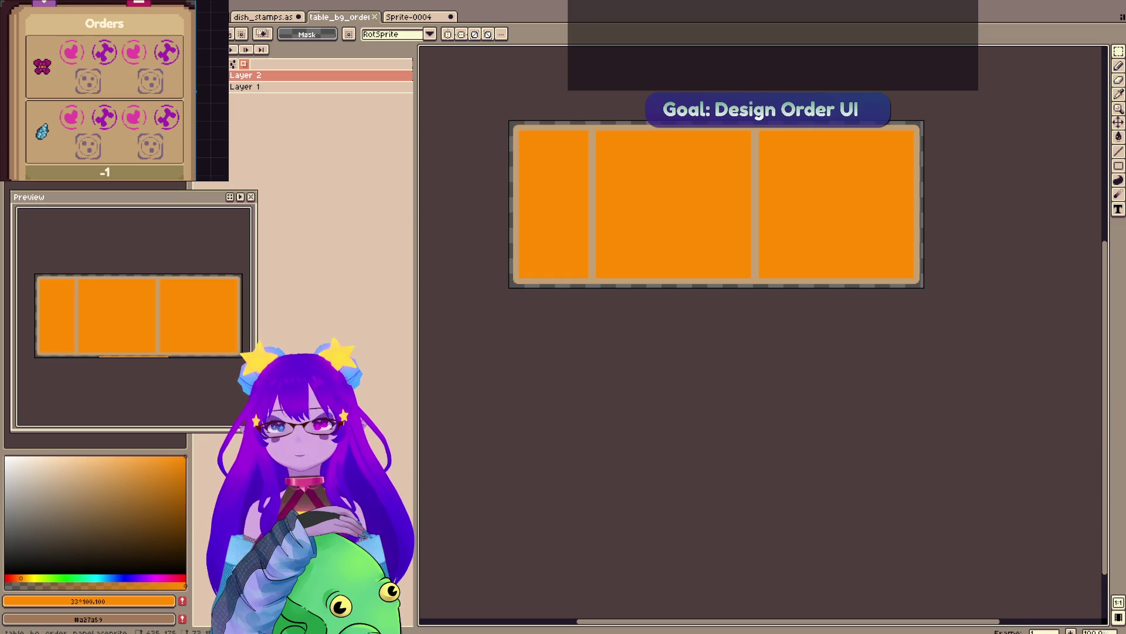
Zoom and pan the Godot viewport over to the orange face-tiles panel.
{"action": "scroll", "coordinate": [136, 85], "scroll_direction": "down", "scroll_amount": 3}
{"action": "scroll", "coordinate": [111, 88], "scroll_direction": "down", "scroll_amount": 3}
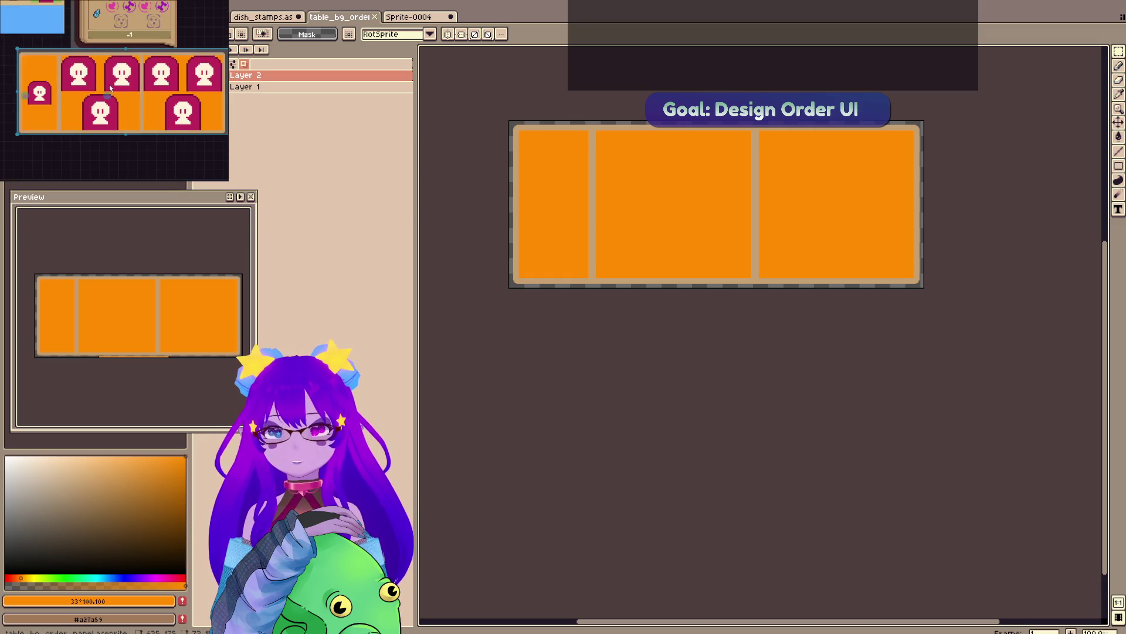
{"action": "scroll", "coordinate": [111, 87], "scroll_direction": "up", "scroll_amount": 2}
{"action": "scroll", "coordinate": [129, 93], "scroll_direction": "up", "scroll_amount": 1}
{"action": "scroll", "coordinate": [147, 100], "scroll_direction": "down", "scroll_amount": 1}
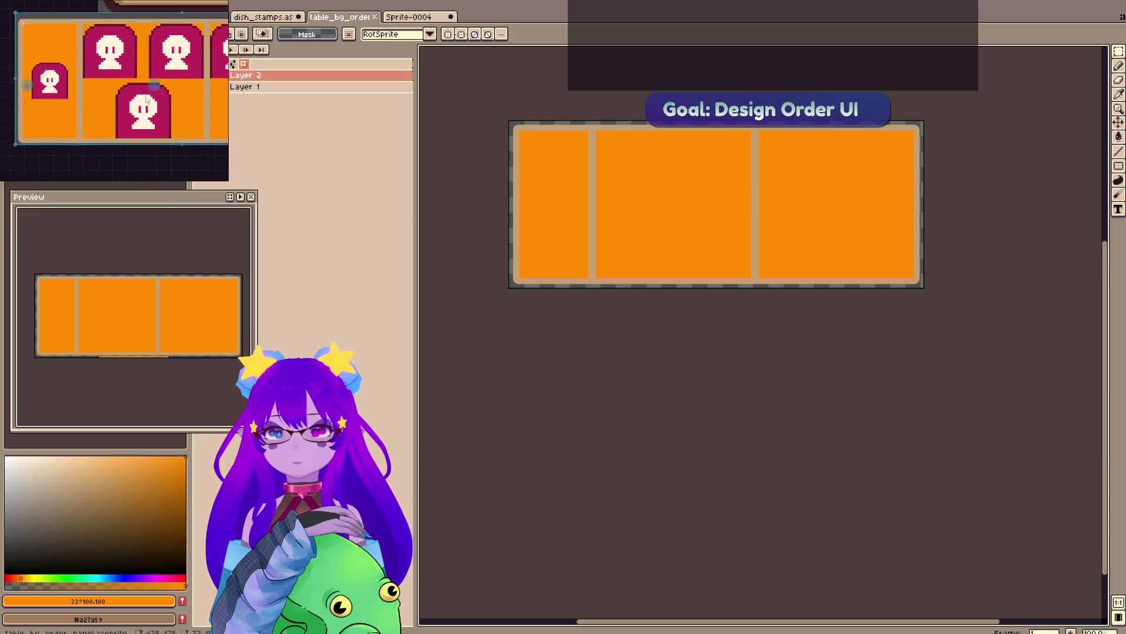
{"action": "scroll", "coordinate": [146, 99], "scroll_direction": "down", "scroll_amount": 1}
{"action": "scroll", "coordinate": [112, 109], "scroll_direction": "up", "scroll_amount": 1}
{"action": "scroll", "coordinate": [136, 119], "scroll_direction": "up", "scroll_amount": 2}
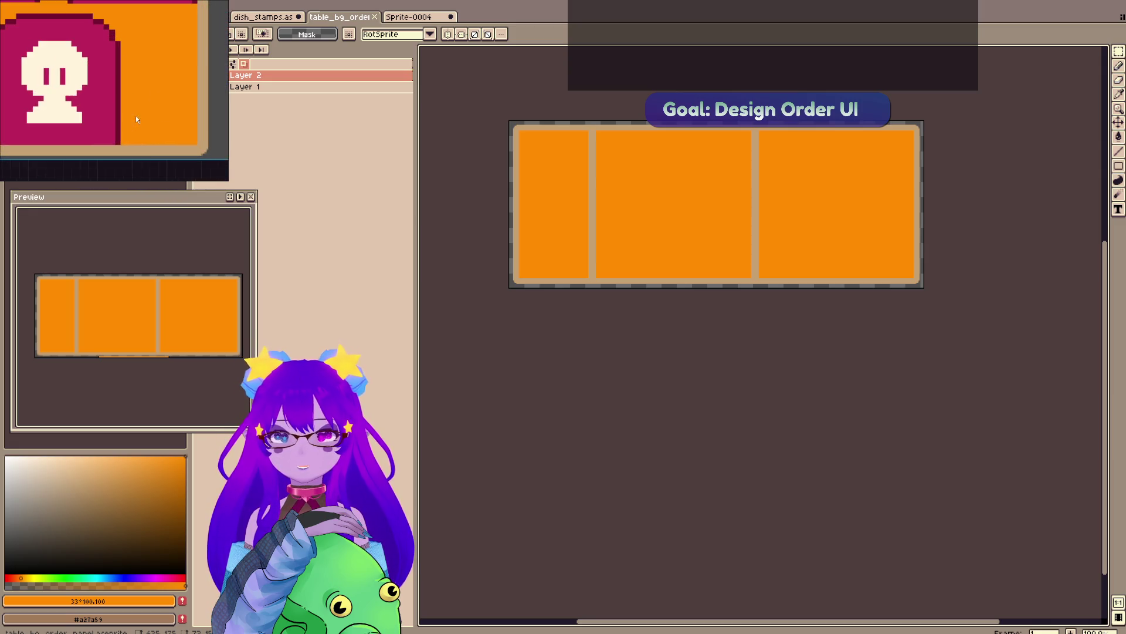
{"action": "scroll", "coordinate": [136, 119], "scroll_direction": "down", "scroll_amount": 2}
{"action": "scroll", "coordinate": [62, 128], "scroll_direction": "up", "scroll_amount": 2}
{"action": "scroll", "coordinate": [117, 147], "scroll_direction": "down", "scroll_amount": 1}
{"action": "scroll", "coordinate": [194, 166], "scroll_direction": "down", "scroll_amount": 1}
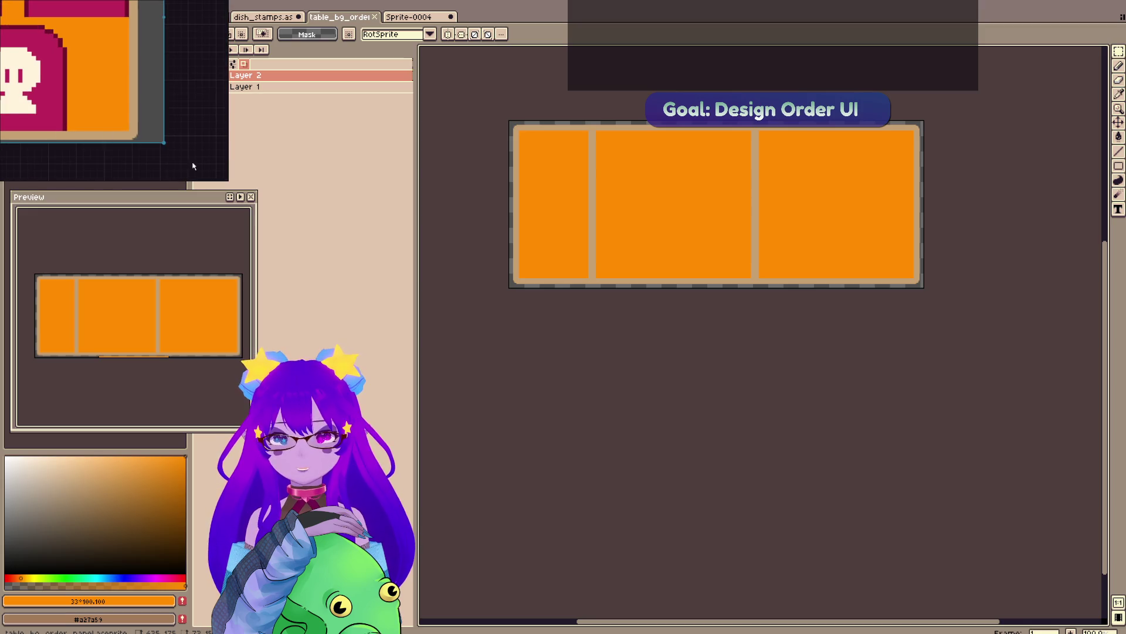
{"action": "scroll", "coordinate": [74, 146], "scroll_direction": "up", "scroll_amount": 1}
{"action": "scroll", "coordinate": [101, 125], "scroll_direction": "down", "scroll_amount": 2}
{"action": "scroll", "coordinate": [95, 62], "scroll_direction": "down", "scroll_amount": 1}
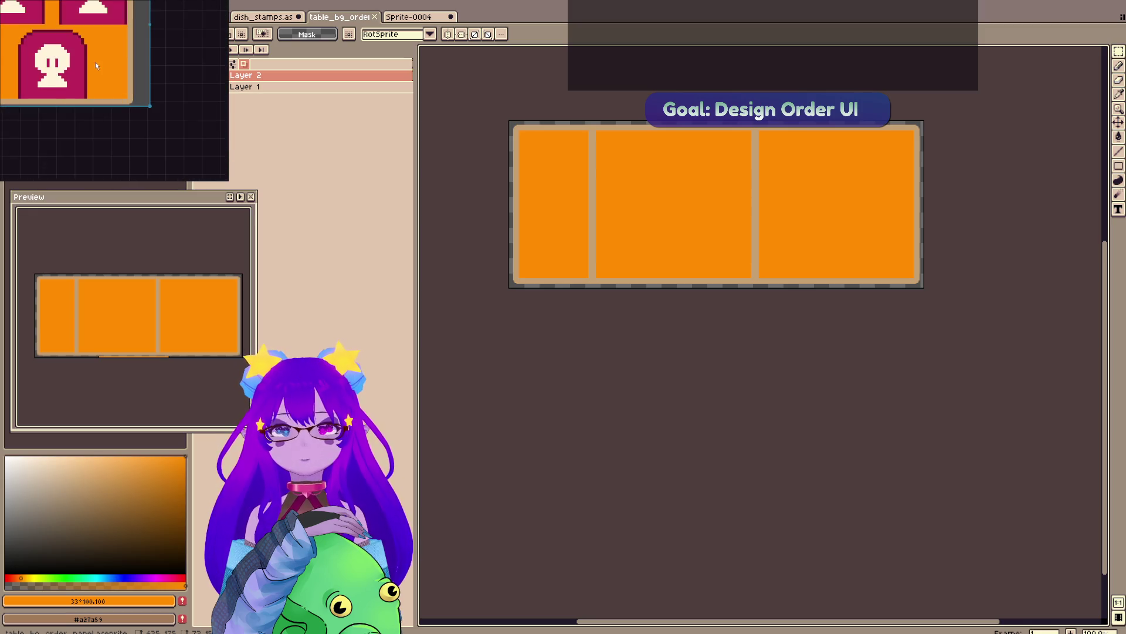
{"action": "scroll", "coordinate": [139, 111], "scroll_direction": "down", "scroll_amount": 1}
{"action": "scroll", "coordinate": [170, 82], "scroll_direction": "up", "scroll_amount": 1}
{"action": "scroll", "coordinate": [161, 41], "scroll_direction": "up", "scroll_amount": 2}
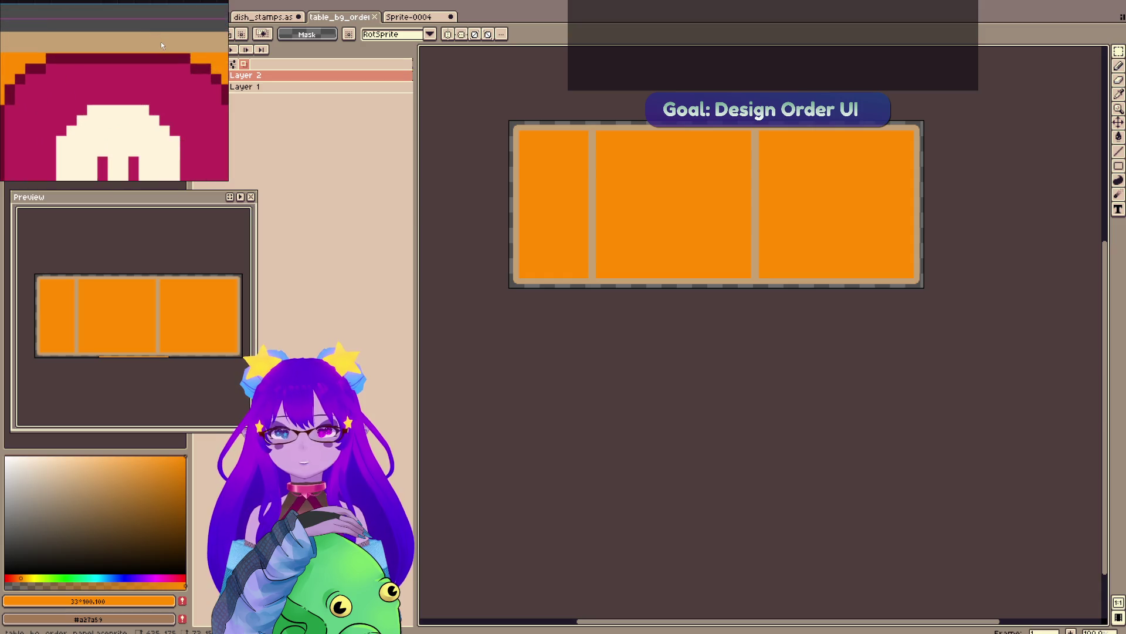
{"action": "scroll", "coordinate": [162, 47], "scroll_direction": "down", "scroll_amount": 2}
{"action": "scroll", "coordinate": [121, 101], "scroll_direction": "down", "scroll_amount": 1}
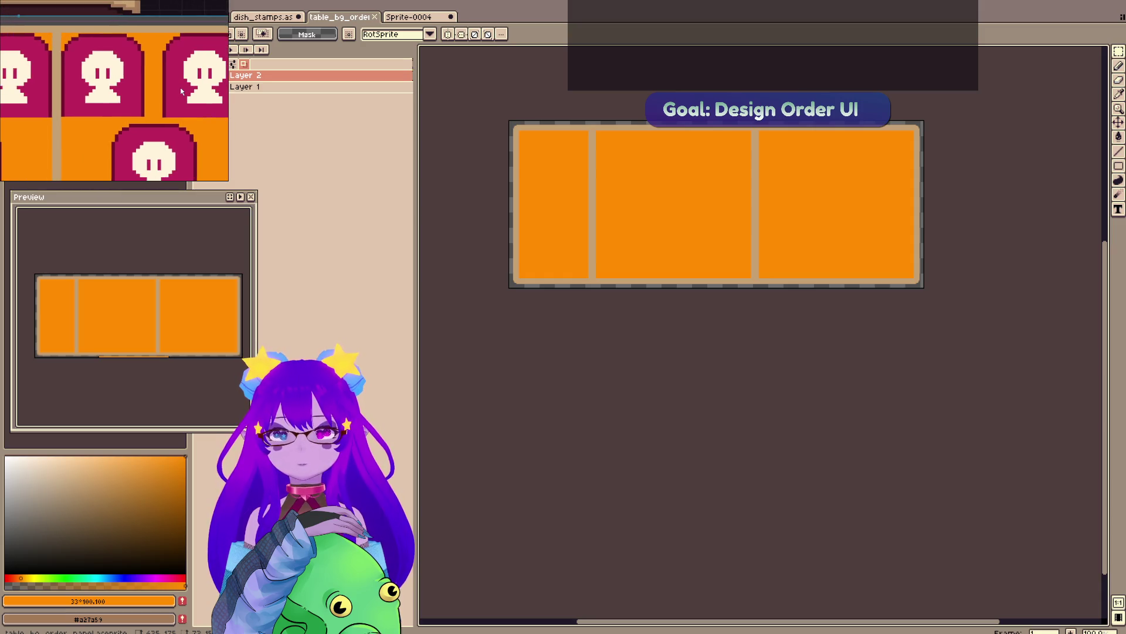
{"action": "scroll", "coordinate": [181, 87], "scroll_direction": "up", "scroll_amount": 1}
{"action": "scroll", "coordinate": [90, 72], "scroll_direction": "up", "scroll_amount": 1}
{"action": "scroll", "coordinate": [94, 71], "scroll_direction": "down", "scroll_amount": 1}
{"action": "scroll", "coordinate": [100, 68], "scroll_direction": "up", "scroll_amount": 1}
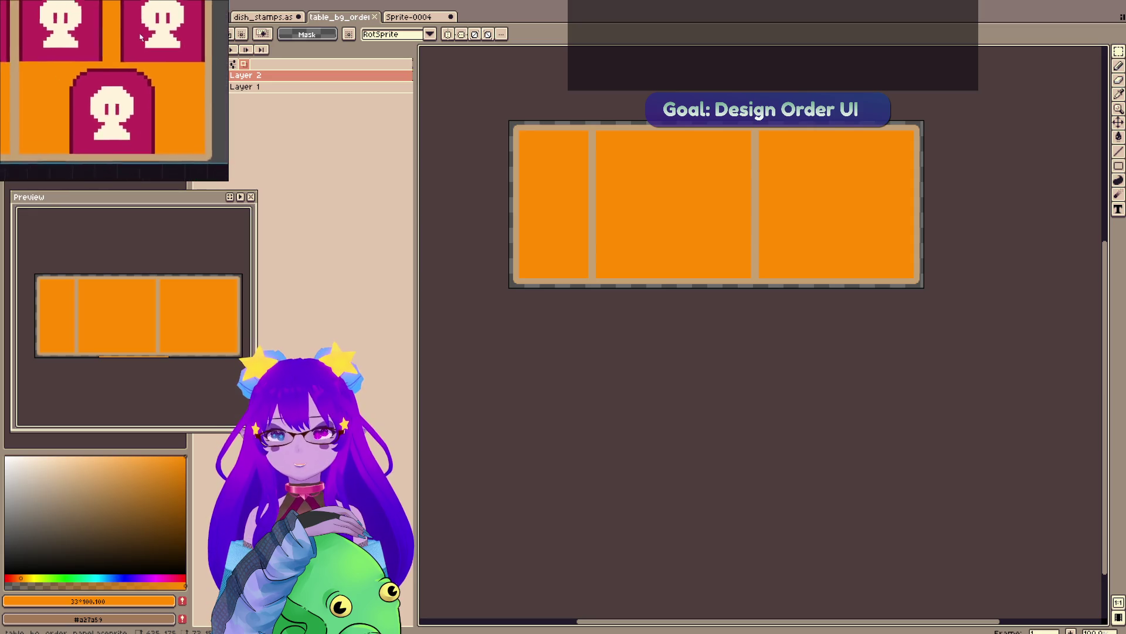
{"action": "scroll", "coordinate": [106, 66], "scroll_direction": "down", "scroll_amount": 1}
{"action": "scroll", "coordinate": [114, 63], "scroll_direction": "down", "scroll_amount": 1}
{"action": "left_click_drag", "start_coordinate": [113, 63], "coordinate": [145, 66]}
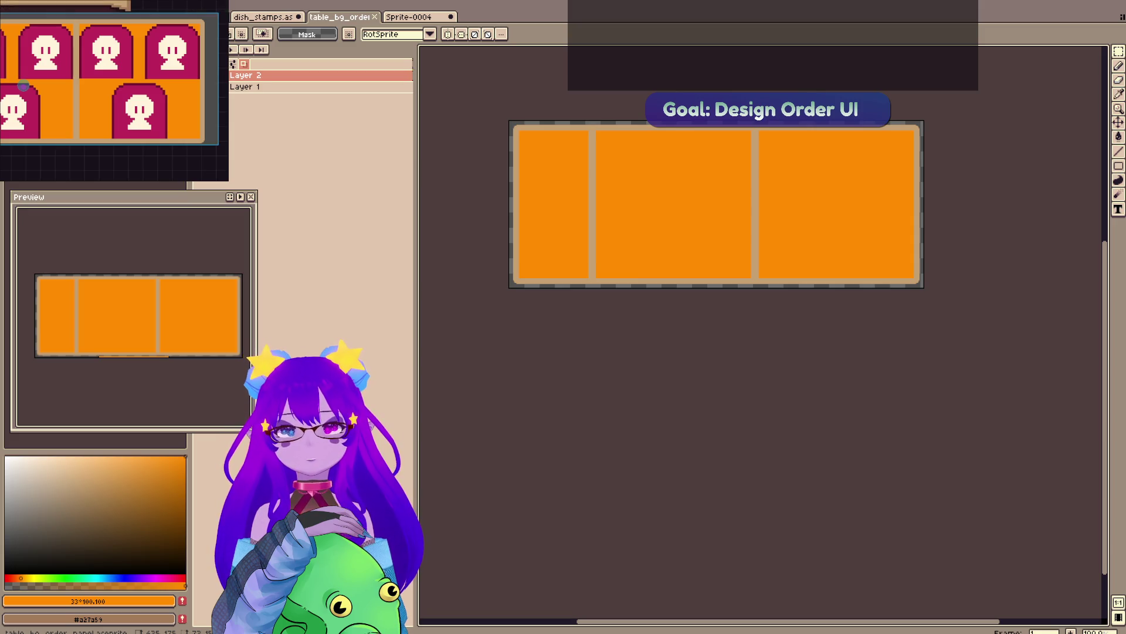
Look through the dish_stamps and heart sprites, then close the Sprite-0004 scratch document.
{"action": "left_click", "coordinate": [269, 18]}
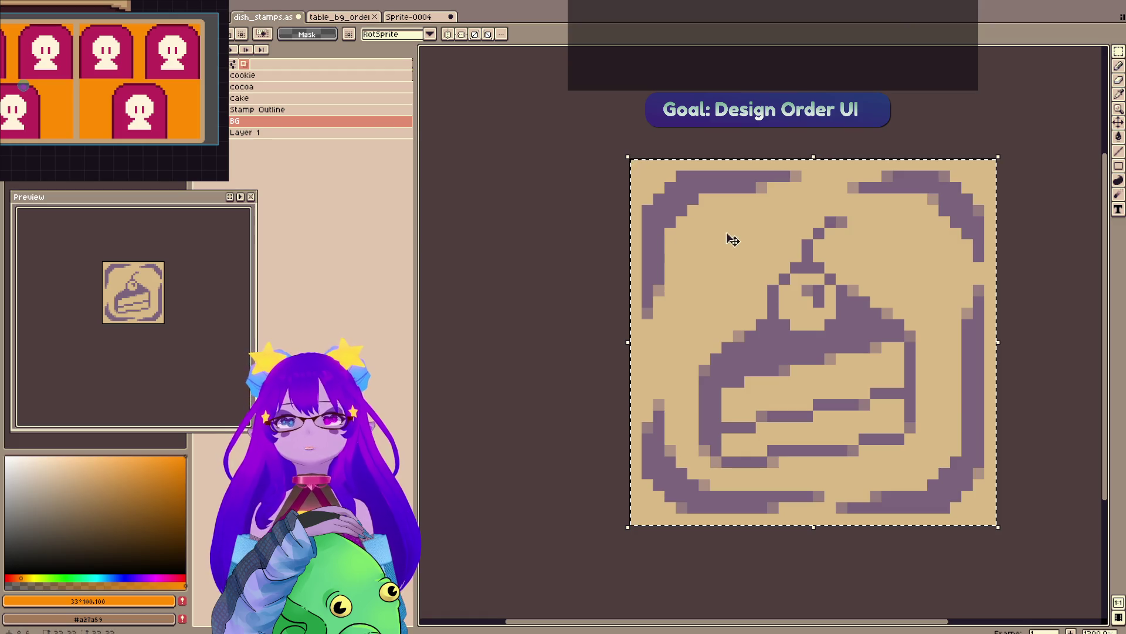
{"action": "key", "text": "ctrl+shift+Tab"}
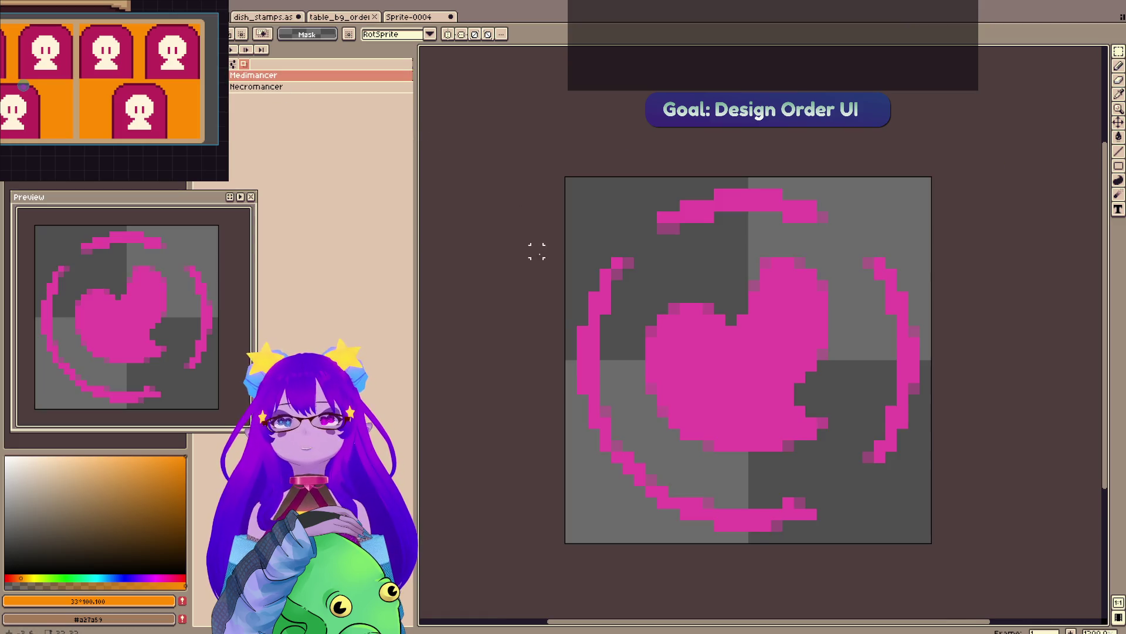
{"action": "left_click_drag", "start_coordinate": [541, 254], "coordinate": [562, 252]}
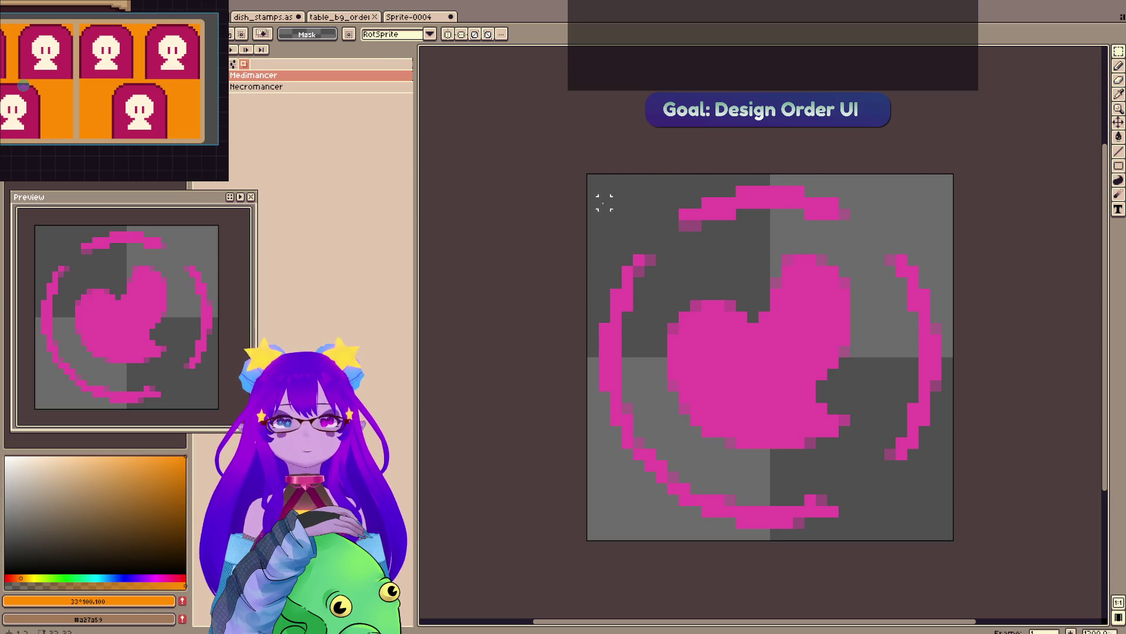
{"action": "left_click_drag", "start_coordinate": [592, 169], "coordinate": [955, 541]}
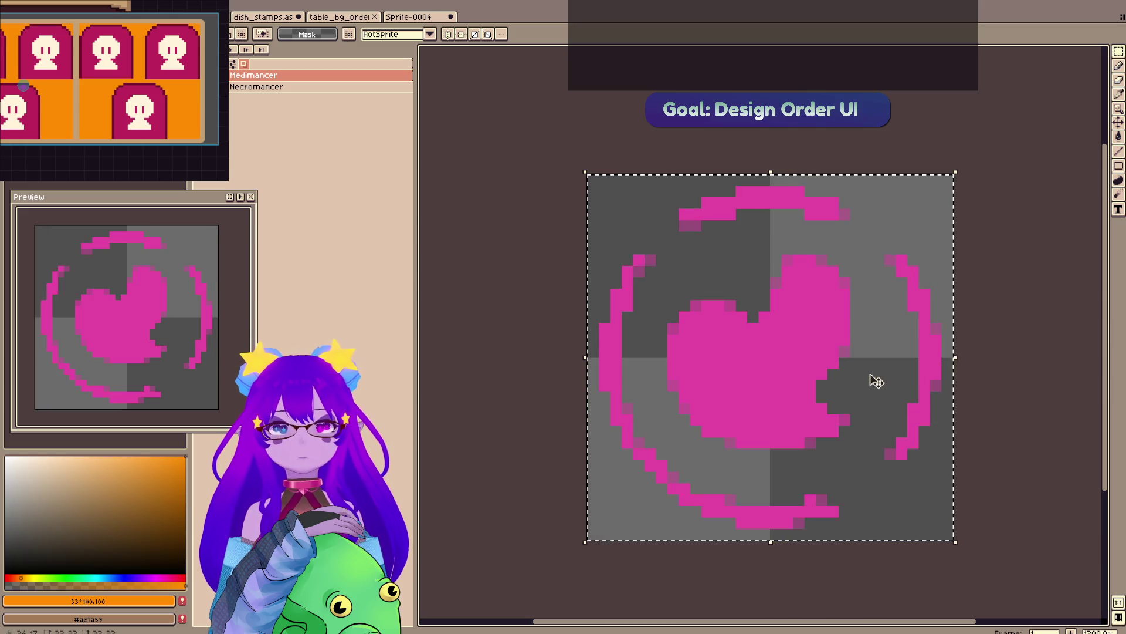
{"action": "left_click", "coordinate": [393, 17]}
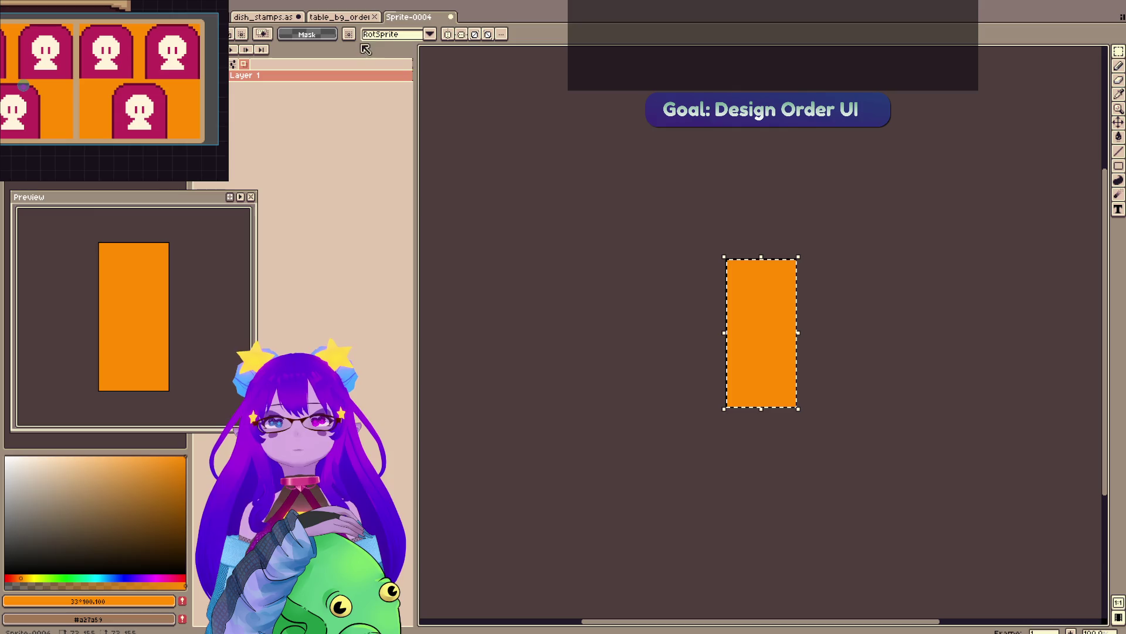
{"action": "left_click", "coordinate": [429, 21]}
Discard Sprite-0004's unsaved changes and save the order panel file.
{"action": "left_click", "coordinate": [557, 337]}
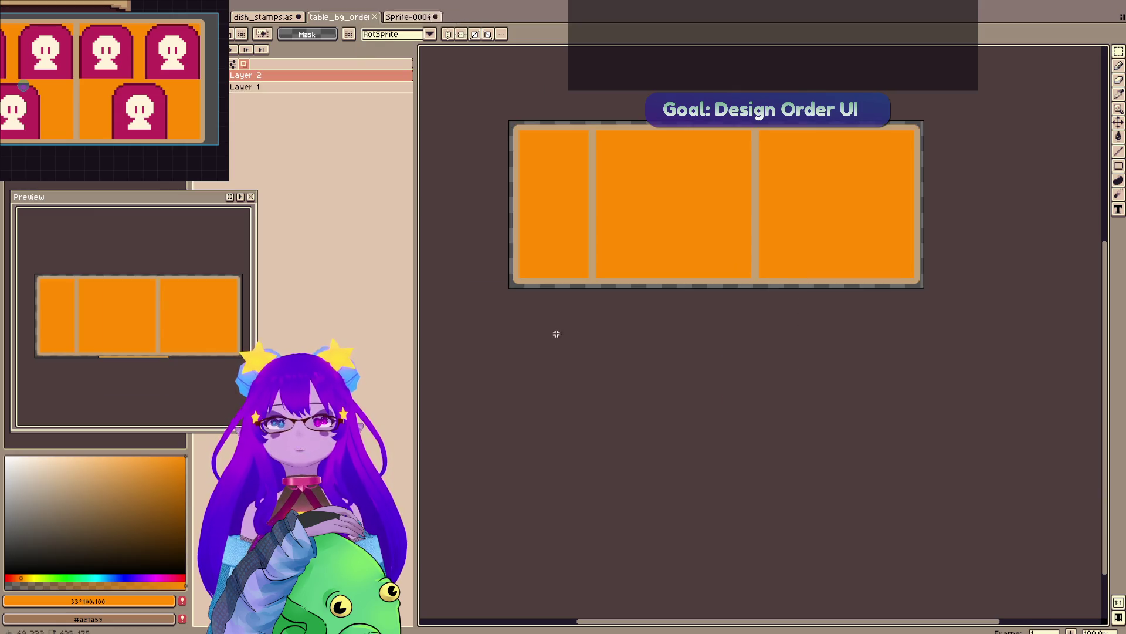
{"action": "key", "text": "ctrl+s"}
{"action": "scroll", "coordinate": [758, 94], "scroll_direction": "up", "scroll_amount": 5}
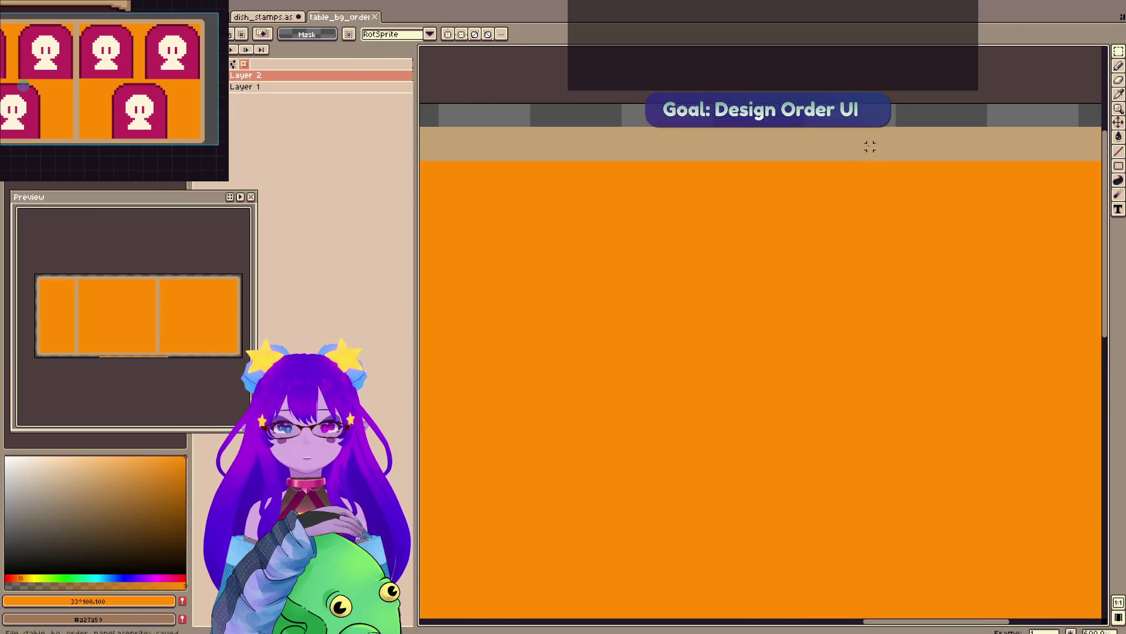
{"action": "scroll", "coordinate": [810, 156], "scroll_direction": "down", "scroll_amount": 1}
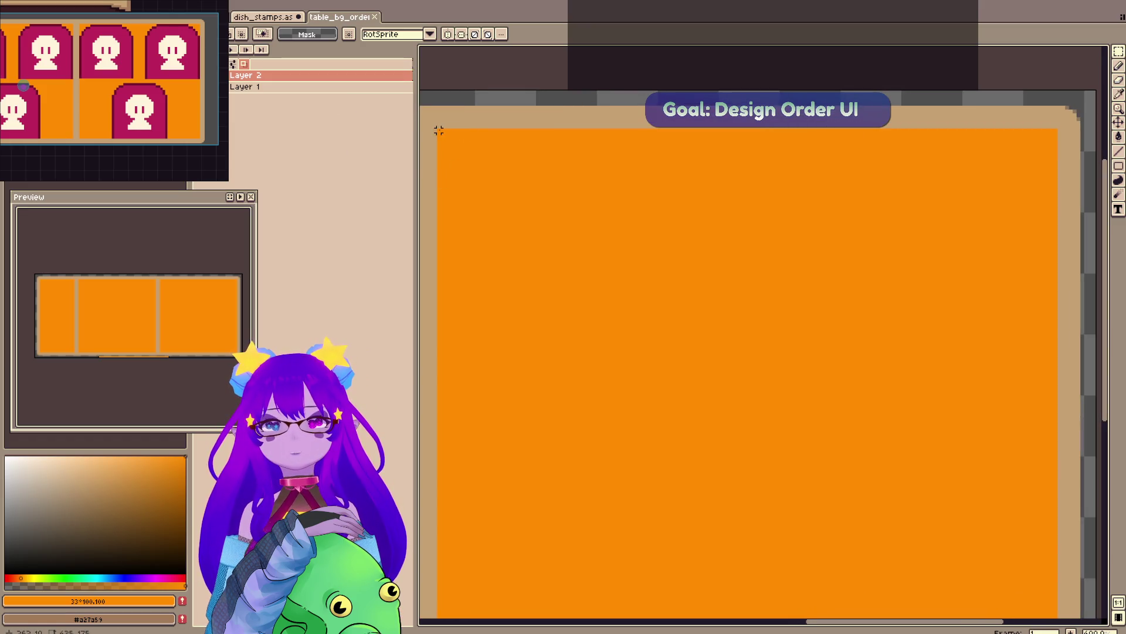
Add a new layer above Layer 2 and marquee the right block's upper part.
{"action": "left_click_drag", "start_coordinate": [439, 131], "coordinate": [1059, 136]}
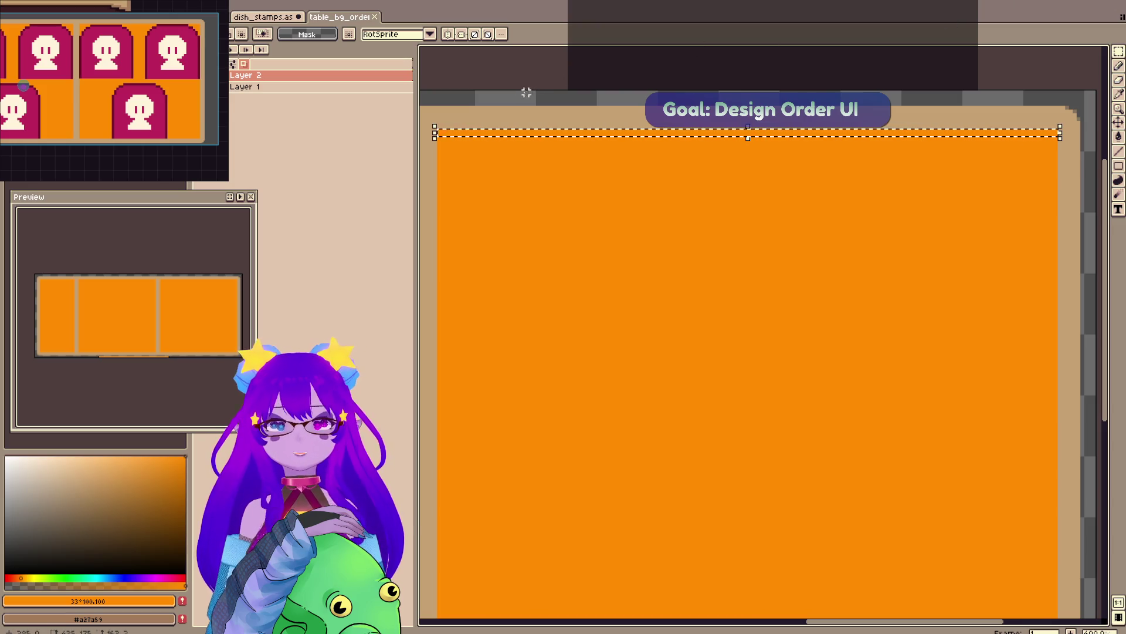
{"action": "left_click", "coordinate": [443, 132]}
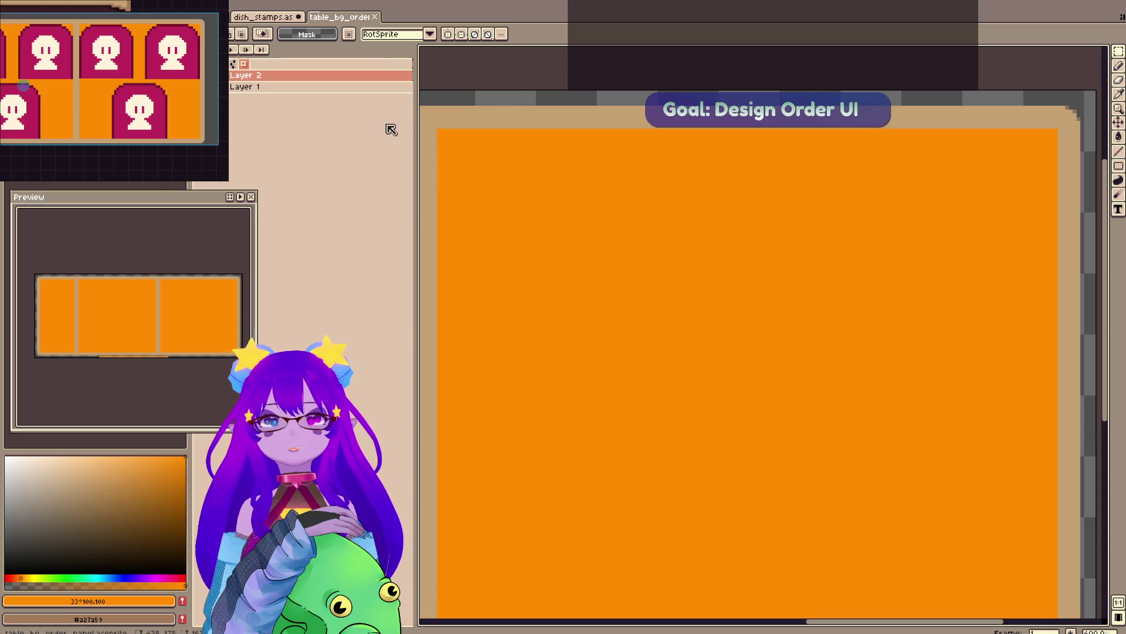
{"action": "key", "text": "shift+n"}
{"action": "mouse_move", "coordinate": [442, 129]}
{"action": "left_mouse_down"}
{"action": "mouse_move", "coordinate": [963, 383]}
{"action": "mouse_move", "coordinate": [1061, 456]}
{"action": "left_mouse_up"}
Bucket-fill the selected upper half of the right block with dark brown.
{"action": "left_click_drag", "start_coordinate": [467, 510], "coordinate": [478, 412]}
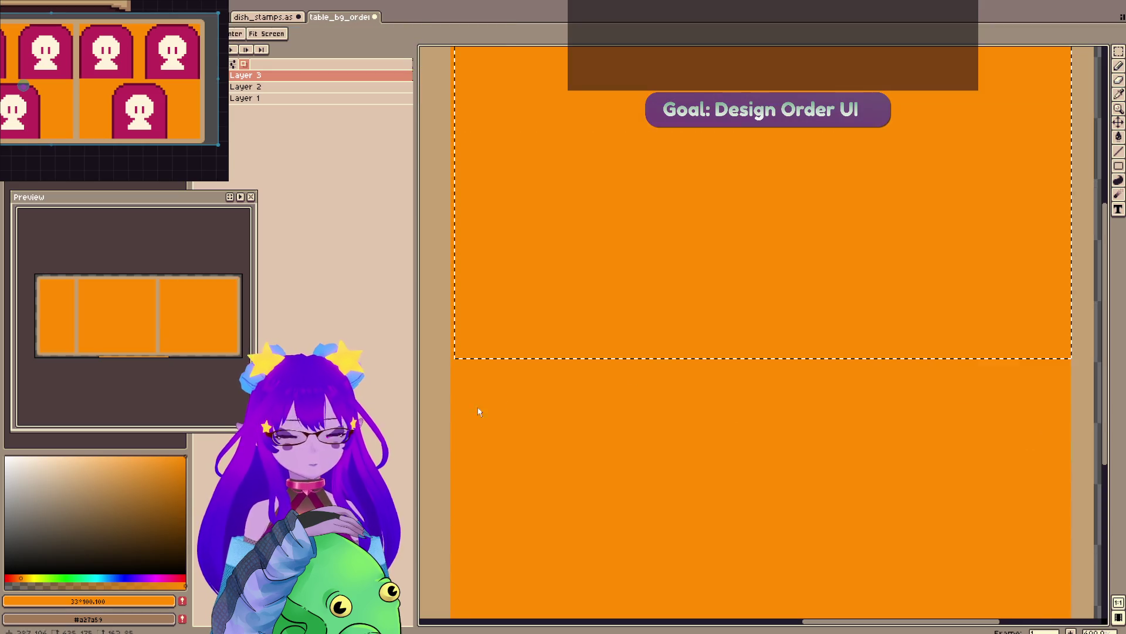
{"action": "left_click", "coordinate": [174, 501]}
{"action": "key", "text": "g"}
{"action": "left_click", "coordinate": [684, 218]}
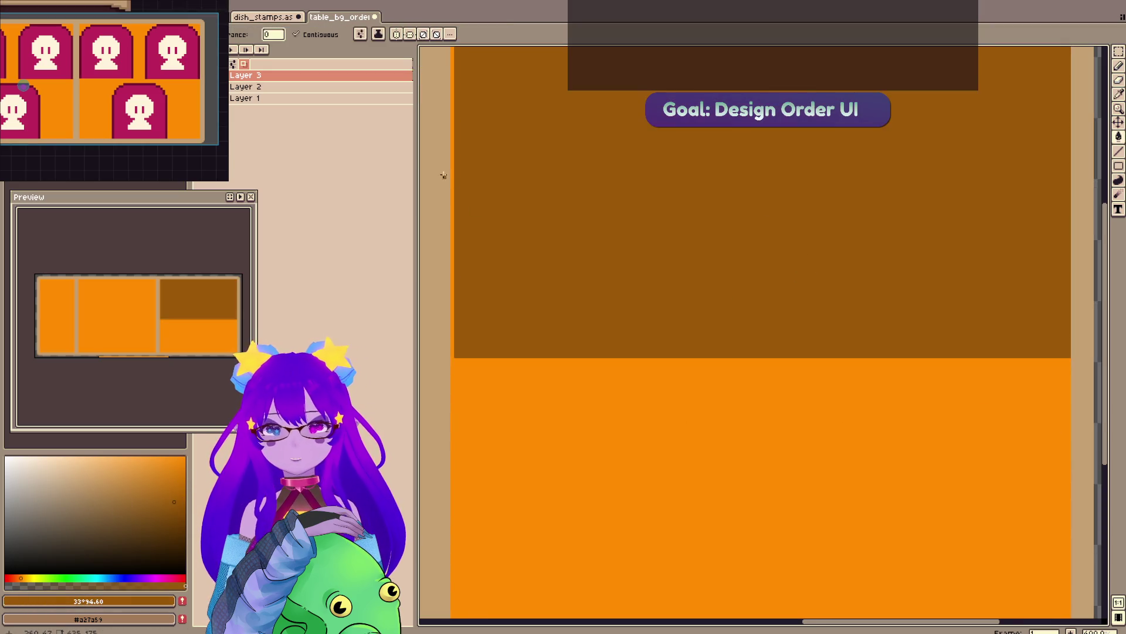
Fill the thin gap strip beside the brown box with dark brown, then deselect.
{"action": "left_click_drag", "start_coordinate": [443, 175], "coordinate": [599, 175]}
{"action": "key", "text": "m"}
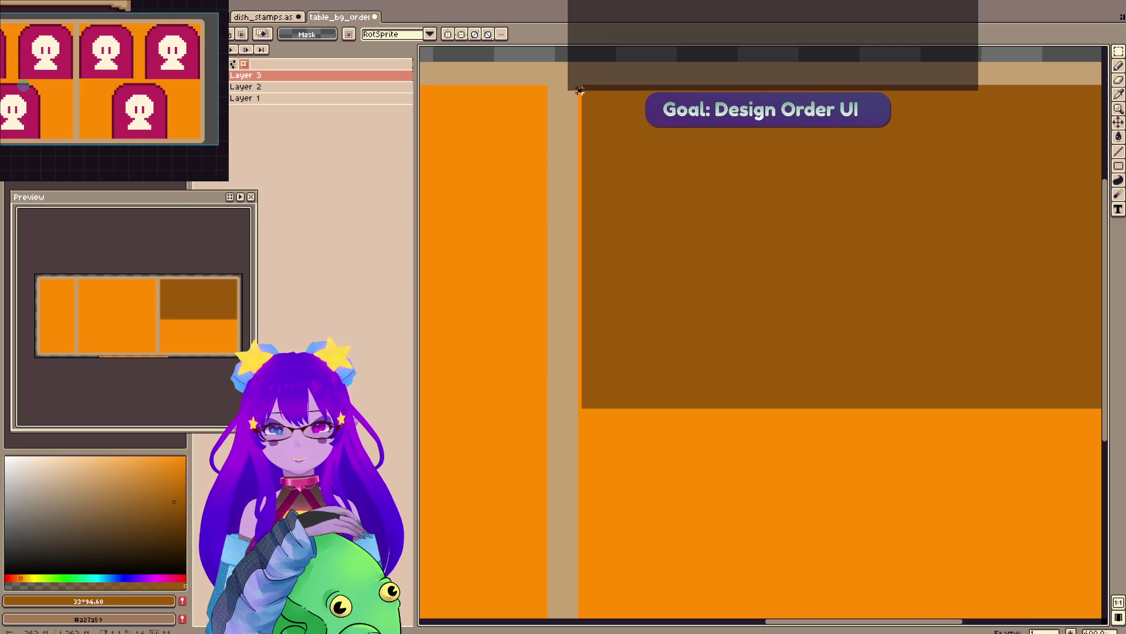
{"action": "left_click_drag", "start_coordinate": [579, 87], "coordinate": [581, 406]}
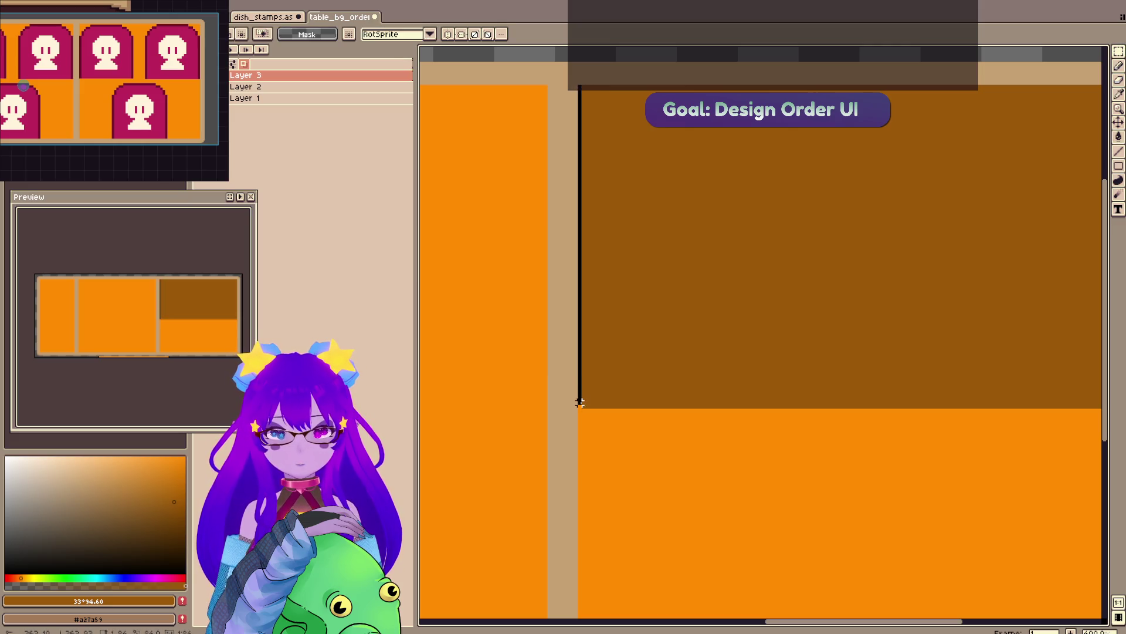
{"action": "key", "text": "g"}
{"action": "left_click", "coordinate": [580, 394]}
{"action": "key", "text": "ctrl+d"}
{"action": "key", "text": "b"}
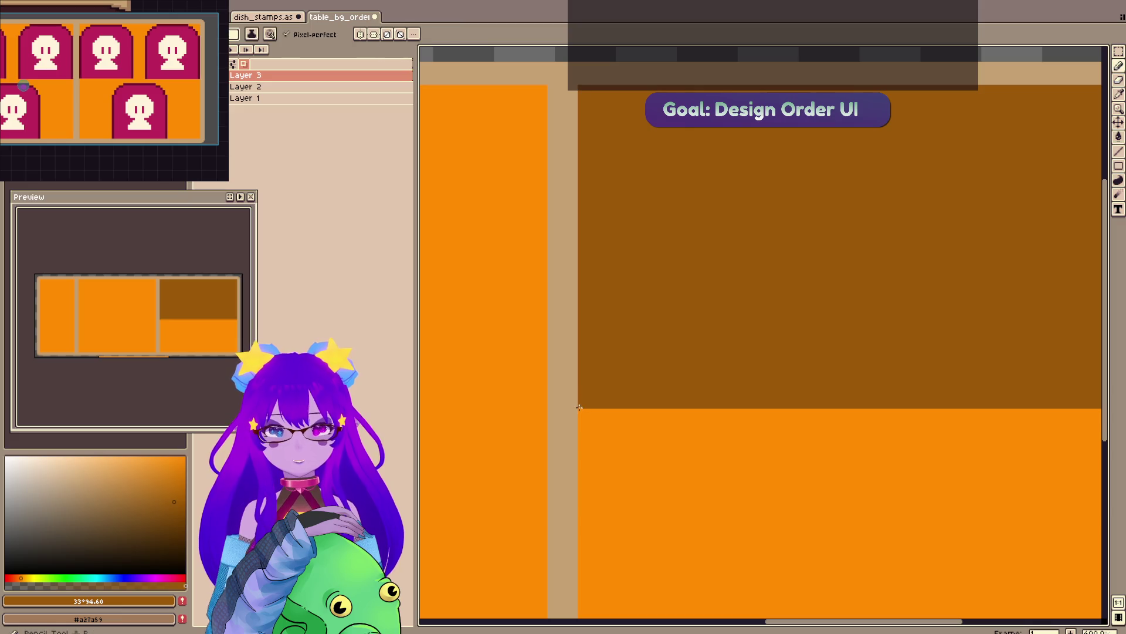
Export the whole panel as table_bg_order_panel.png.
{"action": "scroll", "coordinate": [508, 229], "scroll_direction": "down", "scroll_amount": 2}
{"action": "scroll", "coordinate": [510, 219], "scroll_direction": "down", "scroll_amount": 1}
{"action": "scroll", "coordinate": [518, 171], "scroll_direction": "down", "scroll_amount": 1}
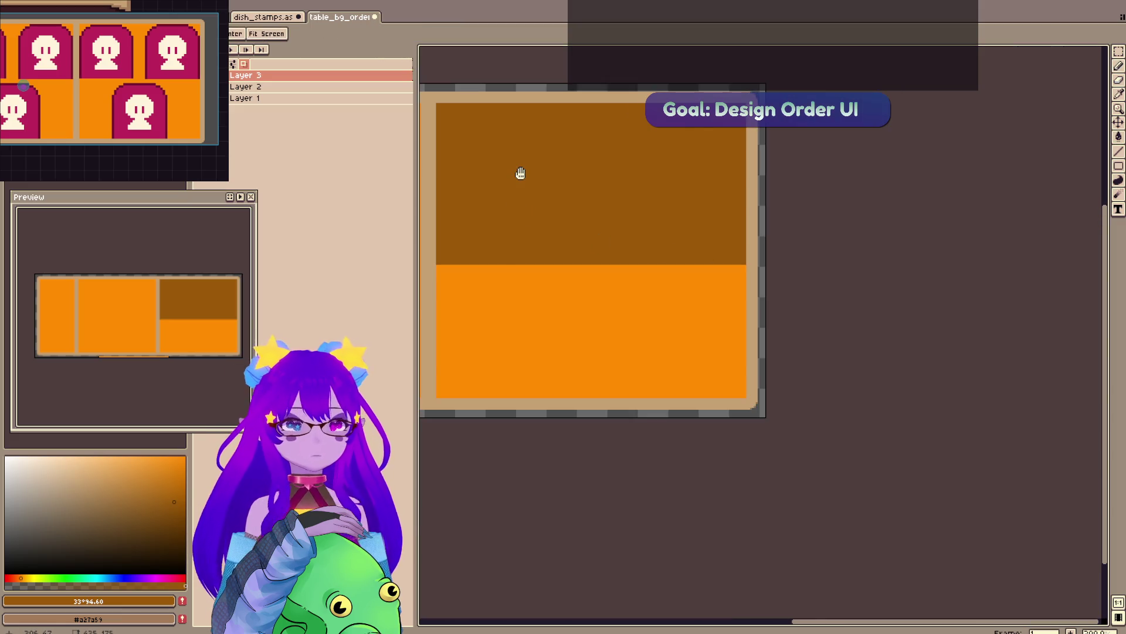
{"action": "scroll", "coordinate": [431, 220], "scroll_direction": "up", "scroll_amount": 1}
{"action": "left_click_drag", "start_coordinate": [431, 220], "coordinate": [576, 275]}
{"action": "right_click", "coordinate": [577, 278], "text": "ctrl"}
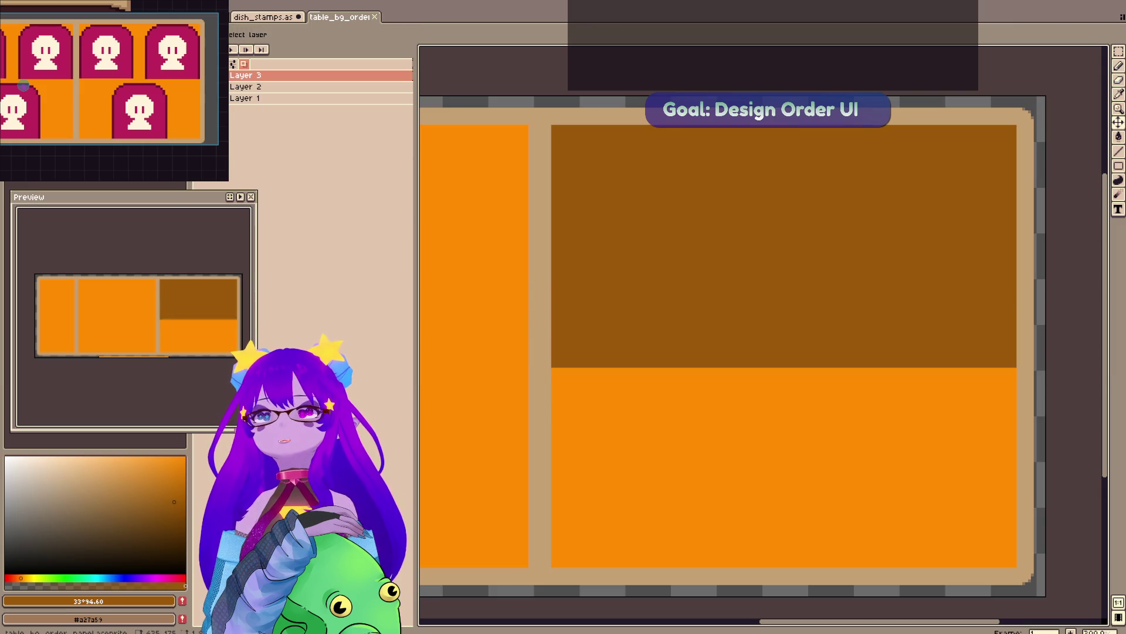
{"action": "key", "text": "ctrl+alt+shift+s"}
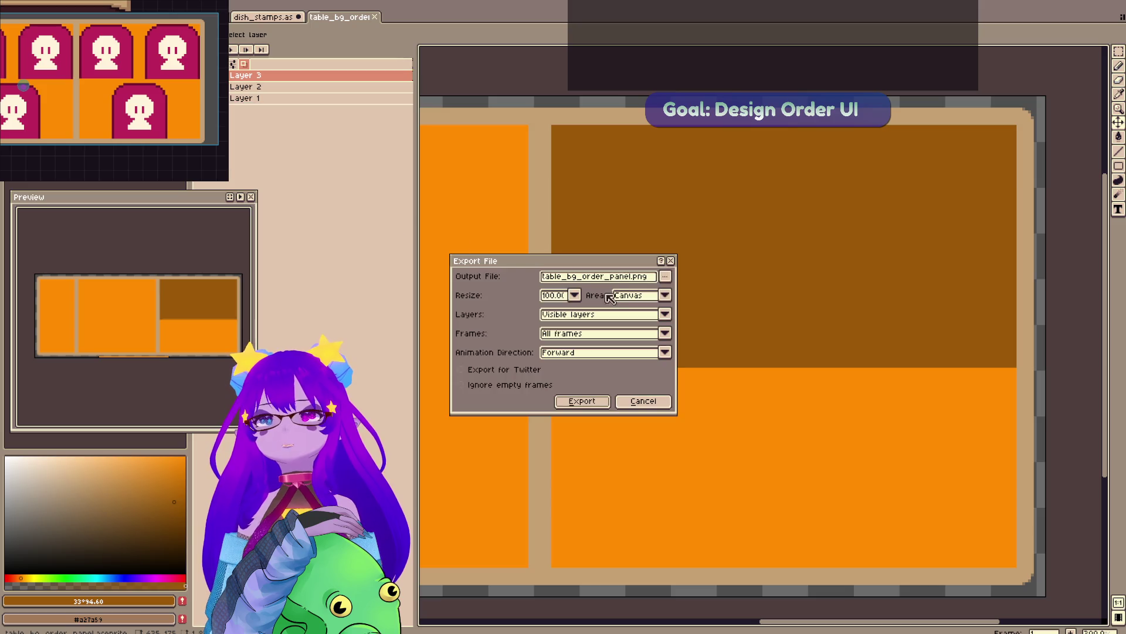
{"action": "left_click", "coordinate": [588, 407]}
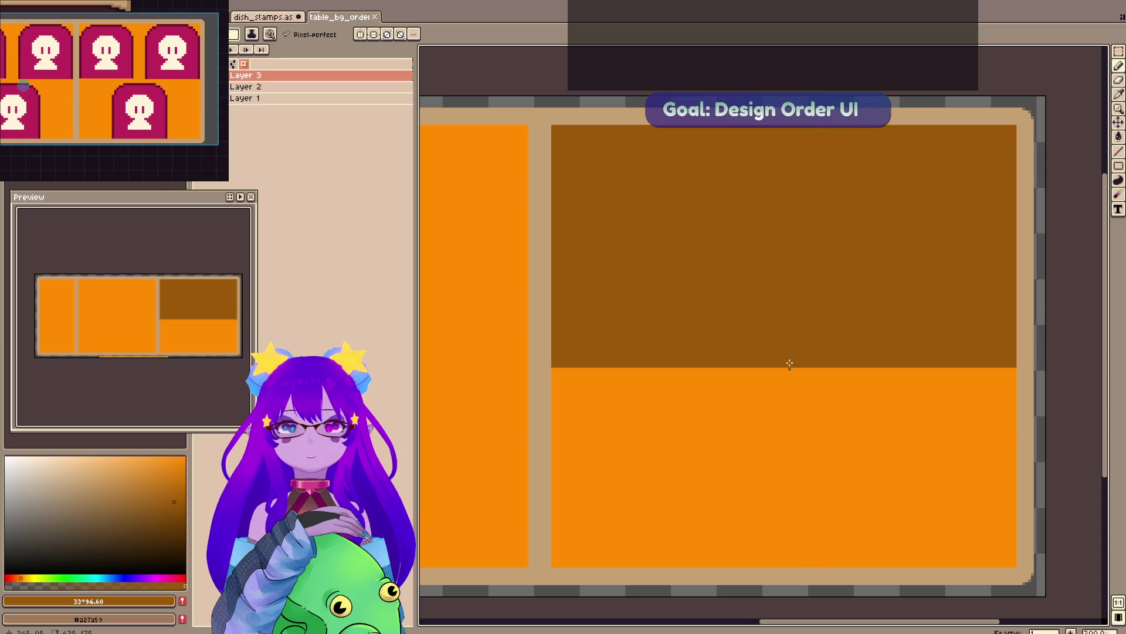
Erase the brown box's uneven bottom rows so its bottom edge is straight.
{"action": "key", "text": "e"}
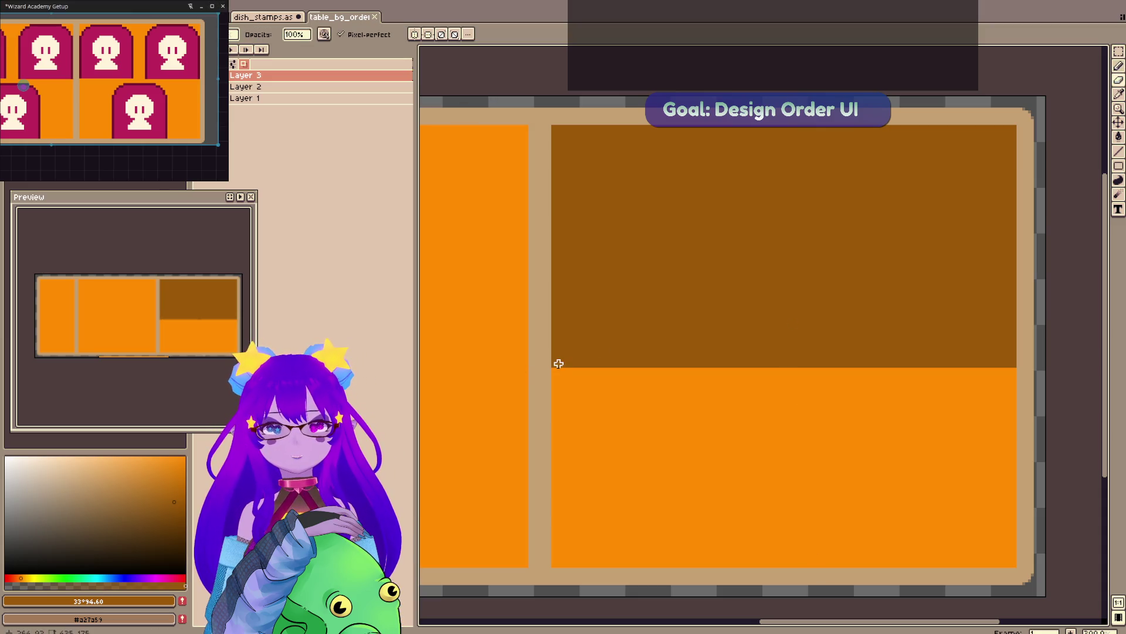
{"action": "left_click", "coordinate": [553, 363]}
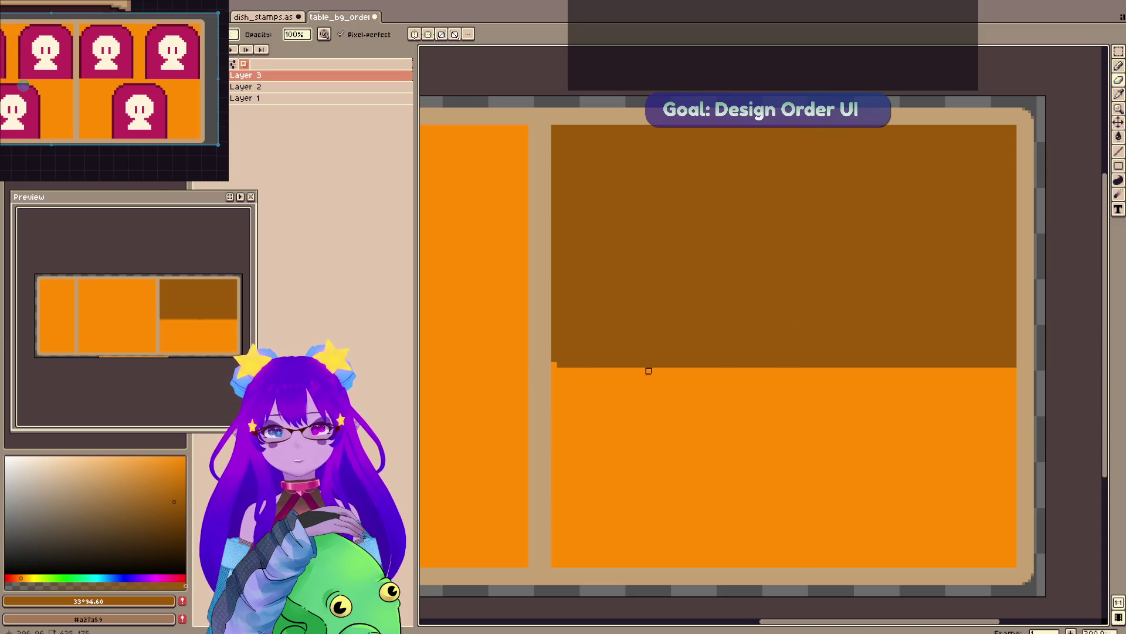
{"action": "left_click", "coordinate": [1009, 371], "text": "shift"}
{"action": "left_click_drag", "start_coordinate": [1017, 361], "coordinate": [789, 360]}
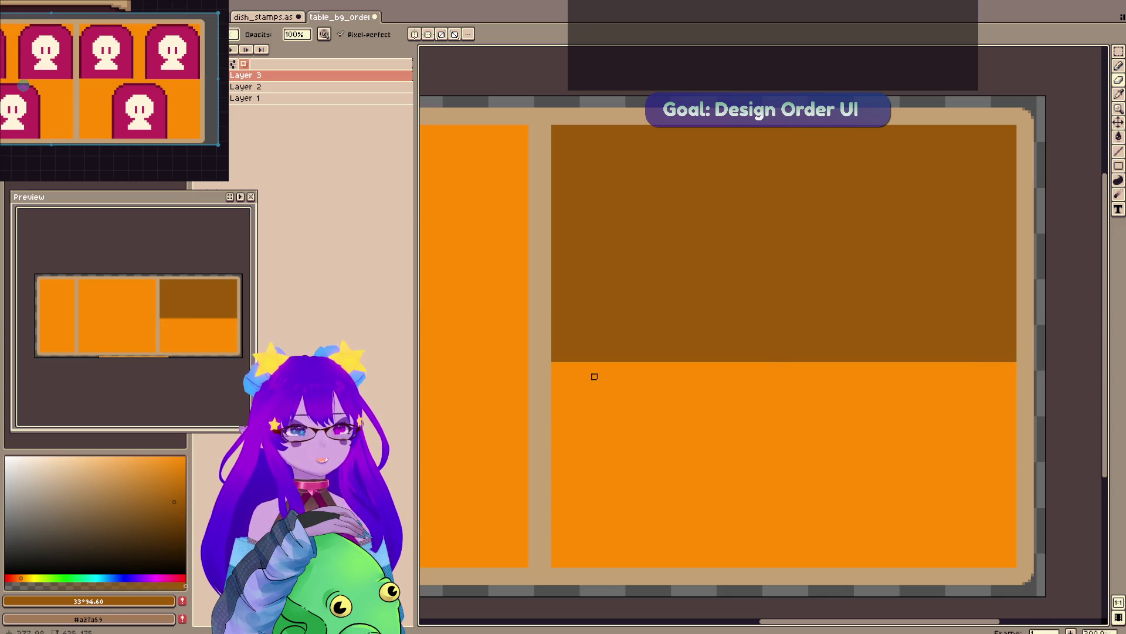
{"action": "left_click_drag", "start_coordinate": [555, 362], "coordinate": [1054, 370]}
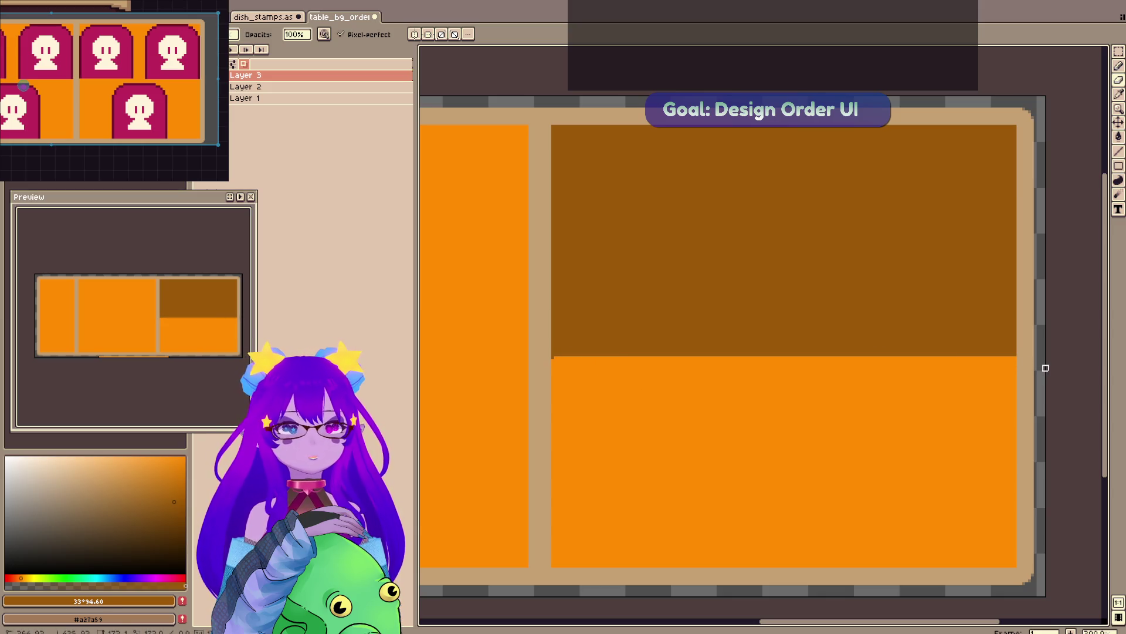
Save the sprite and re-export table_bg_order_panel.png.
{"action": "key", "text": "ctrl+s"}
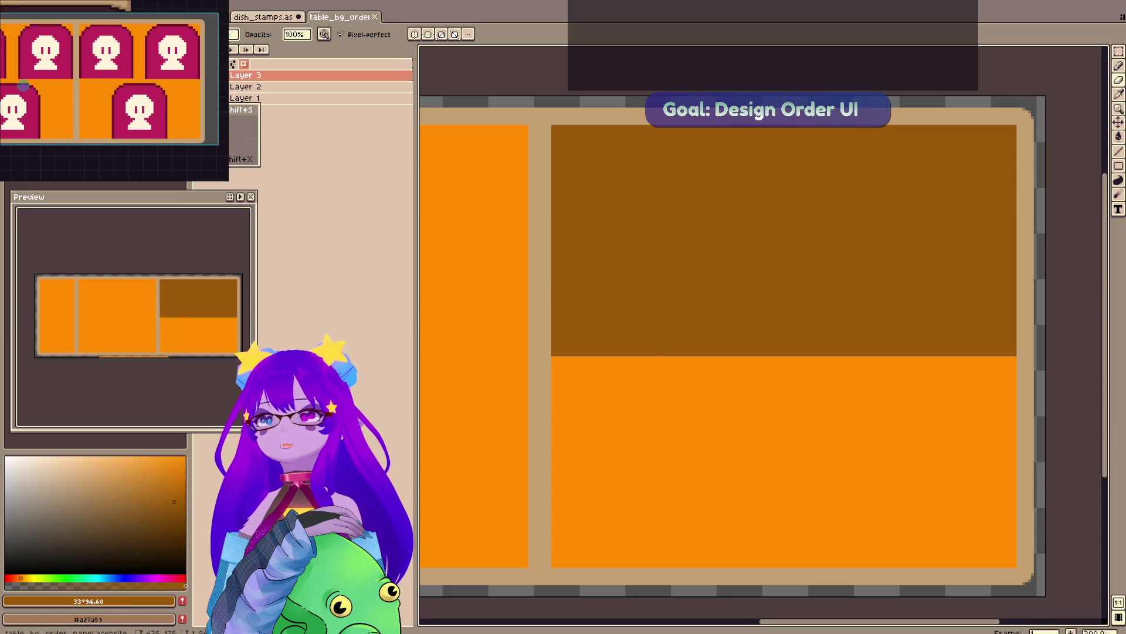
{"action": "key", "text": "ctrl+alt+shift+s"}
{"action": "left_click", "coordinate": [590, 405]}
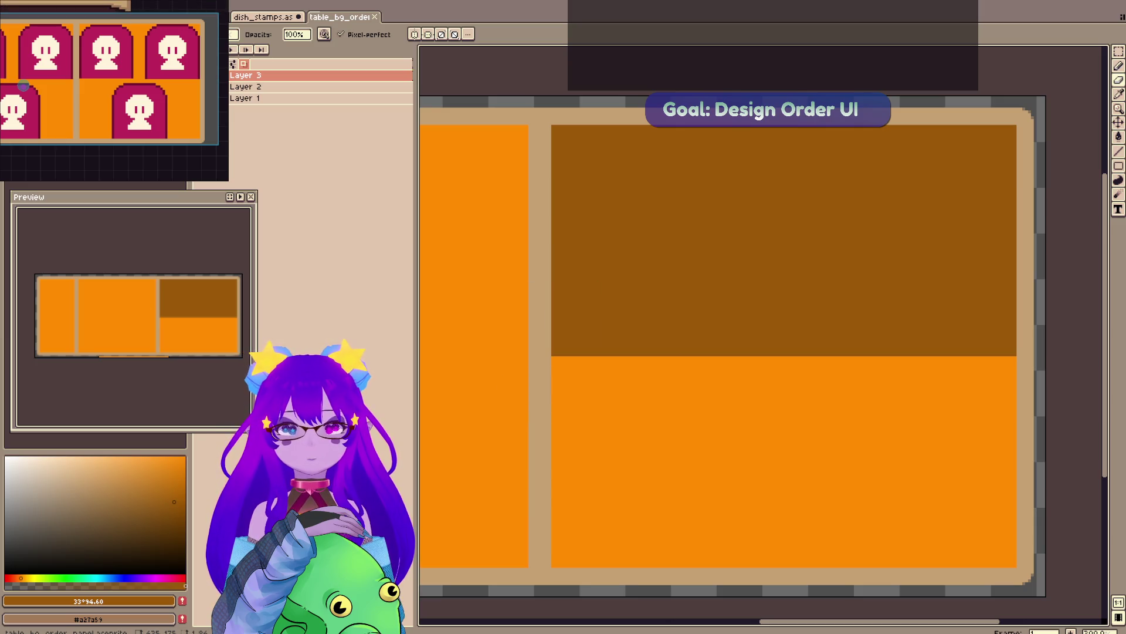
Undo a stray erase on the brown box and export the panel PNG again.
{"action": "scroll", "coordinate": [644, 406], "scroll_direction": "up", "scroll_amount": 1}
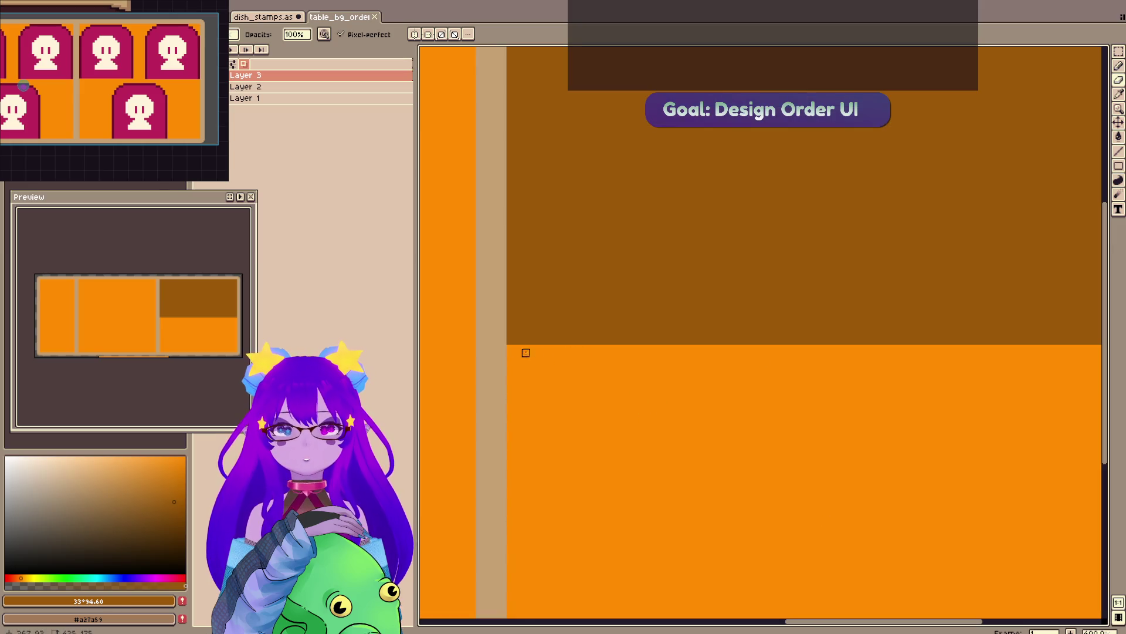
{"action": "key", "text": "e"}
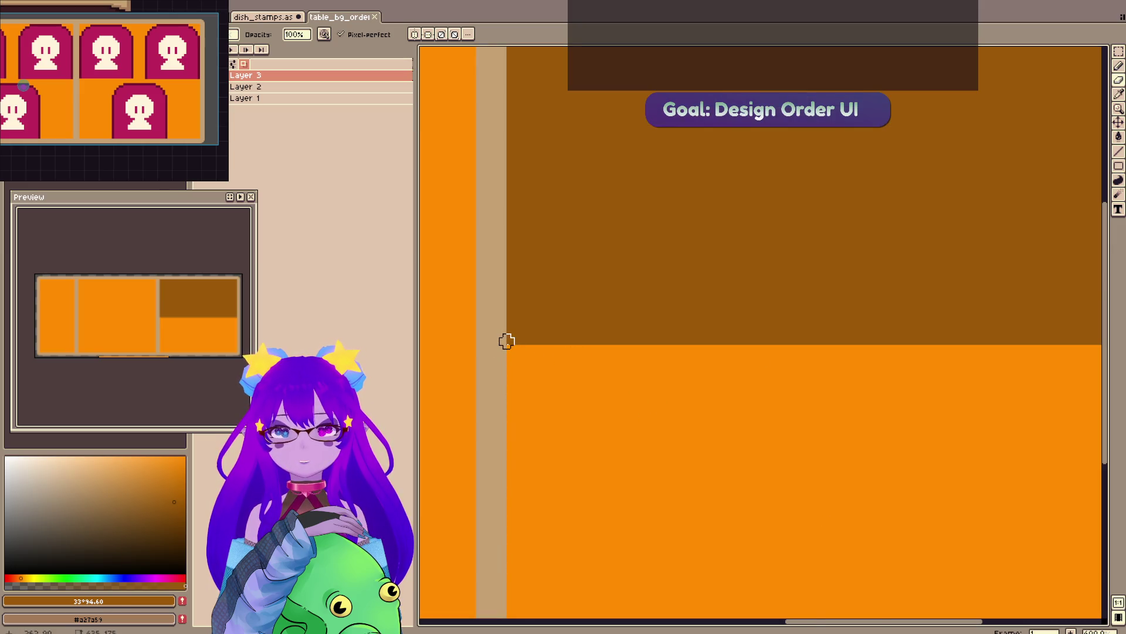
{"action": "scroll", "coordinate": [510, 342], "scroll_direction": "up", "scroll_amount": 2}
{"action": "left_click", "coordinate": [489, 316]}
{"action": "scroll", "coordinate": [488, 316], "scroll_direction": "down", "scroll_amount": 3}
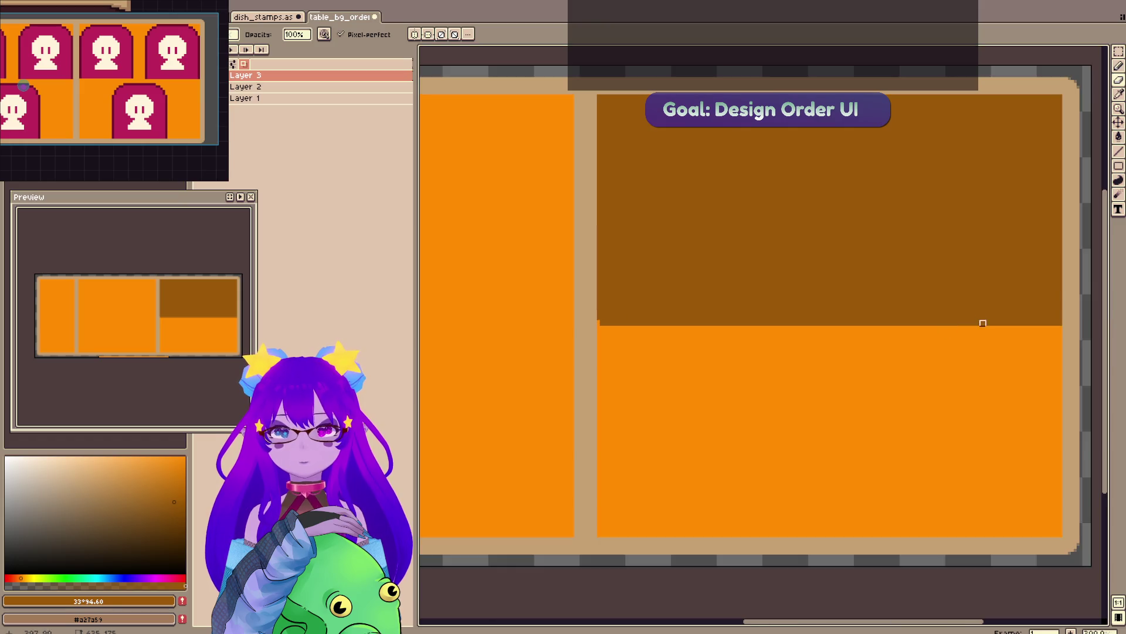
{"action": "scroll", "coordinate": [671, 334], "scroll_direction": "up", "scroll_amount": 2}
{"action": "scroll", "coordinate": [777, 365], "scroll_direction": "up", "scroll_amount": 1}
{"action": "scroll", "coordinate": [684, 355], "scroll_direction": "up", "scroll_amount": 1}
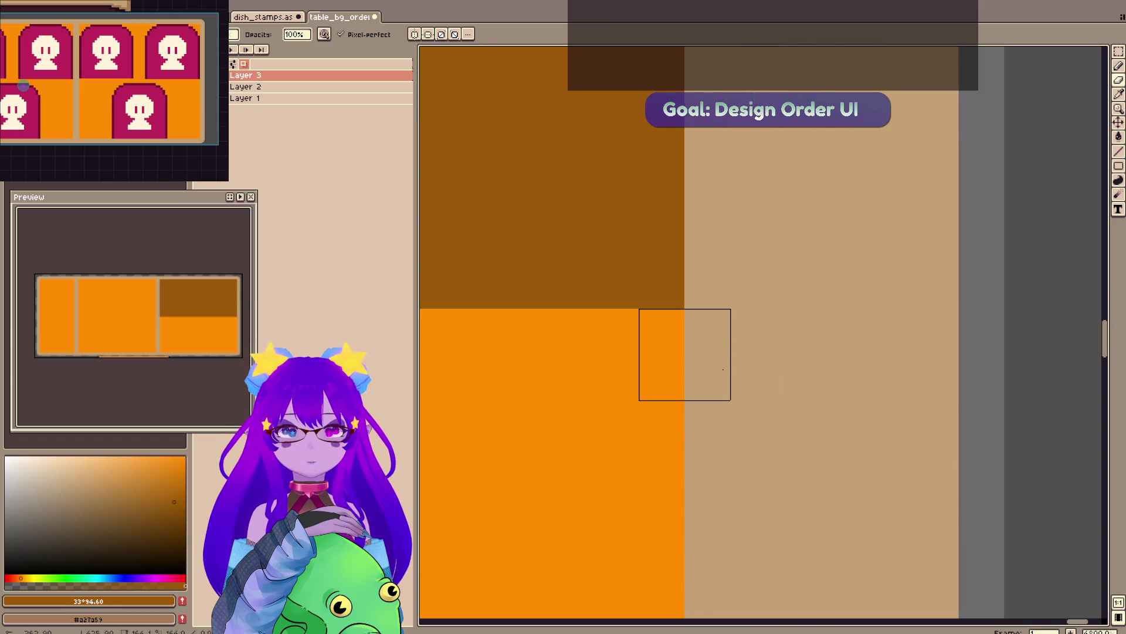
{"action": "key", "text": "ctrl+z"}
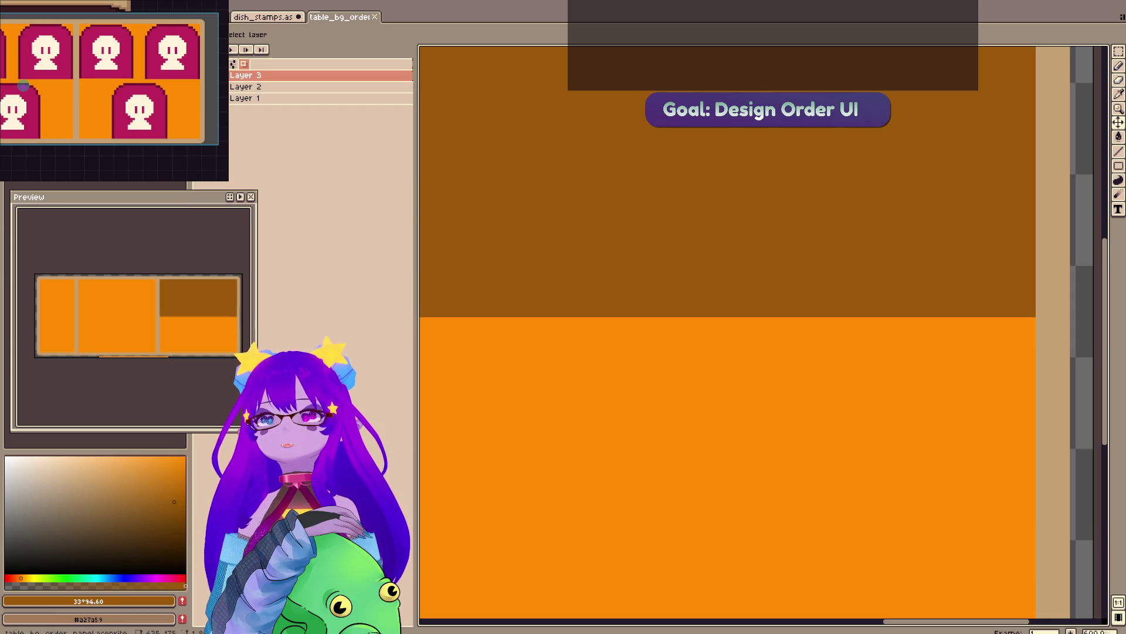
{"action": "key", "text": "ctrl+shift+e"}
{"action": "left_click", "coordinate": [593, 406]}
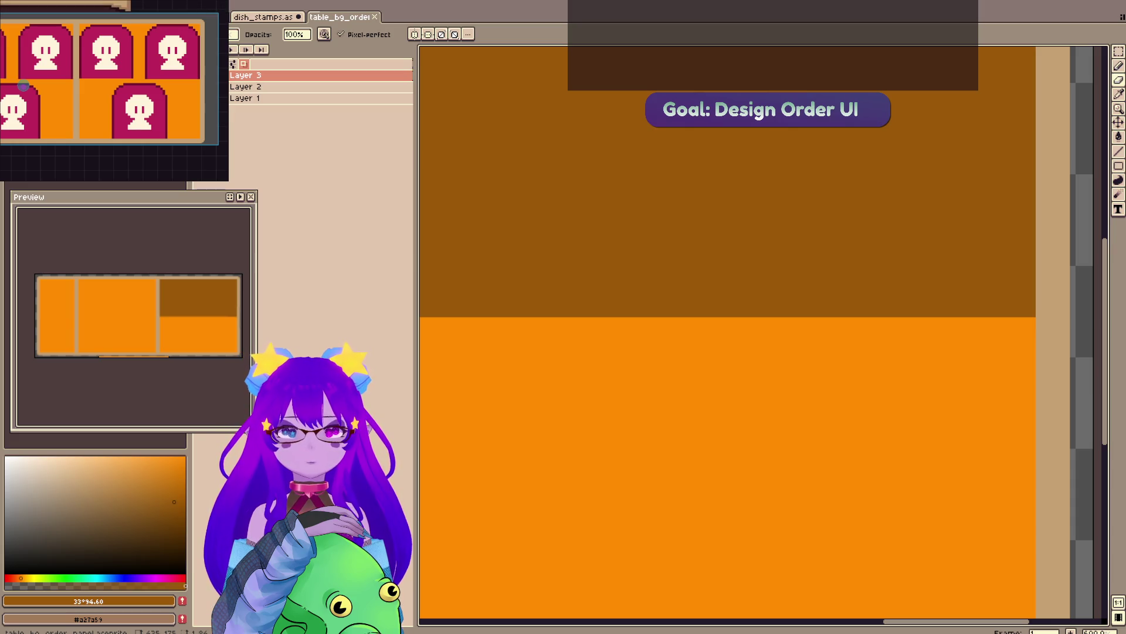
Paint one orange pixel at the brown/orange corner and save the sprite.
{"action": "left_click", "coordinate": [1030, 314]}
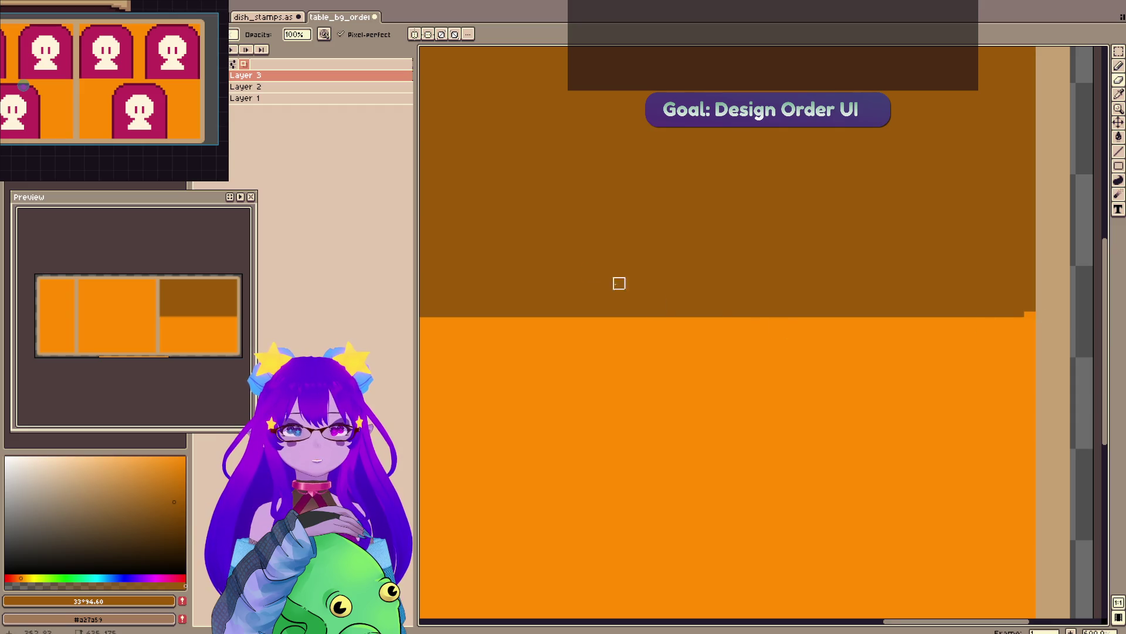
{"action": "scroll", "coordinate": [619, 283], "scroll_direction": "left", "scroll_amount": 5}
{"action": "scroll", "coordinate": [634, 298], "scroll_direction": "left", "scroll_amount": 5}
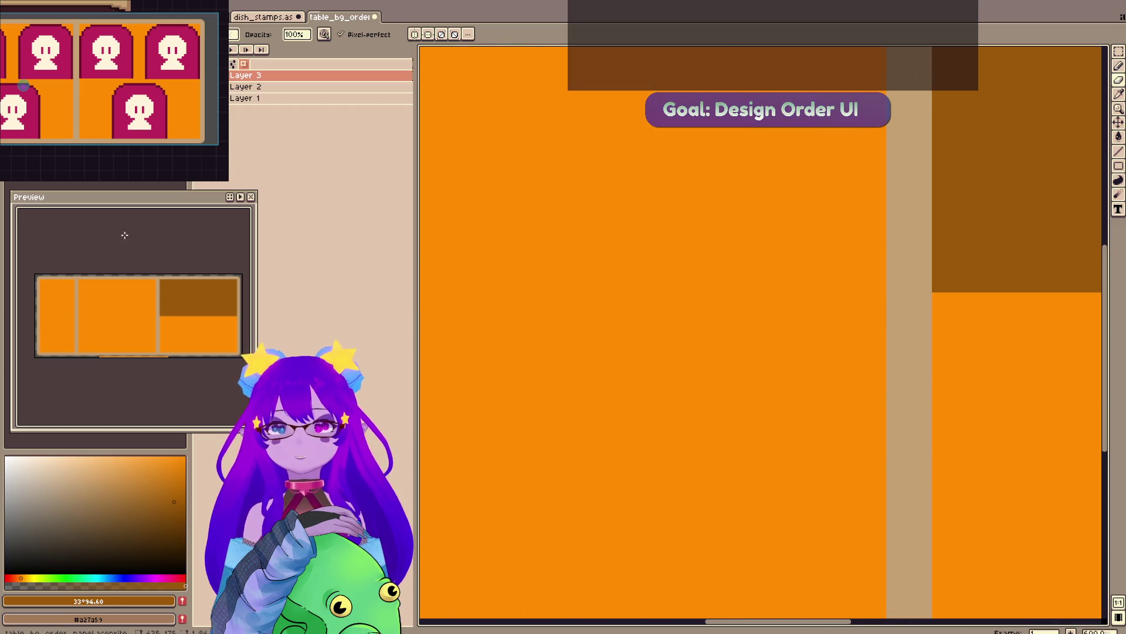
{"action": "key", "text": "ctrl+s"}
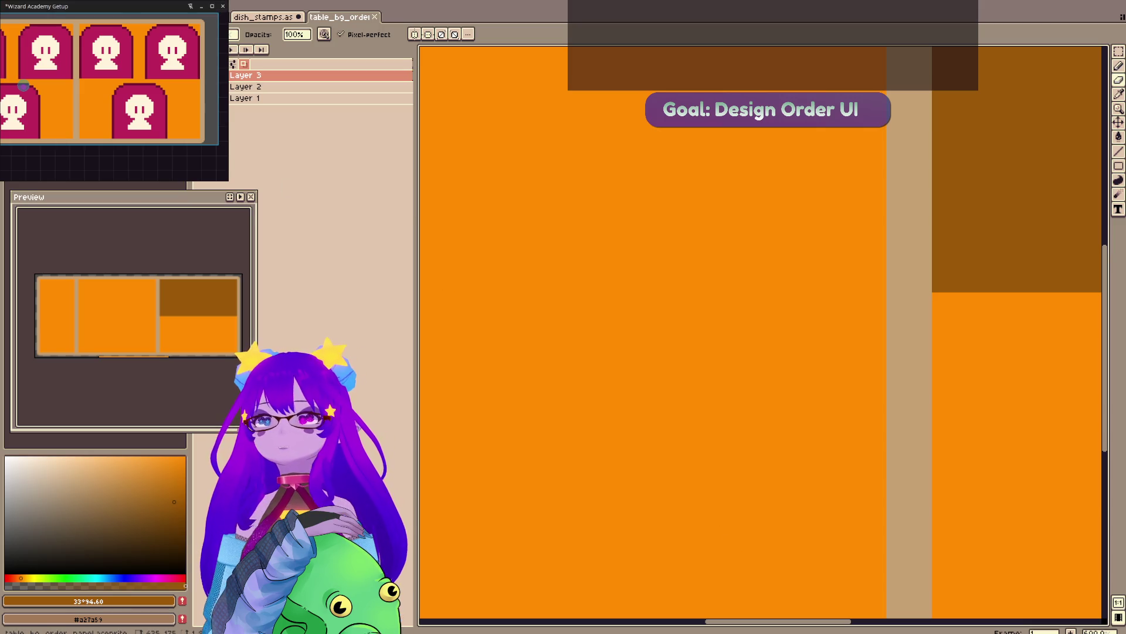
Export the panel as table_bg_order_panel.png.
{"action": "key", "text": "ctrl+alt+shift+s"}
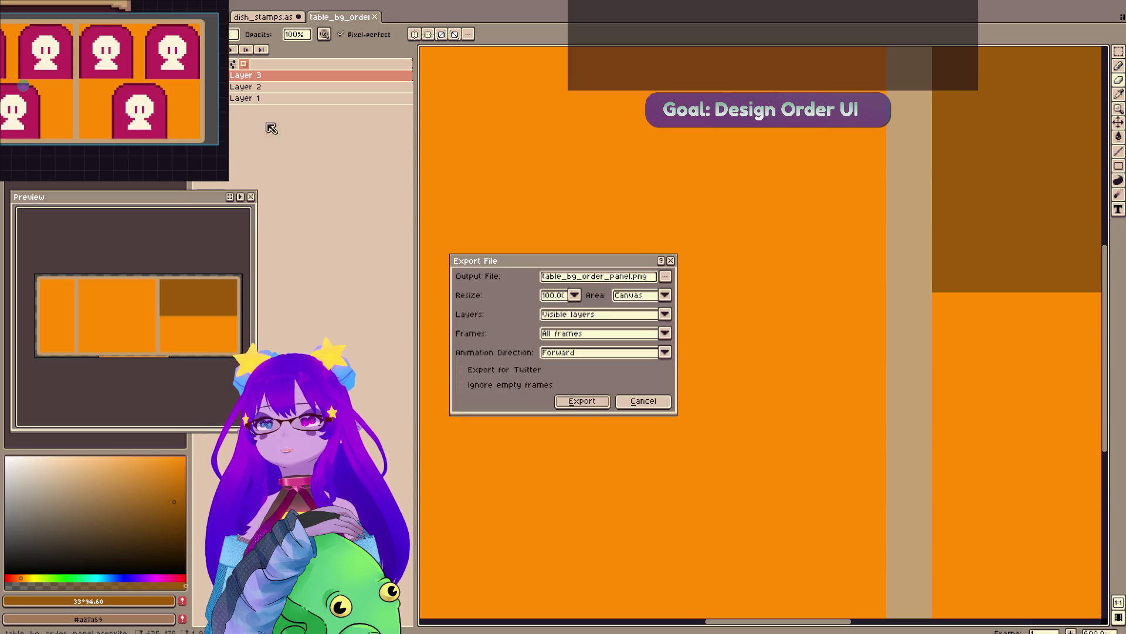
{"action": "left_click", "coordinate": [607, 403]}
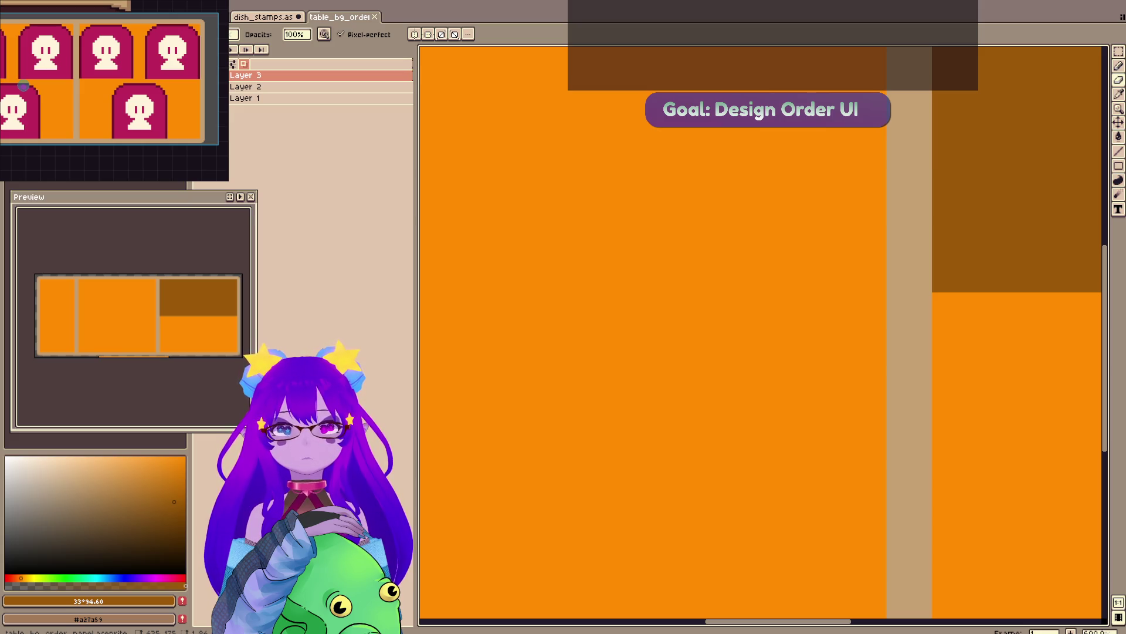
{"action": "left_click_drag", "start_coordinate": [953, 309], "coordinate": [573, 239]}
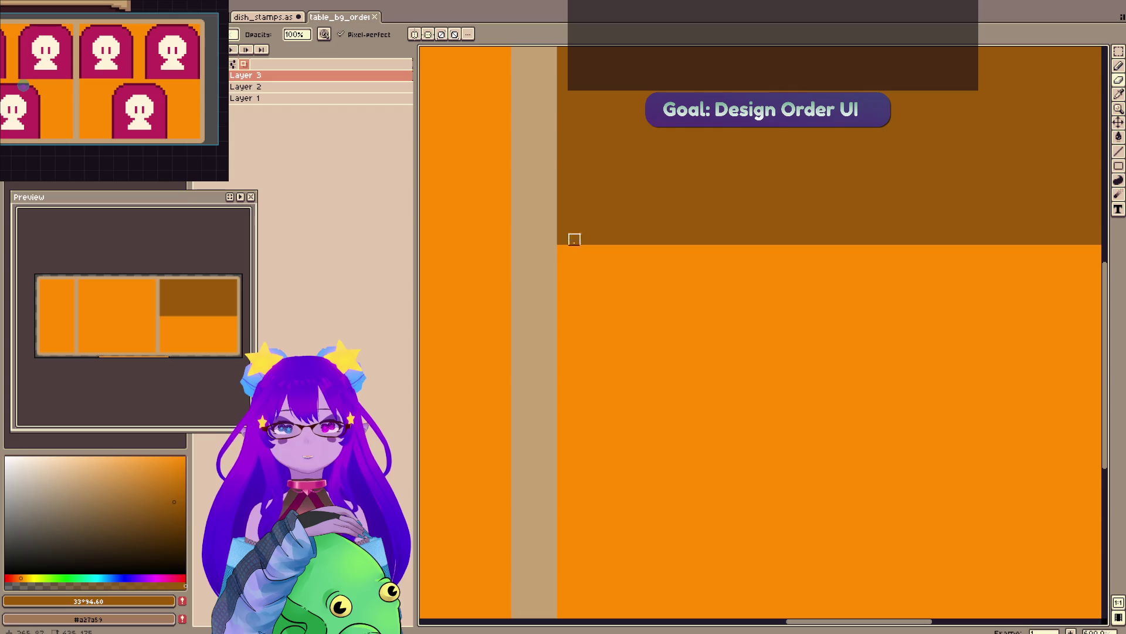
{"action": "scroll", "coordinate": [927, 294], "scroll_direction": "down", "scroll_amount": 1}
{"action": "scroll", "coordinate": [870, 234], "scroll_direction": "right", "scroll_amount": 5}
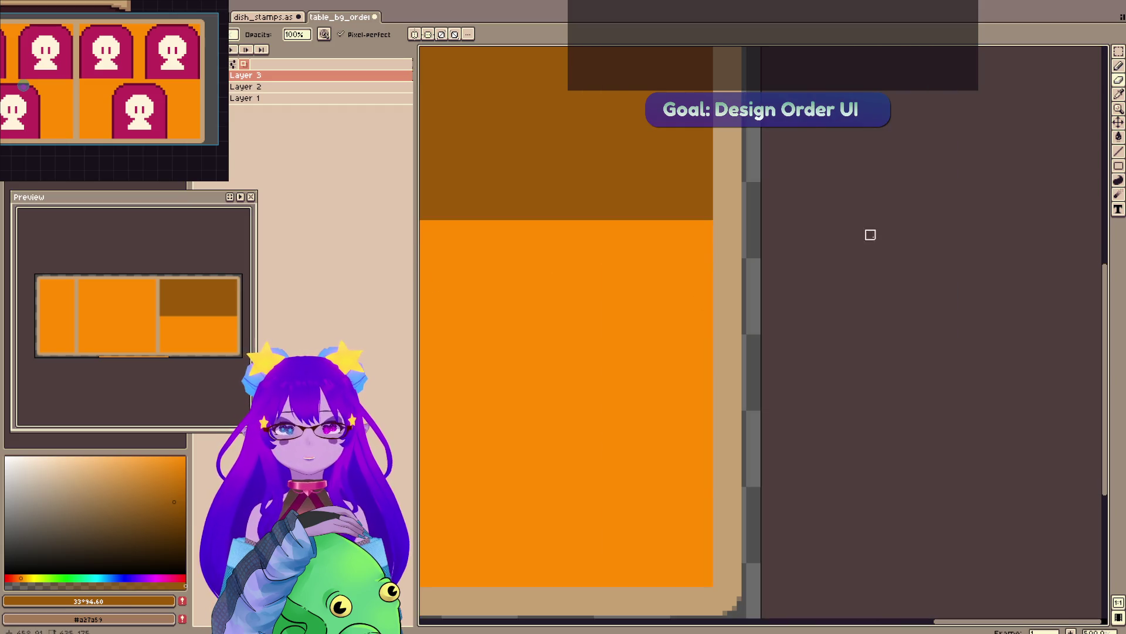
Save the sprite and export the panel PNG once more.
{"action": "key", "text": "ctrl+s"}
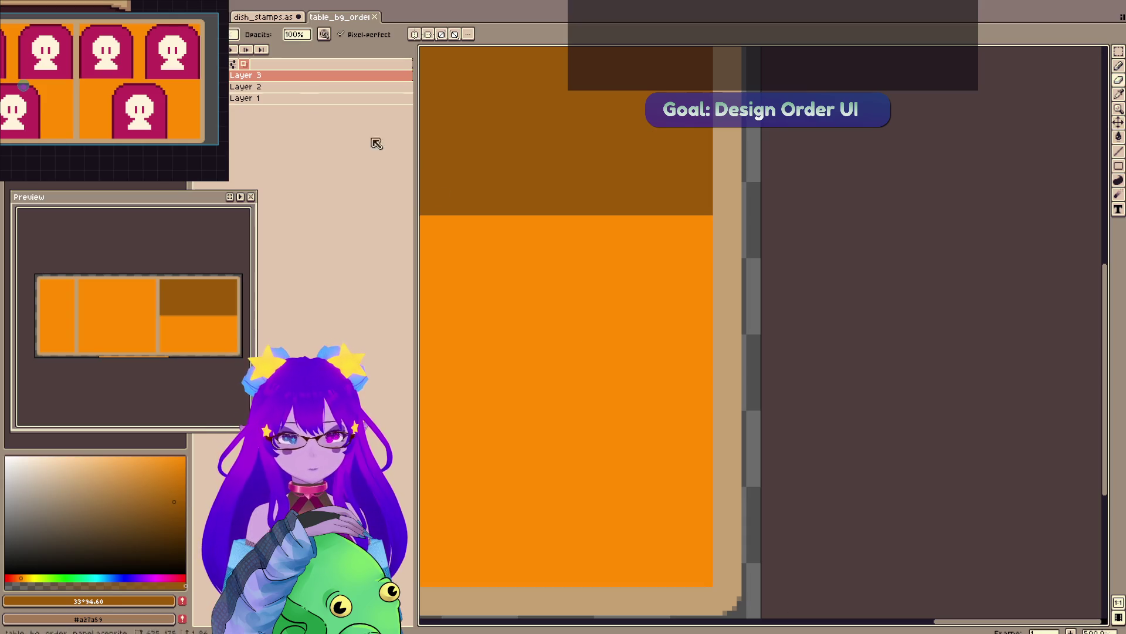
{"action": "key", "text": "ctrl+alt+shift+s"}
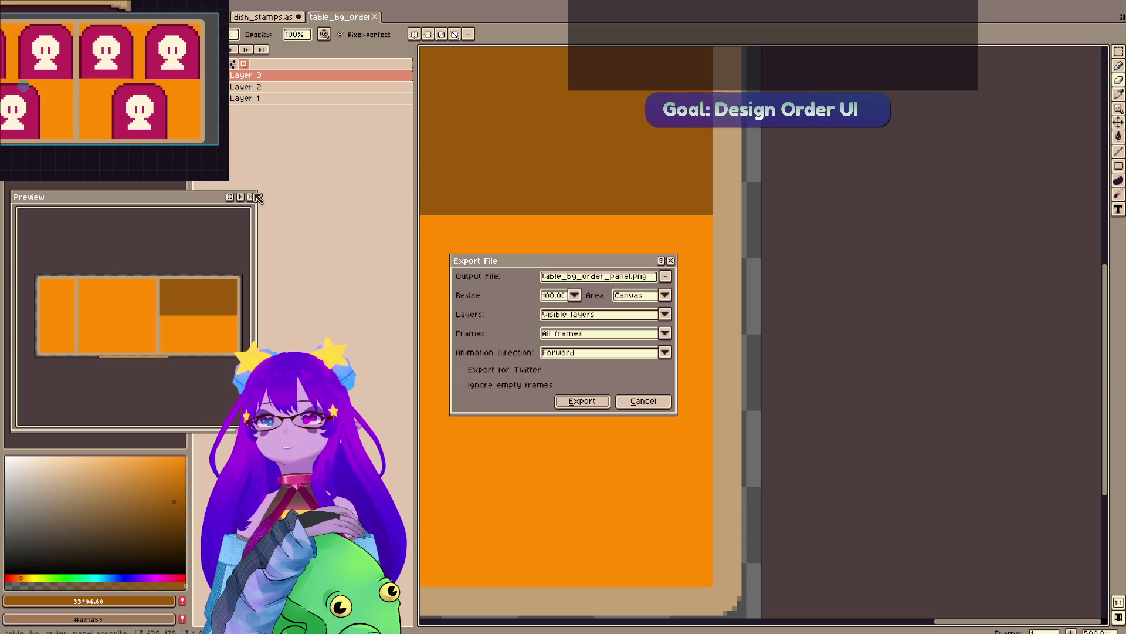
{"action": "key", "text": "Return"}
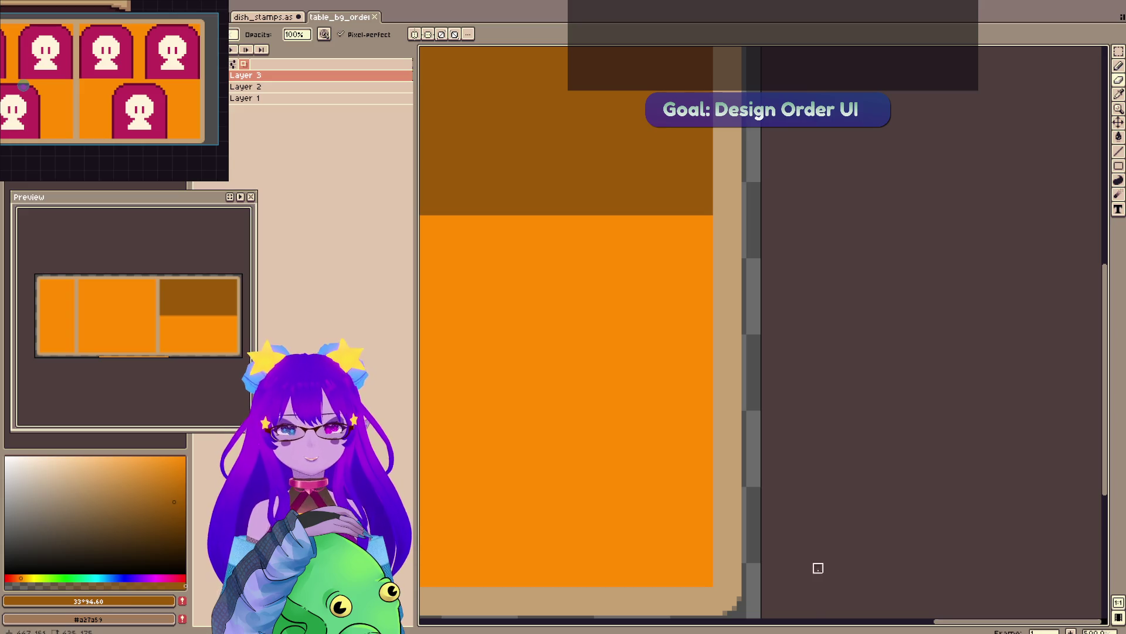
Raise the orange area's top edge slightly into the brown box with the pencil.
{"action": "scroll", "coordinate": [674, 232], "scroll_direction": "up", "scroll_amount": 2}
{"action": "scroll", "coordinate": [656, 317], "scroll_direction": "up", "scroll_amount": 1}
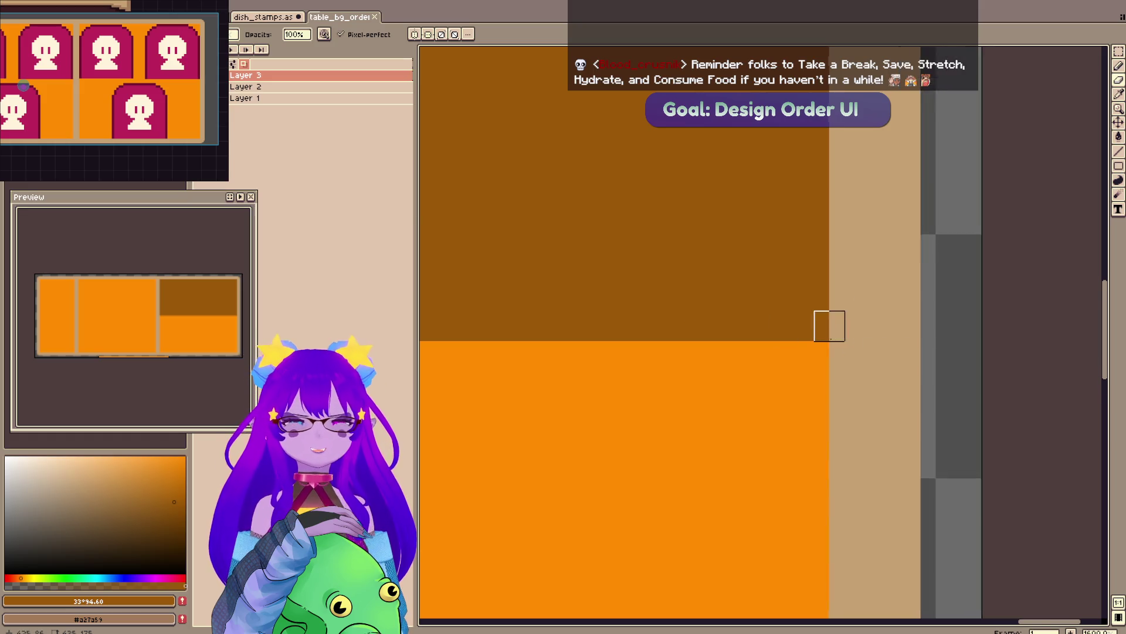
{"action": "scroll", "coordinate": [821, 337], "scroll_direction": "up", "scroll_amount": 4}
{"action": "scroll", "coordinate": [819, 341], "scroll_direction": "down", "scroll_amount": 5}
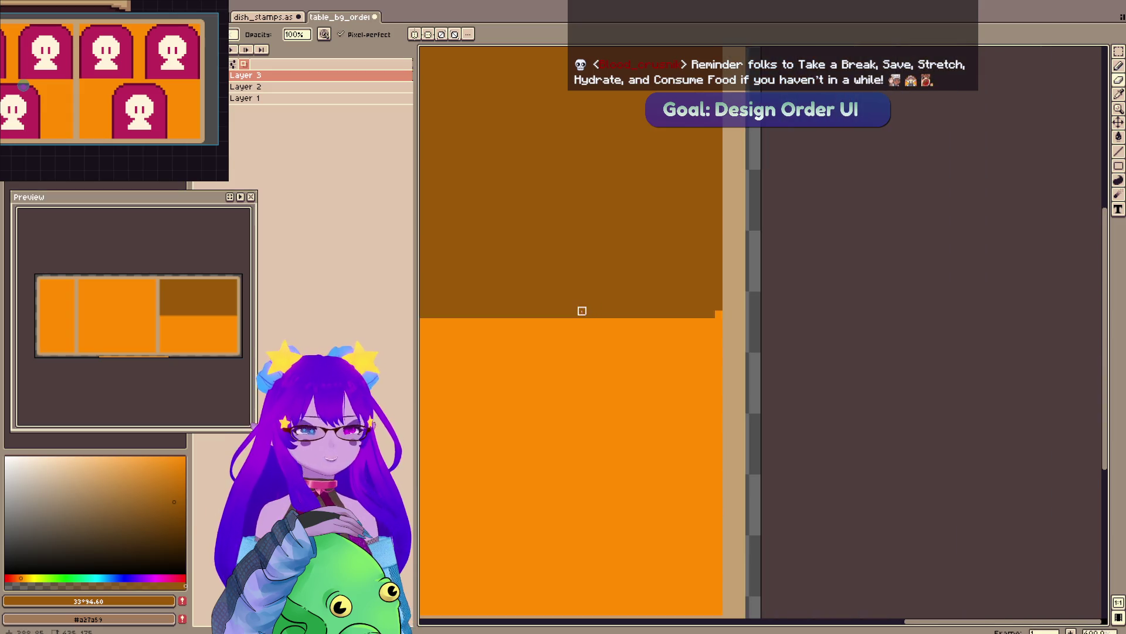
{"action": "left_click_drag", "start_coordinate": [652, 326], "coordinate": [660, 326]}
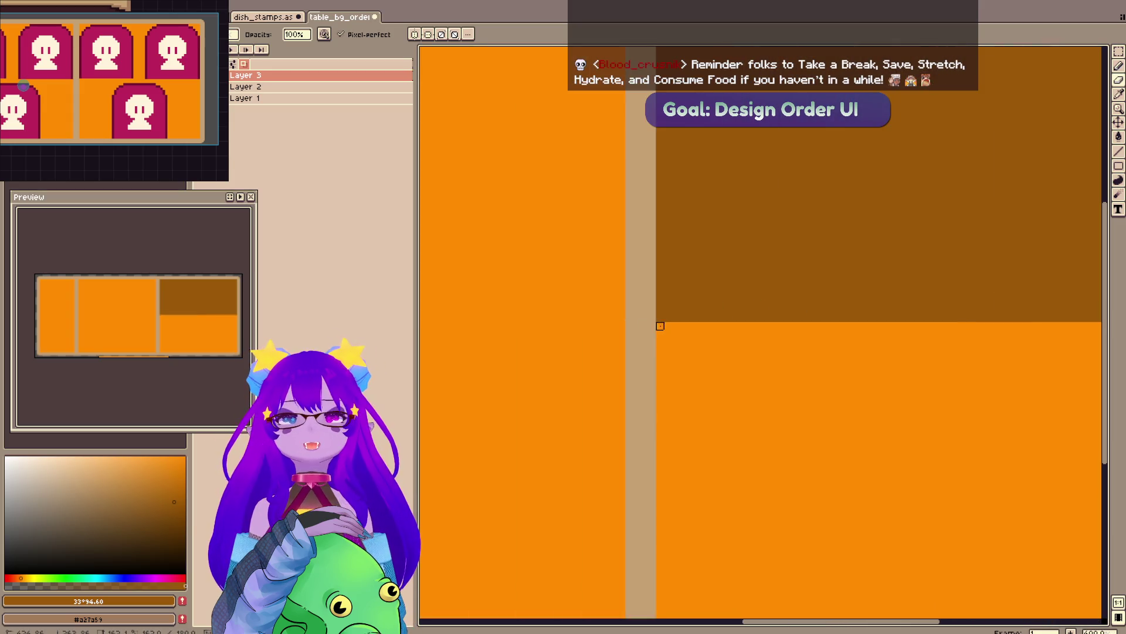
Save the sprite and export it as an image.
{"action": "key", "text": "ctrl+s"}
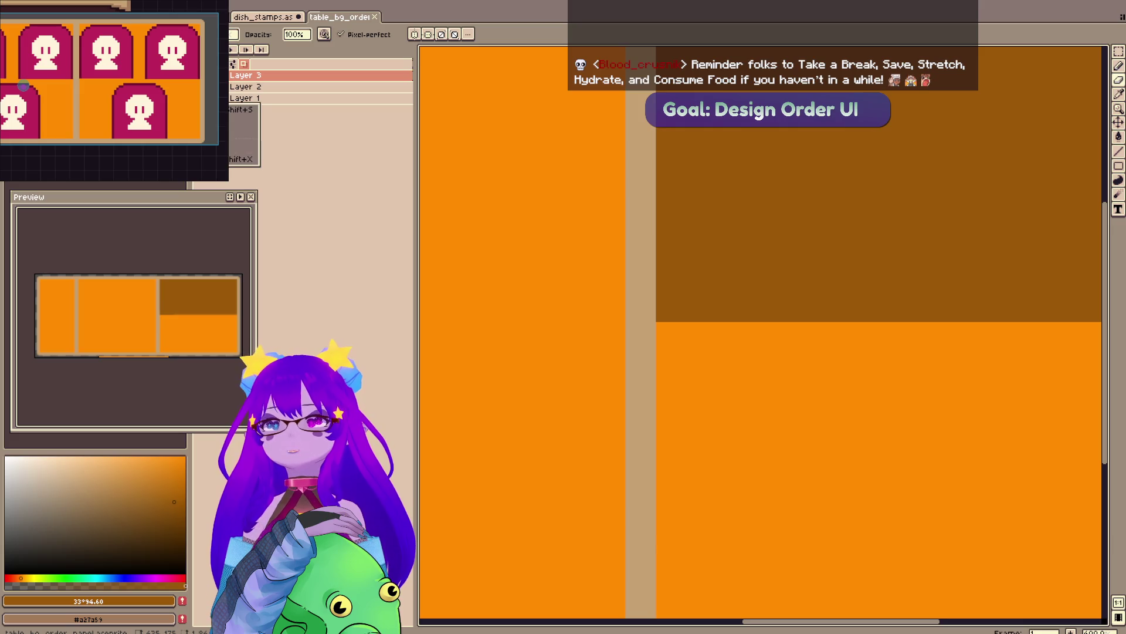
{"action": "left_click", "coordinate": [246, 119]}
{"action": "left_click", "coordinate": [584, 406]}
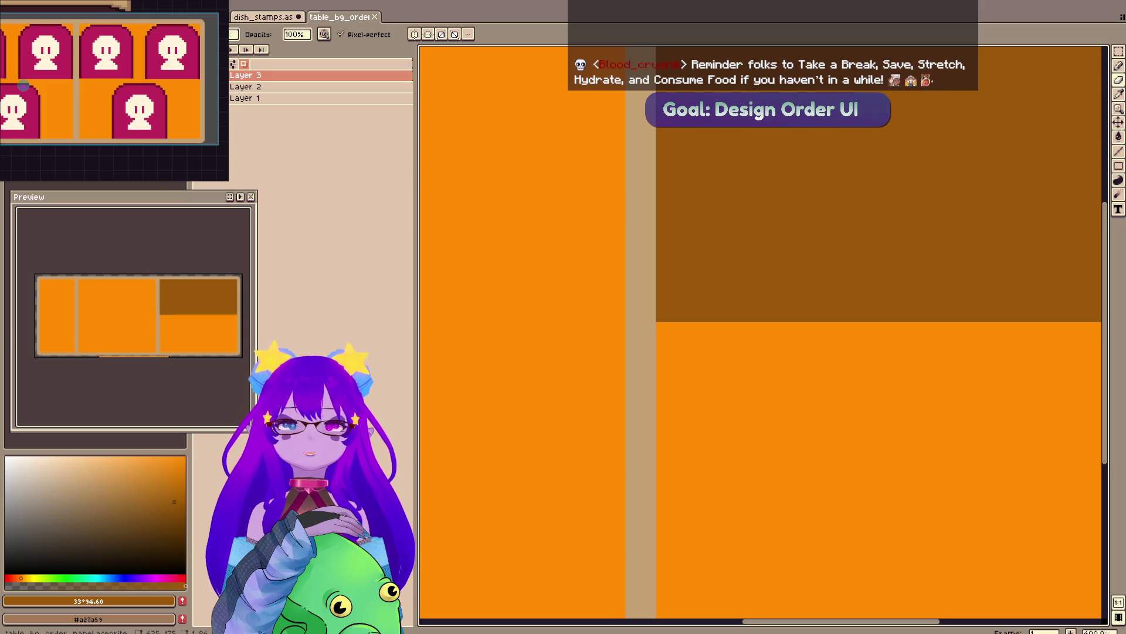
{"action": "scroll", "coordinate": [736, 366], "scroll_direction": "down", "scroll_amount": 3}
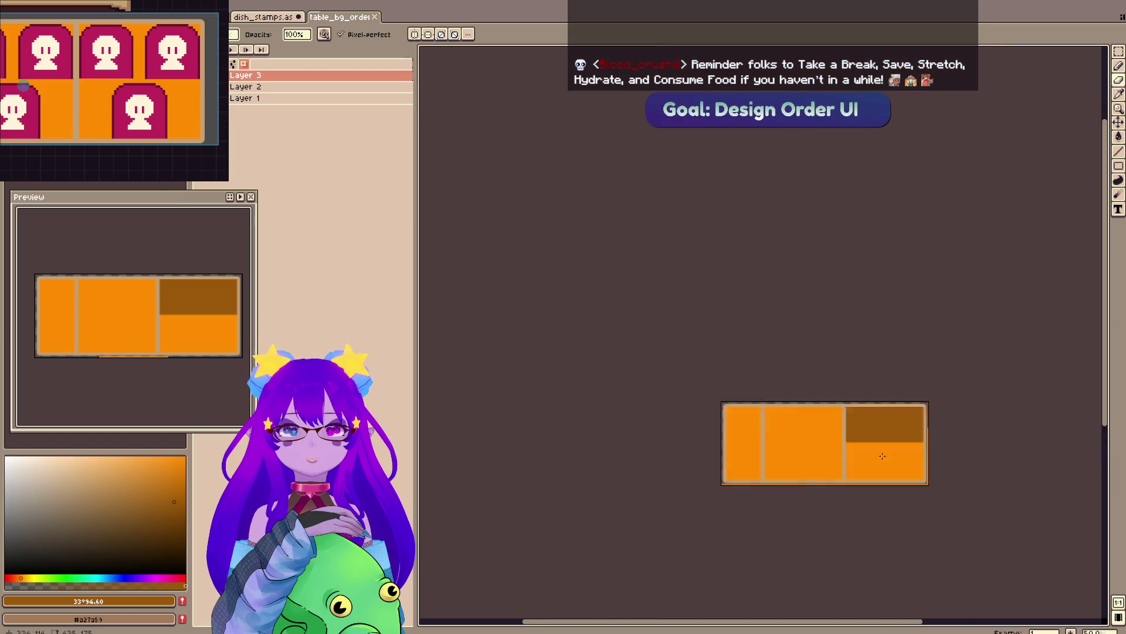
{"action": "scroll", "coordinate": [735, 366], "scroll_direction": "down", "scroll_amount": 1}
{"action": "scroll", "coordinate": [735, 366], "scroll_direction": "up", "scroll_amount": 3}
{"action": "scroll", "coordinate": [703, 198], "scroll_direction": "up", "scroll_amount": 1}
Draw a vertical orange divider down the brown box.
{"action": "left_click_drag", "start_coordinate": [702, 198], "coordinate": [720, 181]}
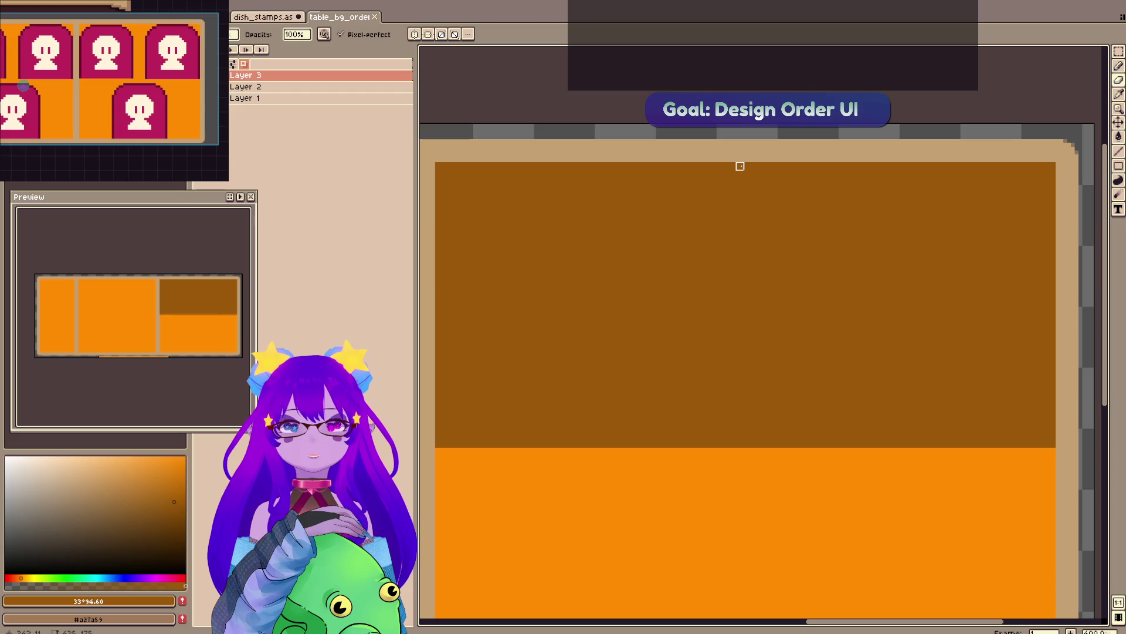
{"action": "left_click_drag", "start_coordinate": [740, 166], "coordinate": [736, 493]}
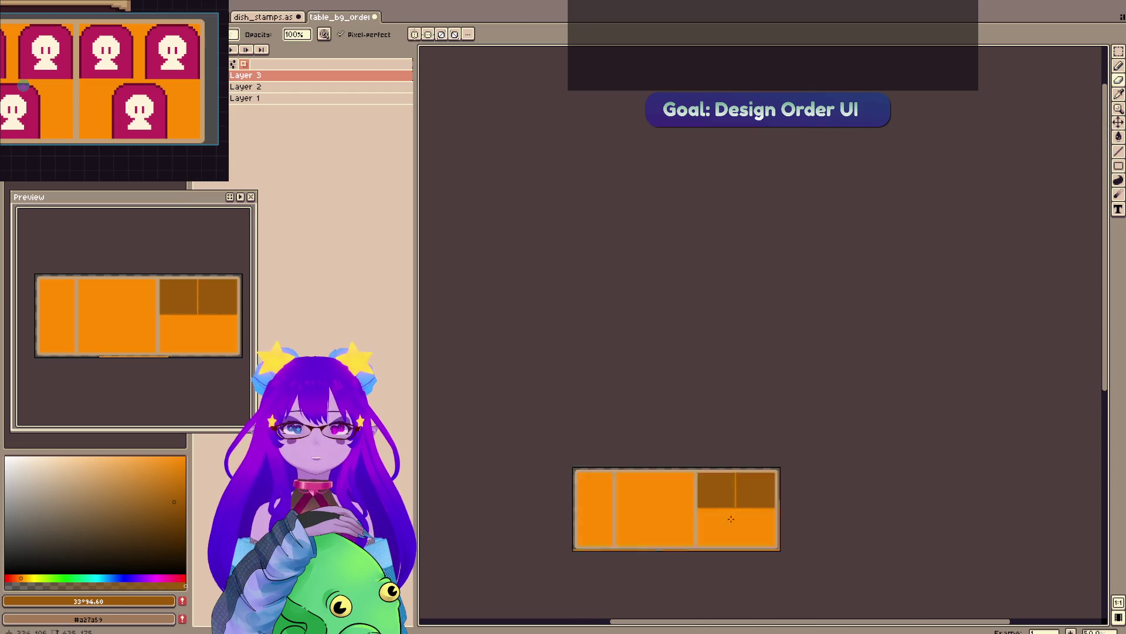
{"action": "scroll", "coordinate": [730, 515], "scroll_direction": "down", "scroll_amount": 3}
{"action": "scroll", "coordinate": [725, 520], "scroll_direction": "up", "scroll_amount": 2}
Compare the left and right brown boxes' sizes using Magic Wand selections.
{"action": "key", "text": "w"}
{"action": "left_click_drag", "start_coordinate": [688, 258], "coordinate": [738, 307]}
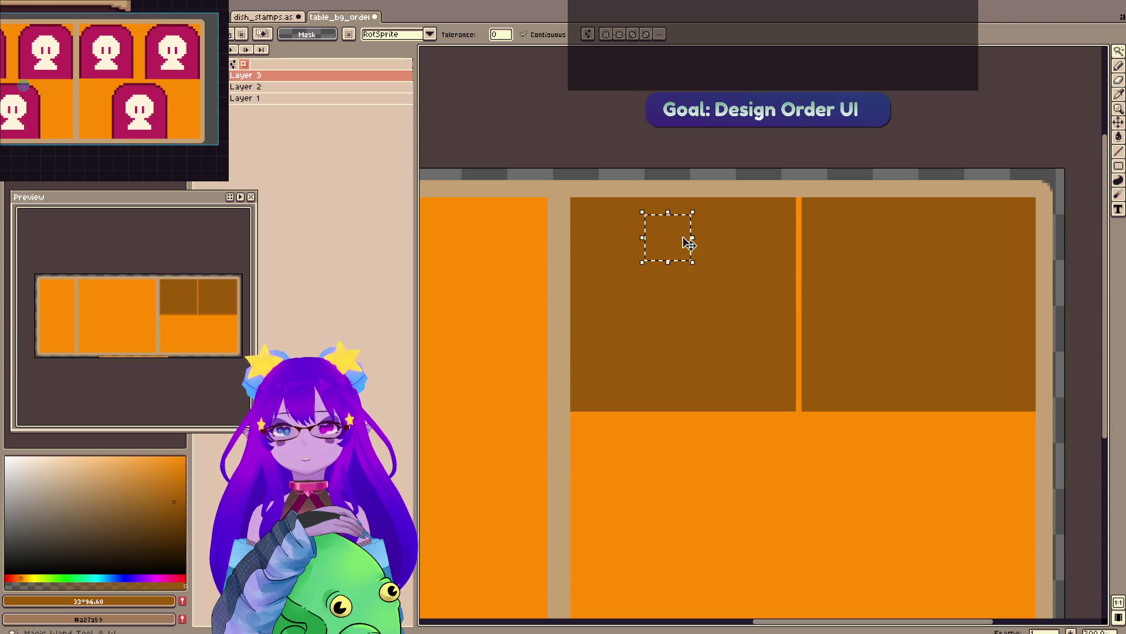
{"action": "left_click", "coordinate": [668, 291]}
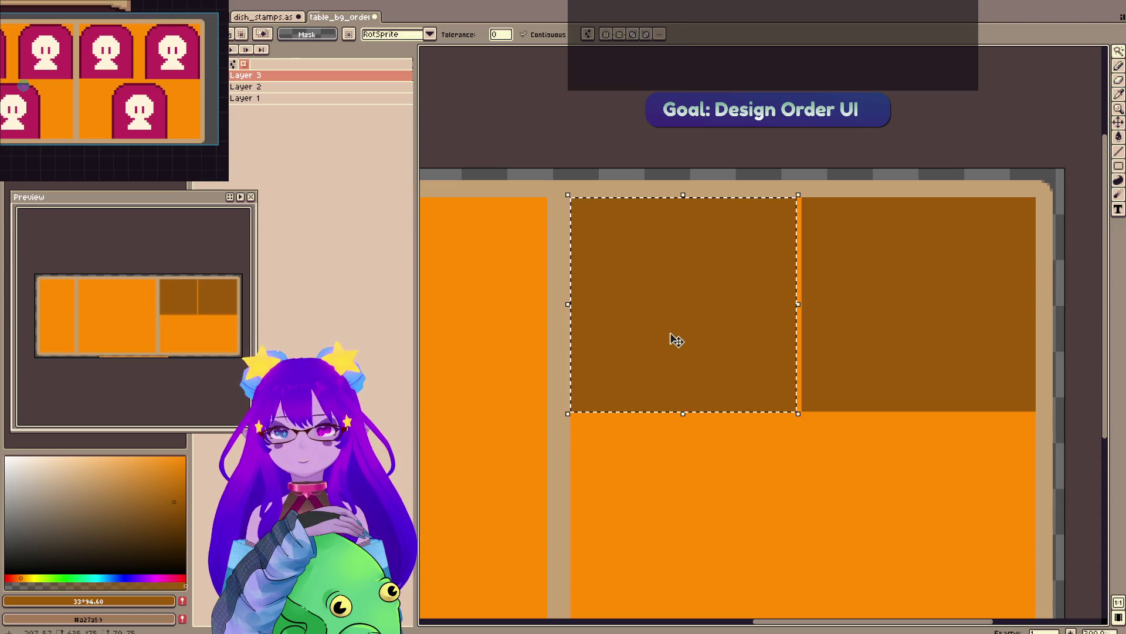
{"action": "left_click", "coordinate": [988, 287]}
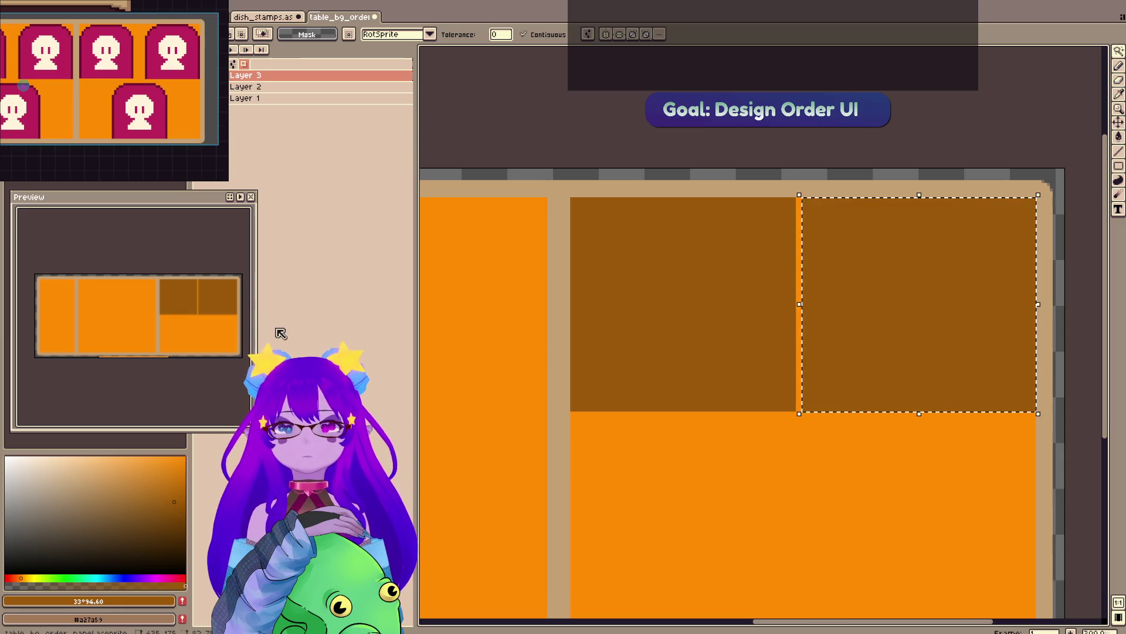
{"action": "scroll", "coordinate": [809, 294], "scroll_direction": "up", "scroll_amount": 1}
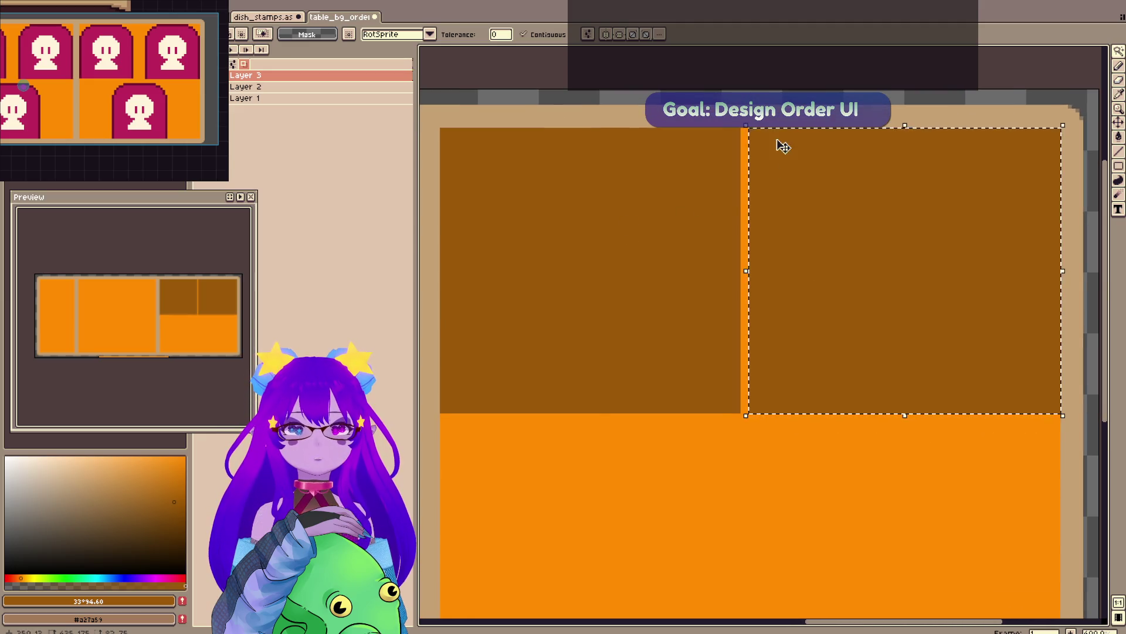
{"action": "key", "text": "ctrl+d"}
{"action": "left_click", "coordinate": [667, 171]}
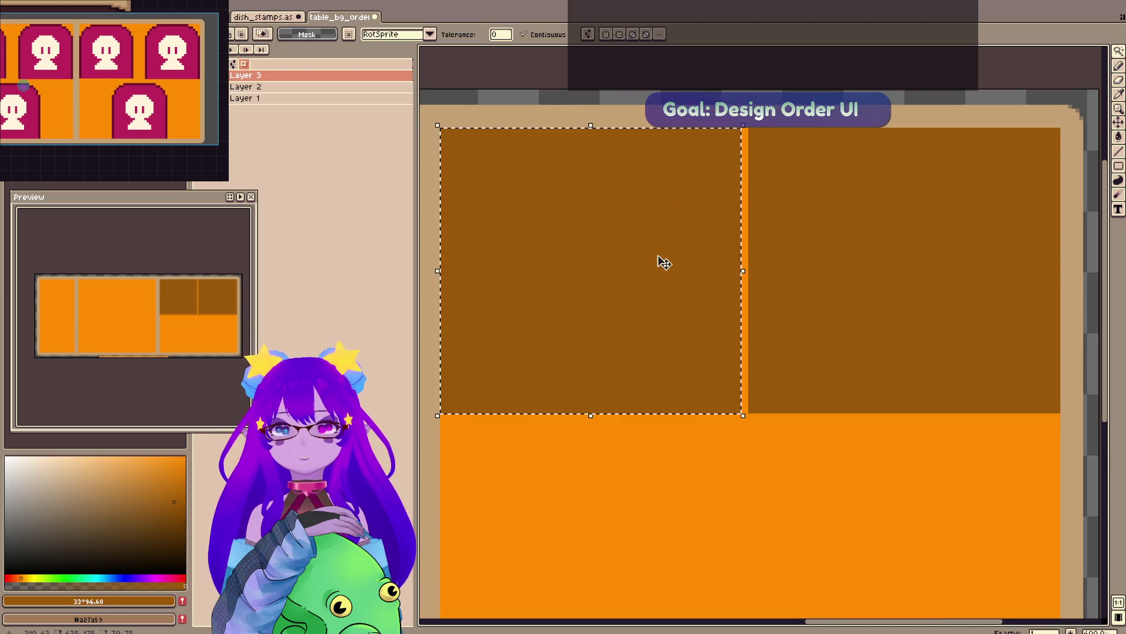
{"action": "left_click", "coordinate": [851, 363]}
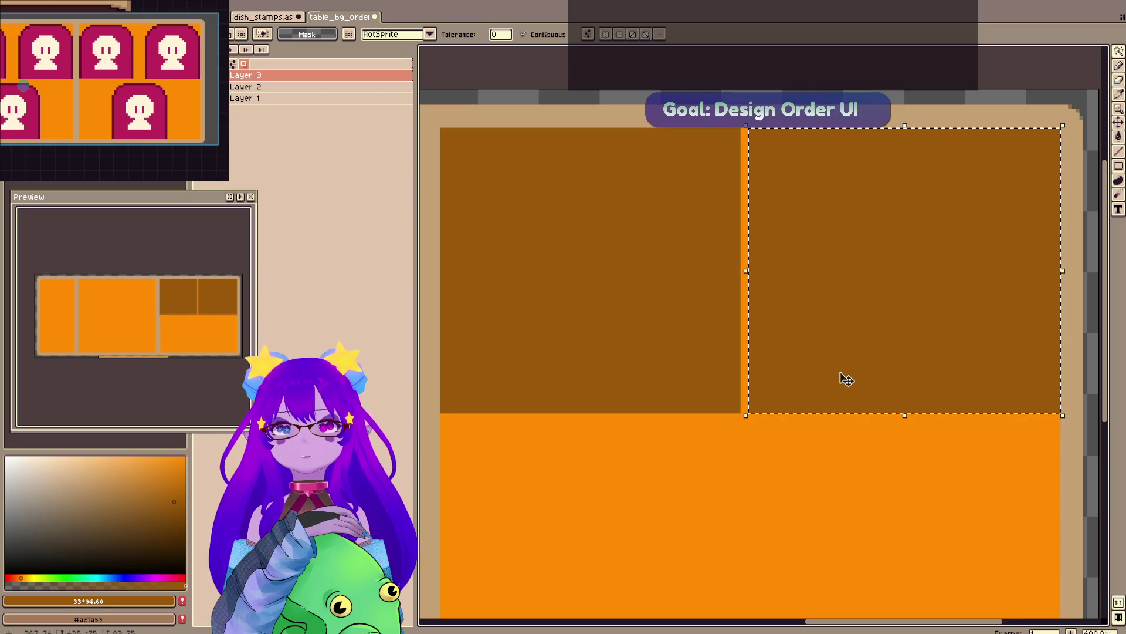
{"action": "scroll", "coordinate": [789, 292], "scroll_direction": "up", "scroll_amount": 3}
{"action": "scroll", "coordinate": [706, 302], "scroll_direction": "up", "scroll_amount": 3}
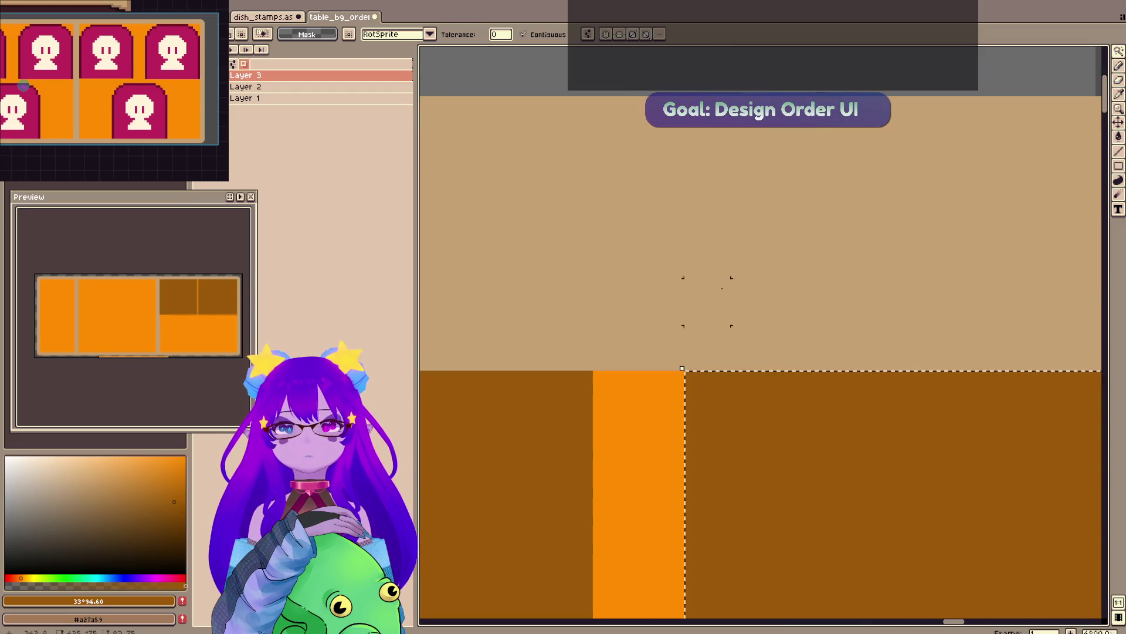
Erase brown pixels beside the divider to widen it down to the box bottom.
{"action": "key", "text": "e"}
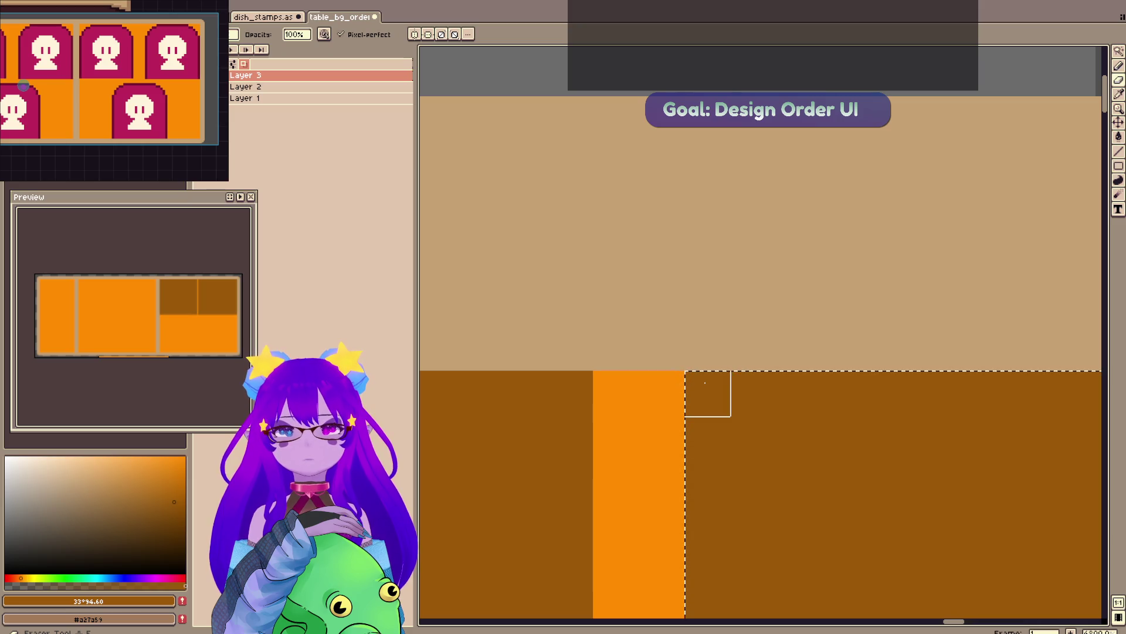
{"action": "left_click", "coordinate": [707, 393]}
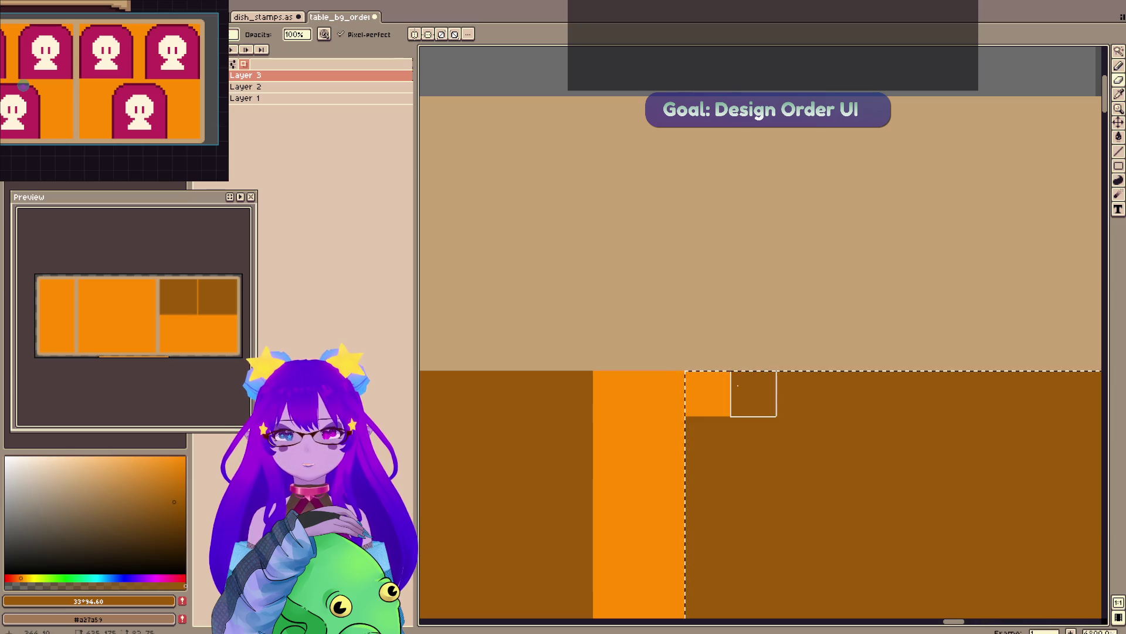
{"action": "left_click", "coordinate": [753, 393]}
{"action": "left_click", "coordinate": [799, 393]}
{"action": "scroll", "coordinate": [799, 393], "scroll_direction": "down", "scroll_amount": 3}
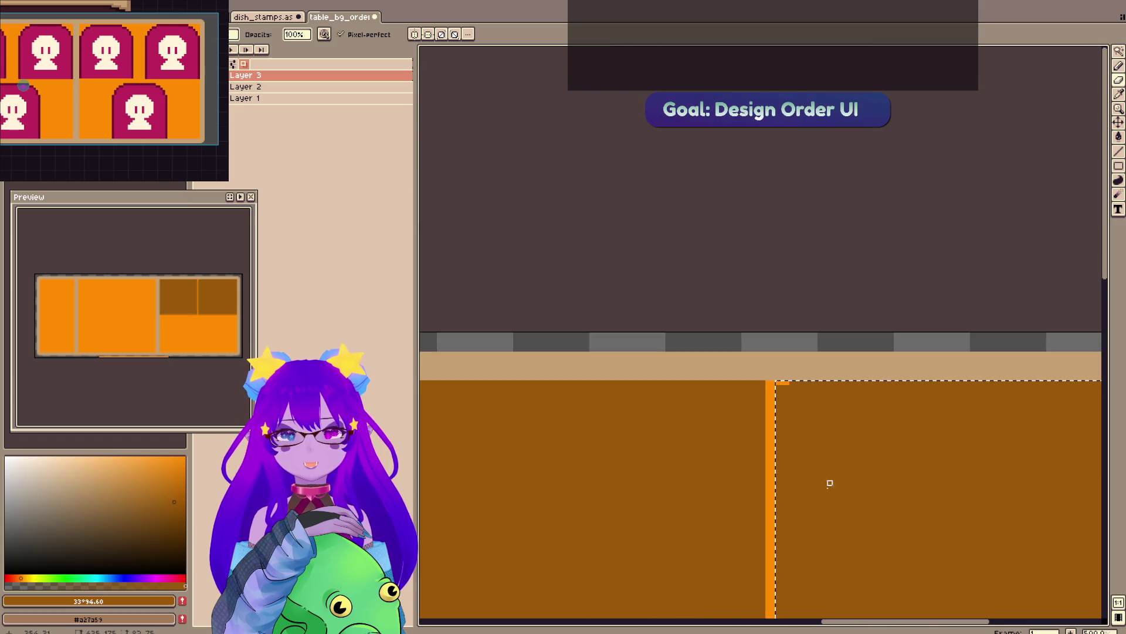
{"action": "scroll", "coordinate": [829, 482], "scroll_direction": "up", "scroll_amount": 1}
{"action": "left_click_drag", "start_coordinate": [758, 144], "coordinate": [758, 499]}
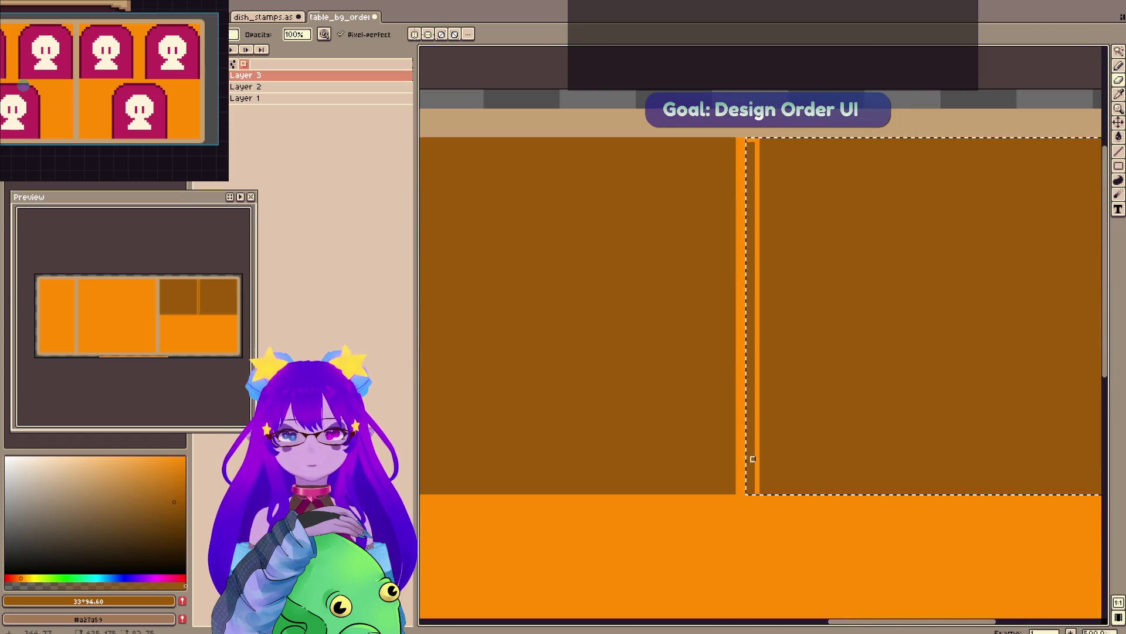
Recheck both brown boxes' sizes with Magic Wand, then clear the selection.
{"action": "key", "text": "w"}
{"action": "key", "text": "ctrl+d"}
{"action": "scroll", "coordinate": [779, 315], "scroll_direction": "down", "scroll_amount": 2}
{"action": "left_click", "coordinate": [675, 276]}
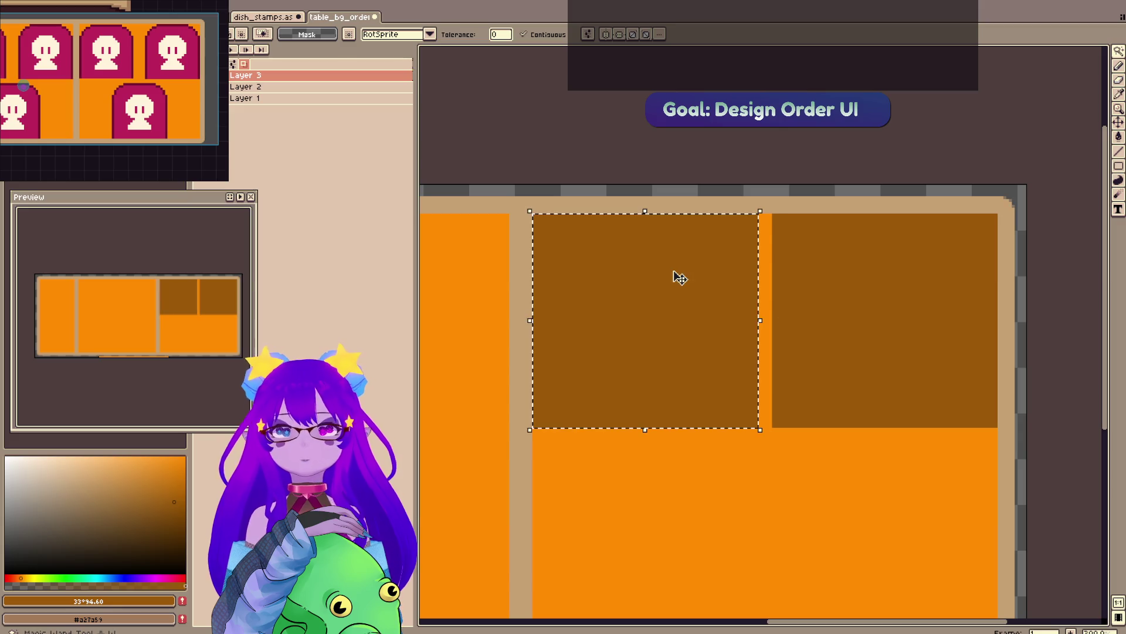
{"action": "left_click", "coordinate": [929, 300]}
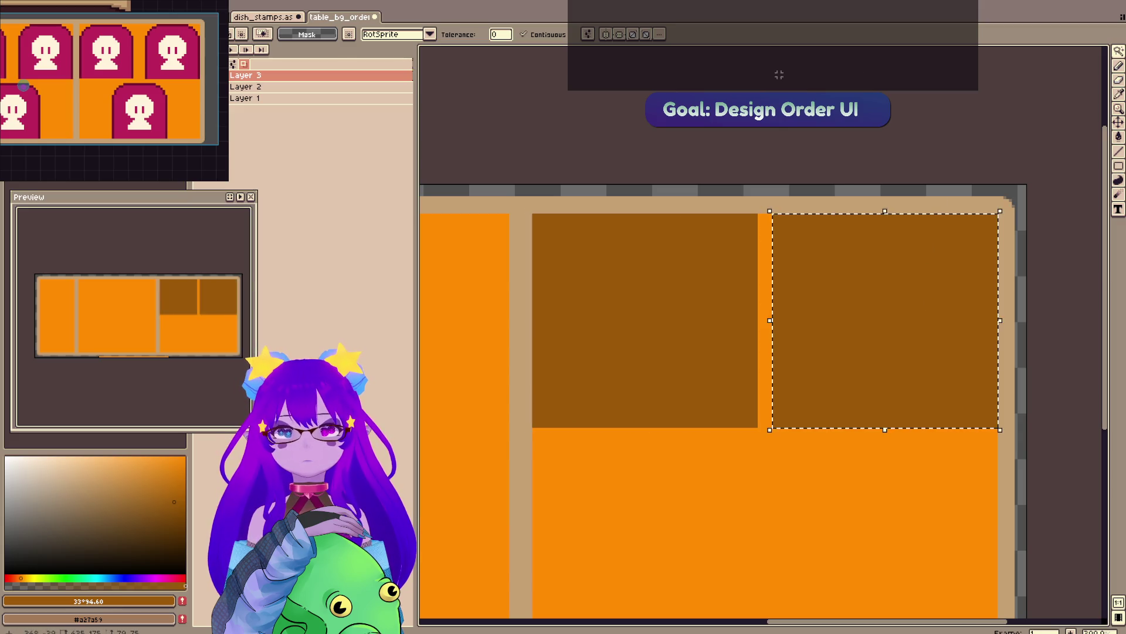
{"action": "key", "text": "ctrl+d"}
Save the sprite and export it as table_bg_order_panel.png.
{"action": "key", "text": "ctrl+s"}
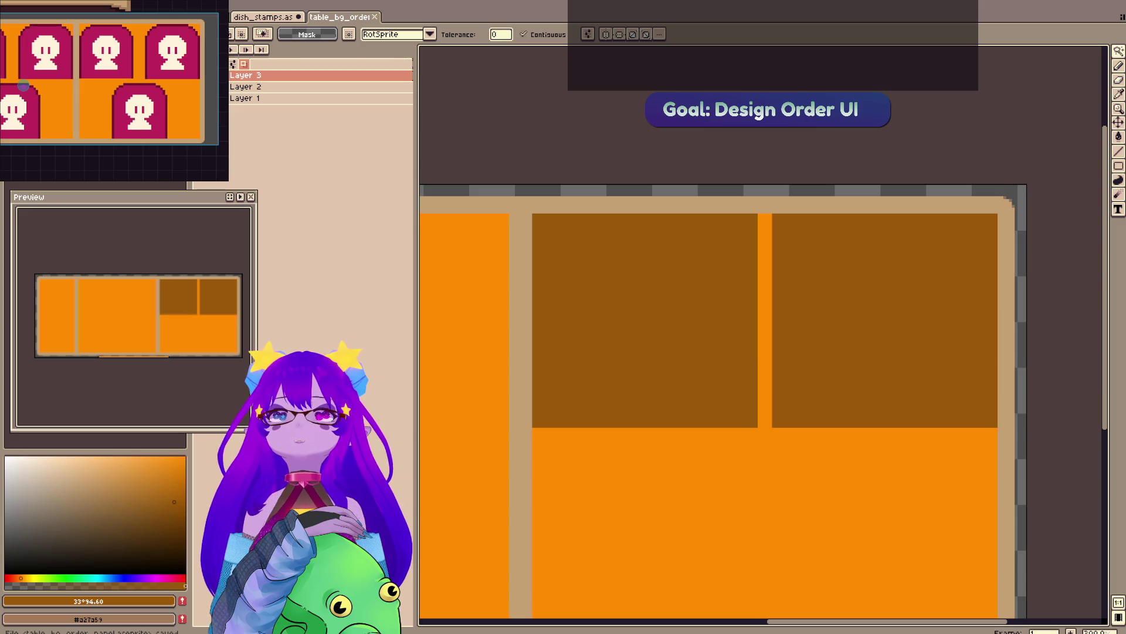
{"action": "key", "text": "ctrl+e"}
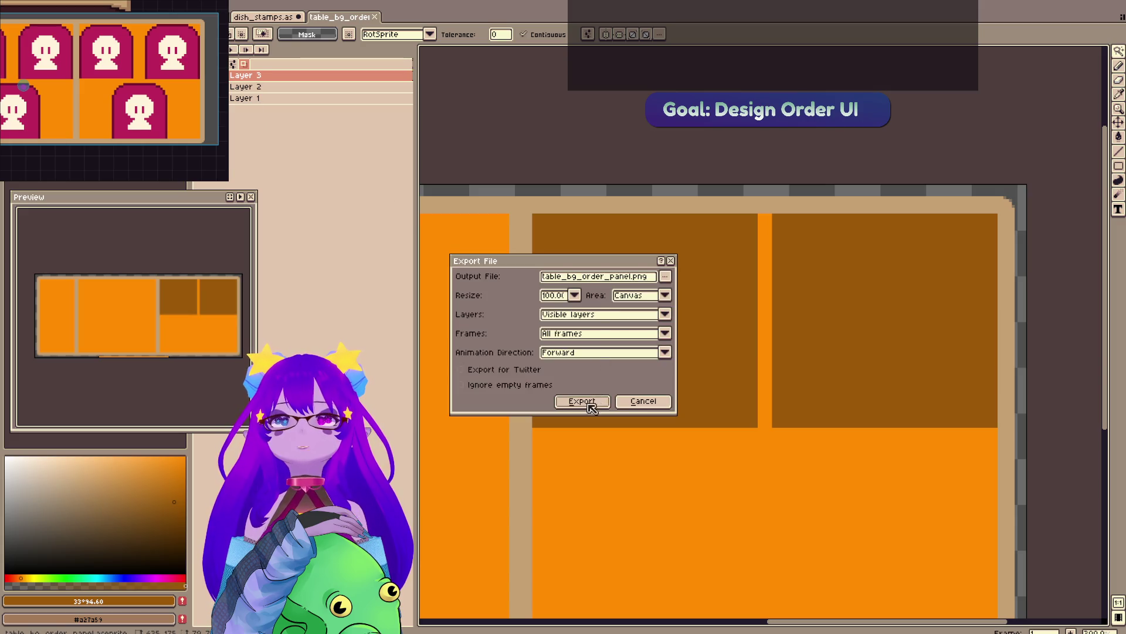
{"action": "left_click", "coordinate": [587, 405]}
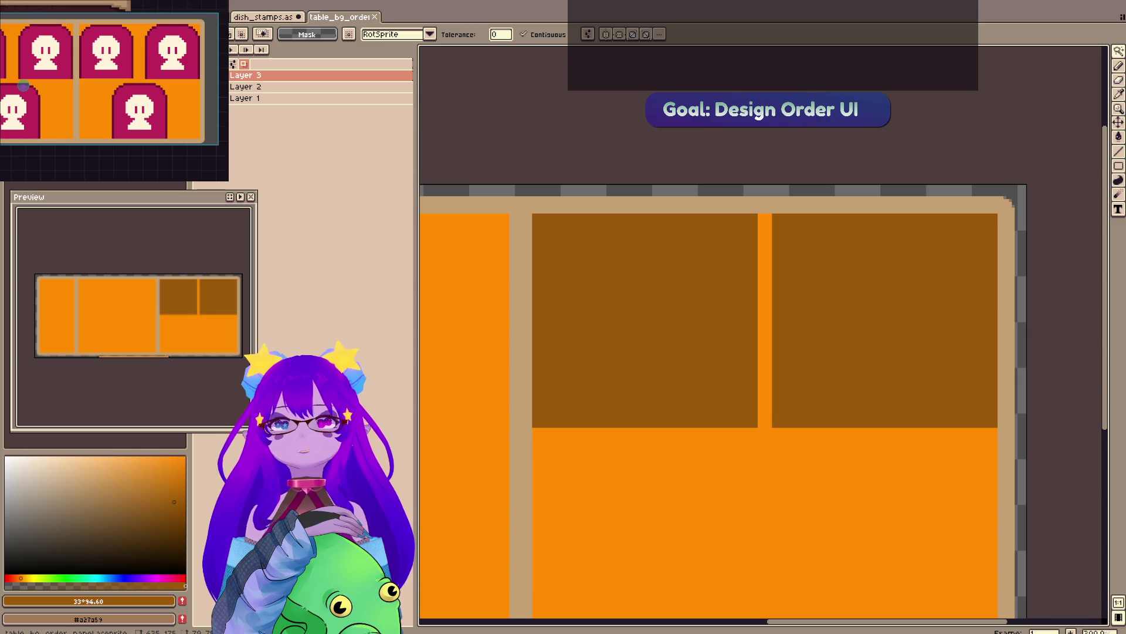
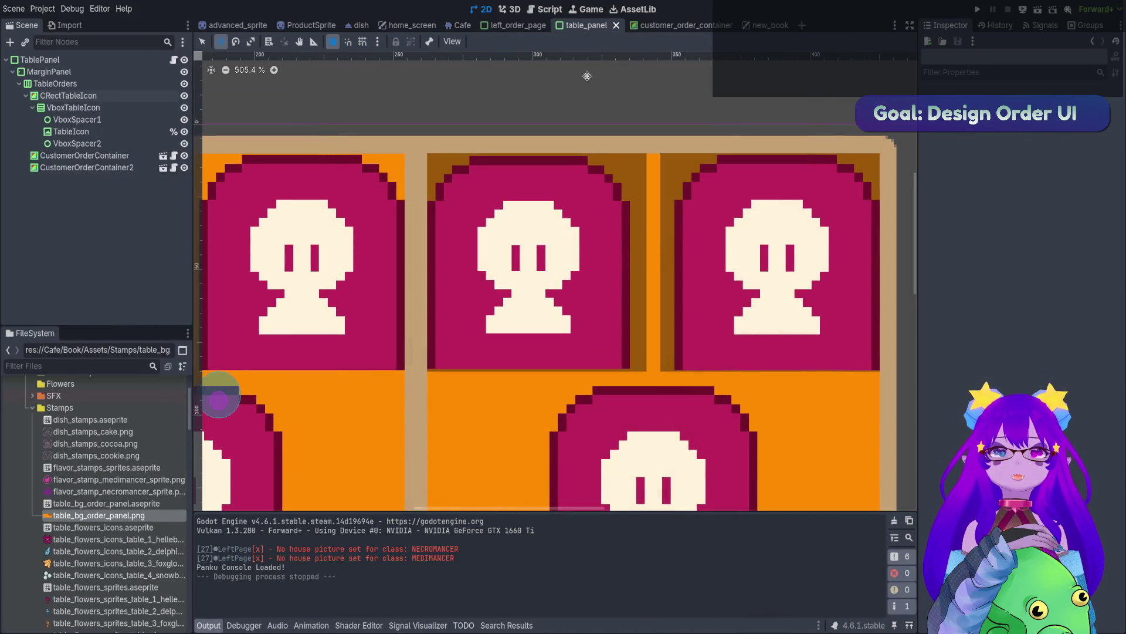
In customer_order_container, try native size on ProductIcon, then restore its aspect-fit scaling.
{"action": "left_click", "coordinate": [722, 27]}
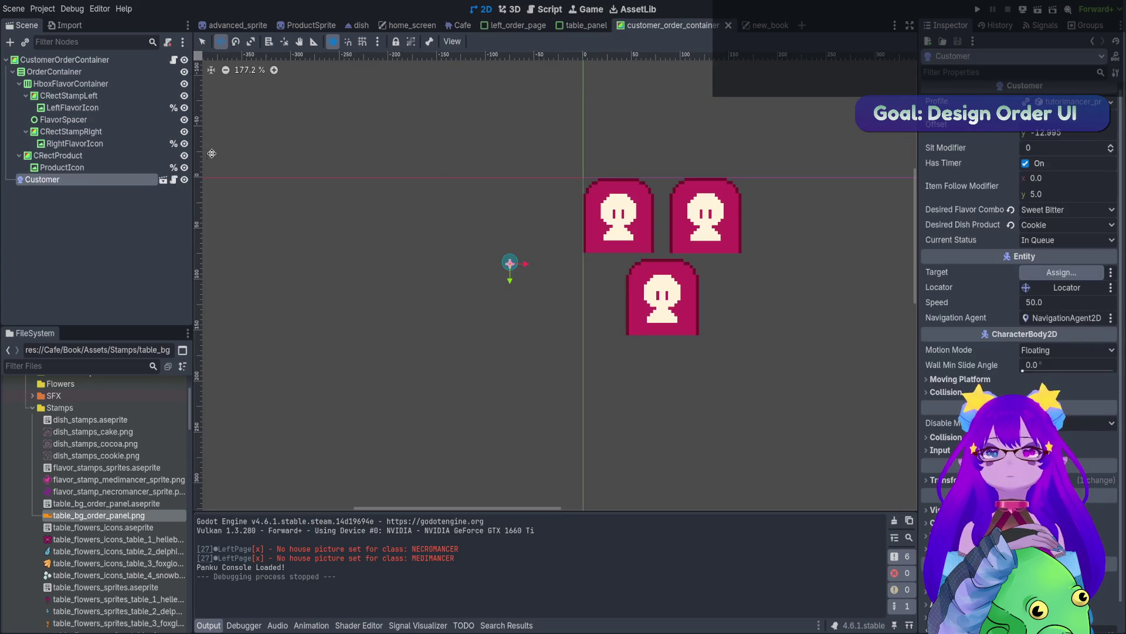
{"action": "left_click", "coordinate": [129, 167]}
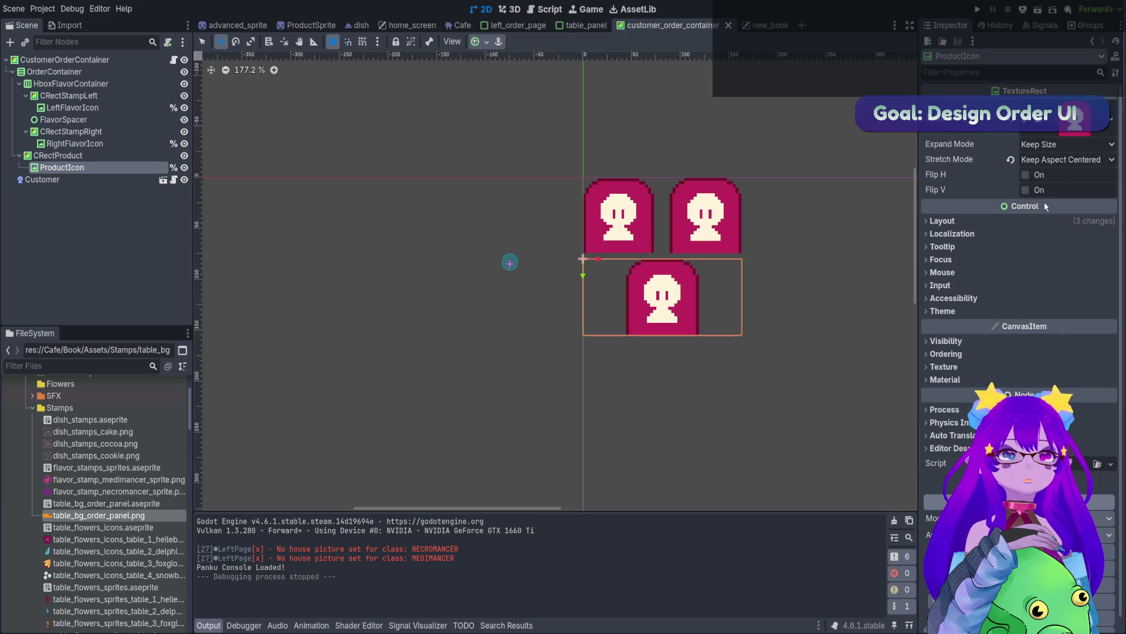
{"action": "left_click", "coordinate": [1035, 220]}
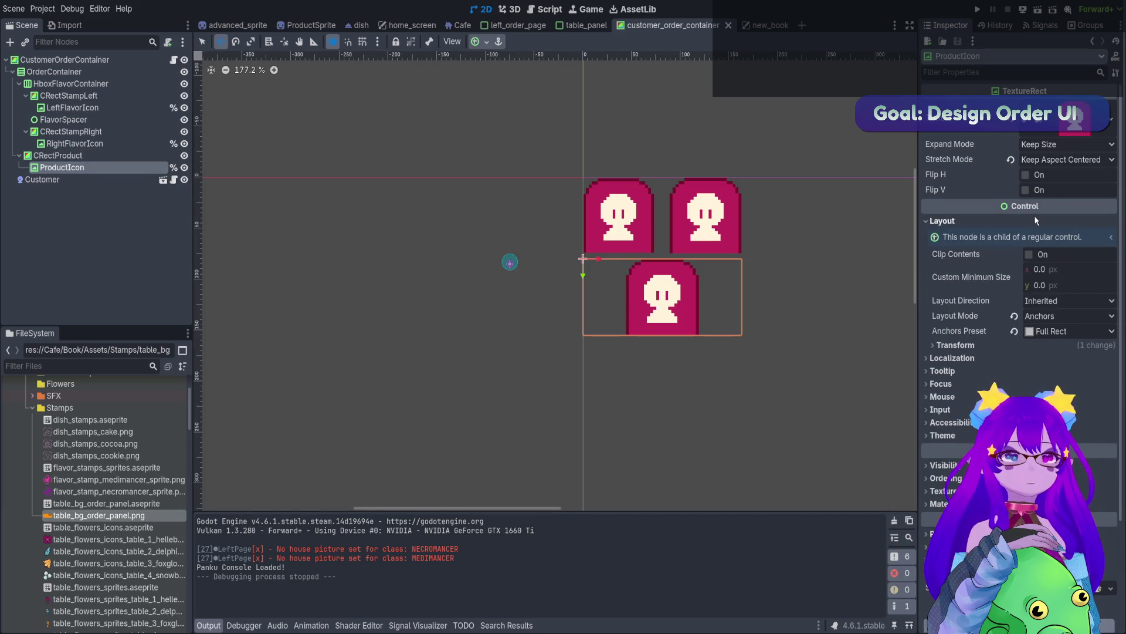
{"action": "left_click", "coordinate": [1036, 220]}
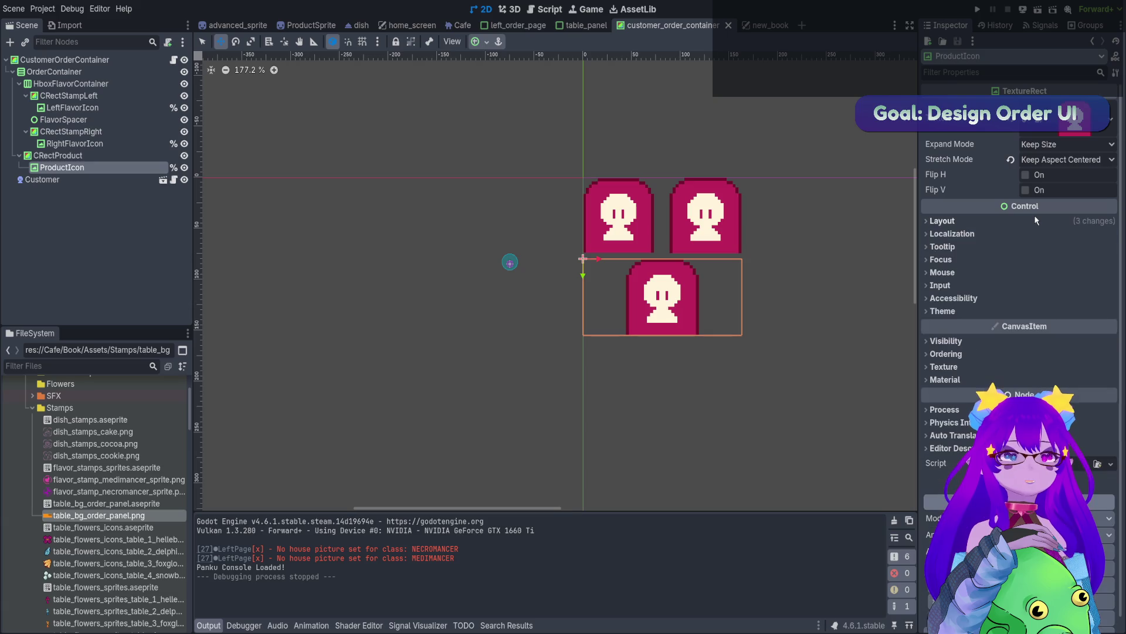
{"action": "left_click", "coordinate": [1048, 160]}
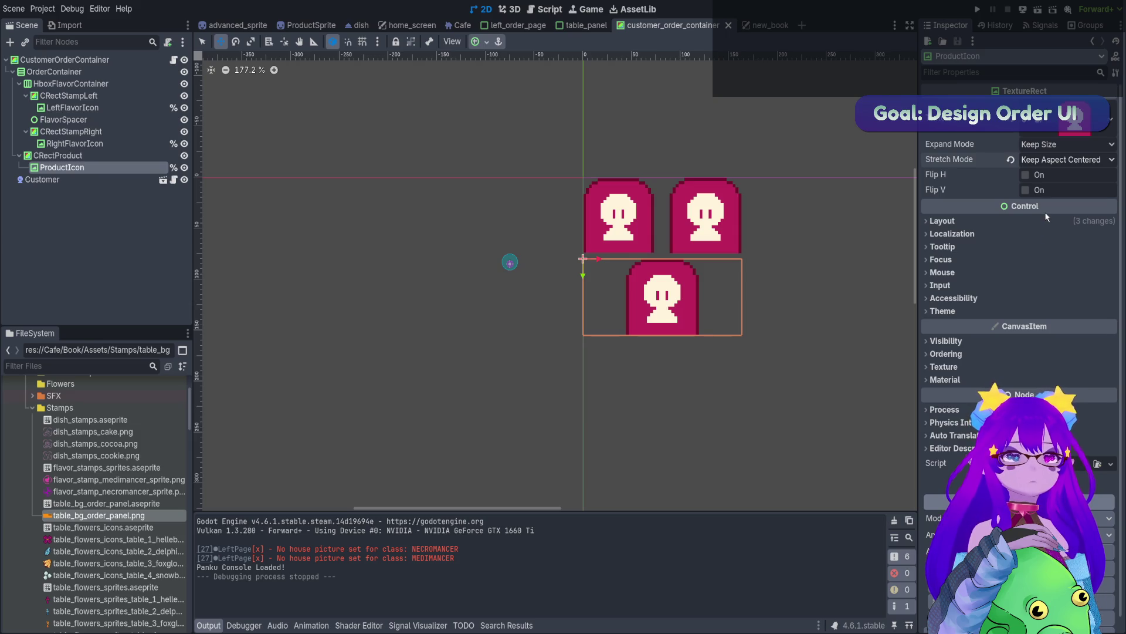
{"action": "left_click", "coordinate": [1047, 217]}
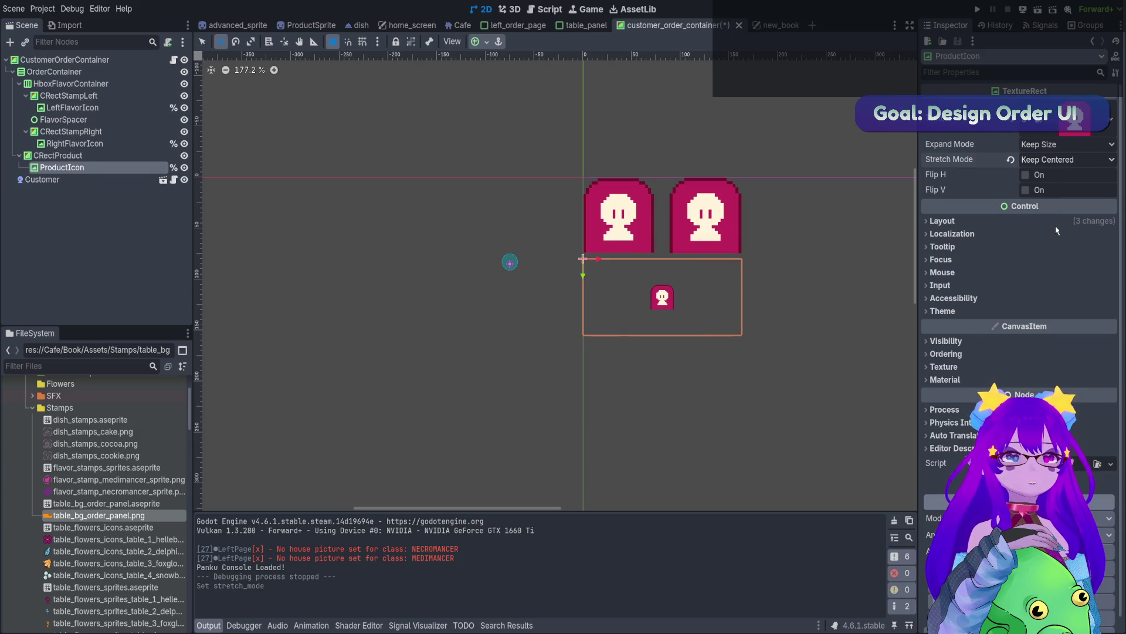
{"action": "left_click", "coordinate": [1047, 160]}
{"action": "left_click", "coordinate": [1047, 243]}
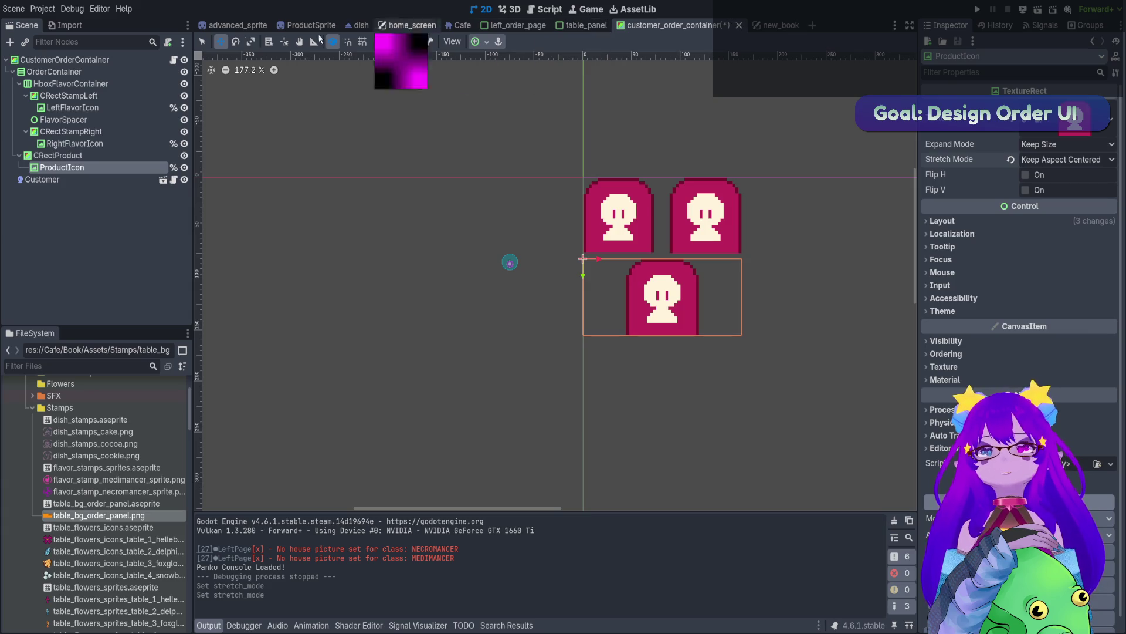
Set Center alignment on HboxFlavorContainer and OrderContainer, then save the scene.
{"action": "left_click", "coordinate": [106, 87]}
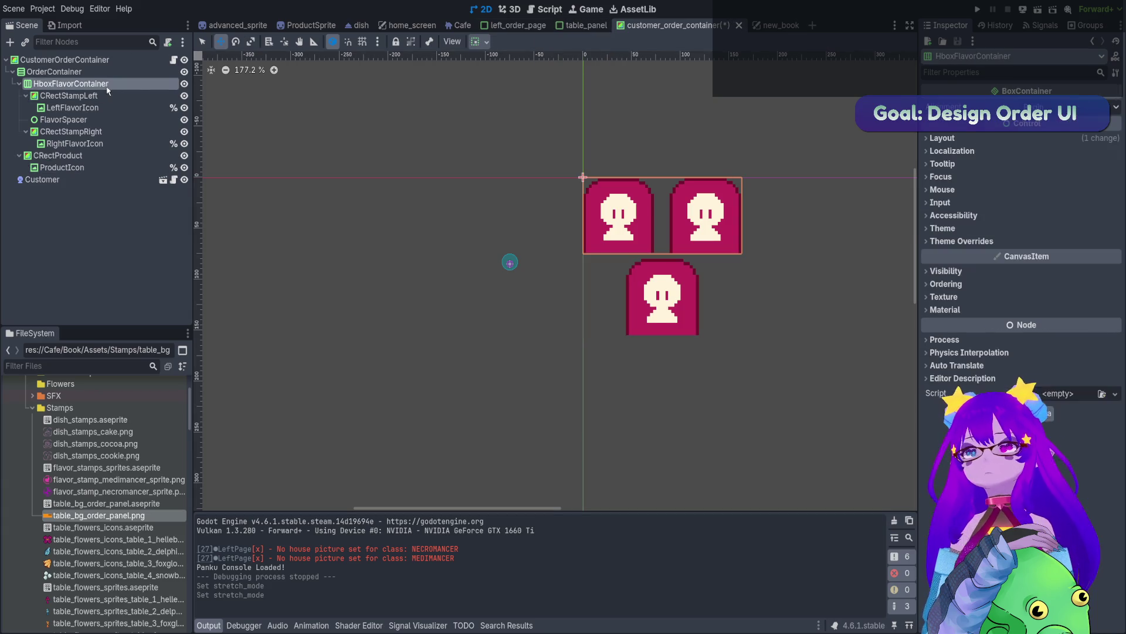
{"action": "left_click", "coordinate": [1054, 136]}
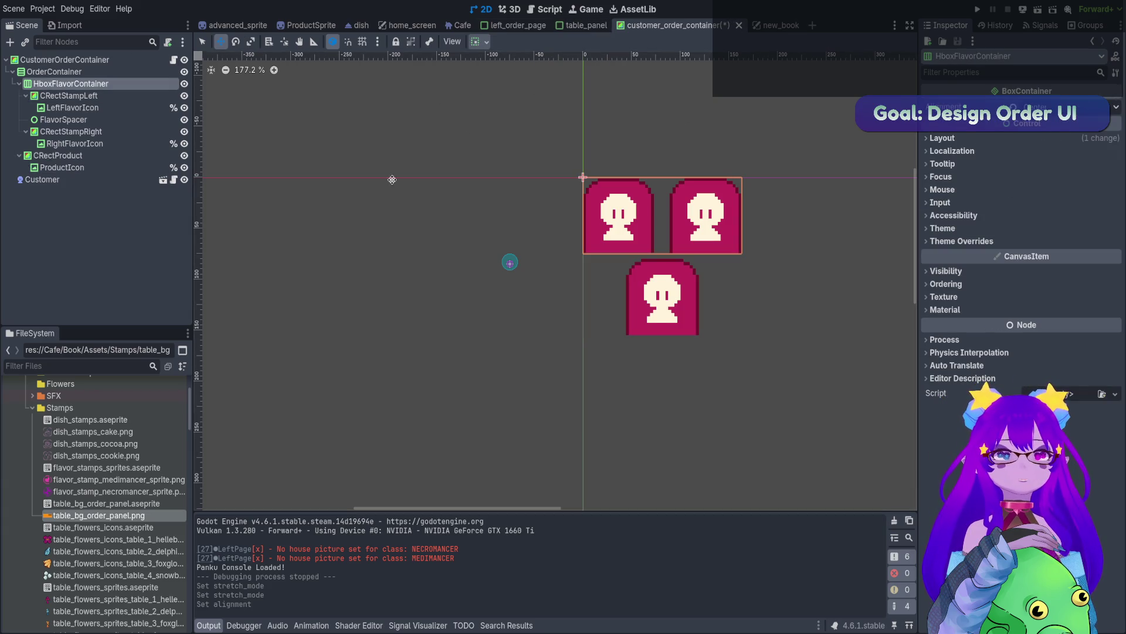
{"action": "left_click", "coordinate": [54, 72]}
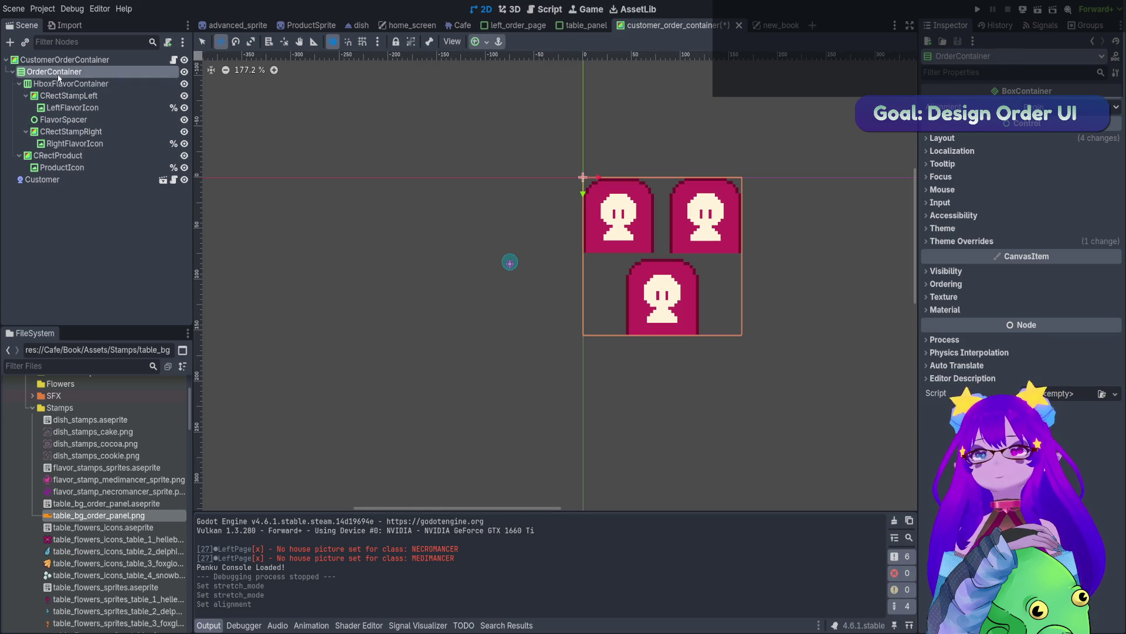
{"action": "left_click", "coordinate": [1060, 139]}
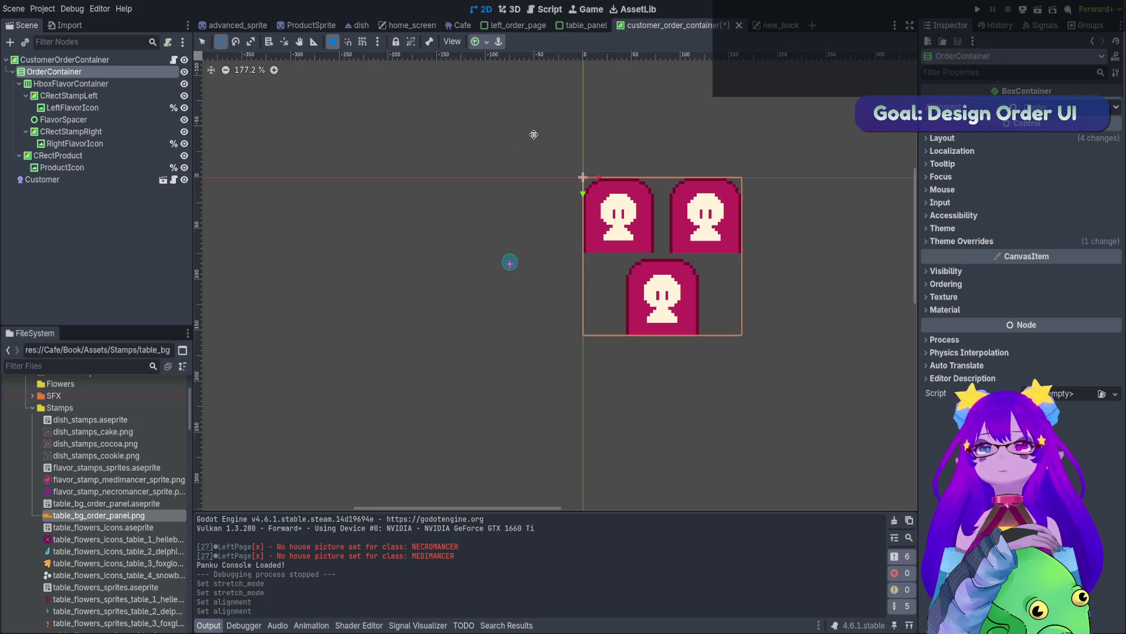
{"action": "key", "text": "ctrl+s"}
Switch to the new_book scene to review the orders page and save it.
{"action": "left_click", "coordinate": [762, 26]}
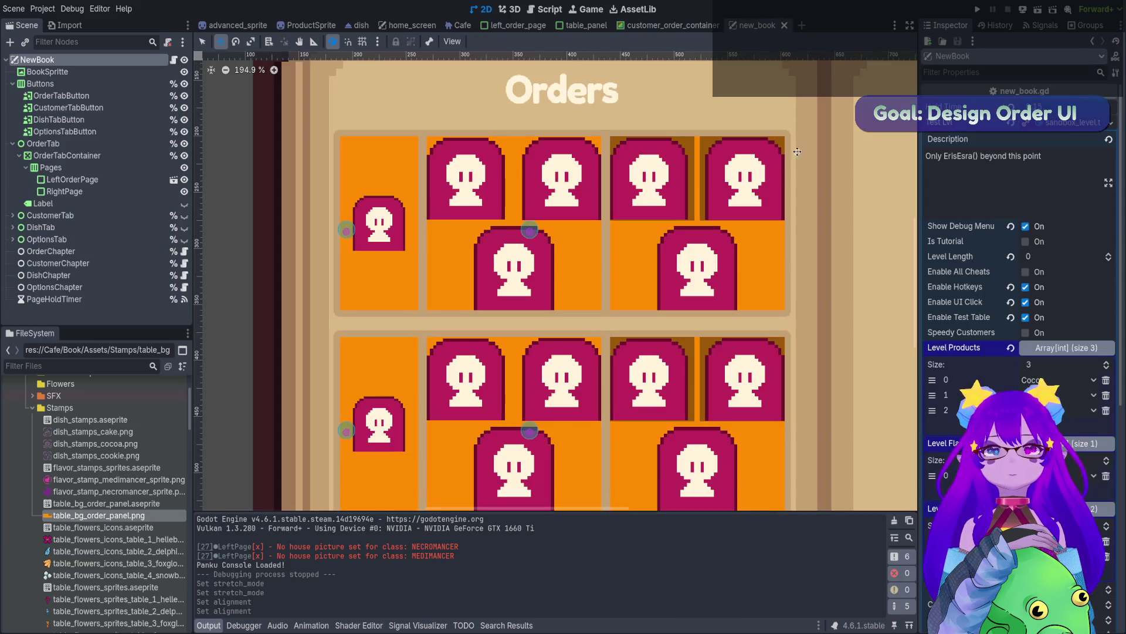
{"action": "scroll", "coordinate": [632, 169], "scroll_direction": "right", "scroll_amount": 3}
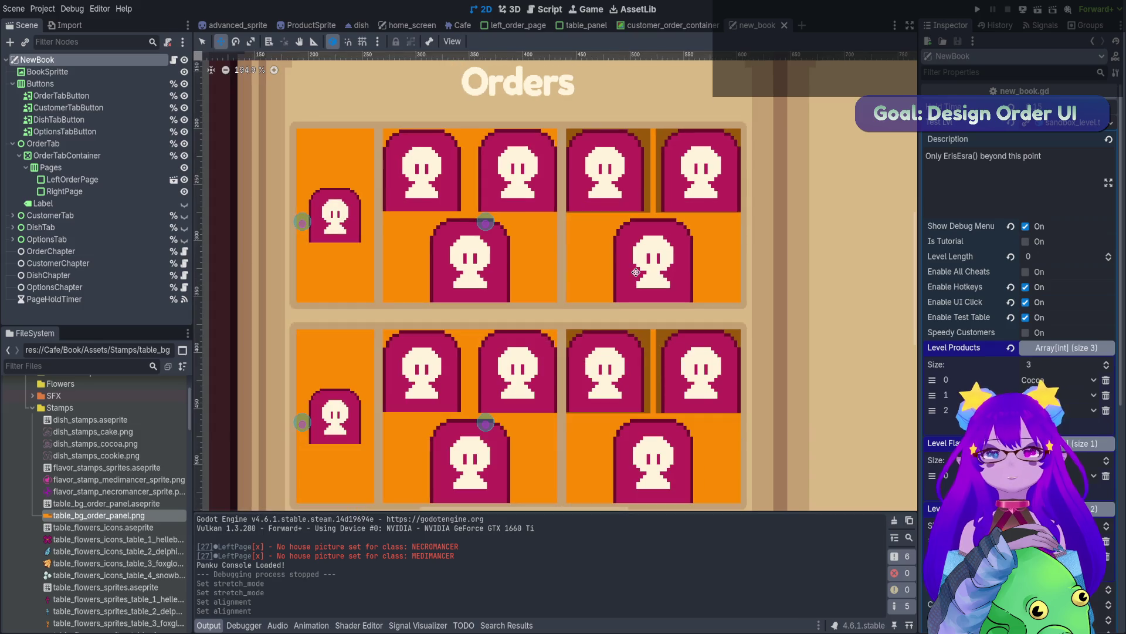
{"action": "key", "text": "ctrl+s"}
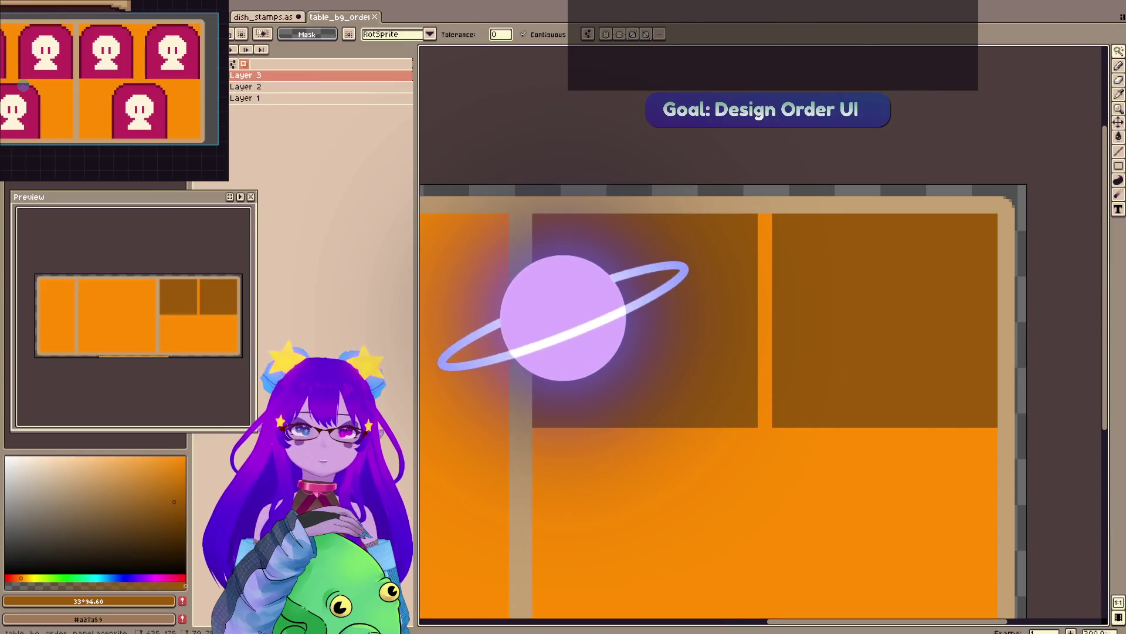
Magic-wand the upper-left brown slot and move a copy down as the third slot.
{"action": "scroll", "coordinate": [692, 218], "scroll_direction": "down", "scroll_amount": 3}
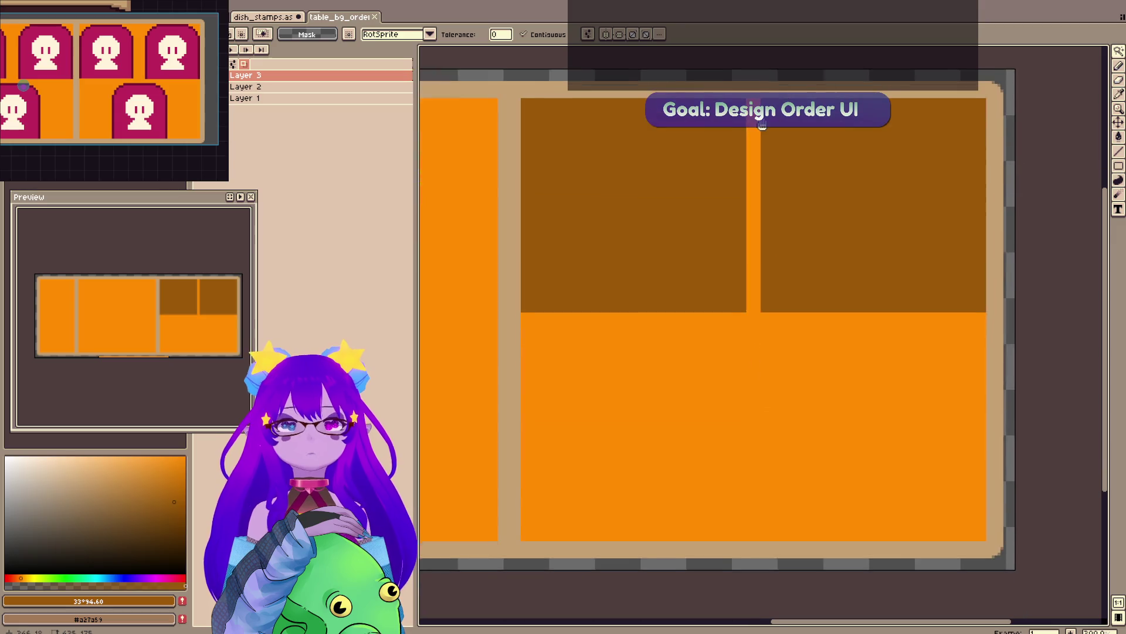
{"action": "key", "text": "i"}
{"action": "left_click", "coordinate": [692, 218]}
{"action": "key", "text": "w"}
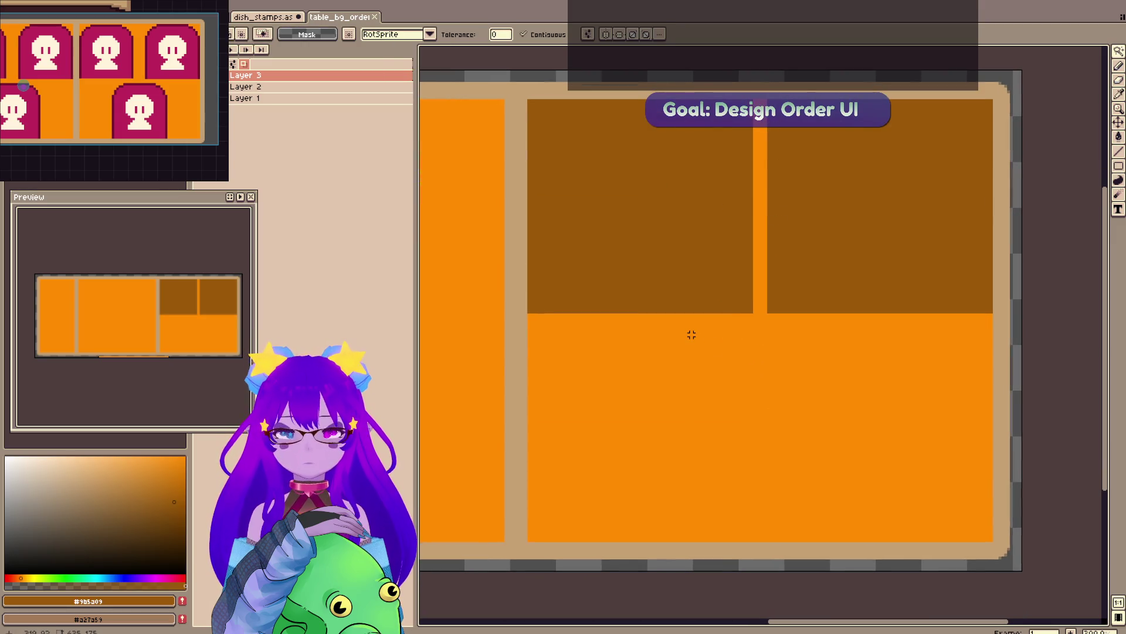
{"action": "left_click", "coordinate": [674, 195]}
{"action": "key", "text": "ctrl+t"}
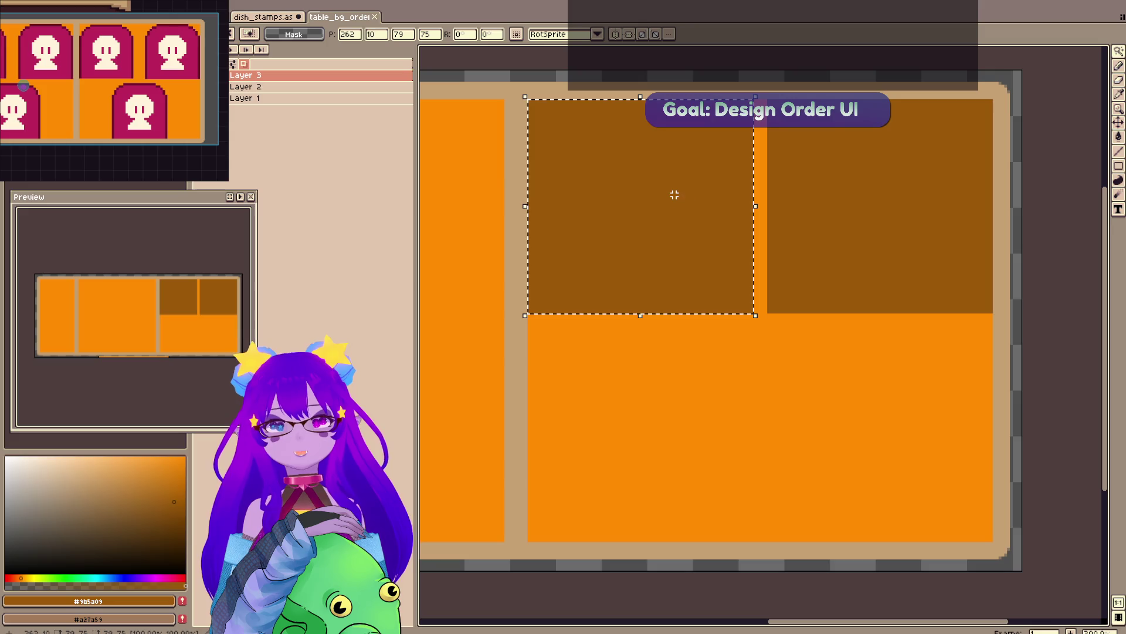
{"action": "key", "text": "shift+Down"}
{"action": "key", "text": "shift+Down"}
{"action": "key", "text": "shift+Down"}
{"action": "key", "text": "shift+Down"}
{"action": "key", "text": "shift+Down"}
{"action": "key", "text": "shift+Right"}
{"action": "key", "text": "shift+Right"}
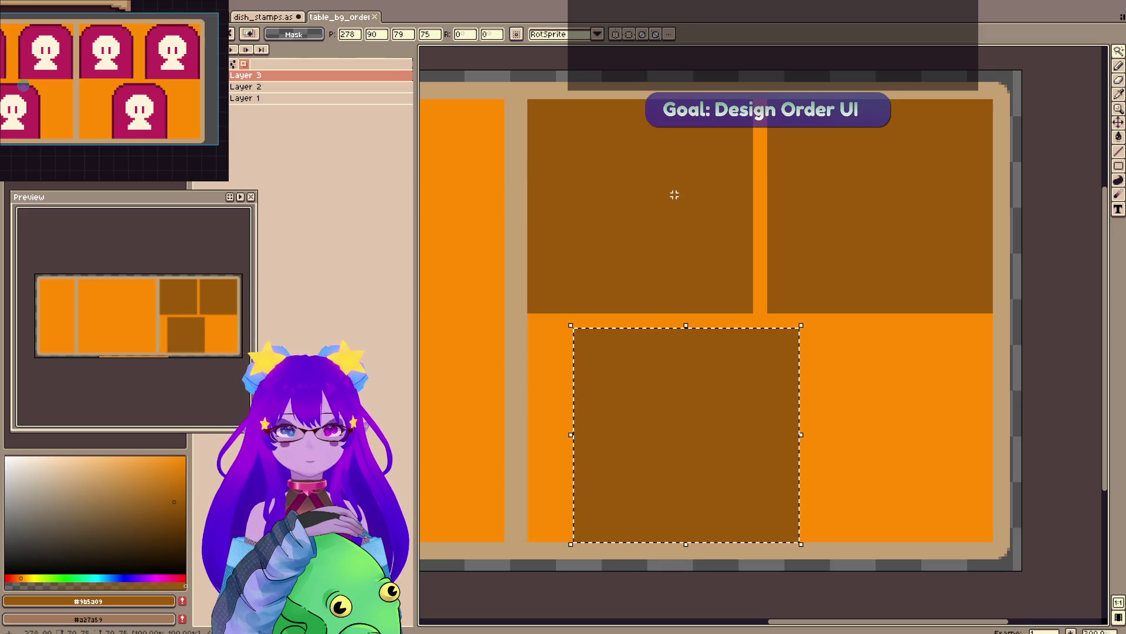
{"action": "key", "text": "shift+Right"}
{"action": "key", "text": "shift+Right"}
{"action": "key", "text": "shift+Right"}
{"action": "key", "text": "Left"}
{"action": "key", "text": "Left"}
{"action": "key", "text": "Left"}
{"action": "key", "text": "Left"}
{"action": "key", "text": "Left"}
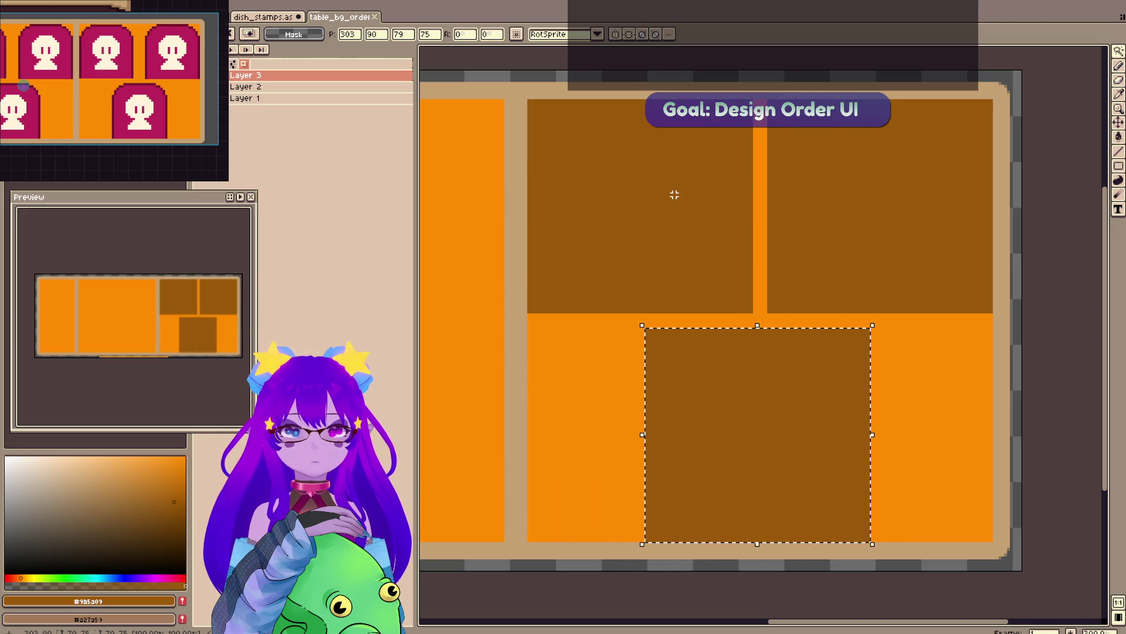
{"action": "key", "text": "Right"}
{"action": "key", "text": "ctrl+d"}
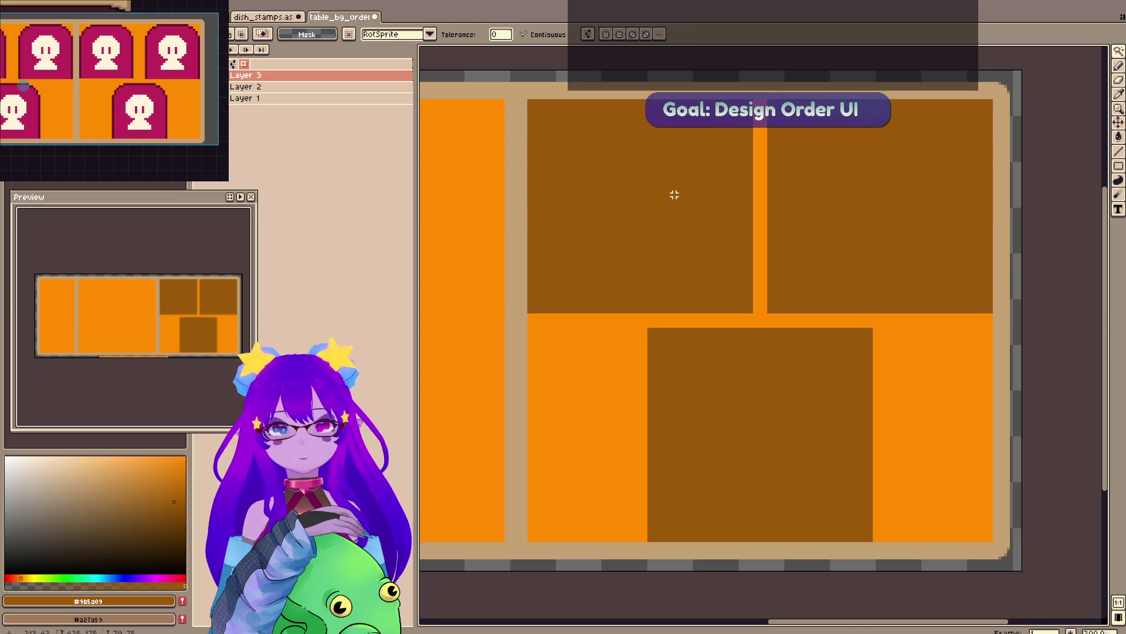
Select the orange area, then draw thin rectangle selections along the new slot's top and left edges.
{"action": "scroll", "coordinate": [753, 323], "scroll_direction": "up", "scroll_amount": 3}
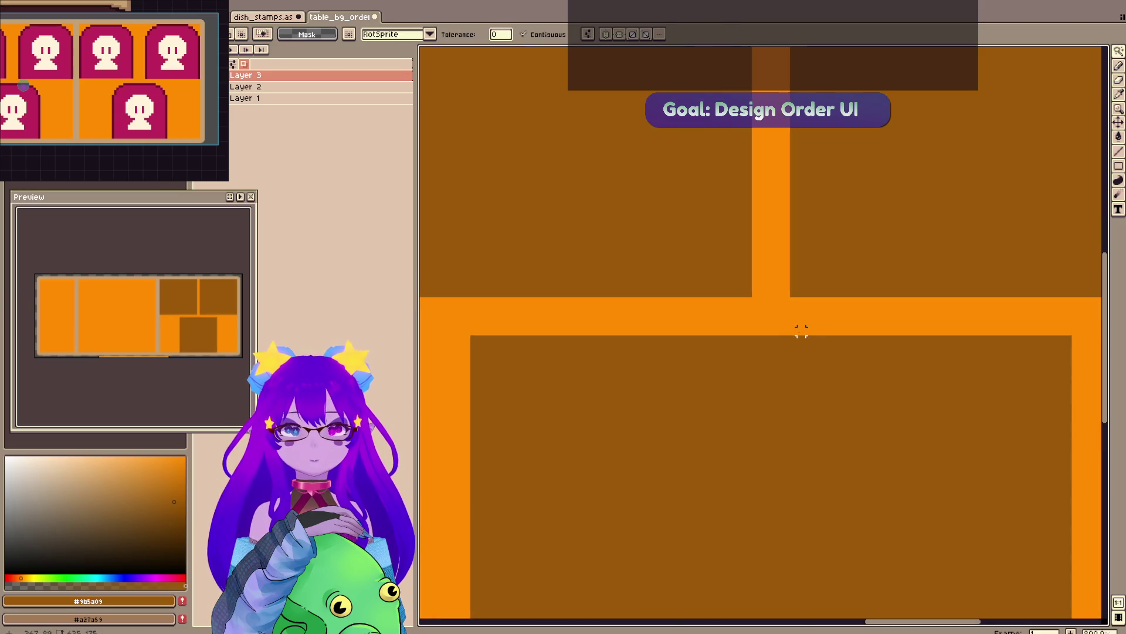
{"action": "left_click", "coordinate": [801, 332]}
{"action": "scroll", "coordinate": [844, 336], "scroll_direction": "down", "scroll_amount": 4}
{"action": "scroll", "coordinate": [842, 335], "scroll_direction": "up", "scroll_amount": 2}
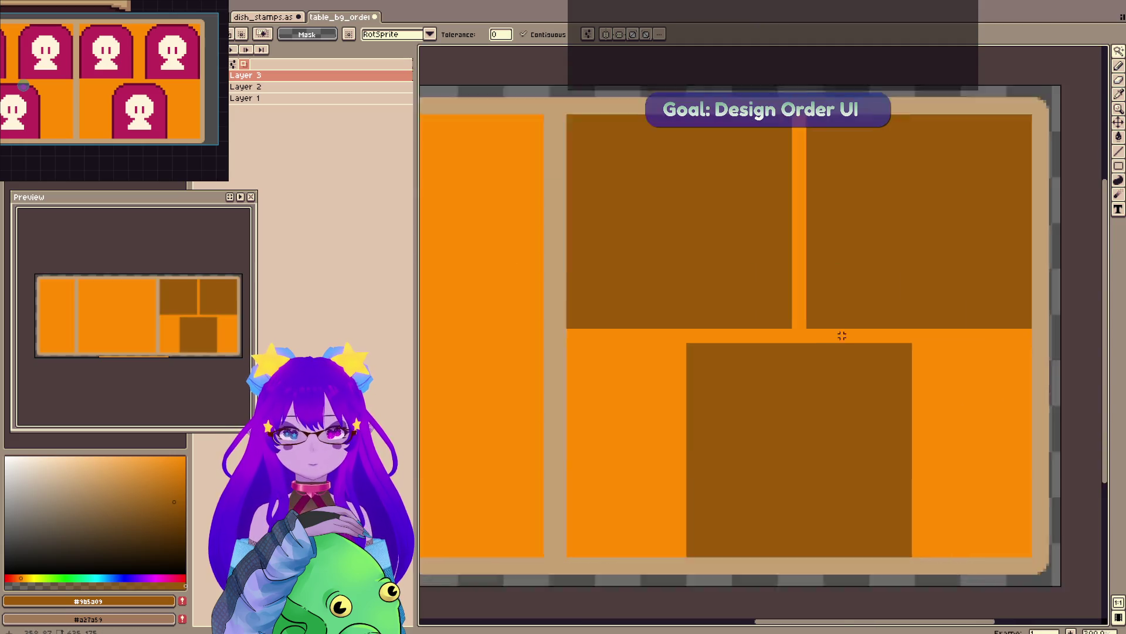
{"action": "scroll", "coordinate": [841, 335], "scroll_direction": "up", "scroll_amount": 2}
{"action": "key", "text": "m"}
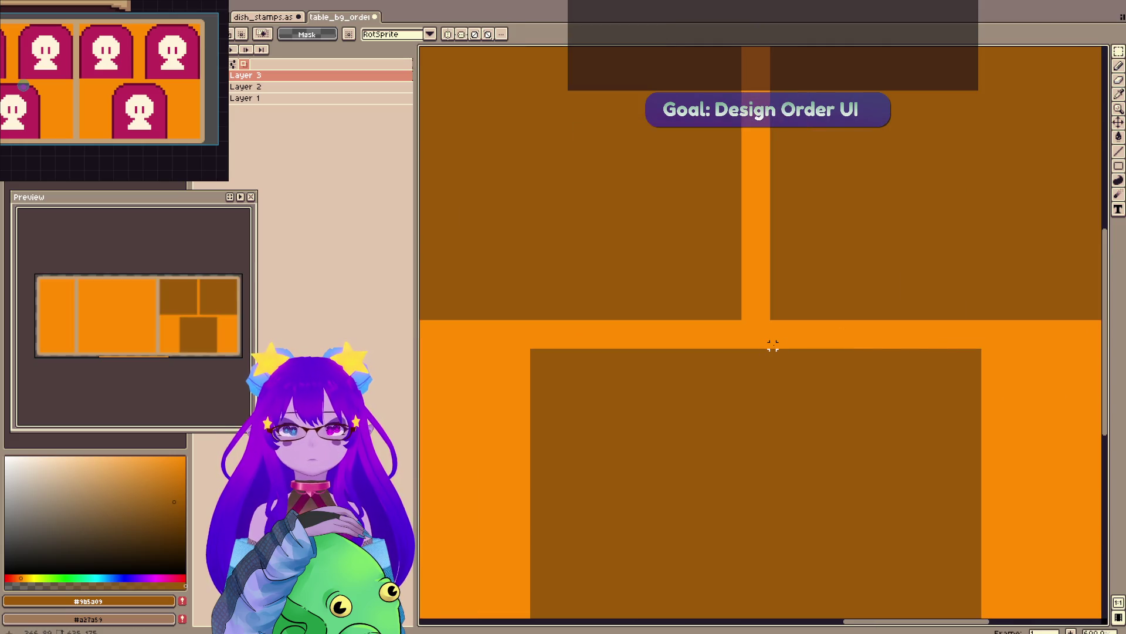
{"action": "left_click_drag", "start_coordinate": [770, 338], "coordinate": [983, 346]}
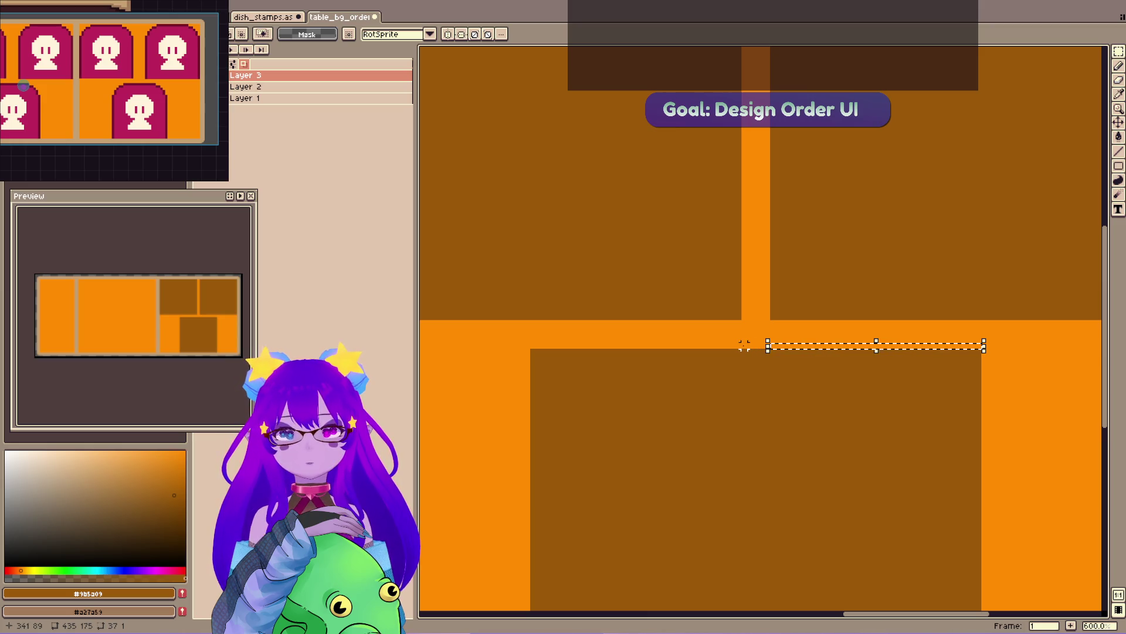
{"action": "left_click_drag", "start_coordinate": [739, 346], "coordinate": [587, 351]}
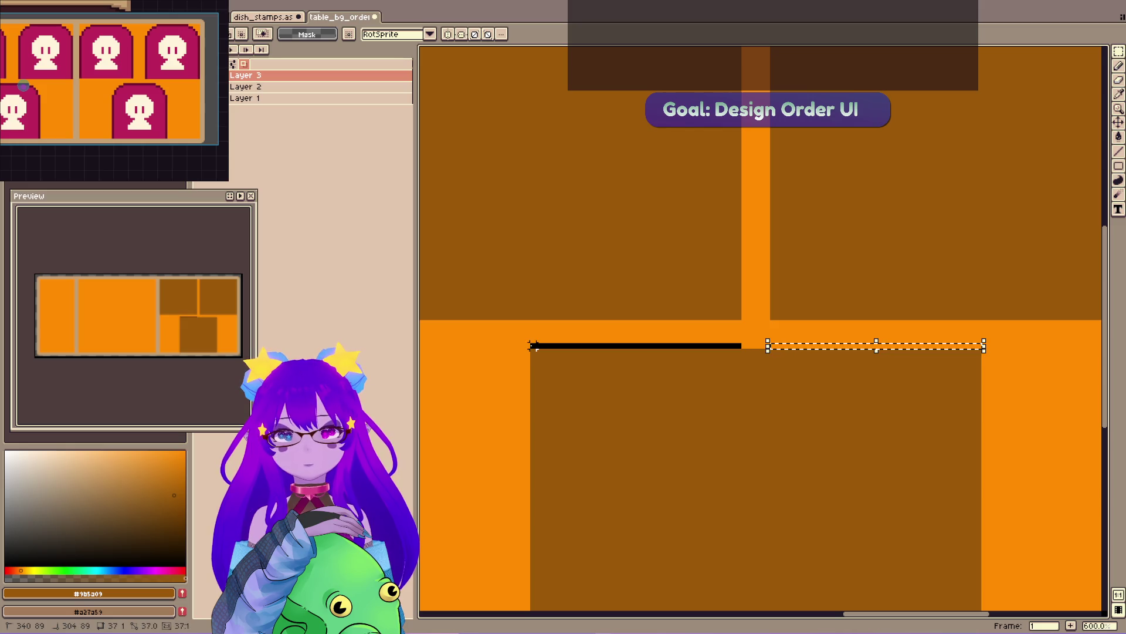
{"action": "left_click_drag", "start_coordinate": [540, 351], "coordinate": [531, 350]}
{"action": "scroll", "coordinate": [814, 175], "scroll_direction": "down", "scroll_amount": 2}
{"action": "scroll", "coordinate": [814, 174], "scroll_direction": "down", "scroll_amount": 3}
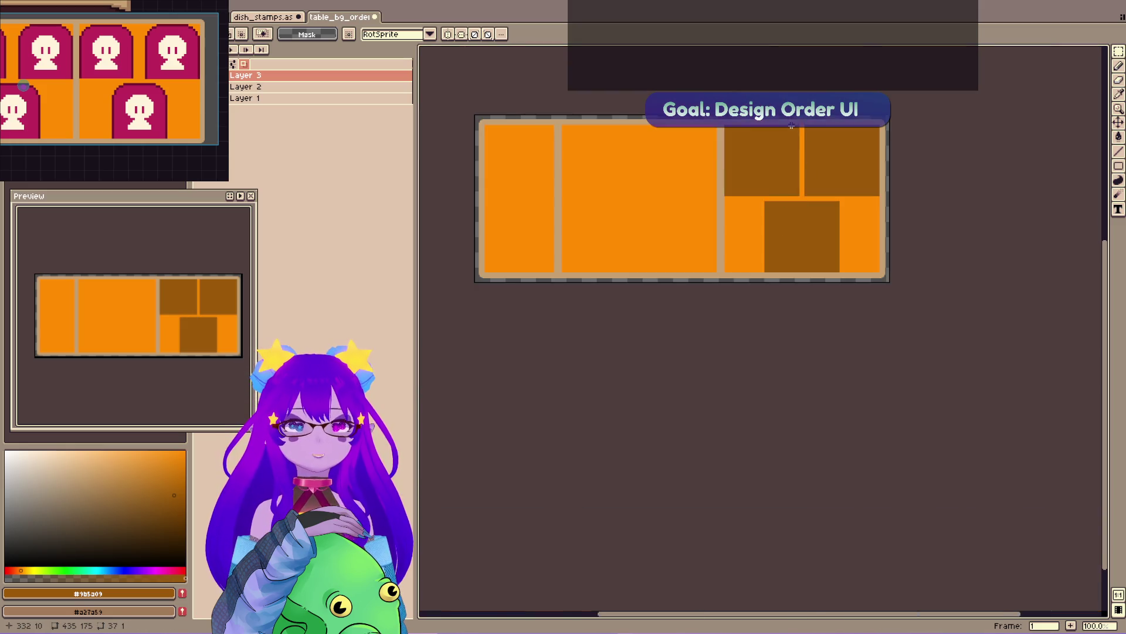
{"action": "key", "text": "ctrl+s"}
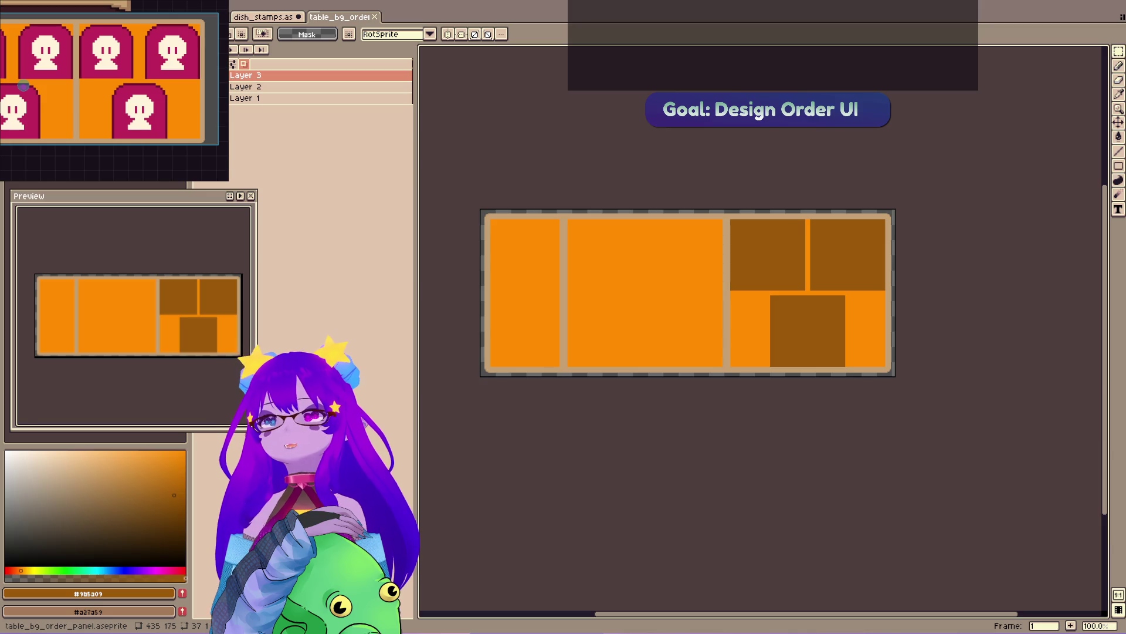
{"action": "key", "text": "ctrl+alt+shift+s"}
{"action": "left_click", "coordinate": [600, 404]}
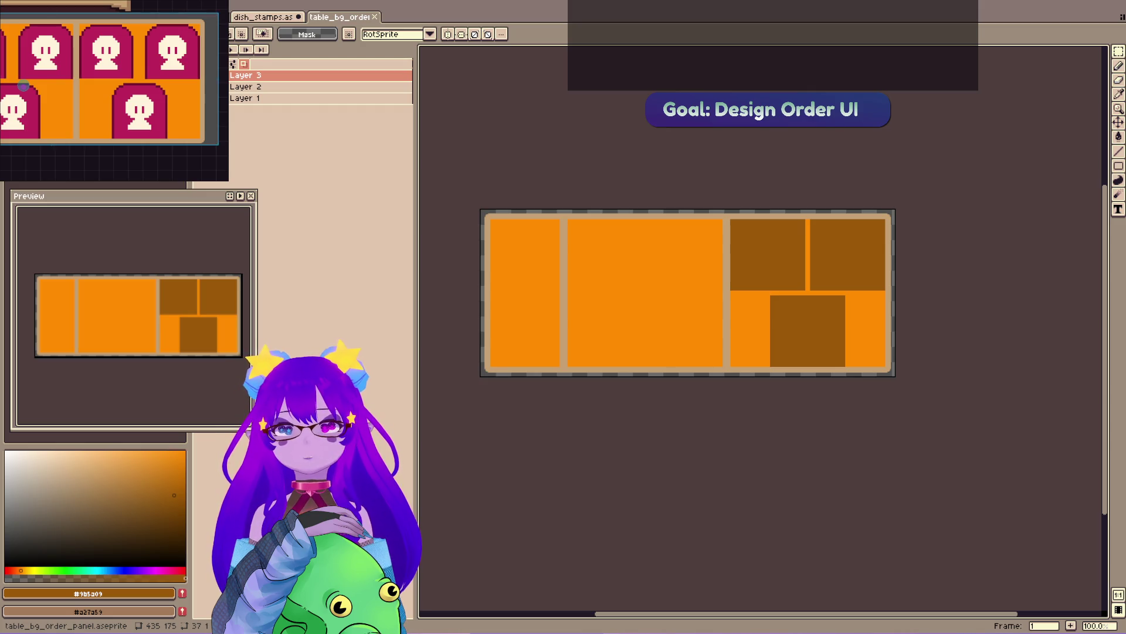
{"action": "scroll", "coordinate": [108, 92], "scroll_direction": "up", "scroll_amount": 2}
{"action": "left_click", "coordinate": [126, 116]}
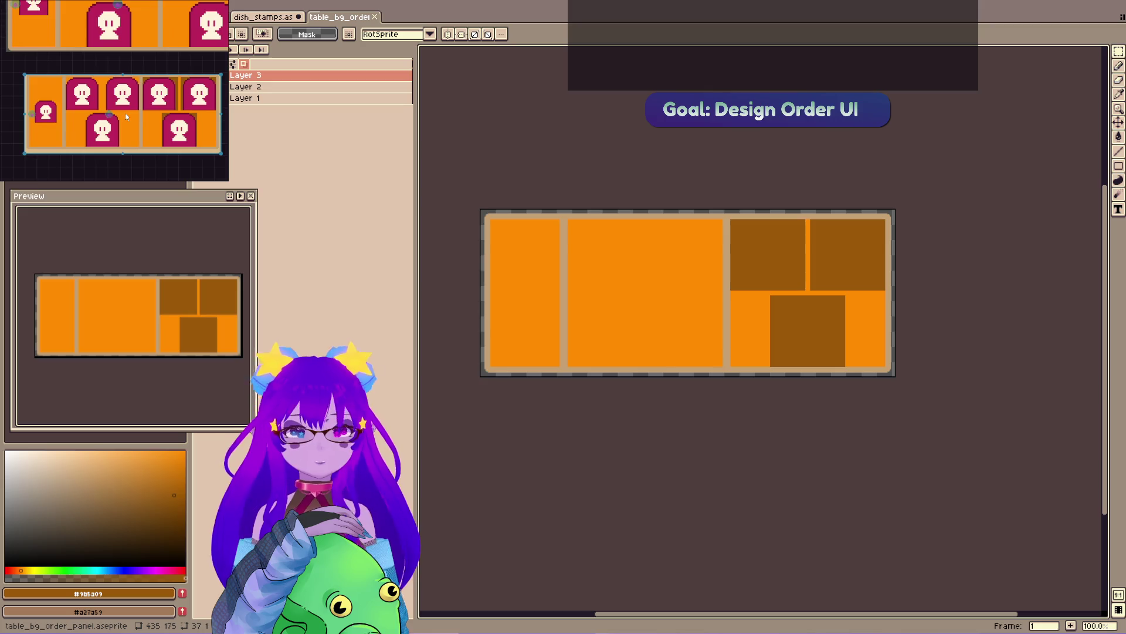
{"action": "scroll", "coordinate": [126, 117], "scroll_direction": "up", "scroll_amount": 2}
{"action": "scroll", "coordinate": [148, 110], "scroll_direction": "up", "scroll_amount": 1}
{"action": "scroll", "coordinate": [107, 133], "scroll_direction": "up", "scroll_amount": 1}
{"action": "scroll", "coordinate": [152, 60], "scroll_direction": "up", "scroll_amount": 1}
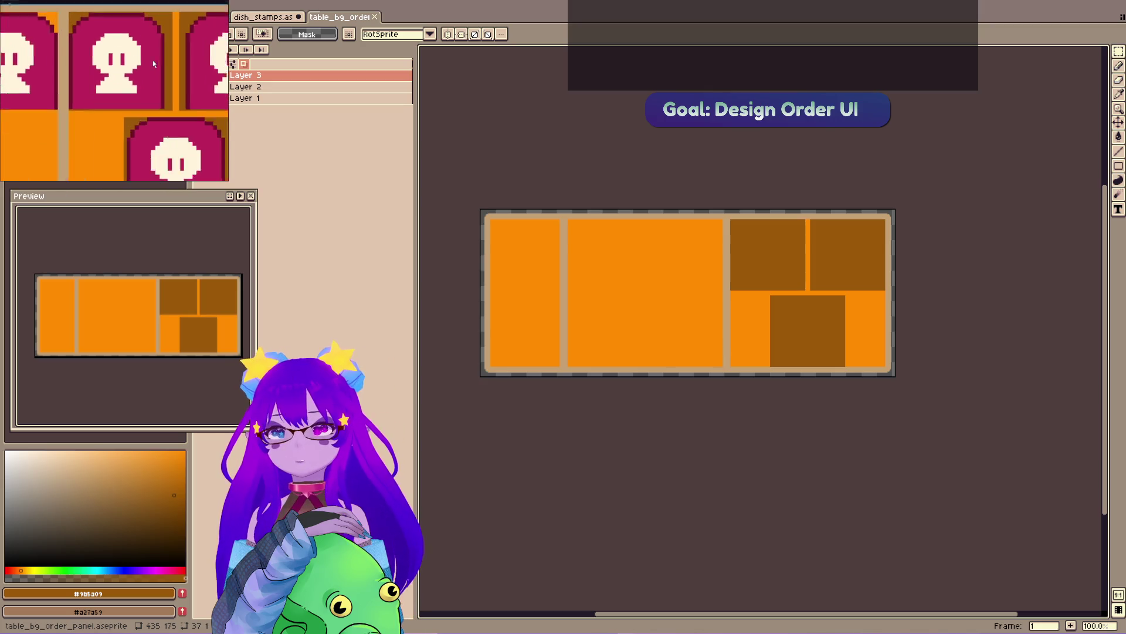
{"action": "scroll", "coordinate": [169, 77], "scroll_direction": "down", "scroll_amount": 1}
{"action": "scroll", "coordinate": [122, 155], "scroll_direction": "up", "scroll_amount": 2}
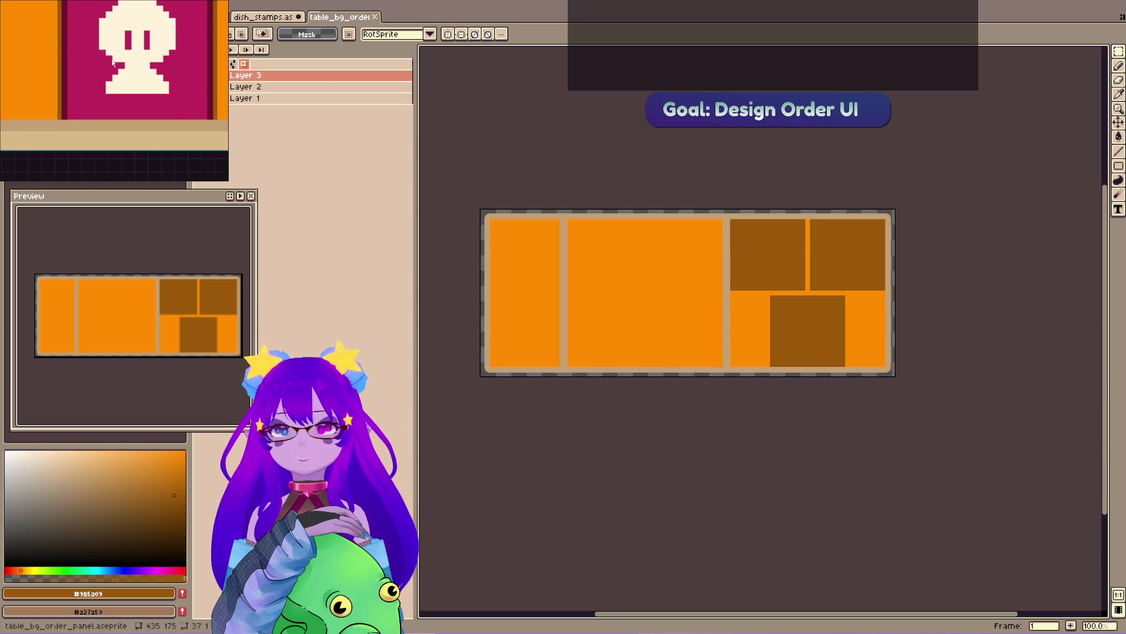
{"action": "scroll", "coordinate": [136, 44], "scroll_direction": "down", "scroll_amount": 2}
{"action": "scroll", "coordinate": [135, 44], "scroll_direction": "up", "scroll_amount": 1}
{"action": "left_click_drag", "start_coordinate": [135, 44], "coordinate": [137, 74]}
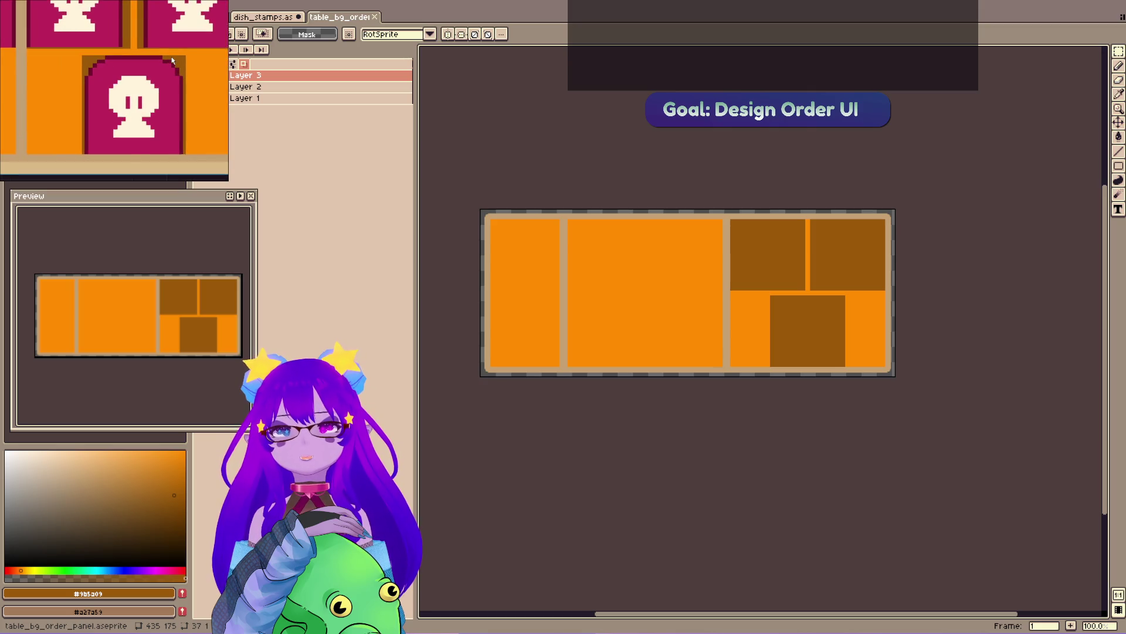
{"action": "left_click_drag", "start_coordinate": [172, 60], "coordinate": [90, 100]}
{"action": "scroll", "coordinate": [133, 48], "scroll_direction": "up", "scroll_amount": 2}
{"action": "scroll", "coordinate": [144, 80], "scroll_direction": "up", "scroll_amount": 1}
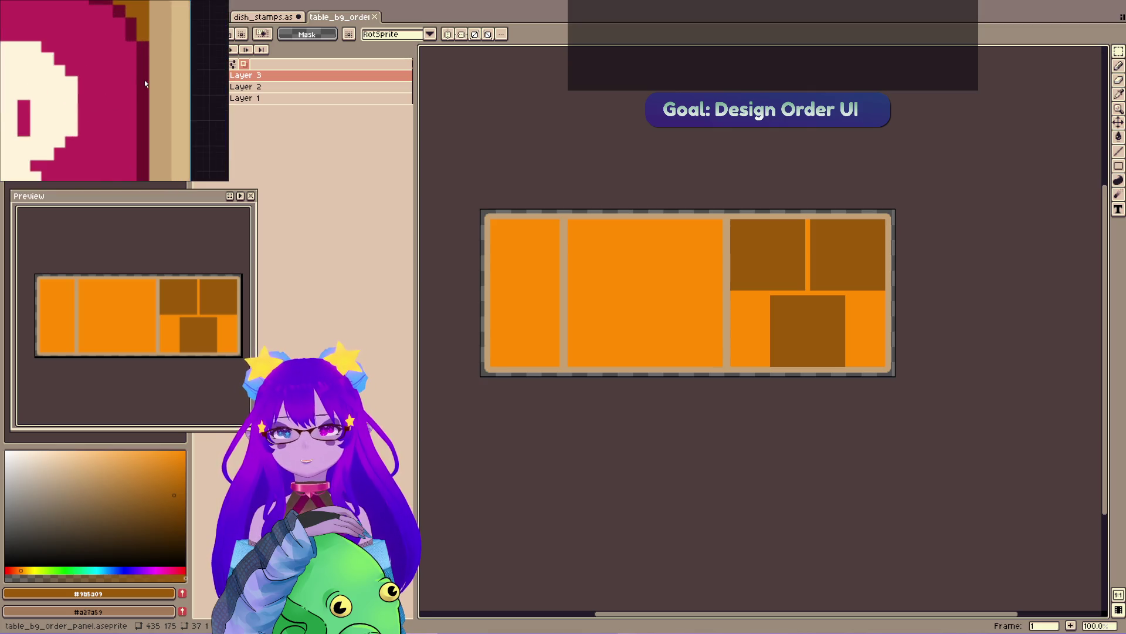
{"action": "scroll", "coordinate": [140, 54], "scroll_direction": "down", "scroll_amount": 1}
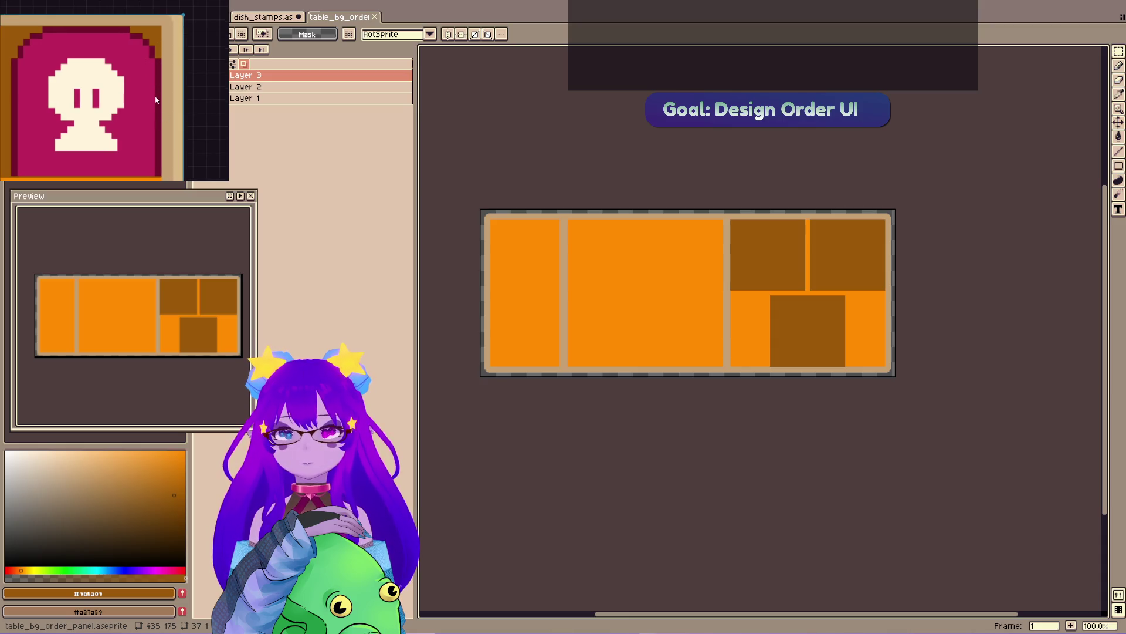
{"action": "scroll", "coordinate": [72, 98], "scroll_direction": "down", "scroll_amount": 1}
{"action": "scroll", "coordinate": [140, 97], "scroll_direction": "up", "scroll_amount": 1}
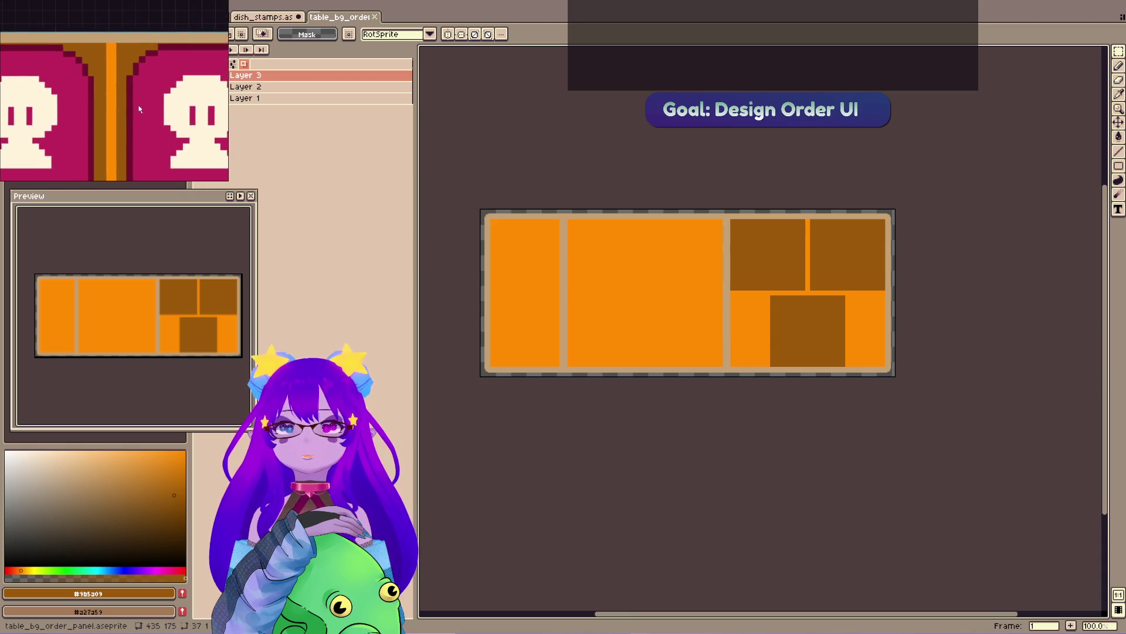
{"action": "scroll", "coordinate": [133, 89], "scroll_direction": "up", "scroll_amount": 1}
{"action": "left_click_drag", "start_coordinate": [133, 89], "coordinate": [125, 65]}
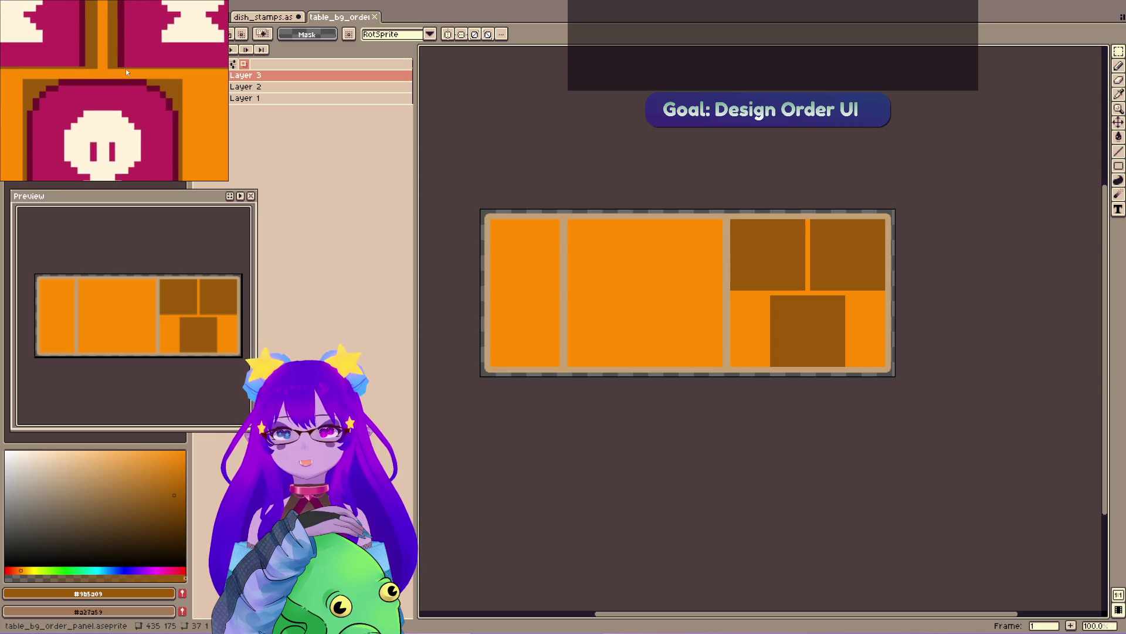
{"action": "scroll", "coordinate": [223, 69], "scroll_direction": "down", "scroll_amount": 2}
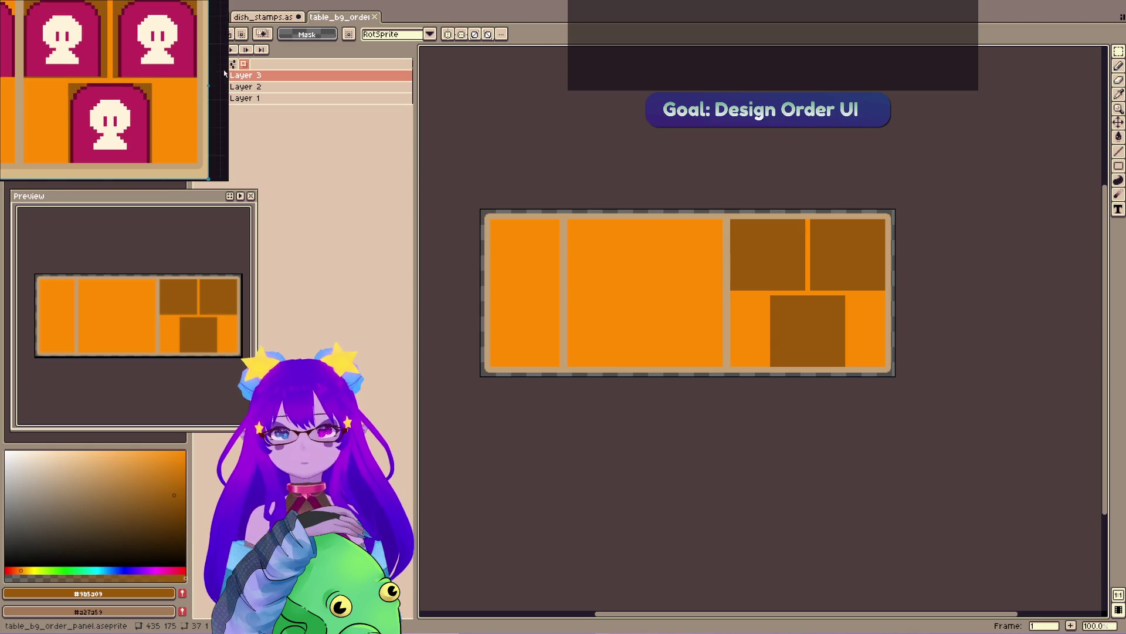
{"action": "scroll", "coordinate": [149, 83], "scroll_direction": "down", "scroll_amount": 1}
{"action": "scroll", "coordinate": [149, 83], "scroll_direction": "up", "scroll_amount": 1}
{"action": "scroll", "coordinate": [105, 76], "scroll_direction": "up", "scroll_amount": 1}
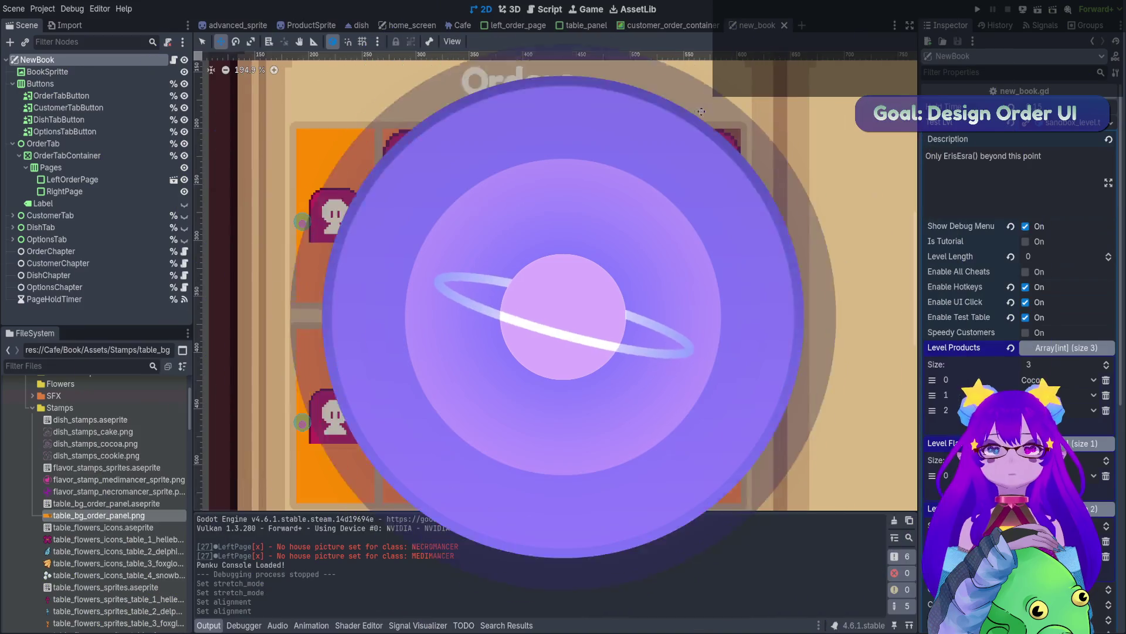
Add a full-rect ColorRect under CustomerOrderContainer behind the stamps and colour it pink.
{"action": "left_click", "coordinate": [691, 26]}
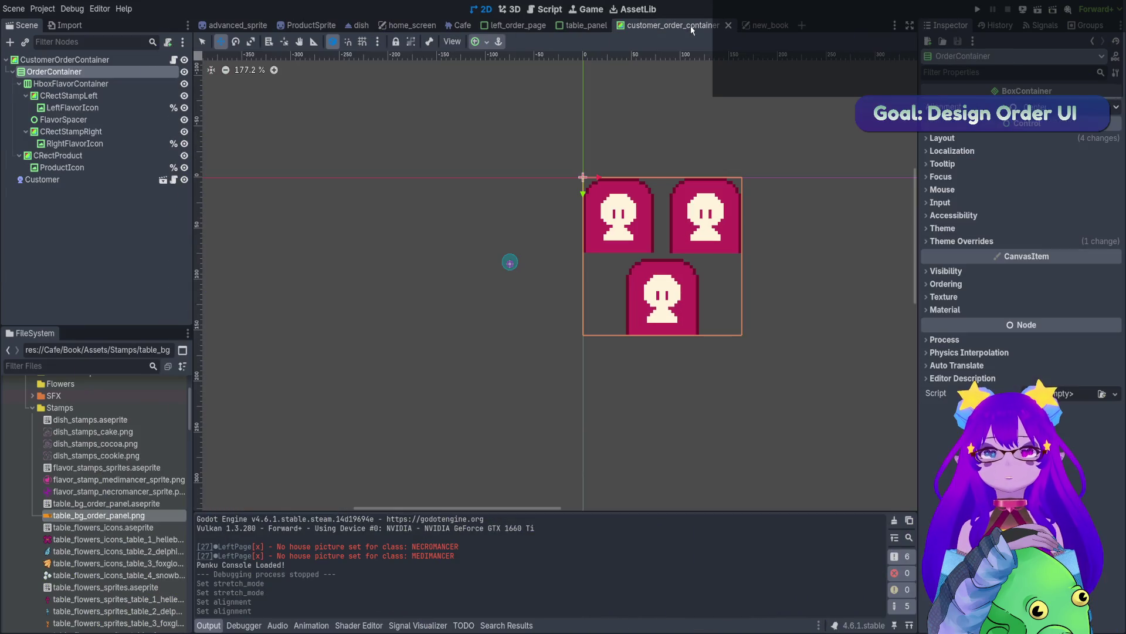
{"action": "left_click", "coordinate": [117, 60]}
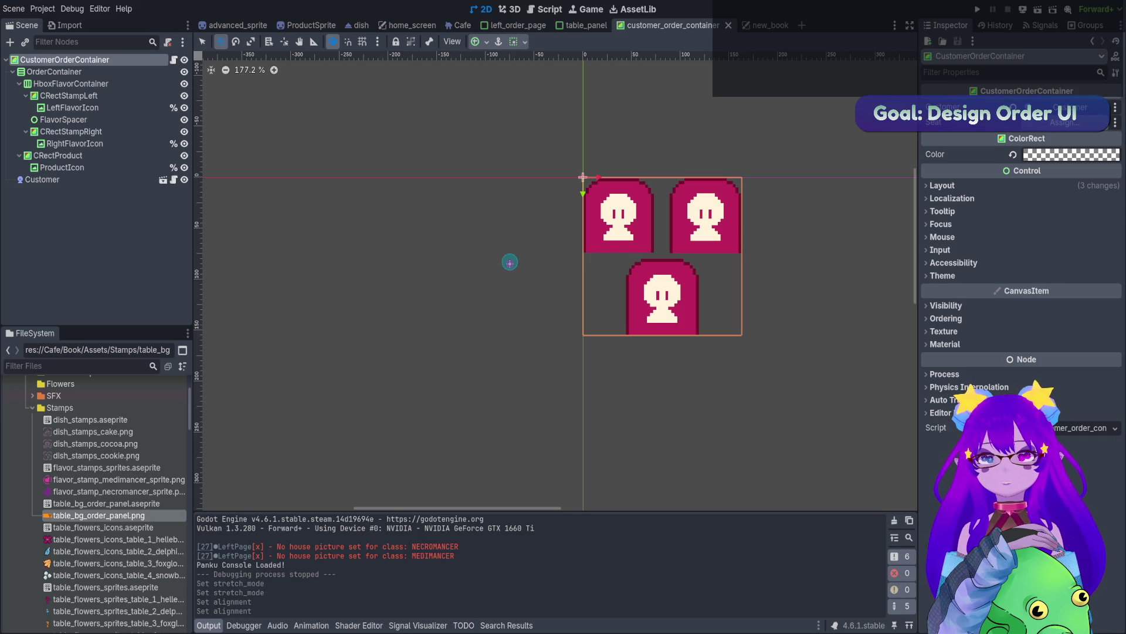
{"action": "key", "text": "Return"}
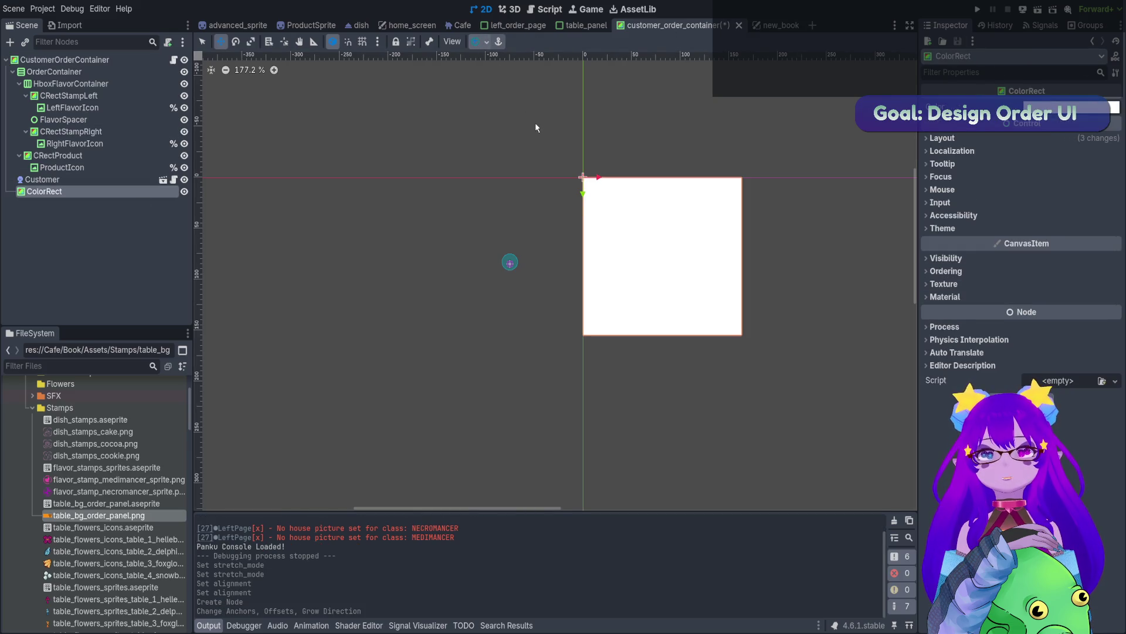
{"action": "left_click_drag", "start_coordinate": [44, 191], "coordinate": [71, 64]}
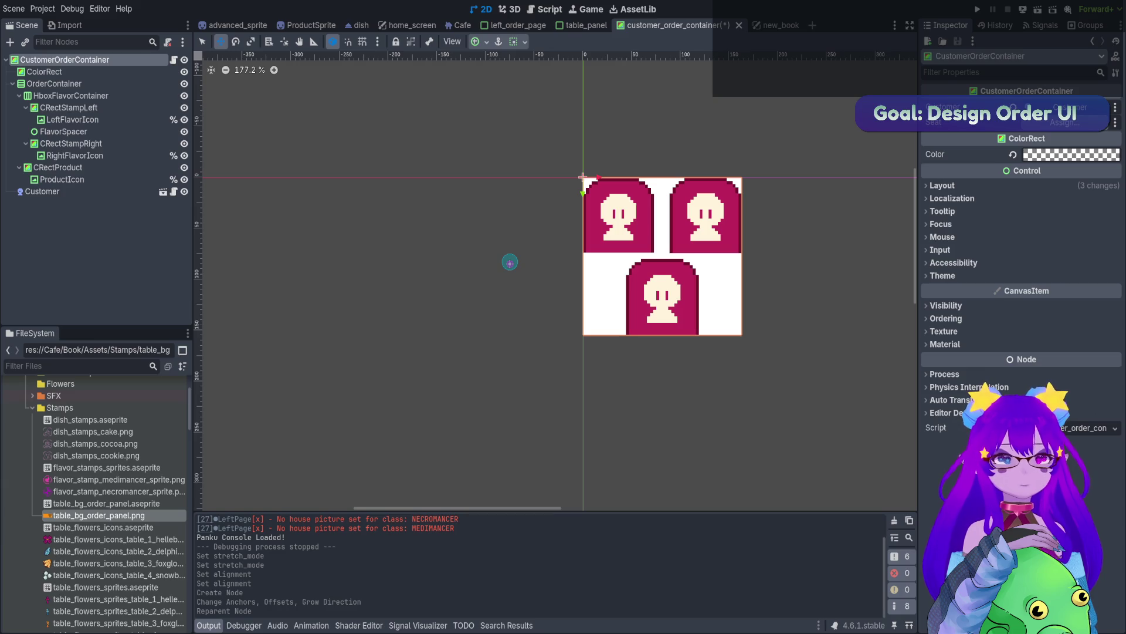
{"action": "left_click", "coordinate": [59, 71]}
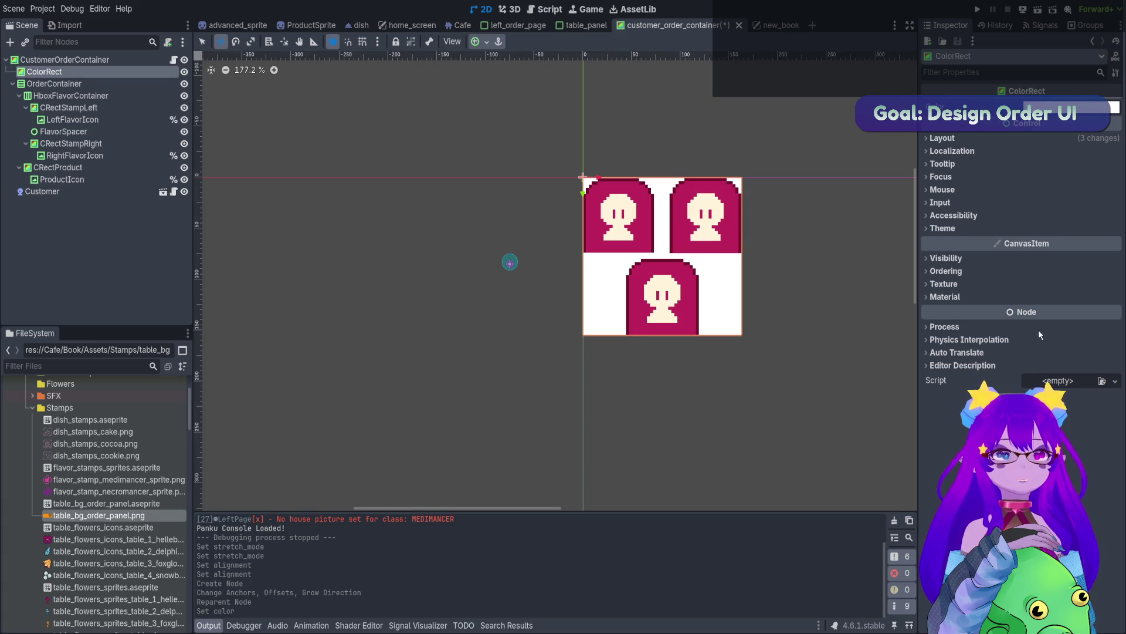
{"action": "key", "text": "ctrl+z"}
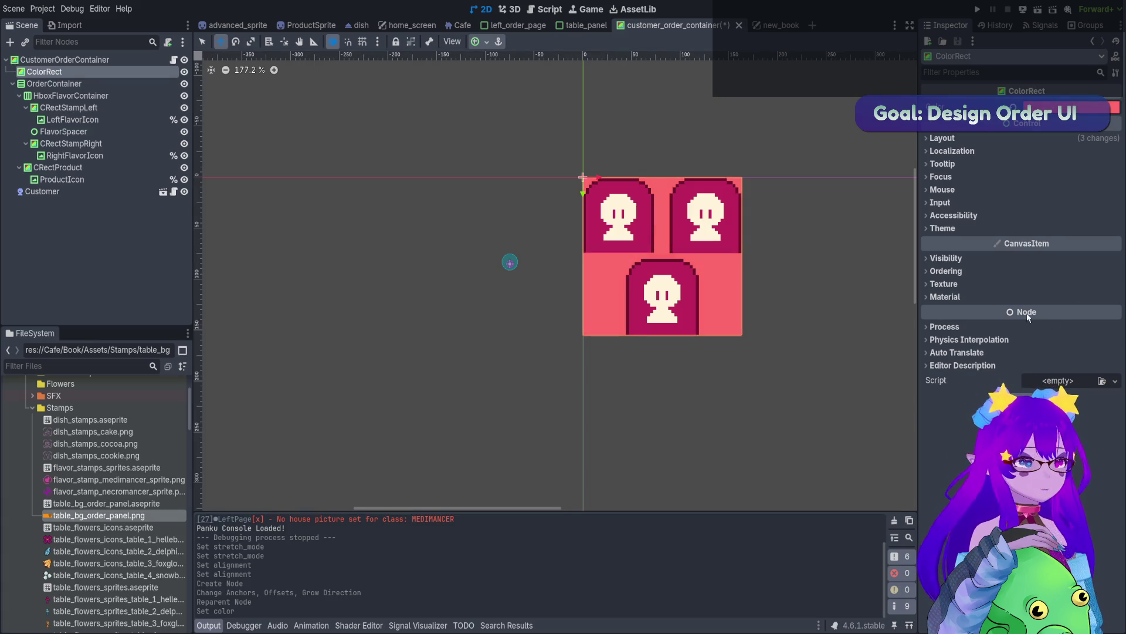
{"action": "left_click", "coordinate": [93, 59]}
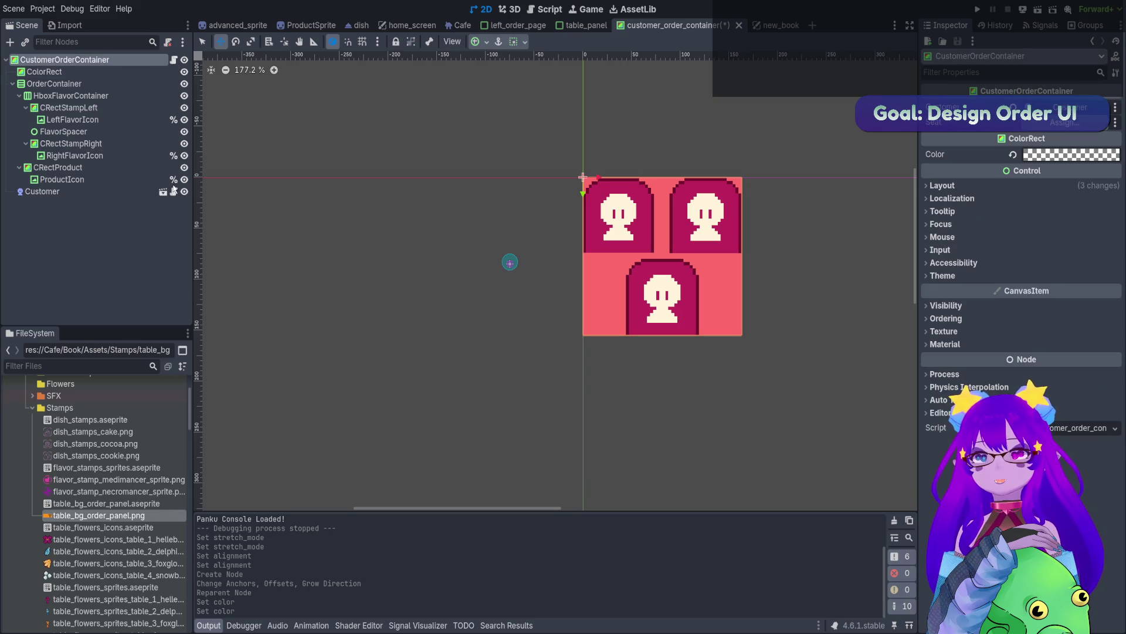
Save the scene and change CustomerOrderContainer's node type away from ColorRect.
{"action": "key", "text": "ctrl+s"}
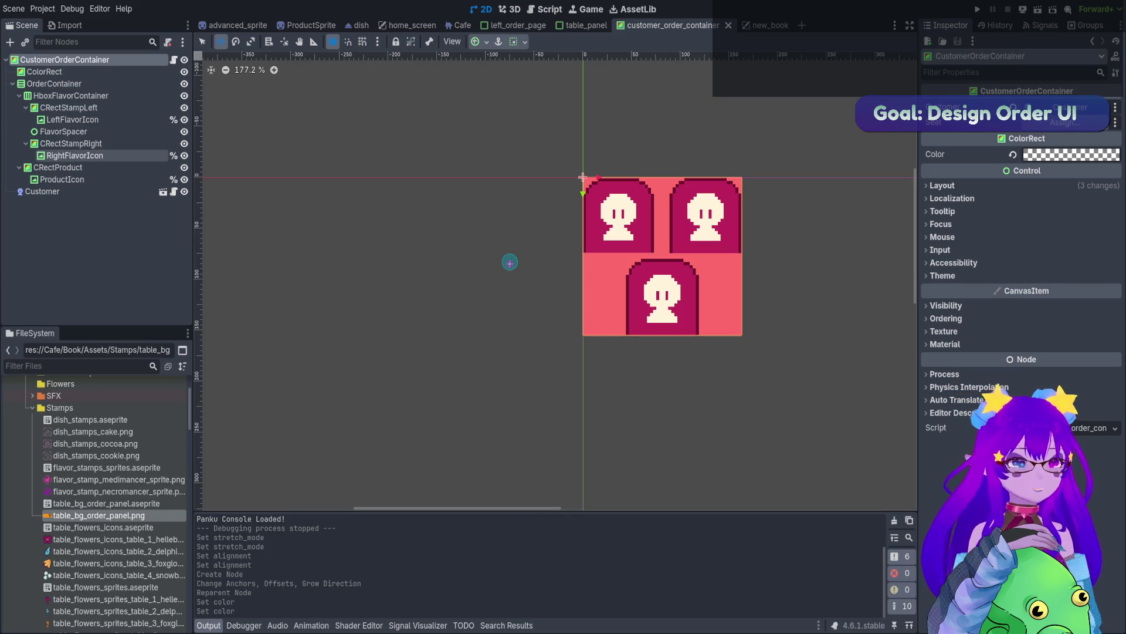
{"action": "left_click", "coordinate": [73, 61]}
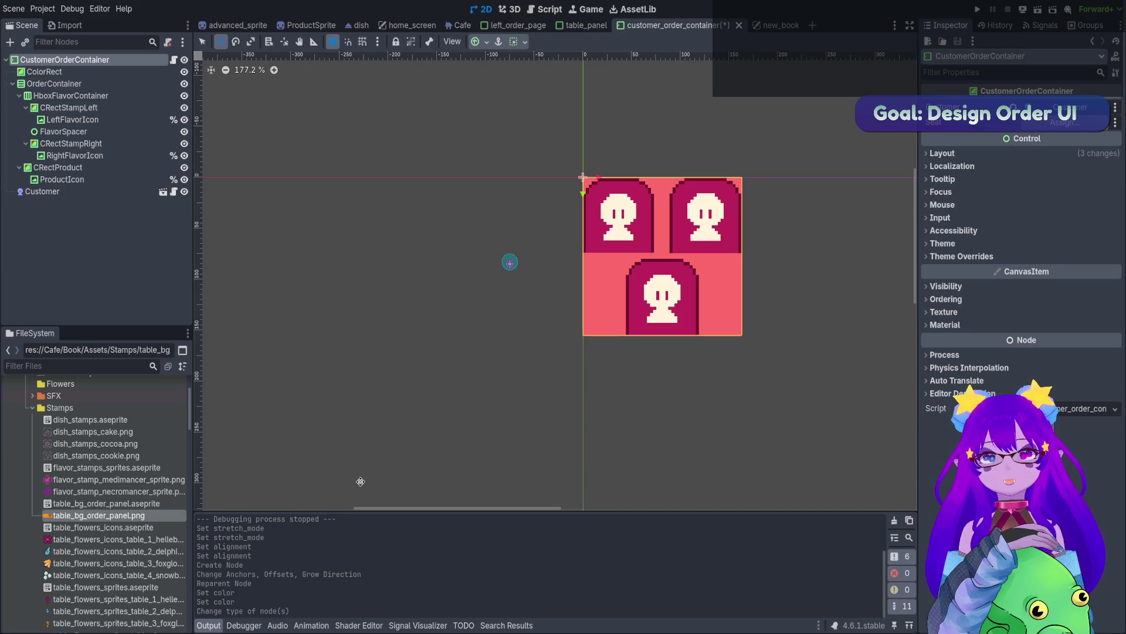
Change the container script's first line to 'extends MarginContainer' and save the script.
{"action": "left_click", "coordinate": [173, 60]}
{"action": "double_click", "coordinate": [328, 76]}
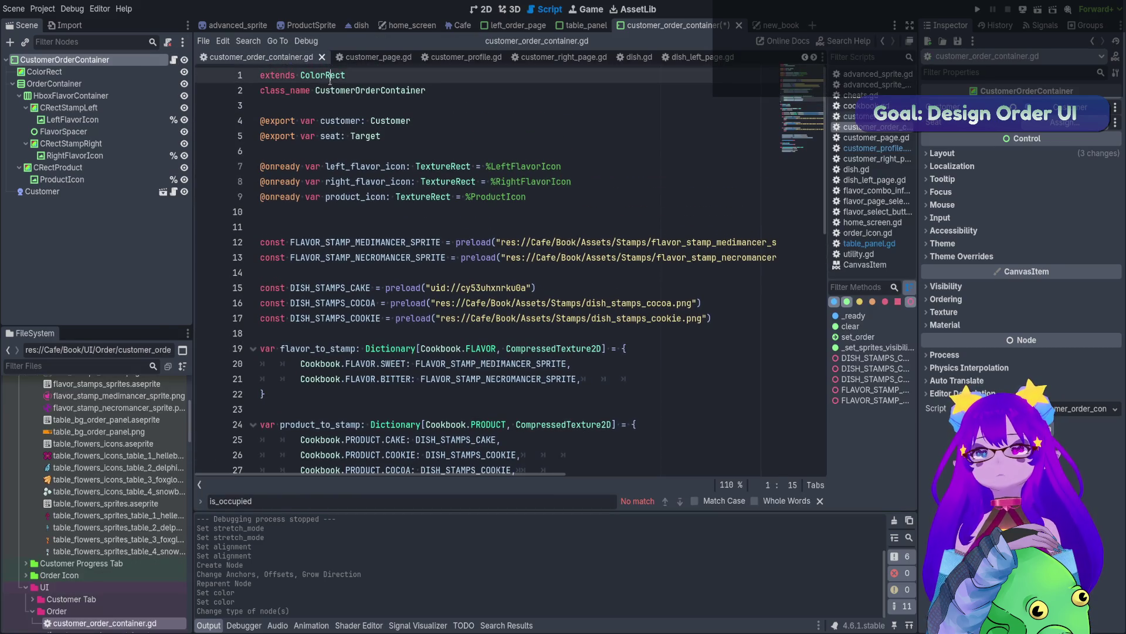
{"action": "type", "text": "Mar"}
{"action": "key", "text": "Return"}
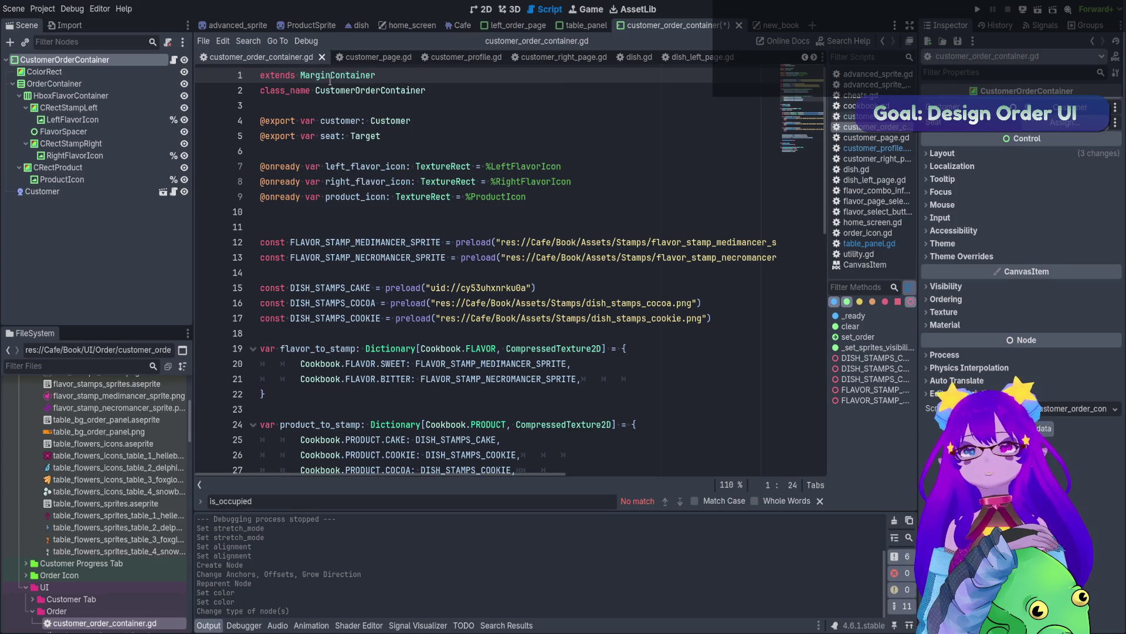
{"action": "key", "text": "ctrl+s"}
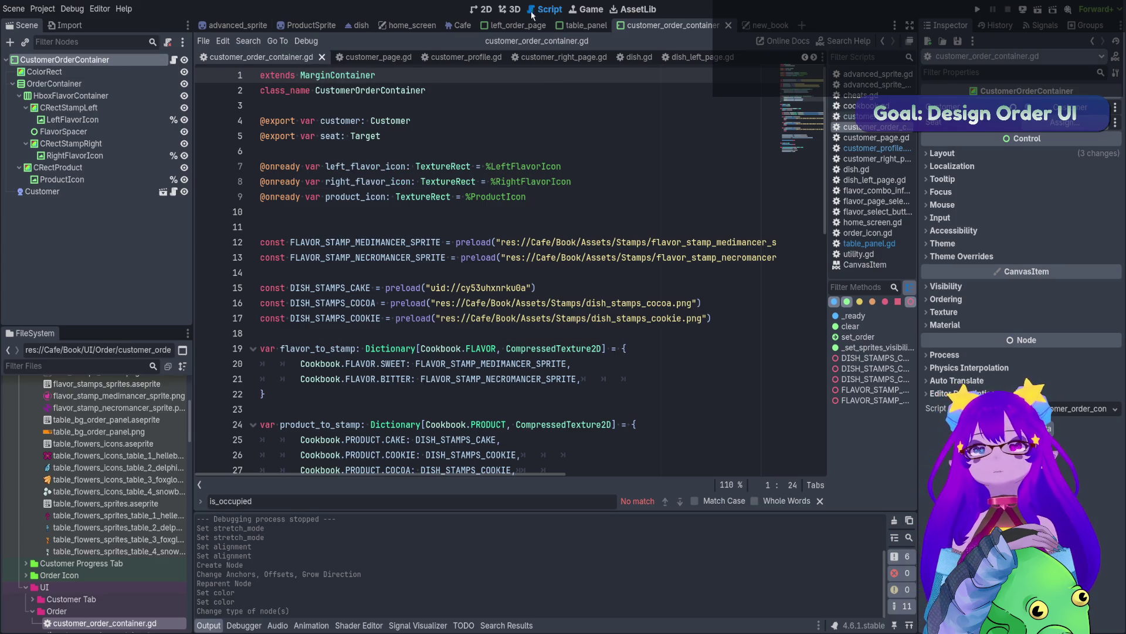
Try the Full Rect anchor preset, undo it, save, and view the table_panel scene.
{"action": "left_click", "coordinate": [481, 10]}
{"action": "left_click", "coordinate": [487, 42]}
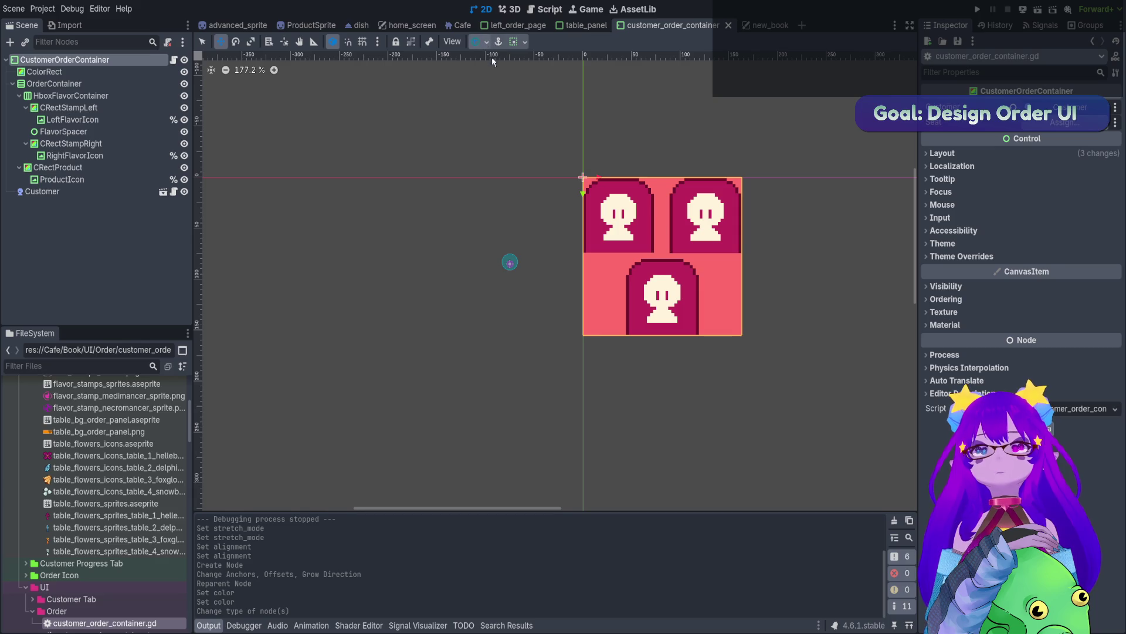
{"action": "left_click", "coordinate": [534, 127]}
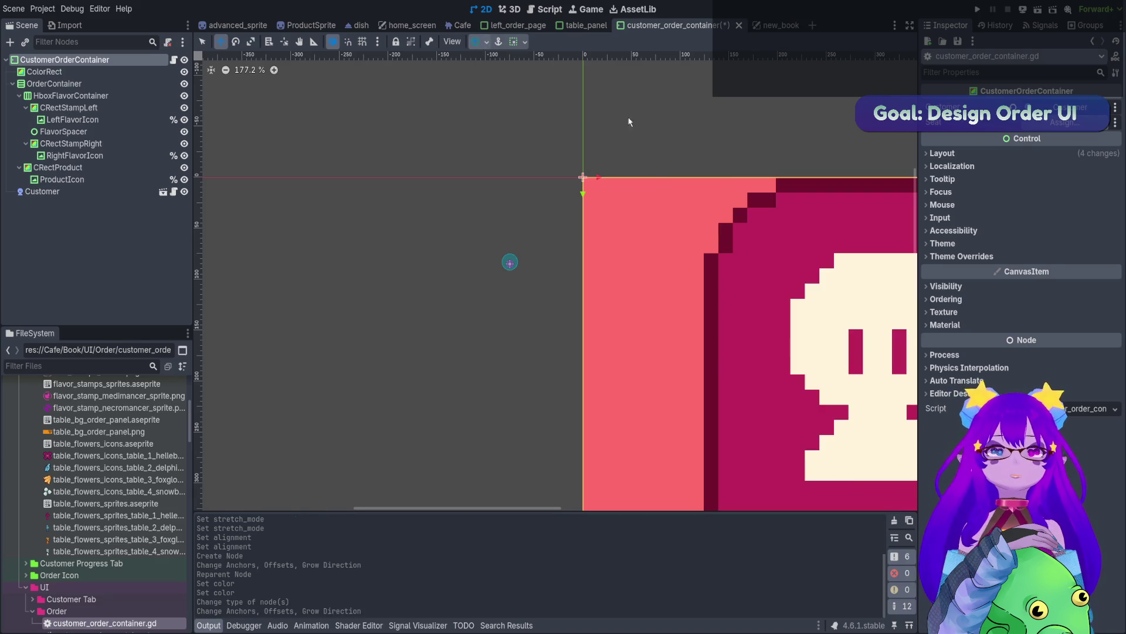
{"action": "left_click", "coordinate": [973, 152]}
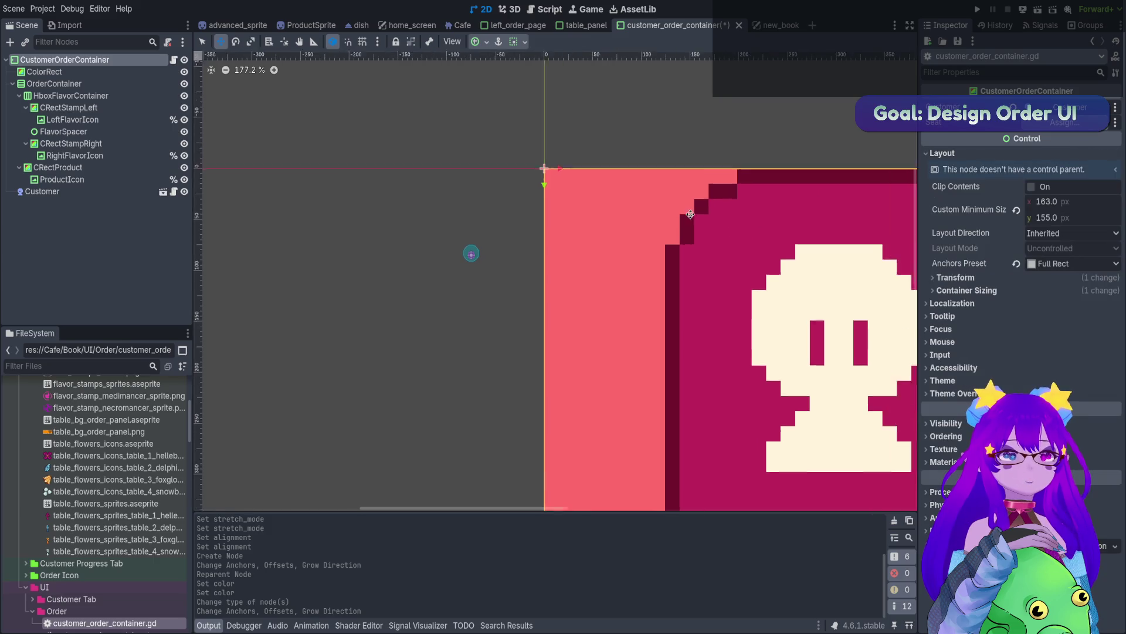
{"action": "key", "text": "ctrl+z"}
{"action": "key", "text": "ctrl+s"}
{"action": "scroll", "coordinate": [498, 148], "scroll_direction": "up", "scroll_amount": 3}
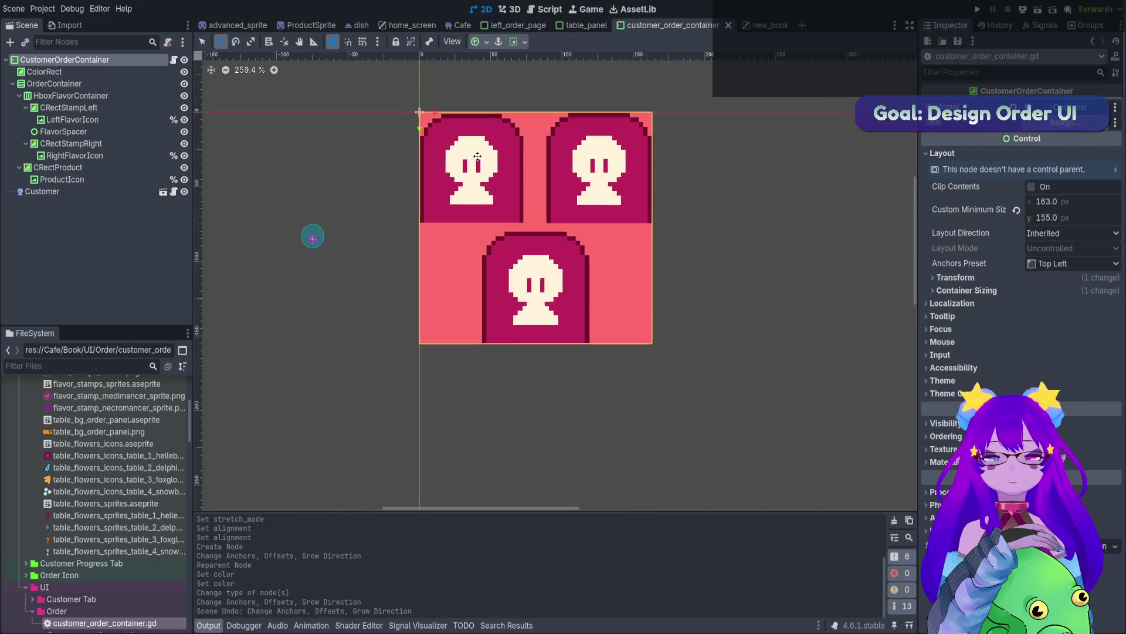
{"action": "left_click", "coordinate": [604, 24]}
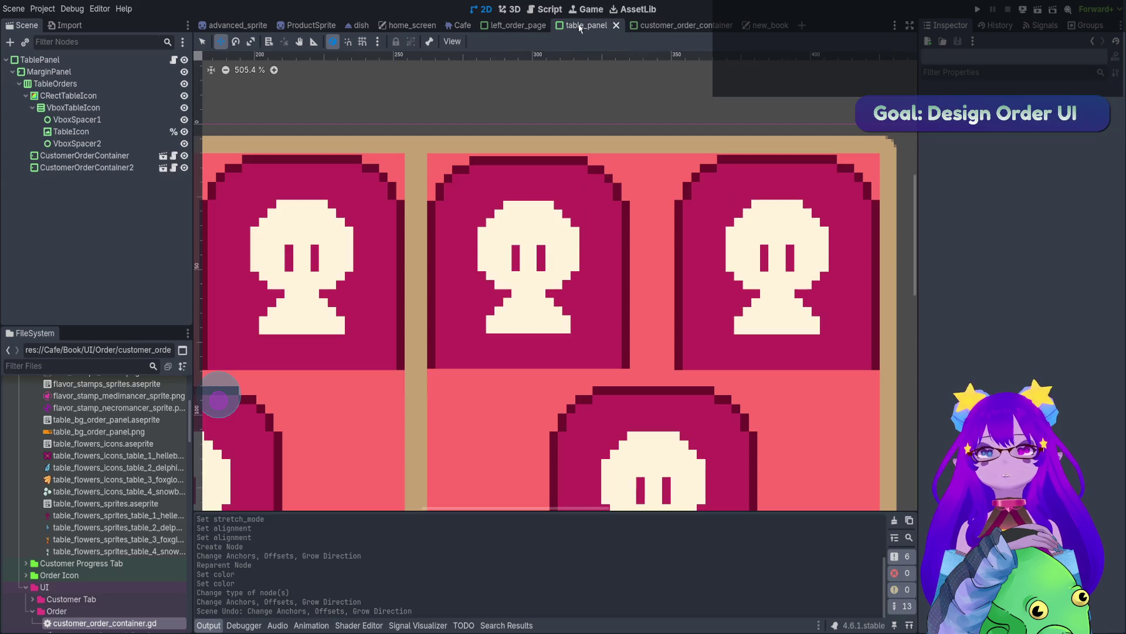
Enable left, top, right and bottom margin overrides on CustomerOrderContainer, save, and check table_panel.
{"action": "scroll", "coordinate": [569, 164], "scroll_direction": "down", "scroll_amount": 2}
{"action": "key", "text": "ctrl+s"}
{"action": "left_click", "coordinate": [681, 28]}
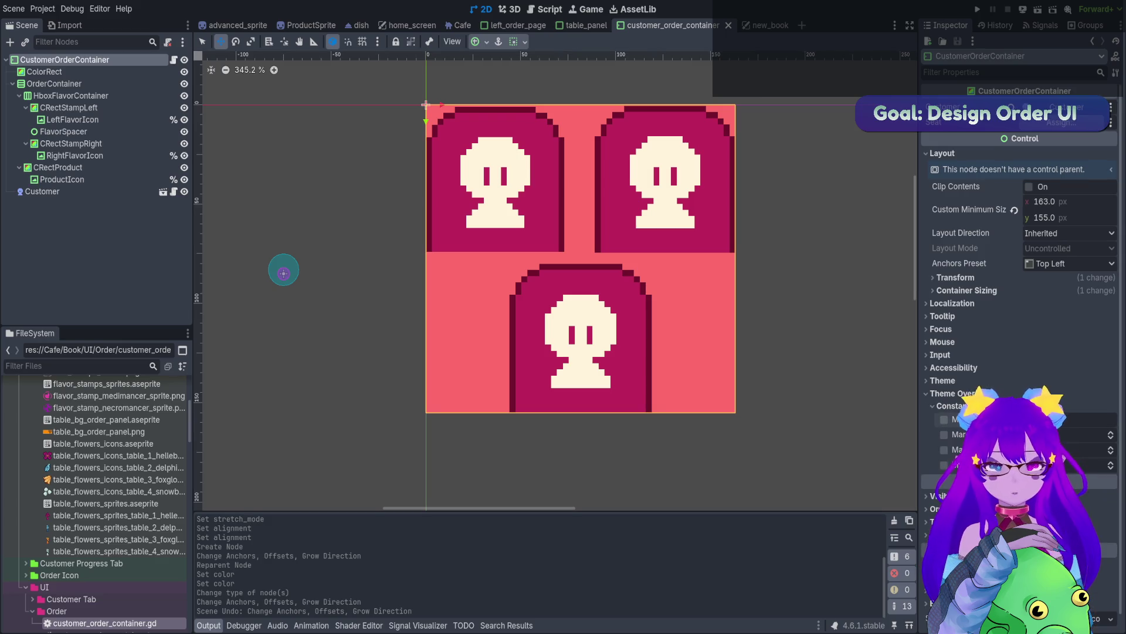
{"action": "left_click", "coordinate": [944, 419]}
{"action": "left_click", "coordinate": [944, 435]}
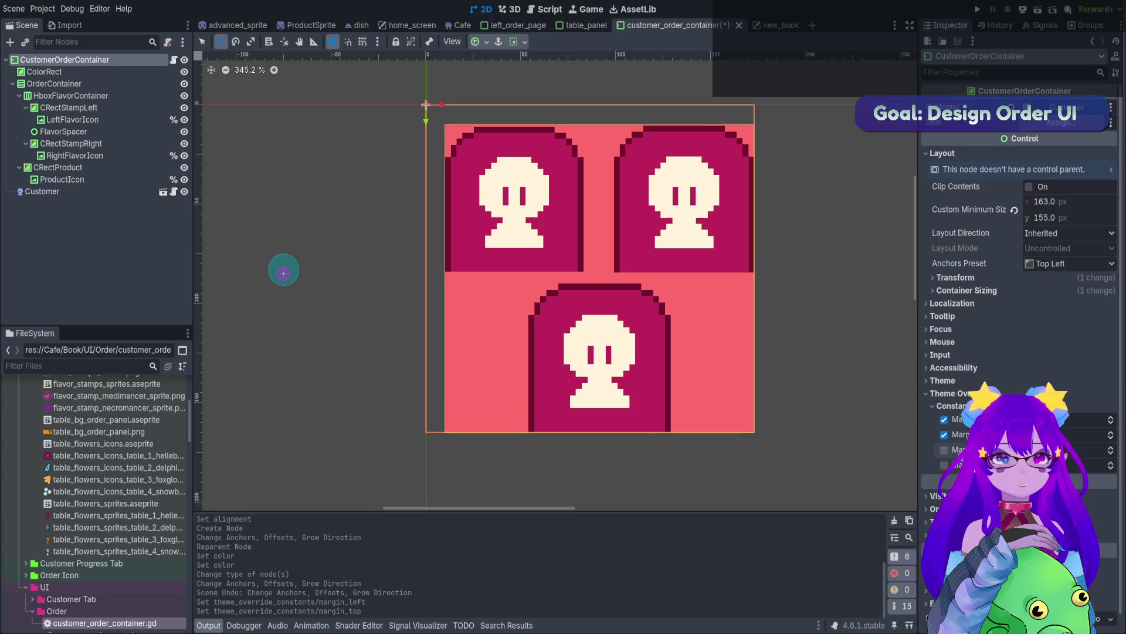
{"action": "left_click", "coordinate": [944, 450]}
{"action": "left_click", "coordinate": [944, 465]}
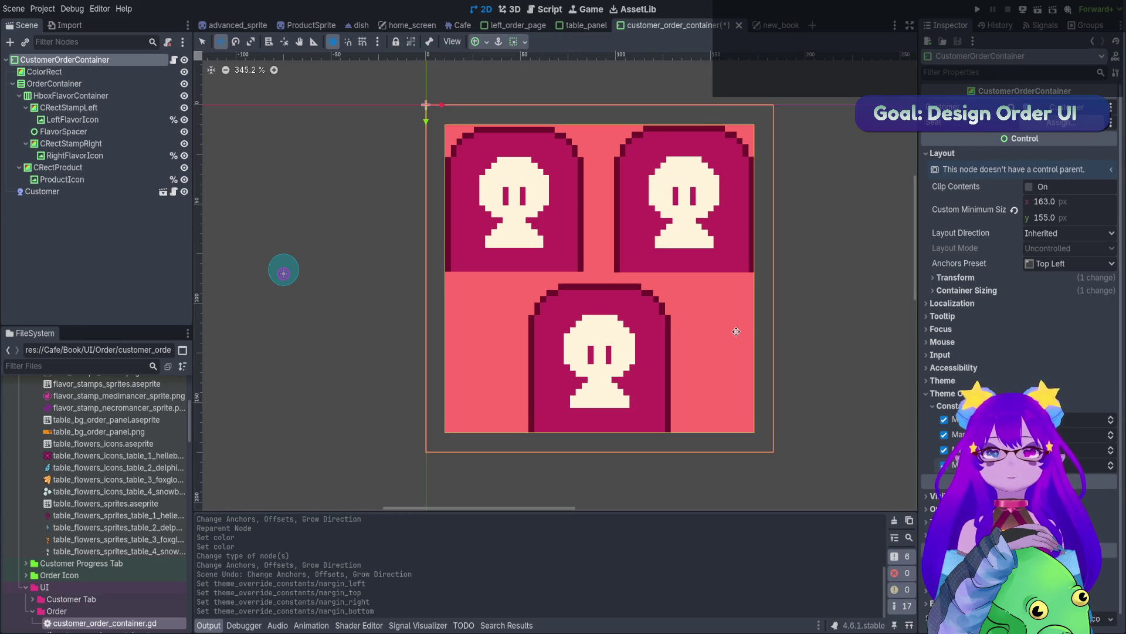
{"action": "key", "text": "ctrl+s"}
{"action": "left_click", "coordinate": [589, 25]}
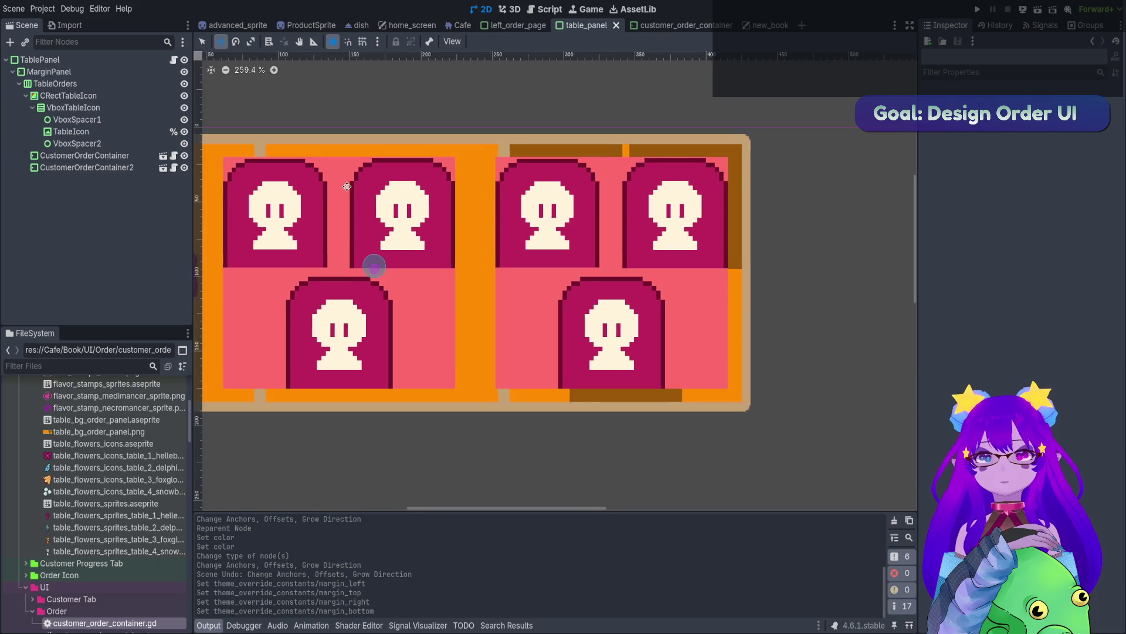
Scroll the table_panel view left to inspect the padded pink order containers.
{"action": "scroll", "coordinate": [467, 185], "scroll_direction": "left", "scroll_amount": 3}
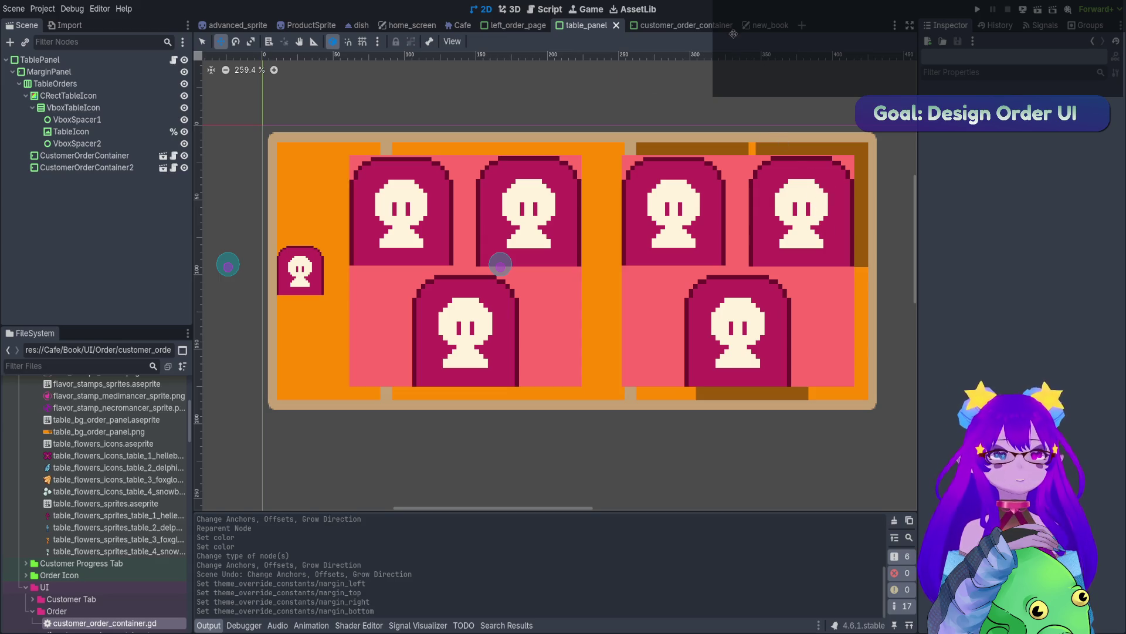
Undo the margin overrides in customer_order_container and save the scene.
{"action": "left_click", "coordinate": [675, 26]}
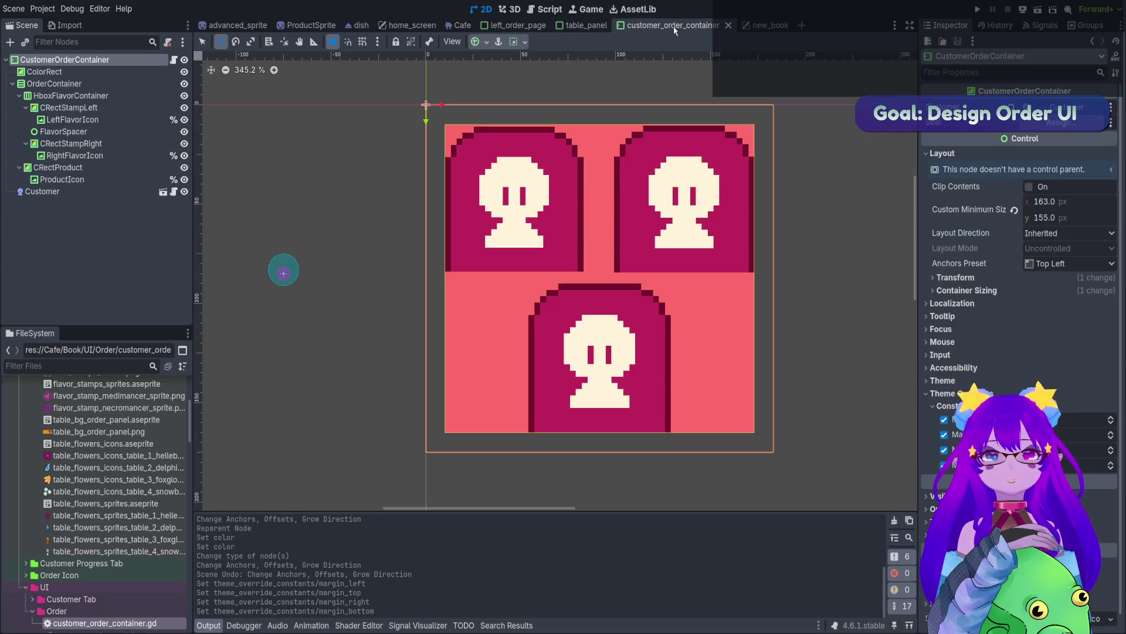
{"action": "key", "text": "ctrl+z"}
{"action": "key", "text": "ctrl+z"}
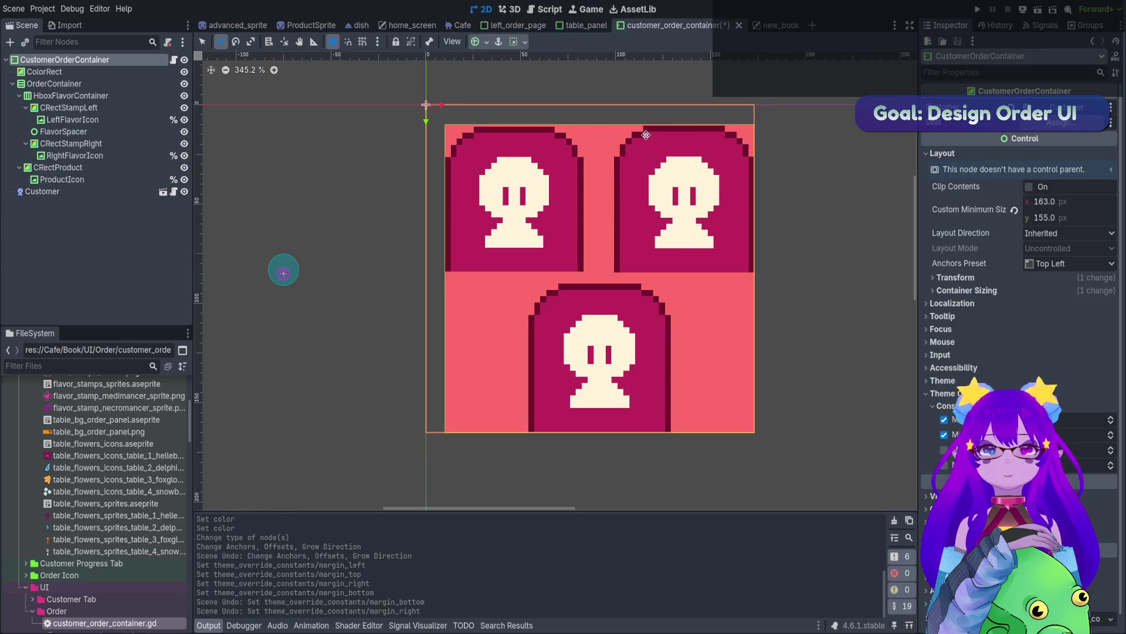
{"action": "key", "text": "ctrl+z"}
{"action": "key", "text": "ctrl+z"}
{"action": "key", "text": "ctrl+s"}
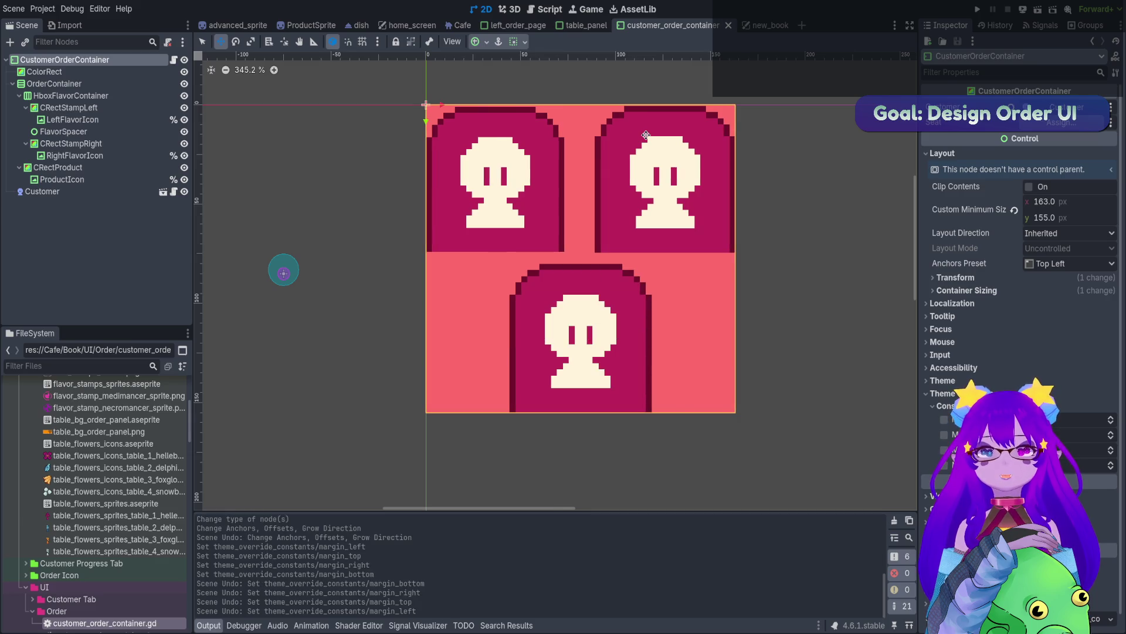
Add a new Control node inside HboxFlavorContainer.
{"action": "scroll", "coordinate": [625, 167], "scroll_direction": "up", "scroll_amount": 3}
{"action": "scroll", "coordinate": [471, 156], "scroll_direction": "left", "scroll_amount": 2}
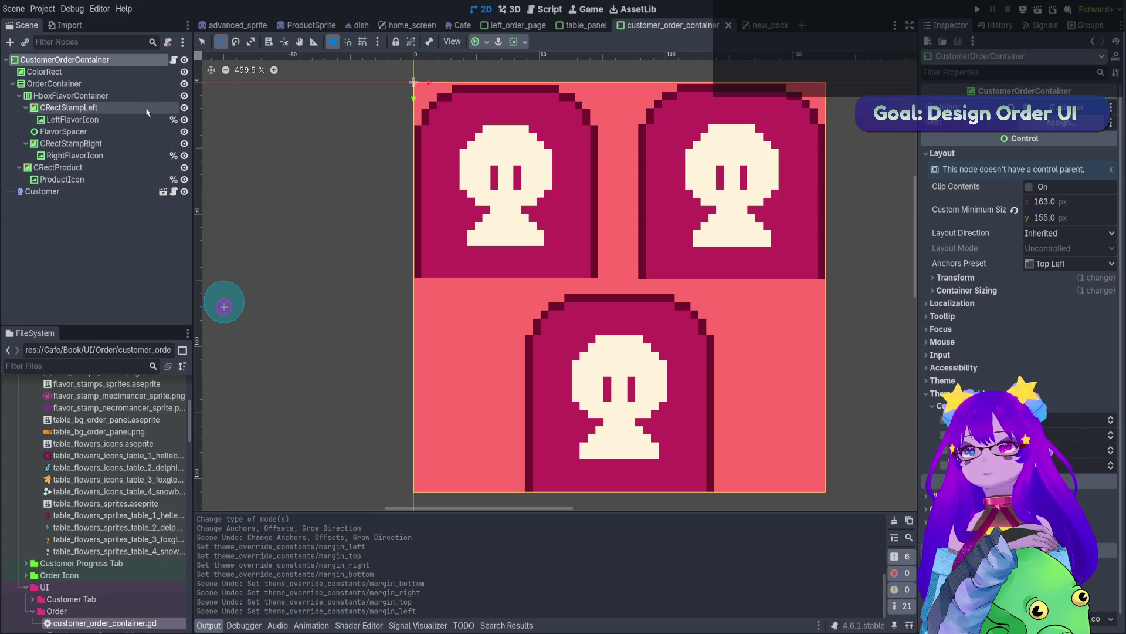
{"action": "left_click", "coordinate": [122, 81]}
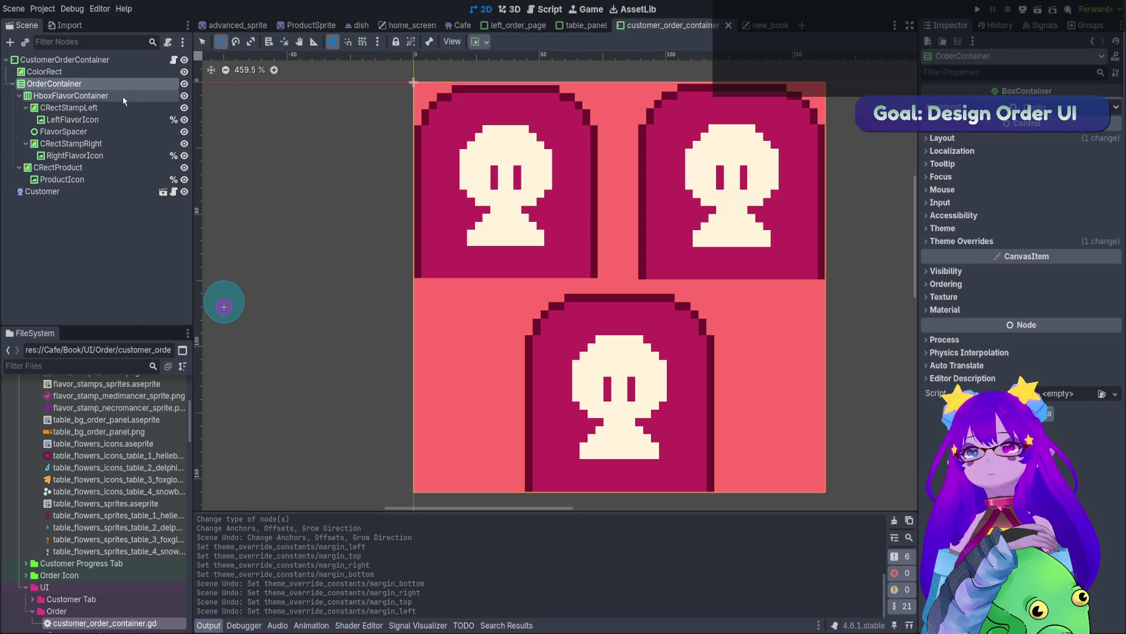
{"action": "left_click", "coordinate": [122, 96]}
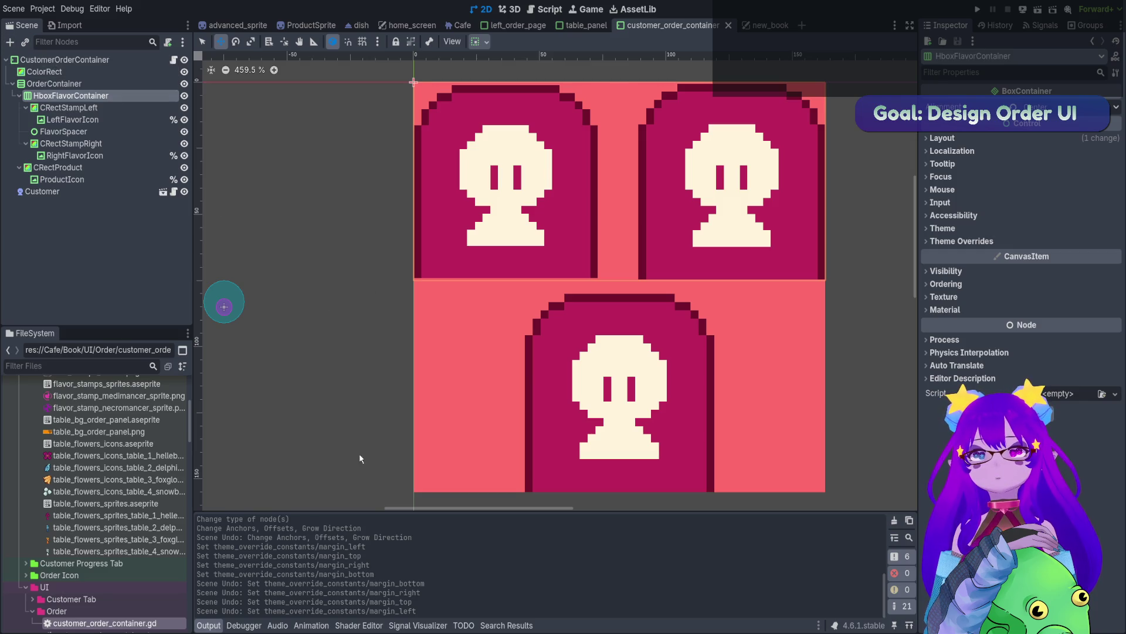
{"action": "key", "text": "ctrl+a"}
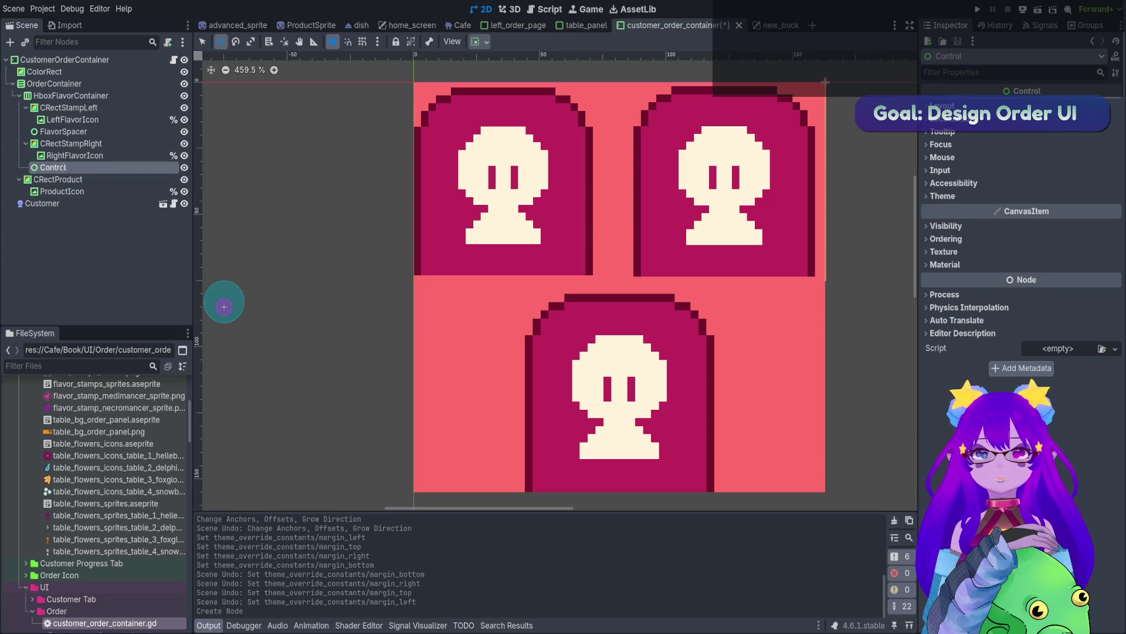
Name the new node RSpacer, paste a copy before the left stamp named LSpacer, and save.
{"action": "type", "text": "RSpacer"}
{"action": "key", "text": "Return"}
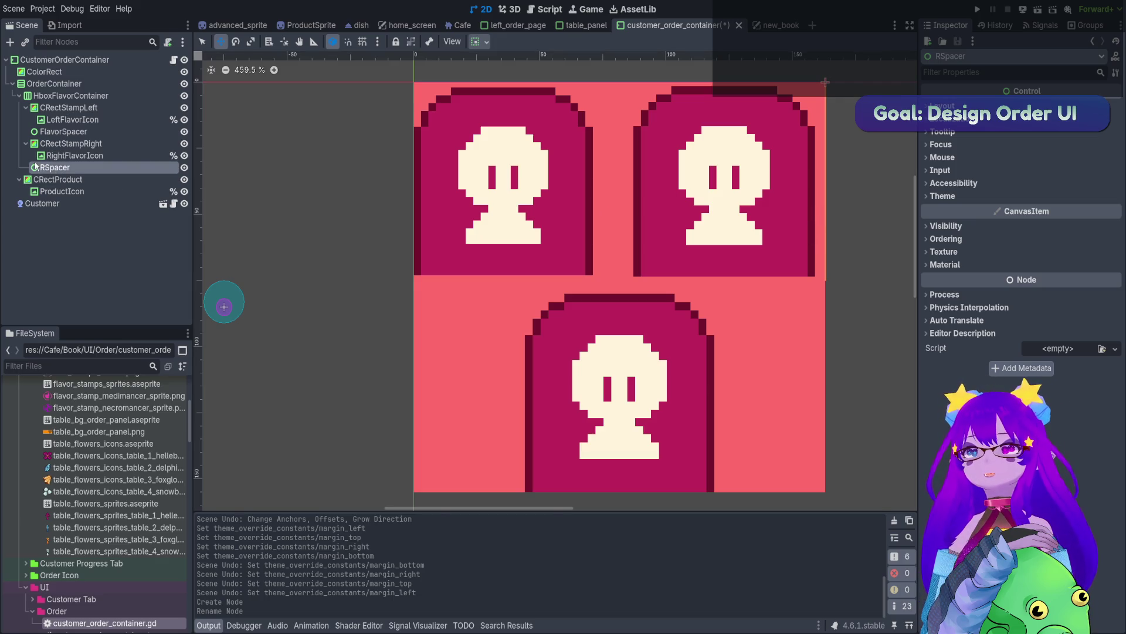
{"action": "scroll", "coordinate": [350, 205], "scroll_direction": "down", "scroll_amount": 1}
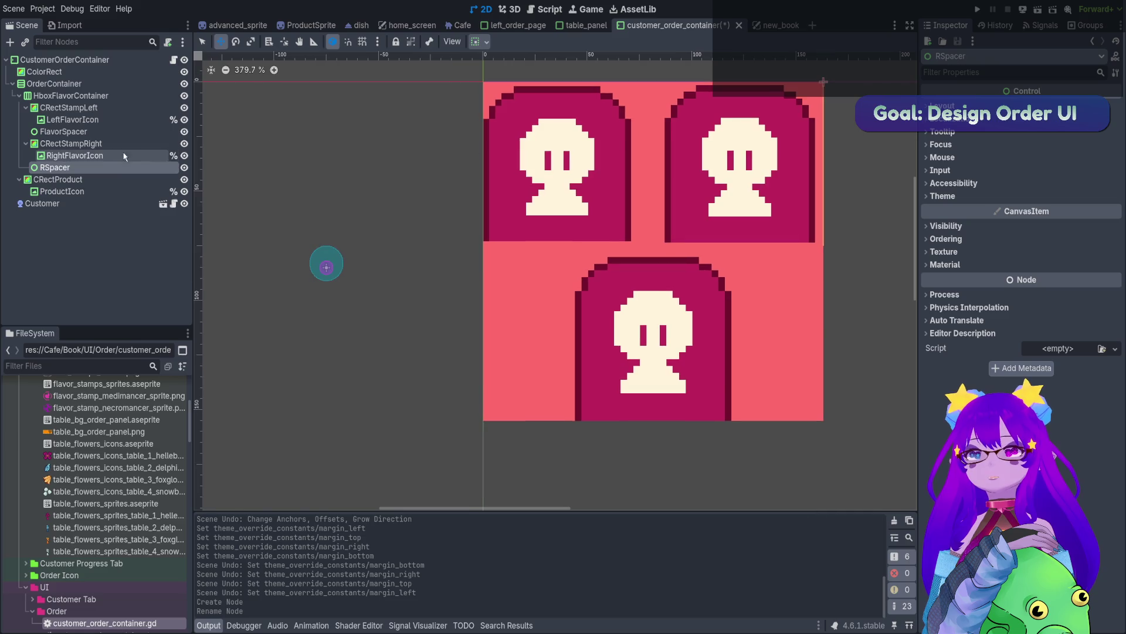
{"action": "left_click", "coordinate": [67, 120]}
{"action": "key", "text": "ctrl+v"}
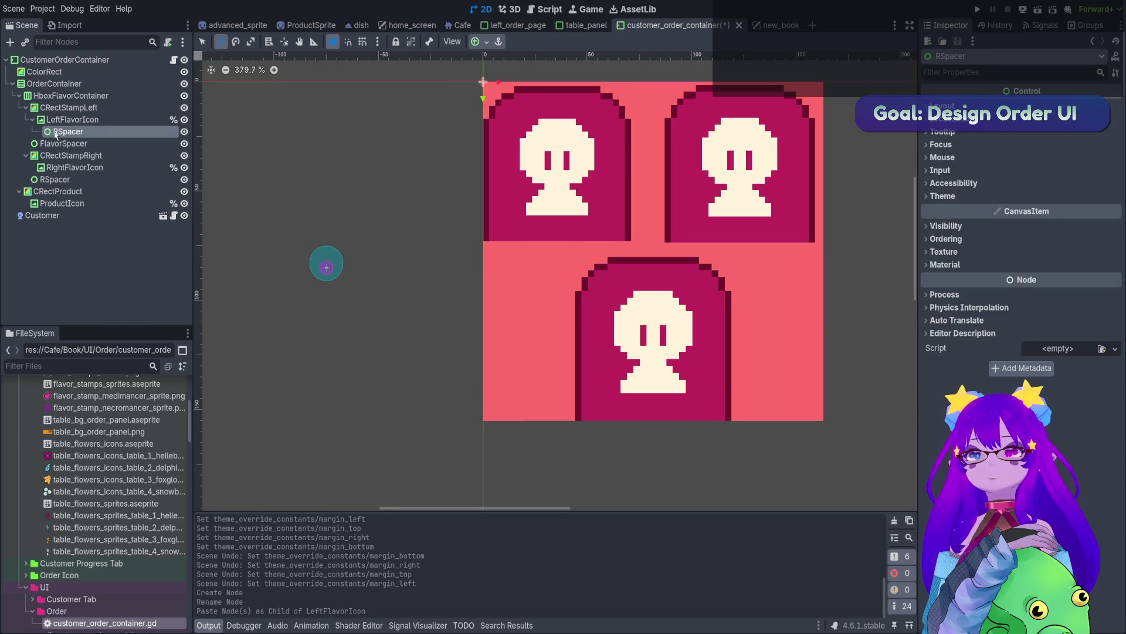
{"action": "left_click_drag", "start_coordinate": [56, 134], "coordinate": [58, 114]}
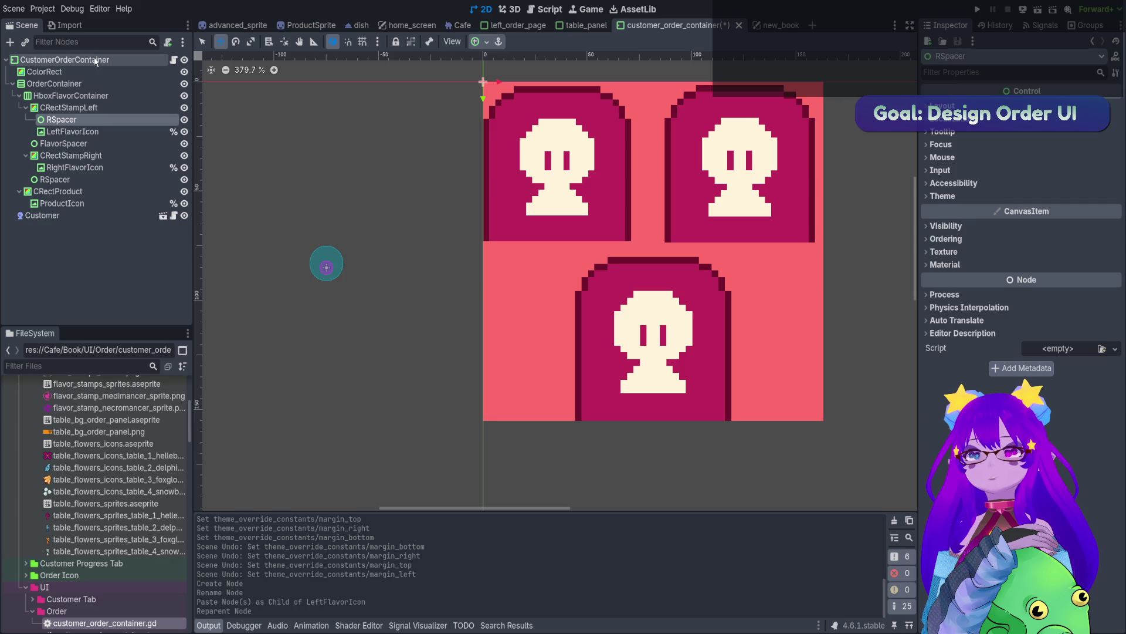
{"action": "left_click_drag", "start_coordinate": [28, 108], "coordinate": [29, 106]}
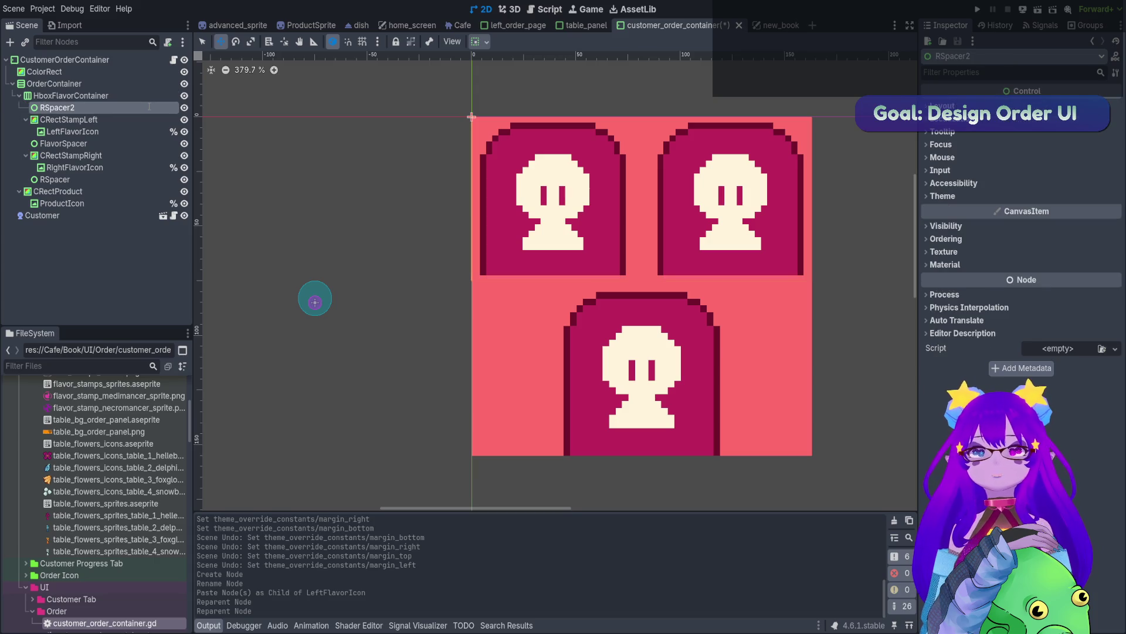
{"action": "type", "text": "LSpacer"}
{"action": "key", "text": "Return"}
{"action": "key", "text": "ctrl+s"}
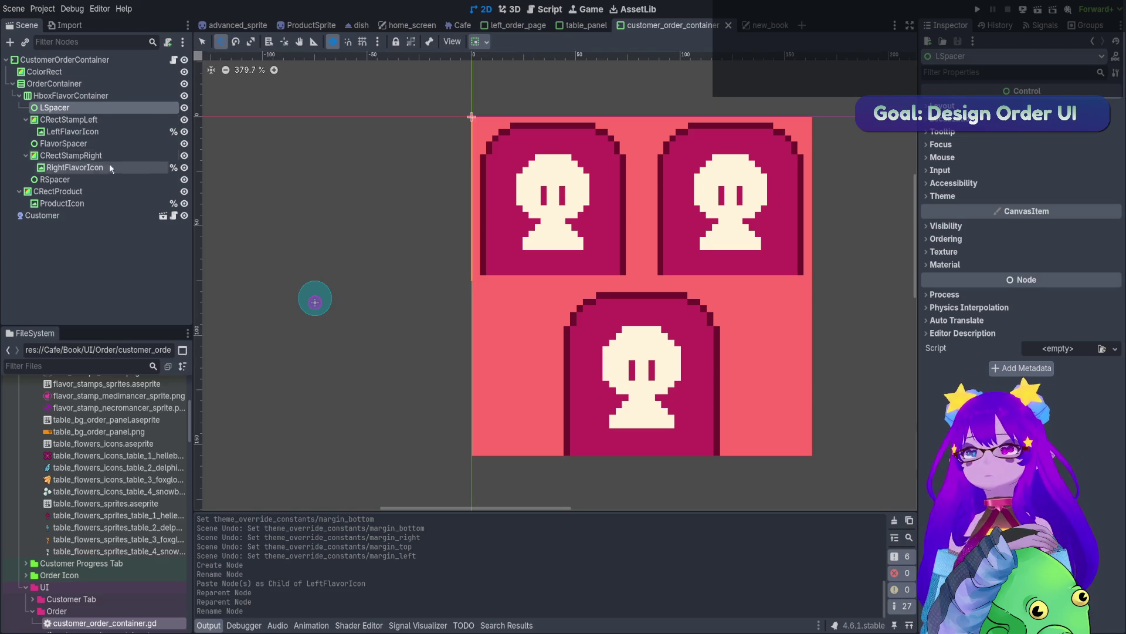
Recentre the view, pick RSpacer, collapse the flavor row and select OrderContainer.
{"action": "left_click_drag", "start_coordinate": [644, 358], "coordinate": [626, 338]}
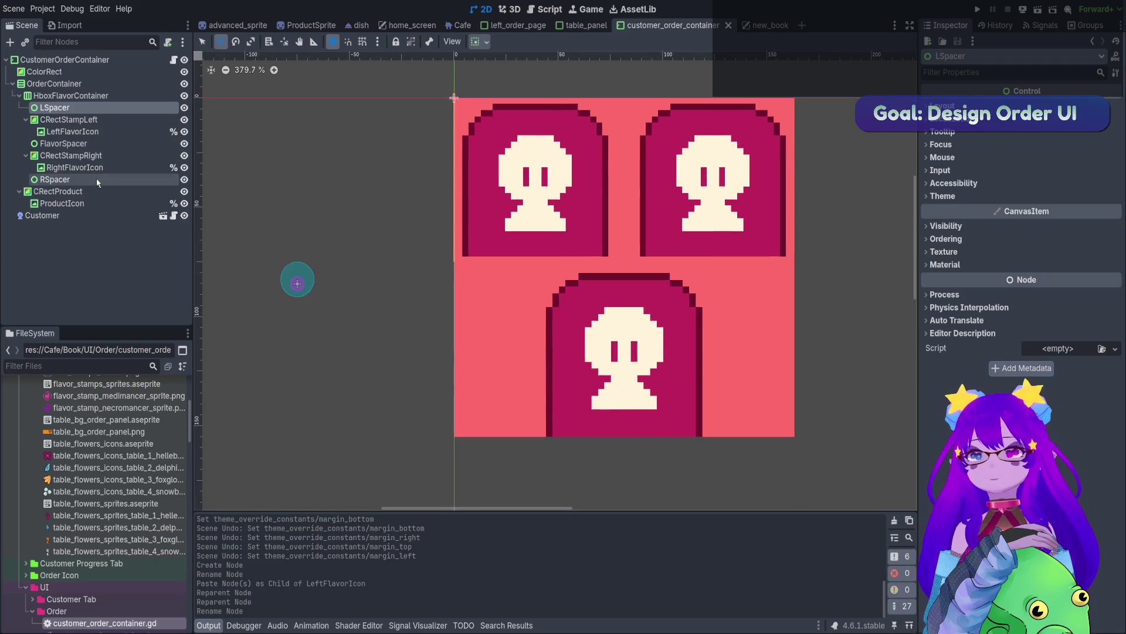
{"action": "left_click", "coordinate": [73, 178]}
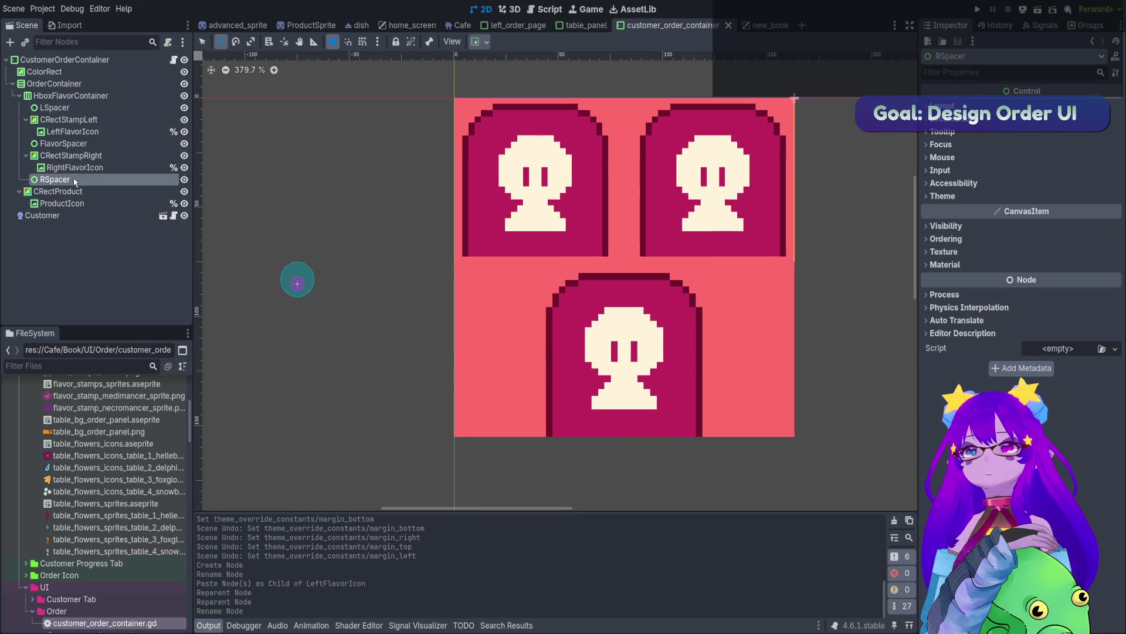
{"action": "left_click", "coordinate": [19, 95]}
{"action": "left_click", "coordinate": [30, 85]}
Paste a spacer into OrderContainer named BSpacer, with a nested child spacer named TSpacer.
{"action": "key", "text": "ctrl+v"}
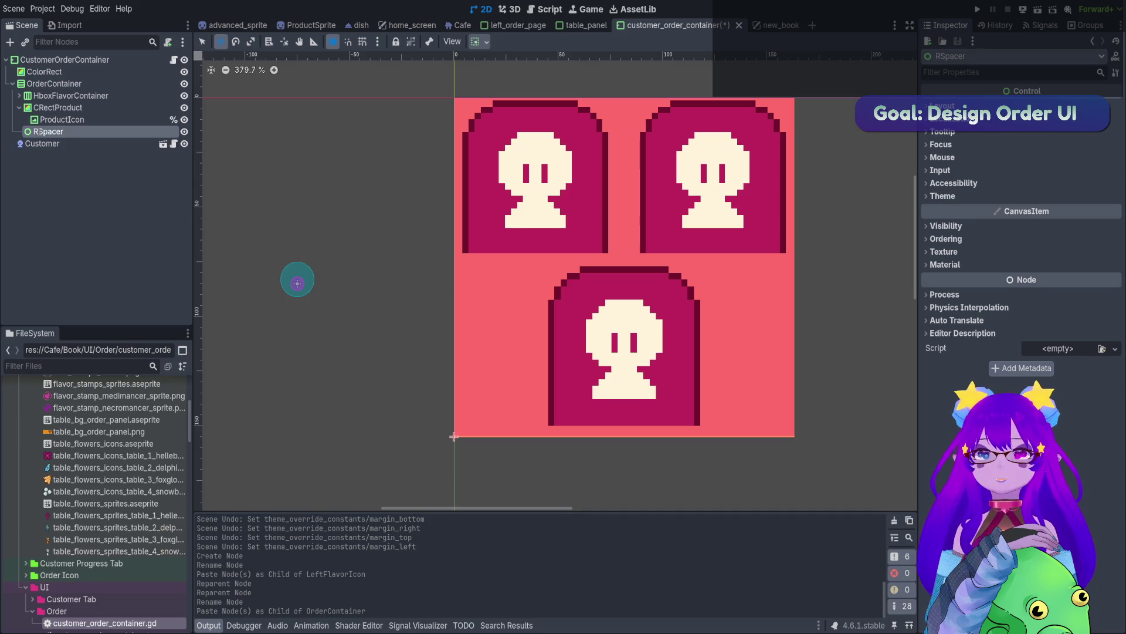
{"action": "type", "text": "BSpacer"}
{"action": "key", "text": "Return"}
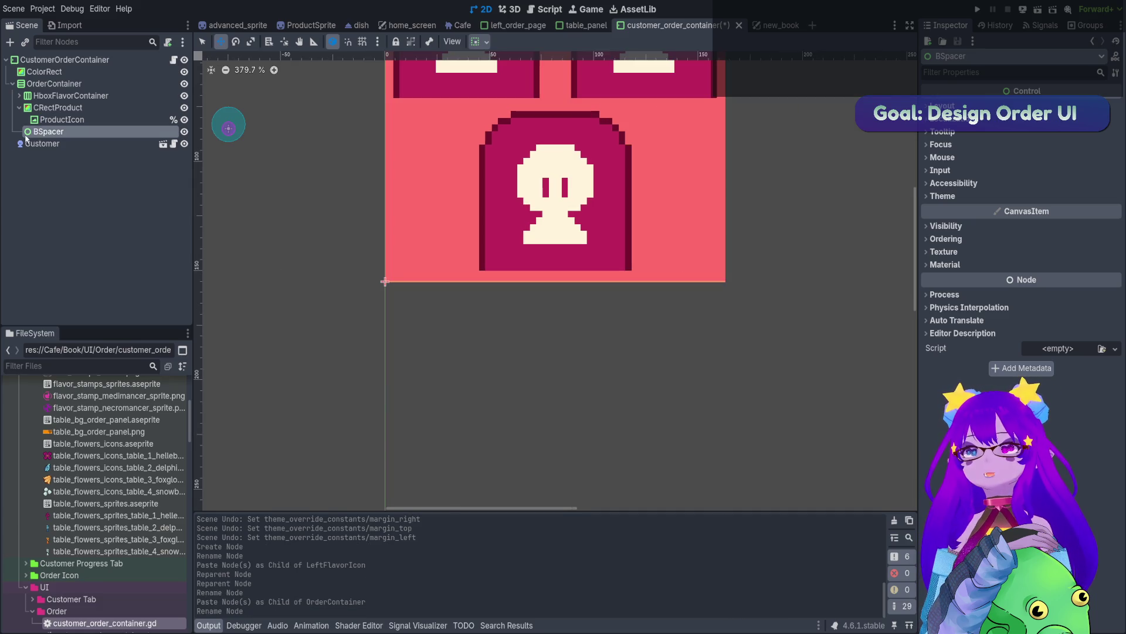
{"action": "key", "text": "ctrl+v"}
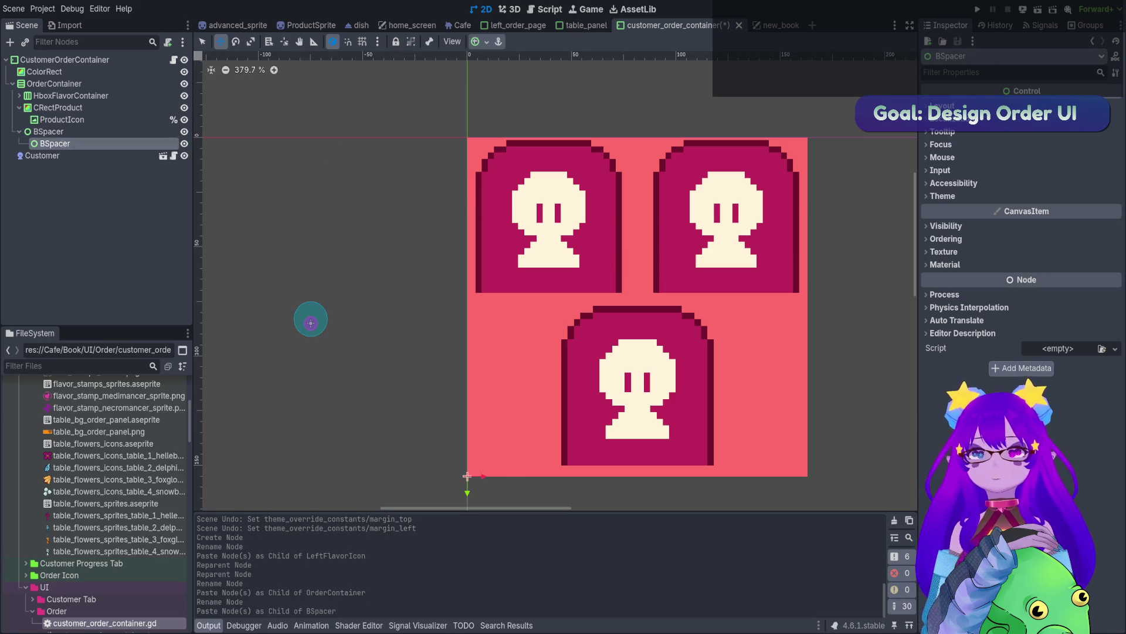
{"action": "key", "text": "F2"}
{"action": "type", "text": "TSpacer"}
{"action": "key", "text": "Return"}
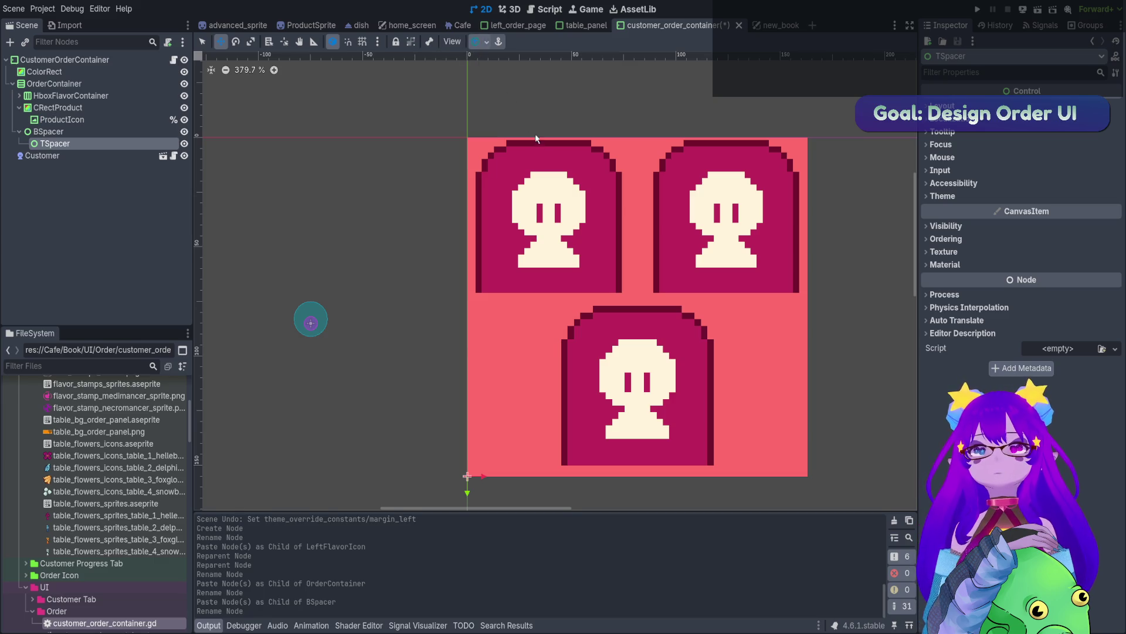
Set BSpacer to expand vertically, then hide BSpacer and TSpacer.
{"action": "left_click", "coordinate": [48, 132]}
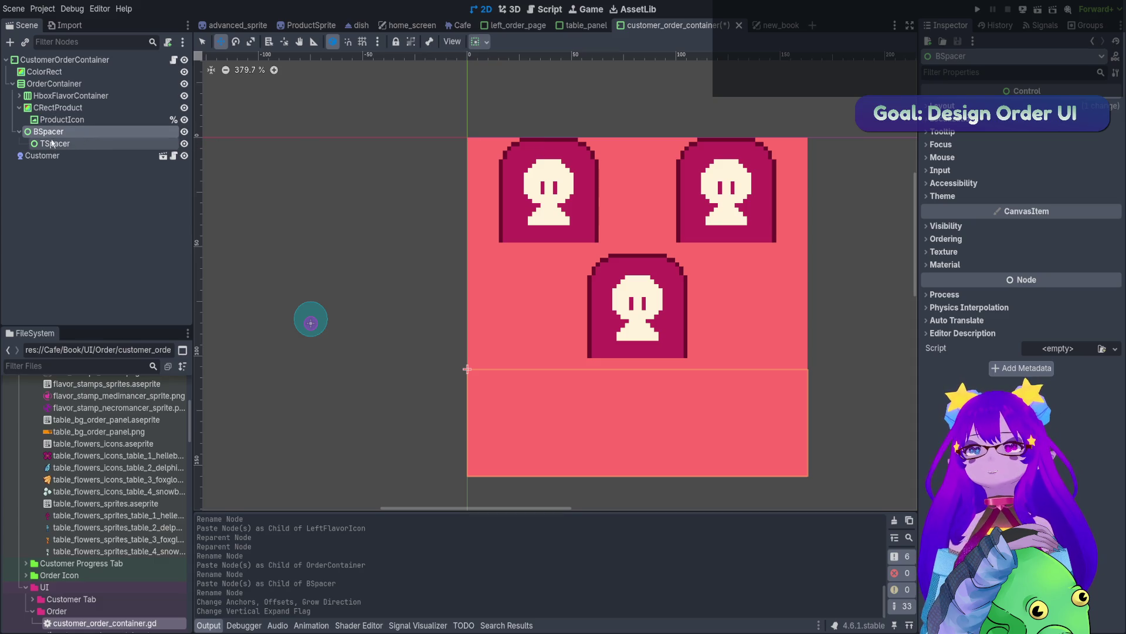
{"action": "left_click", "coordinate": [20, 96]}
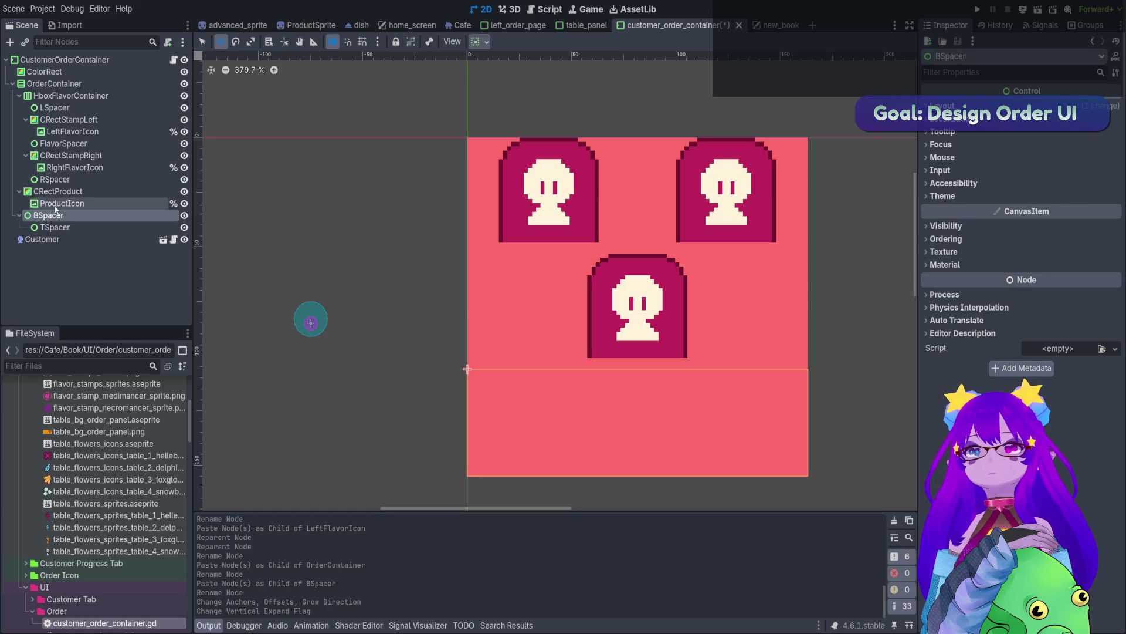
{"action": "left_click", "coordinate": [184, 227]}
{"action": "left_click", "coordinate": [184, 216]}
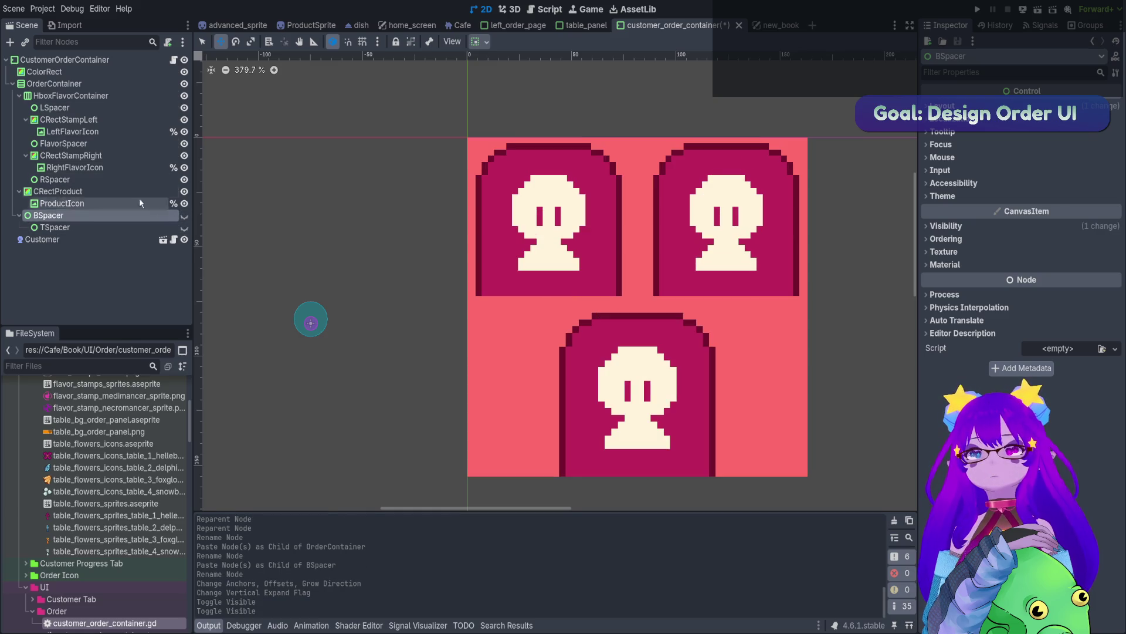
Make RSpacer and LSpacer expand horizontally to fill their sides of the flavor row.
{"action": "left_click", "coordinate": [140, 179]}
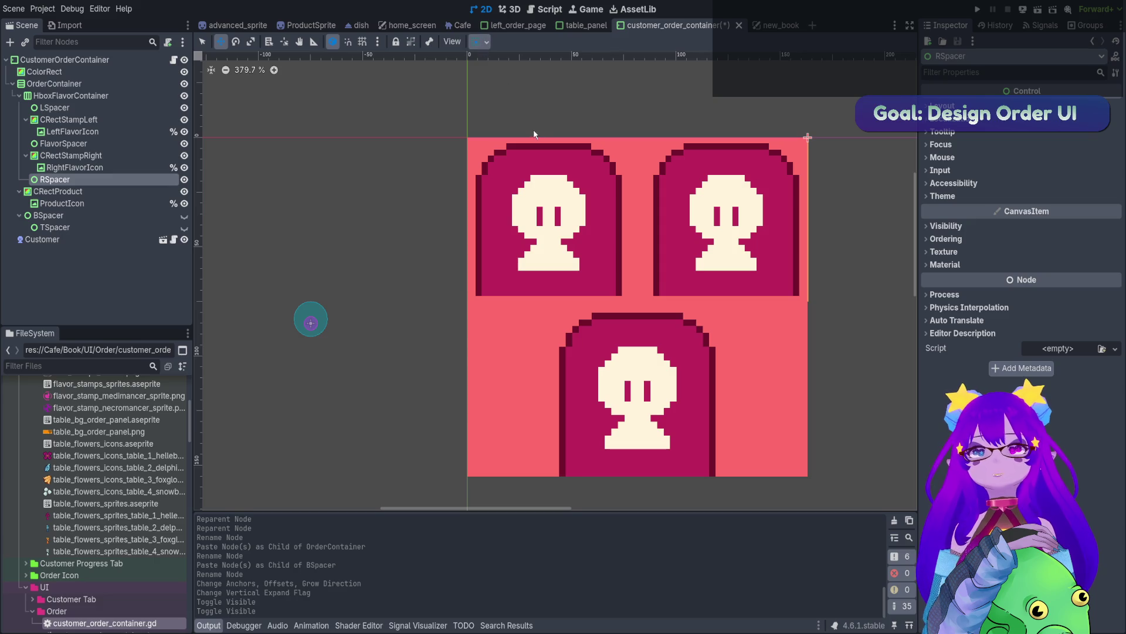
{"action": "left_click", "coordinate": [535, 96]}
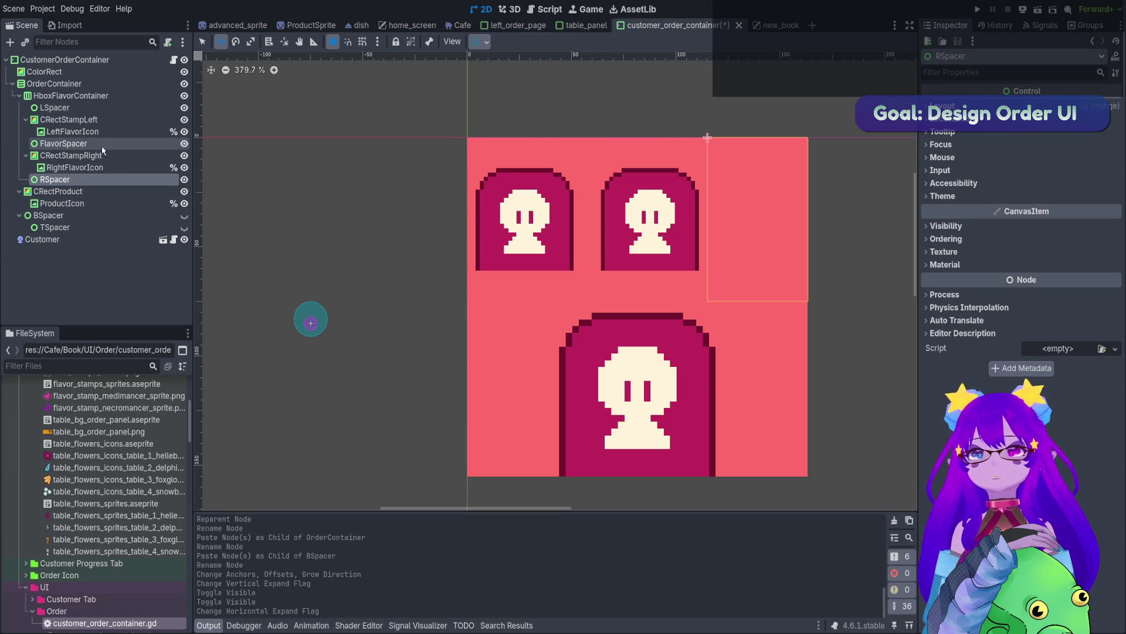
{"action": "left_click", "coordinate": [72, 131]}
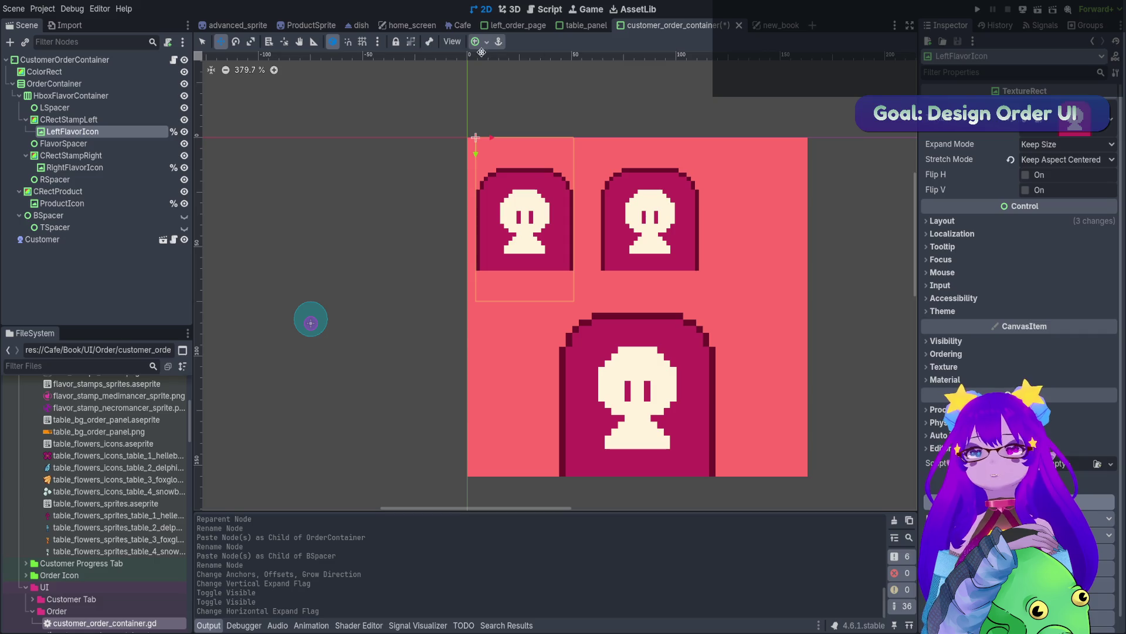
{"action": "left_click", "coordinate": [141, 108]}
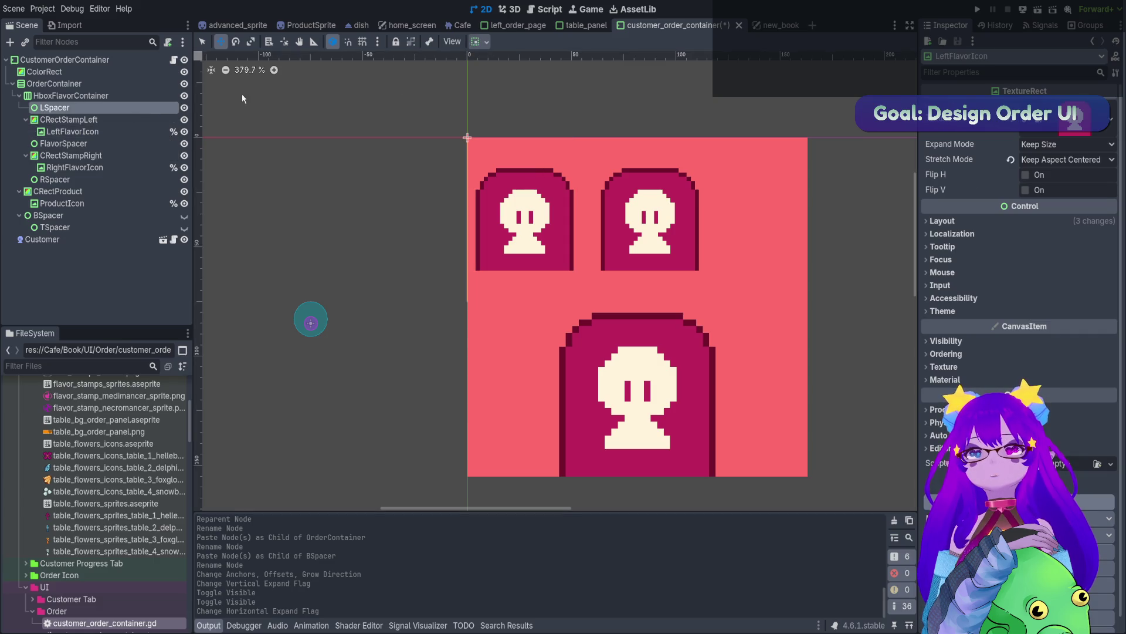
{"action": "left_click", "coordinate": [491, 40]}
{"action": "left_click", "coordinate": [544, 89]}
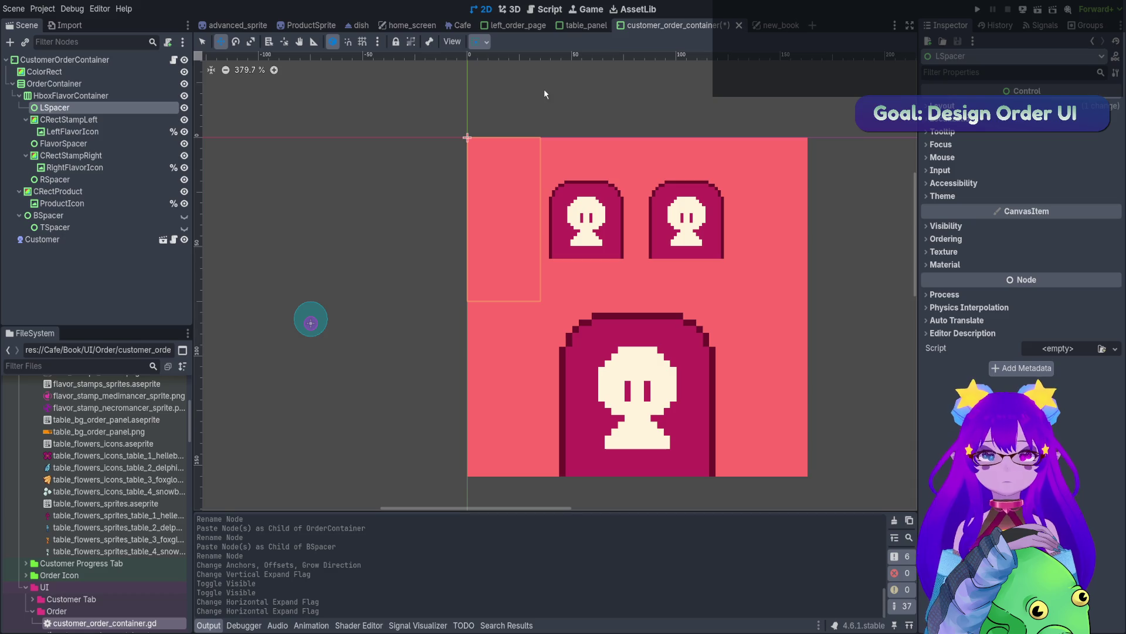
Give LSpacer a 0.1 stretch ratio and save the scene.
{"action": "left_click", "coordinate": [944, 106]}
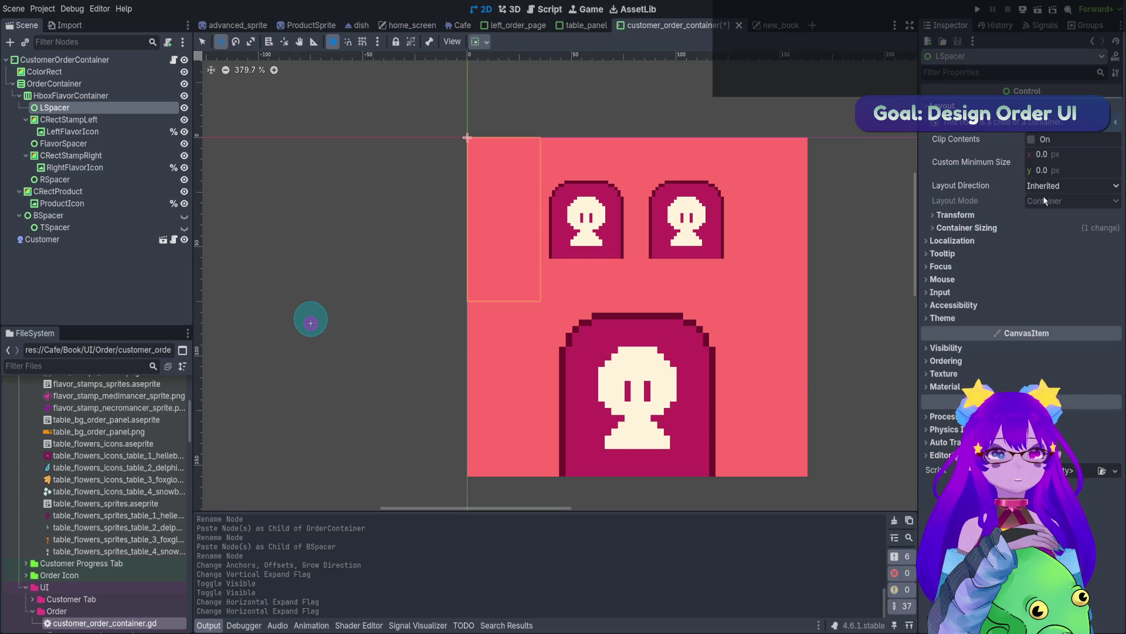
{"action": "left_click", "coordinate": [997, 320]}
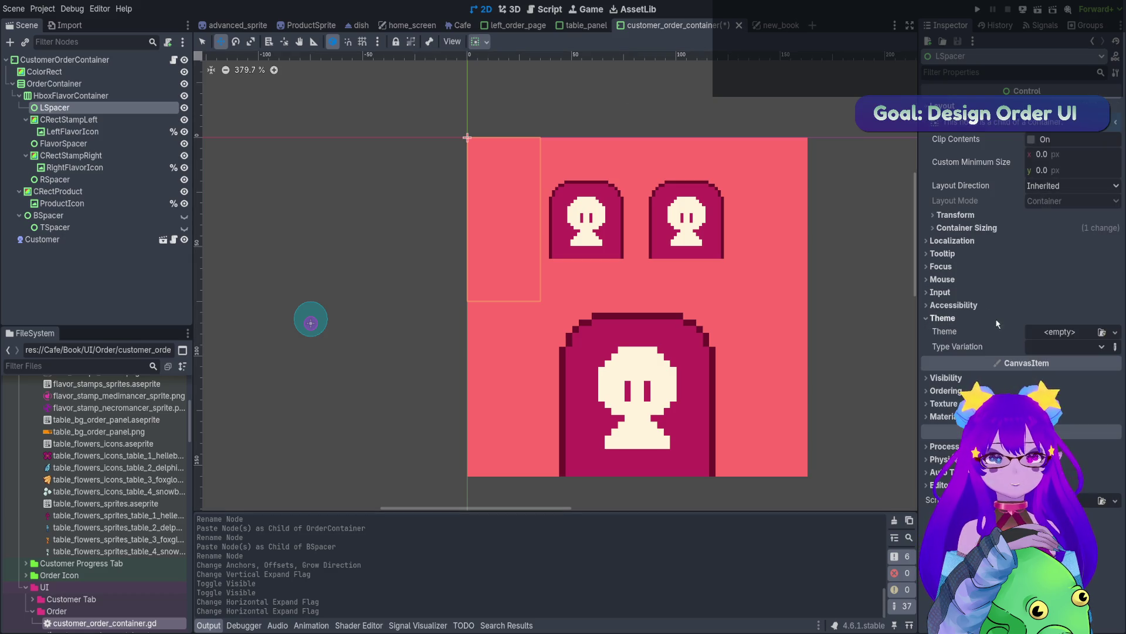
{"action": "left_click", "coordinate": [953, 318]}
{"action": "left_click", "coordinate": [995, 228]}
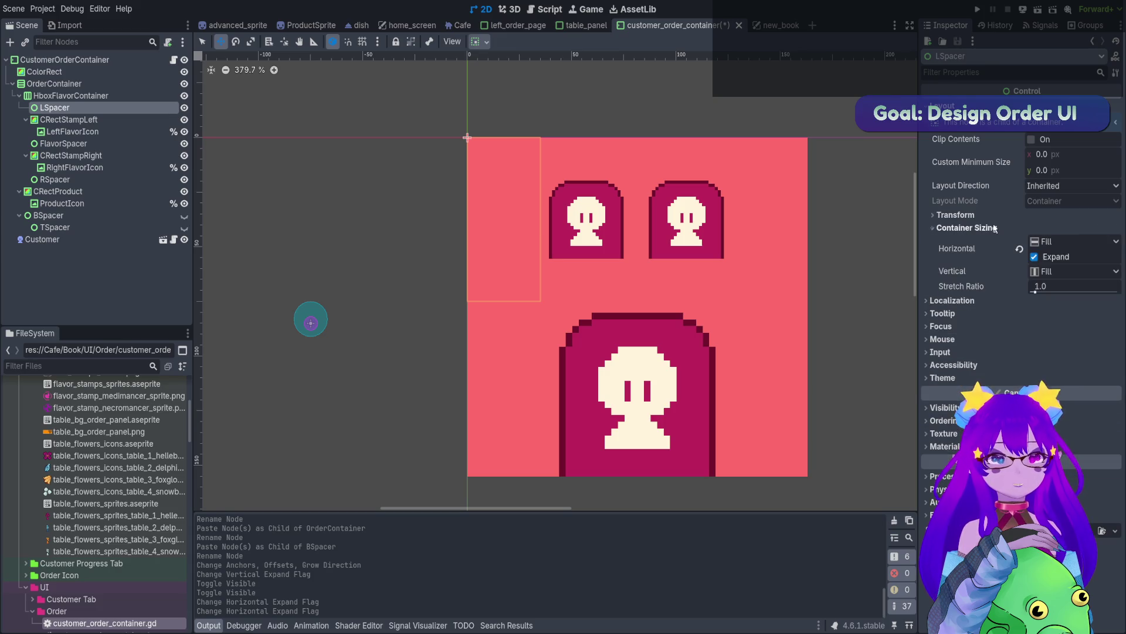
{"action": "left_click", "coordinate": [1044, 286]}
{"action": "type", "text": "0"}
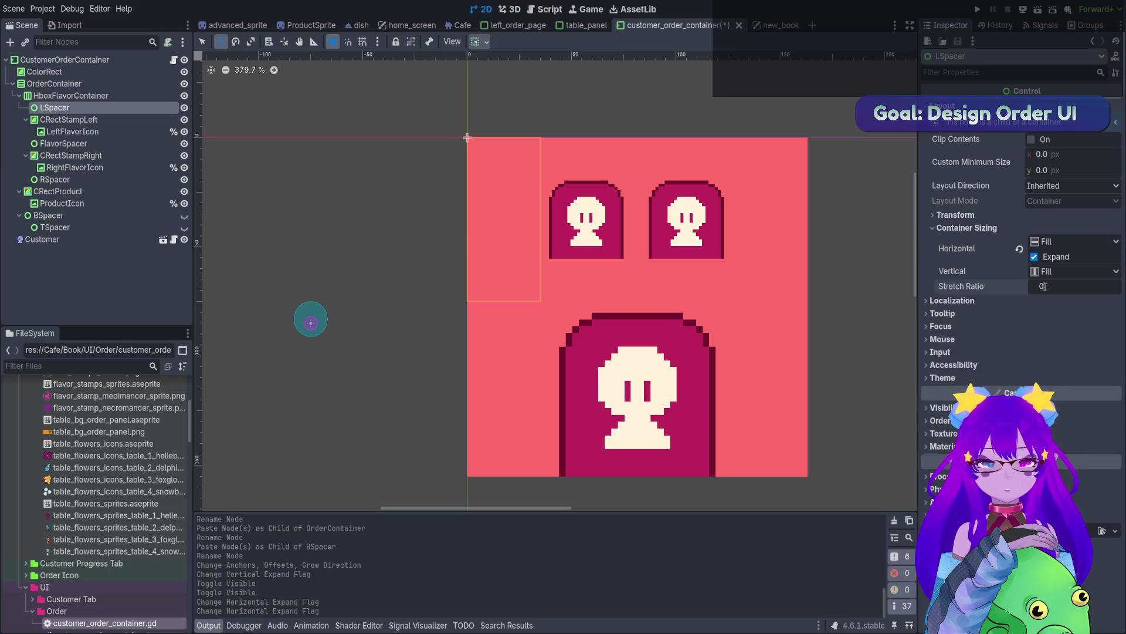
{"action": "type", "text": ".1"}
{"action": "key", "text": "Return"}
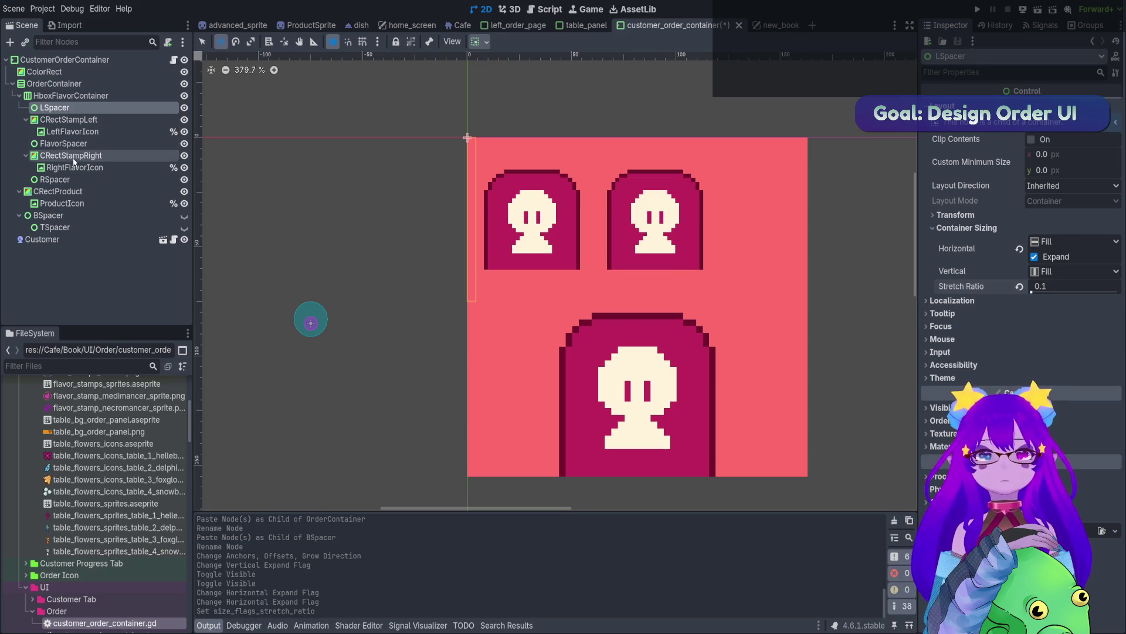
{"action": "key", "text": "ctrl+s"}
Give RSpacer a 0.1 stretch ratio and save the scene.
{"action": "left_click", "coordinate": [55, 180]}
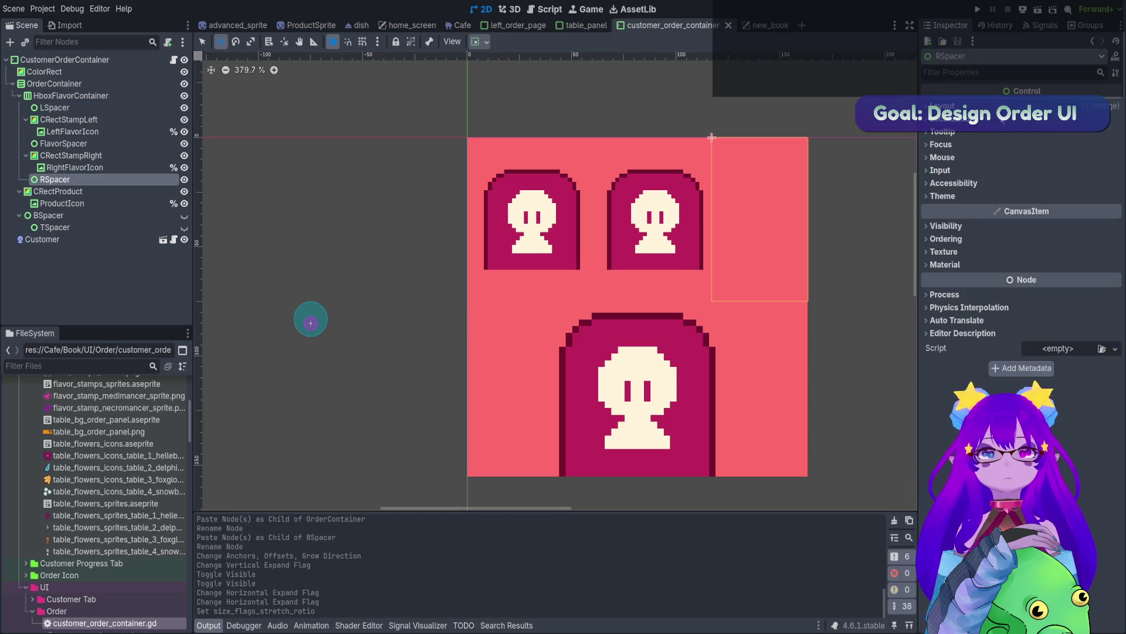
{"action": "left_click", "coordinate": [1000, 109]}
{"action": "left_click", "coordinate": [1019, 227]}
{"action": "left_click", "coordinate": [1057, 286]}
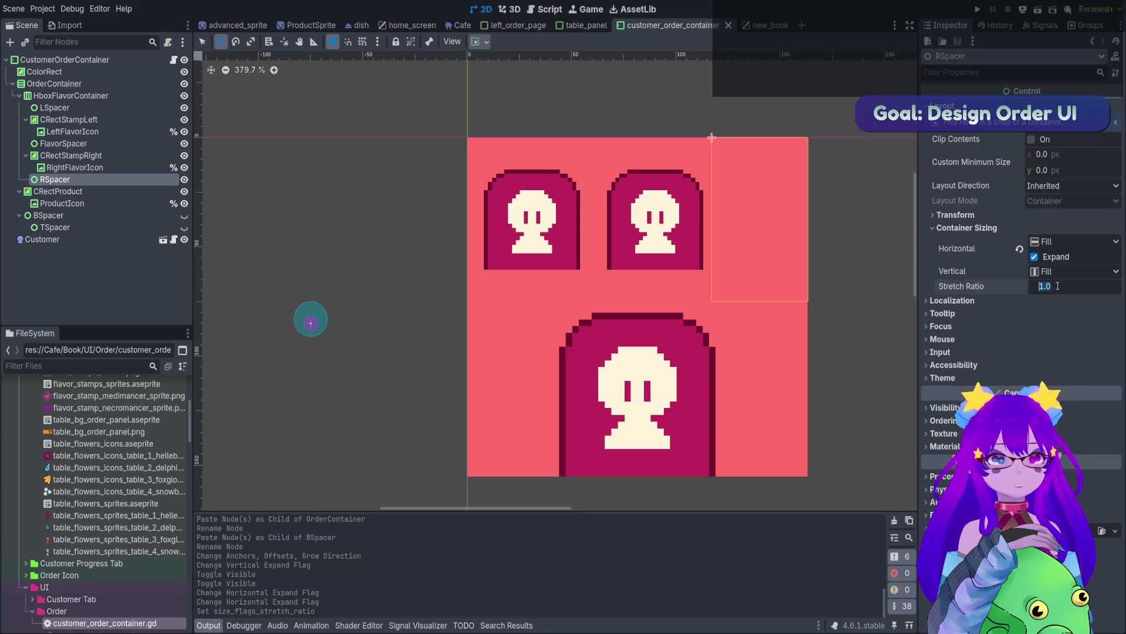
{"action": "type", "text": ".1"}
{"action": "key", "text": "Return"}
{"action": "key", "text": "ctrl+s"}
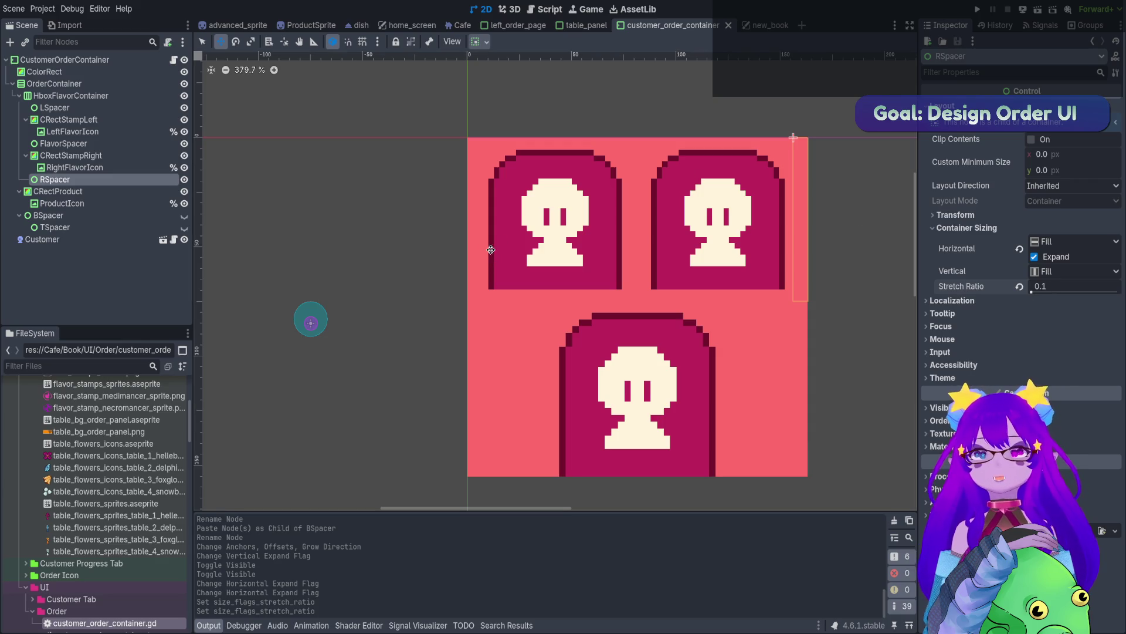
{"action": "left_click", "coordinate": [118, 216]}
Unhide BSpacer, set its stretch ratio to 0.05, and save the scene.
{"action": "left_click", "coordinate": [184, 215]}
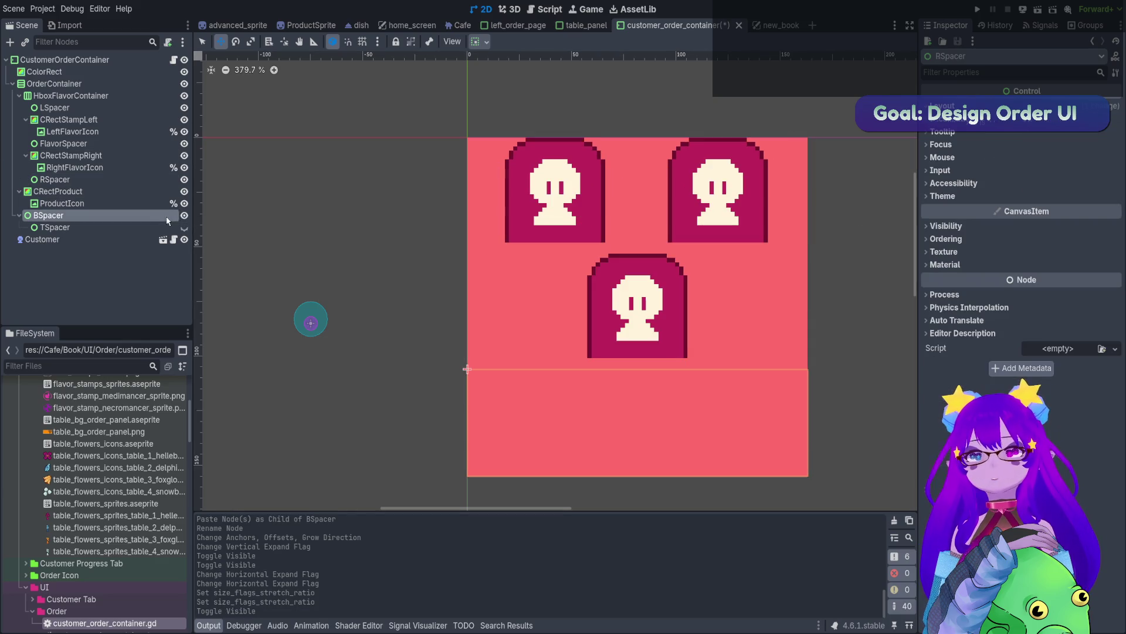
{"action": "left_click", "coordinate": [962, 106]}
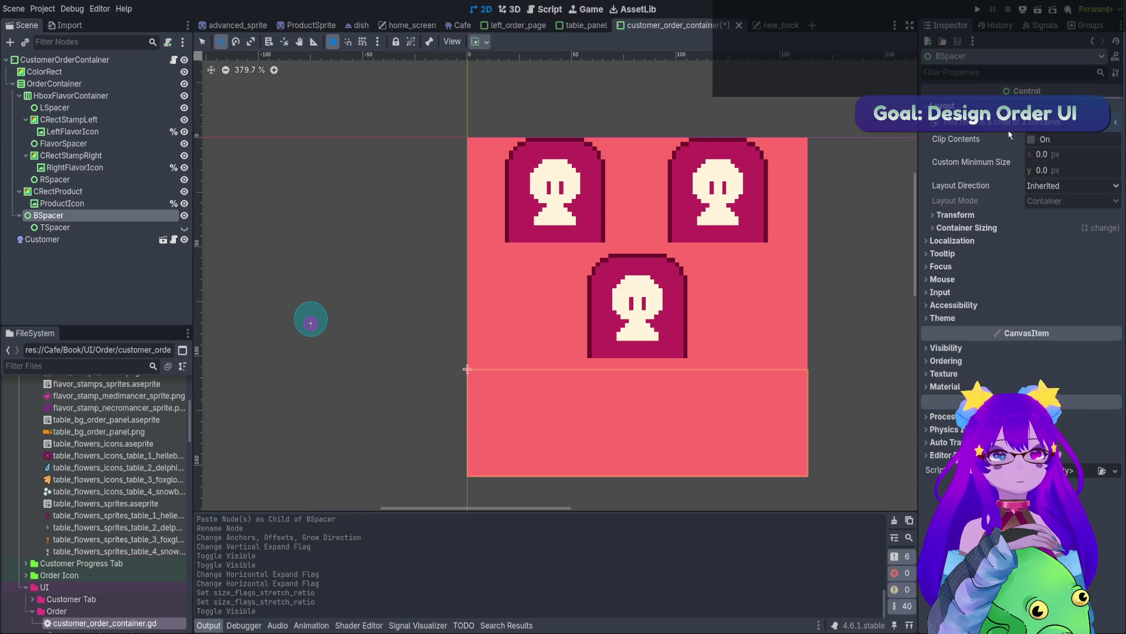
{"action": "left_click", "coordinate": [1045, 227]}
{"action": "left_click", "coordinate": [1060, 286]}
{"action": "type", "text": "0."}
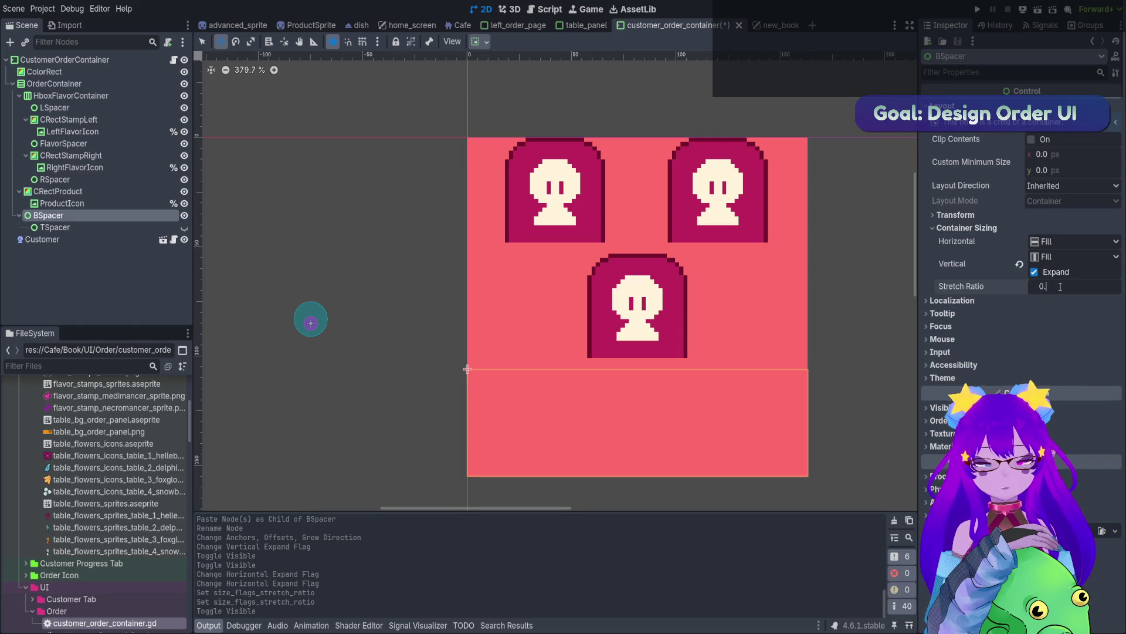
{"action": "type", "text": "1"}
{"action": "key", "text": "Return"}
{"action": "key", "text": "ctrl+s"}
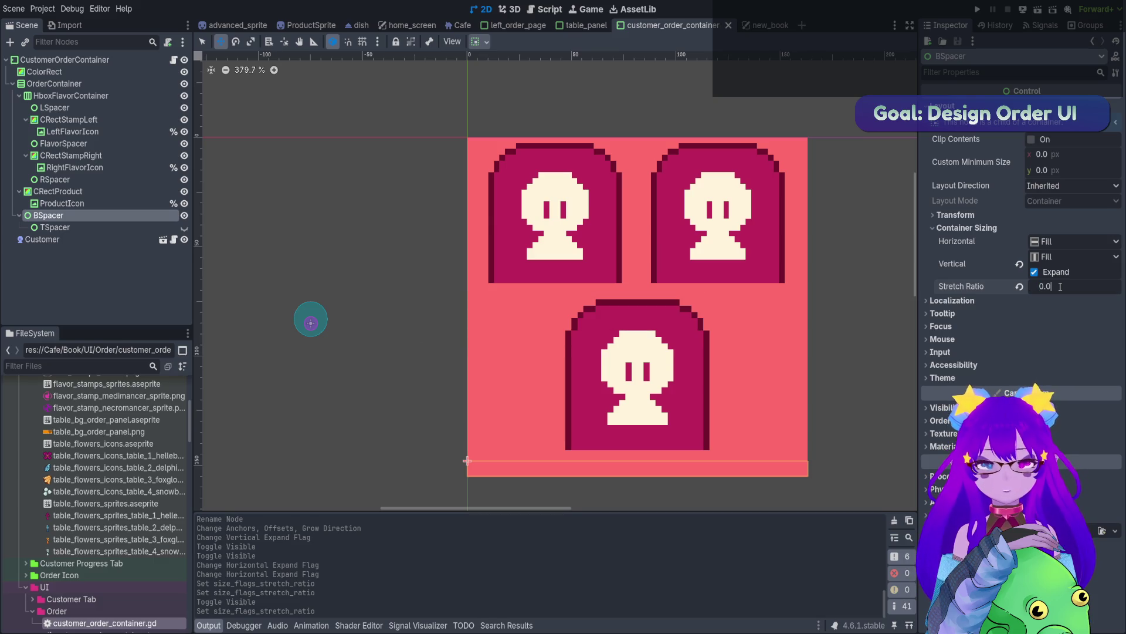
{"action": "type", "text": "5"}
{"action": "key", "text": "Return"}
{"action": "key", "text": "ctrl+s"}
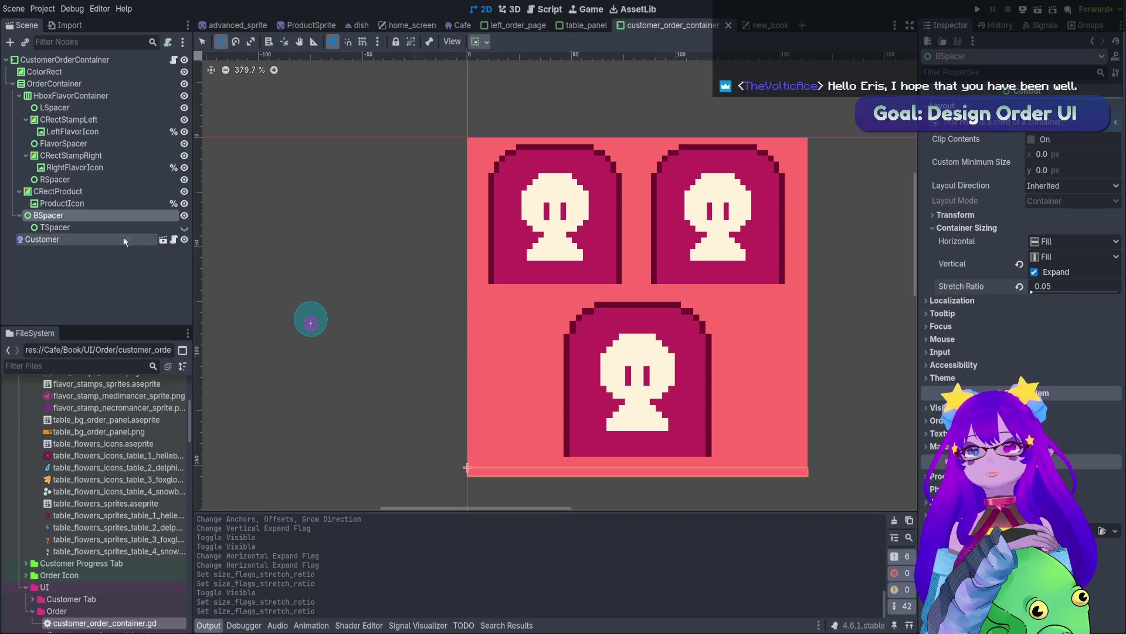
{"action": "left_click", "coordinate": [109, 230]}
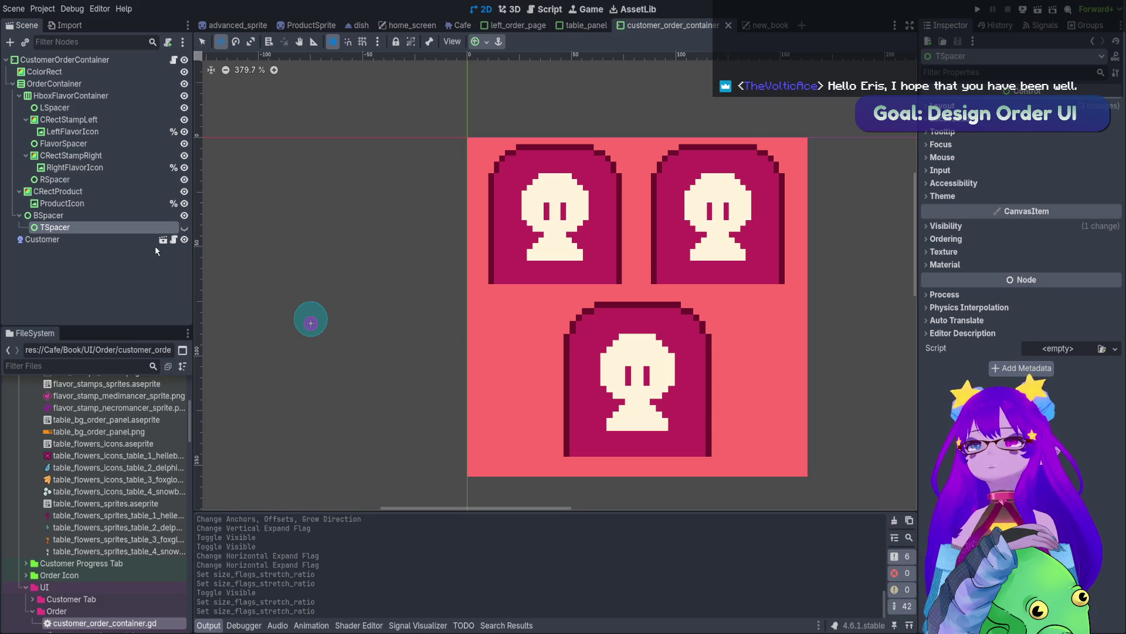
Move TSpacer to the top of OrderContainer, unhide it, and make it expand vertically.
{"action": "left_click_drag", "start_coordinate": [96, 228], "coordinate": [62, 93]}
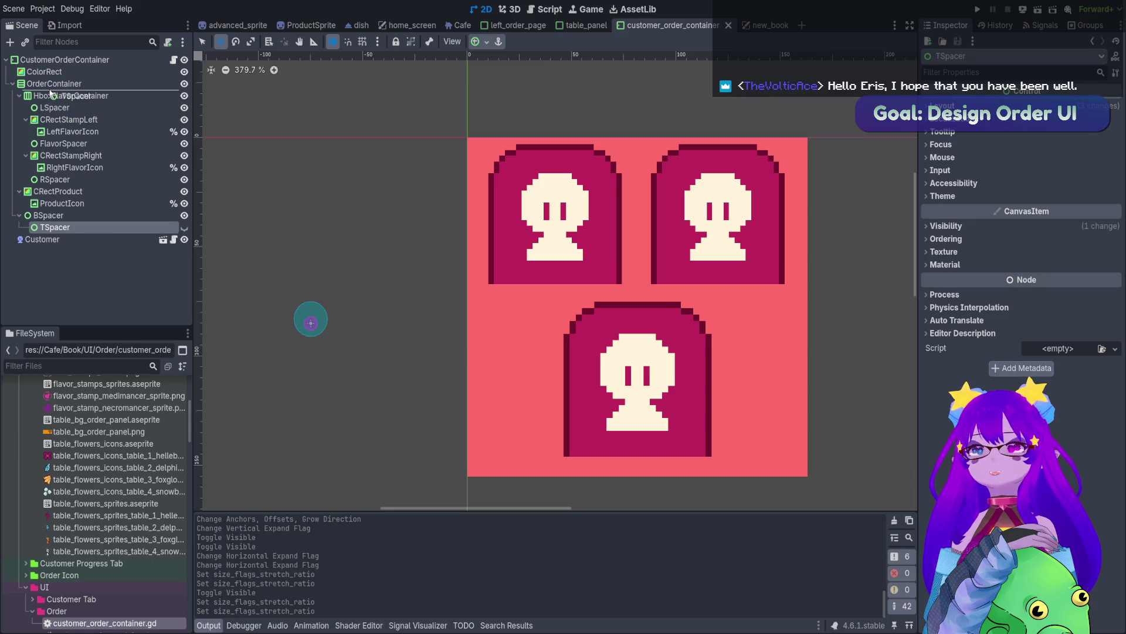
{"action": "left_click", "coordinate": [184, 96]}
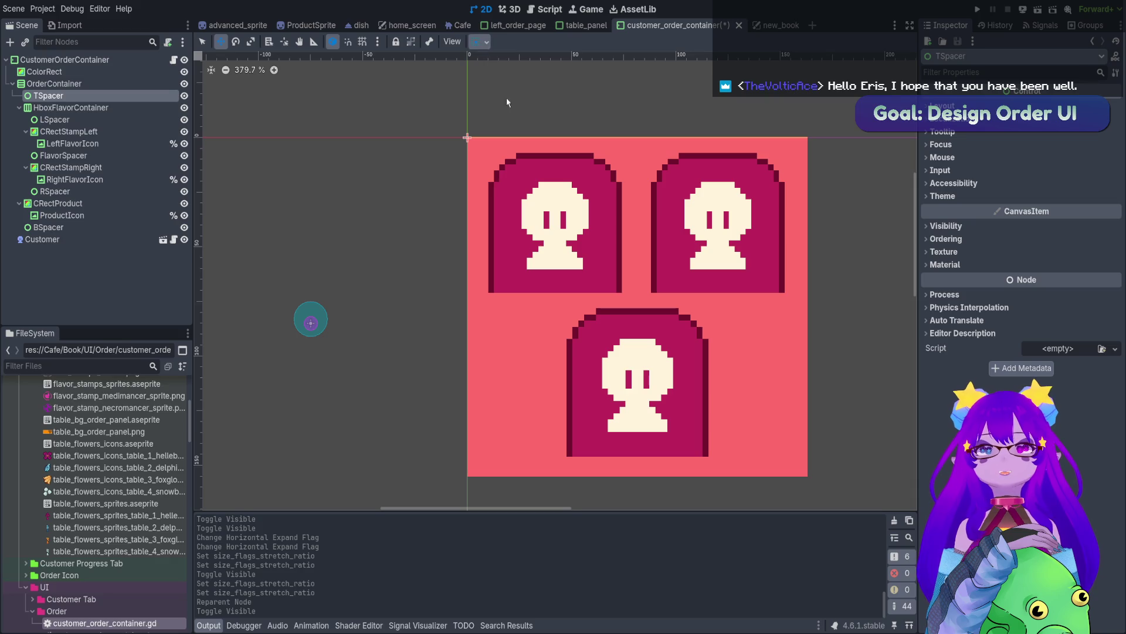
{"action": "left_click", "coordinate": [535, 146]}
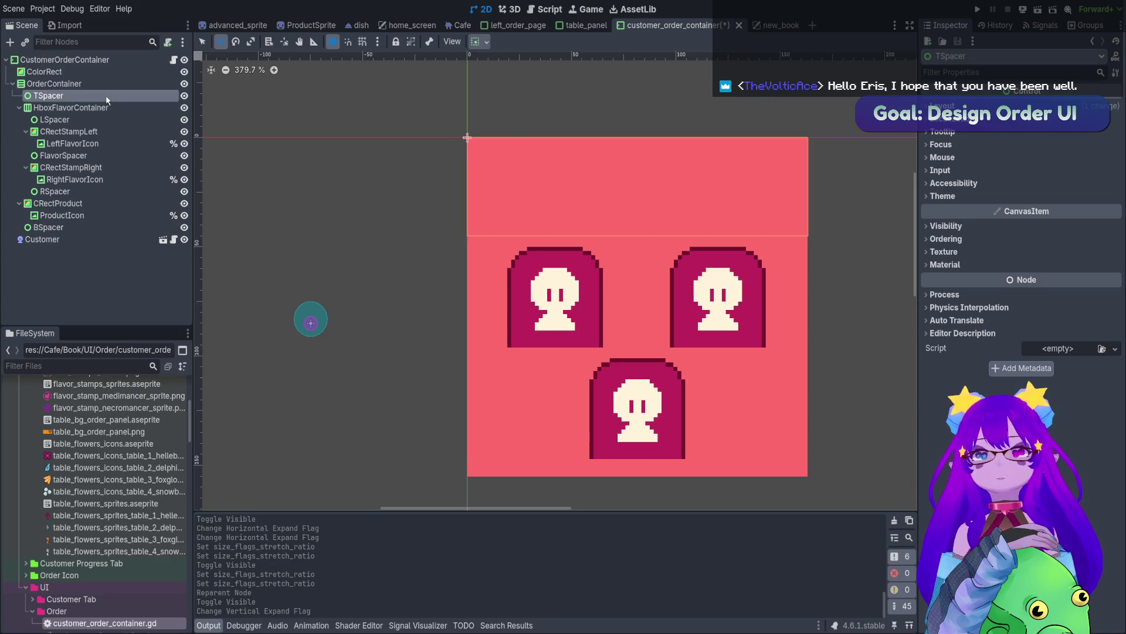
Set TSpacer's stretch ratio to 0.05 and save the scene.
{"action": "left_click", "coordinate": [944, 106]}
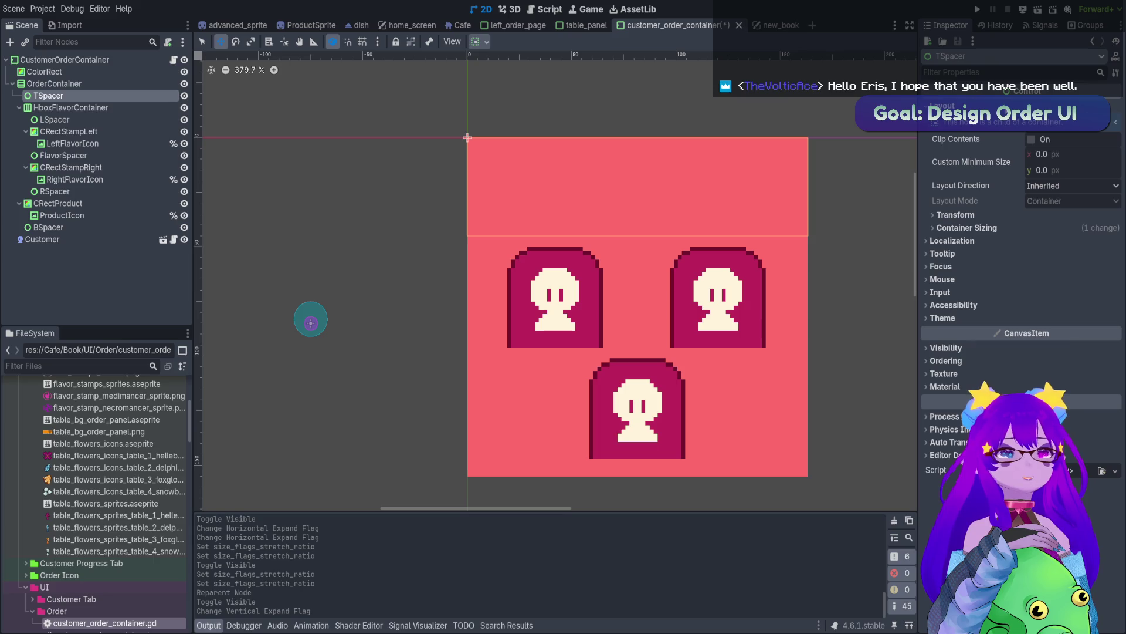
{"action": "left_click", "coordinate": [1009, 229]}
{"action": "left_click", "coordinate": [1050, 286]}
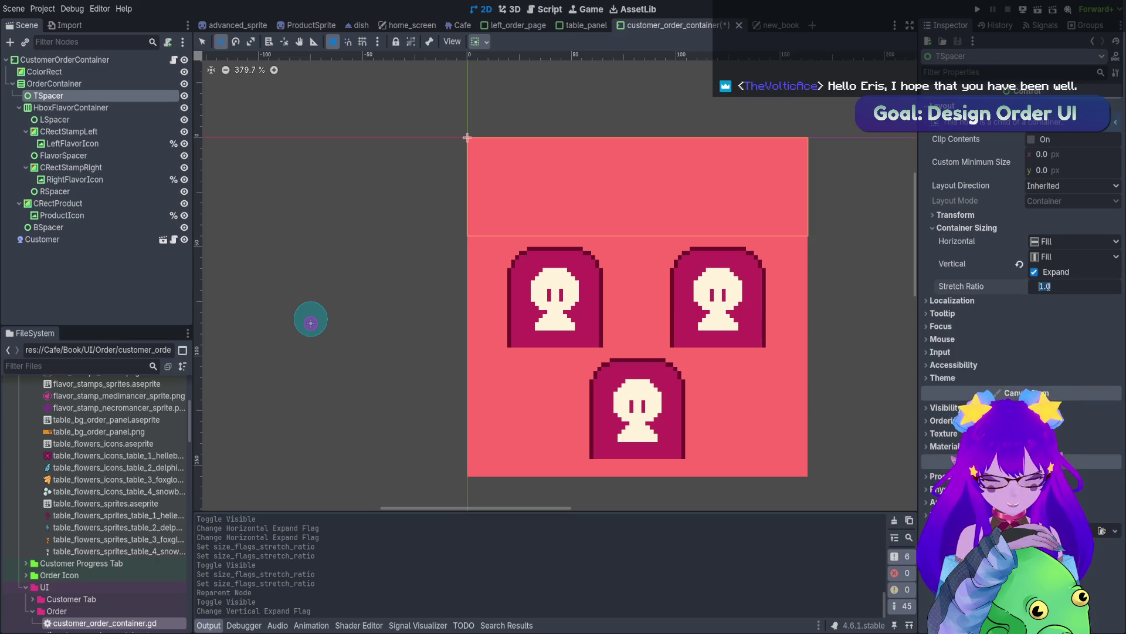
{"action": "type", "text": "0.0"}
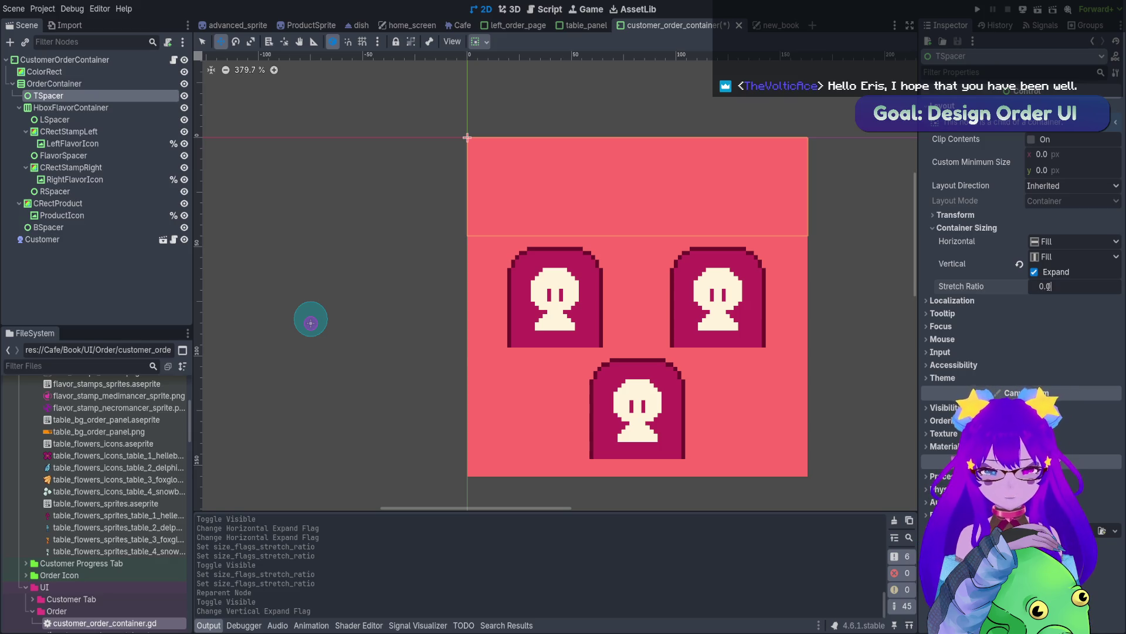
{"action": "key", "text": "Return"}
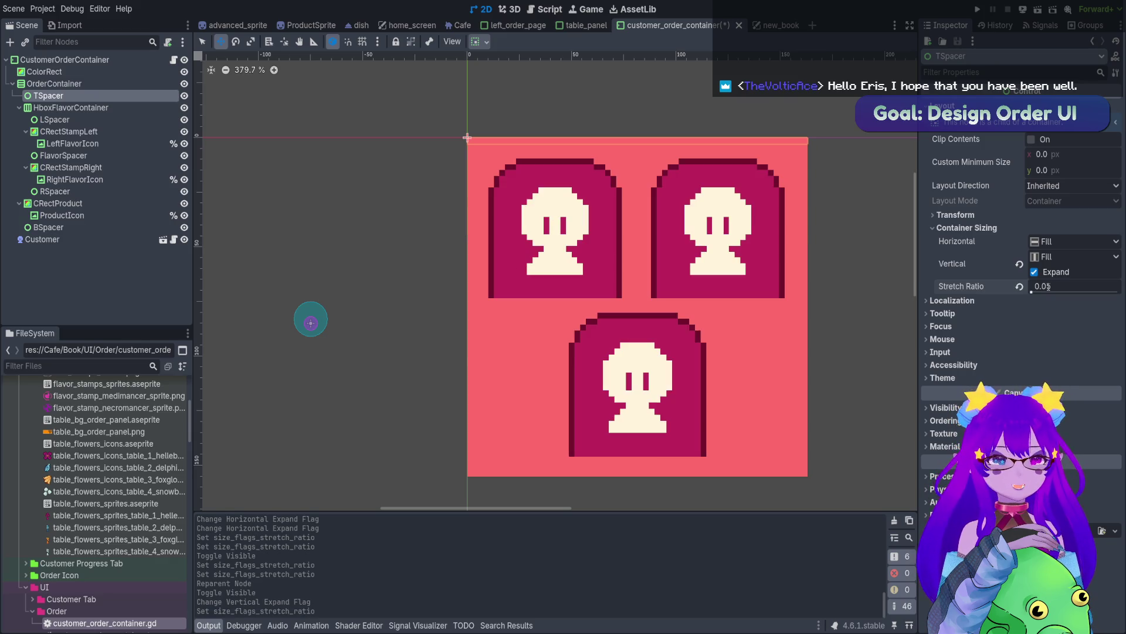
{"action": "key", "text": "ctrl+s"}
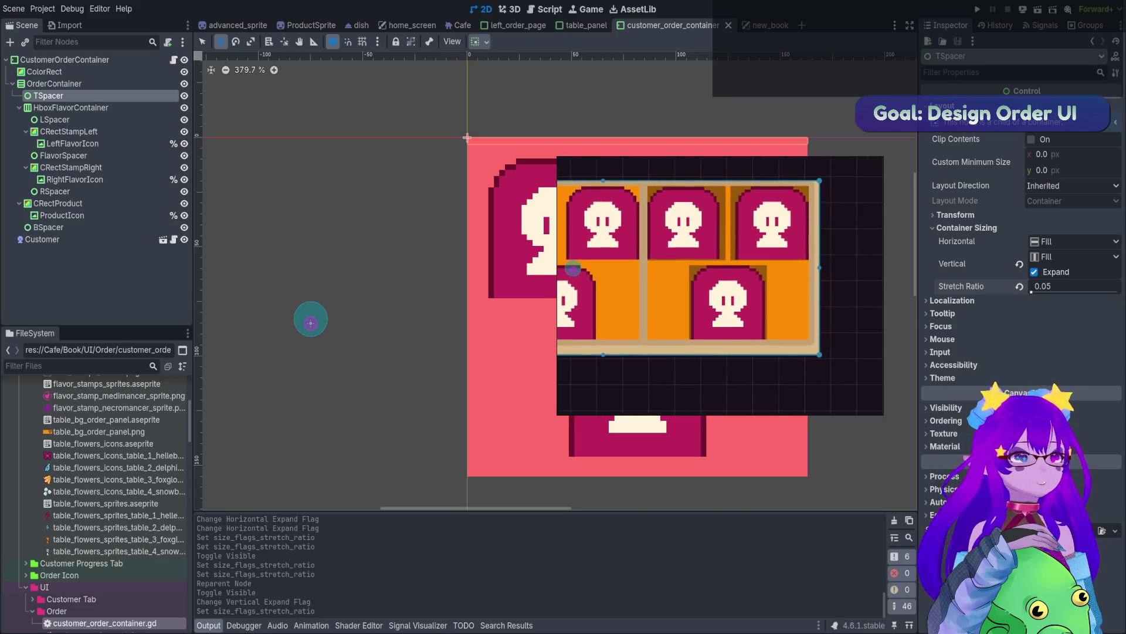
Move the reference preview off the order panel, save, and check the table_panel scene.
{"action": "left_click_drag", "start_coordinate": [816, 227], "coordinate": [326, 256]}
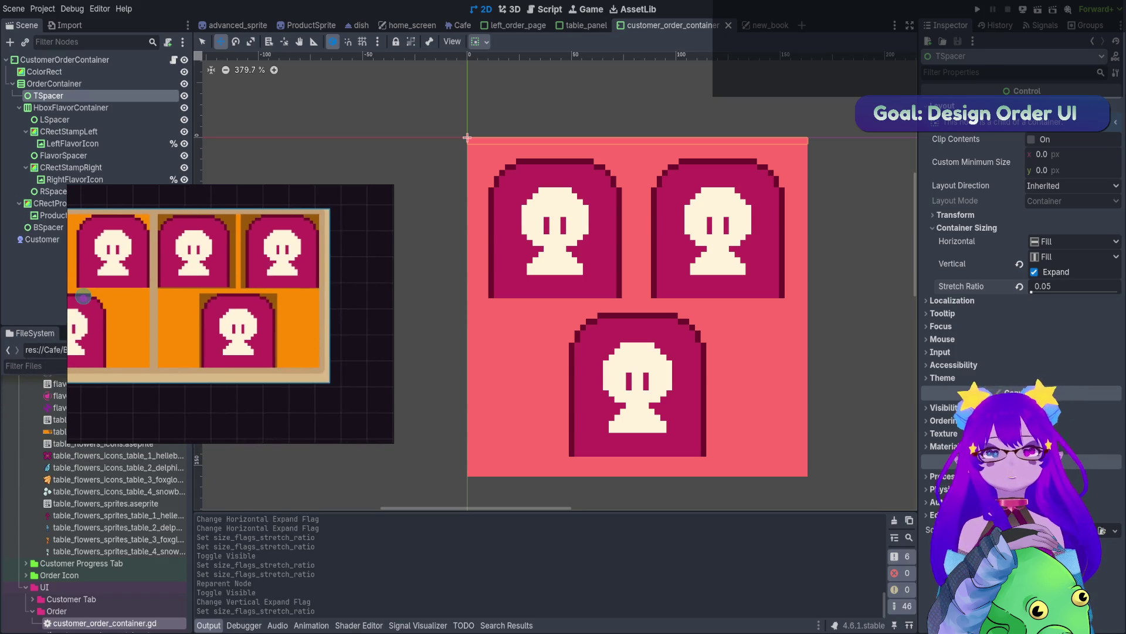
{"action": "key", "text": "ctrl+s"}
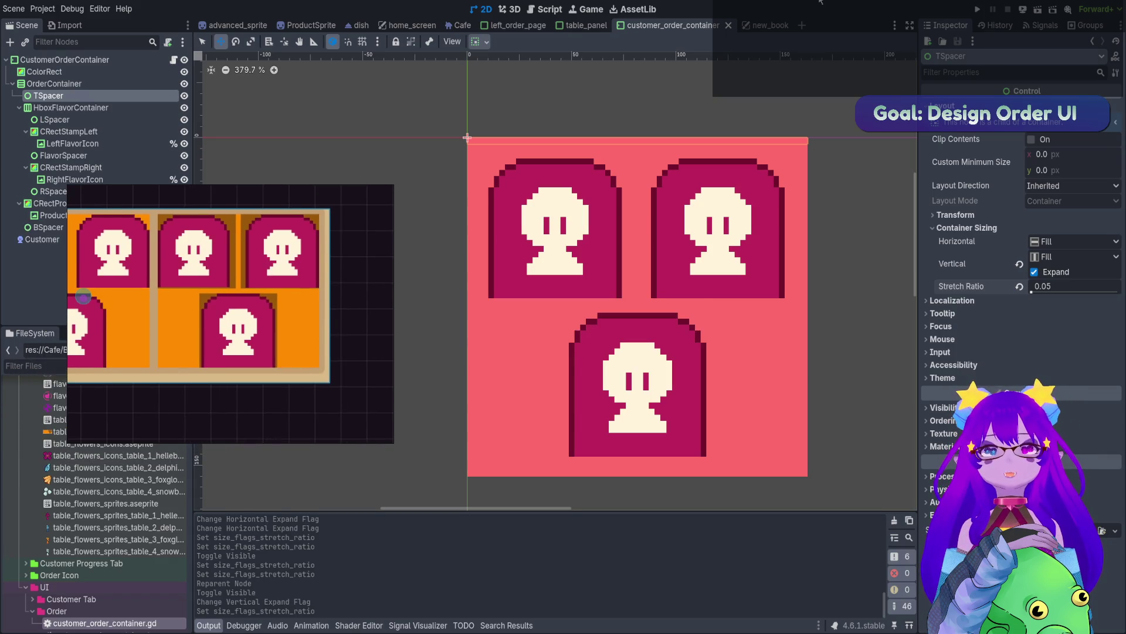
{"action": "left_click", "coordinate": [579, 26]}
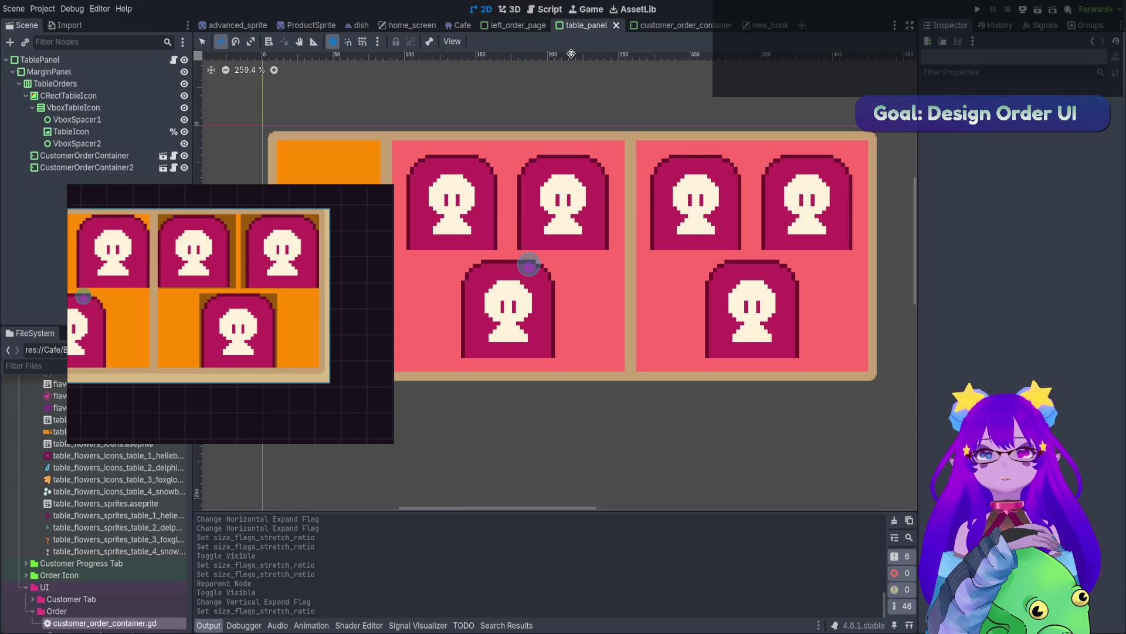
{"action": "left_click", "coordinate": [699, 29]}
Hide the ColorRect background in customer_order_container and save.
{"action": "left_click", "coordinate": [176, 71]}
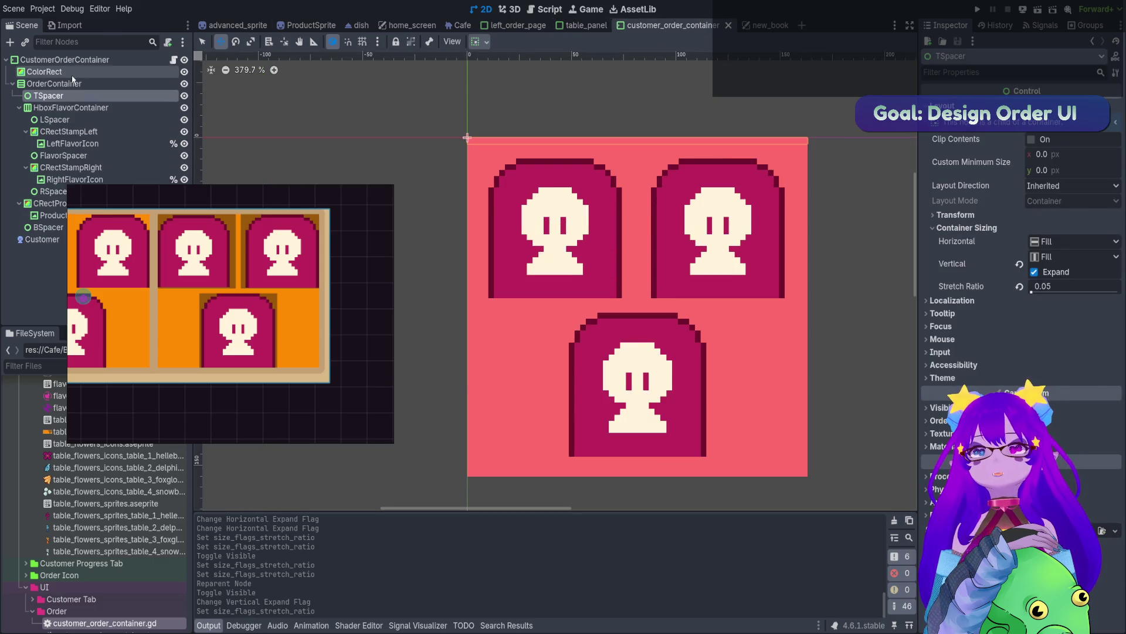
{"action": "left_click", "coordinate": [183, 72]}
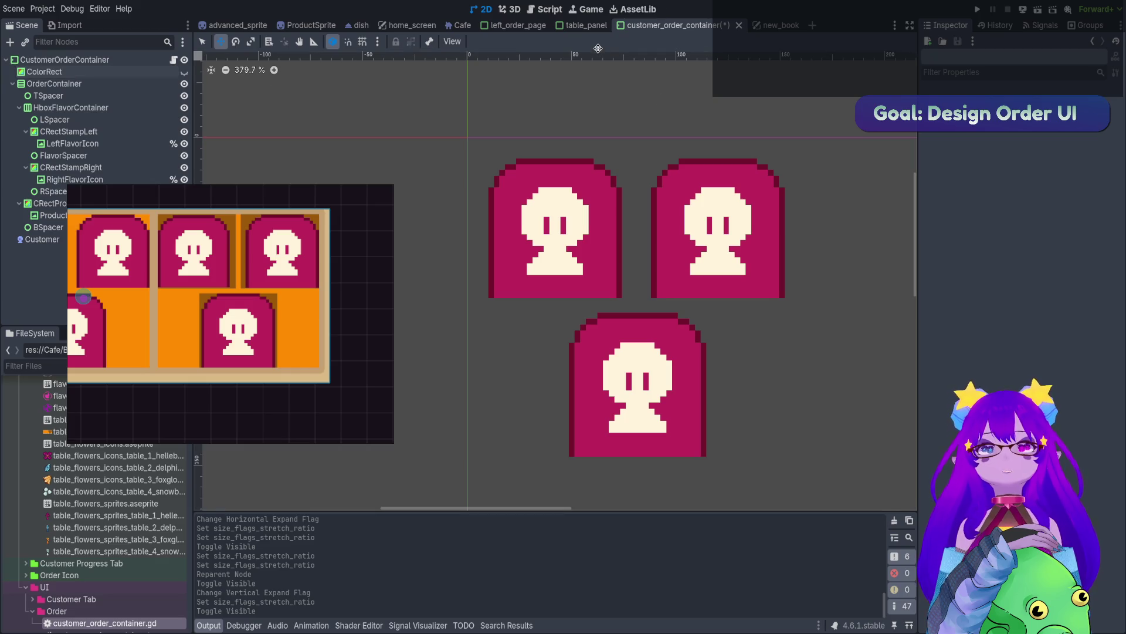
{"action": "key", "text": "ctrl+s"}
{"action": "left_click", "coordinate": [585, 26]}
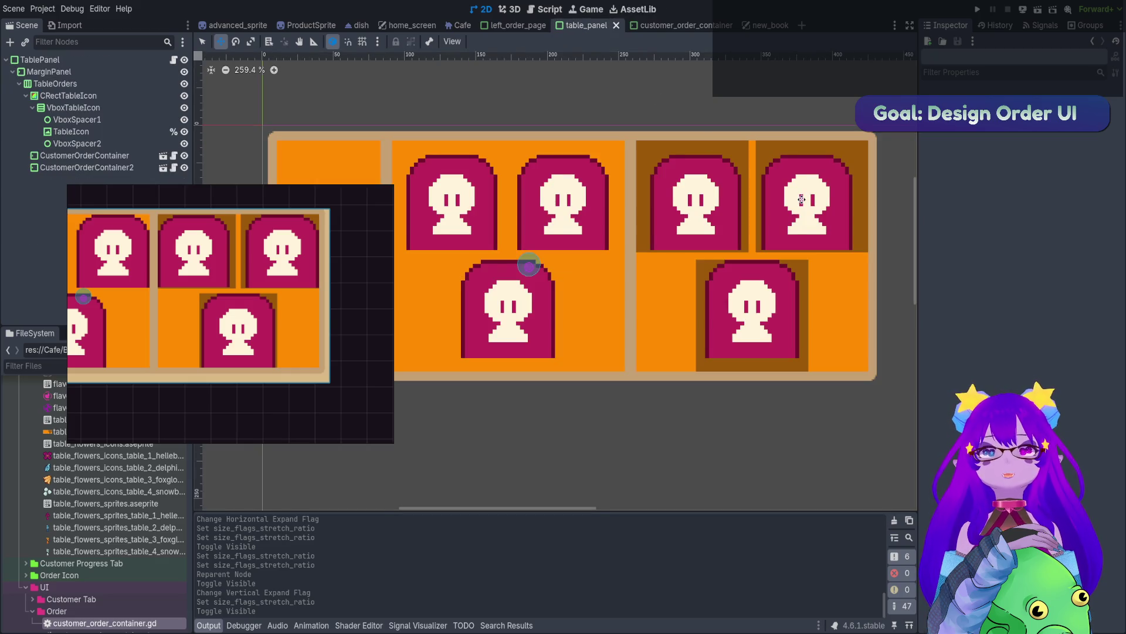
{"action": "scroll", "coordinate": [801, 200], "scroll_direction": "up", "scroll_amount": 2}
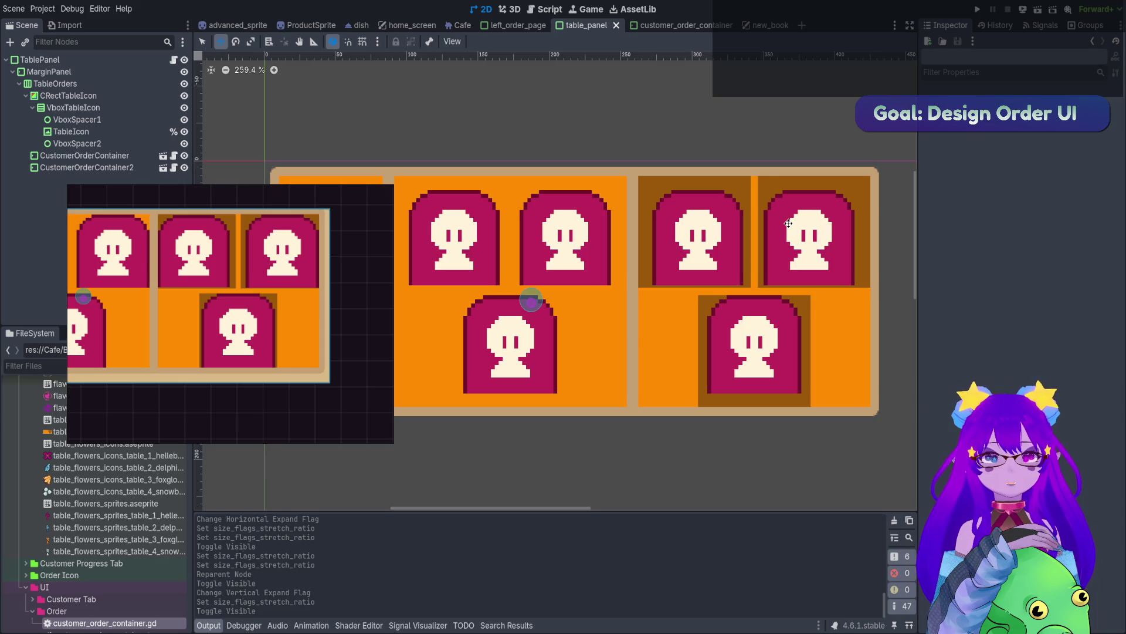
{"action": "scroll", "coordinate": [788, 230], "scroll_direction": "up", "scroll_amount": 2}
{"action": "scroll", "coordinate": [674, 329], "scroll_direction": "up", "scroll_amount": 2}
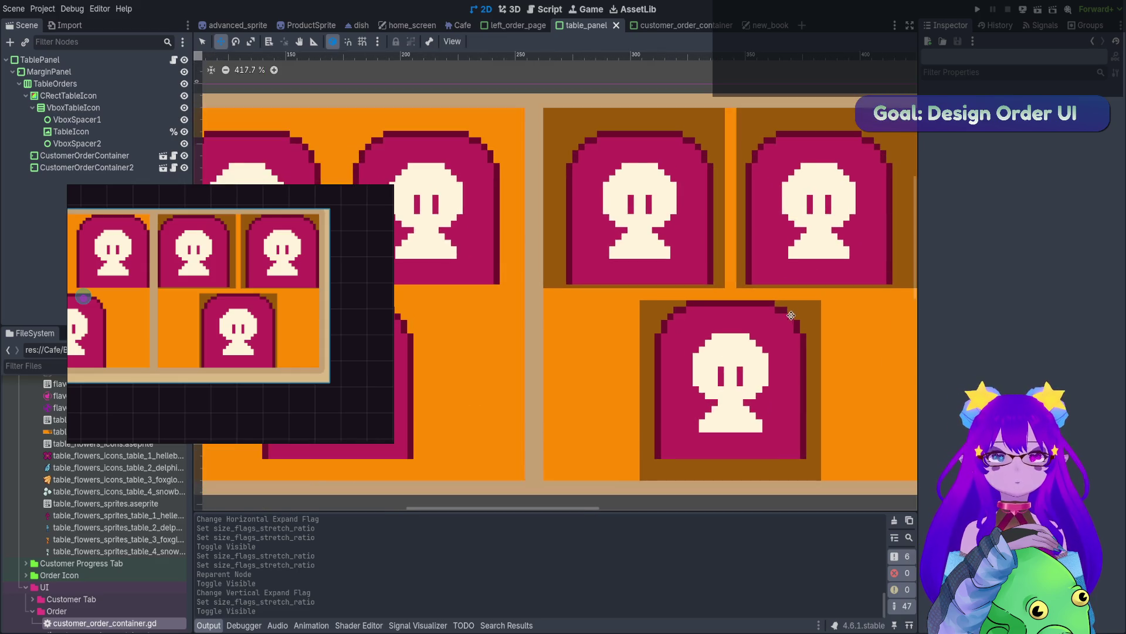
{"action": "scroll", "coordinate": [613, 435], "scroll_direction": "up", "scroll_amount": 1}
{"action": "left_click_drag", "start_coordinate": [633, 403], "coordinate": [682, 406]}
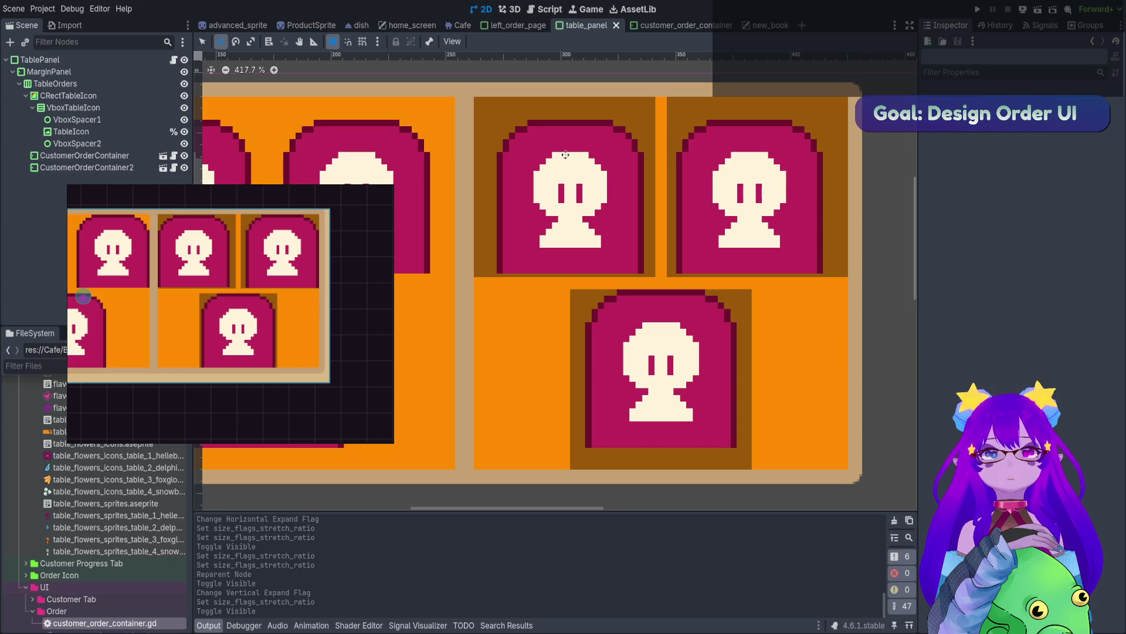
{"action": "left_click_drag", "start_coordinate": [546, 215], "coordinate": [551, 216]}
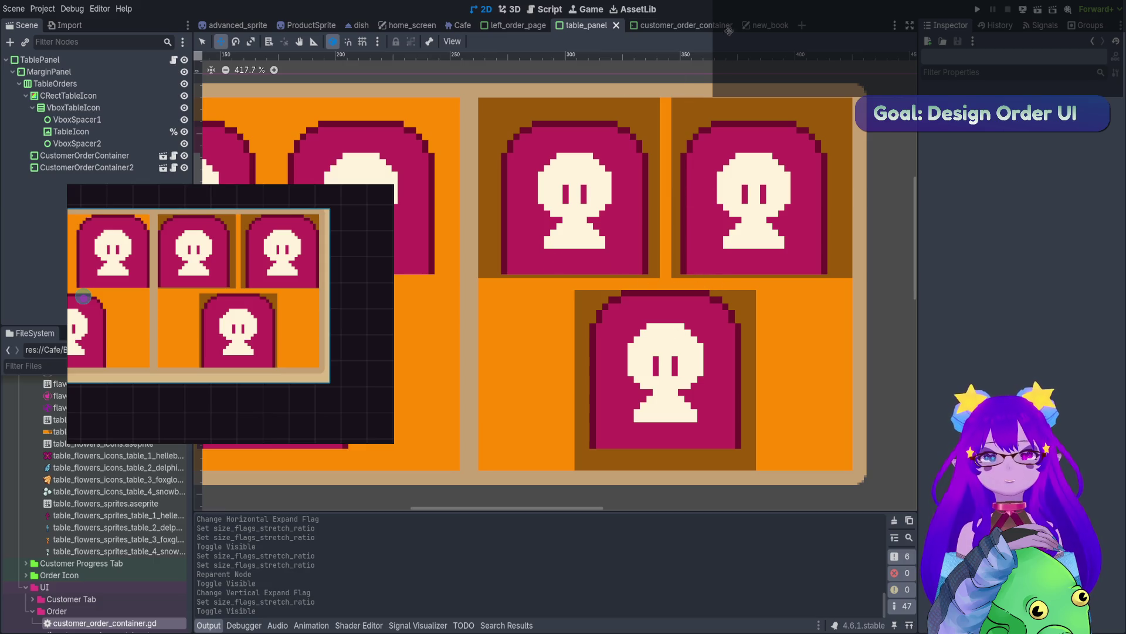
{"action": "left_click", "coordinate": [672, 25]}
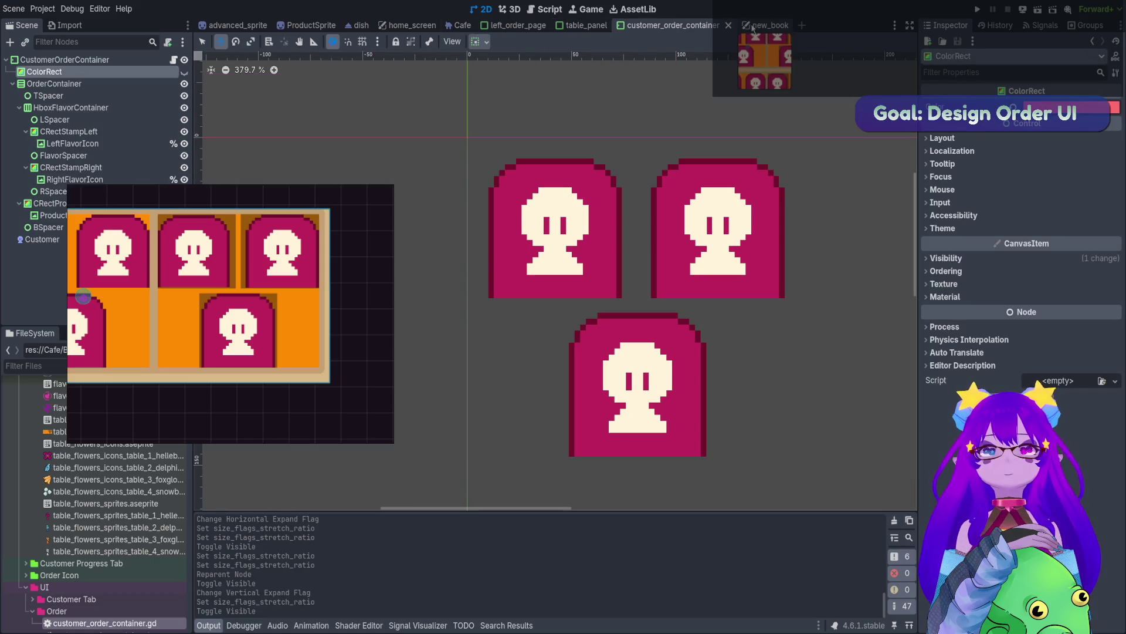
Duplicate BSpacer and place the copy just above CRectProduct.
{"action": "left_click", "coordinate": [48, 96]}
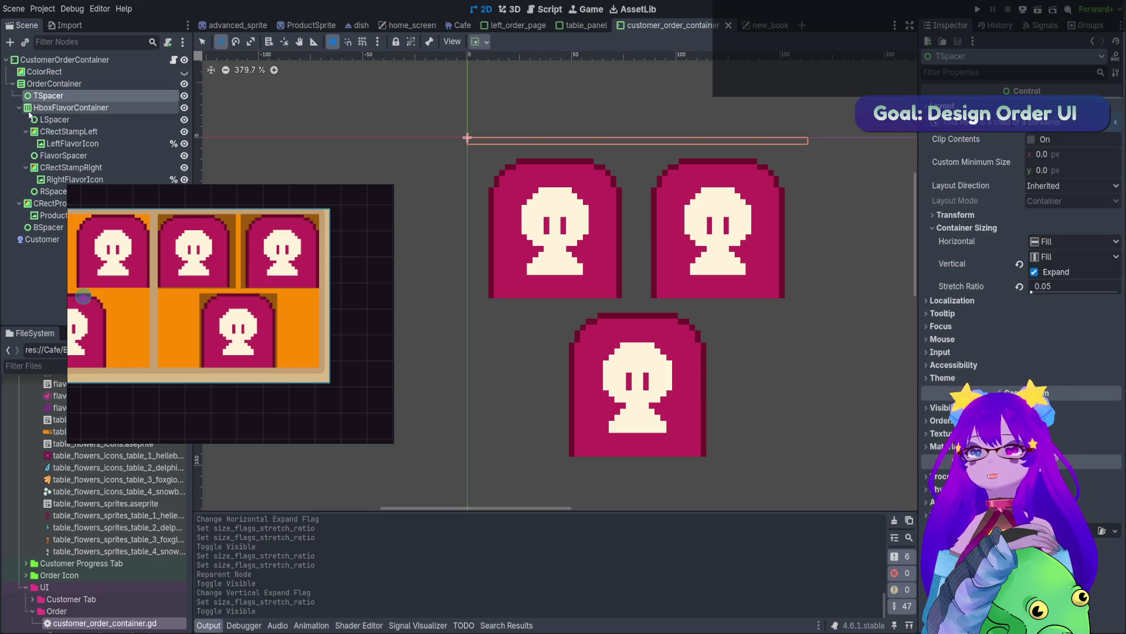
{"action": "left_click", "coordinate": [19, 107]}
{"action": "left_click", "coordinate": [20, 119]}
{"action": "left_click", "coordinate": [46, 131]}
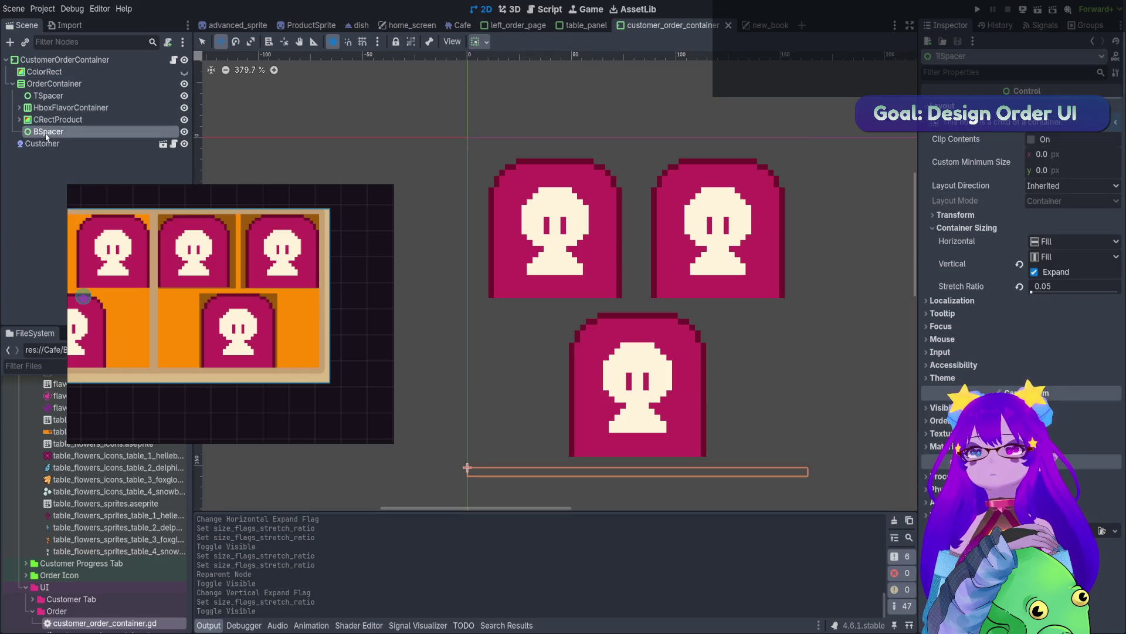
{"action": "key", "text": "ctrl+c"}
{"action": "left_click", "coordinate": [40, 120]}
{"action": "key", "text": "ctrl+v"}
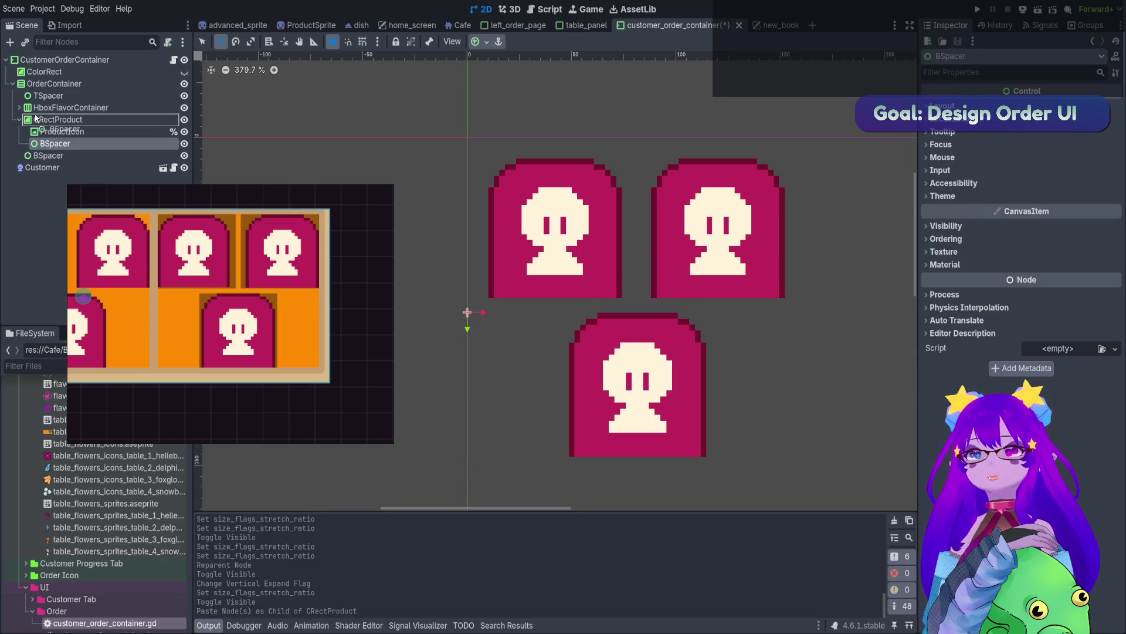
{"action": "left_click_drag", "start_coordinate": [37, 118], "coordinate": [44, 118]}
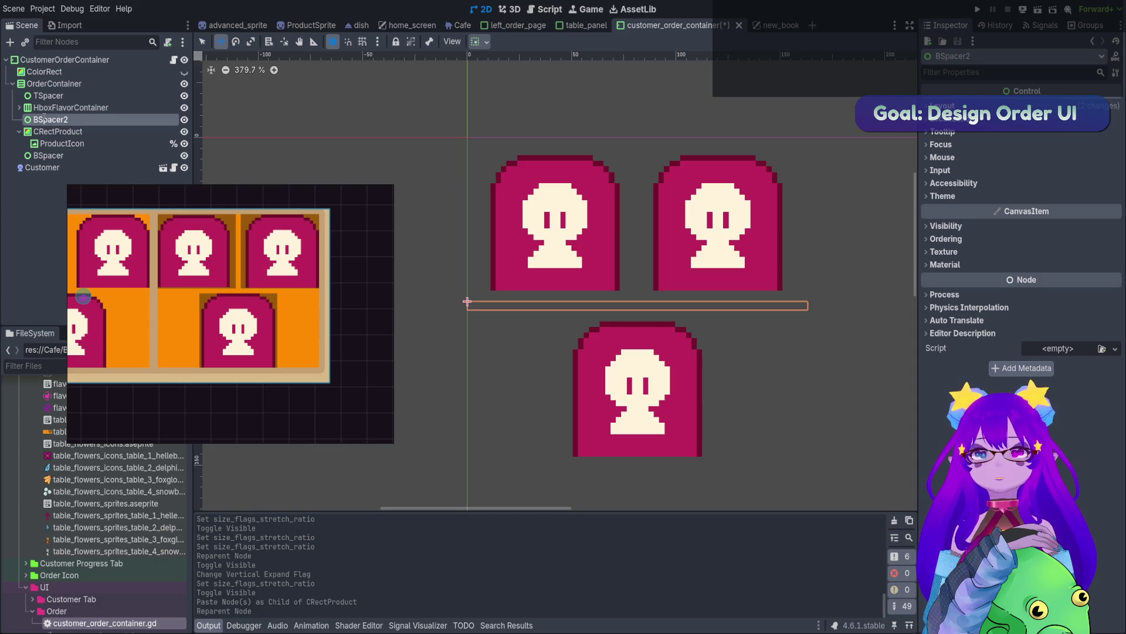
Rename the copy to MSpacer, save, and check the table_panel scene.
{"action": "type", "text": "MSpacer"}
{"action": "key", "text": "Return"}
{"action": "key", "text": "ctrl+s"}
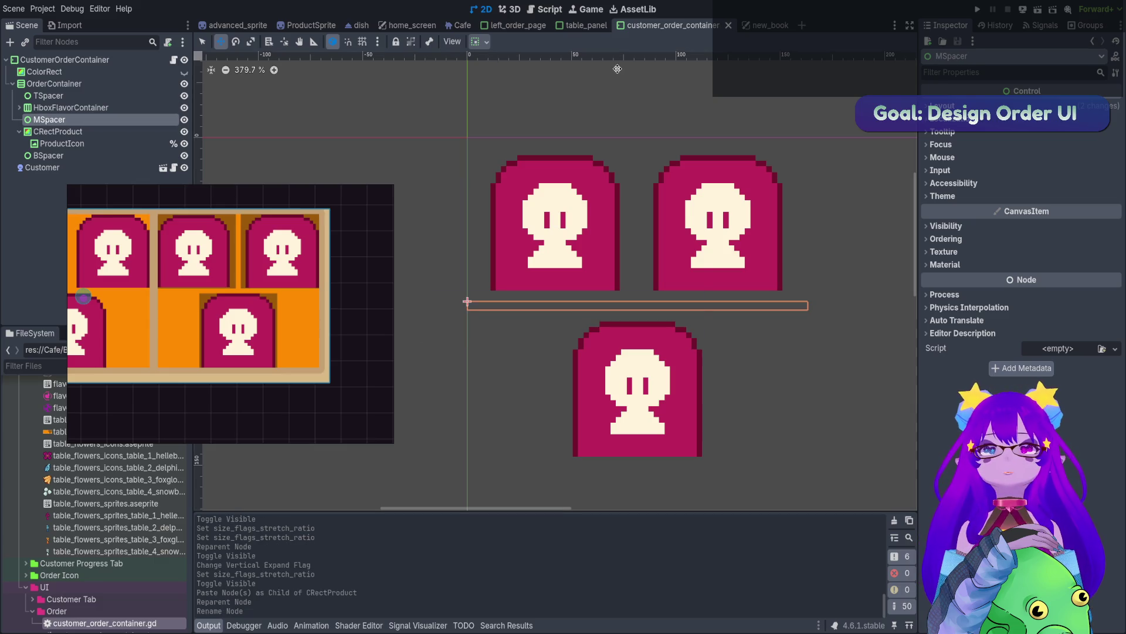
{"action": "left_click", "coordinate": [593, 26]}
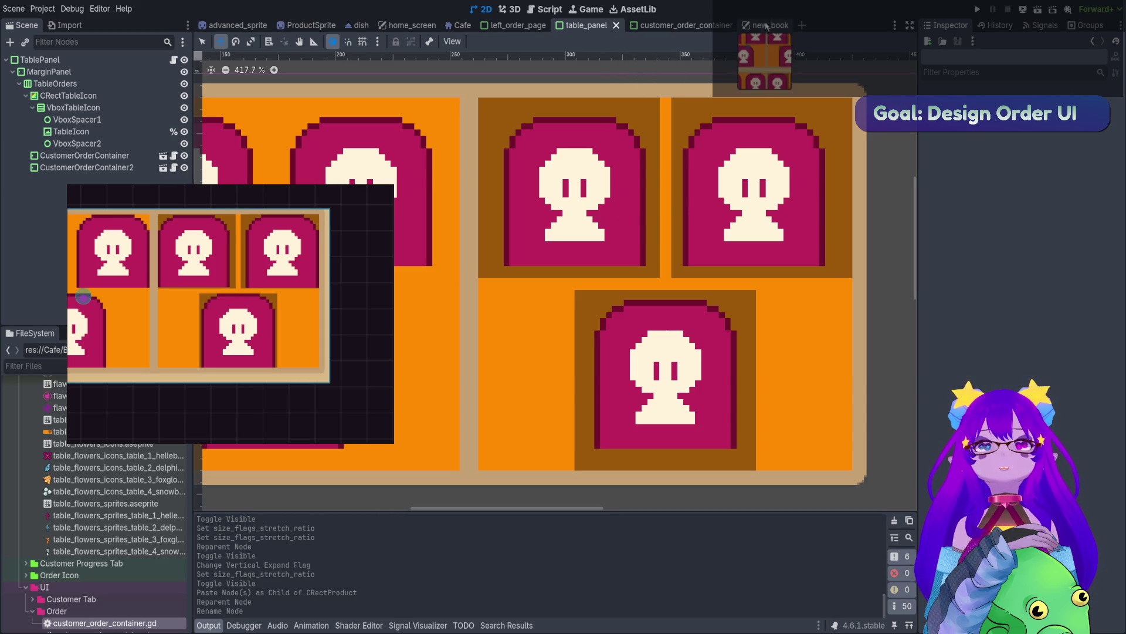
Try MSpacer stretch ratios 0.08, 1.0, 0.5, 0.25, 0.4 and 0.1, then save.
{"action": "left_click", "coordinate": [663, 25]}
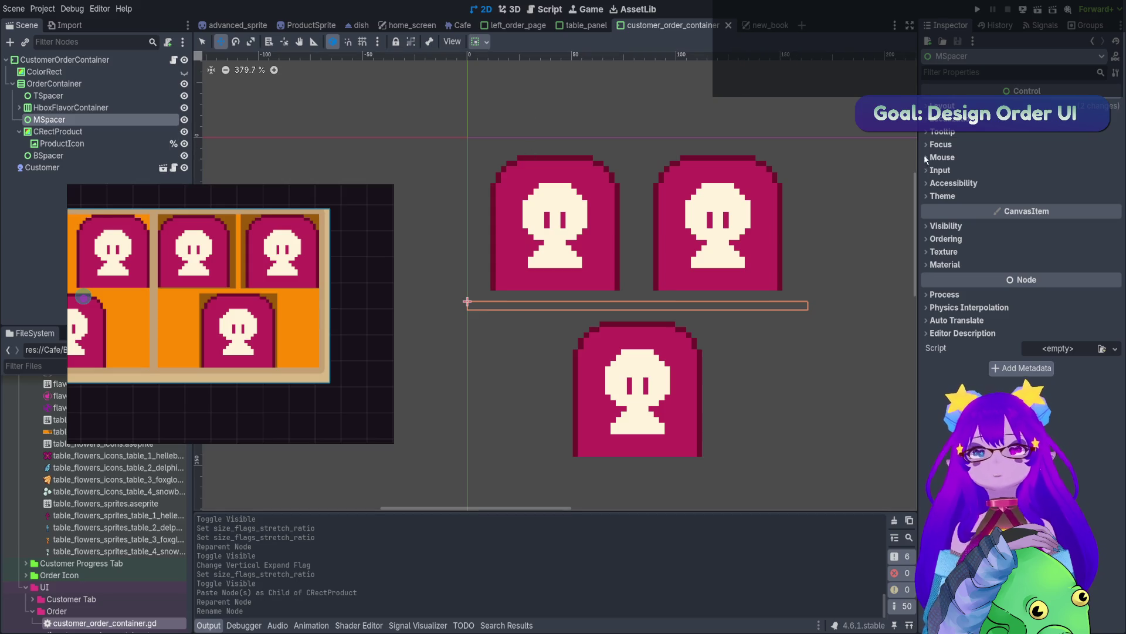
{"action": "left_click", "coordinate": [997, 106]}
{"action": "left_click", "coordinate": [967, 228]}
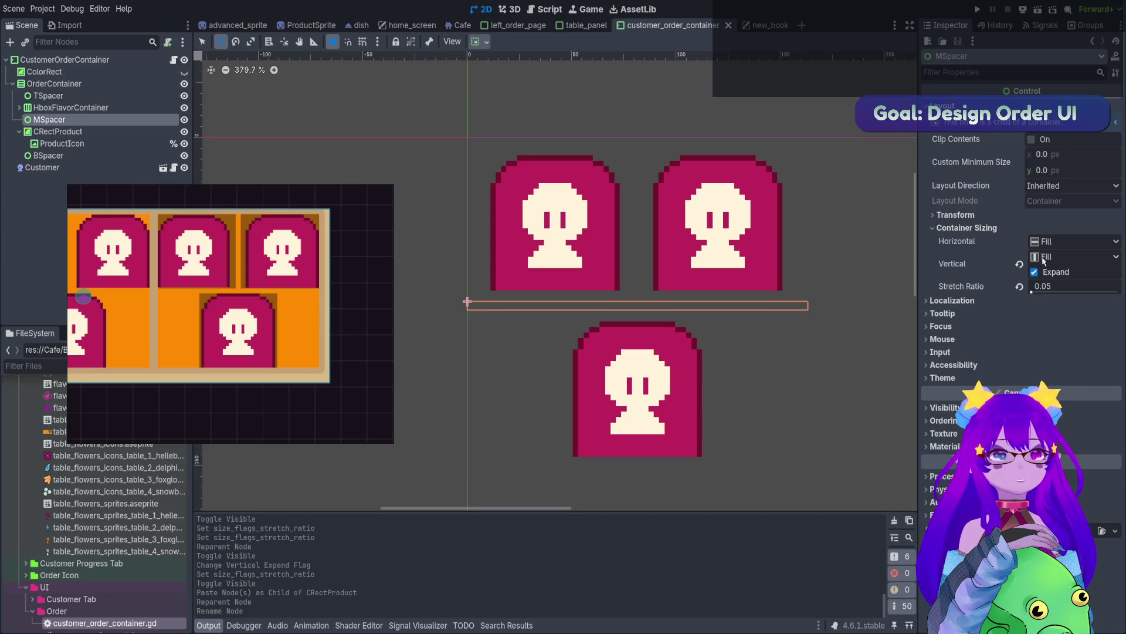
{"action": "left_click", "coordinate": [1050, 286]}
{"action": "key", "text": "BackSpace"}
{"action": "key", "text": "Return"}
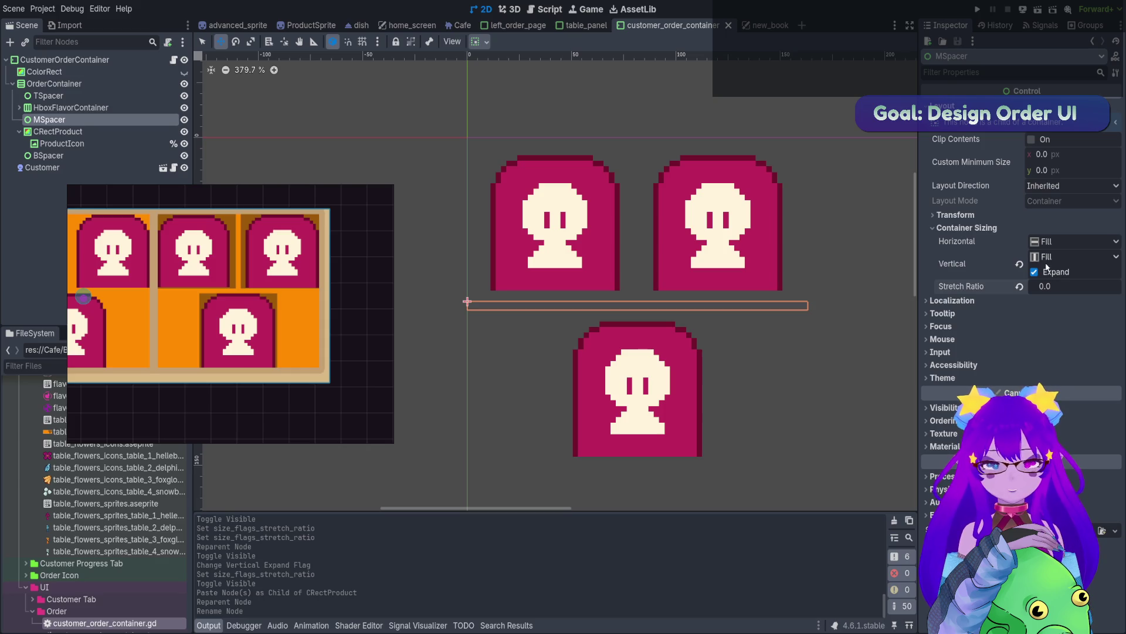
{"action": "type", "text": "8"}
{"action": "key", "text": "Return"}
{"action": "left_click", "coordinate": [1039, 286]}
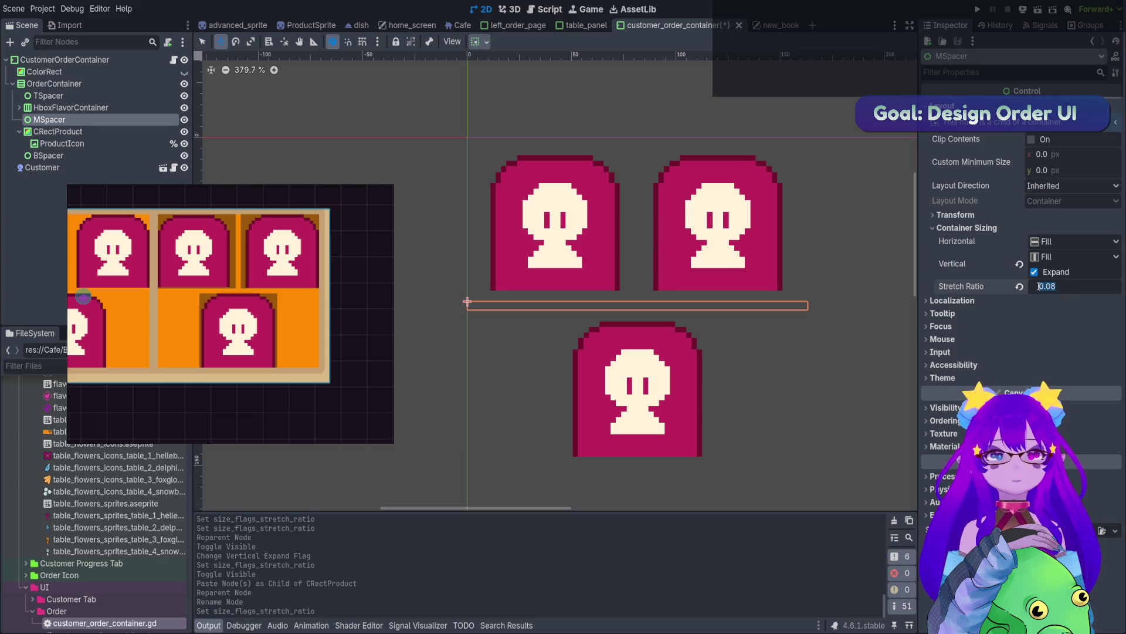
{"action": "type", "text": "1"}
{"action": "key", "text": "Return"}
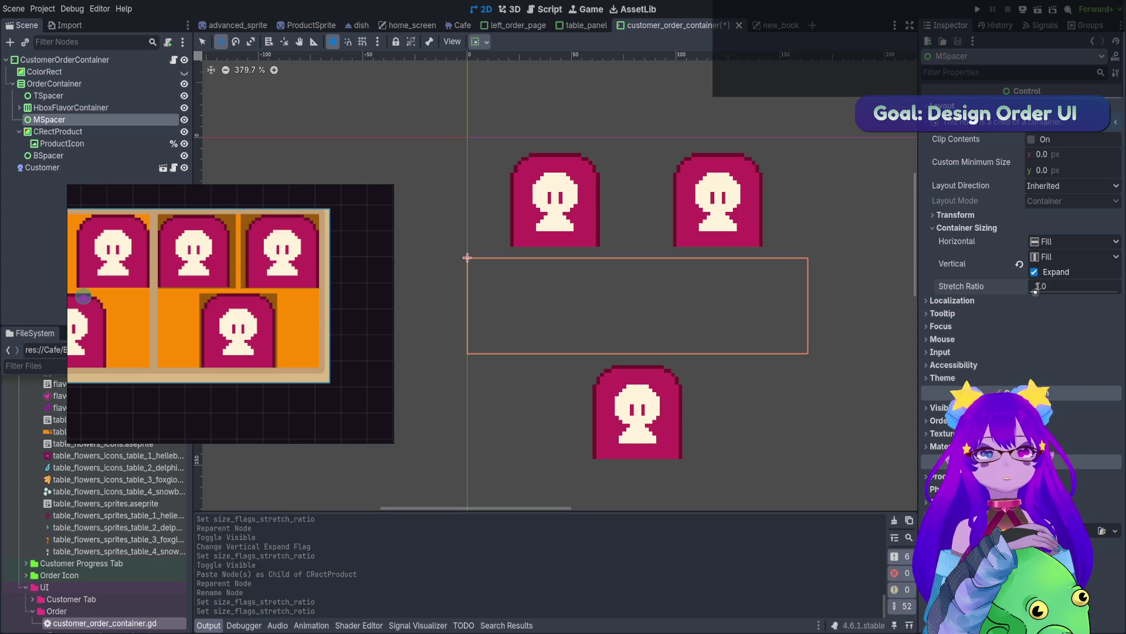
{"action": "left_click", "coordinate": [1038, 286]}
{"action": "type", "text": "0.5"}
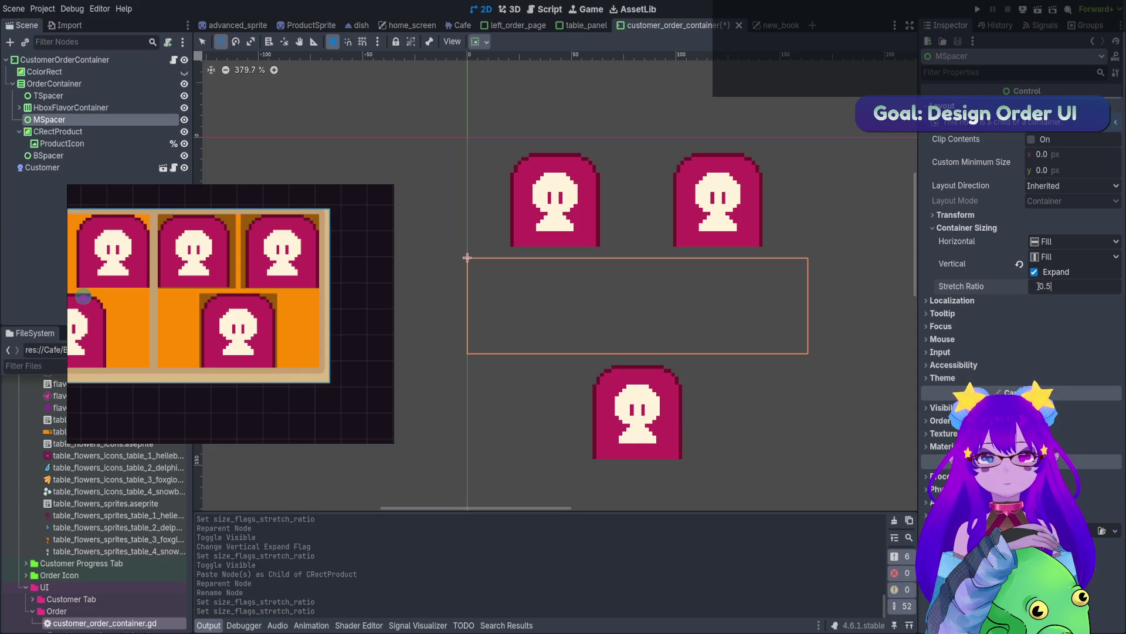
{"action": "key", "text": "Return"}
{"action": "left_click", "coordinate": [1038, 286]}
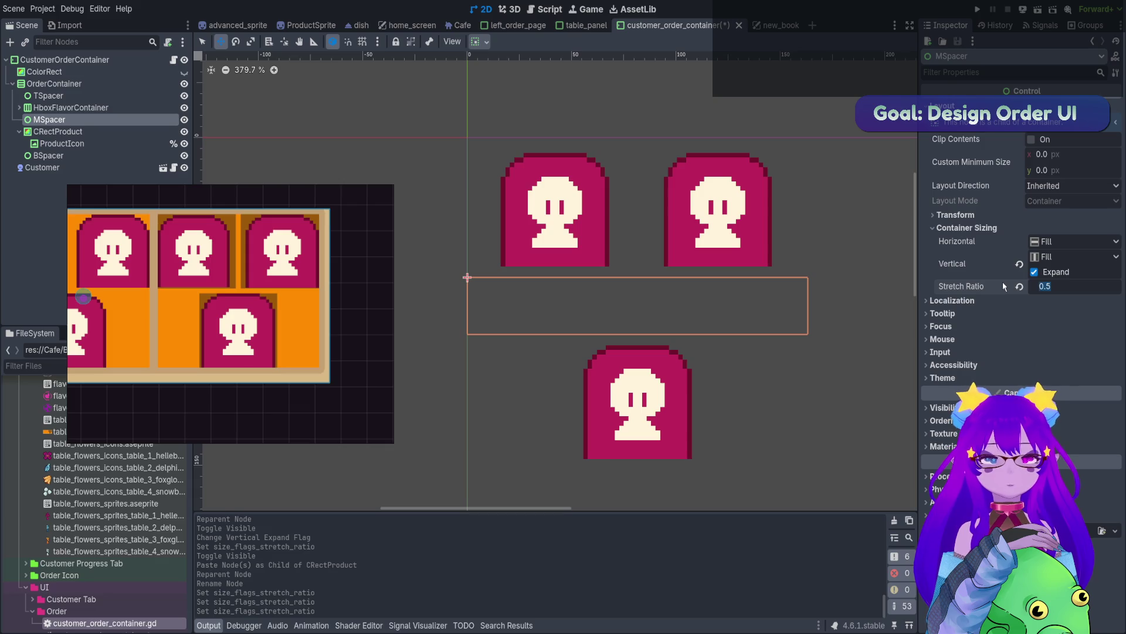
{"action": "type", "text": ".25"}
{"action": "key", "text": "Return"}
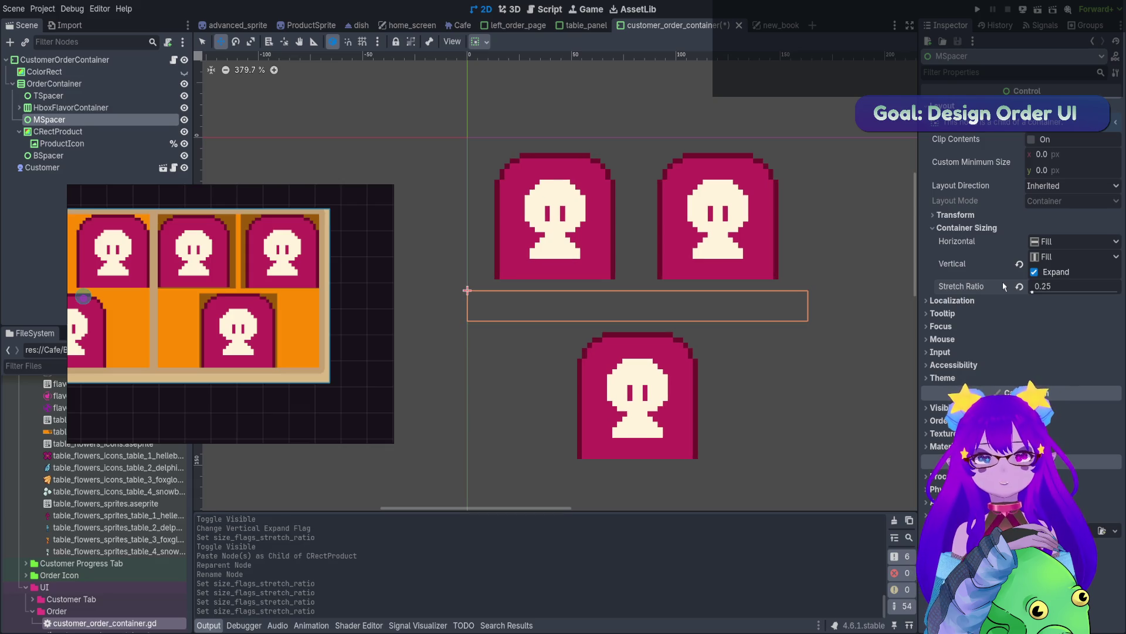
{"action": "left_click", "coordinate": [1066, 288]}
{"action": "type", "text": "0"}
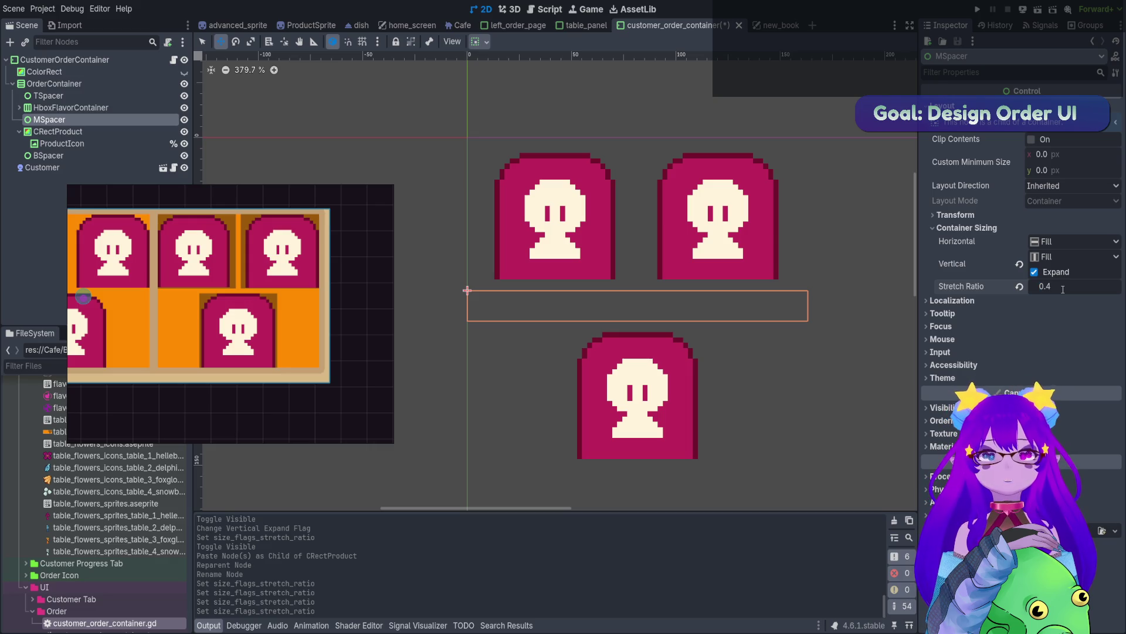
{"action": "key", "text": "Return"}
{"action": "left_click", "coordinate": [1045, 286]}
{"action": "type", "text": "0.1"}
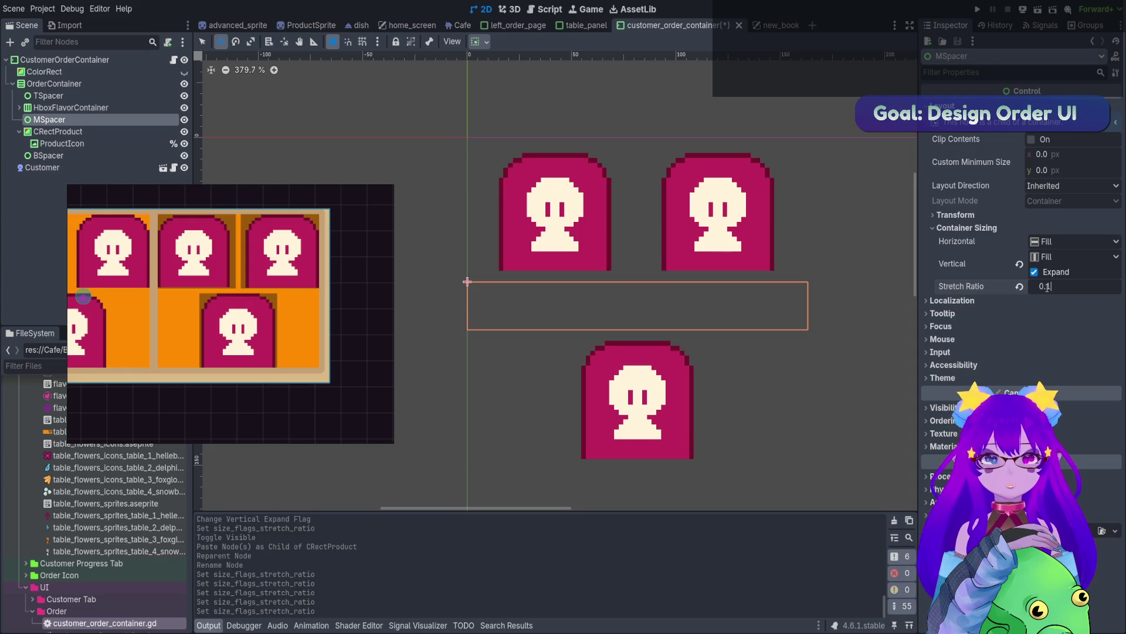
{"action": "key", "text": "Return"}
{"action": "key", "text": "ctrl+s"}
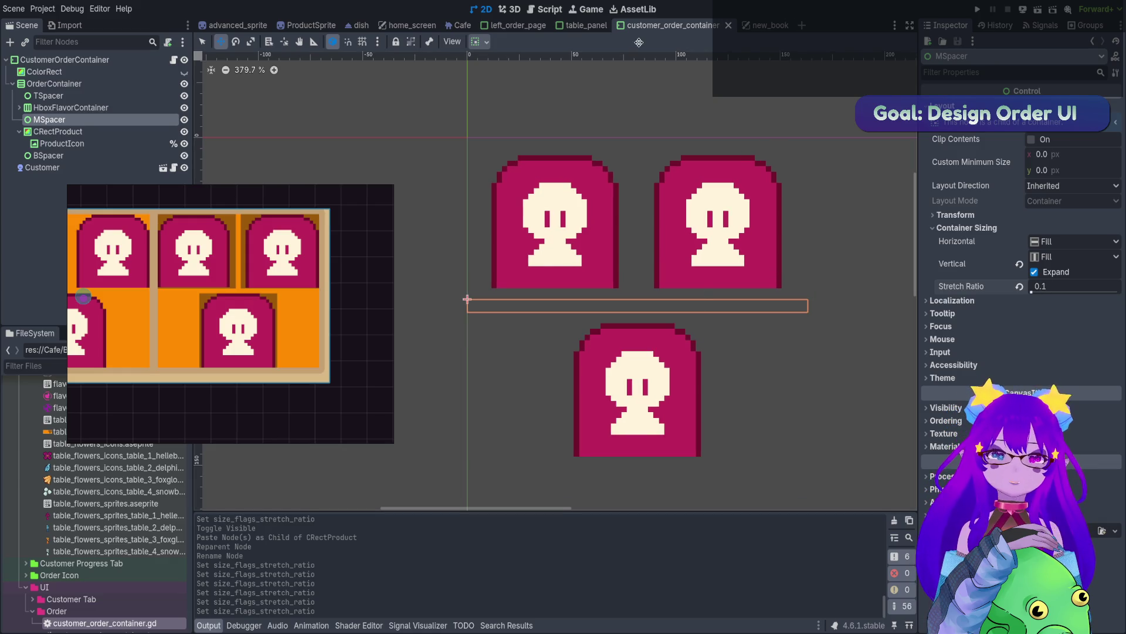
After checking table_panel, settle MSpacer's stretch ratio on 0.15, save, and preview new_book.
{"action": "left_click", "coordinate": [587, 25]}
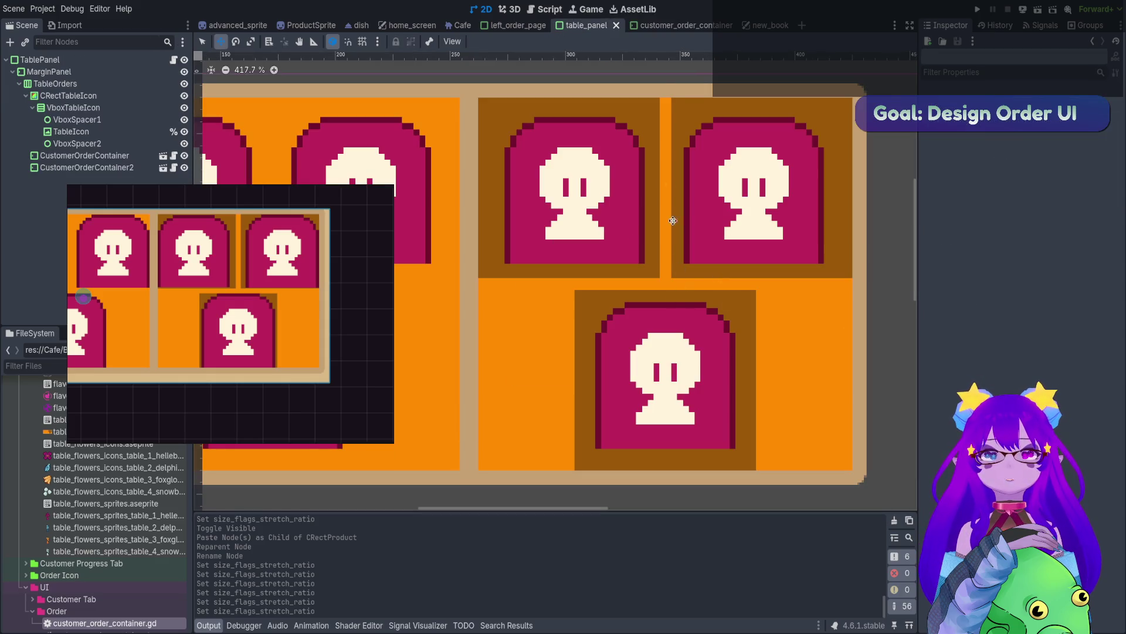
{"action": "left_click", "coordinate": [673, 26]}
{"action": "left_click", "coordinate": [1079, 288]}
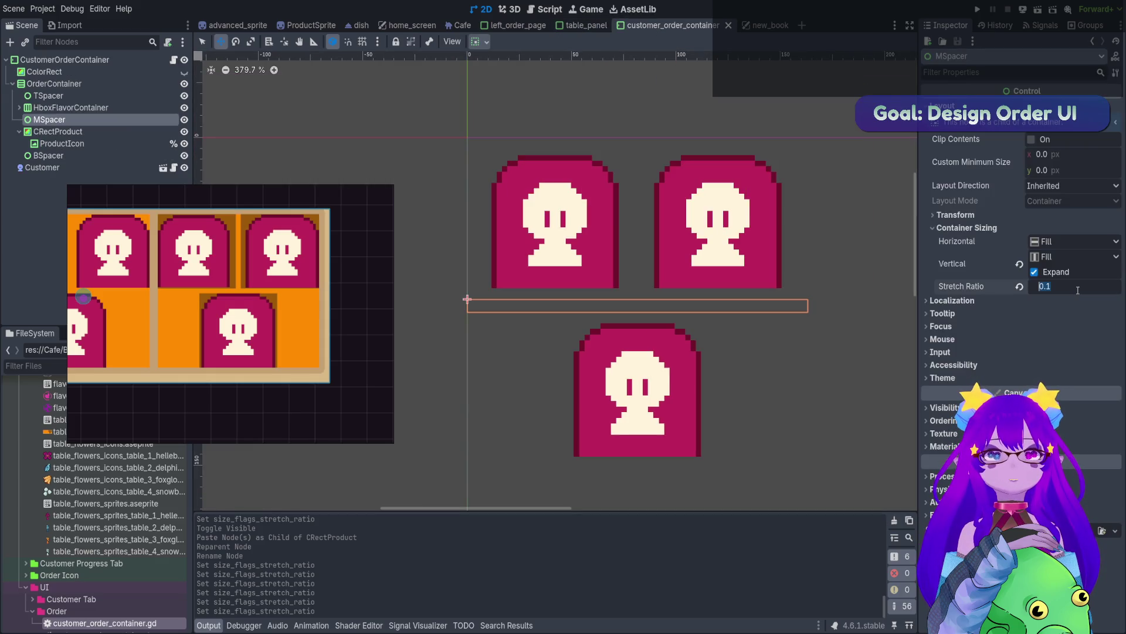
{"action": "key", "text": "Return"}
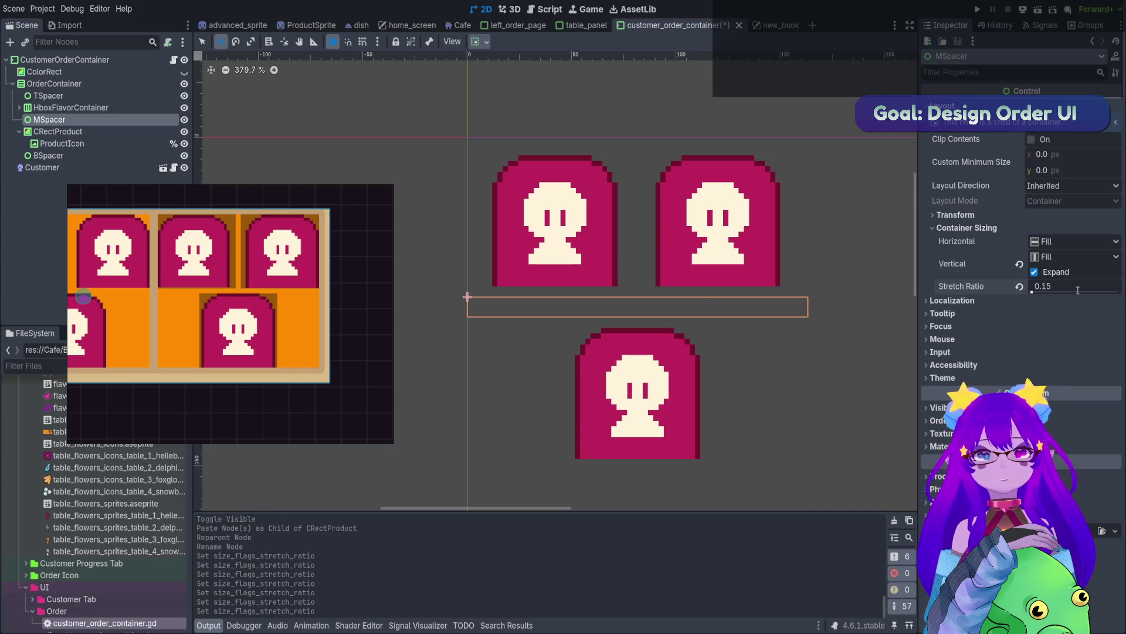
{"action": "key", "text": "ctrl+s"}
{"action": "left_click", "coordinate": [766, 29]}
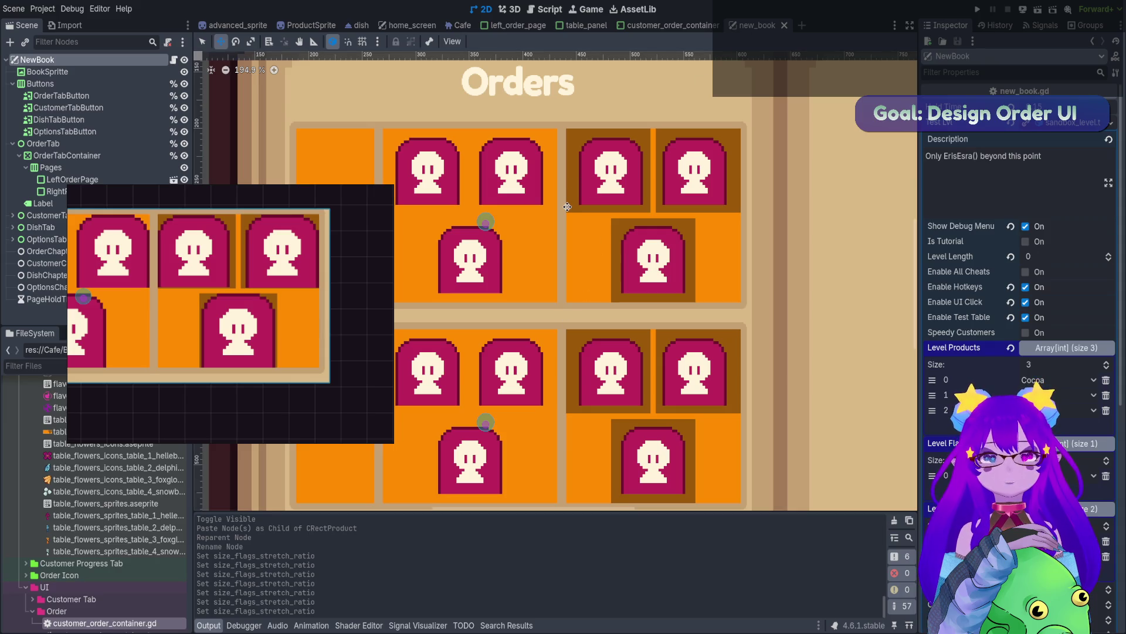
Raise MSpacer's stretch ratio to 0.2, save, and review the order slots in new_book.
{"action": "left_click", "coordinate": [590, 27]}
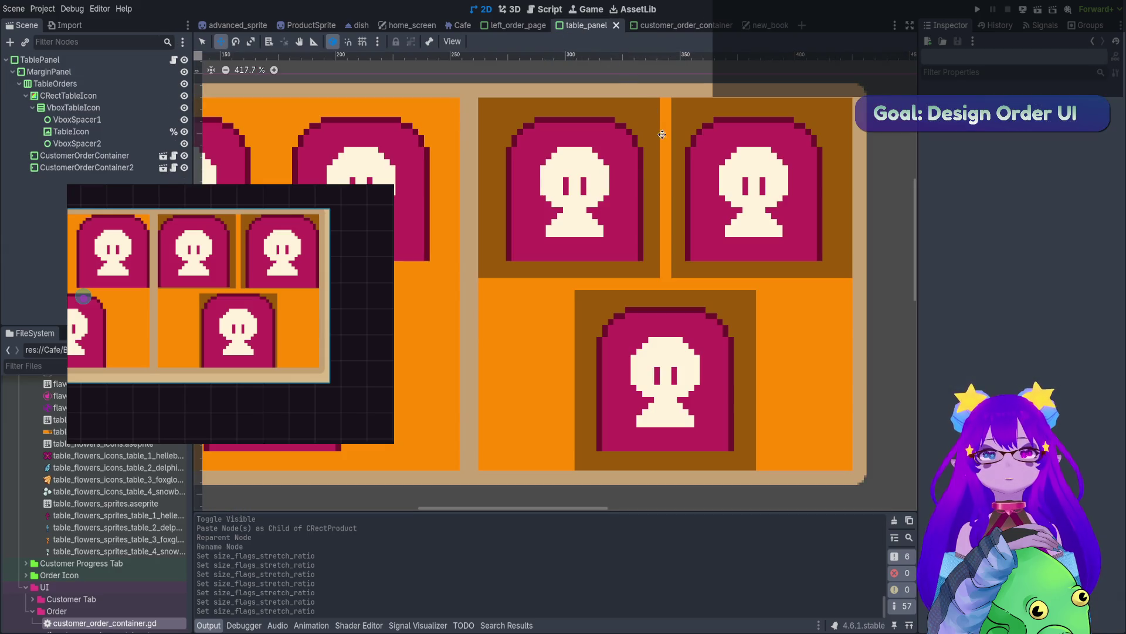
{"action": "scroll", "coordinate": [644, 158], "scroll_direction": "up", "scroll_amount": 1}
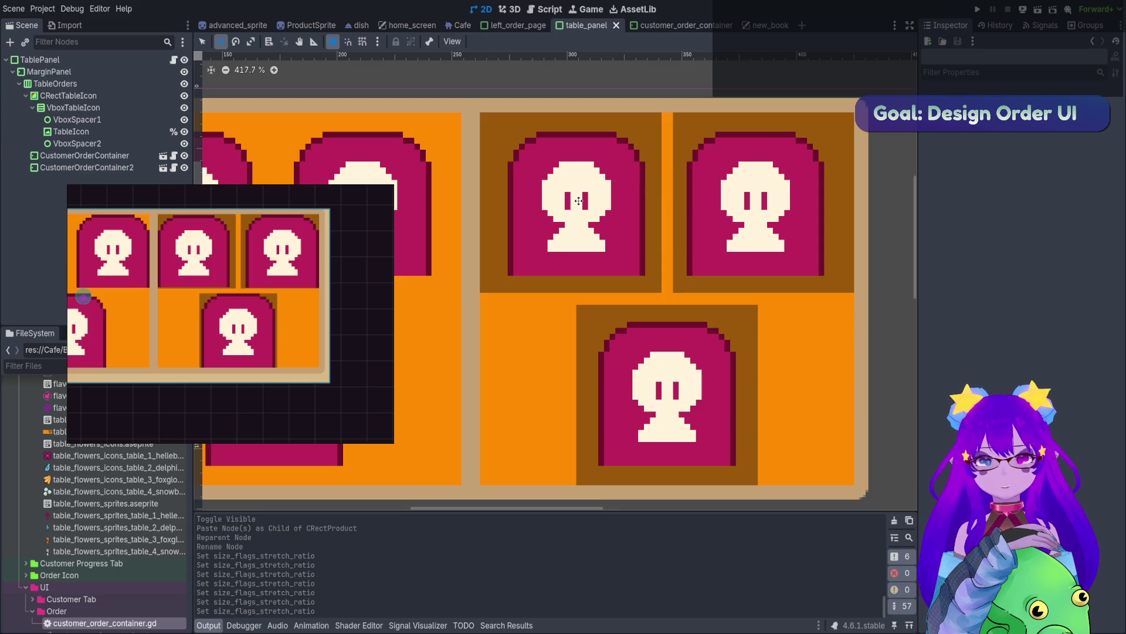
{"action": "left_click", "coordinate": [696, 26]}
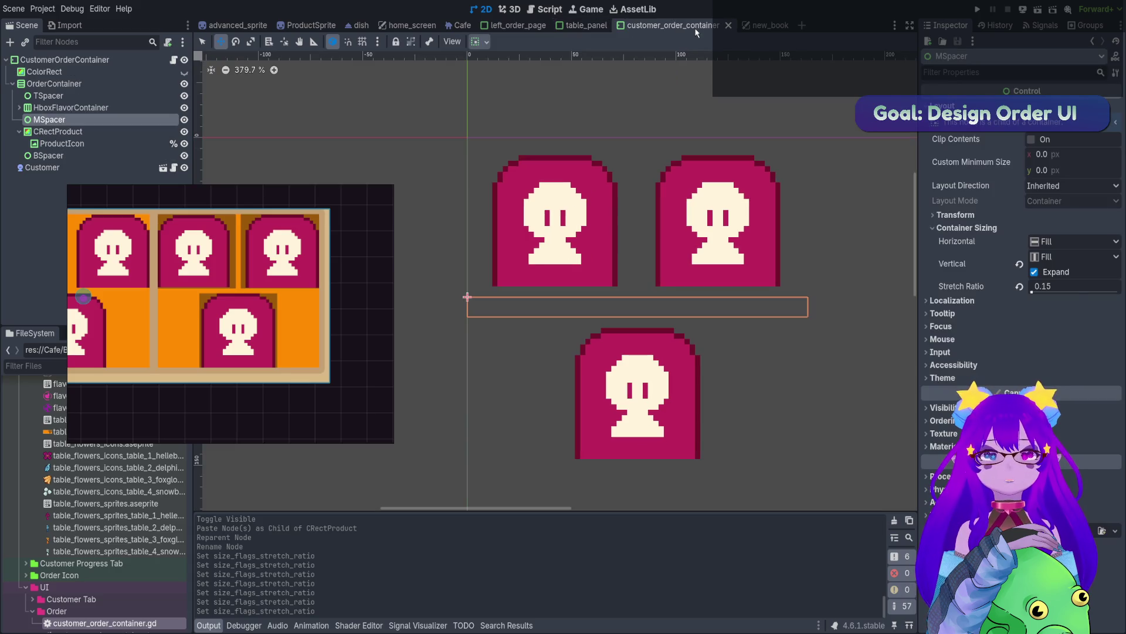
{"action": "left_click", "coordinate": [1074, 285]}
{"action": "type", "text": "0"}
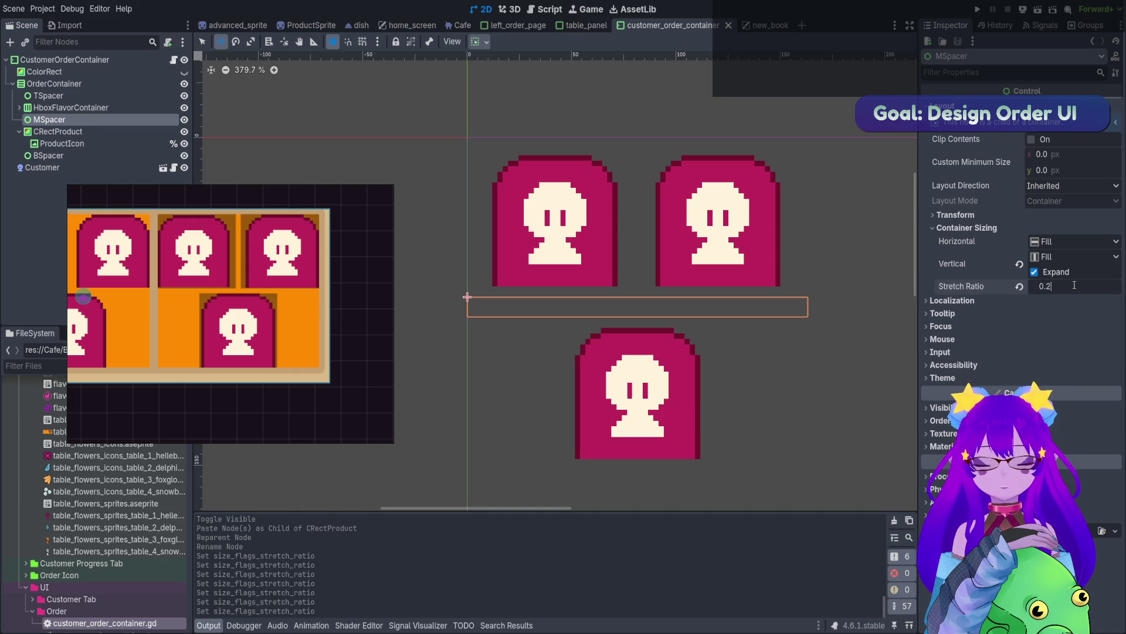
{"action": "key", "text": "Return"}
{"action": "key", "text": "ctrl+s"}
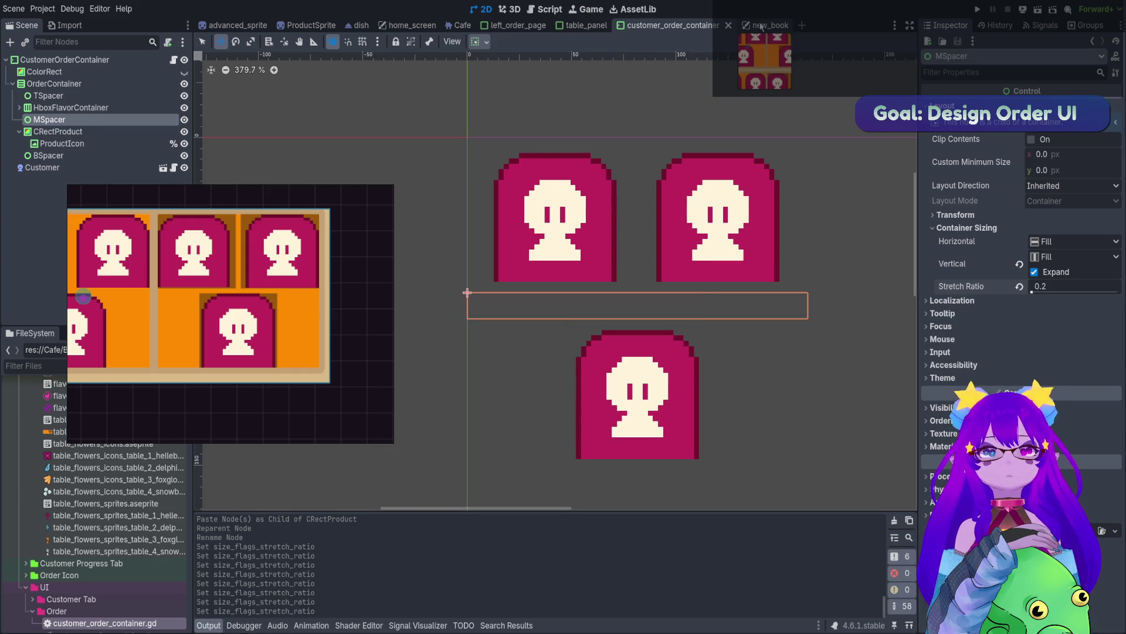
{"action": "left_click", "coordinate": [761, 26]}
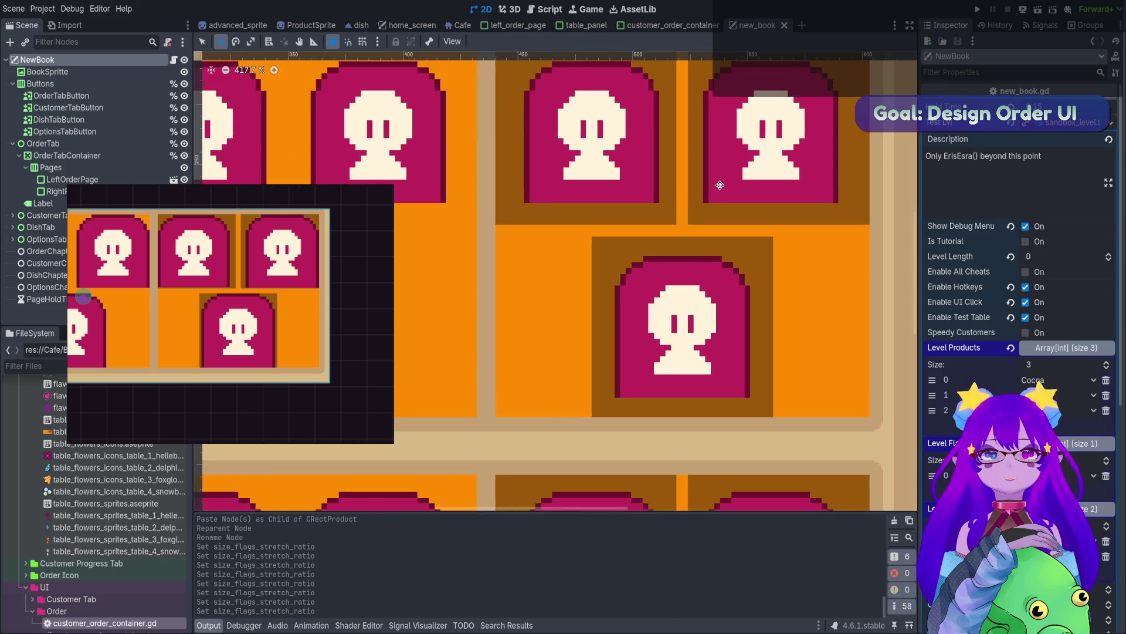
{"action": "left_click_drag", "start_coordinate": [720, 184], "coordinate": [674, 241]}
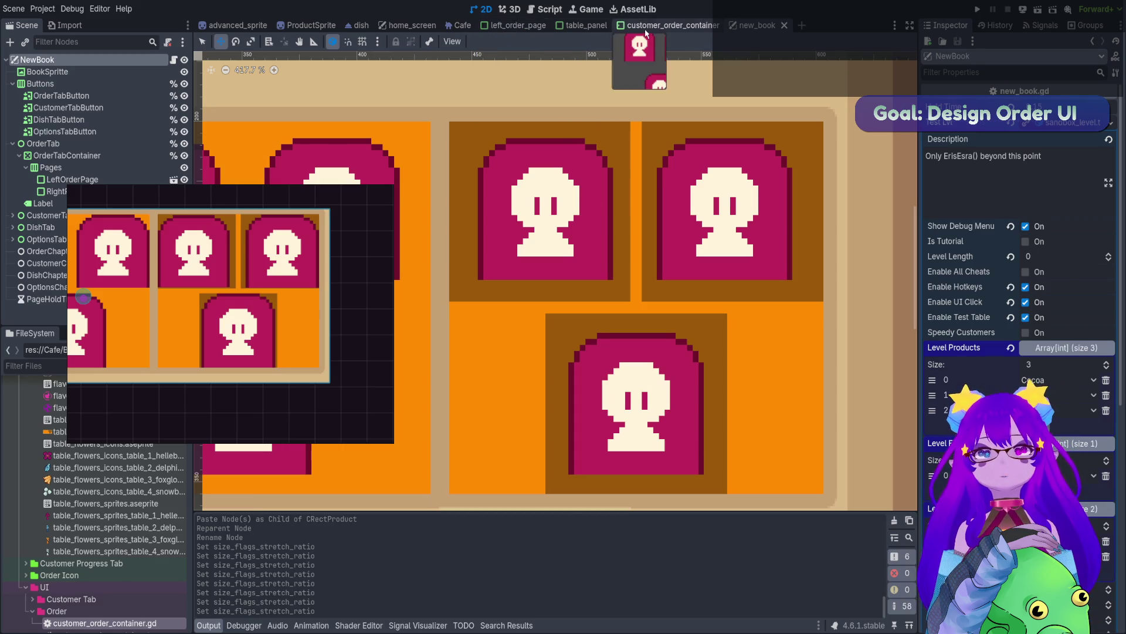
{"action": "left_click", "coordinate": [675, 25]}
Try a wider Separation on HboxFlavorContainer, then undo it.
{"action": "left_click", "coordinate": [73, 108]}
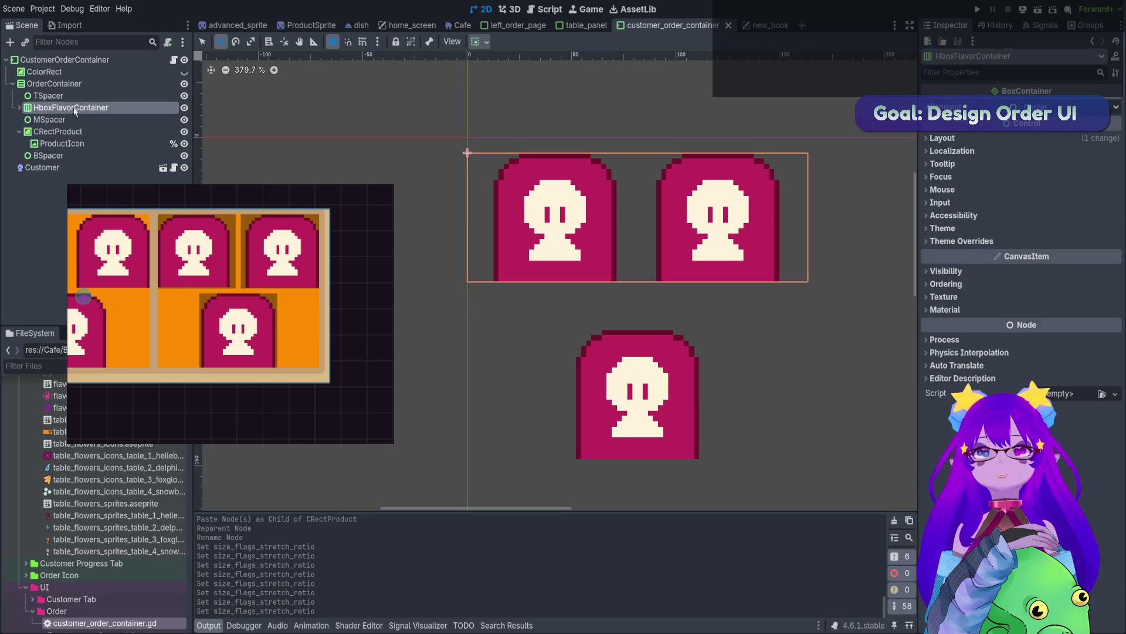
{"action": "left_click", "coordinate": [1027, 241]}
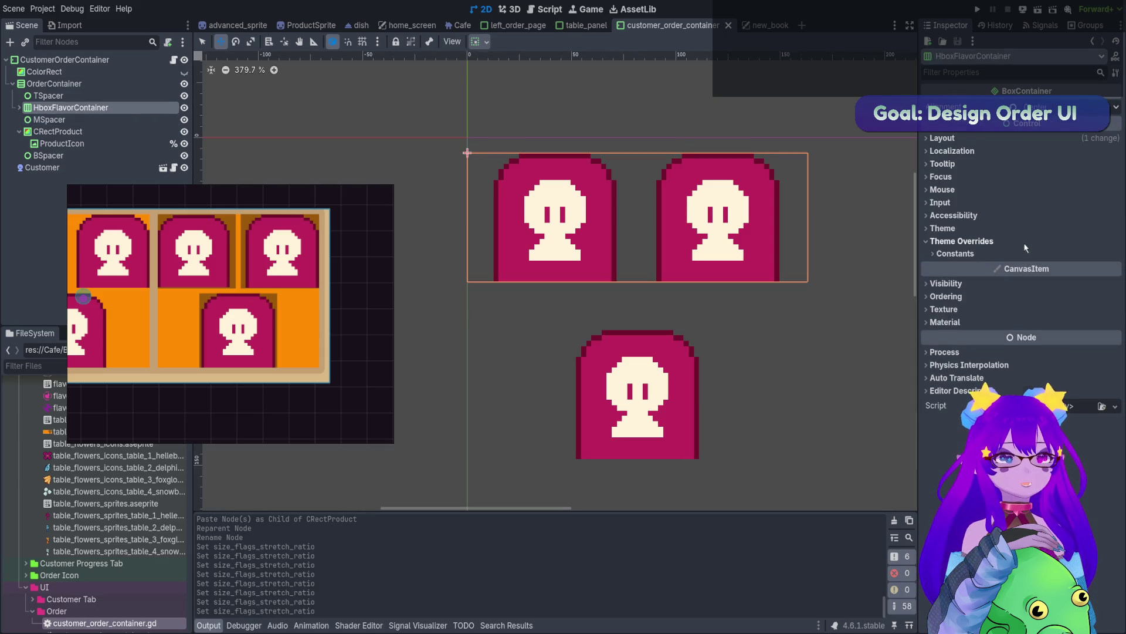
{"action": "left_click", "coordinate": [1022, 253]}
{"action": "left_click_drag", "start_coordinate": [1044, 269], "coordinate": [1044, 270]}
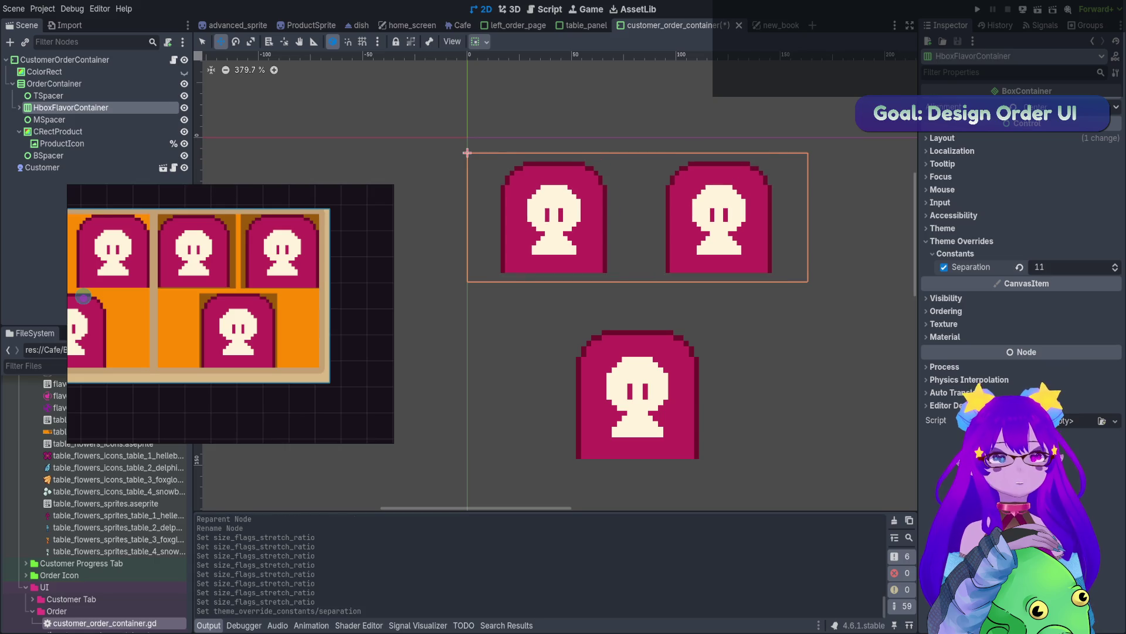
{"action": "key", "text": "ctrl+z"}
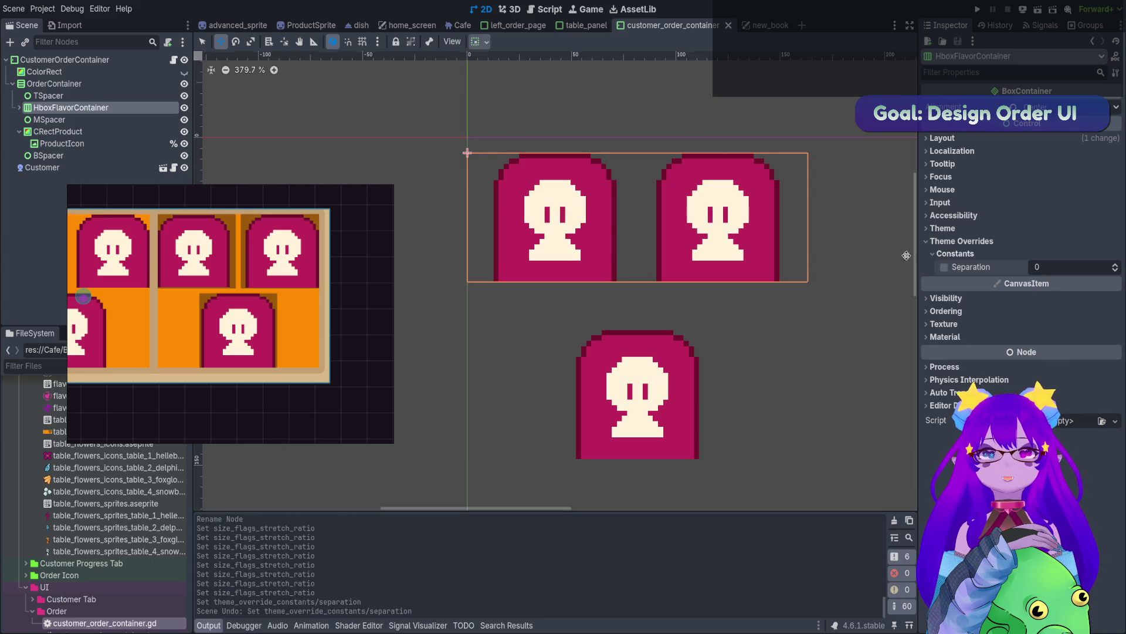
Set FlavorSpacer's stretch ratio to 0.3, save, and view the table_panel scene.
{"action": "left_click", "coordinate": [19, 108]}
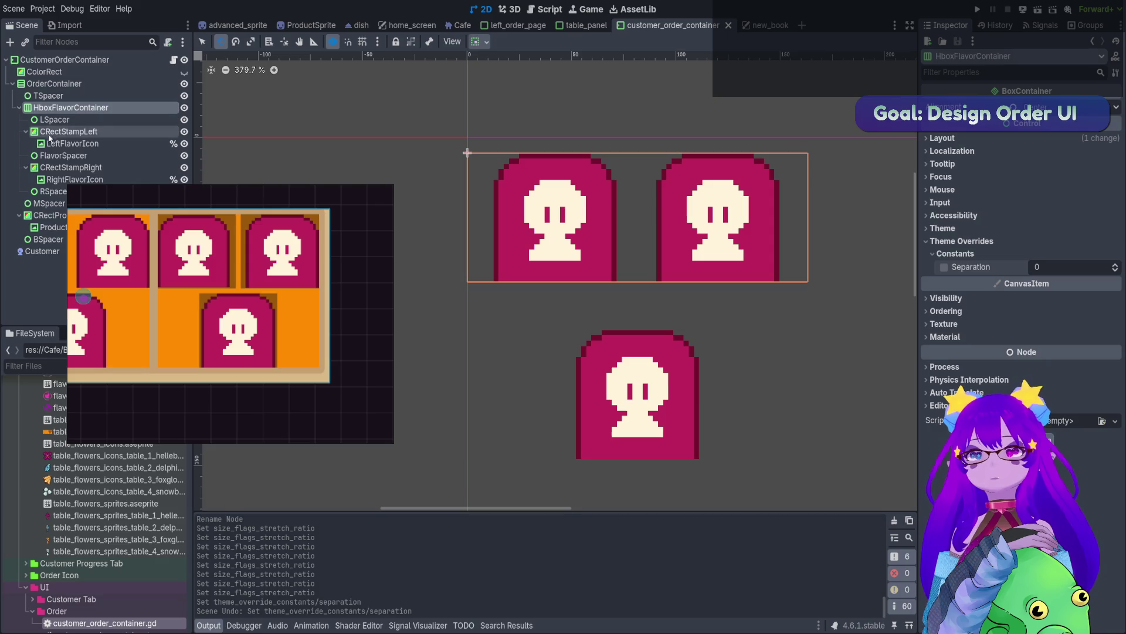
{"action": "left_click", "coordinate": [63, 156]}
{"action": "left_click", "coordinate": [979, 201]}
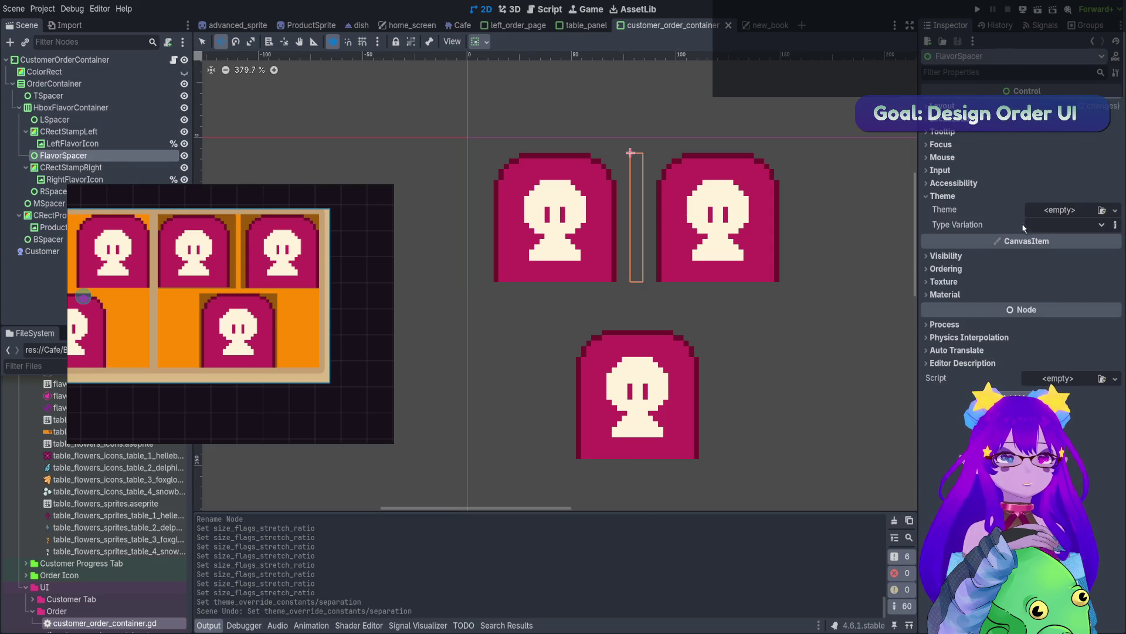
{"action": "left_click", "coordinate": [970, 198]}
{"action": "left_click", "coordinate": [968, 107]}
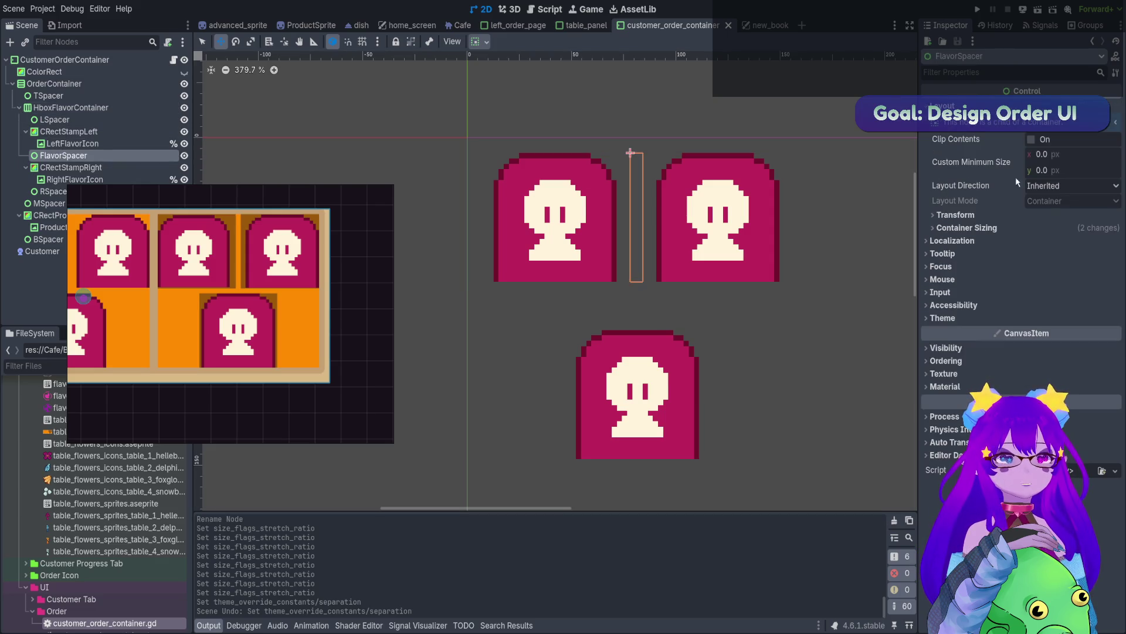
{"action": "left_click", "coordinate": [1061, 228]}
{"action": "mouse_move", "coordinate": [1043, 286]}
{"action": "left_mouse_down"}
{"action": "mouse_move", "coordinate": [1062, 286]}
{"action": "mouse_move", "coordinate": [1048, 286]}
{"action": "left_mouse_up"}
{"action": "key", "text": "ctrl+s"}
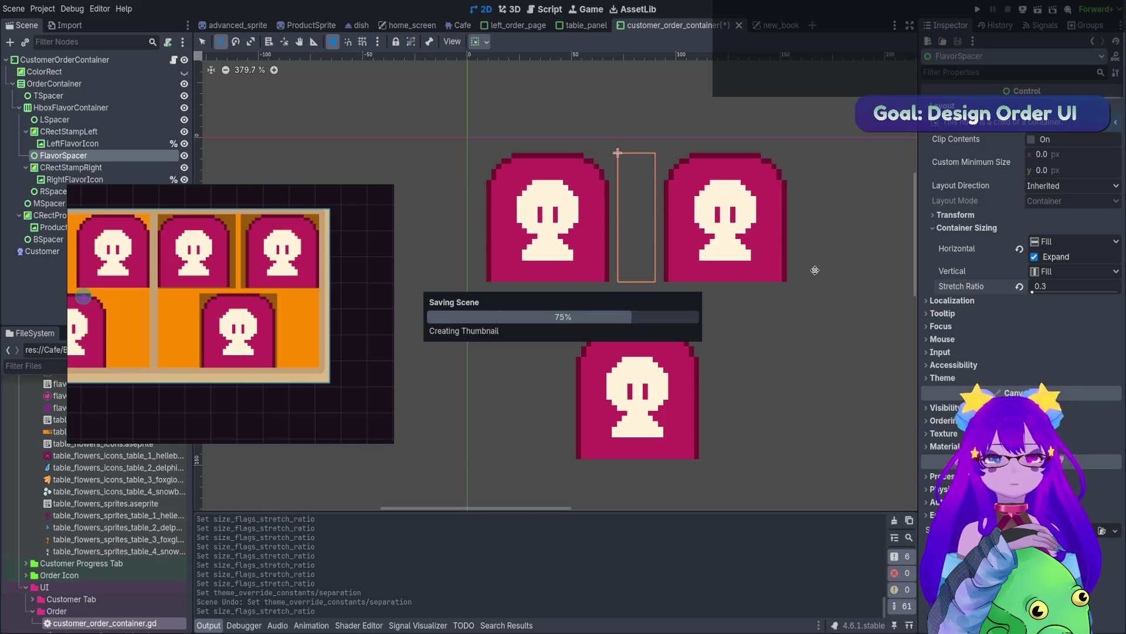
{"action": "left_click", "coordinate": [590, 26]}
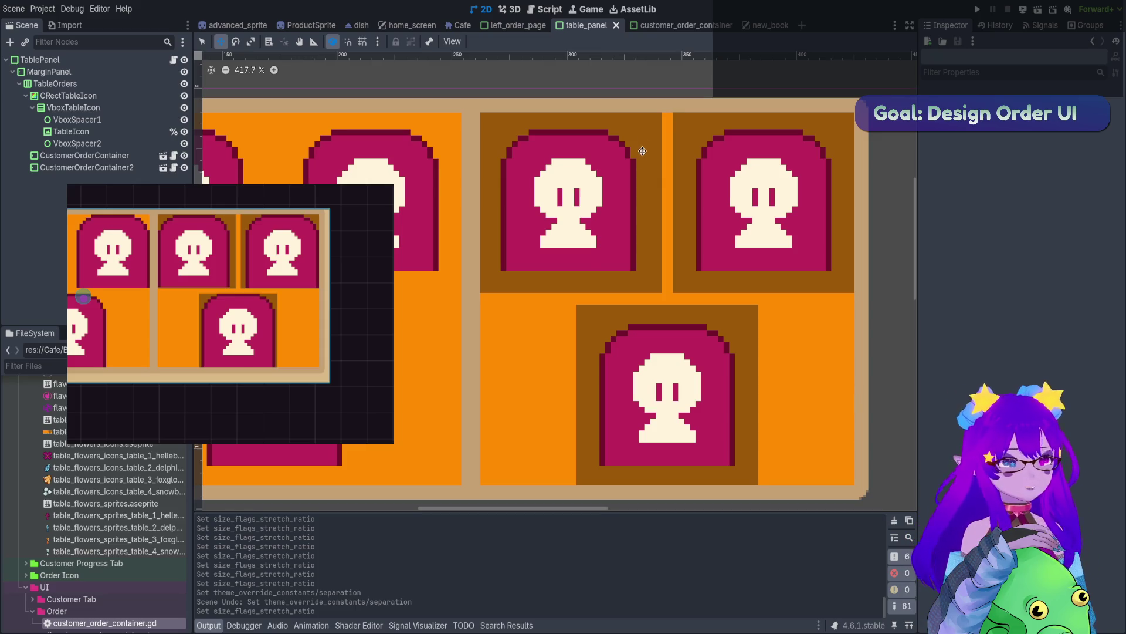
Zoom and pan around the table_panel canvas to review the order slots, then save it.
{"action": "scroll", "coordinate": [586, 276], "scroll_direction": "up", "scroll_amount": 1}
{"action": "scroll", "coordinate": [704, 381], "scroll_direction": "up", "scroll_amount": 2}
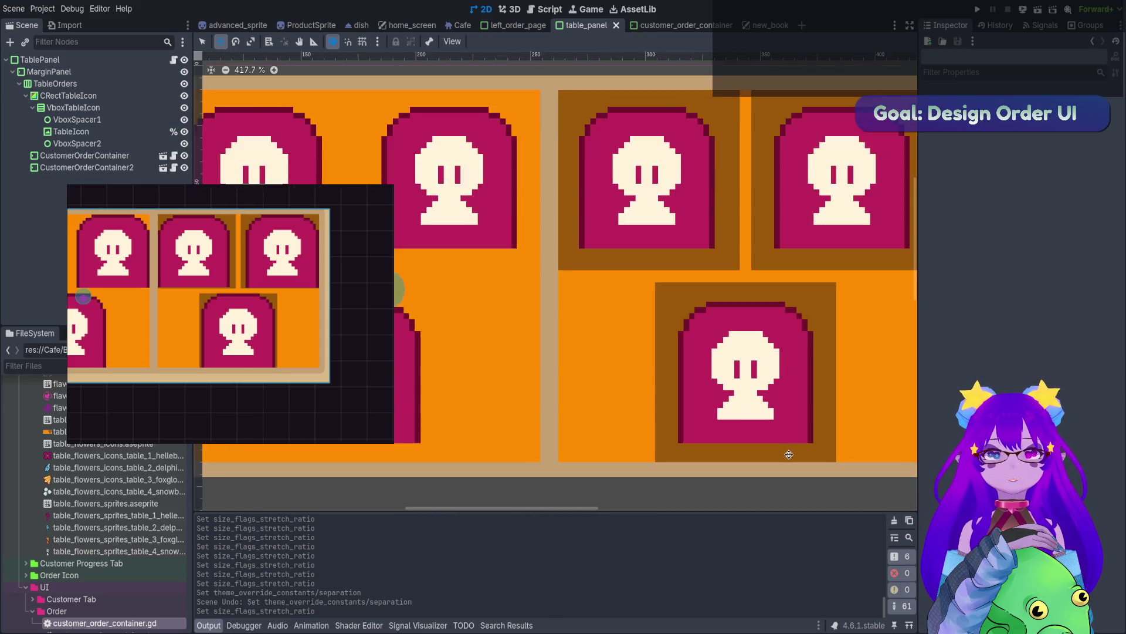
{"action": "scroll", "coordinate": [787, 448], "scroll_direction": "up", "scroll_amount": 1}
{"action": "scroll", "coordinate": [788, 433], "scroll_direction": "down", "scroll_amount": 3}
{"action": "scroll", "coordinate": [817, 260], "scroll_direction": "down", "scroll_amount": 2}
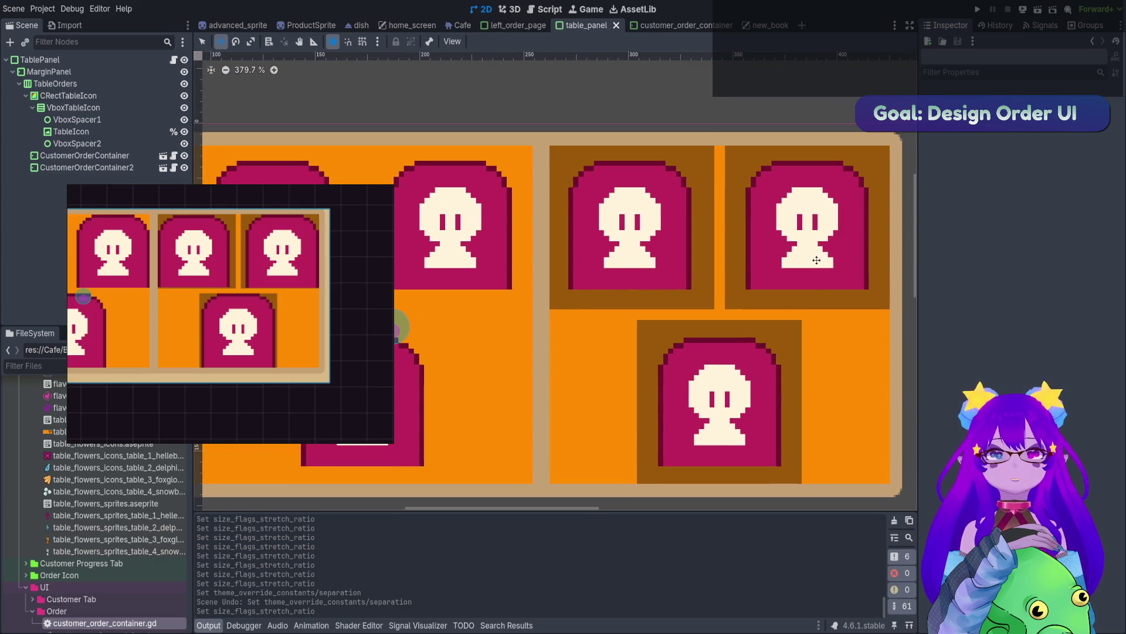
{"action": "scroll", "coordinate": [625, 262], "scroll_direction": "down", "scroll_amount": 2}
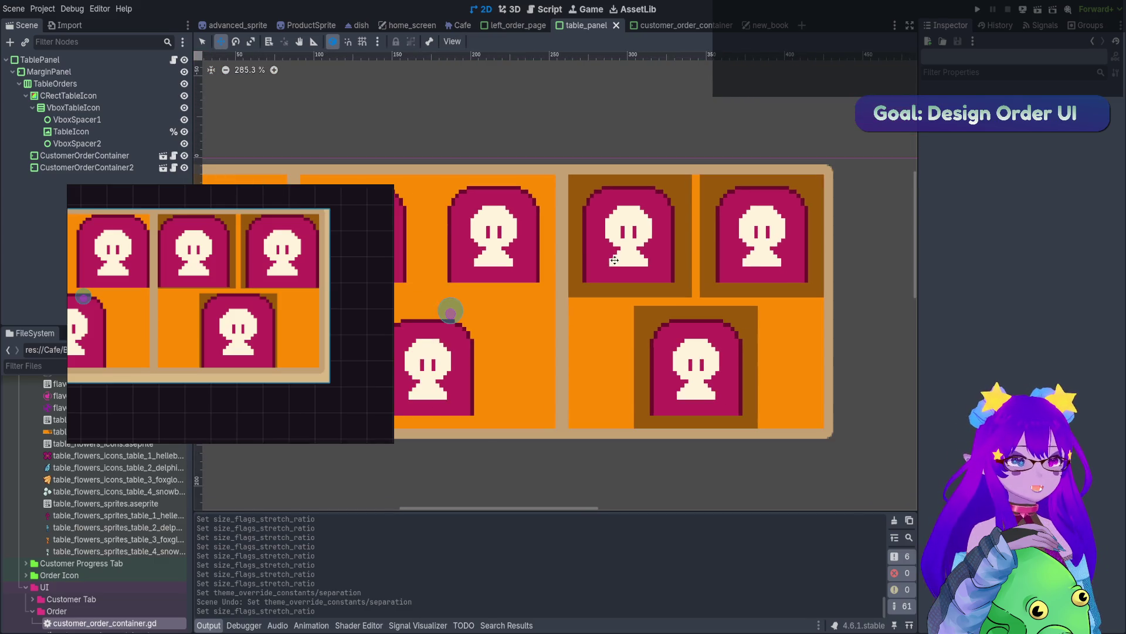
{"action": "scroll", "coordinate": [827, 202], "scroll_direction": "down", "scroll_amount": 1}
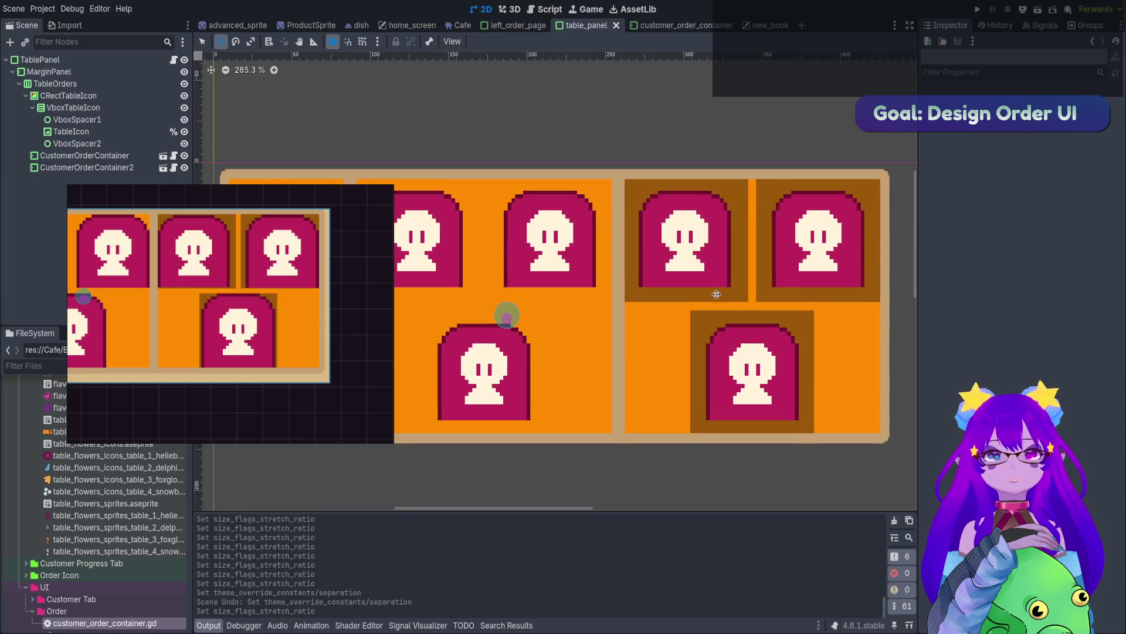
{"action": "scroll", "coordinate": [528, 329], "scroll_direction": "left", "scroll_amount": 5}
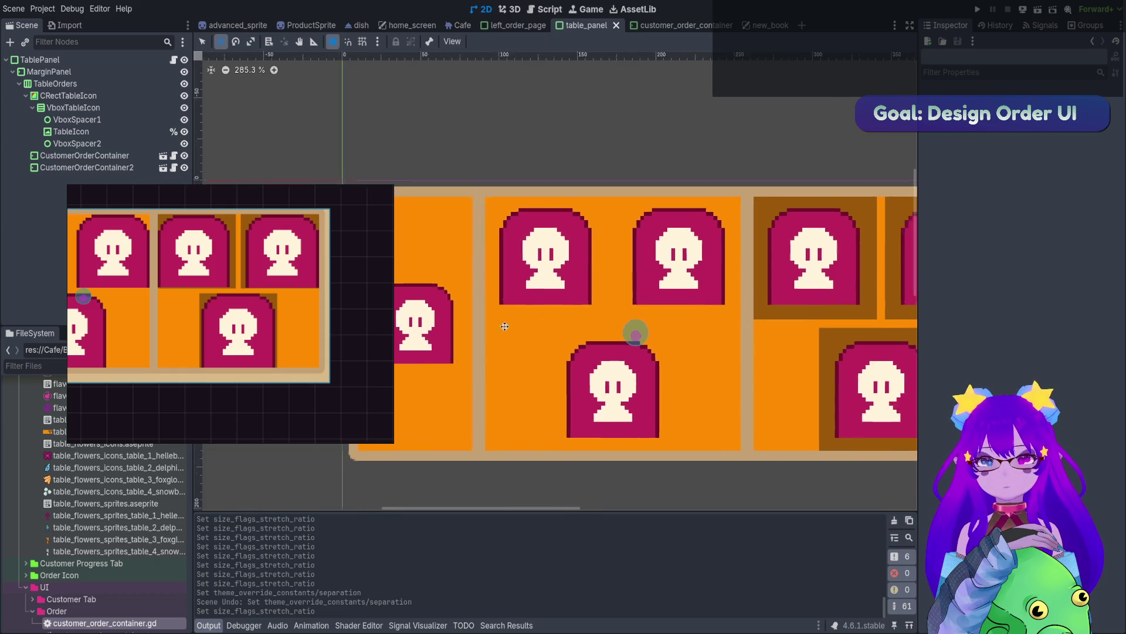
{"action": "scroll", "coordinate": [528, 329], "scroll_direction": "right", "scroll_amount": 5}
{"action": "scroll", "coordinate": [458, 320], "scroll_direction": "down", "scroll_amount": 1}
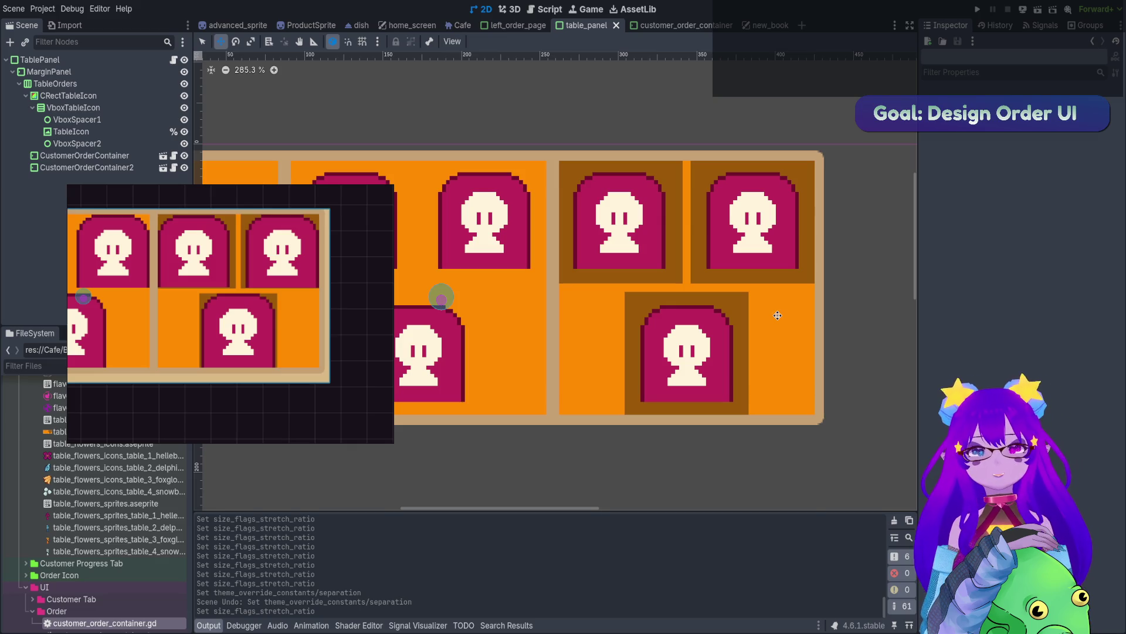
{"action": "key", "text": "ctrl+s"}
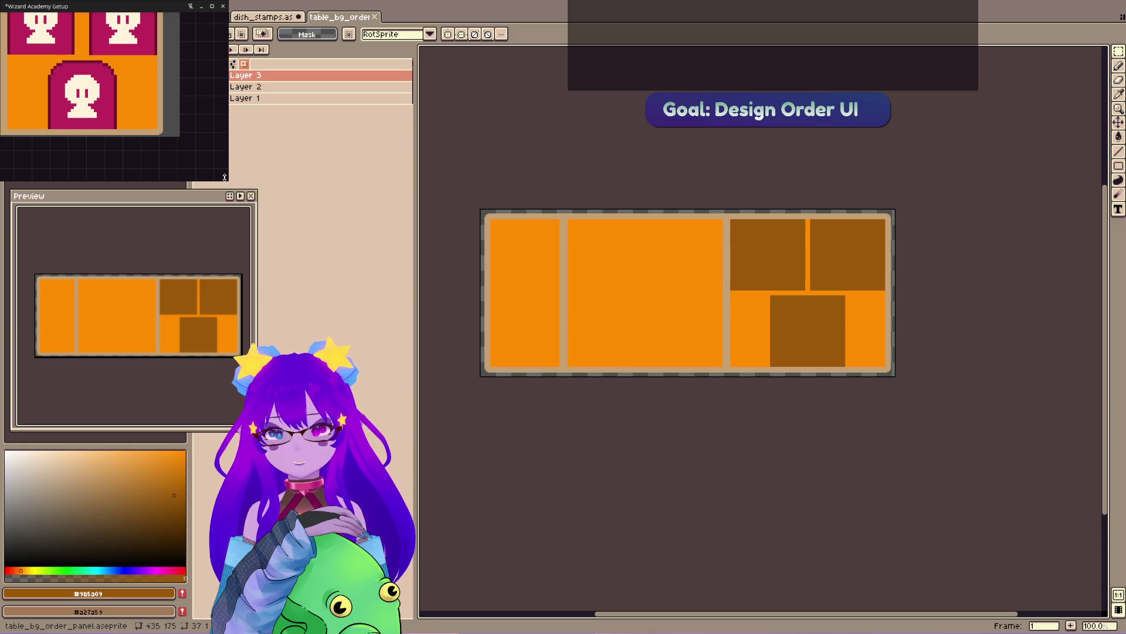
Enlarge the running game window and zoom in on the table order panels' stamp slots.
{"action": "left_click_drag", "start_coordinate": [228, 180], "coordinate": [410, 275]}
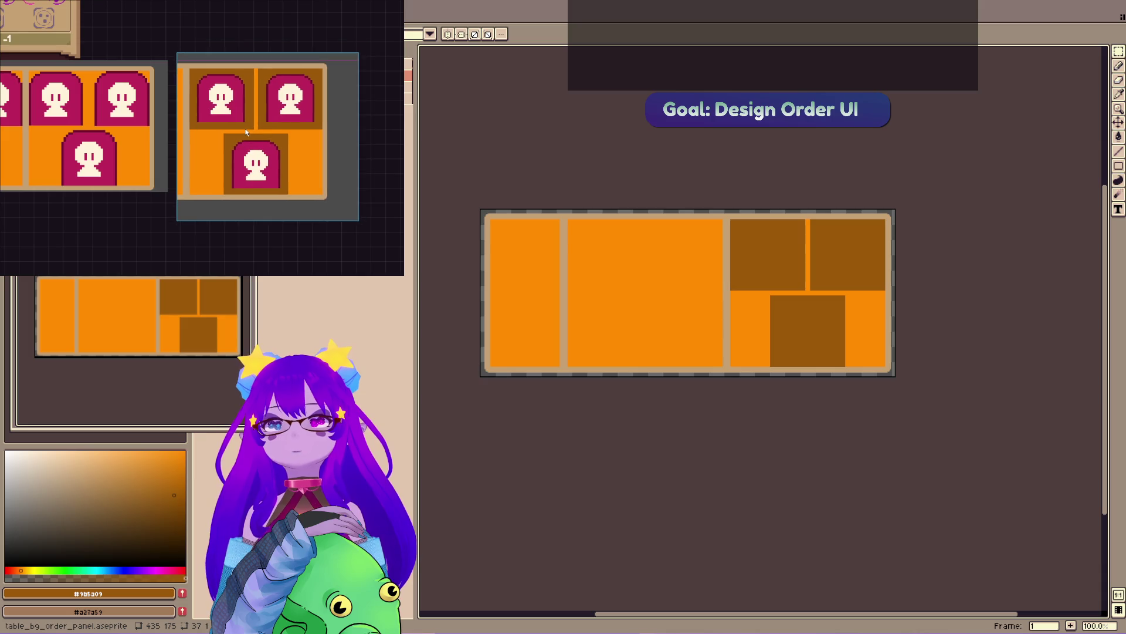
{"action": "scroll", "coordinate": [102, 115], "scroll_direction": "up", "scroll_amount": 3}
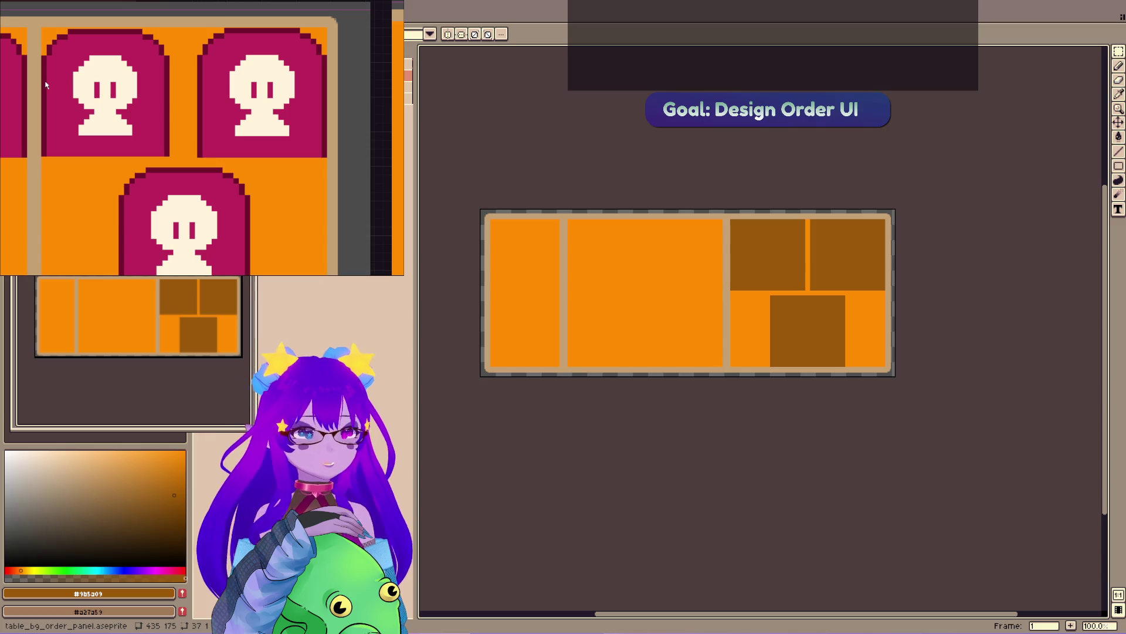
{"action": "scroll", "coordinate": [227, 112], "scroll_direction": "down", "scroll_amount": 3}
{"action": "scroll", "coordinate": [237, 154], "scroll_direction": "up", "scroll_amount": 3}
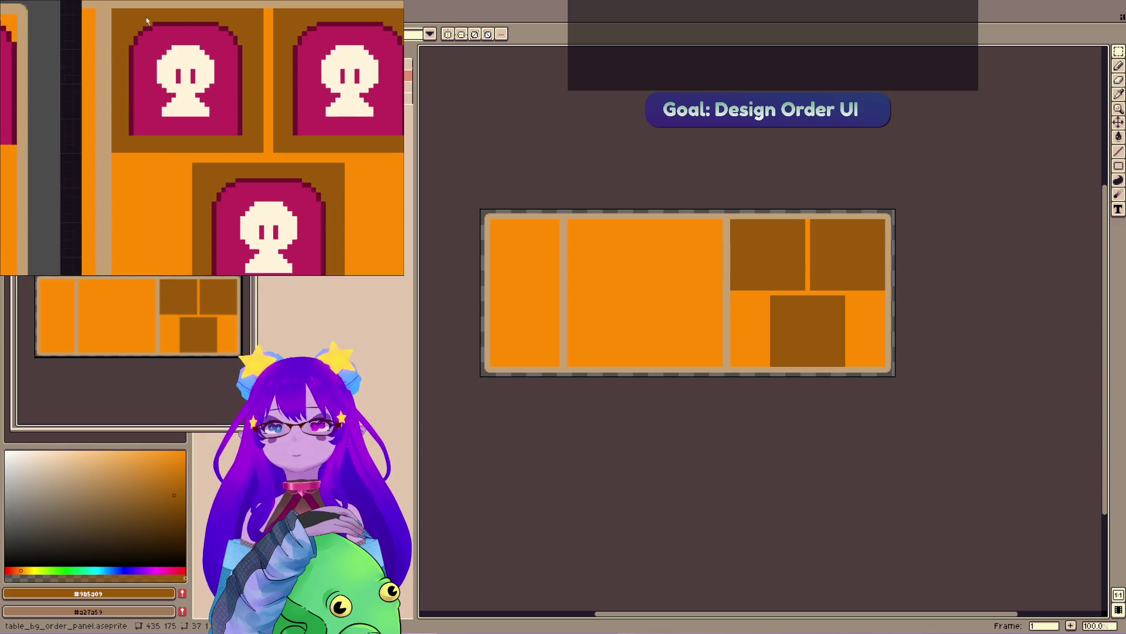
{"action": "scroll", "coordinate": [248, 120], "scroll_direction": "down", "scroll_amount": 2}
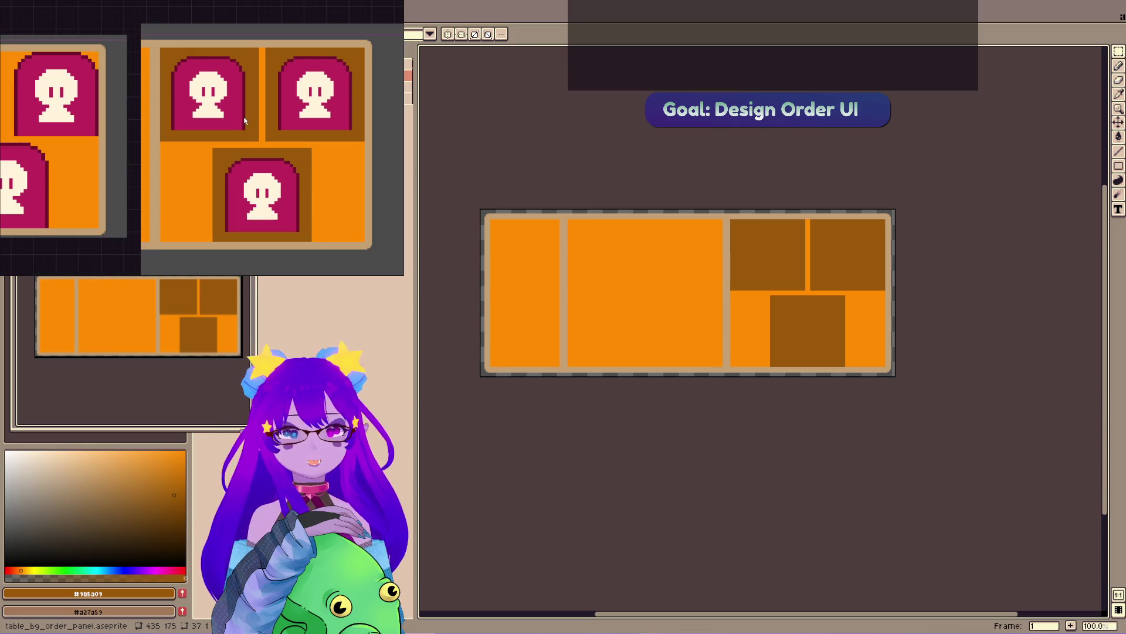
{"action": "scroll", "coordinate": [241, 234], "scroll_direction": "up", "scroll_amount": 2}
{"action": "scroll", "coordinate": [176, 231], "scroll_direction": "up", "scroll_amount": 1}
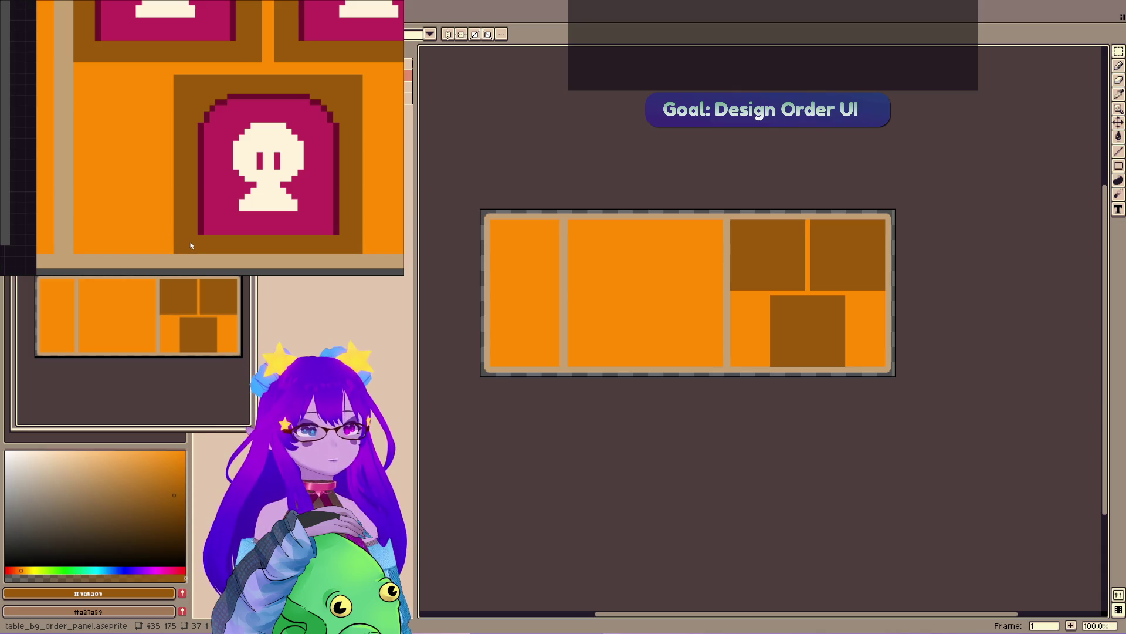
{"action": "scroll", "coordinate": [190, 219], "scroll_direction": "down", "scroll_amount": 2}
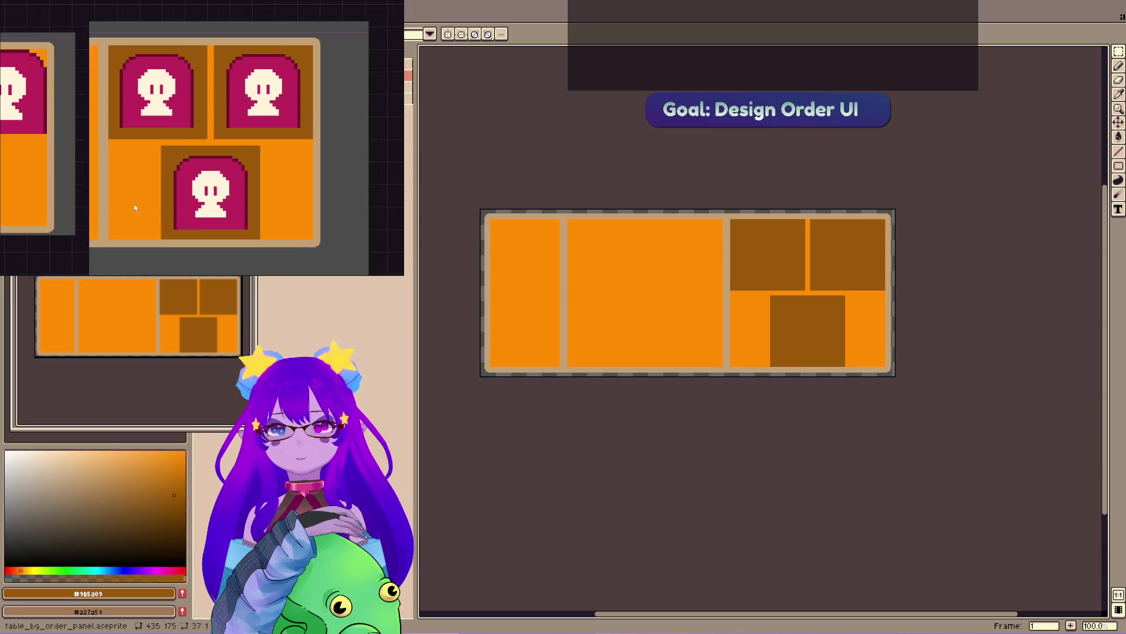
{"action": "scroll", "coordinate": [224, 171], "scroll_direction": "up", "scroll_amount": 1}
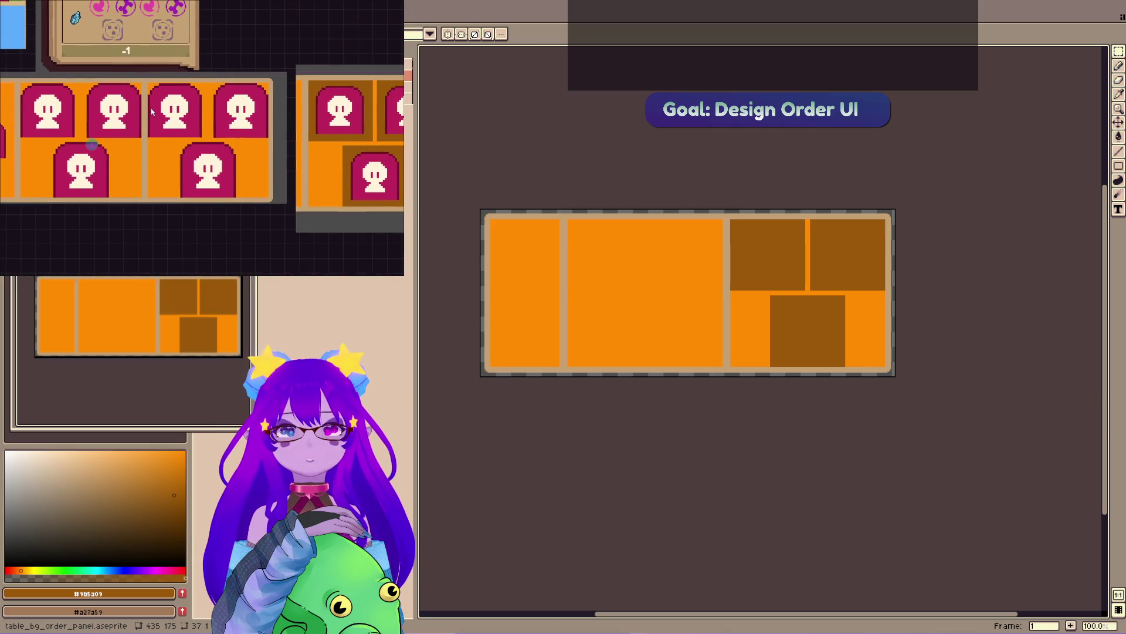
Save the work, then trial a selection along the thin vertical gap between panel sections.
{"action": "left_click", "coordinate": [145, 154]}
{"action": "key", "text": "ctrl+s"}
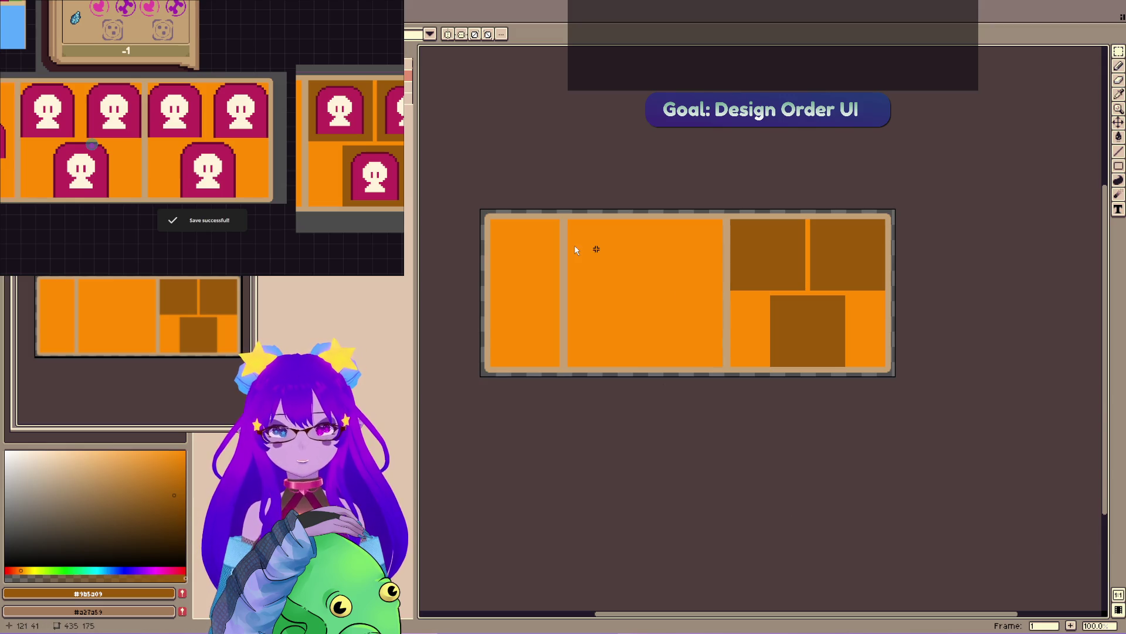
{"action": "scroll", "coordinate": [633, 251], "scroll_direction": "up", "scroll_amount": 2}
{"action": "scroll", "coordinate": [739, 219], "scroll_direction": "down", "scroll_amount": 2}
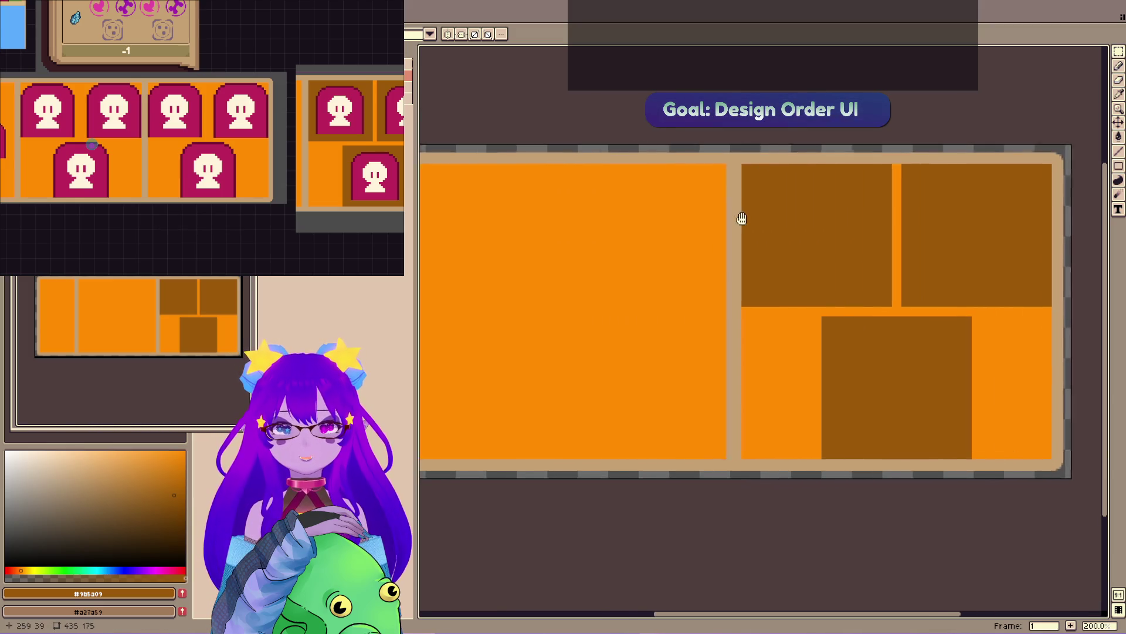
{"action": "scroll", "coordinate": [691, 193], "scroll_direction": "up", "scroll_amount": 1}
{"action": "left_click_drag", "start_coordinate": [572, 162], "coordinate": [702, 173]}
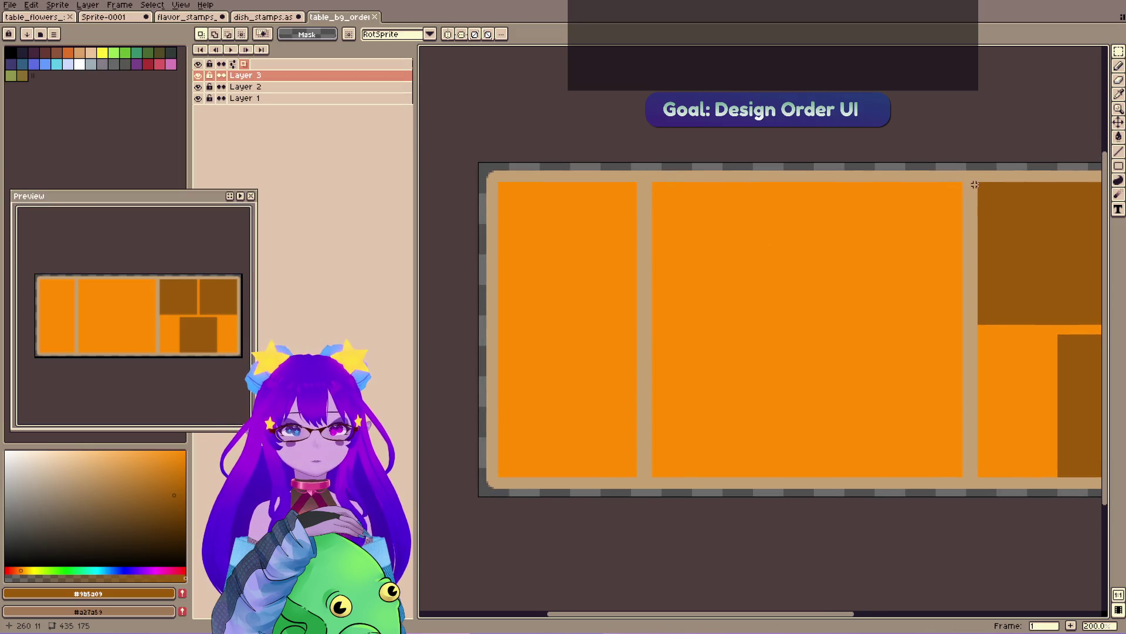
{"action": "left_click_drag", "start_coordinate": [974, 183], "coordinate": [965, 486]}
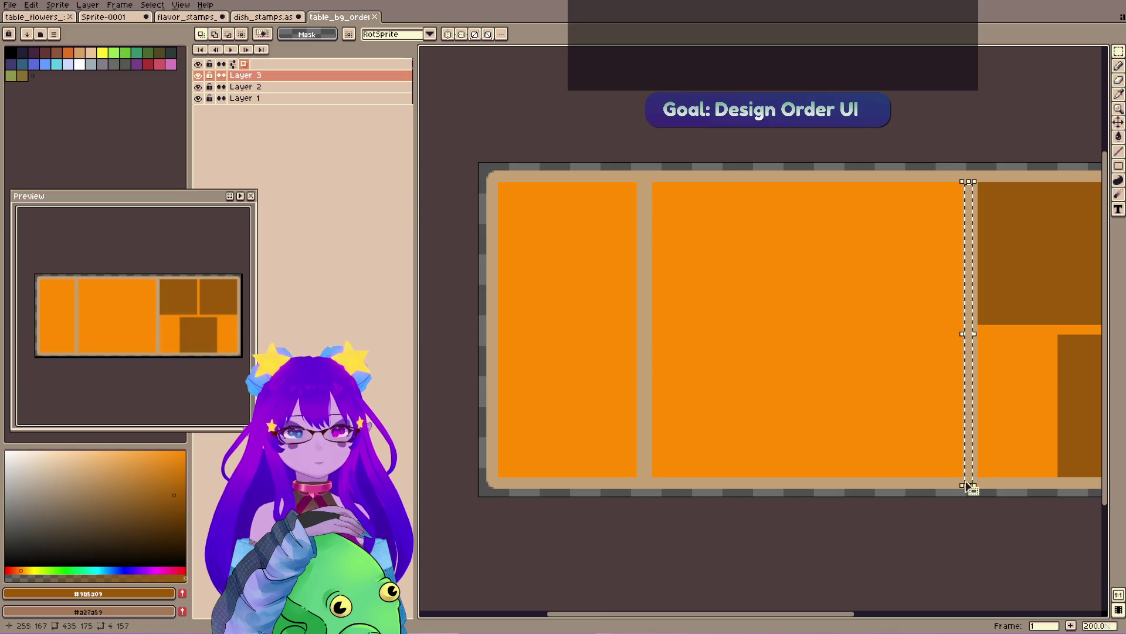
{"action": "mouse_move", "coordinate": [1013, 231]}
{"action": "left_mouse_down"}
{"action": "mouse_move", "coordinate": [623, 257]}
{"action": "mouse_move", "coordinate": [676, 254]}
{"action": "left_mouse_up"}
{"action": "left_click", "coordinate": [581, 241]}
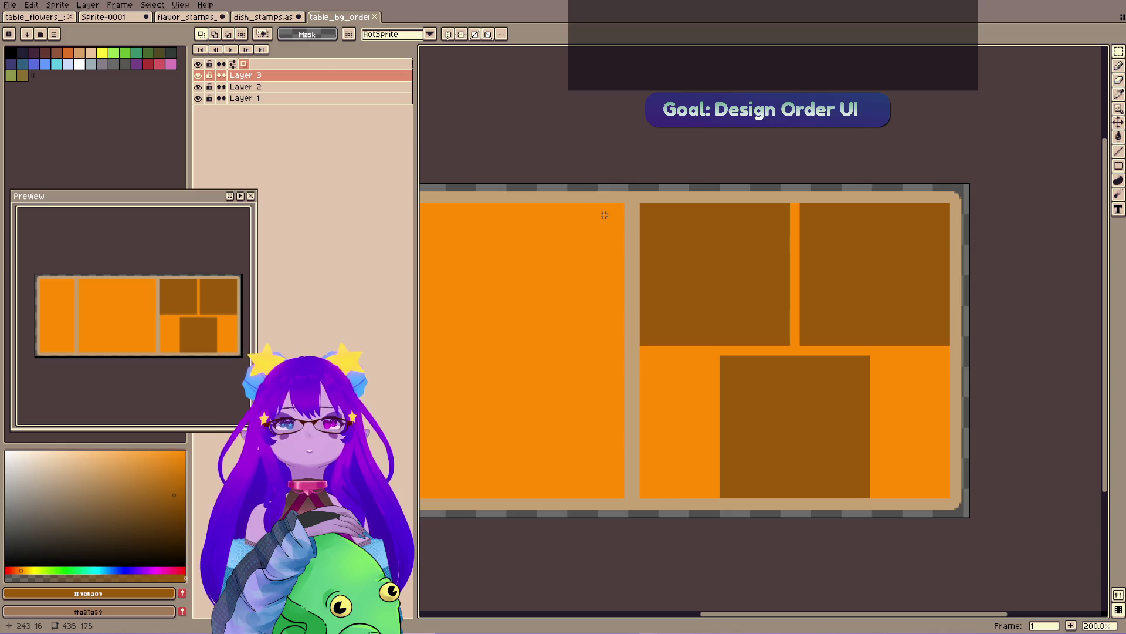
Marquee-select the top end of the orange divider column, zoom out, and widen the layers panel.
{"action": "scroll", "coordinate": [959, 194], "scroll_direction": "up", "scroll_amount": 3}
{"action": "scroll", "coordinate": [938, 176], "scroll_direction": "up", "scroll_amount": 3}
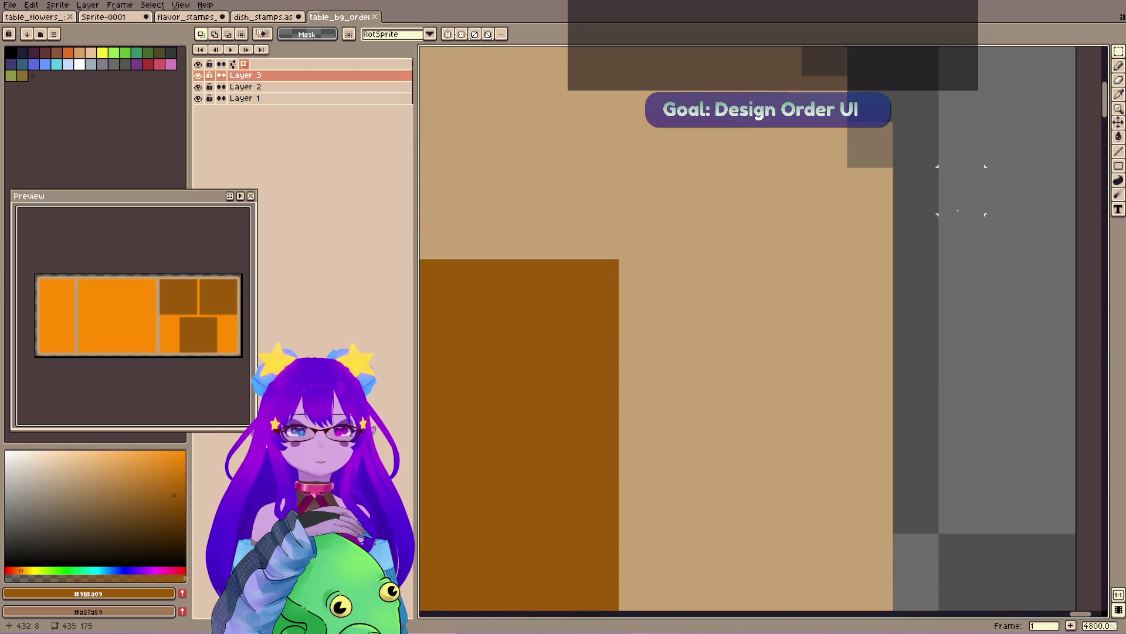
{"action": "scroll", "coordinate": [821, 223], "scroll_direction": "up", "scroll_amount": 3}
{"action": "left_click_drag", "start_coordinate": [758, 214], "coordinate": [846, 306]}
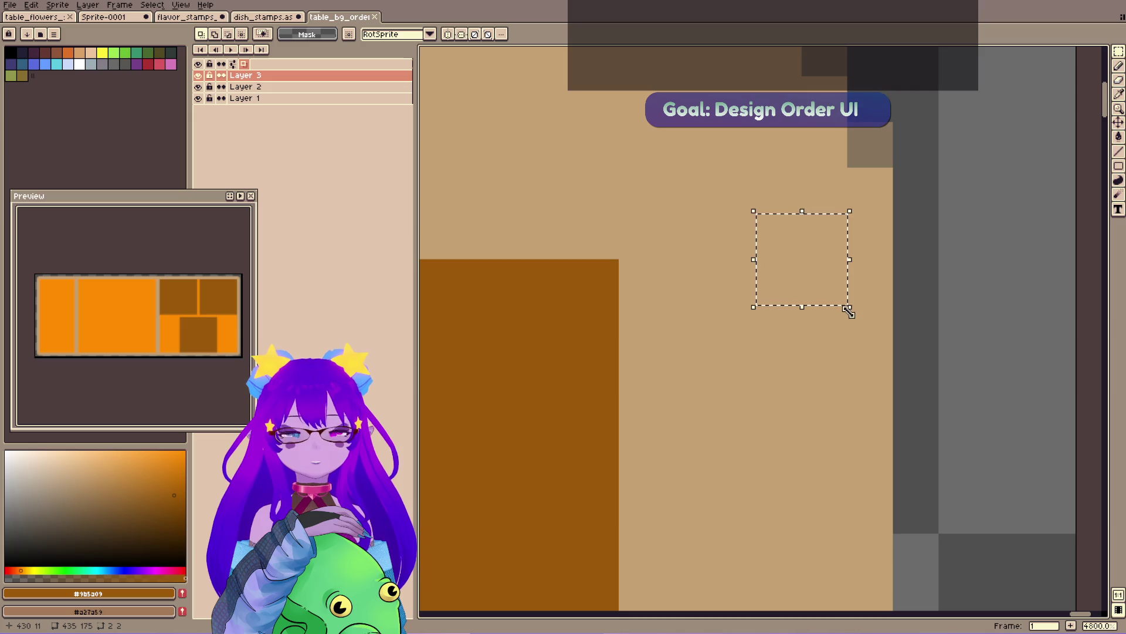
{"action": "scroll", "coordinate": [839, 303], "scroll_direction": "down", "scroll_amount": 4}
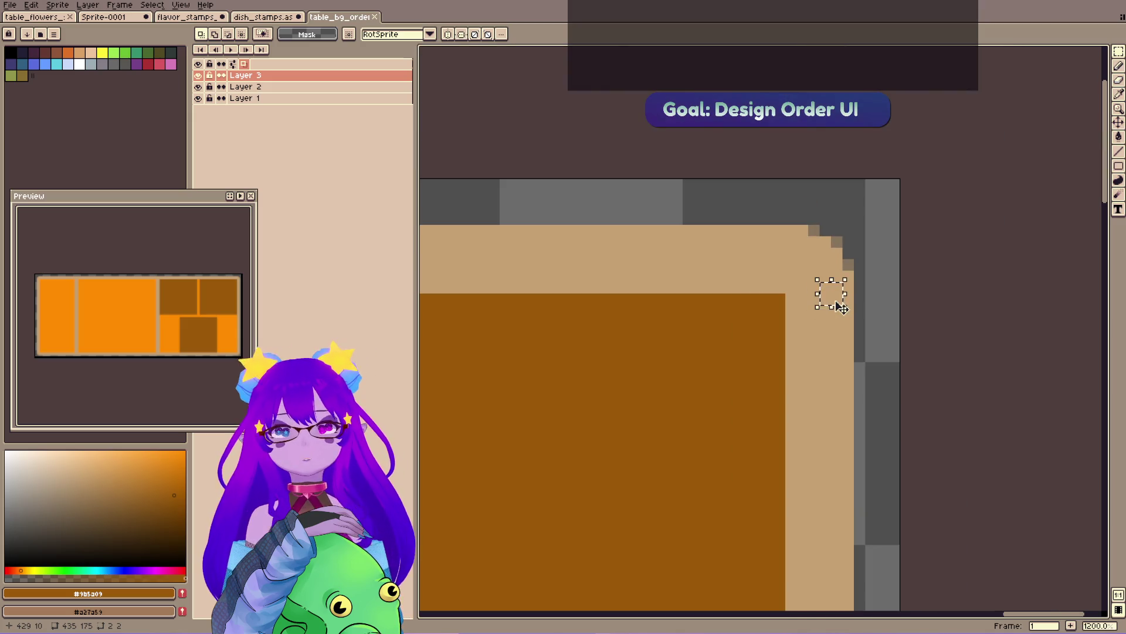
{"action": "scroll", "coordinate": [586, 299], "scroll_direction": "down", "scroll_amount": 2}
{"action": "scroll", "coordinate": [587, 299], "scroll_direction": "up", "scroll_amount": 3}
{"action": "scroll", "coordinate": [596, 284], "scroll_direction": "up", "scroll_amount": 2}
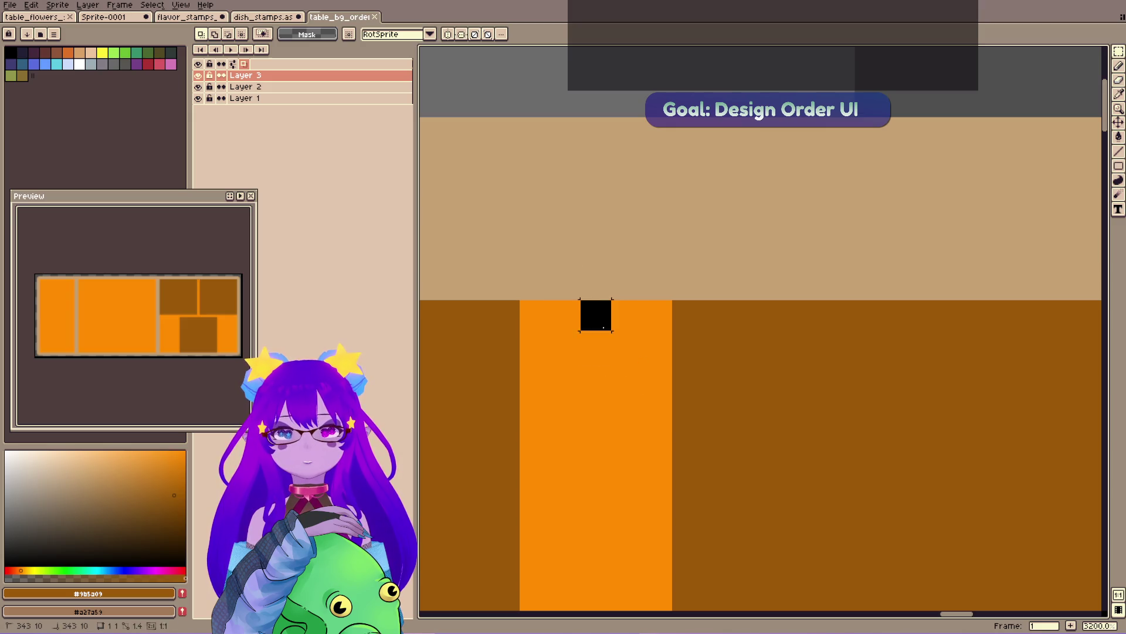
{"action": "left_click_drag", "start_coordinate": [595, 312], "coordinate": [604, 477]}
{"action": "left_click", "coordinate": [577, 311]}
{"action": "left_click_drag", "start_coordinate": [549, 299], "coordinate": [633, 477]}
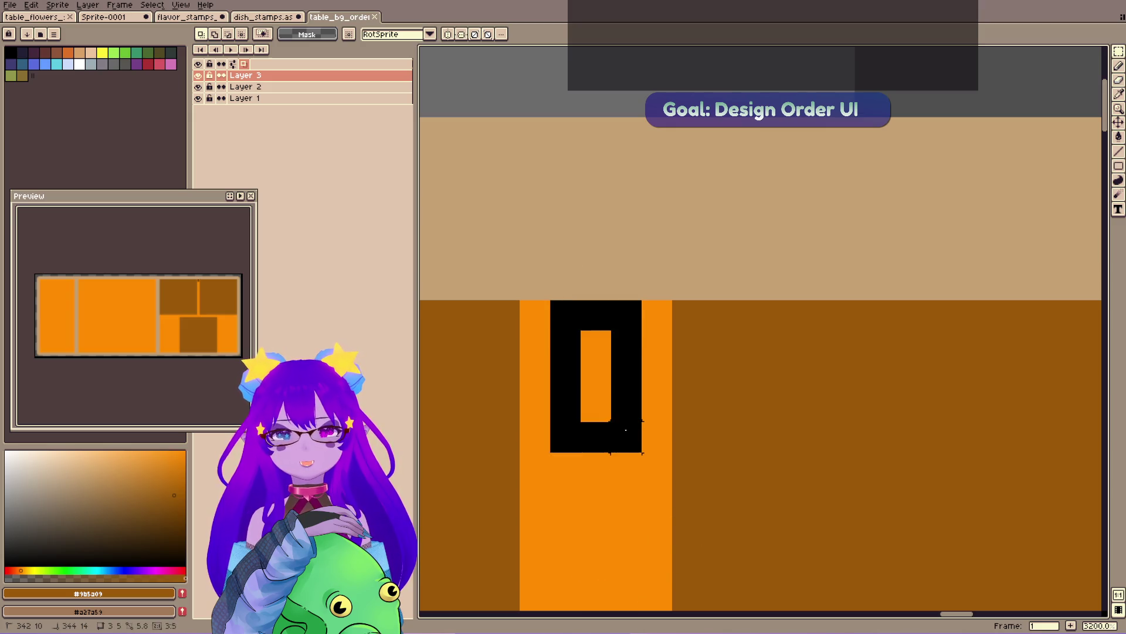
{"action": "scroll", "coordinate": [684, 367], "scroll_direction": "down", "scroll_amount": 5}
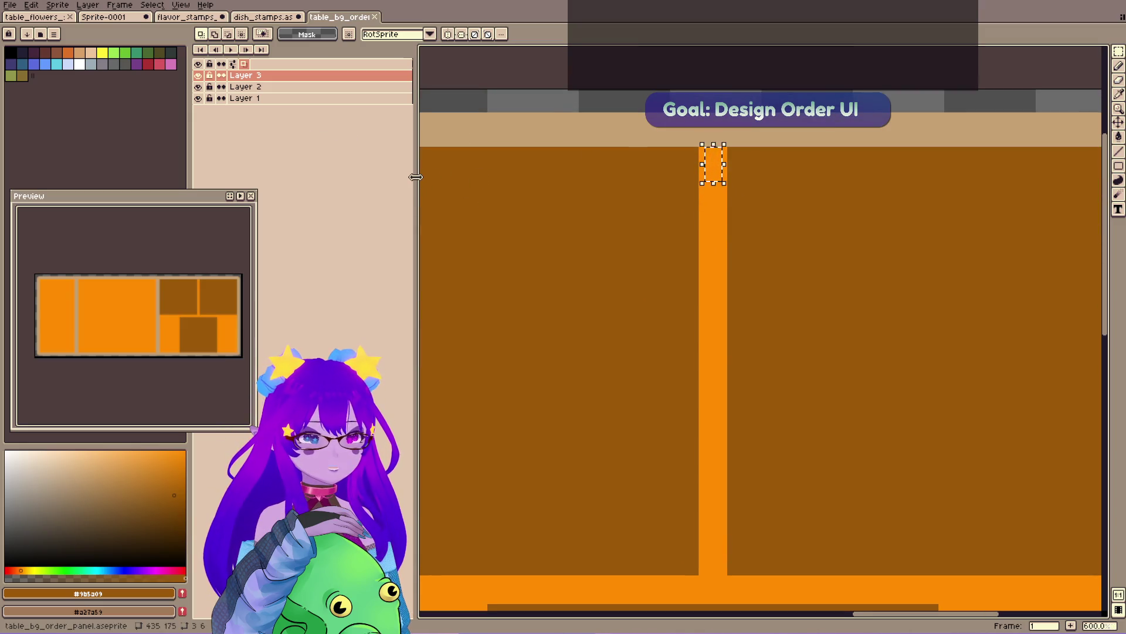
{"action": "mouse_move", "coordinate": [416, 176]}
{"action": "left_mouse_down"}
{"action": "mouse_move", "coordinate": [500, 169]}
{"action": "mouse_move", "coordinate": [459, 175]}
{"action": "left_mouse_up"}
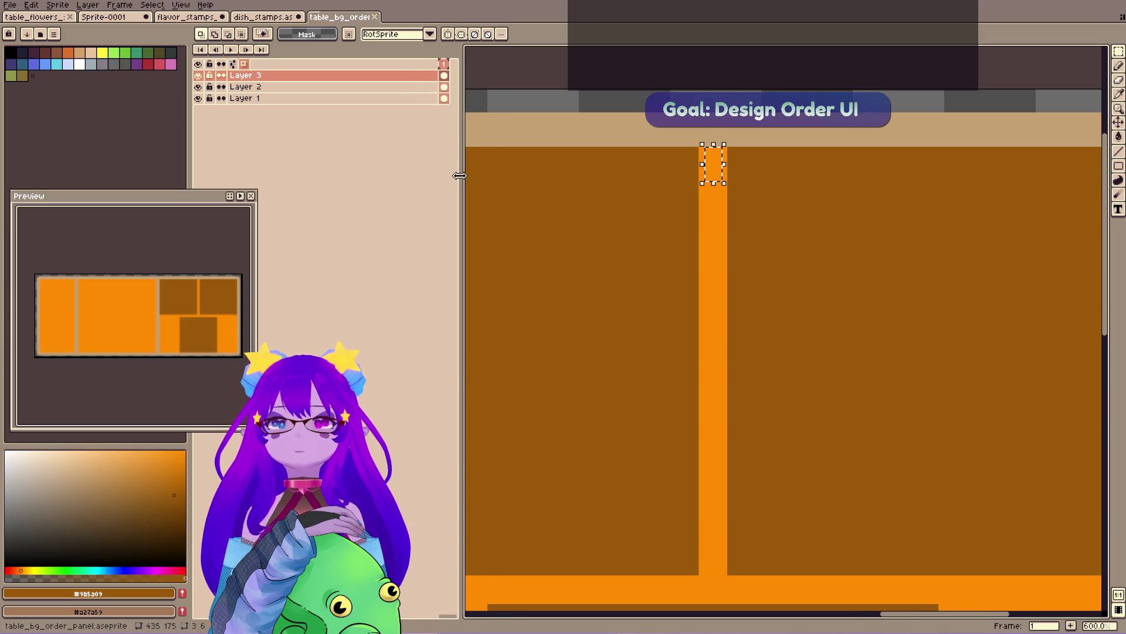
Rename the bottom layer, Layer 1, to 'Page BG' and deselect the canvas.
{"action": "left_click", "coordinate": [197, 98]}
{"action": "left_click", "coordinate": [198, 98]}
{"action": "left_click", "coordinate": [275, 99]}
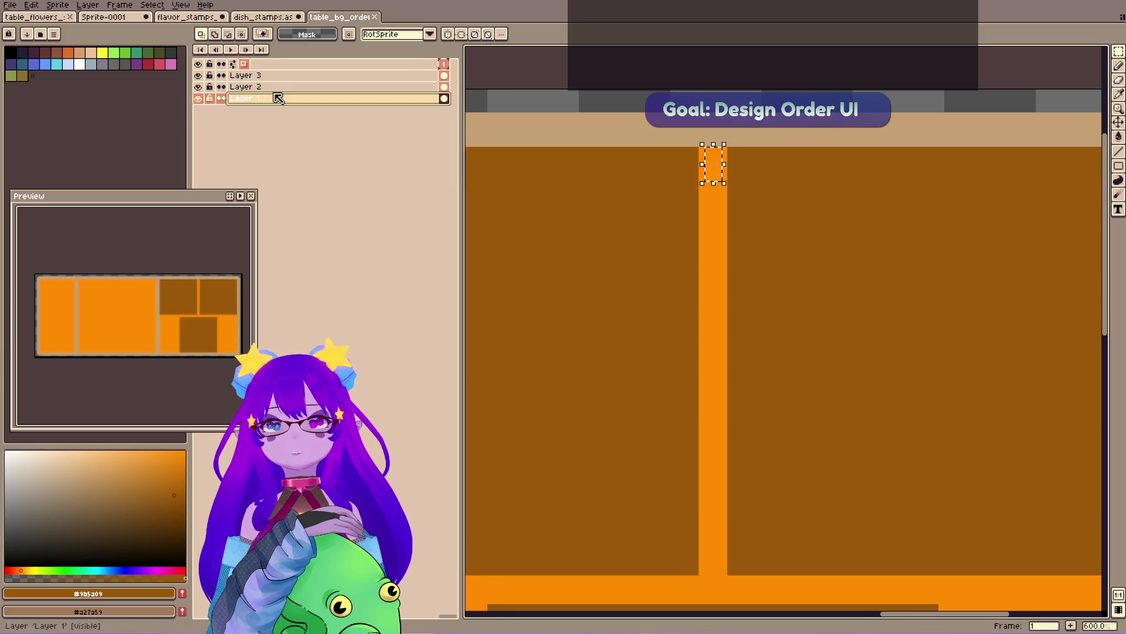
{"action": "double_click", "coordinate": [278, 98]}
{"action": "type", "text": "Page"}
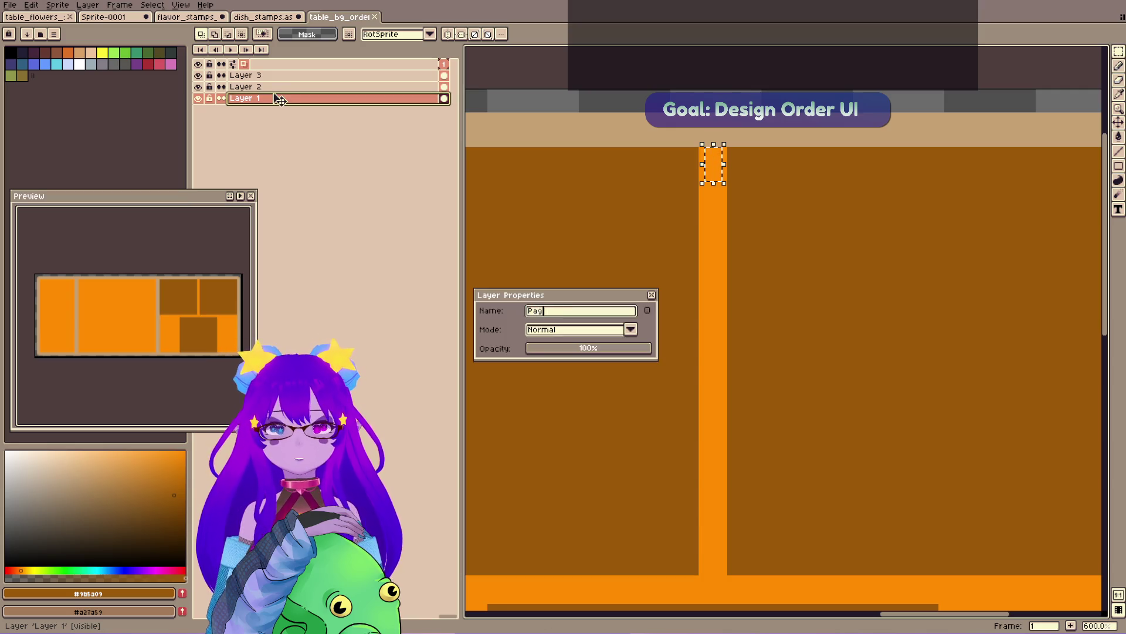
{"action": "type", "text": " BG"}
{"action": "key", "text": "Return"}
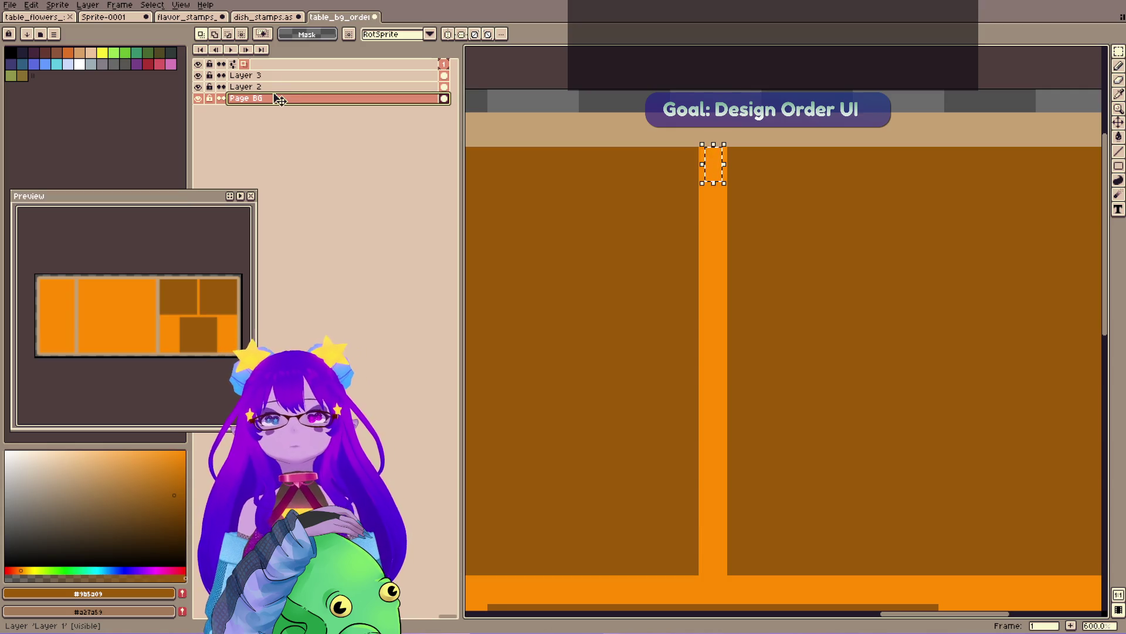
{"action": "key", "text": "ctrl+d"}
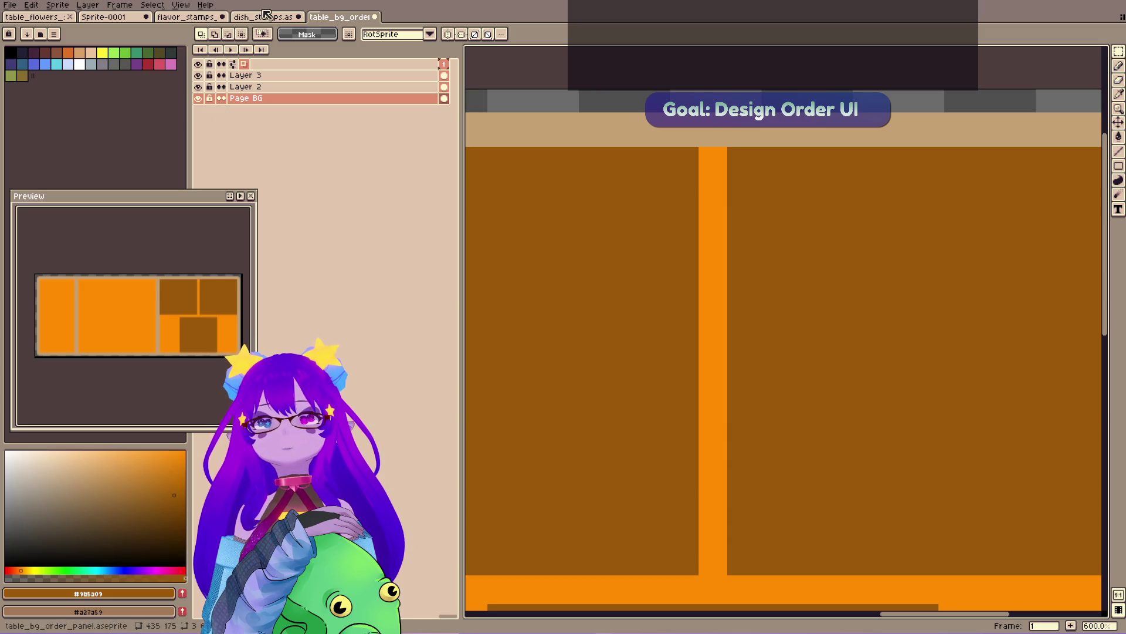
Eyedrop the cake stamp's light tan #daba87 from the dish_stamps sprite as the drawing colour.
{"action": "left_click", "coordinate": [266, 13]}
{"action": "key", "text": "i"}
{"action": "left_click", "coordinate": [718, 223]}
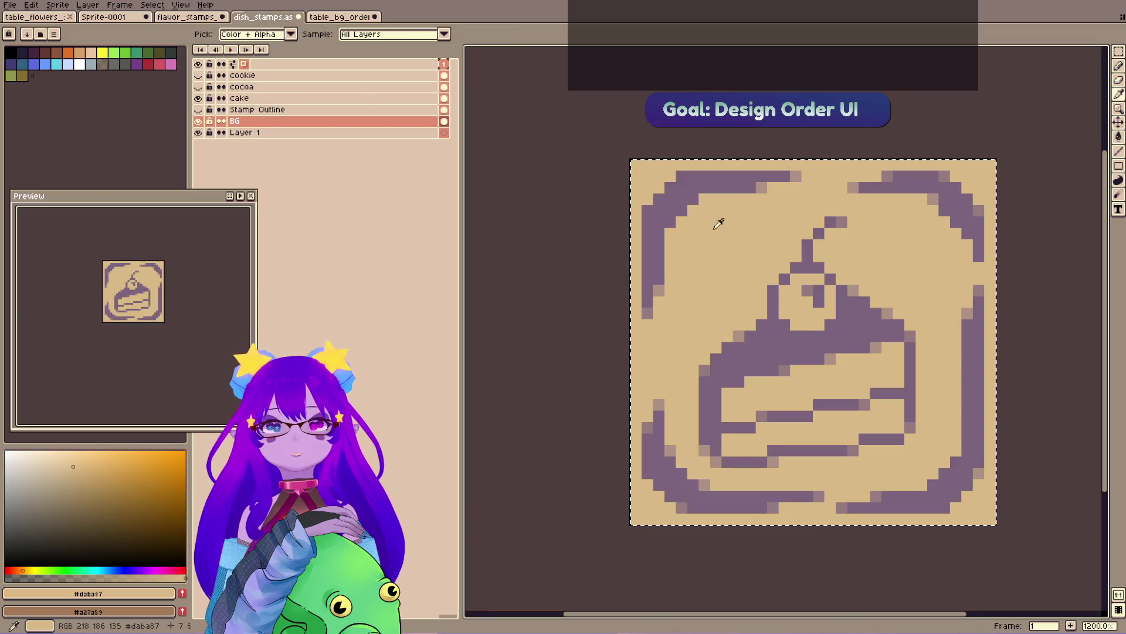
{"action": "left_click", "coordinate": [339, 17]}
{"action": "key", "text": "g"}
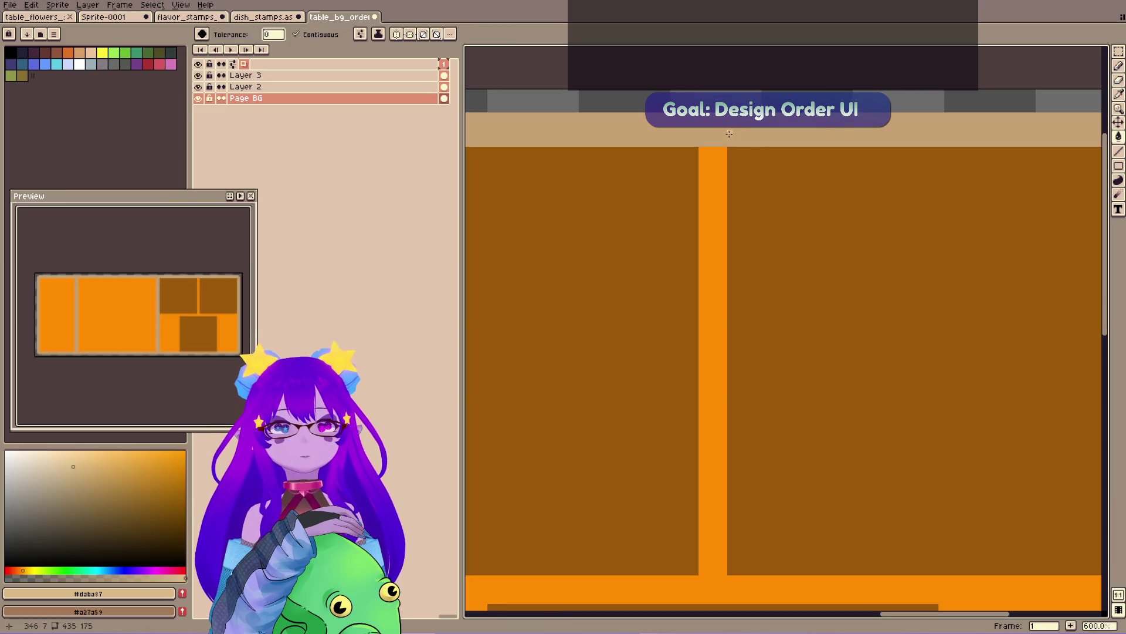
After checking its orange panels, rename Layer 2 to 'Section Outline'.
{"action": "scroll", "coordinate": [633, 238], "scroll_direction": "down", "scroll_amount": 3}
{"action": "scroll", "coordinate": [633, 239], "scroll_direction": "down", "scroll_amount": 1}
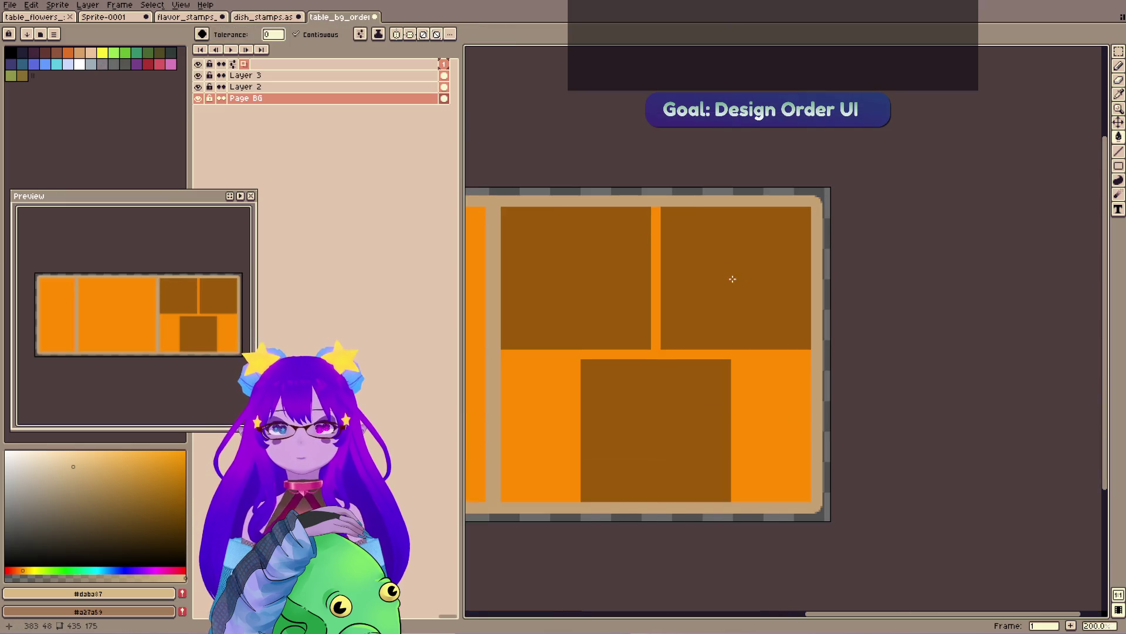
{"action": "left_click_drag", "start_coordinate": [733, 277], "coordinate": [823, 251]}
{"action": "left_click", "coordinate": [200, 87]}
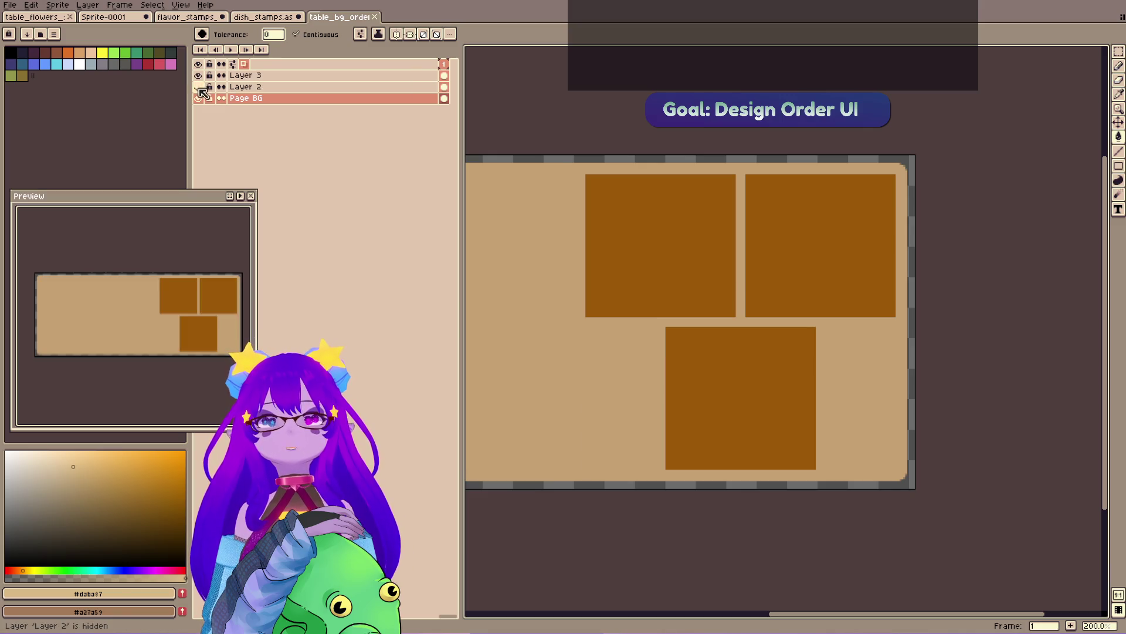
{"action": "left_click", "coordinate": [200, 87]}
{"action": "left_click", "coordinate": [199, 87]}
{"action": "left_click", "coordinate": [199, 87]}
{"action": "double_click", "coordinate": [264, 87]}
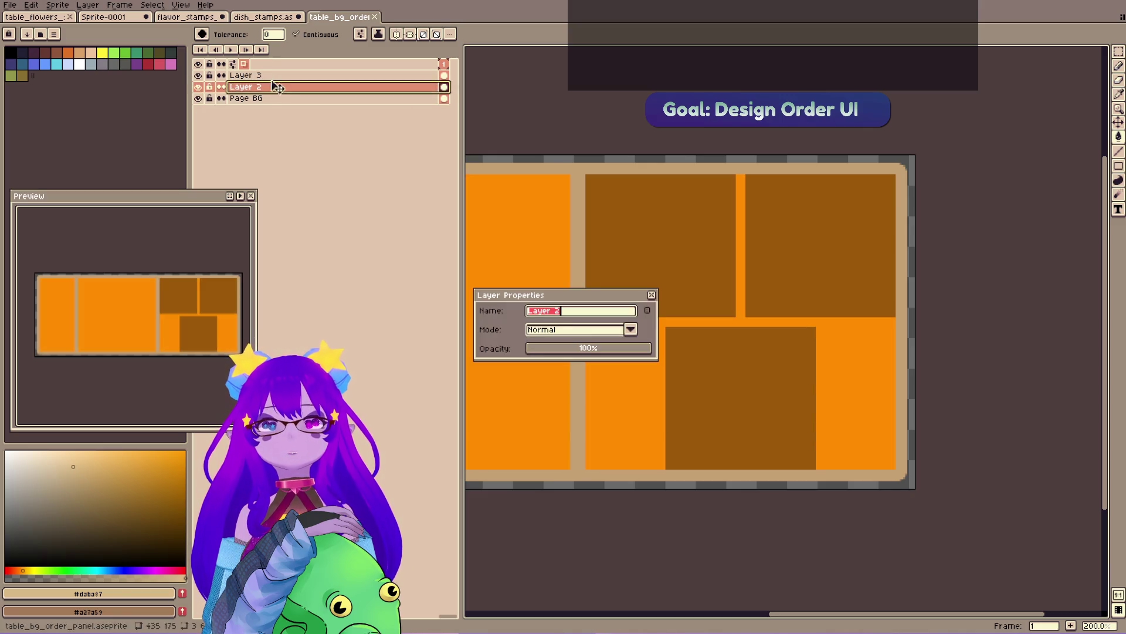
{"action": "type", "text": "S"}
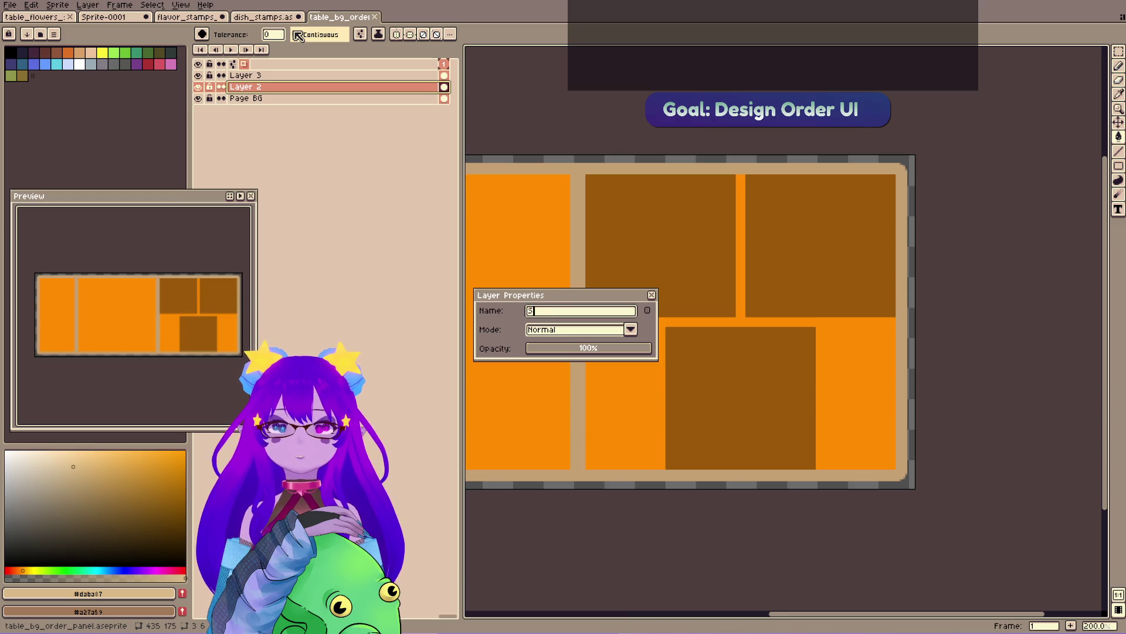
{"action": "type", "text": "ection Outline"}
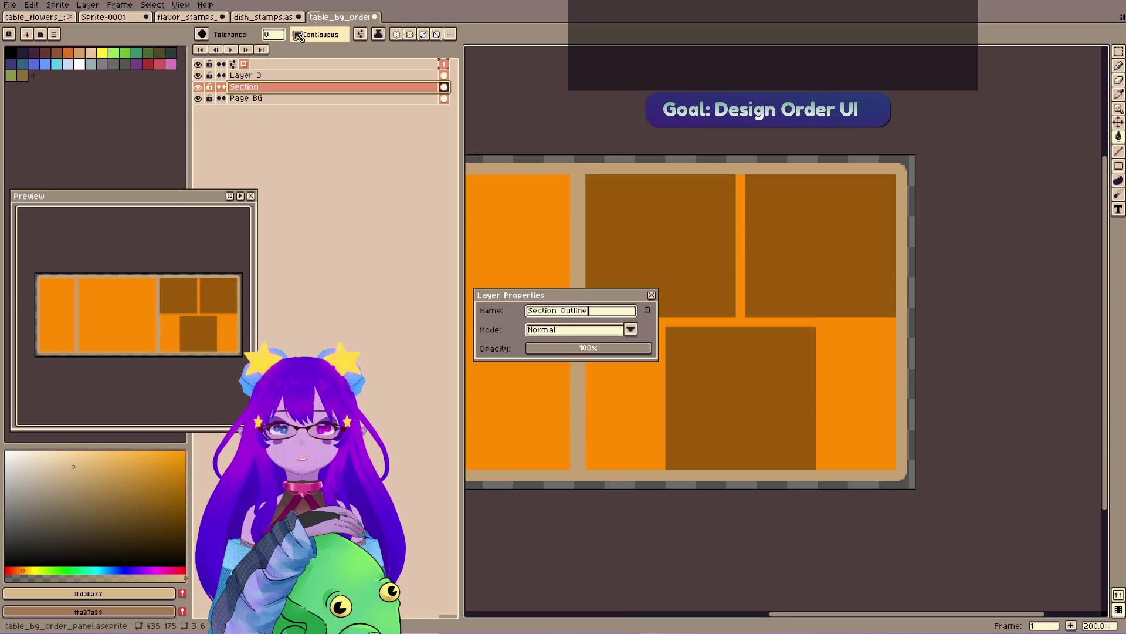
{"action": "key", "text": "Return"}
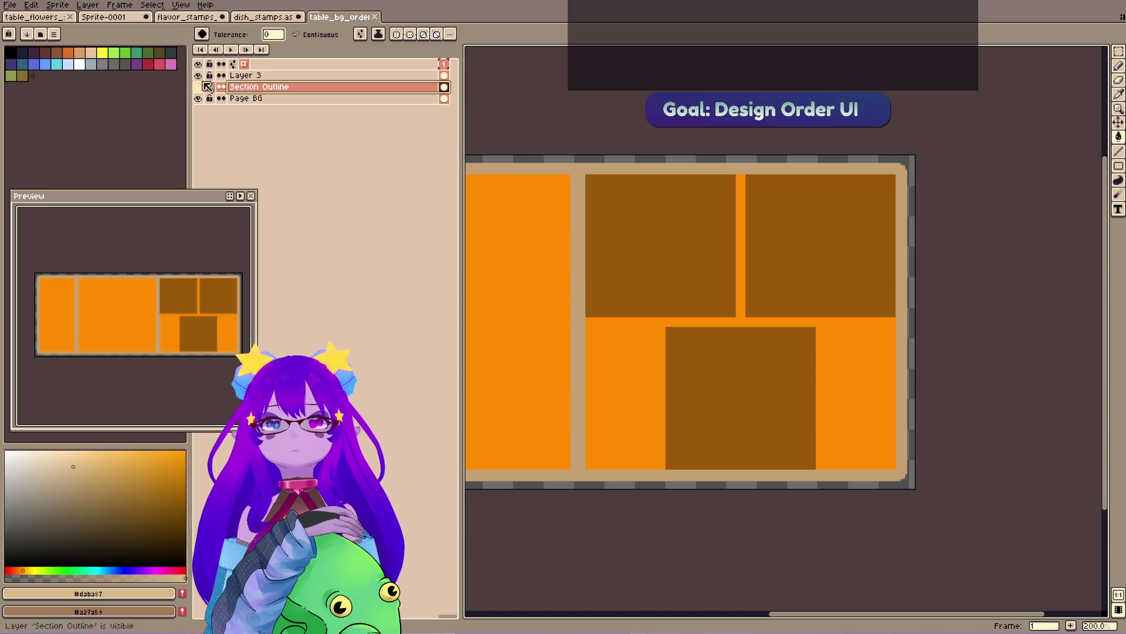
Rename Layer 3 to 'Order Area'.
{"action": "left_click", "coordinate": [199, 75]}
{"action": "left_click", "coordinate": [198, 75]}
{"action": "double_click", "coordinate": [243, 75]}
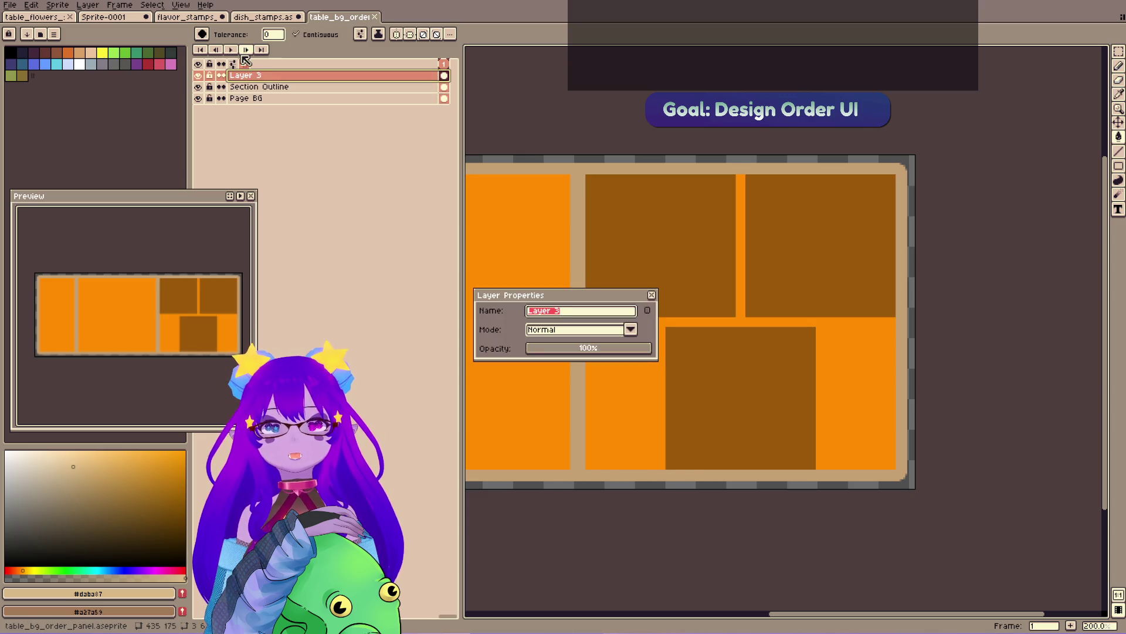
{"action": "type", "text": "Order A"}
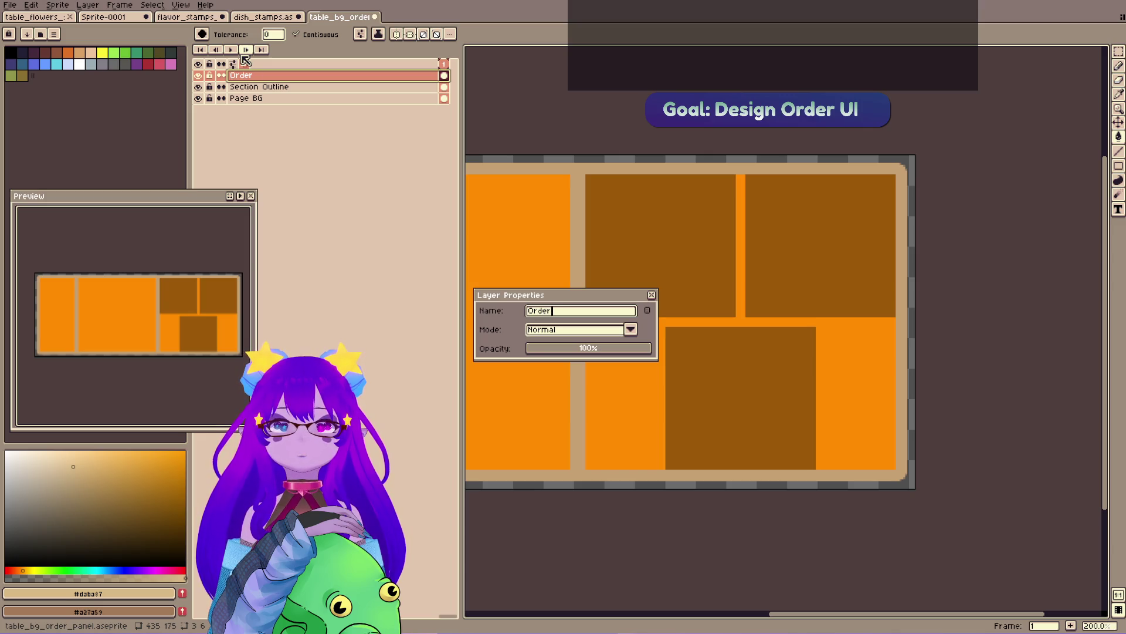
{"action": "type", "text": "rea"}
{"action": "key", "text": "Return"}
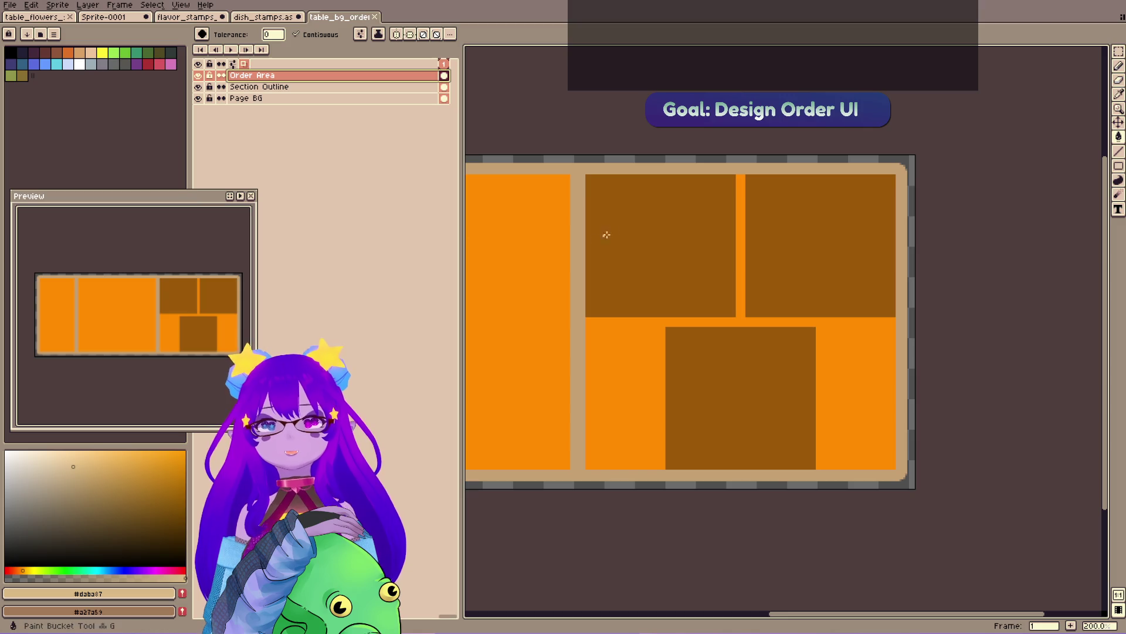
Fill the top-middle, top-right and bottom-centre order slots light tan, then hide Section Outline.
{"action": "left_click", "coordinate": [730, 285]}
{"action": "left_click", "coordinate": [762, 267]}
{"action": "left_click", "coordinate": [778, 352]}
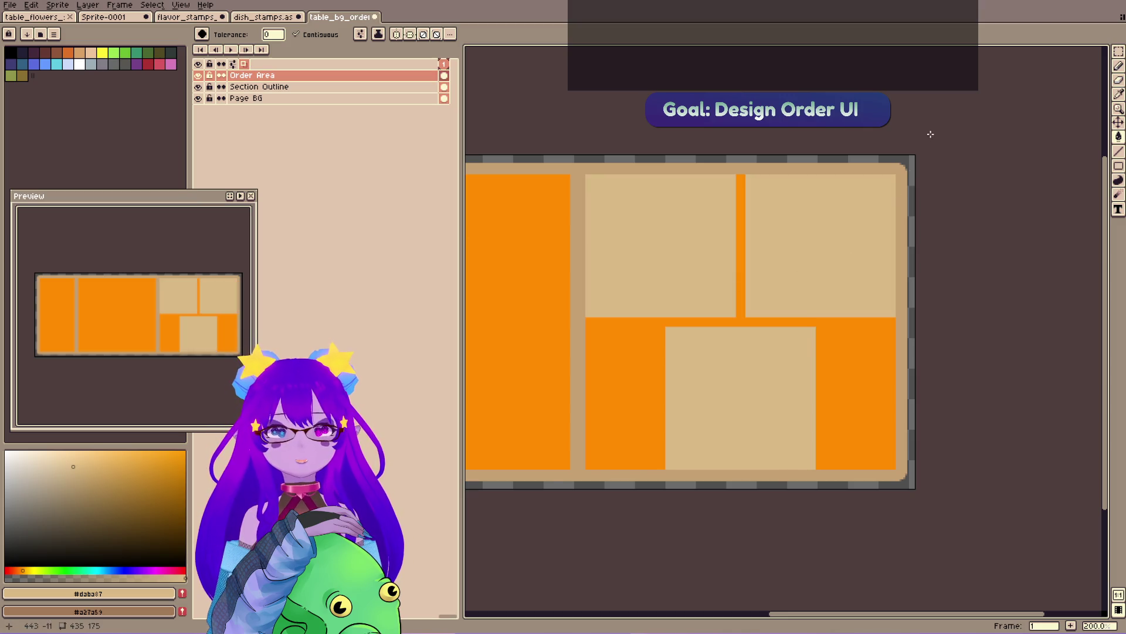
{"action": "left_click", "coordinate": [197, 86]}
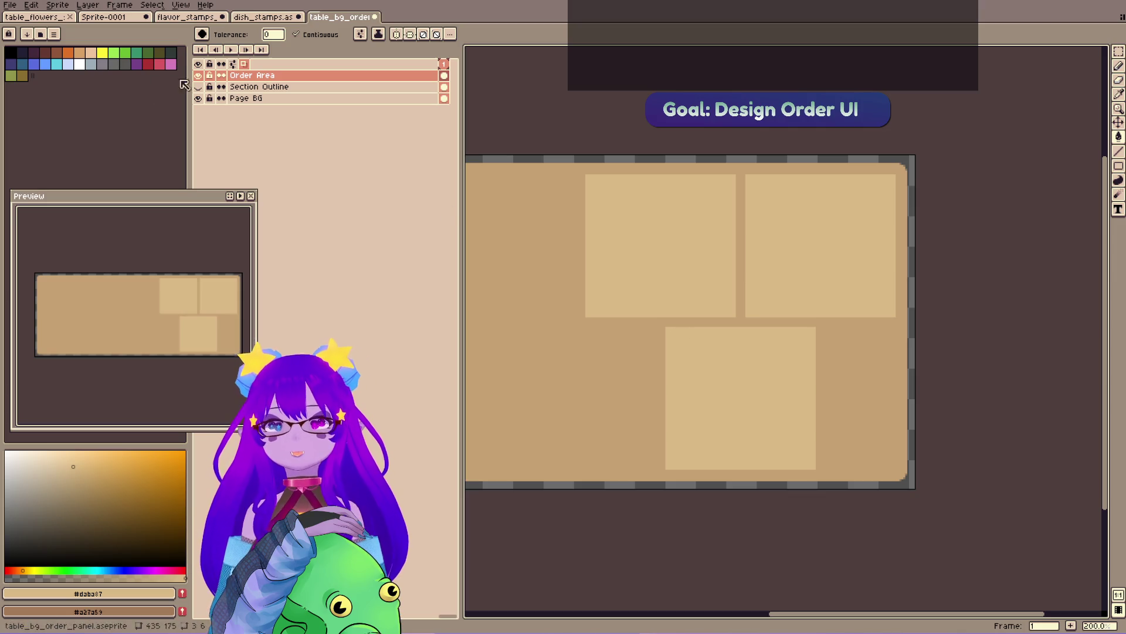
Zoom in and sample the panel background's darker tan colour.
{"action": "scroll", "coordinate": [692, 459], "scroll_direction": "up", "scroll_amount": 2}
{"action": "scroll", "coordinate": [692, 459], "scroll_direction": "down", "scroll_amount": 2}
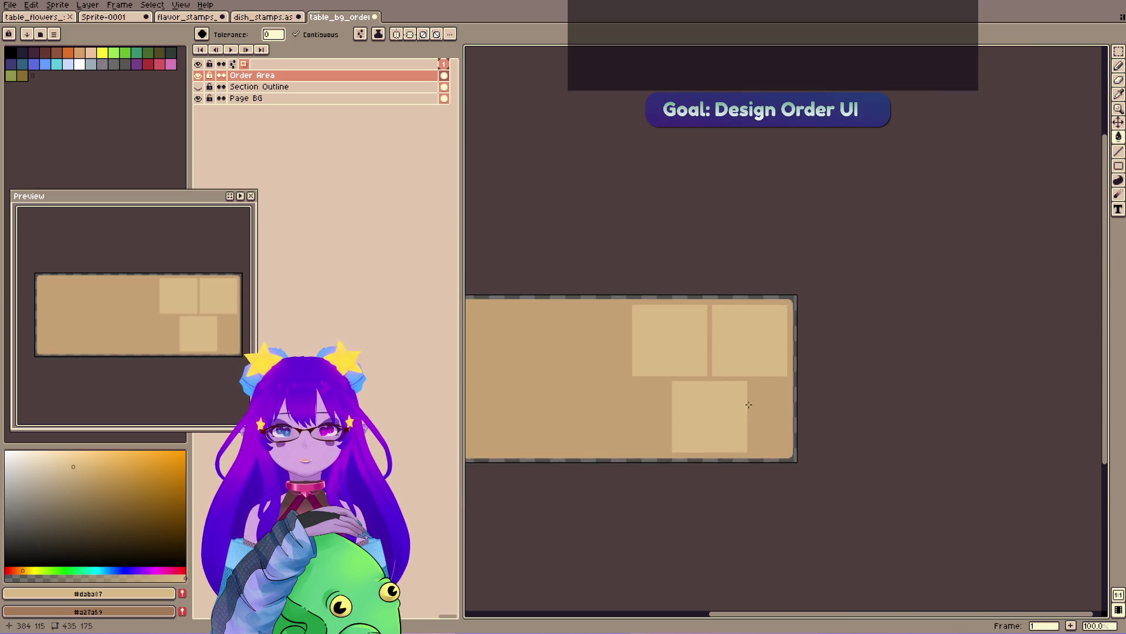
{"action": "scroll", "coordinate": [804, 478], "scroll_direction": "up", "scroll_amount": 3}
{"action": "scroll", "coordinate": [849, 515], "scroll_direction": "up", "scroll_amount": 1}
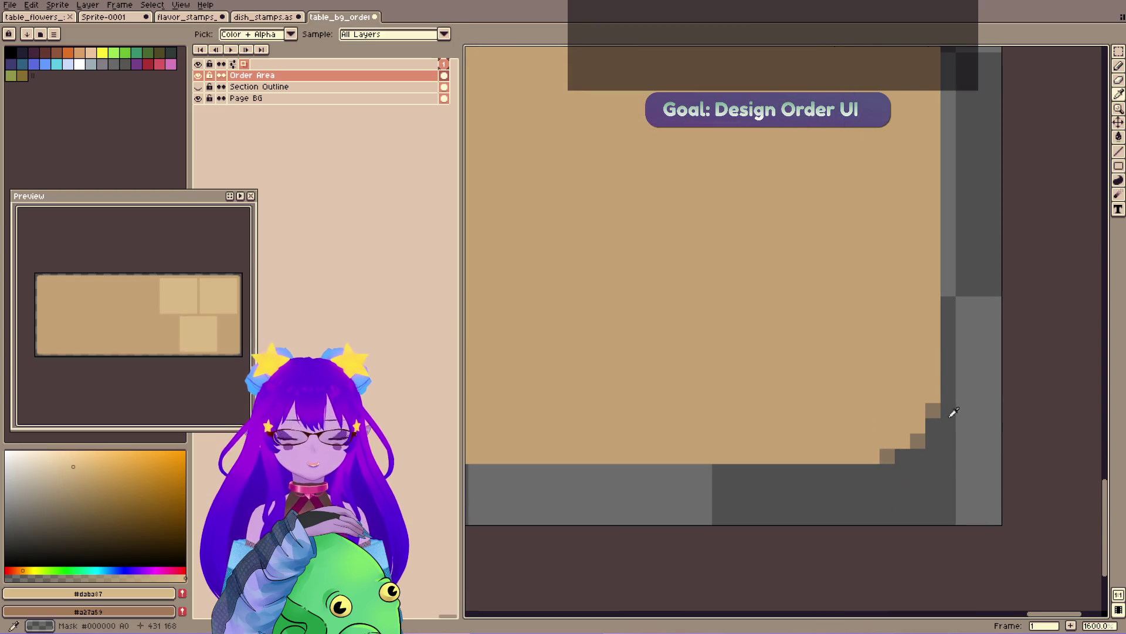
{"action": "left_click", "coordinate": [924, 411], "text": "alt"}
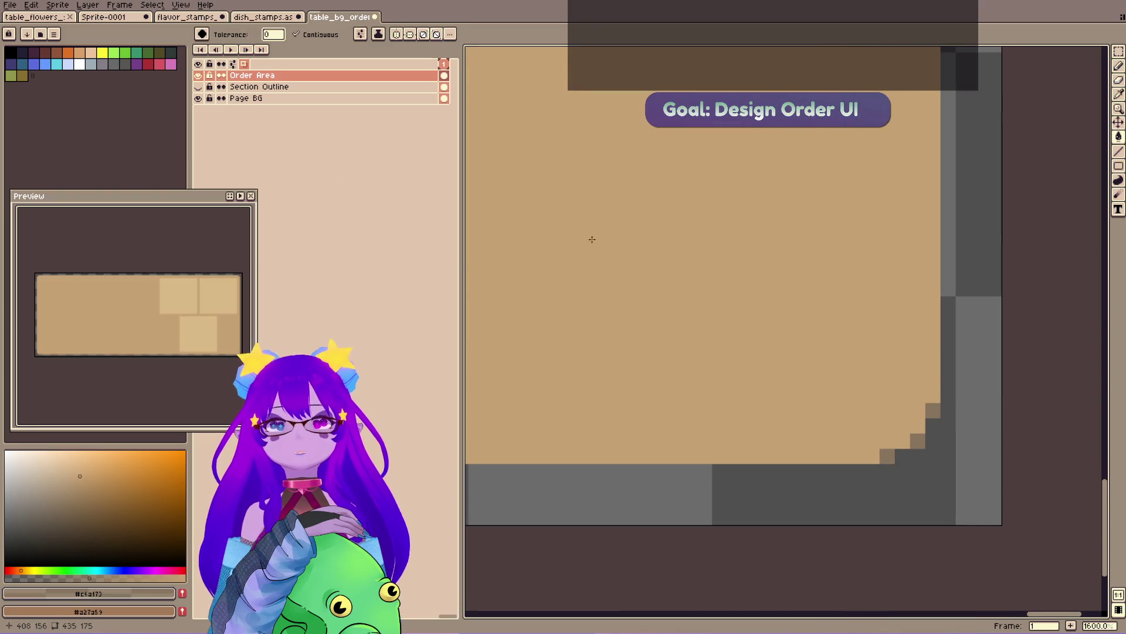